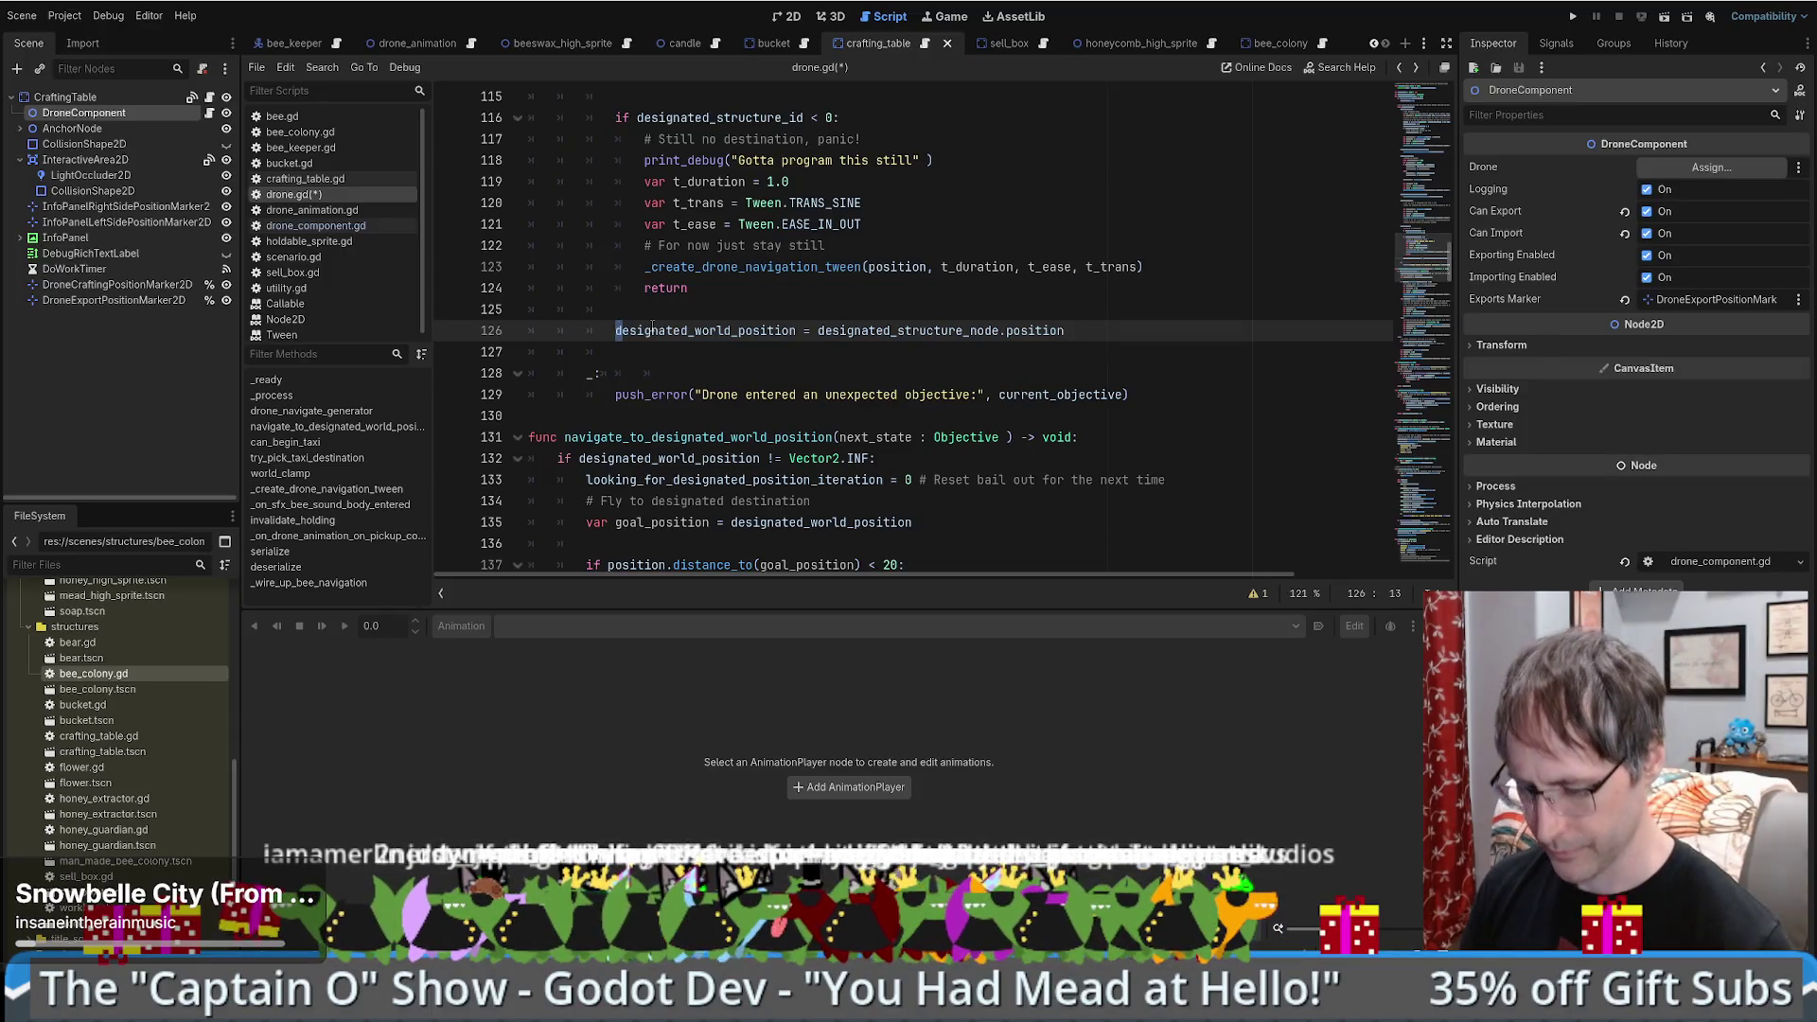
- Look over the drone position markers, then open drone_component.gd from the DroneComponent node
{"action": "key", "text": "ctrl+k"}
{"action": "key", "text": "ctrl+k"}
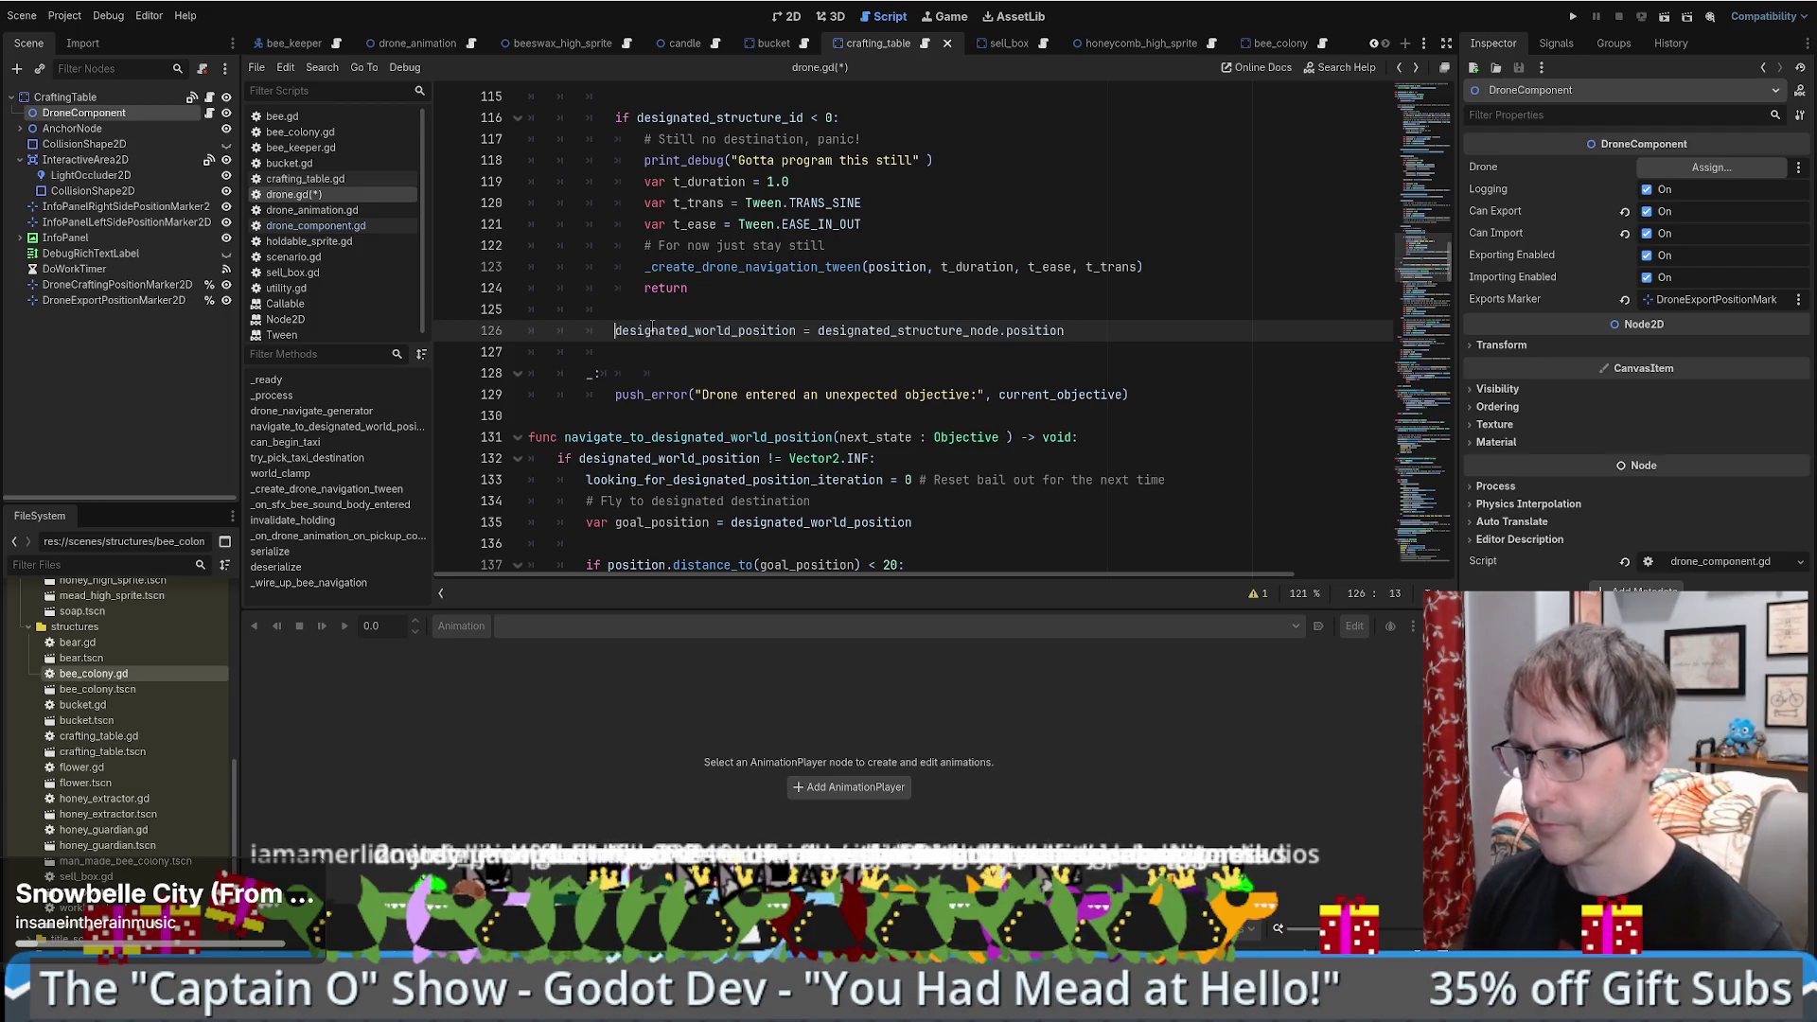
{"action": "left_click", "coordinate": [693, 312]}
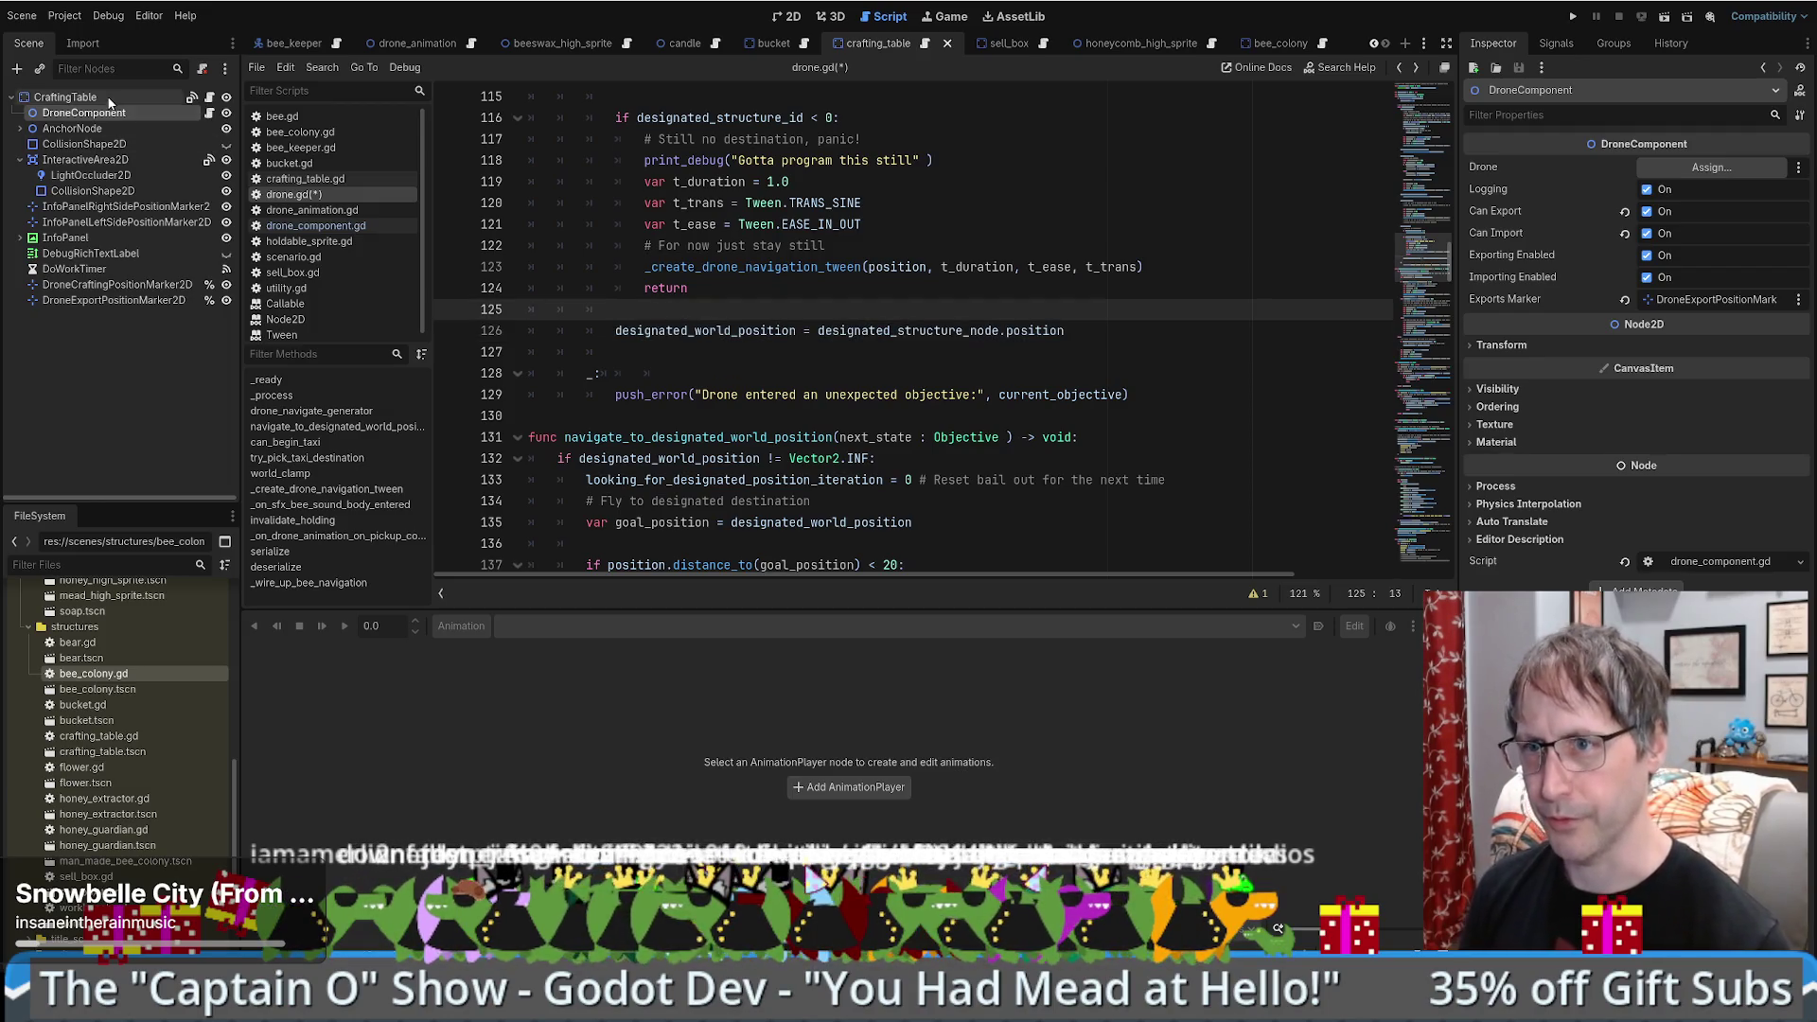
{"action": "left_click", "coordinate": [127, 301]}
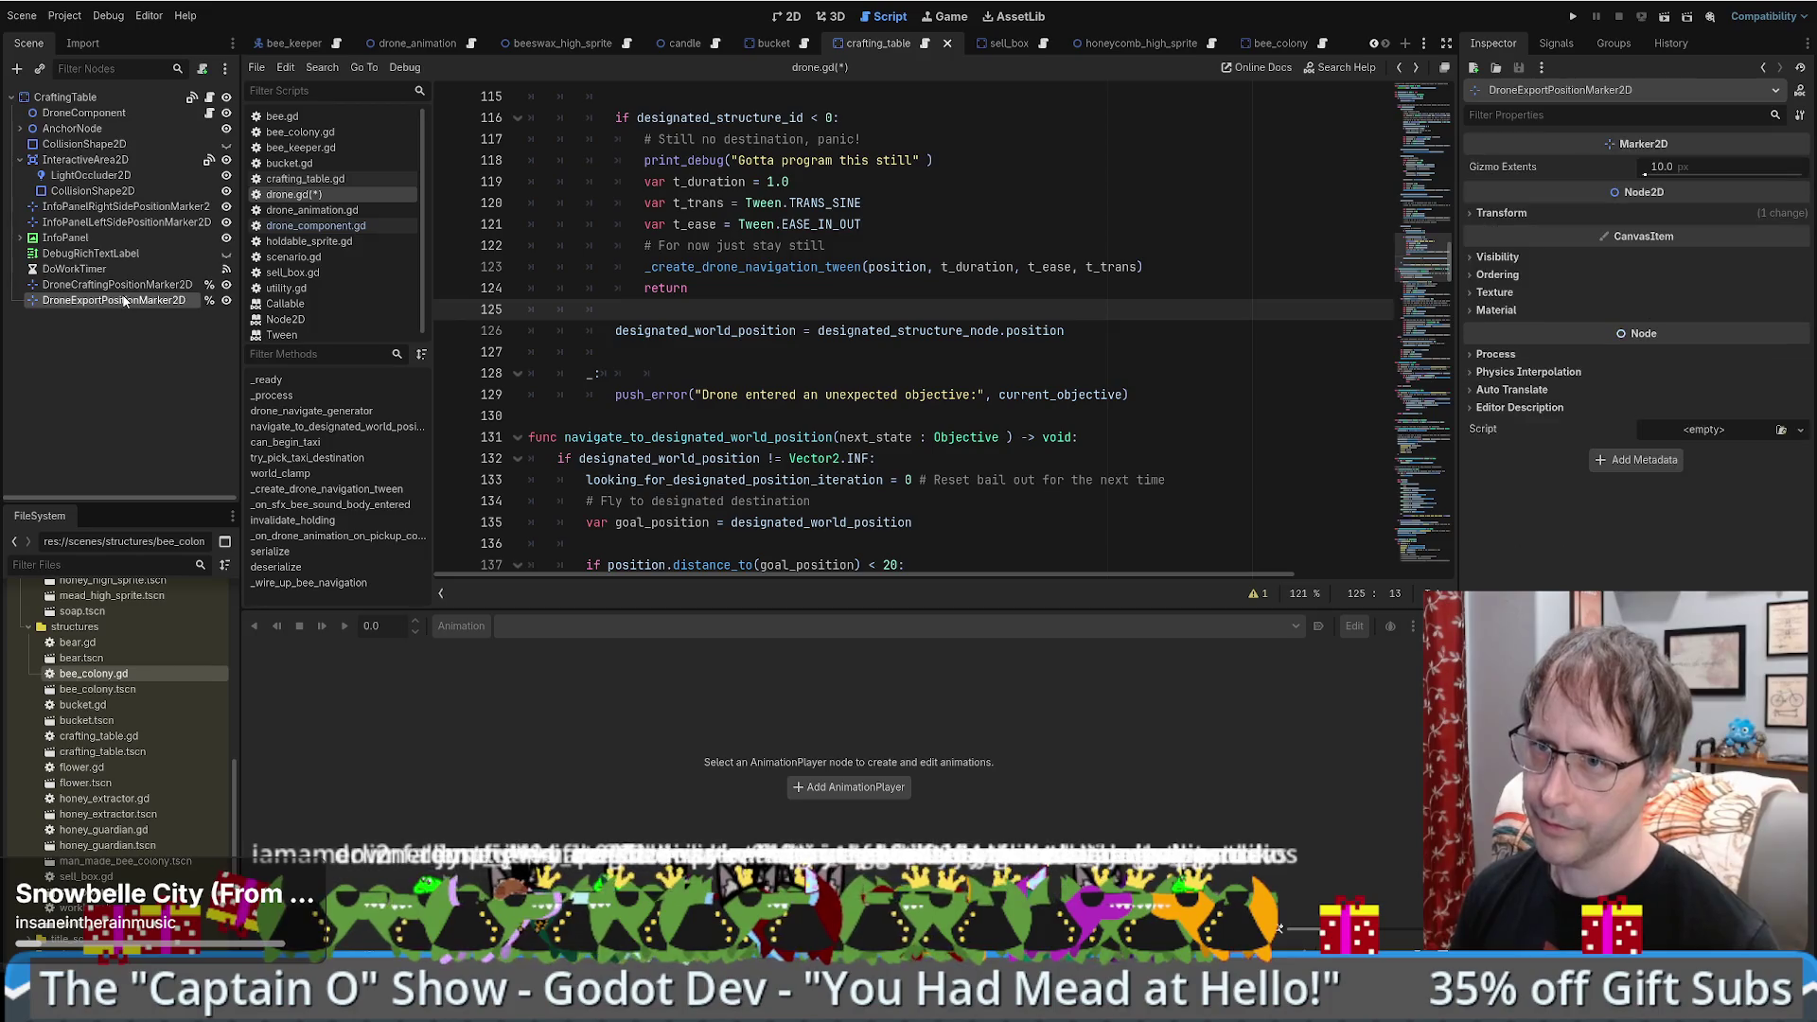
{"action": "left_click", "coordinate": [120, 286], "text": "ctrl"}
{"action": "left_click", "coordinate": [135, 114]}
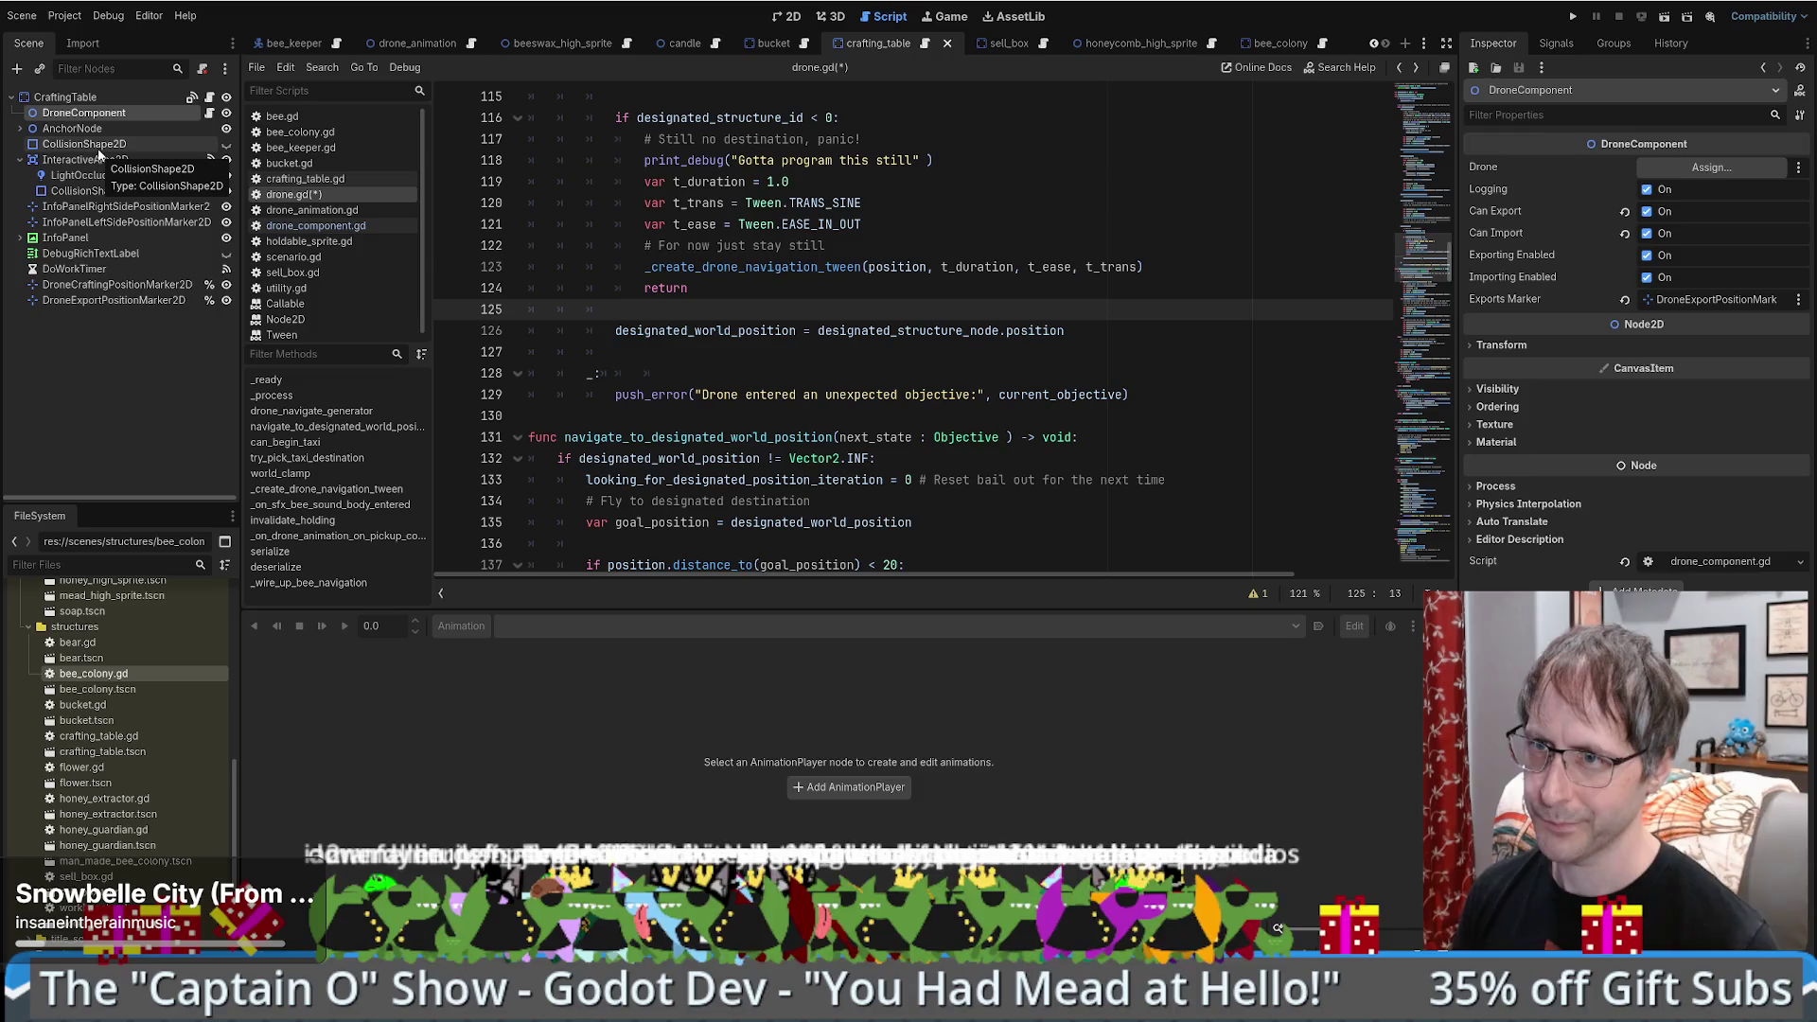
{"action": "left_click", "coordinate": [118, 286]}
{"action": "left_click", "coordinate": [117, 299], "text": "ctrl"}
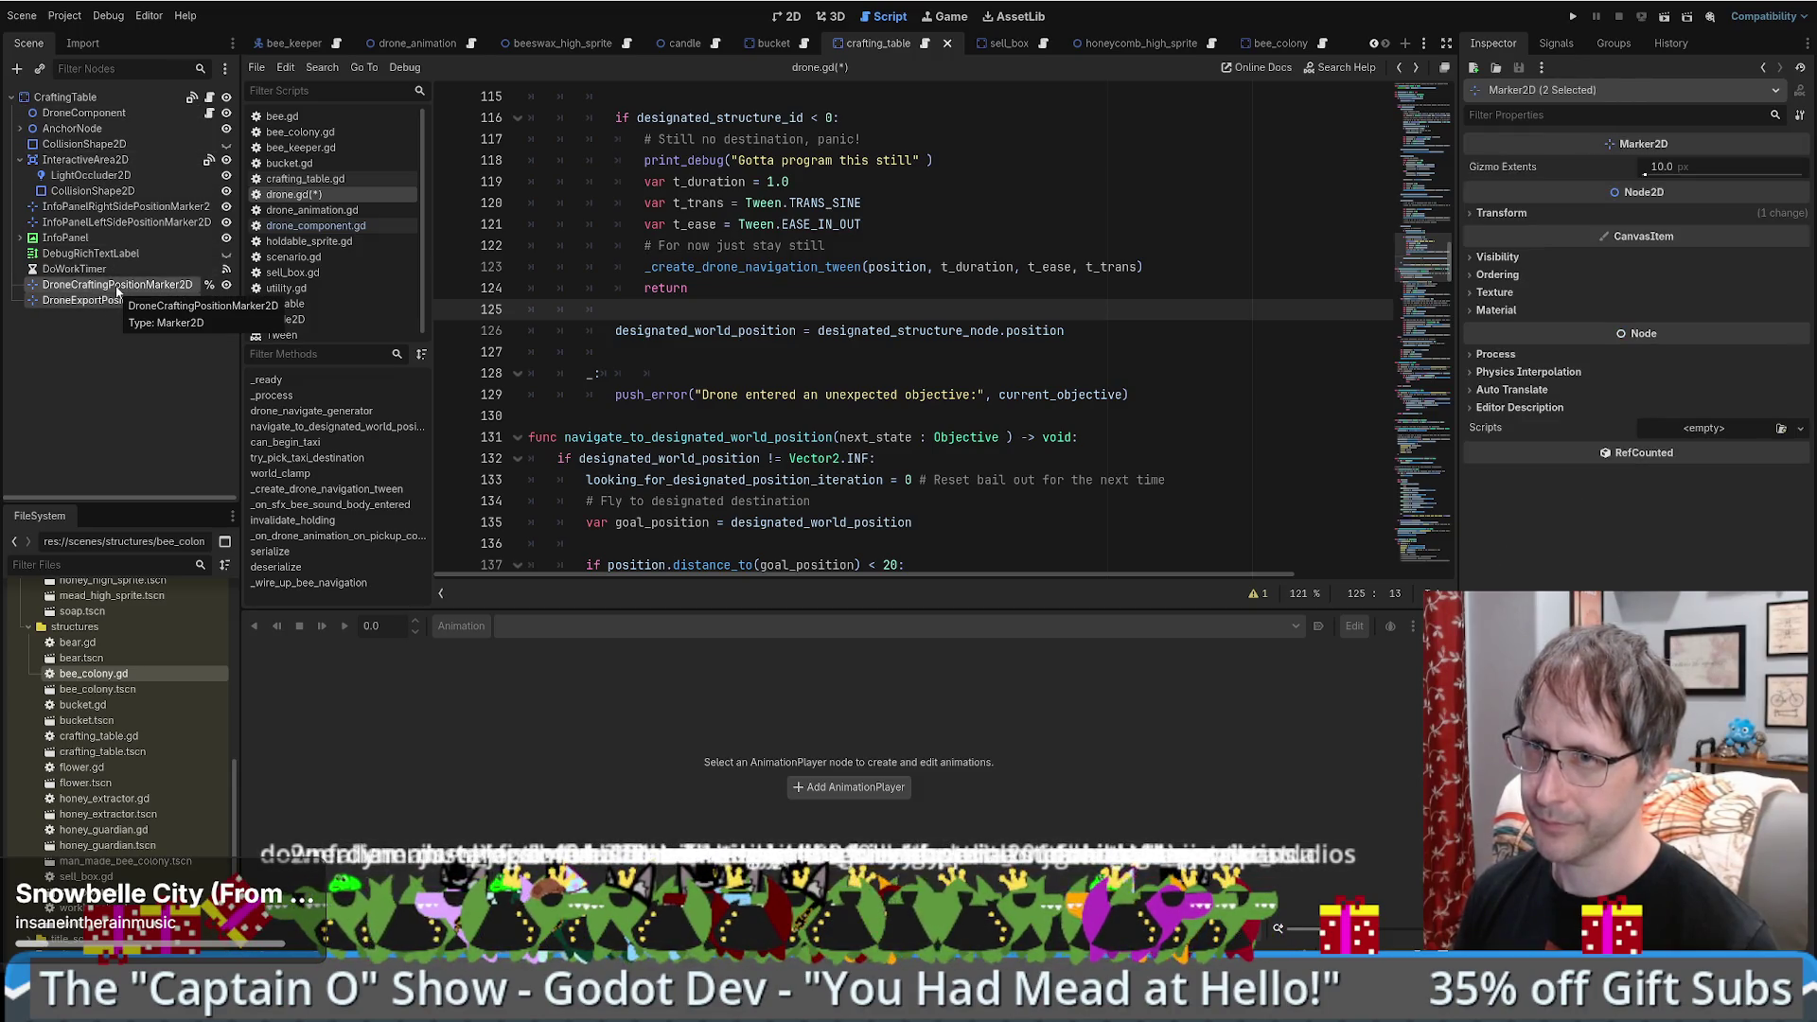
{"action": "left_click", "coordinate": [113, 113]}
{"action": "left_click", "coordinate": [209, 113]}
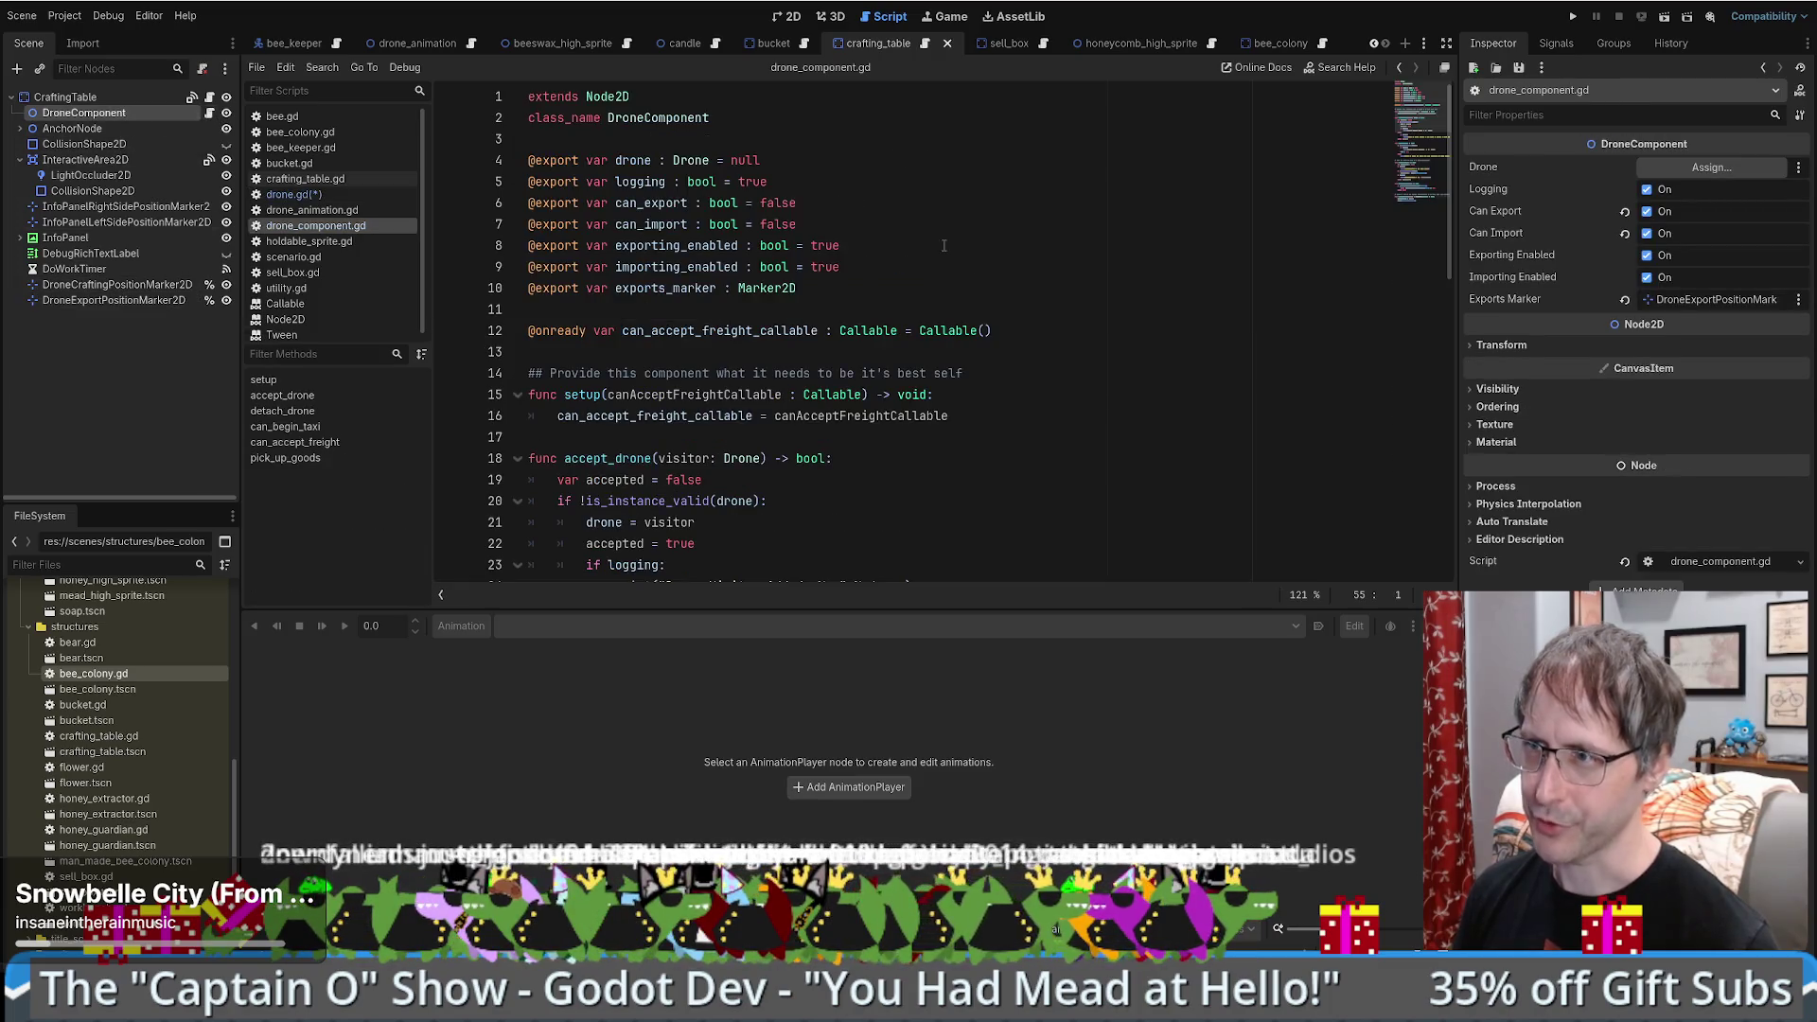
- Duplicate the exports_marker declaration as an exported imports_marker : Marker2D
{"action": "left_click", "coordinate": [1047, 239]}
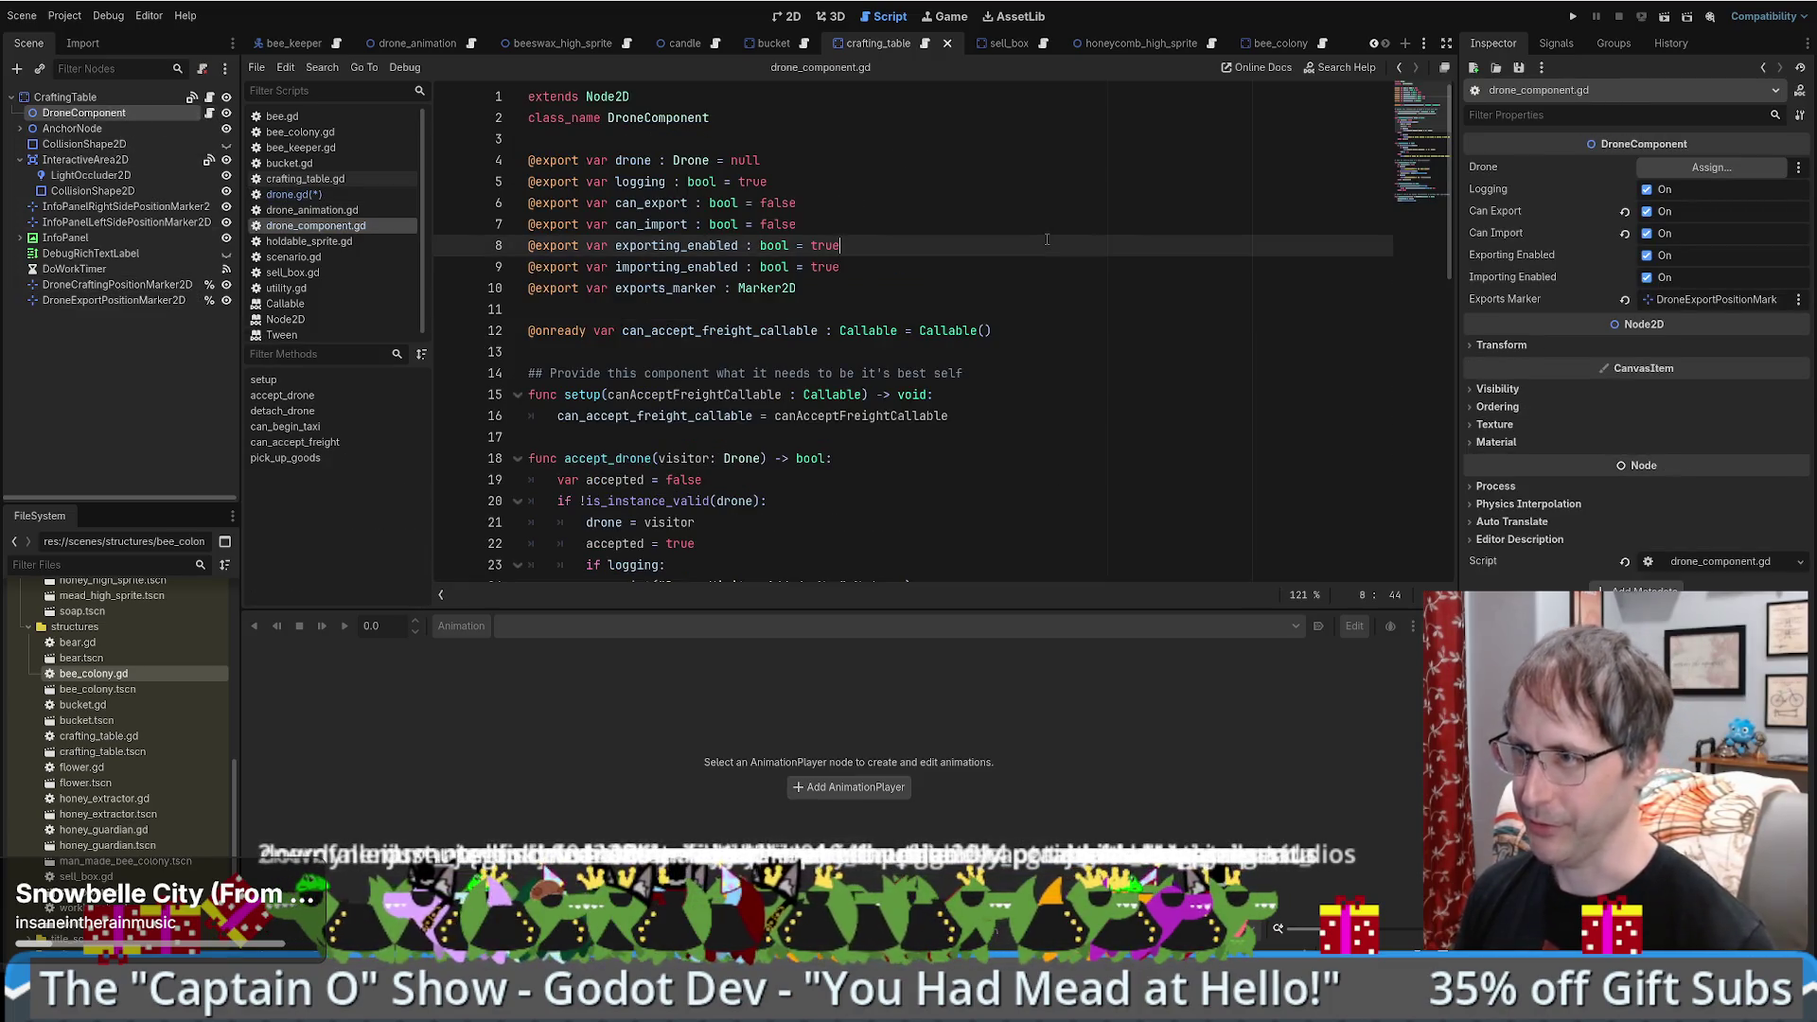
{"action": "double_click", "coordinate": [677, 289]}
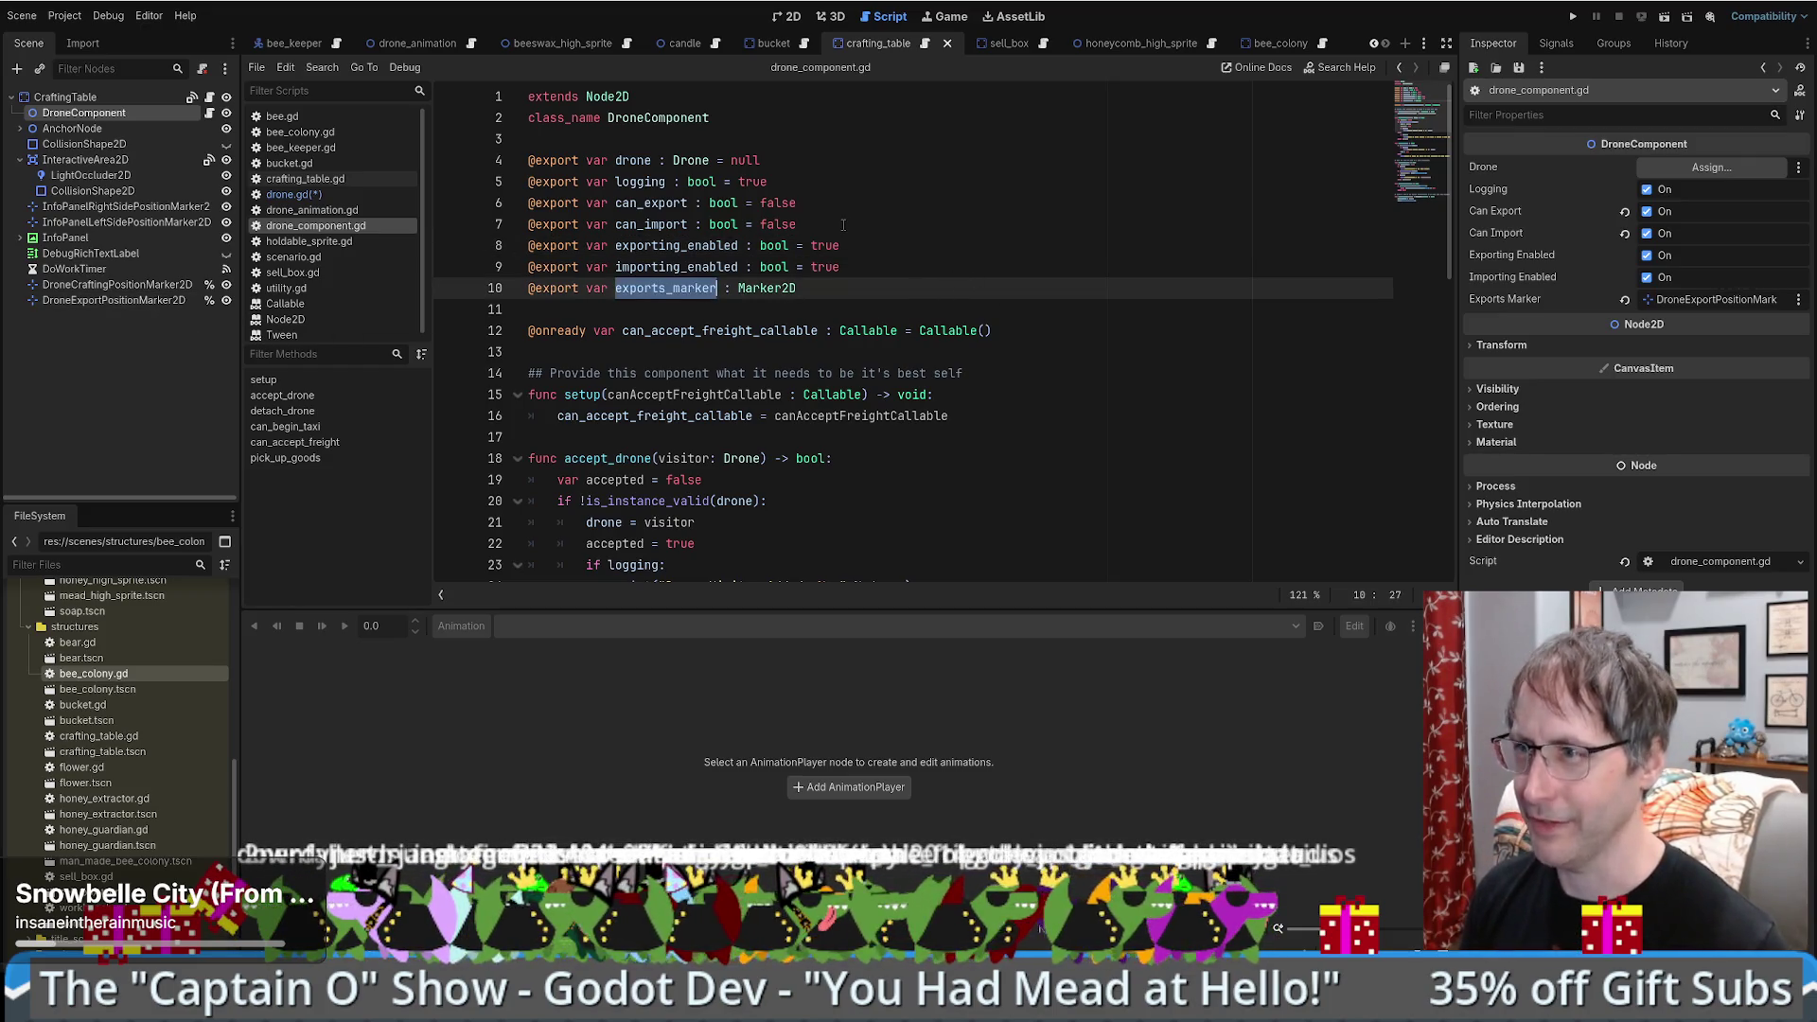
{"action": "left_click", "coordinate": [842, 295]}
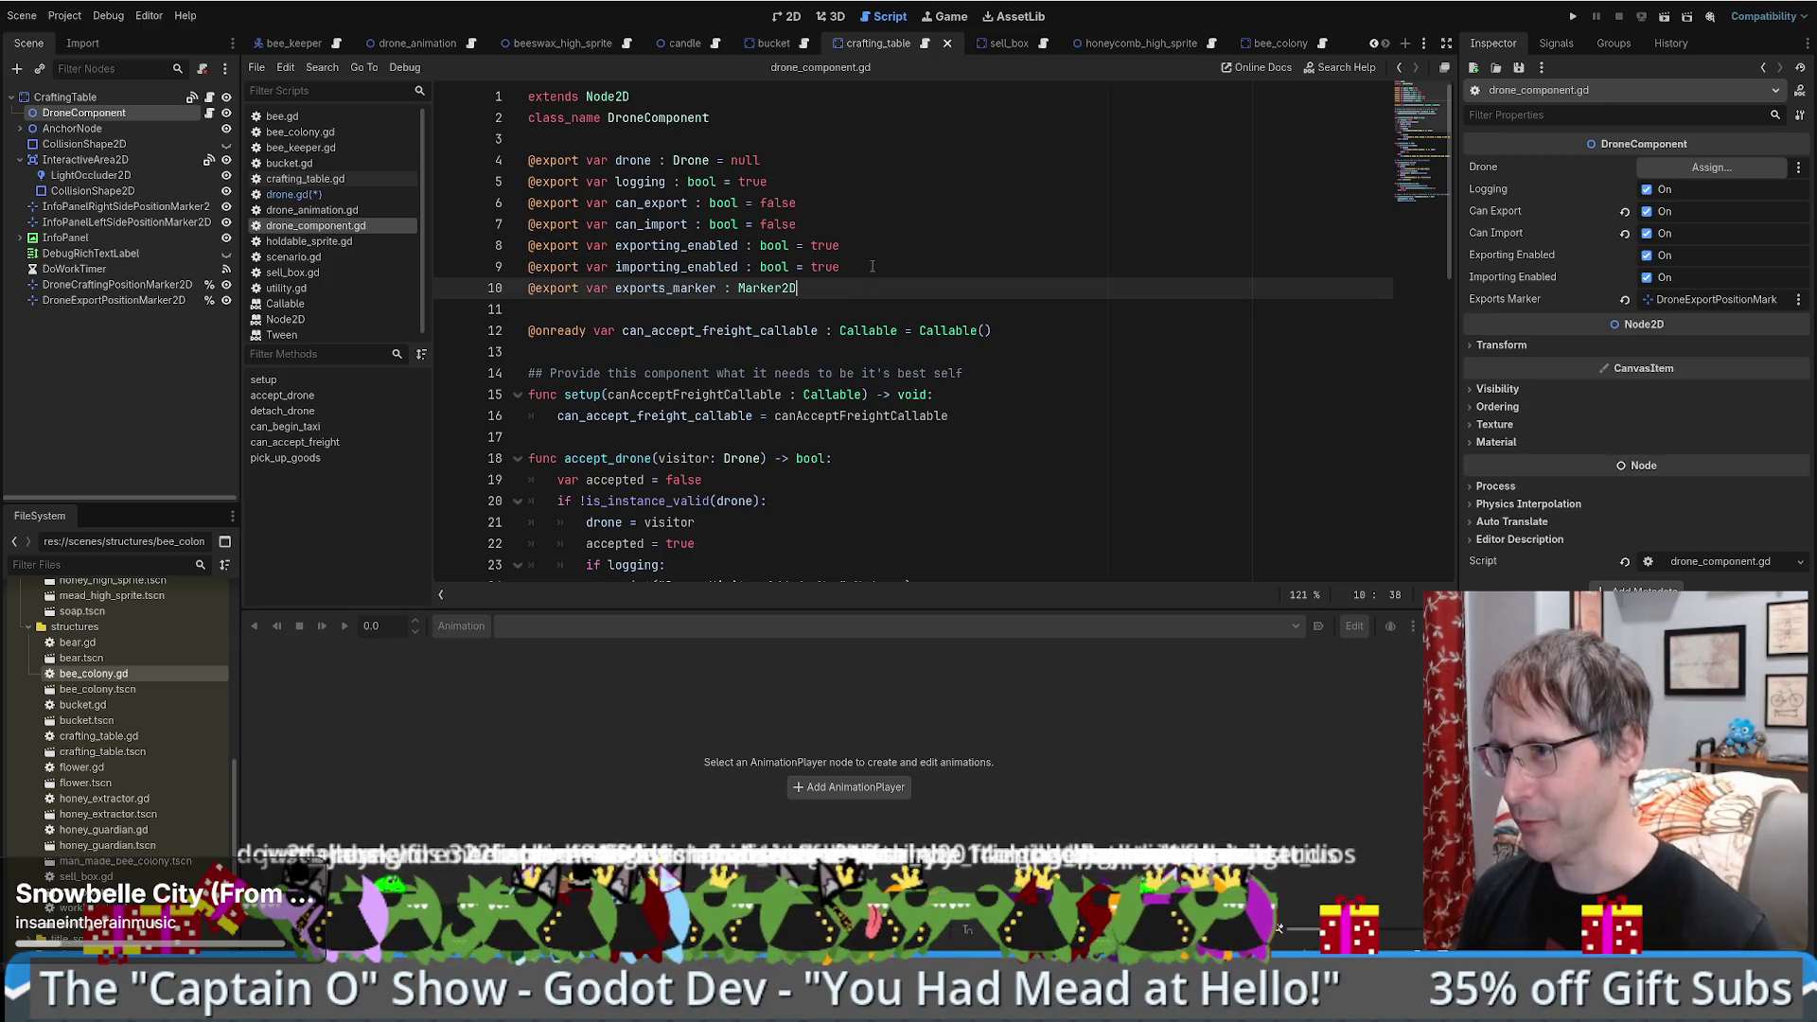
{"action": "key", "text": "ctrl+shift+d"}
{"action": "left_click_drag", "start_coordinate": [665, 310], "coordinate": [615, 310]}
{"action": "type", "text": "imports"}
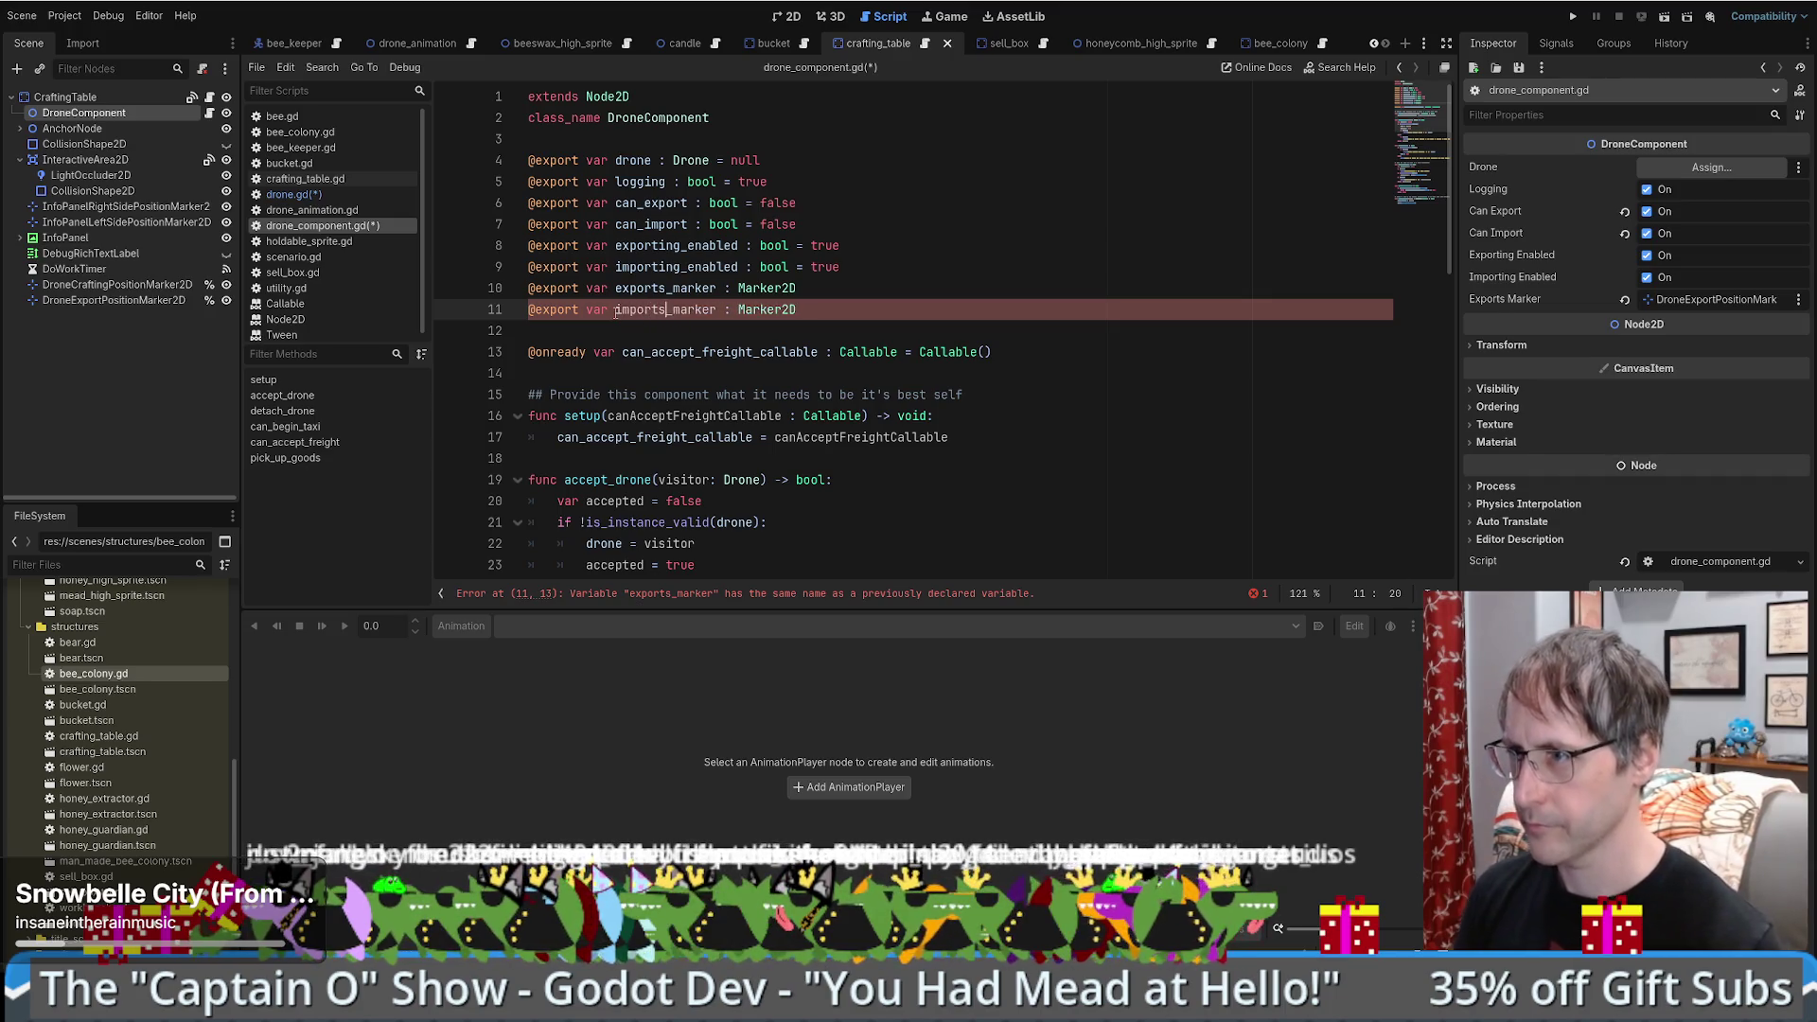
- Move imports_marker above exports_marker and duplicate the DroneExportPositionMarker2D node
{"action": "left_click_drag", "start_coordinate": [908, 313], "coordinate": [898, 296]}
{"action": "key", "text": "alt+Up"}
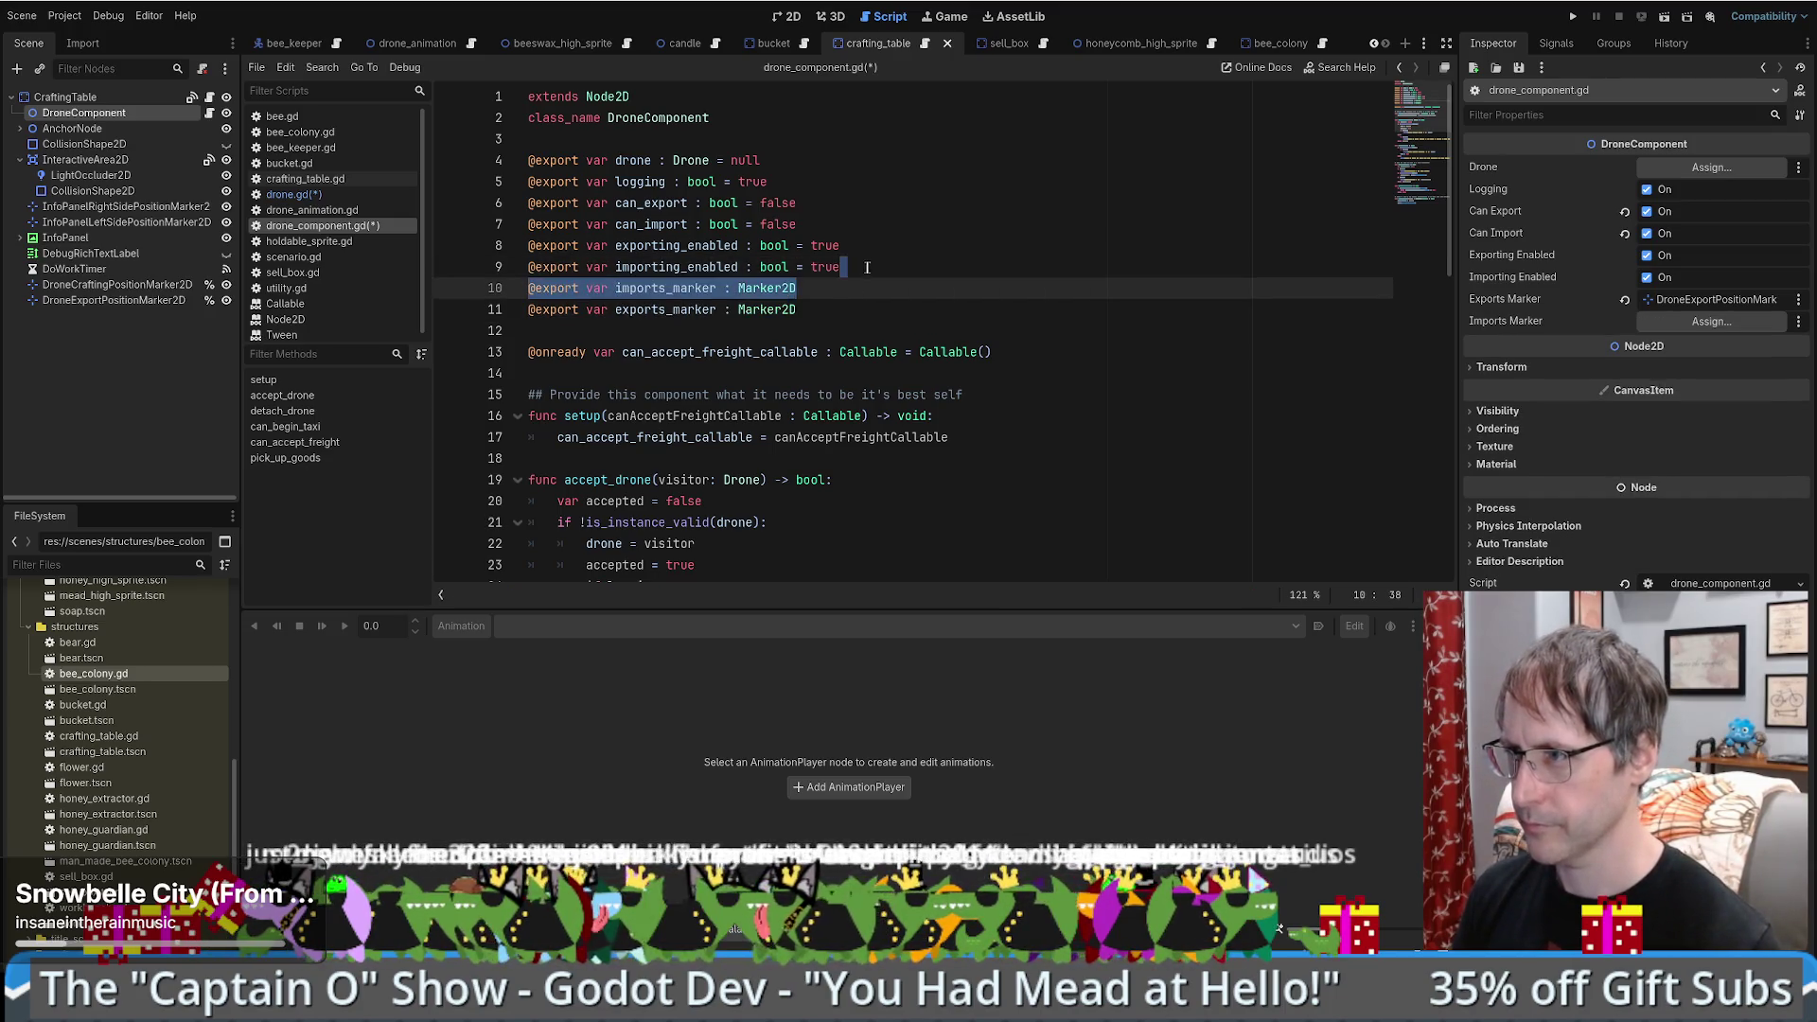
{"action": "left_click", "coordinate": [76, 300]}
{"action": "key", "text": "ctrl+d"}
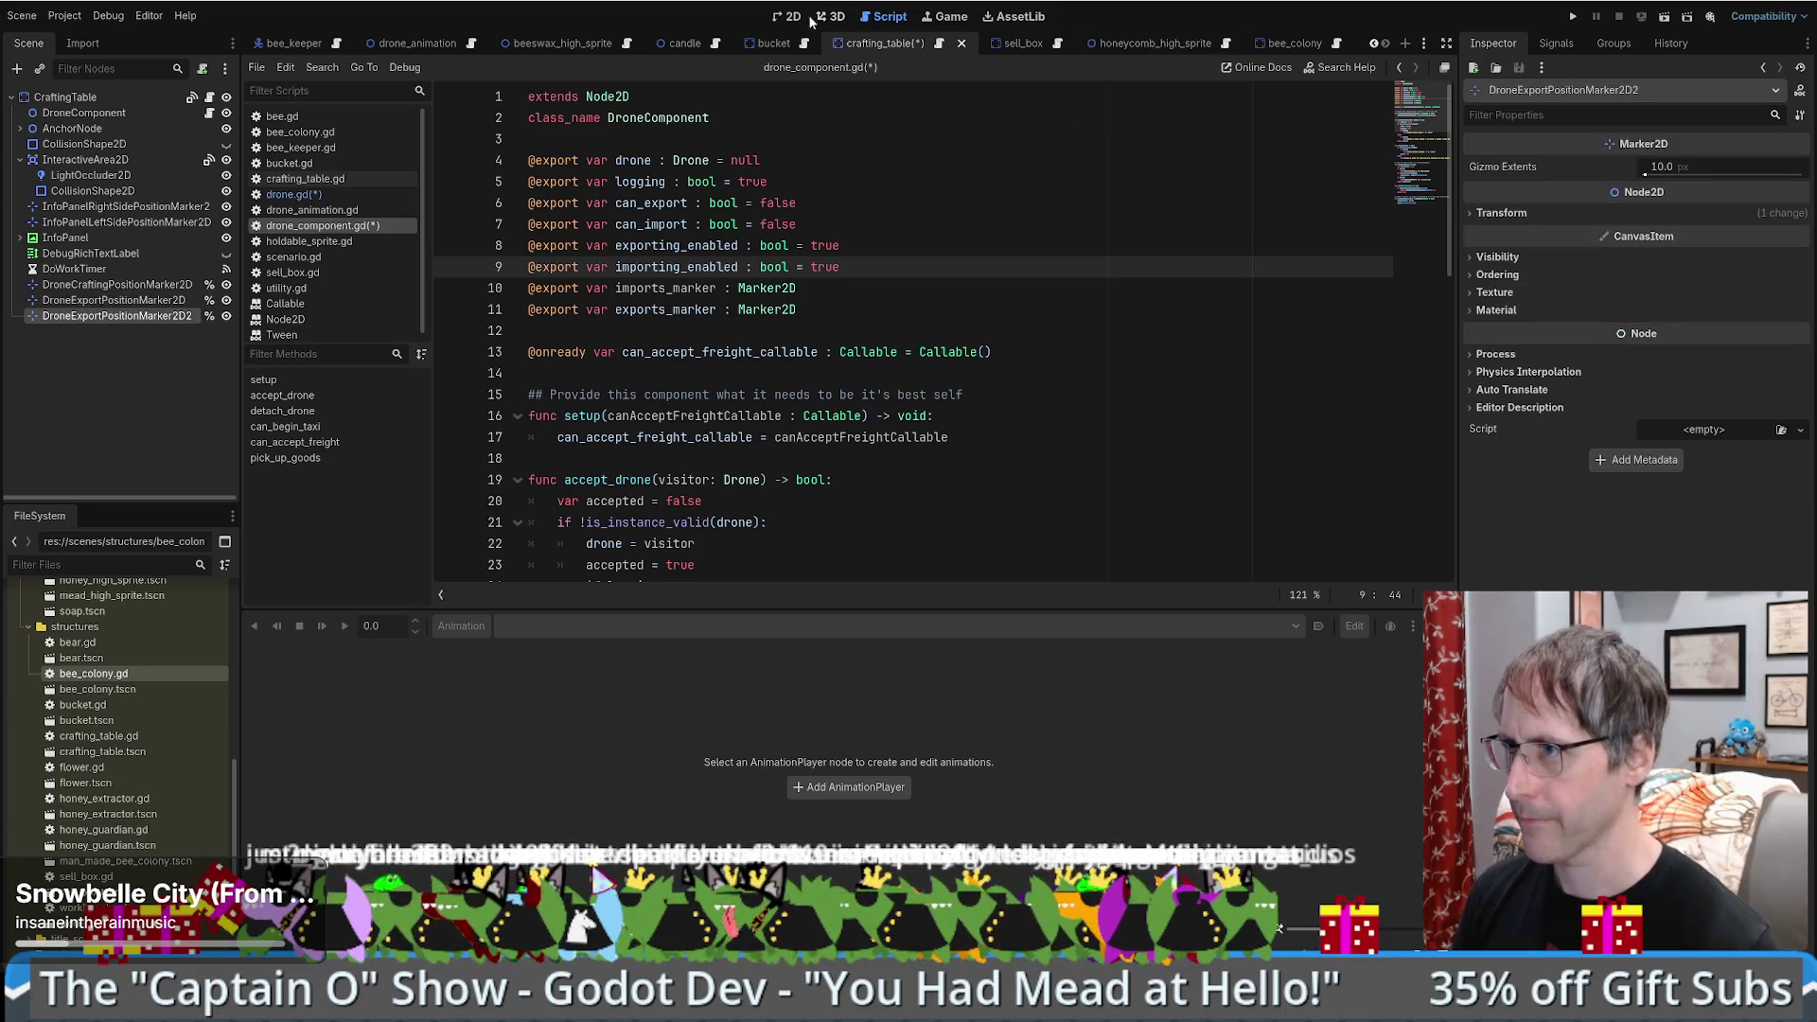
- Move the duplicated marker onto the crafting table and rename it DroneImportPositionMarker2D
{"action": "left_click", "coordinate": [785, 16]}
{"action": "left_click_drag", "start_coordinate": [706, 365], "coordinate": [853, 365]}
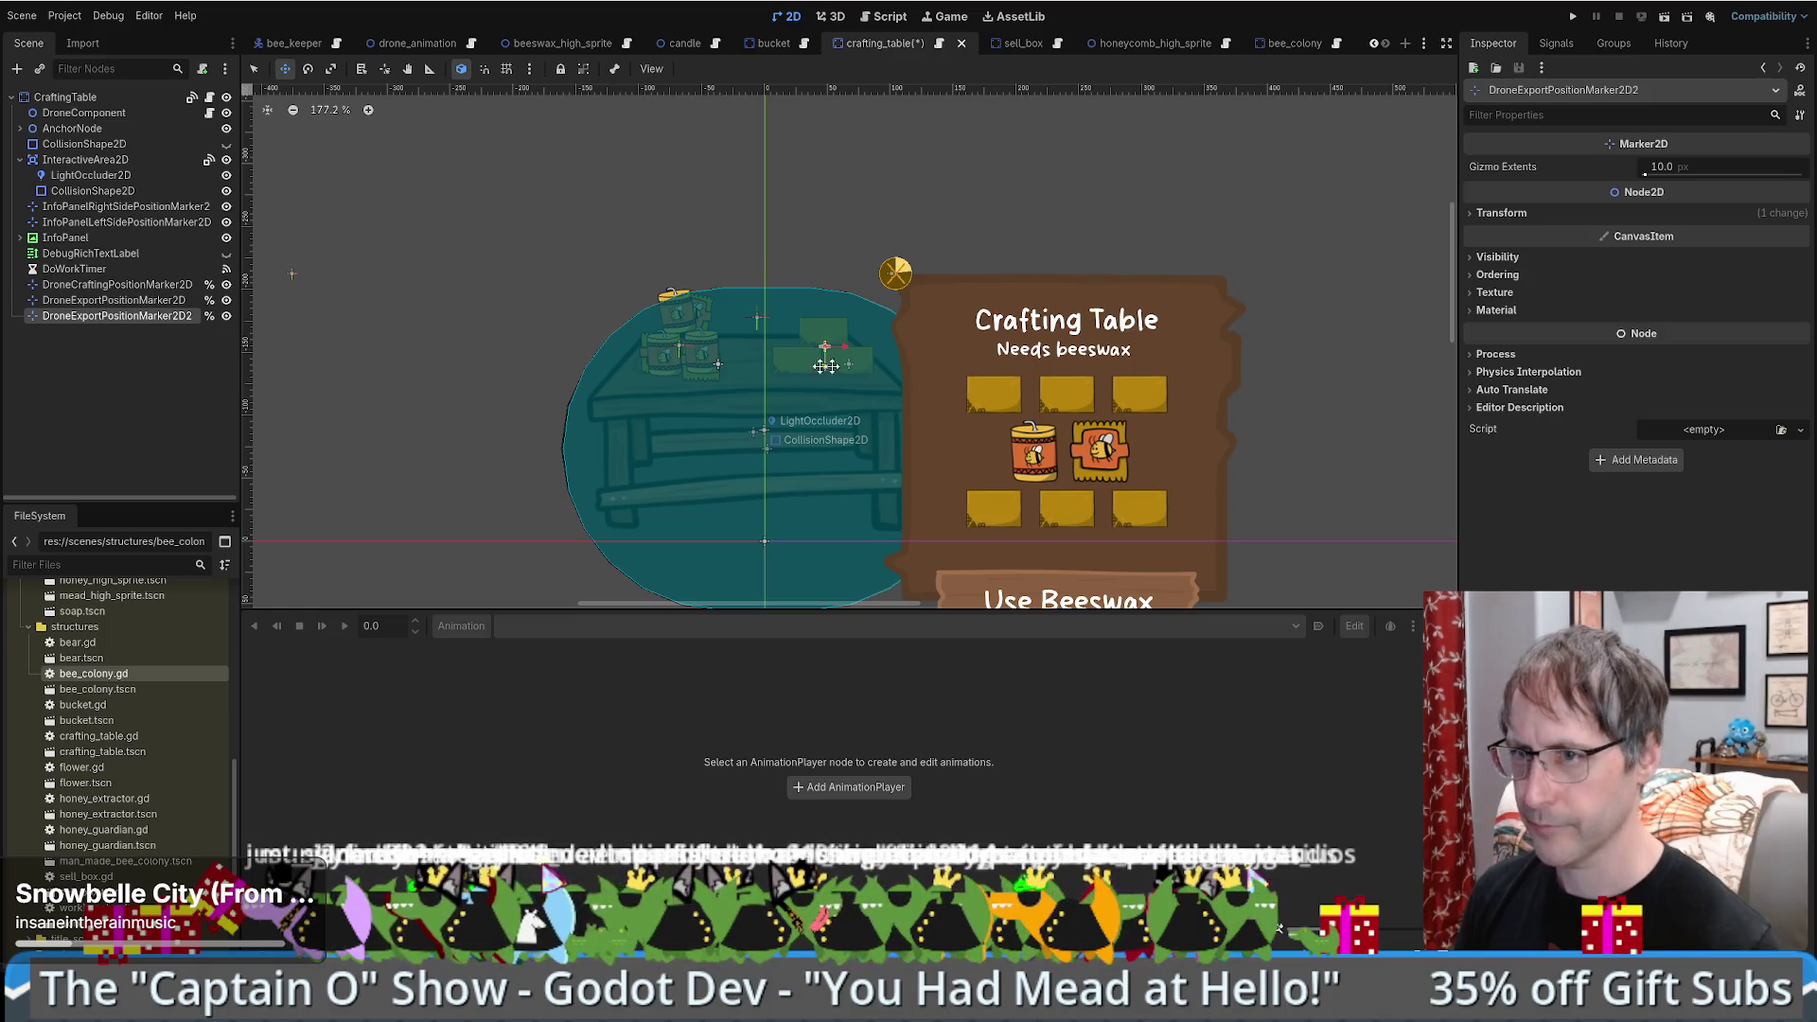
{"action": "key", "text": "F2"}
{"action": "key", "text": "End"}
{"action": "key", "text": "BackSpace"}
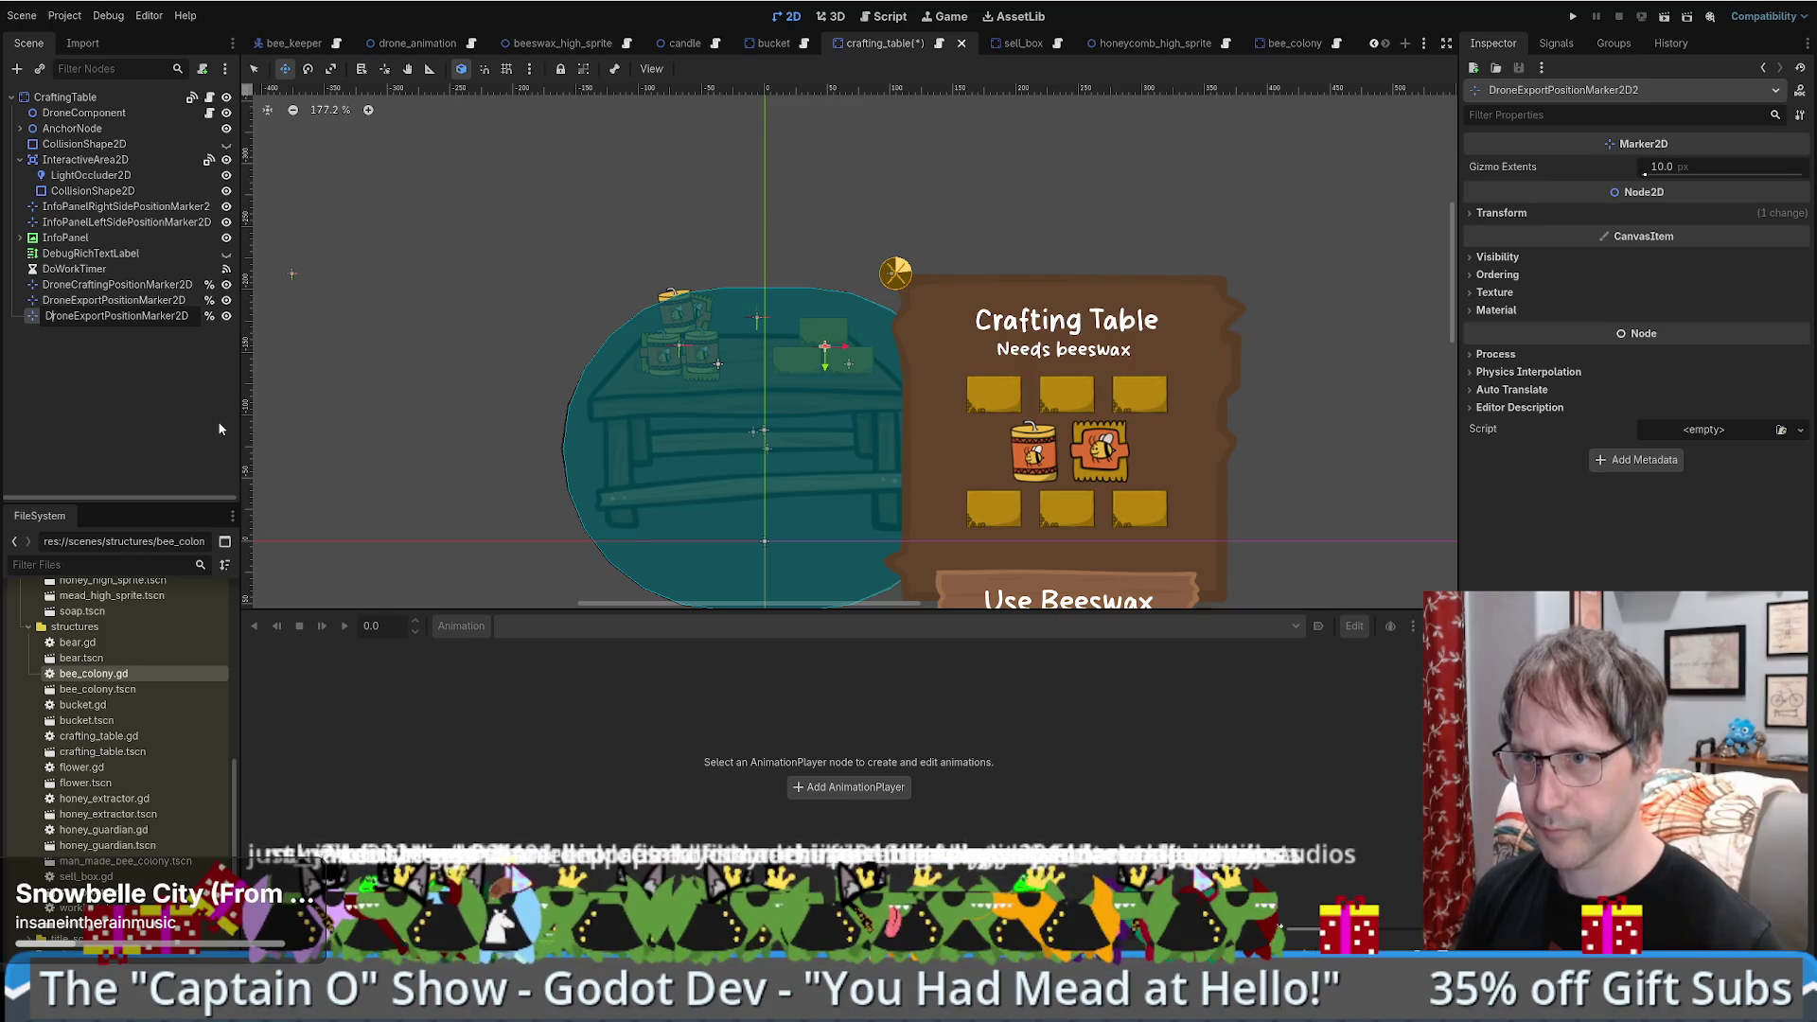
{"action": "key", "text": "Delete"}
{"action": "key", "text": "Delete"}
{"action": "key", "text": "Delete"}
{"action": "type", "text": "Export"}
{"action": "key", "text": "Return"}
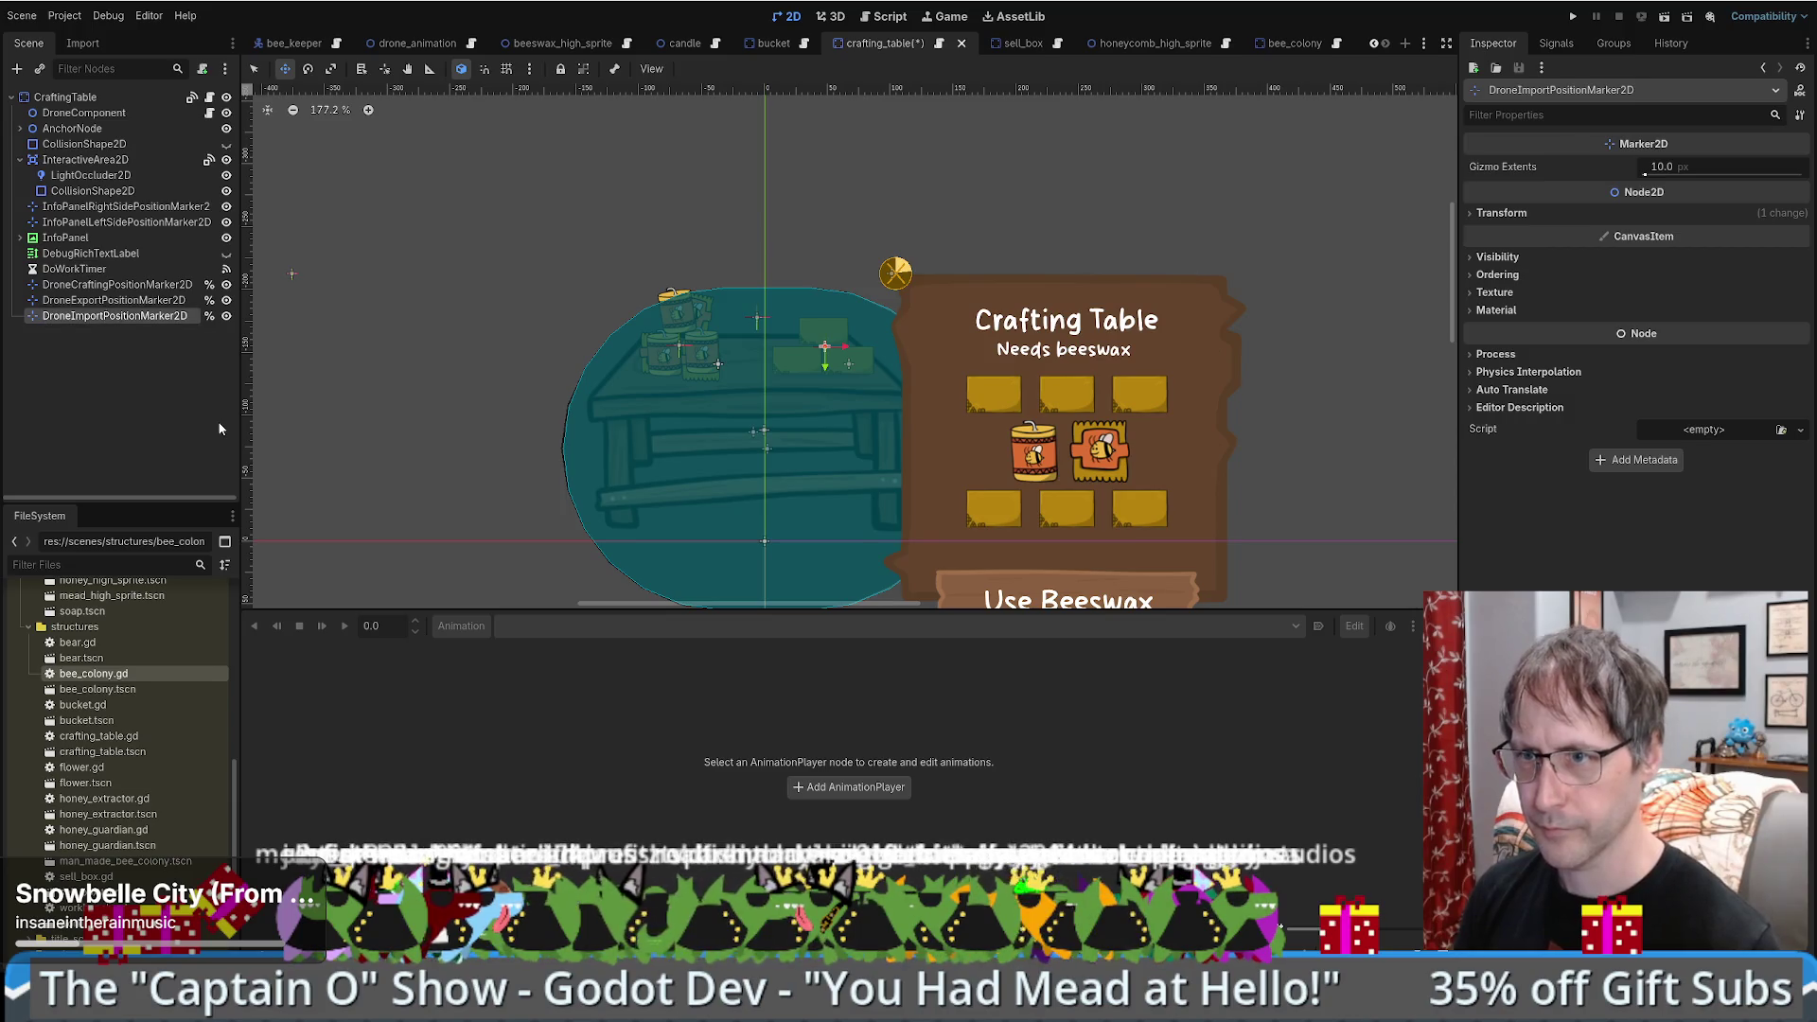
- Assign DroneImportPositionMarker2D as DroneComponent's Imports Marker, then switch to the sell_box scene
{"action": "left_click", "coordinate": [85, 113]}
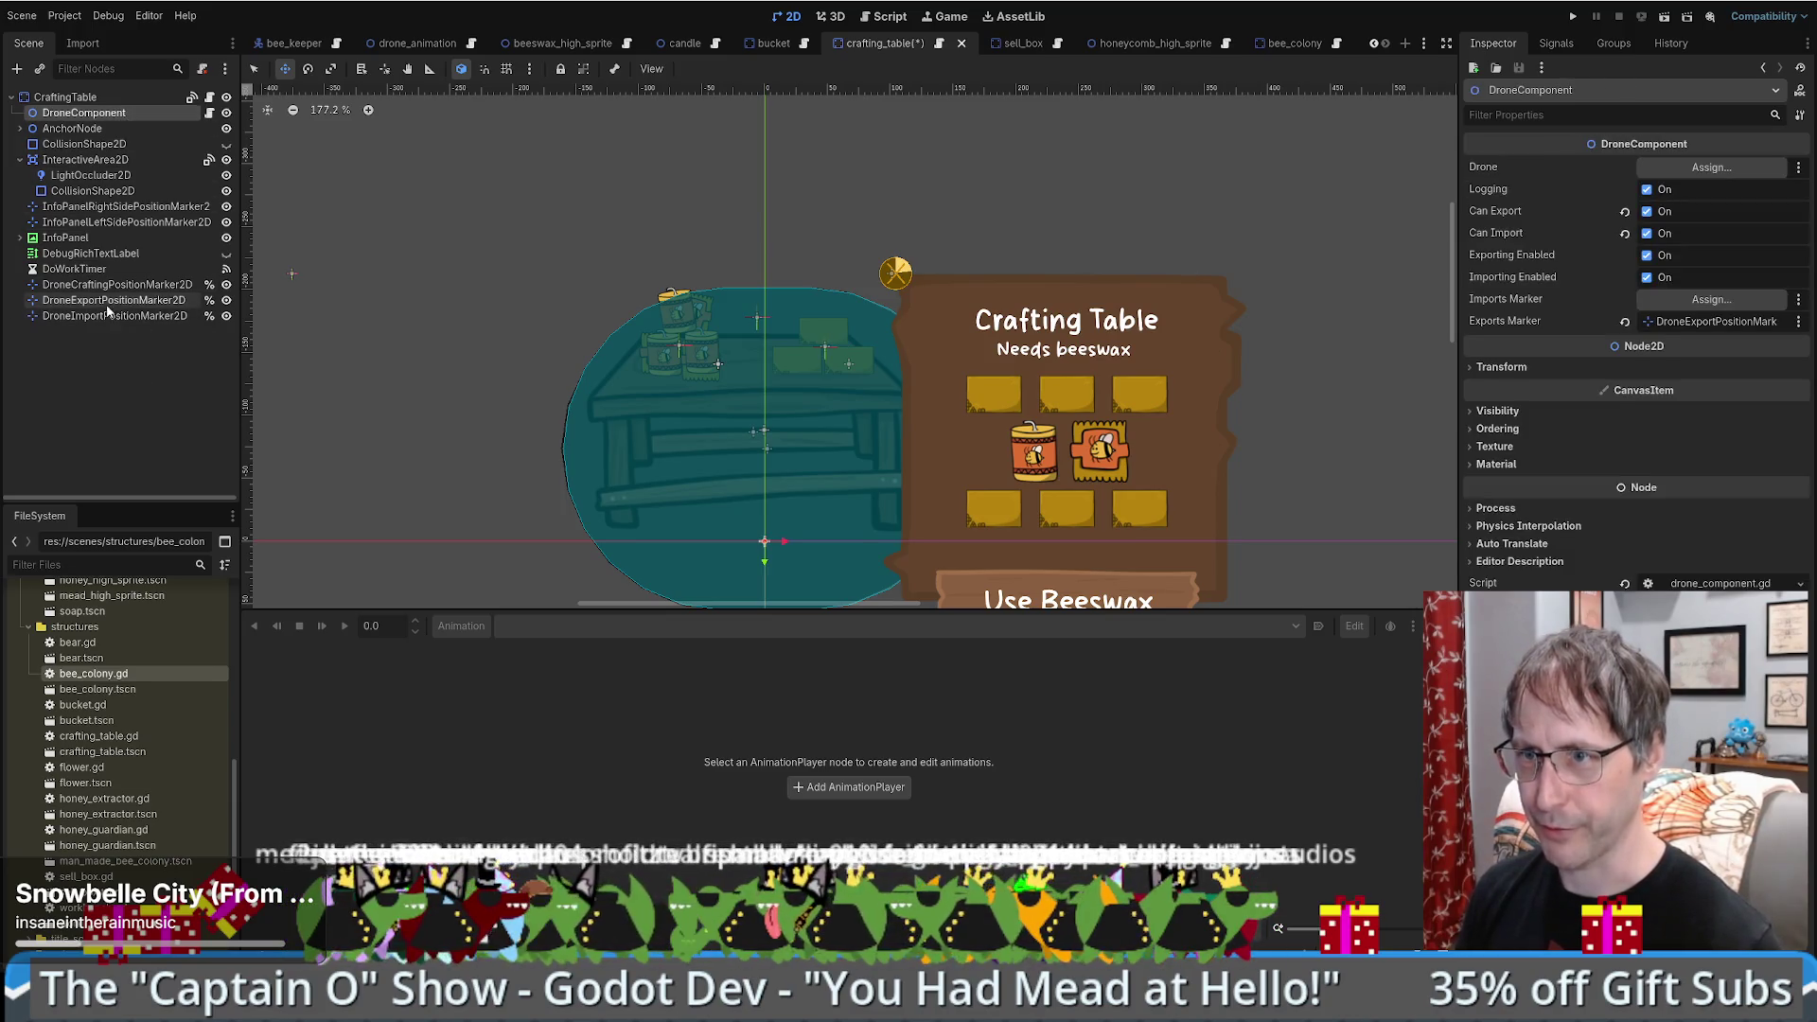
{"action": "mouse_move", "coordinate": [85, 318]}
{"action": "left_mouse_down"}
{"action": "mouse_move", "coordinate": [284, 327]}
{"action": "mouse_move", "coordinate": [1568, 238]}
{"action": "mouse_move", "coordinate": [1671, 299]}
{"action": "left_mouse_up"}
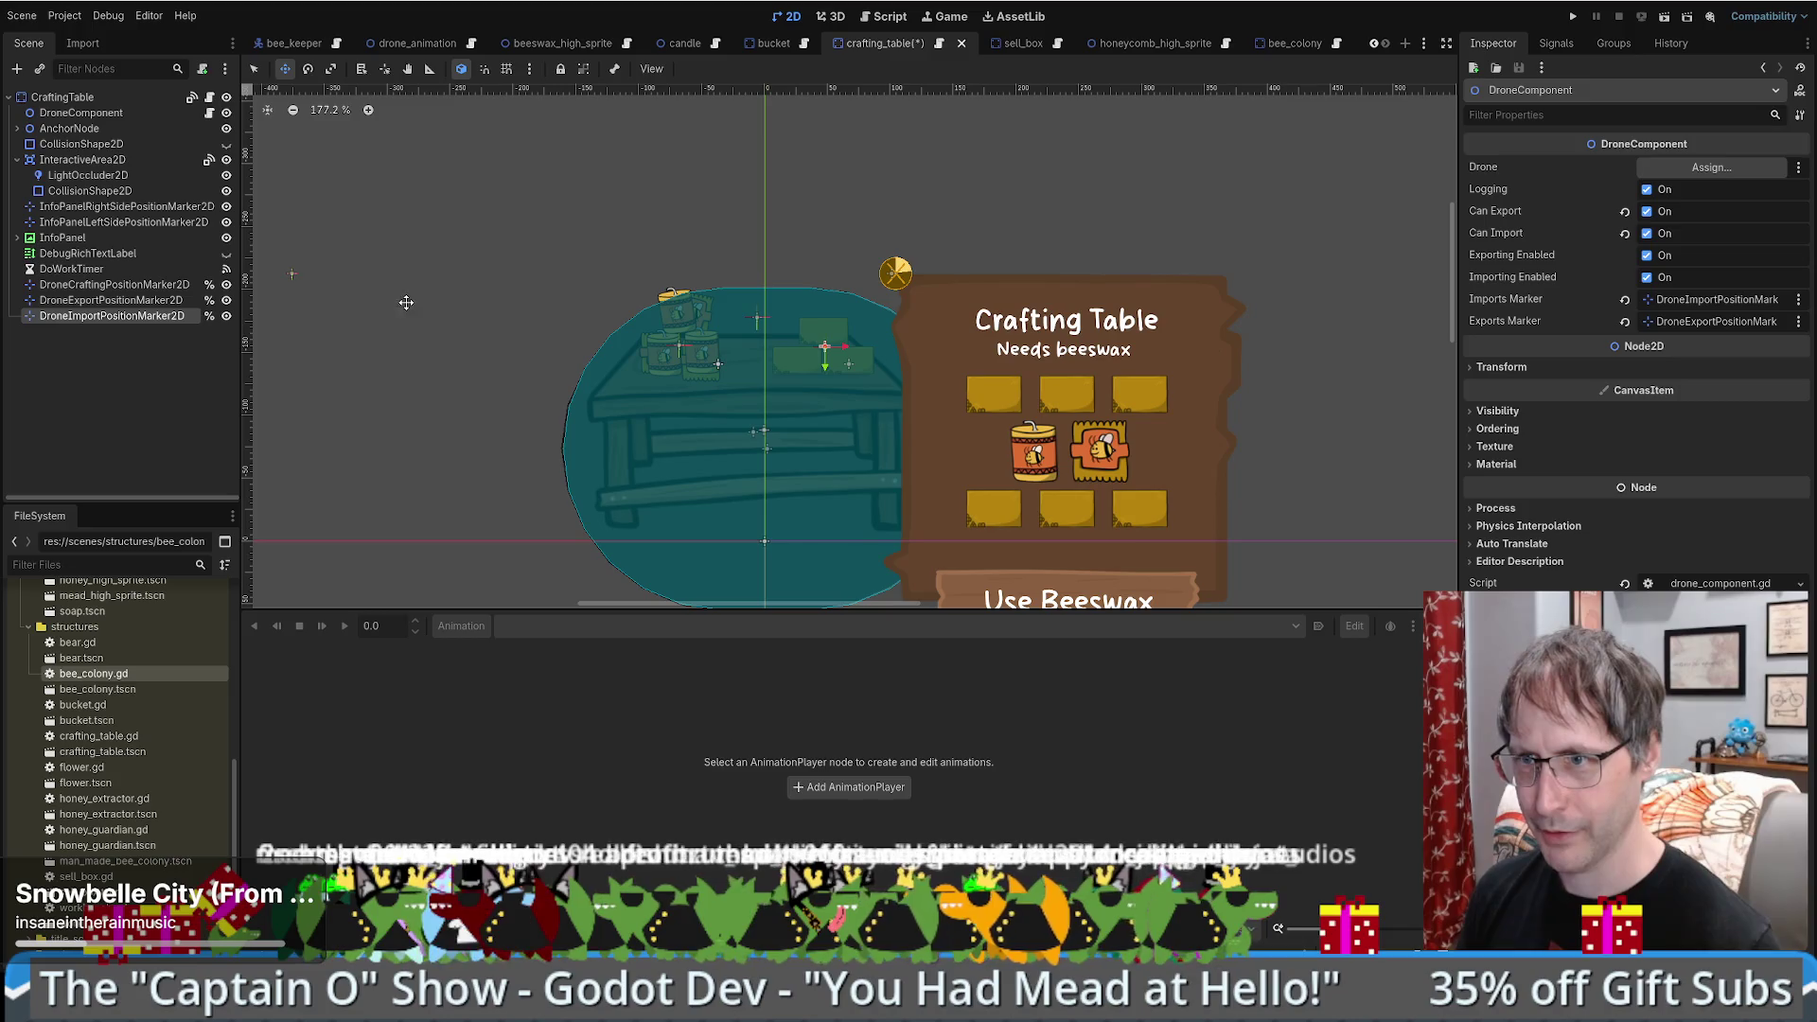
{"action": "left_click", "coordinate": [1018, 47]}
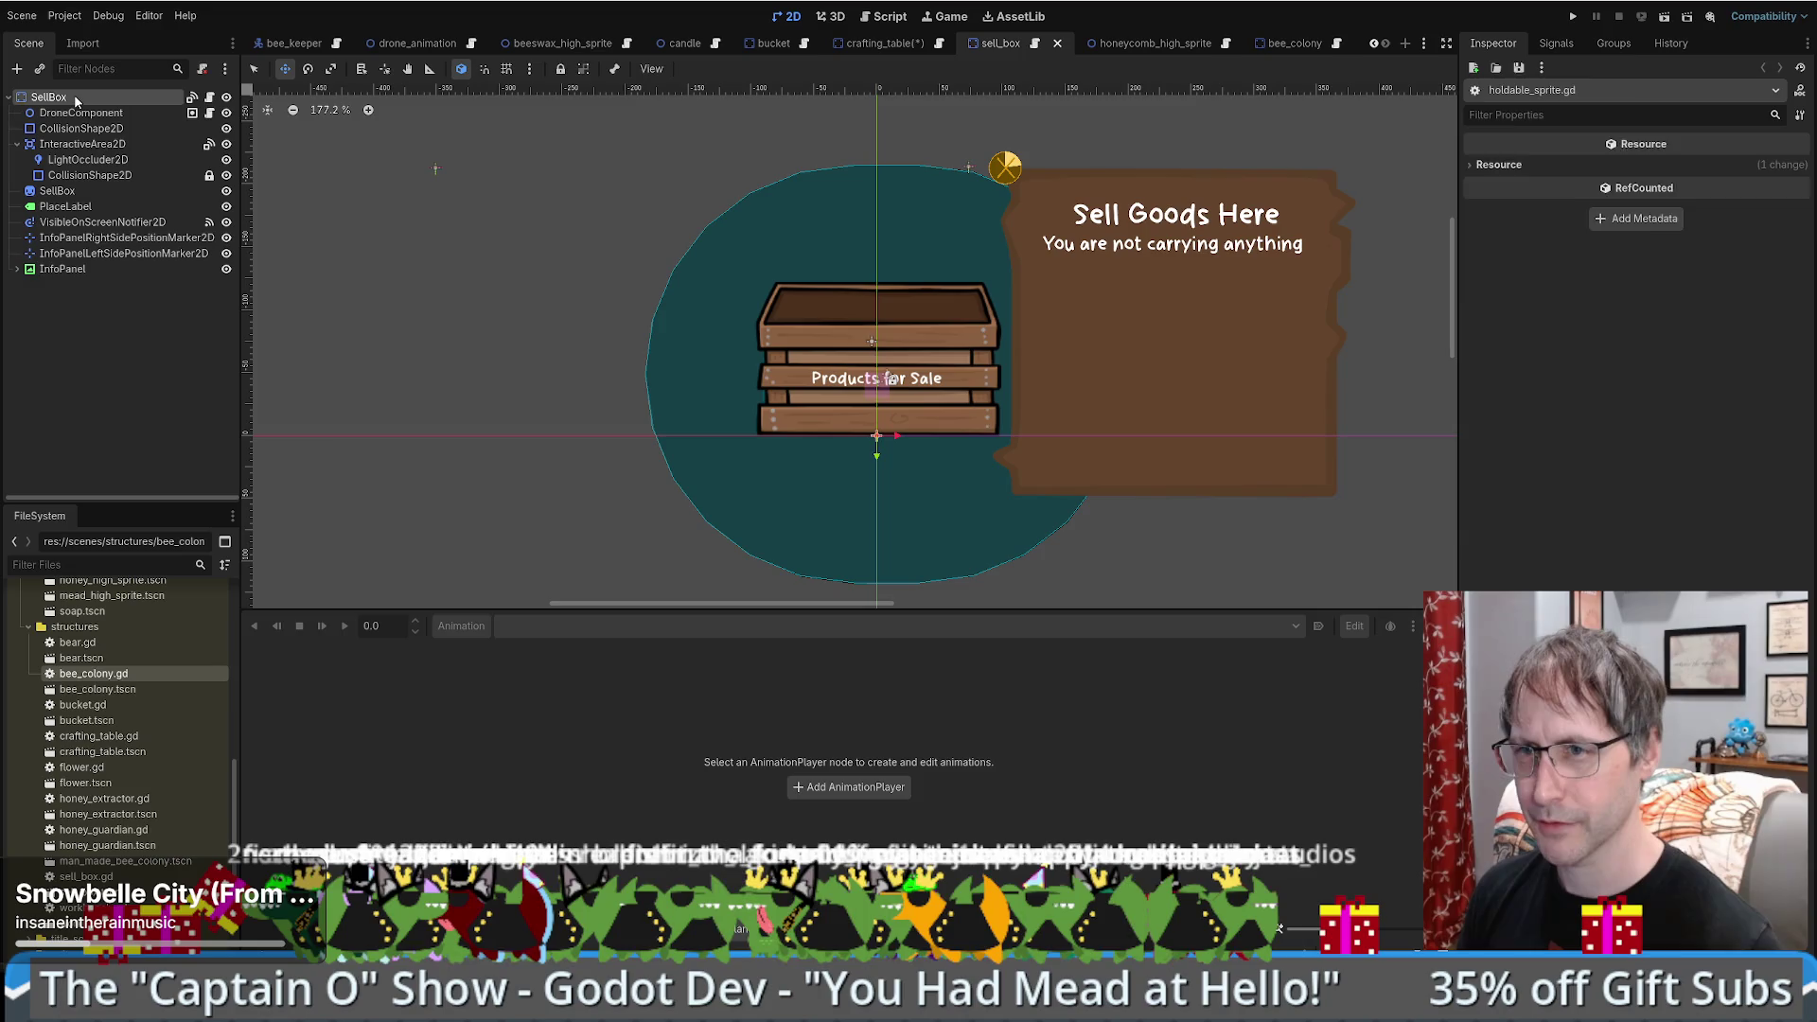
- Paste the import marker onto the sell box crate, set it as Imports Marker, and save
{"action": "key", "text": "ctrl+v"}
{"action": "mouse_move", "coordinate": [991, 243]}
{"action": "left_mouse_down"}
{"action": "mouse_move", "coordinate": [934, 257]}
{"action": "mouse_move", "coordinate": [914, 302]}
{"action": "mouse_move", "coordinate": [910, 267]}
{"action": "left_mouse_up"}
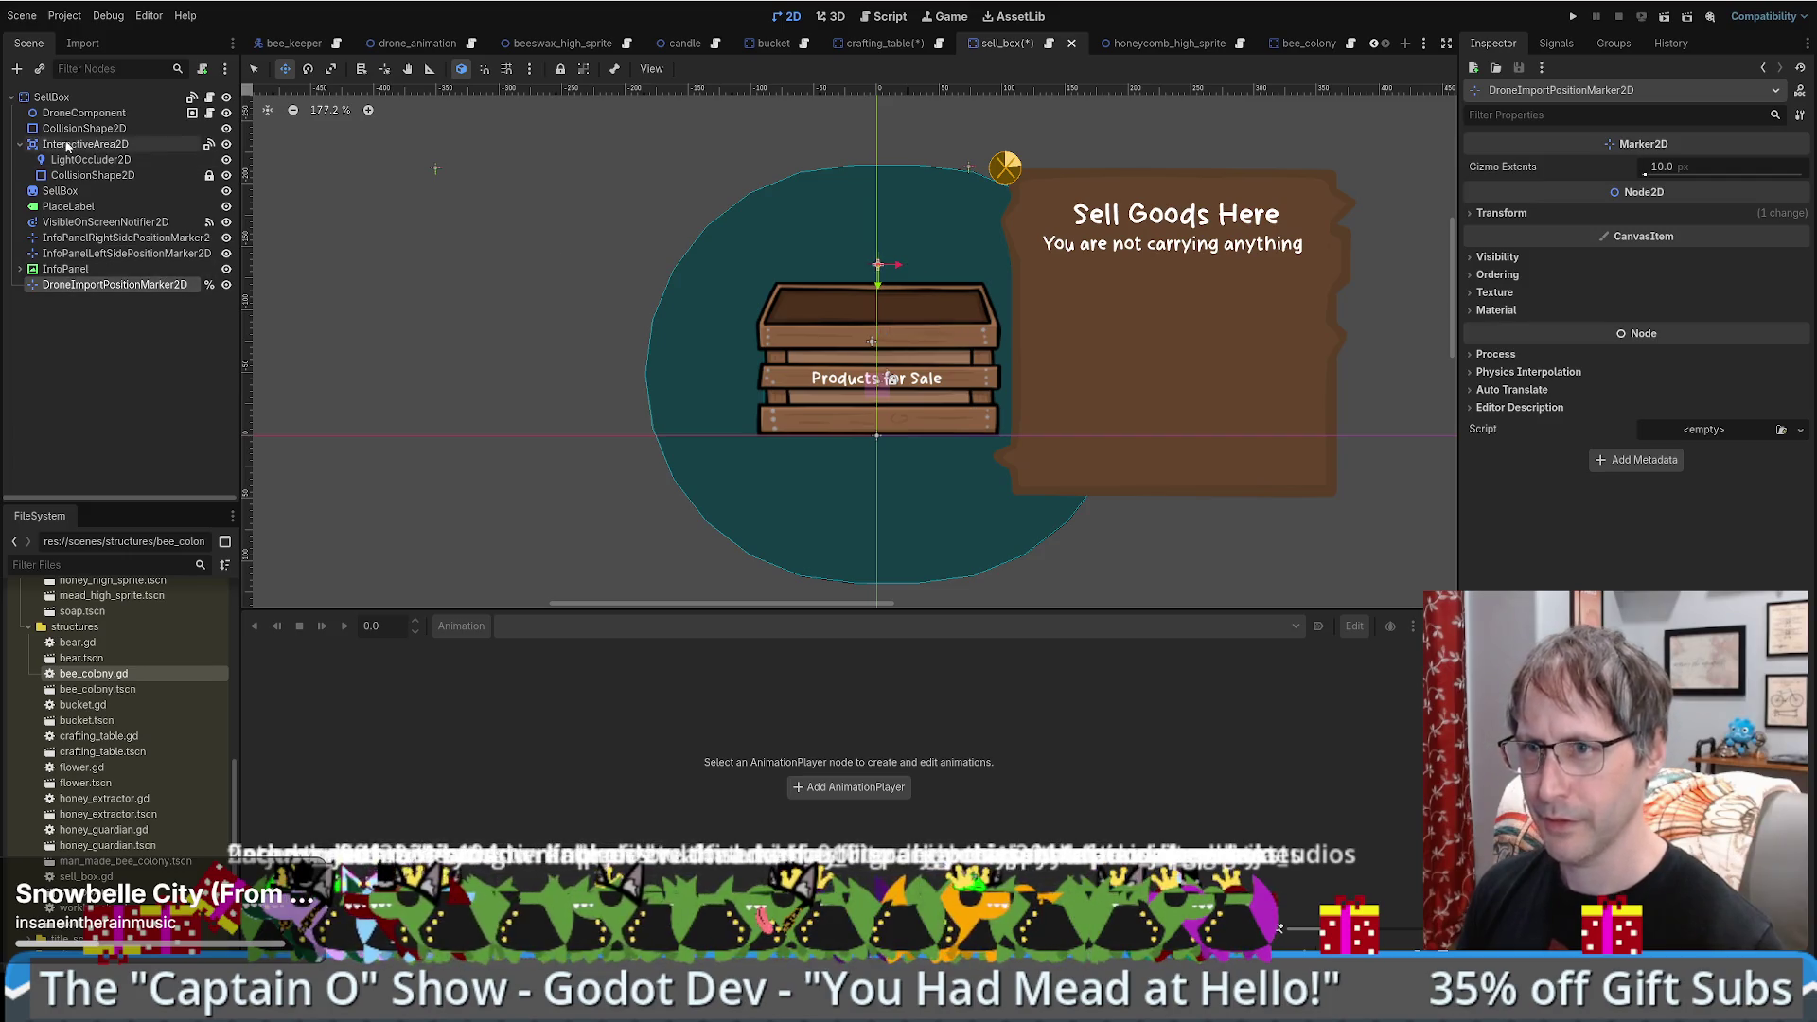
{"action": "left_click", "coordinate": [81, 113]}
{"action": "mouse_move", "coordinate": [75, 285]}
{"action": "left_mouse_down"}
{"action": "mouse_move", "coordinate": [1498, 206]}
{"action": "mouse_move", "coordinate": [1651, 302]}
{"action": "mouse_move", "coordinate": [1699, 300]}
{"action": "left_mouse_up"}
{"action": "left_click", "coordinate": [142, 392]}
{"action": "key", "text": "ctrl+s"}
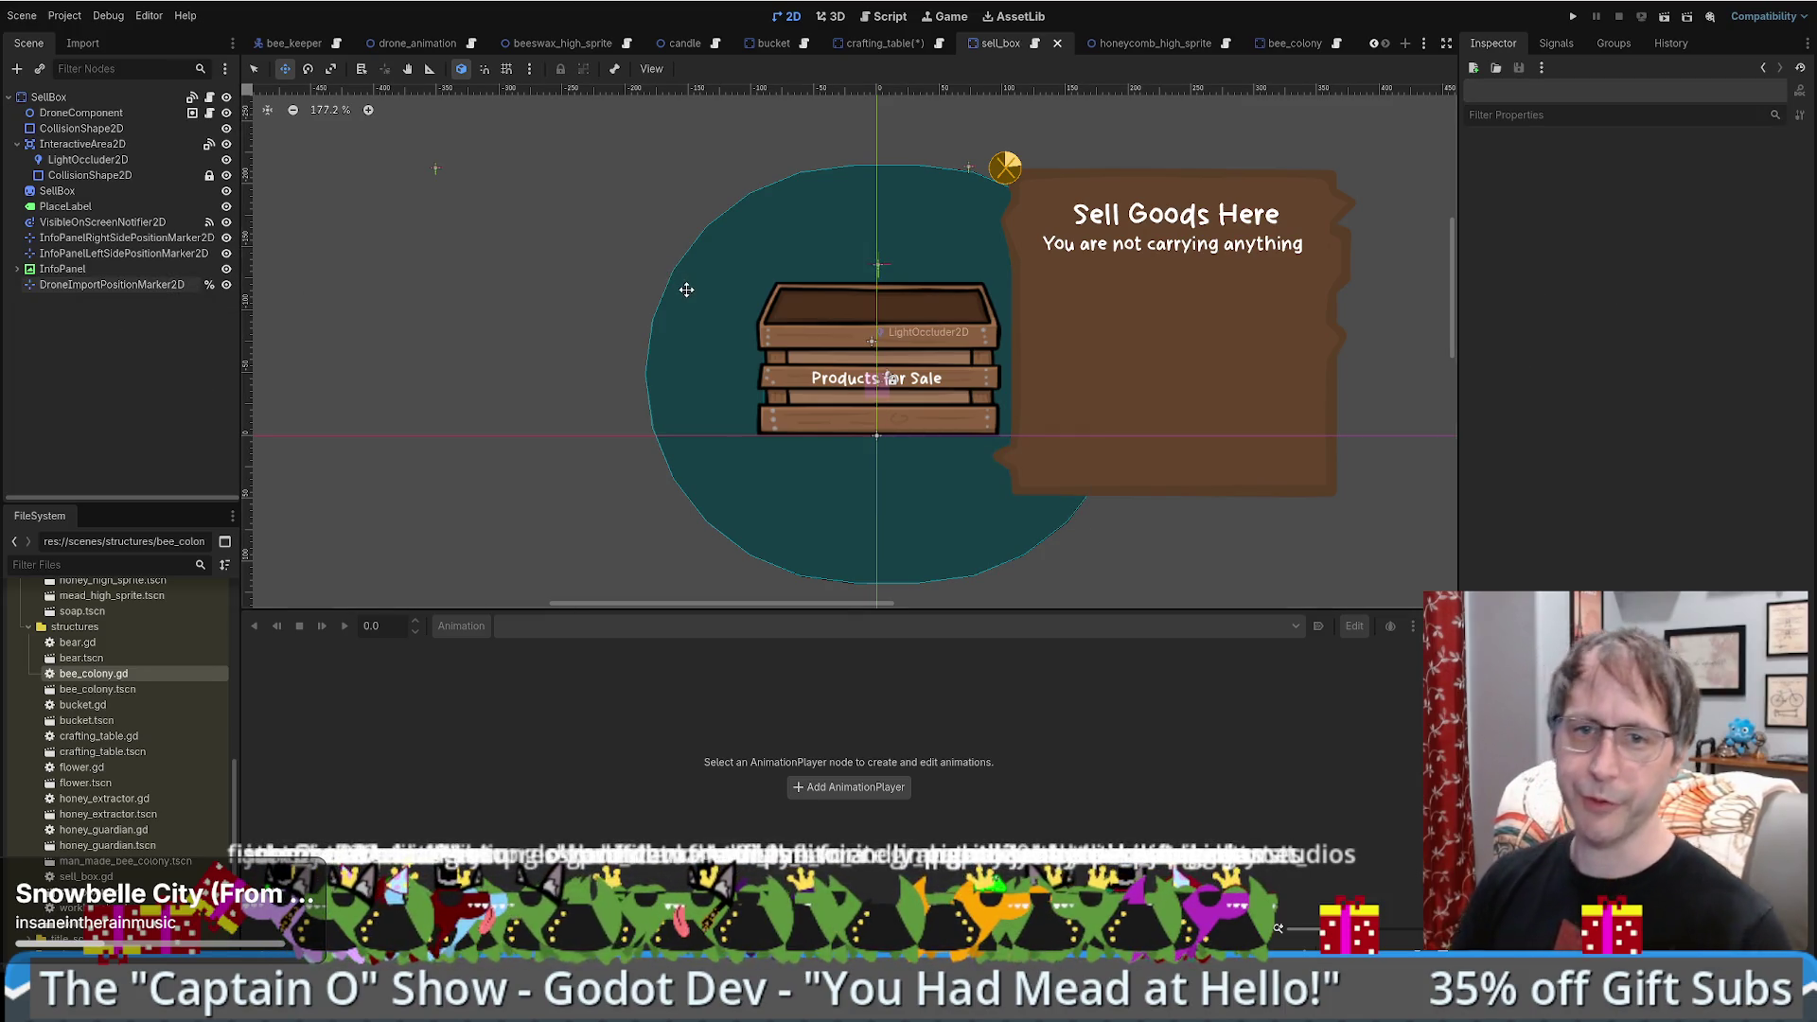
- Check the DroneComponent node's actions and reopen drone_component.gd
{"action": "left_click", "coordinate": [80, 113]}
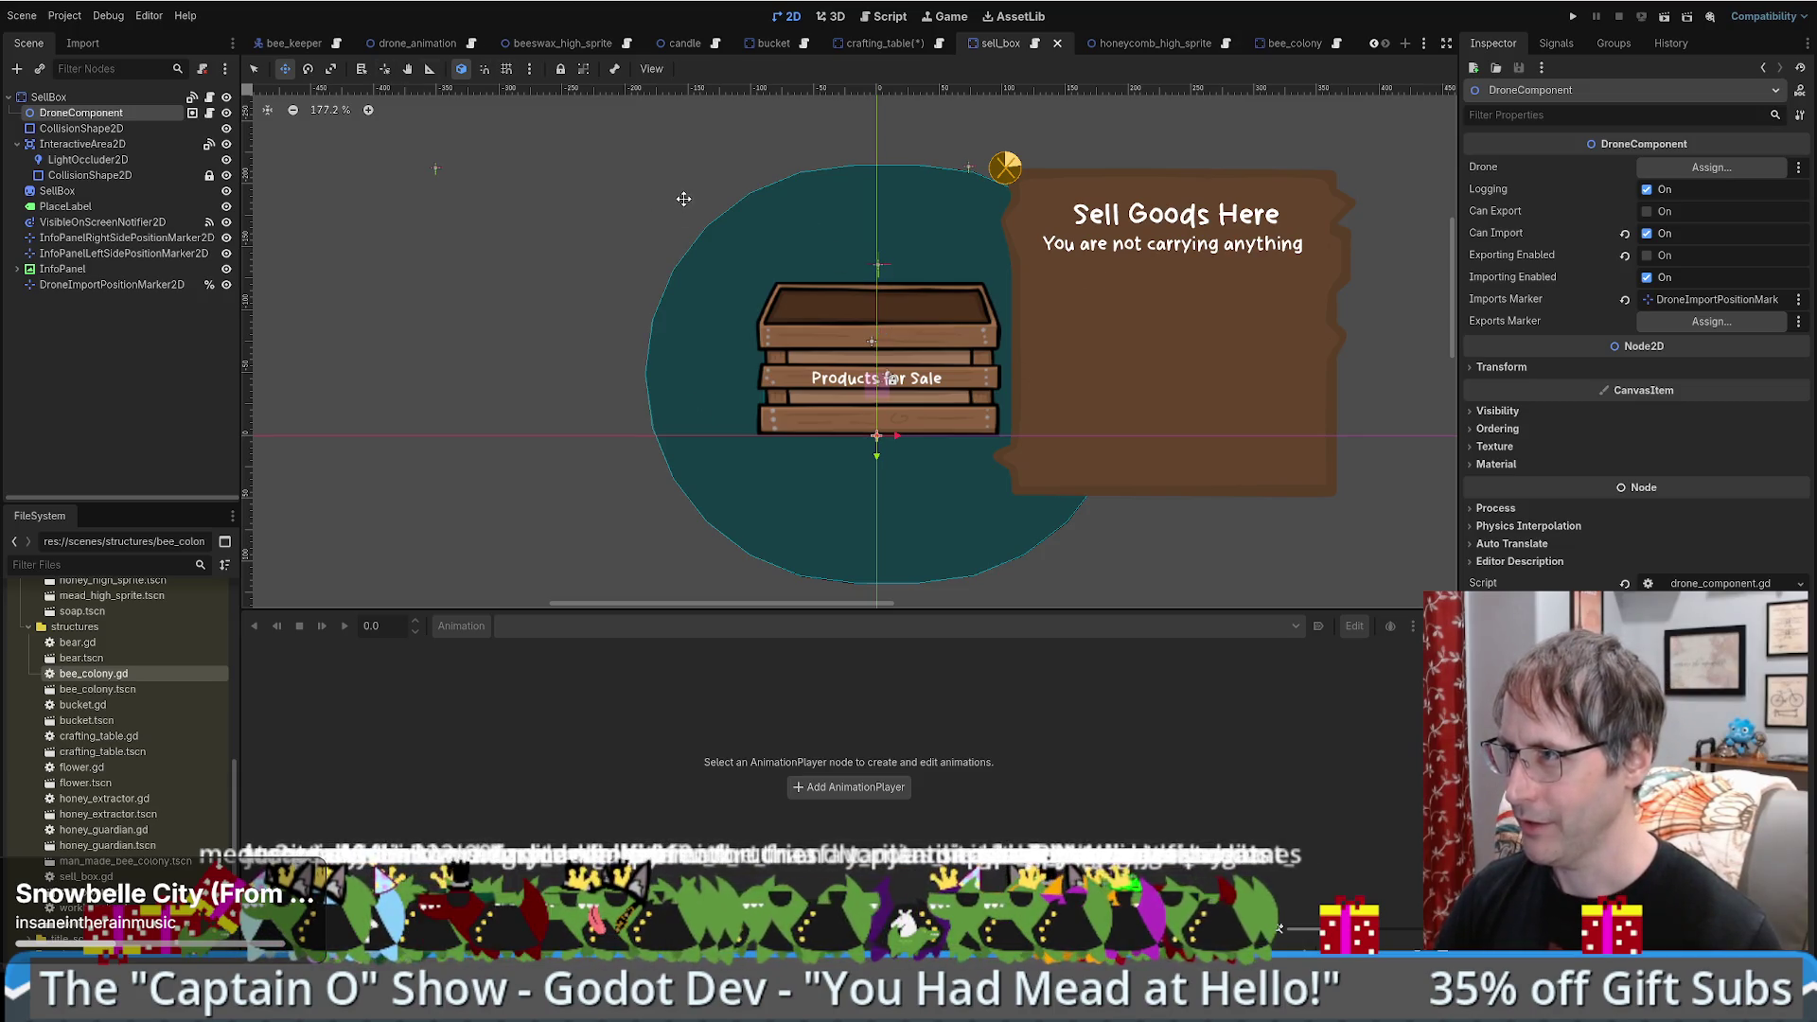
{"action": "right_click", "coordinate": [116, 114]}
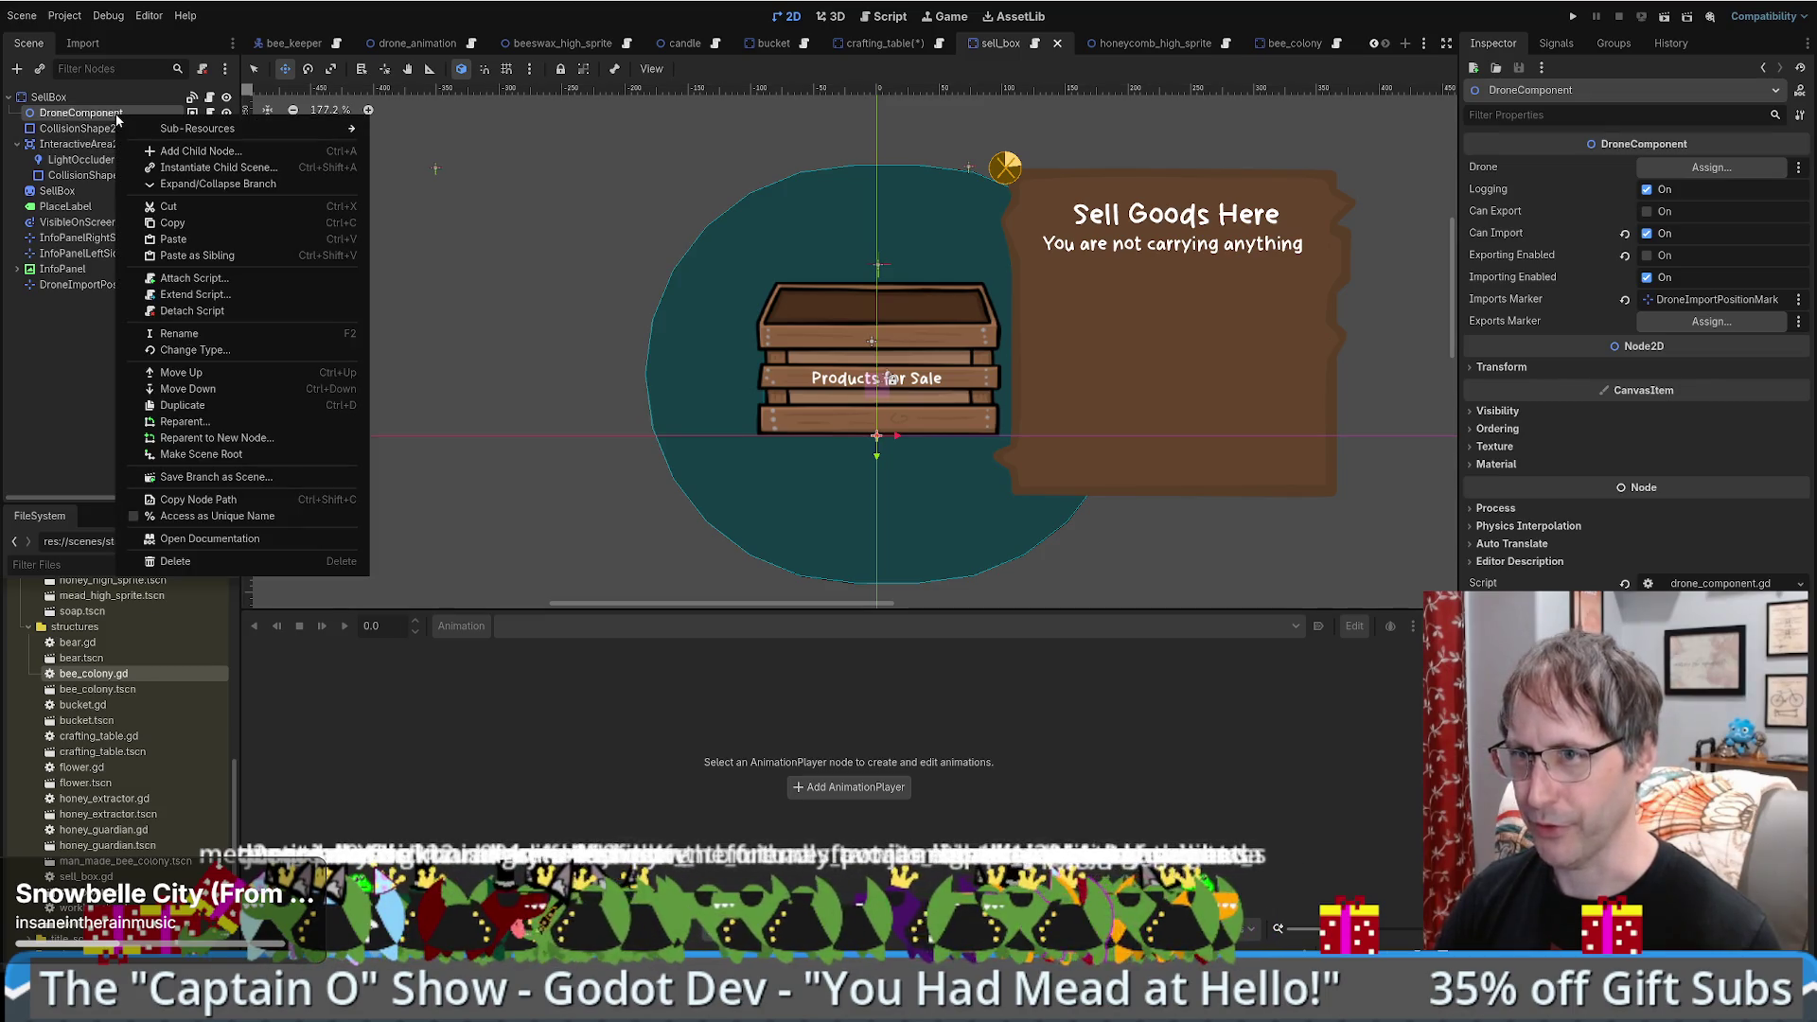
{"action": "mouse_move", "coordinate": [224, 129]}
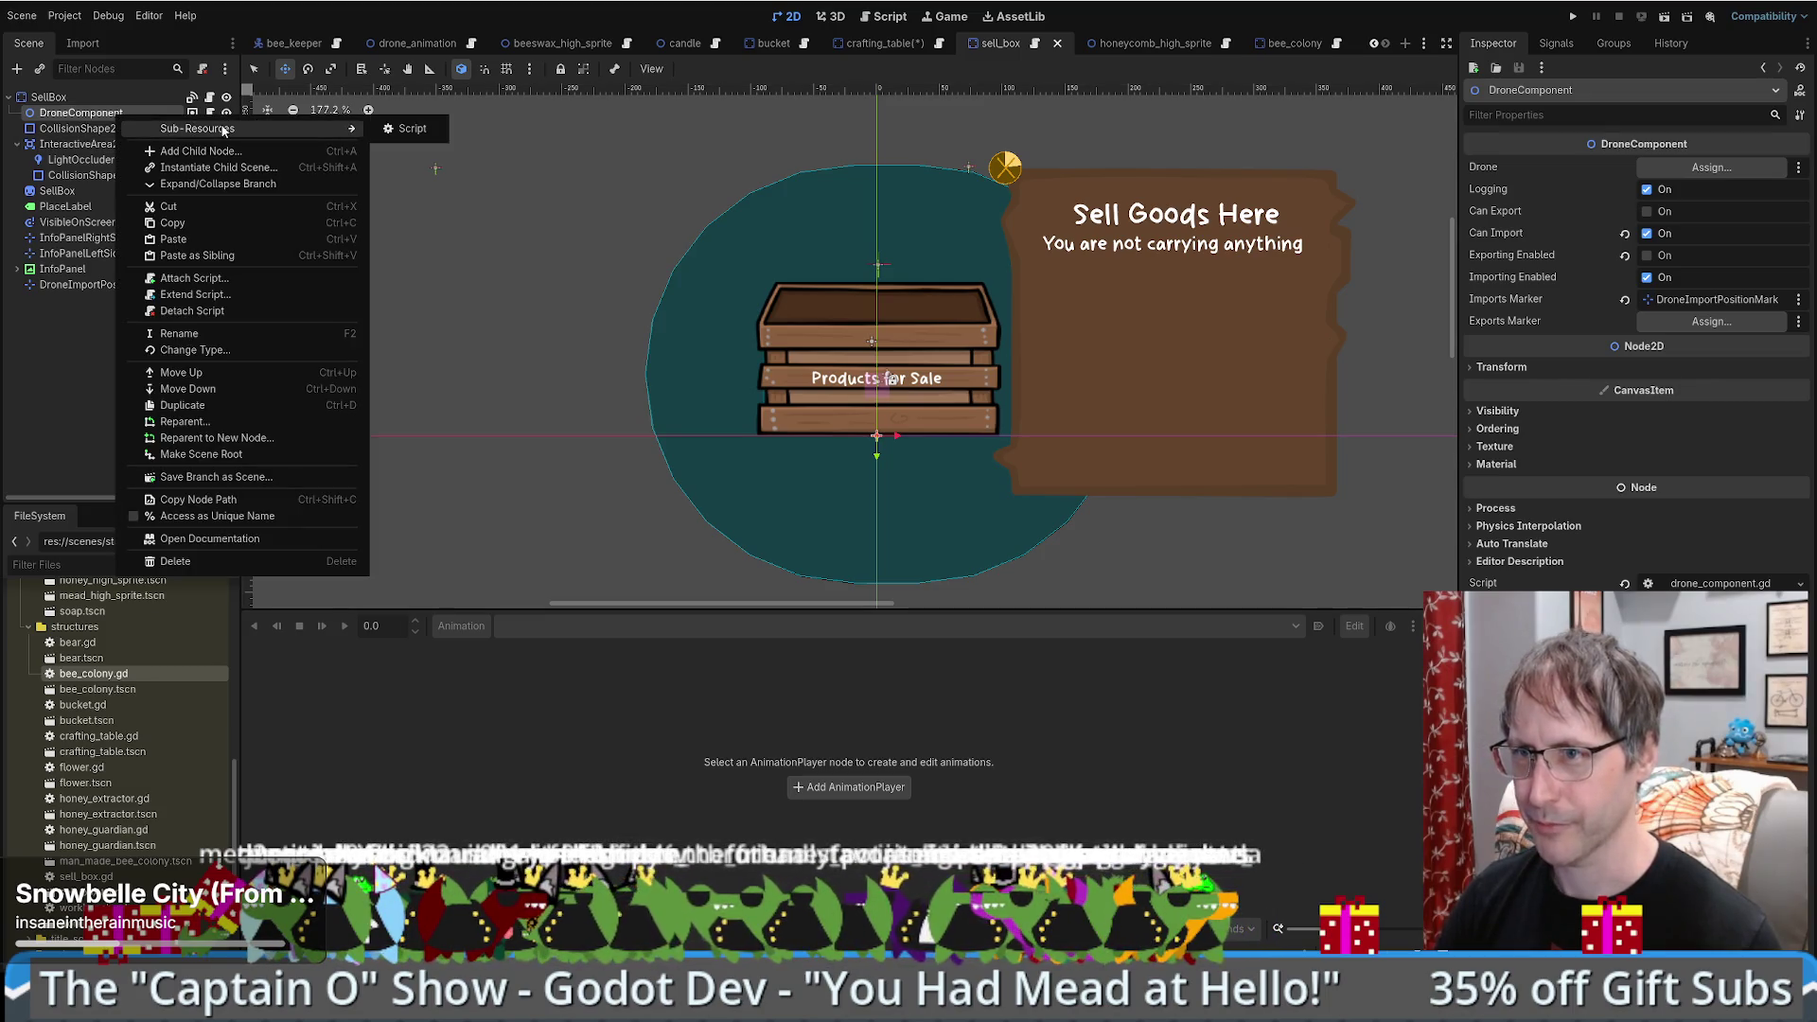
{"action": "left_click", "coordinate": [42, 383]}
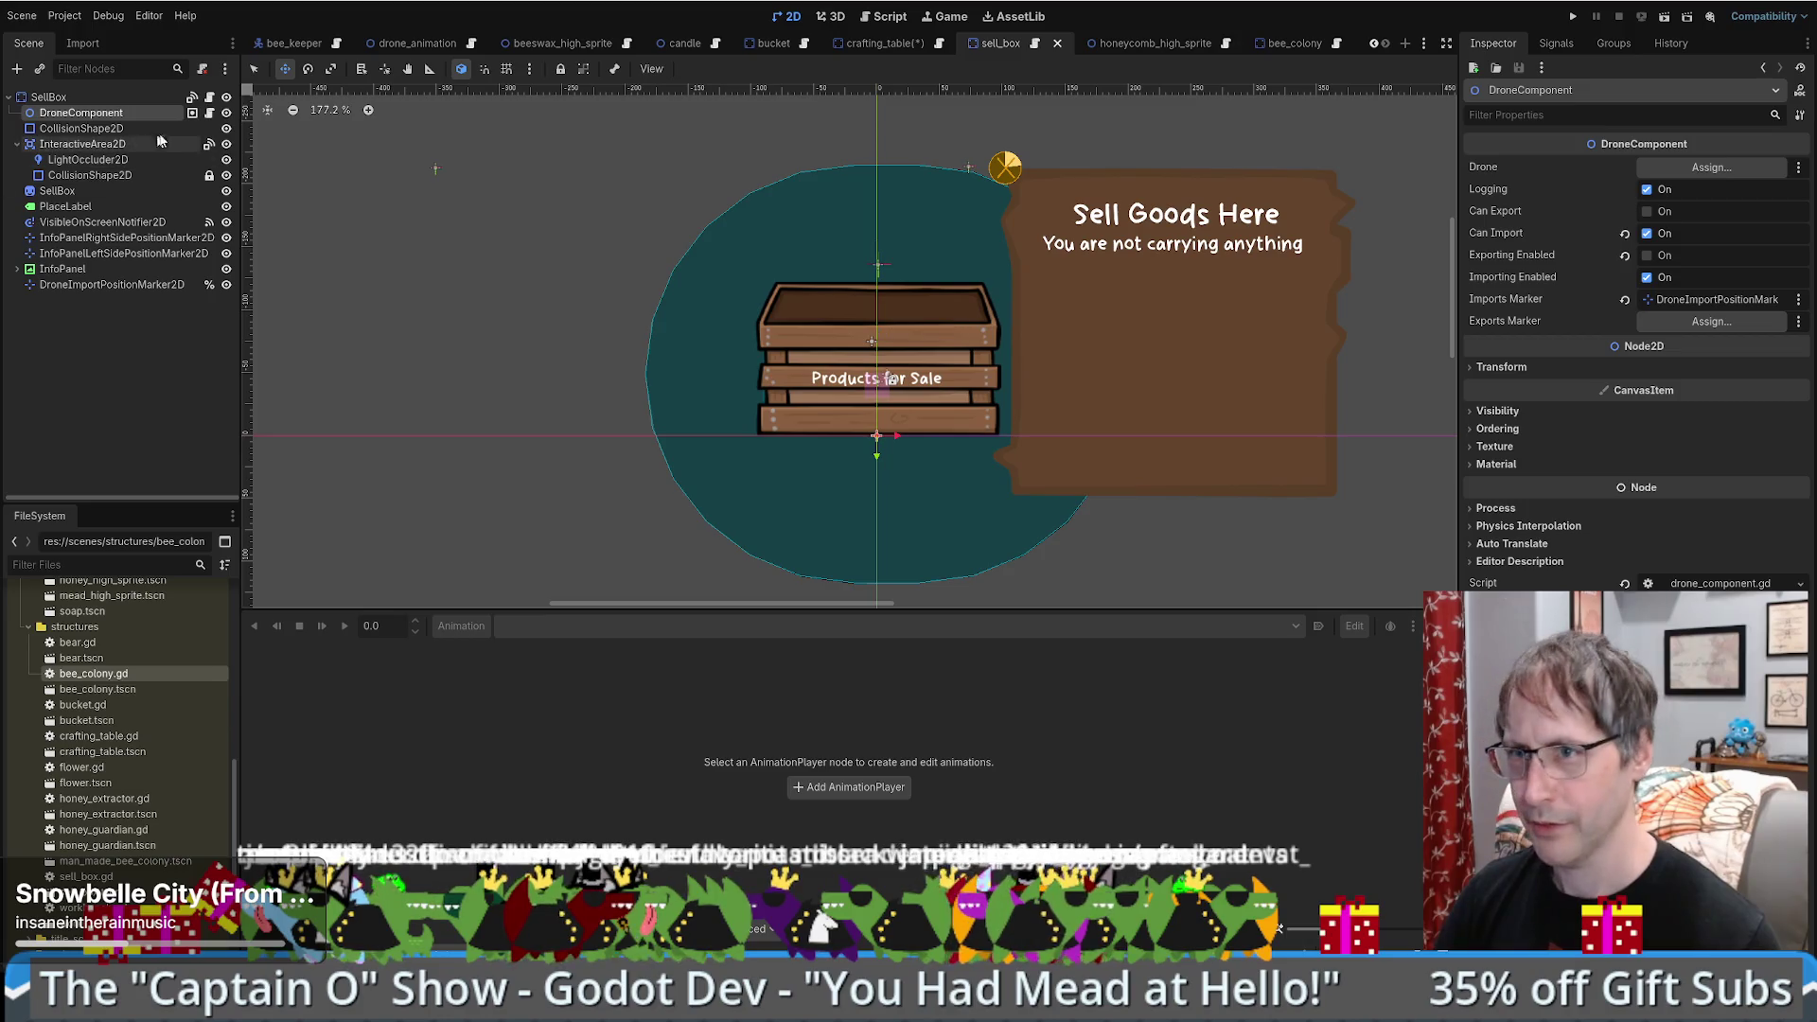
{"action": "left_click", "coordinate": [209, 113]}
- Confirm the imports_marker name, then open drone.gd from the crafting_table scene
{"action": "left_click", "coordinate": [782, 315]}
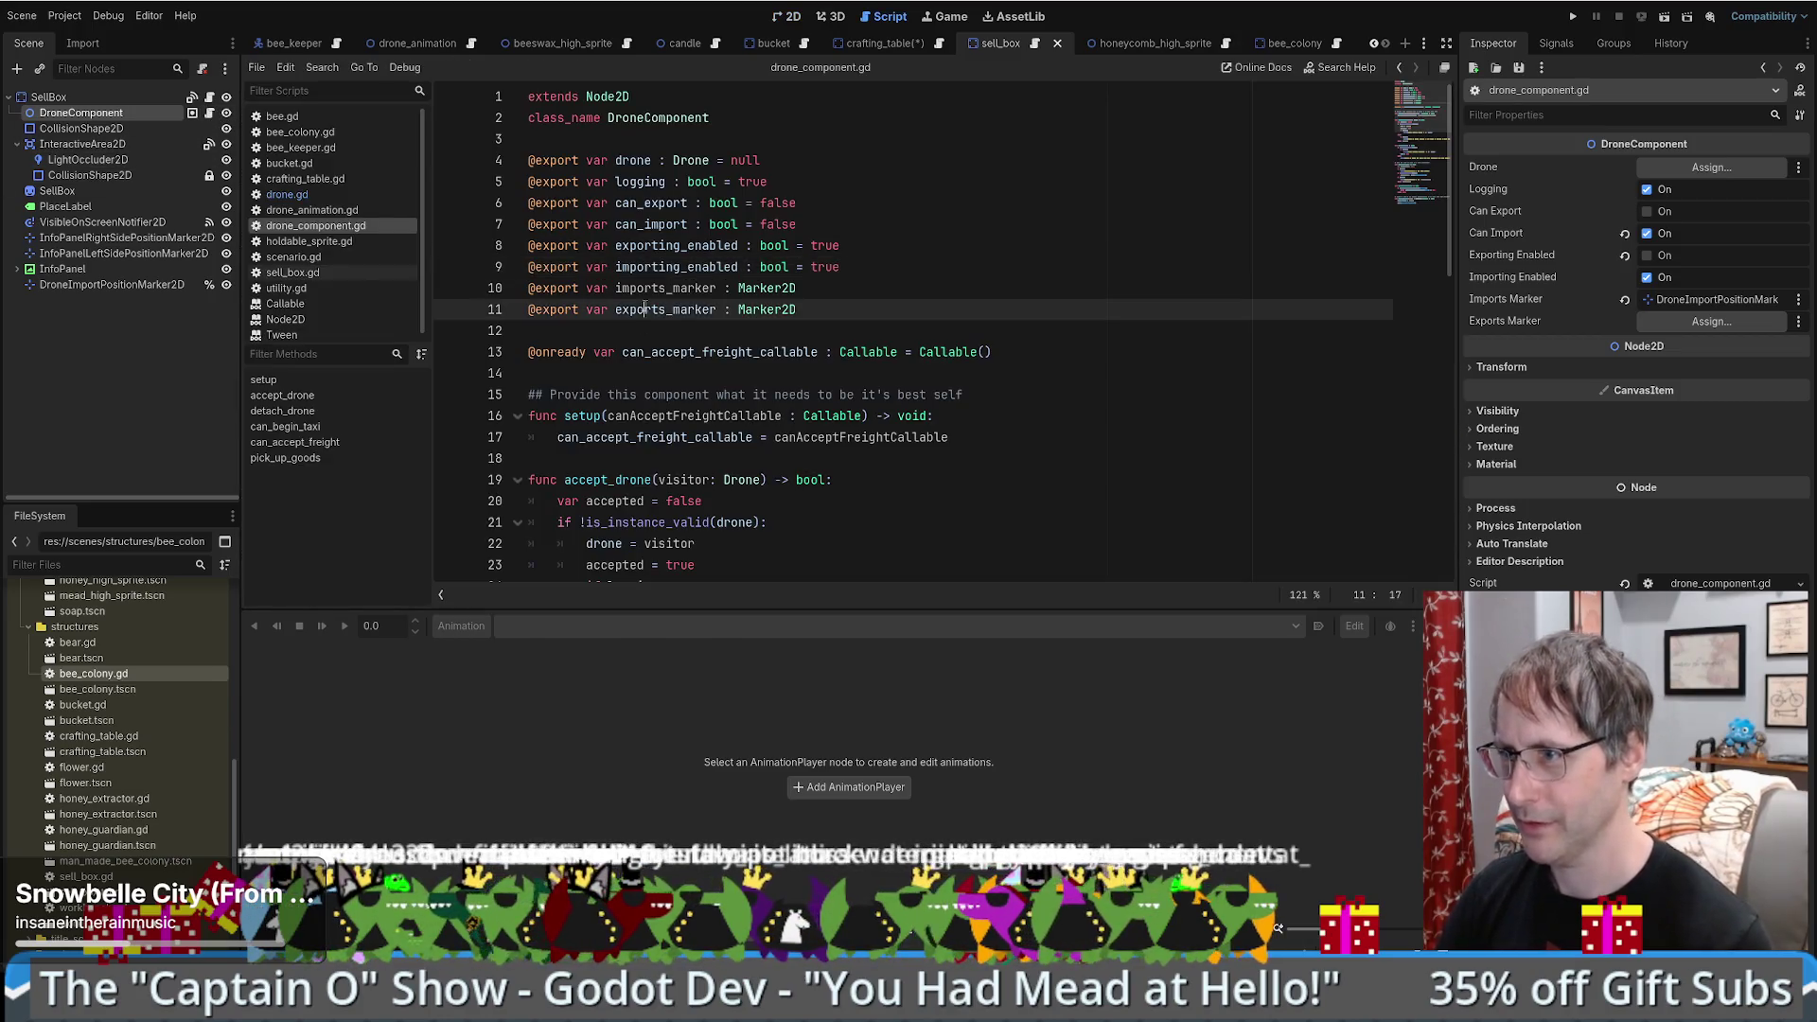
{"action": "double_click", "coordinate": [665, 288]}
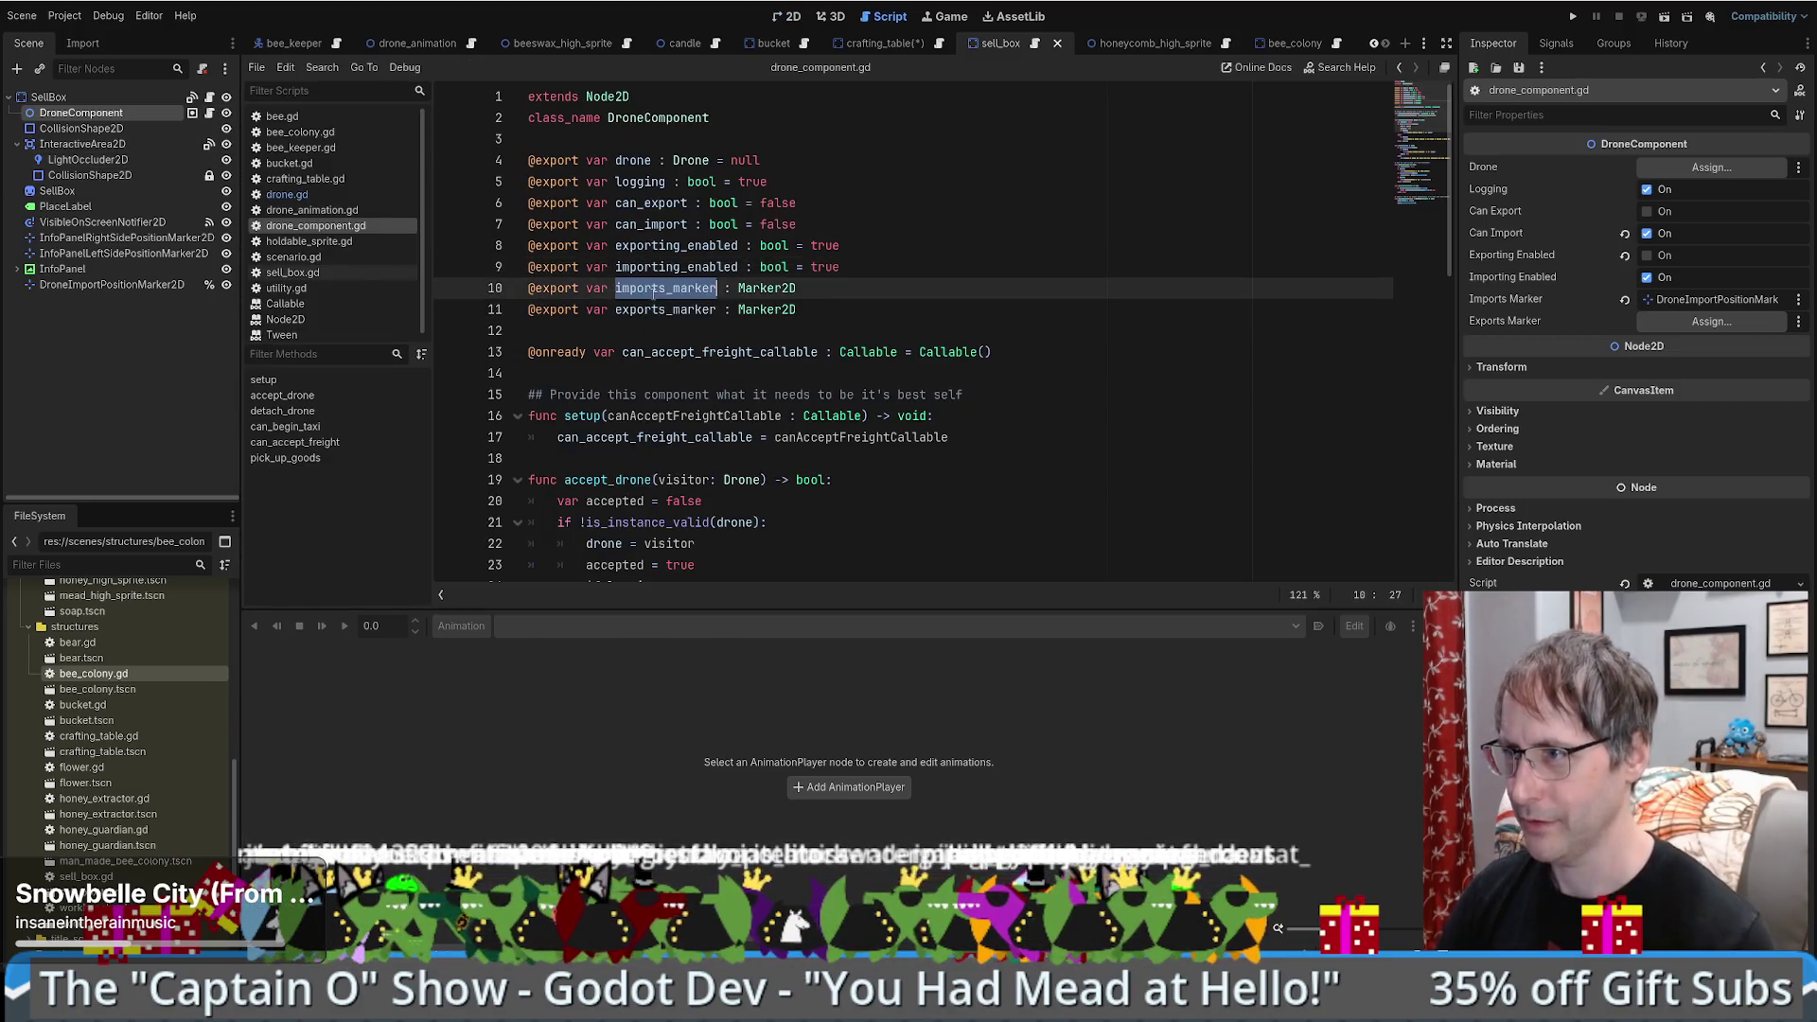
{"action": "left_click", "coordinate": [945, 49]}
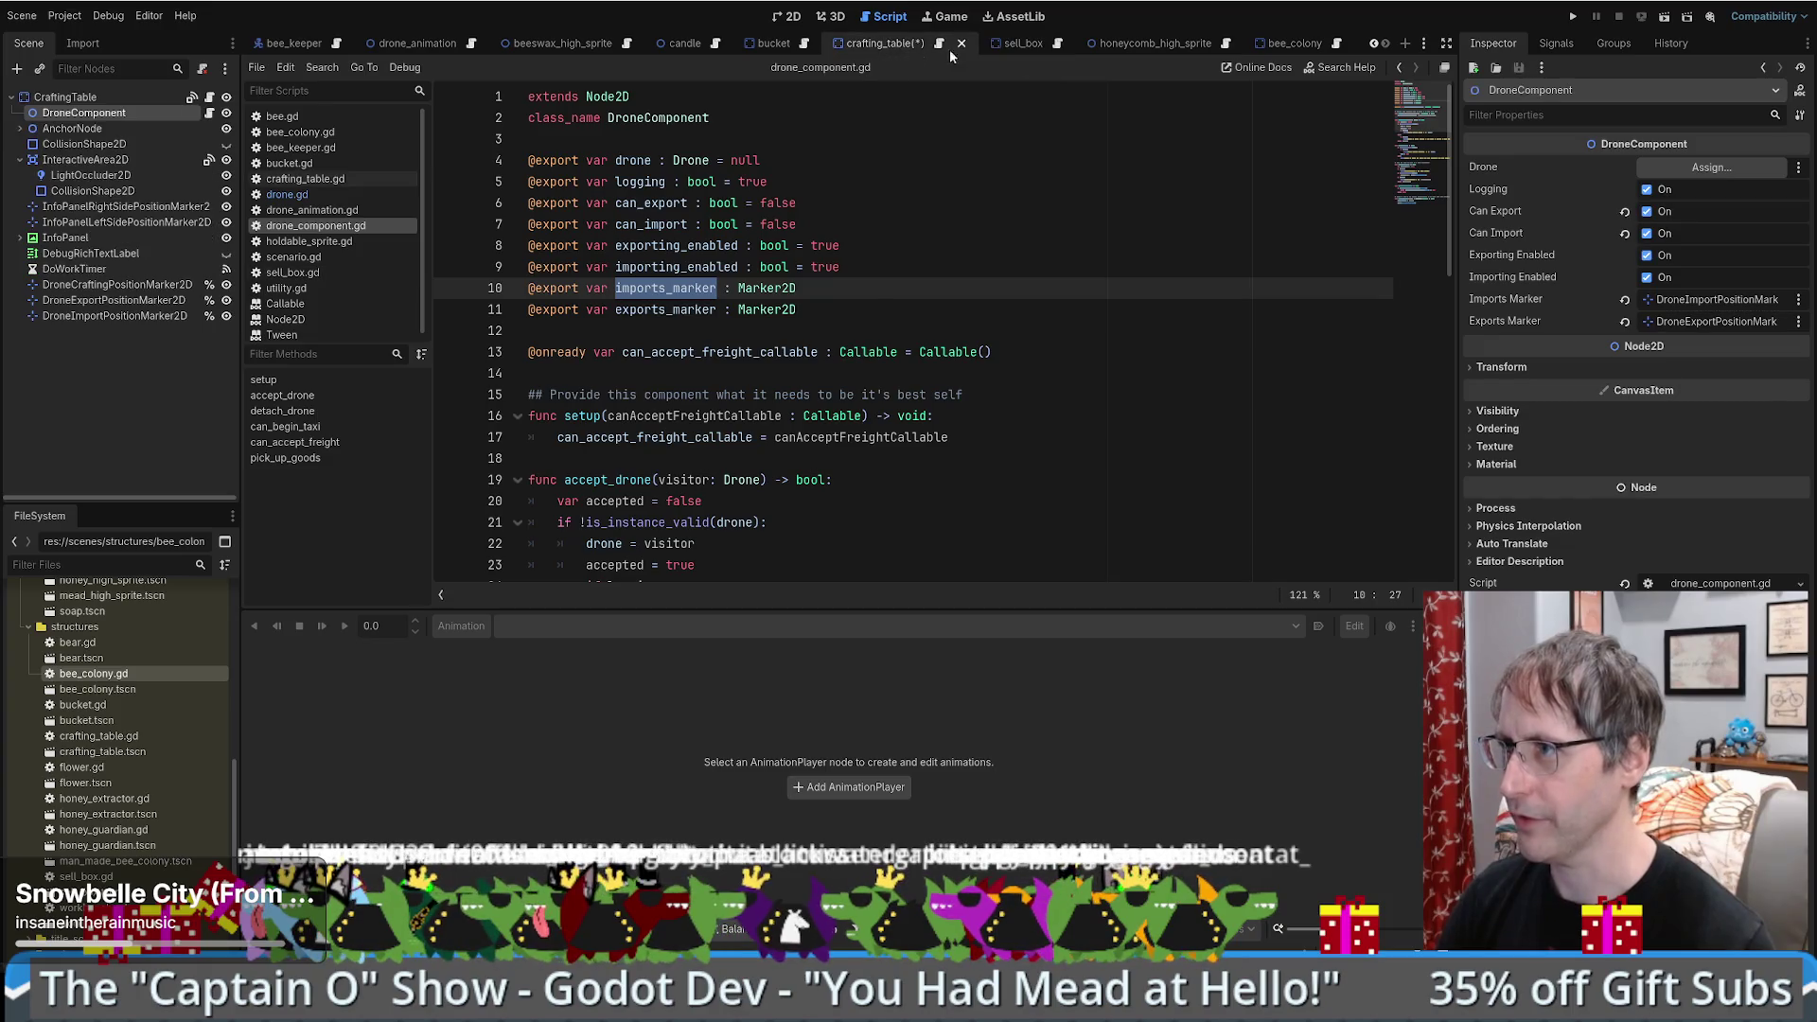
{"action": "left_click", "coordinate": [360, 194]}
- On line 126, replace .position with drone_component.imports_marker. on designated_structure_node
{"action": "left_click", "coordinate": [1067, 352]}
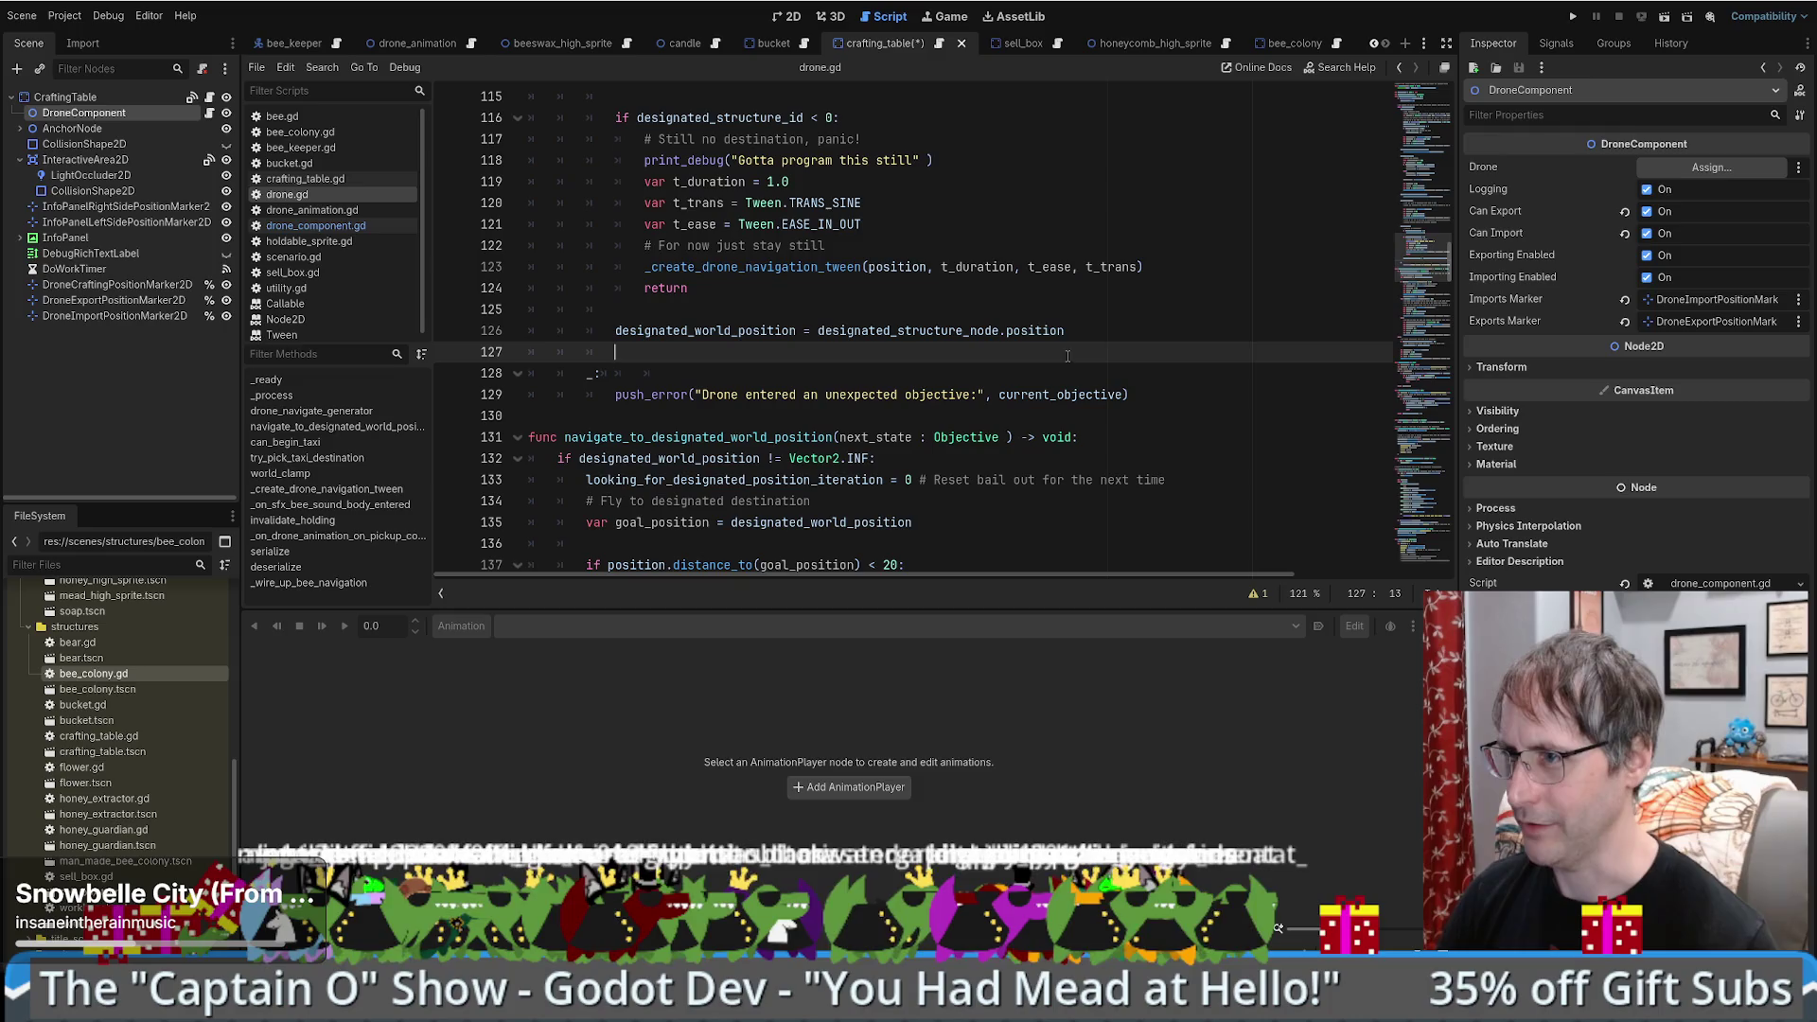
{"action": "double_click", "coordinate": [1033, 328]}
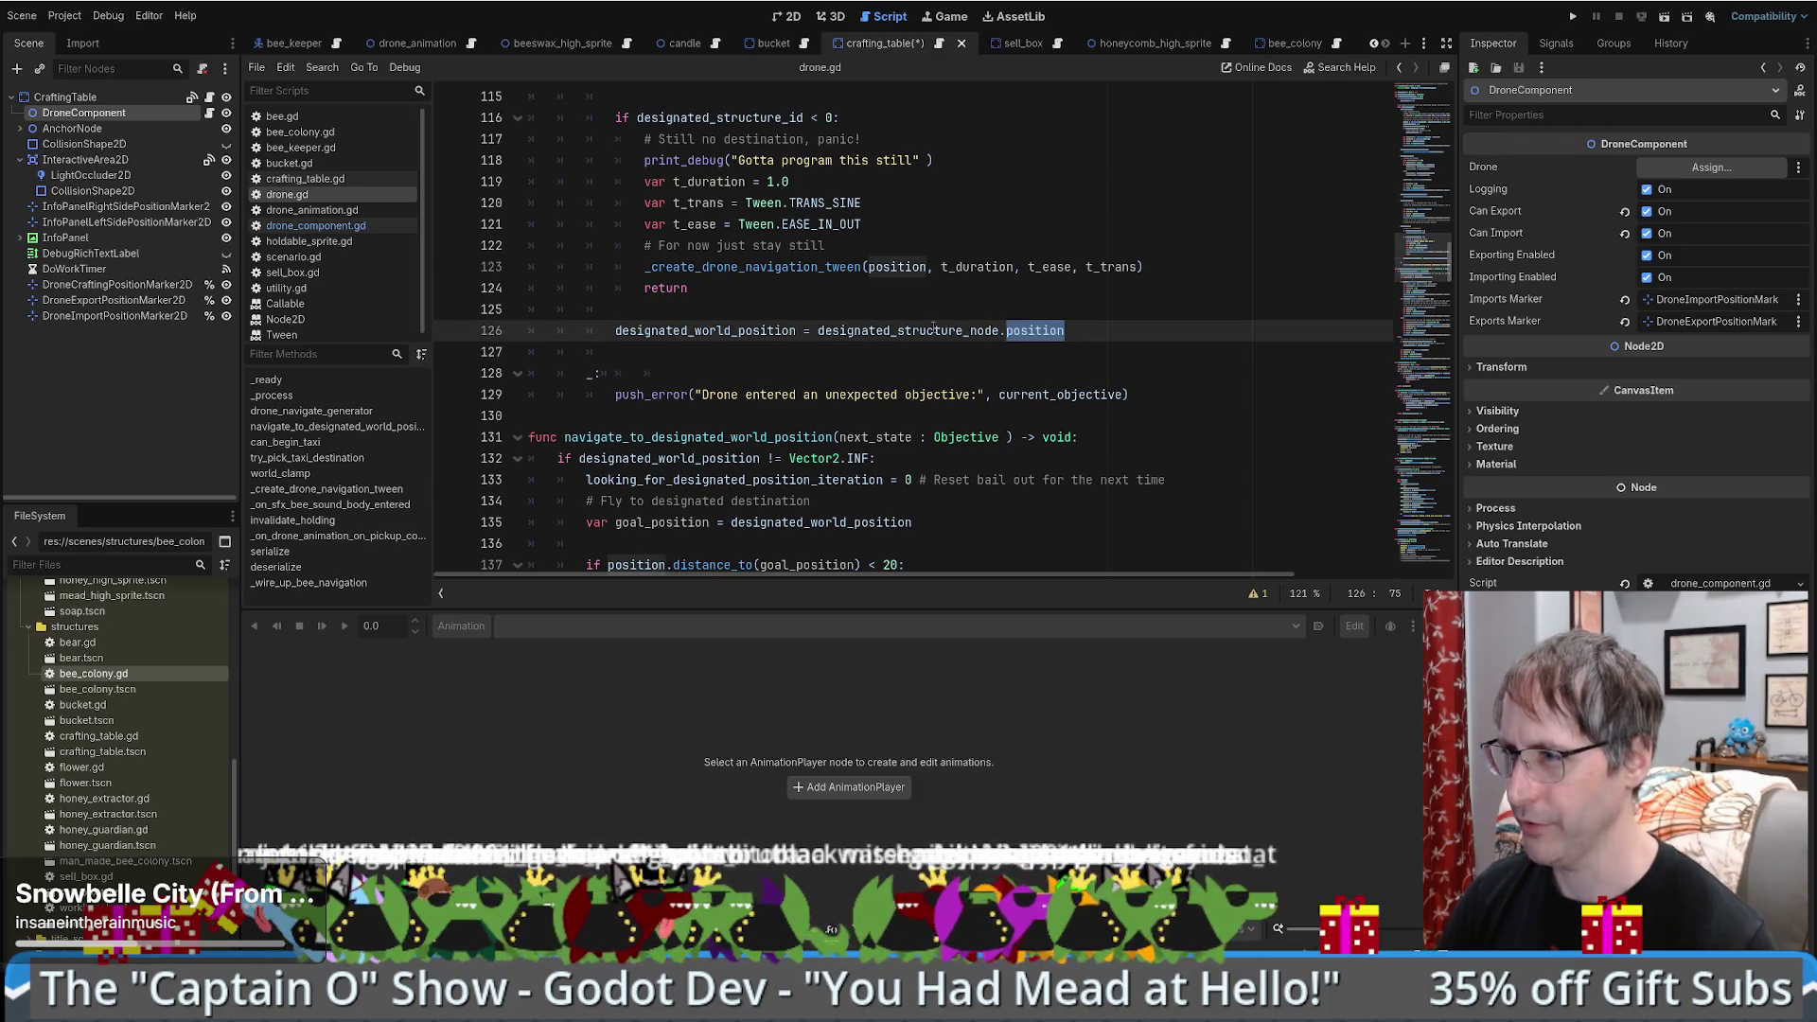
{"action": "left_click", "coordinate": [926, 331], "text": "ctrl"}
{"action": "key", "text": "alt+Left"}
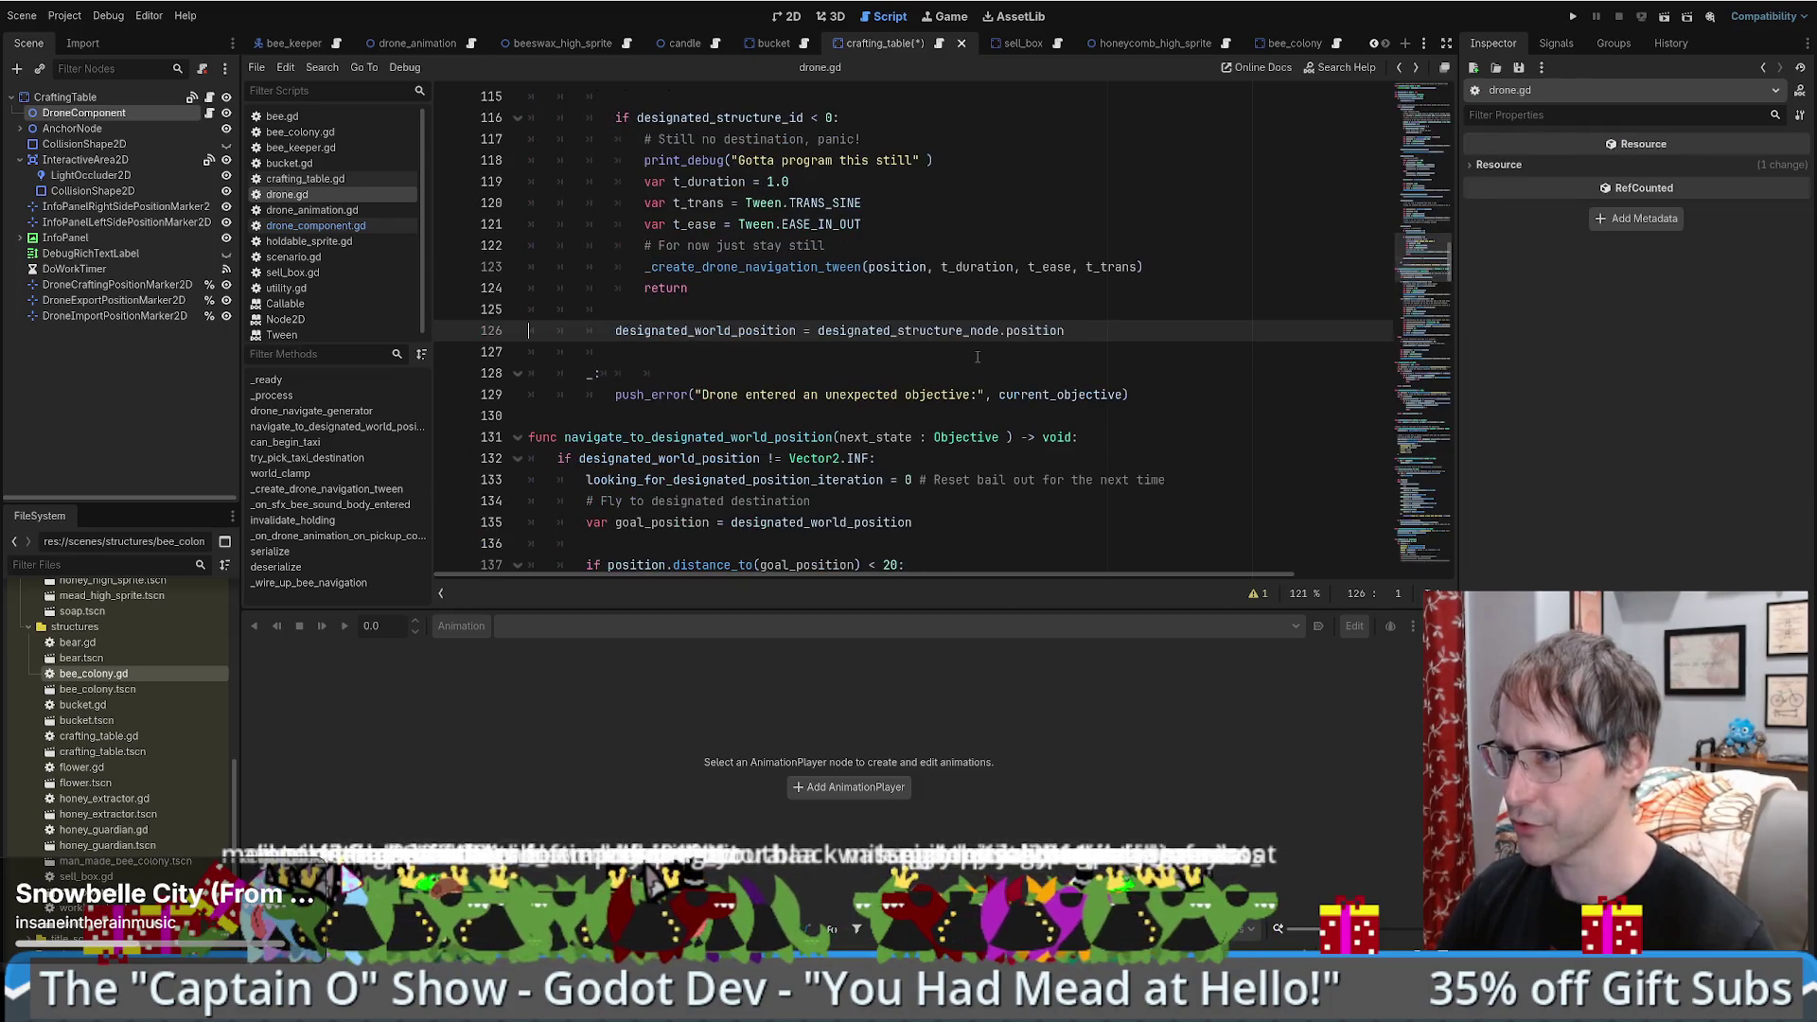
{"action": "double_click", "coordinate": [937, 330]}
{"action": "scroll", "coordinate": [947, 359], "scroll_direction": "up", "scroll_amount": 2}
{"action": "scroll", "coordinate": [994, 379], "scroll_direction": "down", "scroll_amount": 1}
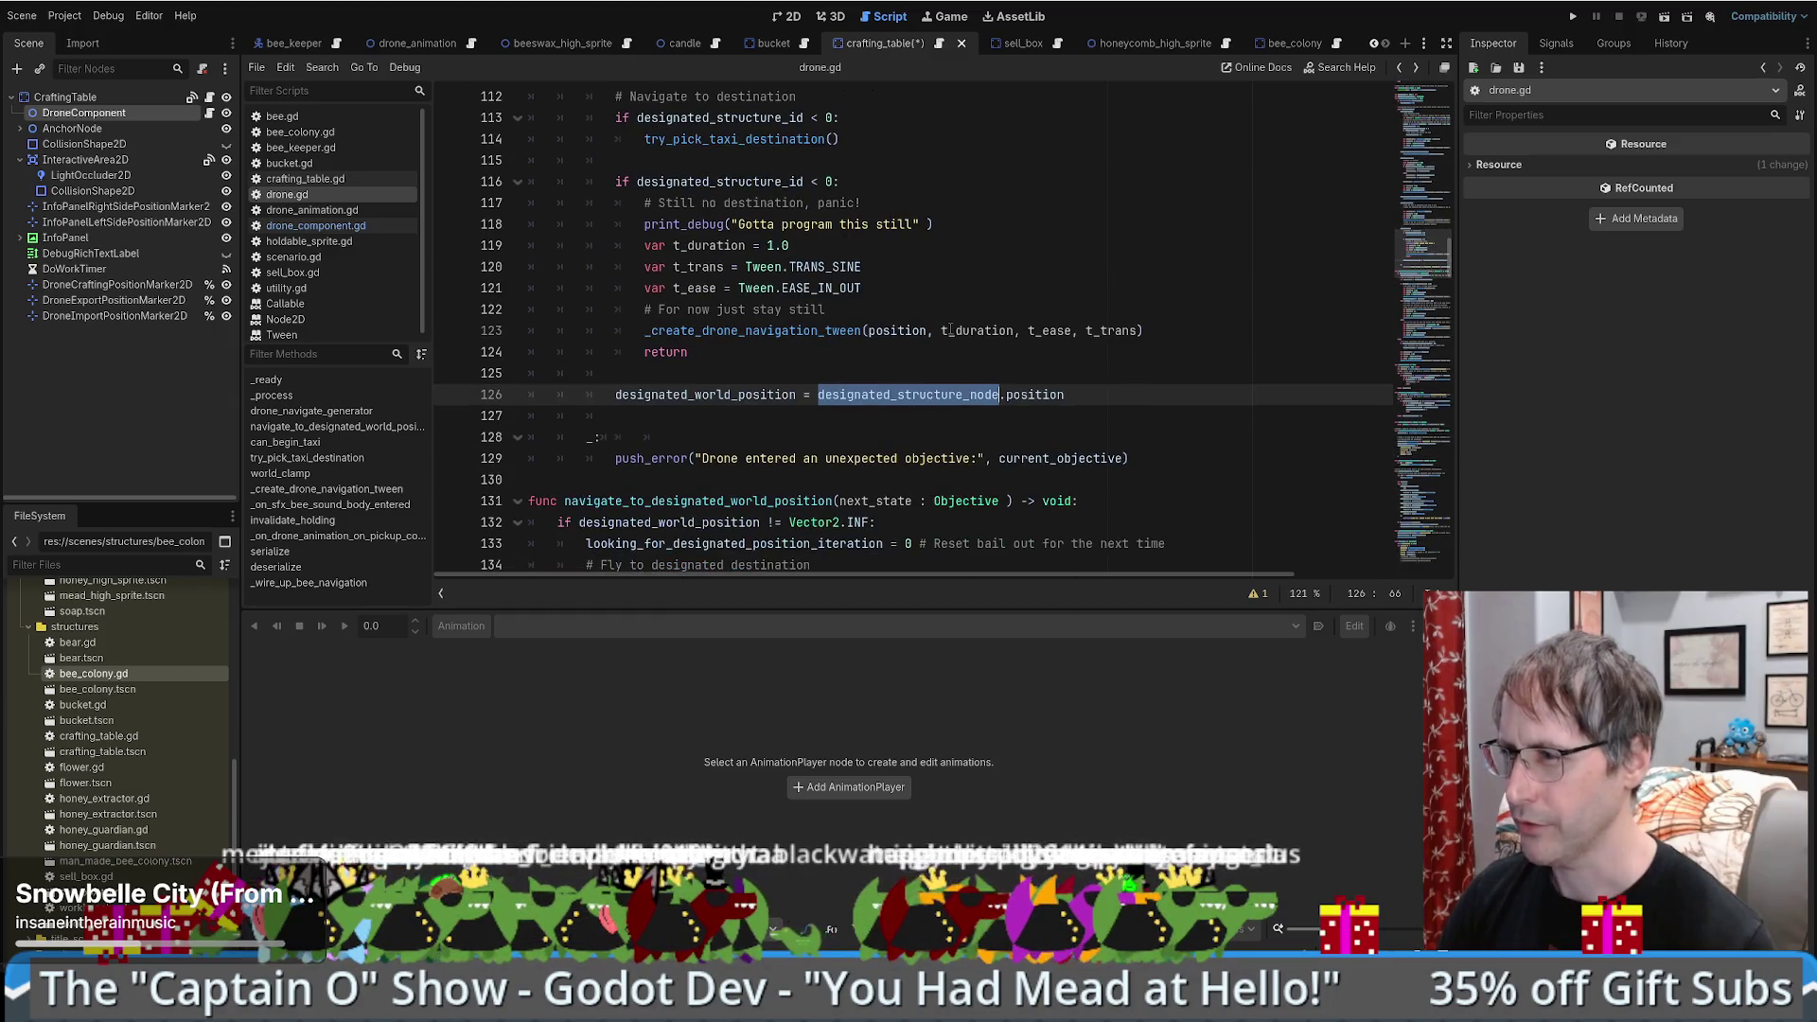
{"action": "left_click", "coordinate": [1032, 395]}
{"action": "double_click", "coordinate": [1034, 395]}
{"action": "type", "text": "drone"}
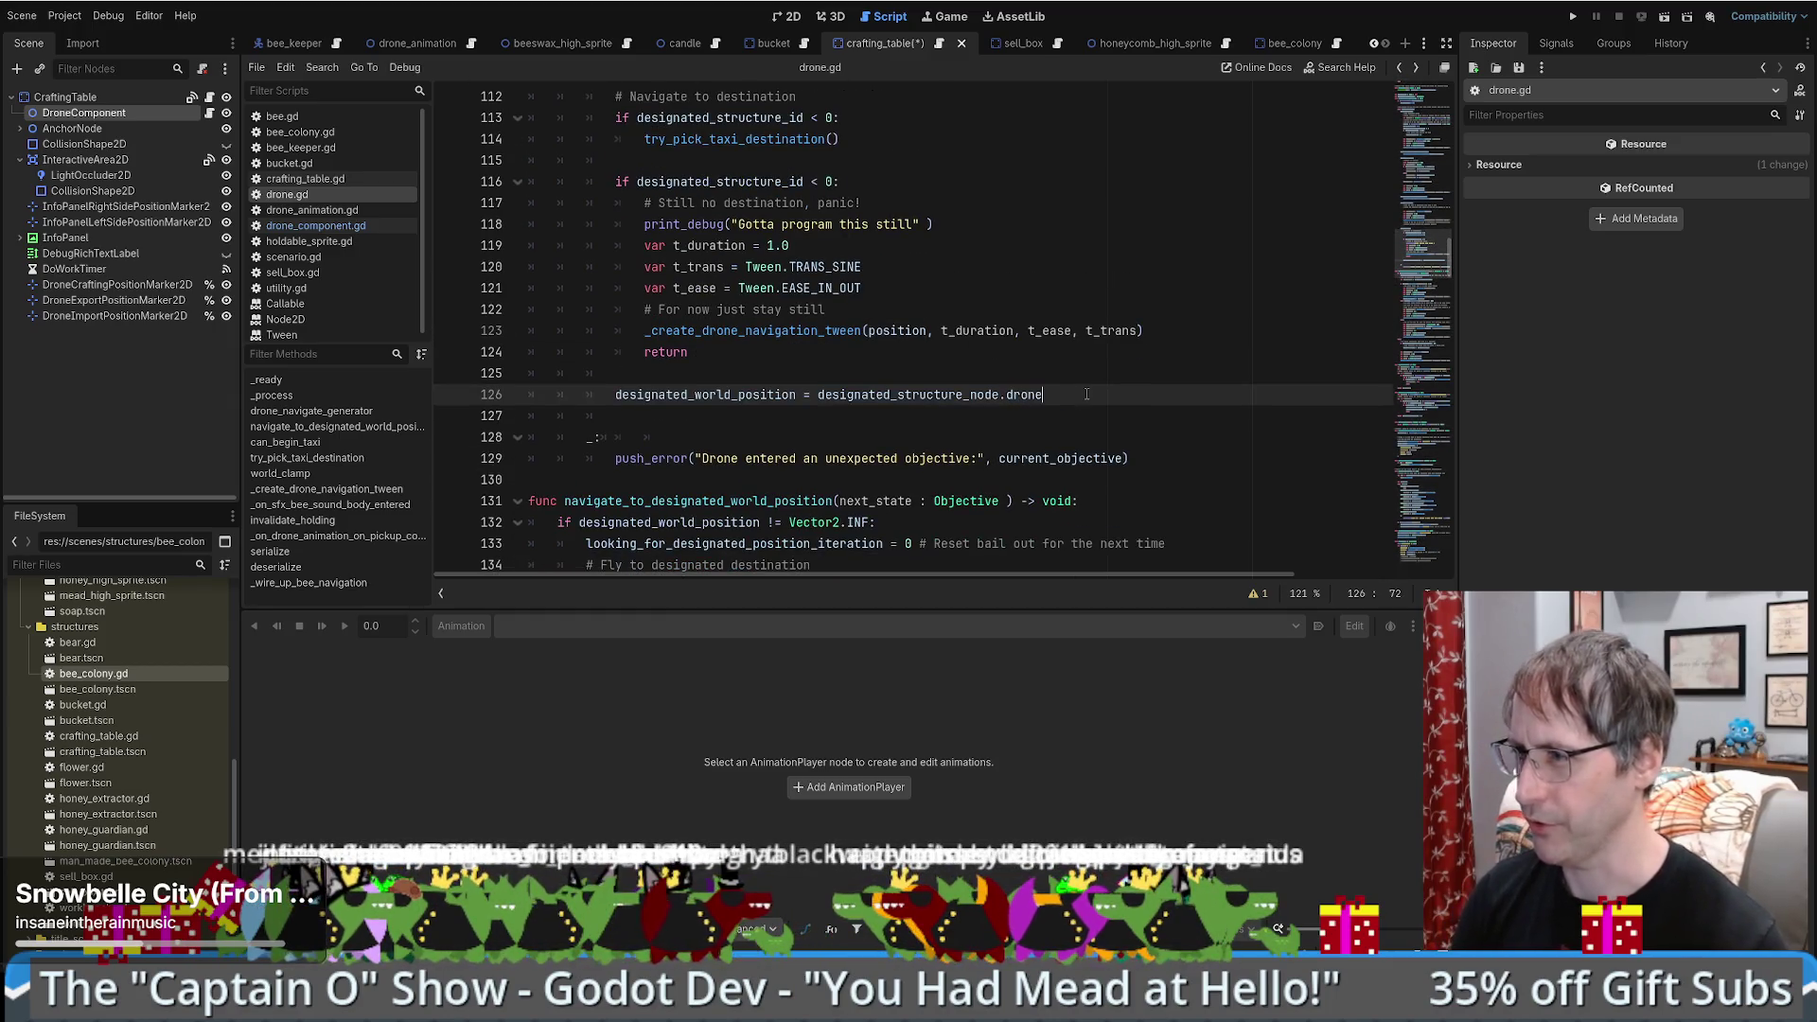
{"action": "type", "text": "_component.imports_marker"}
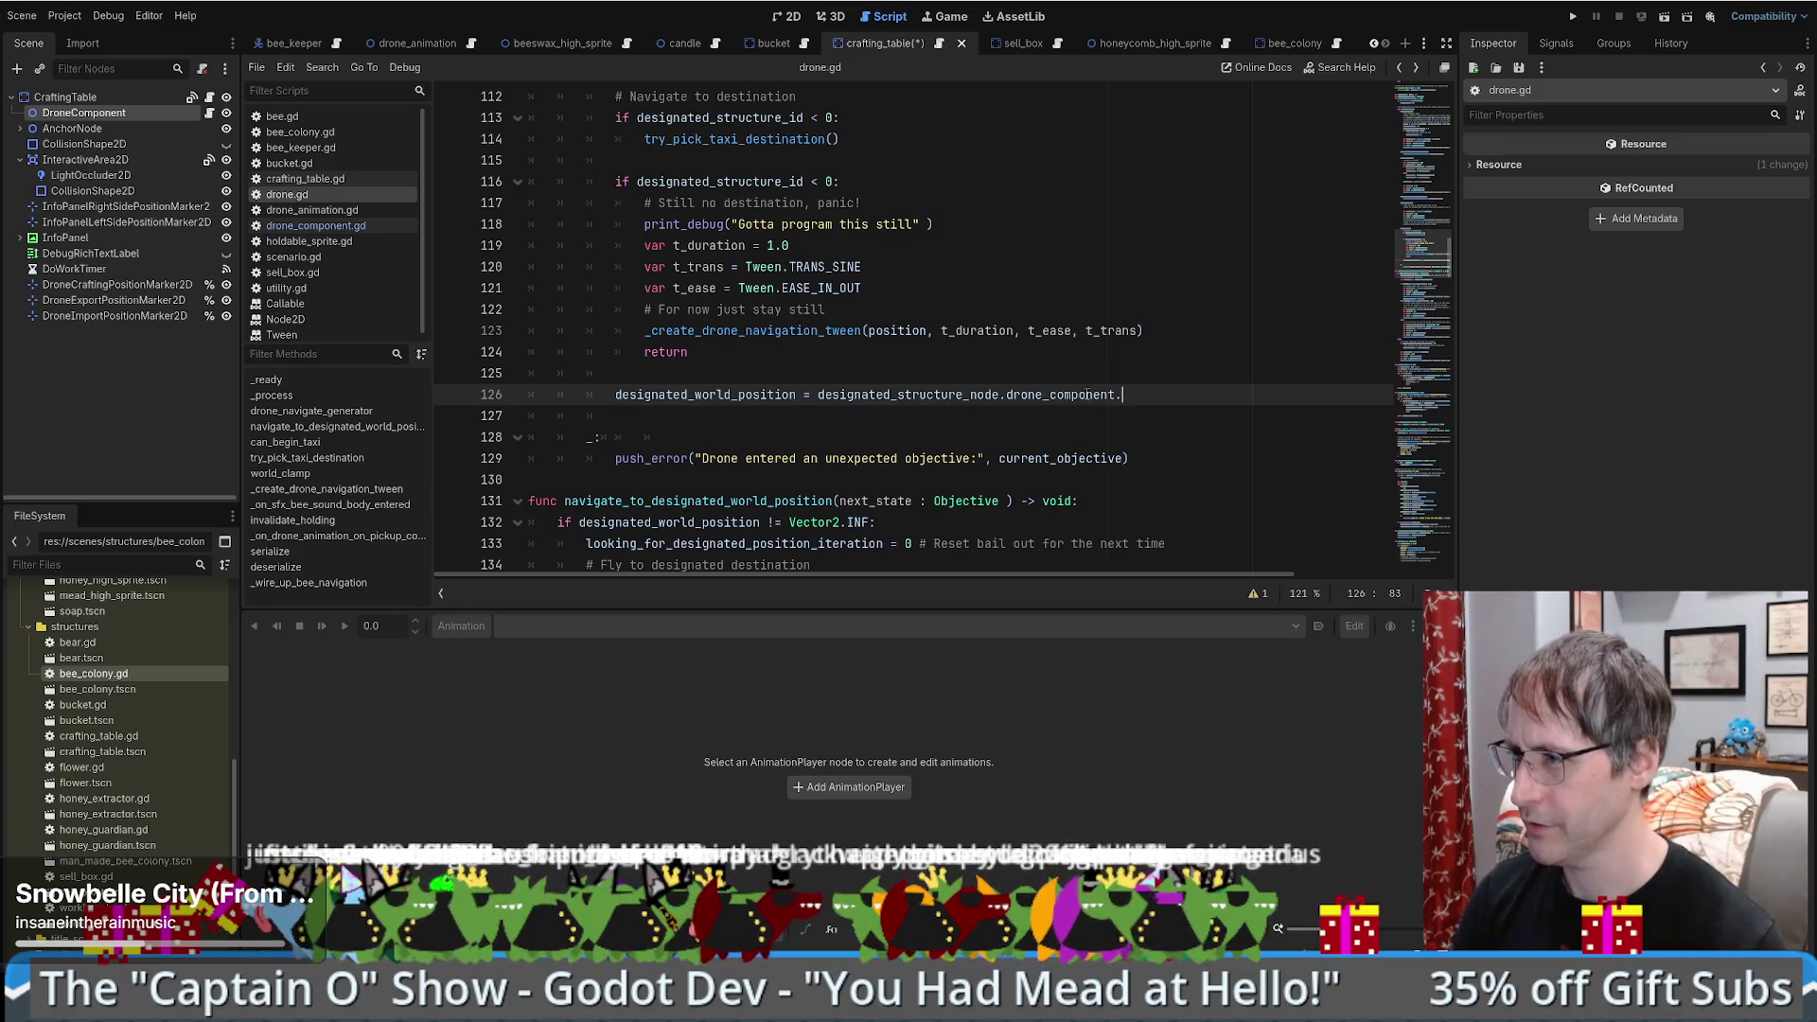
{"action": "type", "text": "."}
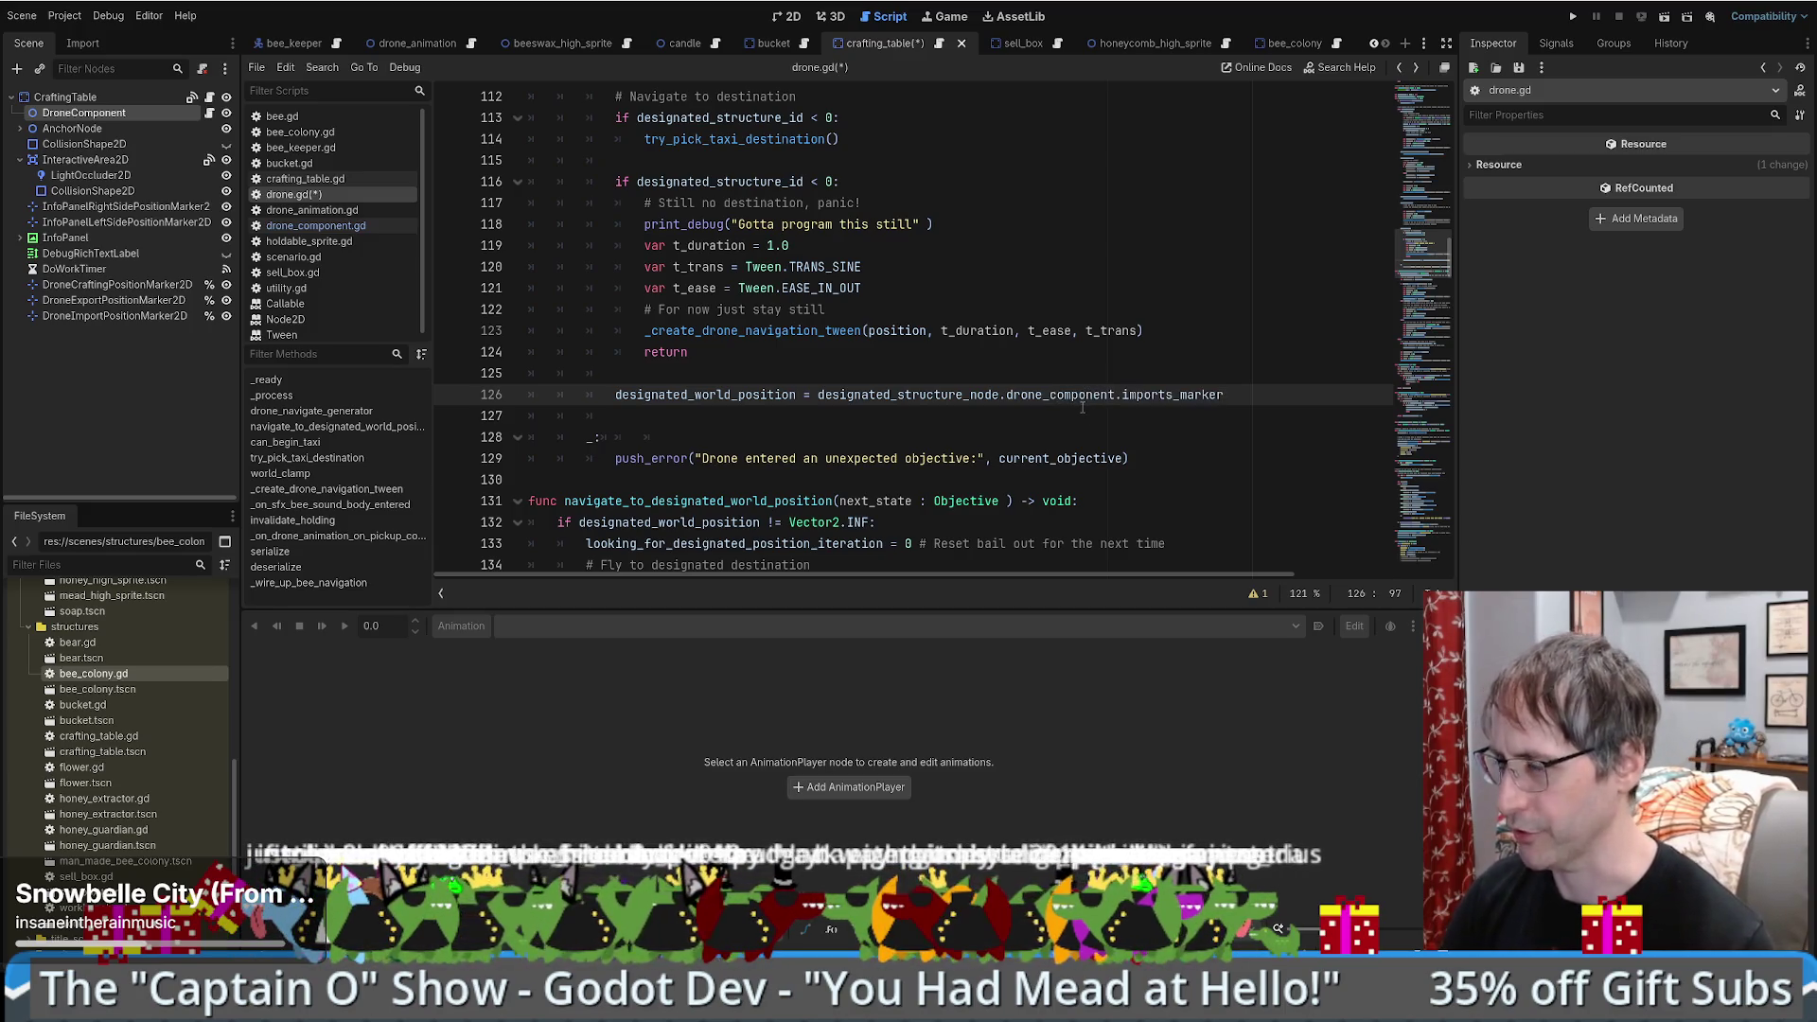
- Search the script, then all project files, for 'global' to see how it's used
{"action": "scroll", "coordinate": [1082, 407], "scroll_direction": "down", "scroll_amount": 1}
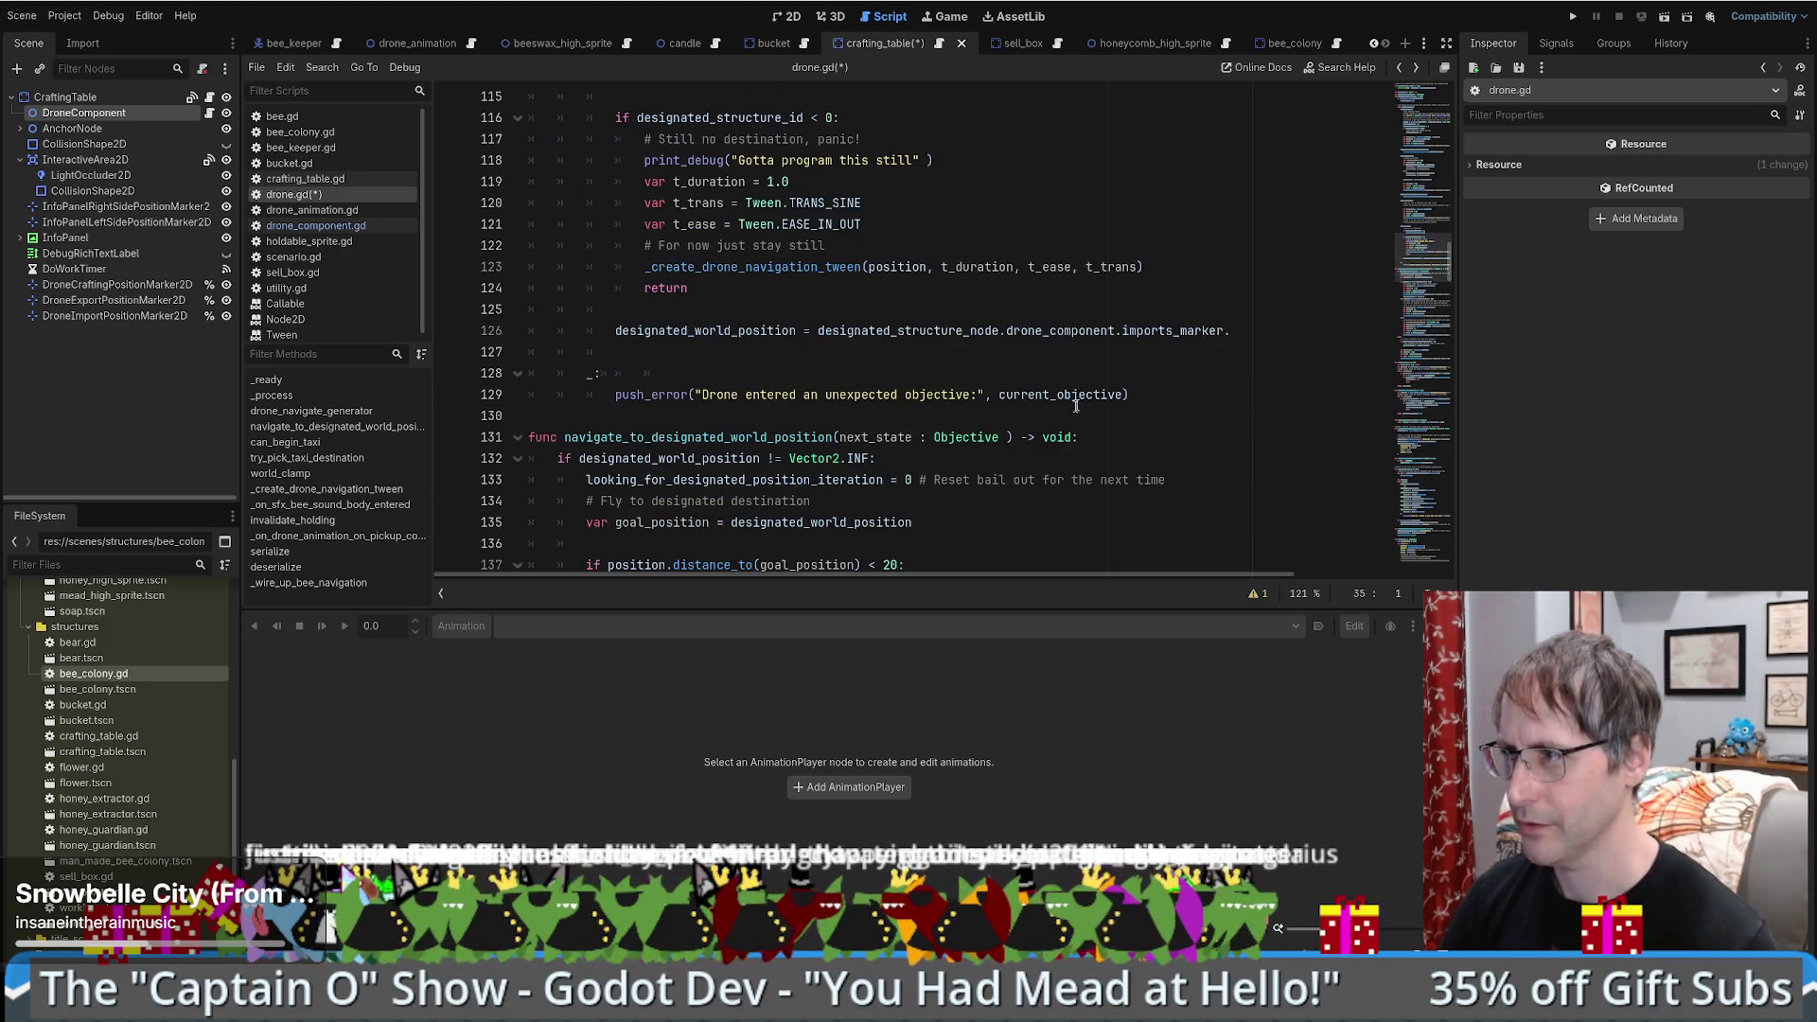
{"action": "scroll", "coordinate": [1075, 407], "scroll_direction": "up", "scroll_amount": 6}
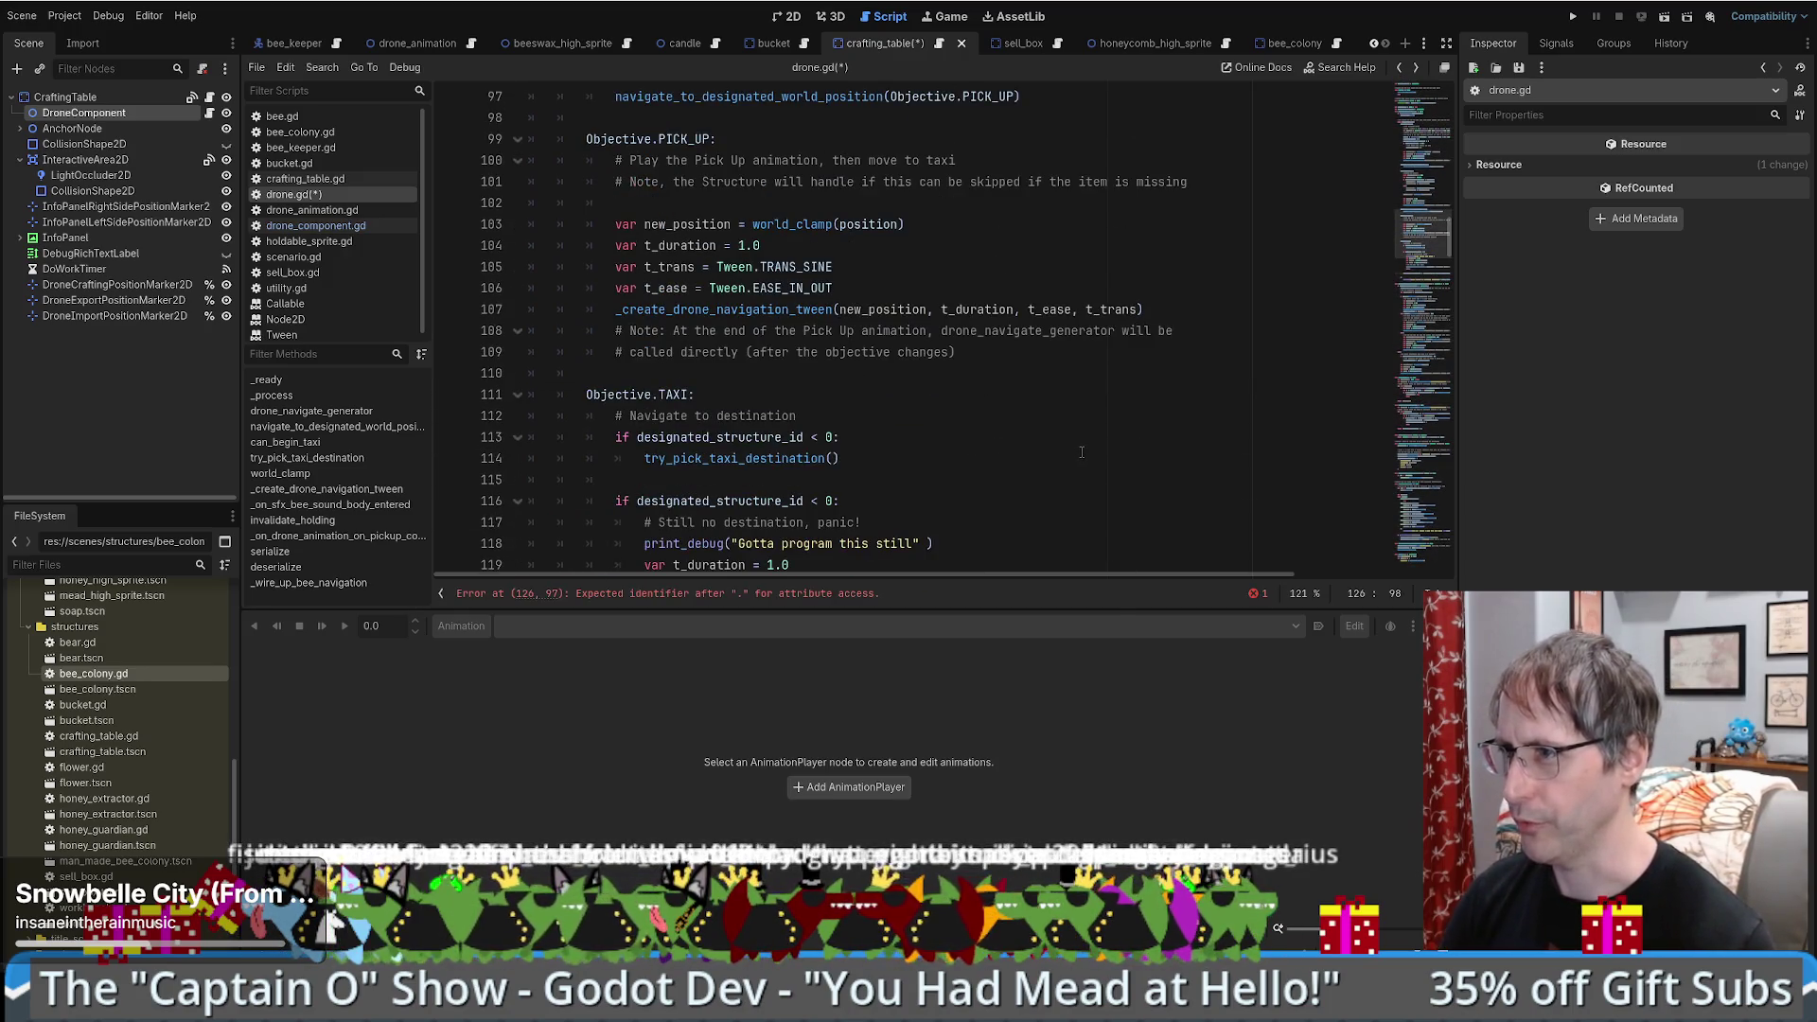
{"action": "key", "text": "ctrl+f"}
{"action": "type", "text": "glob"}
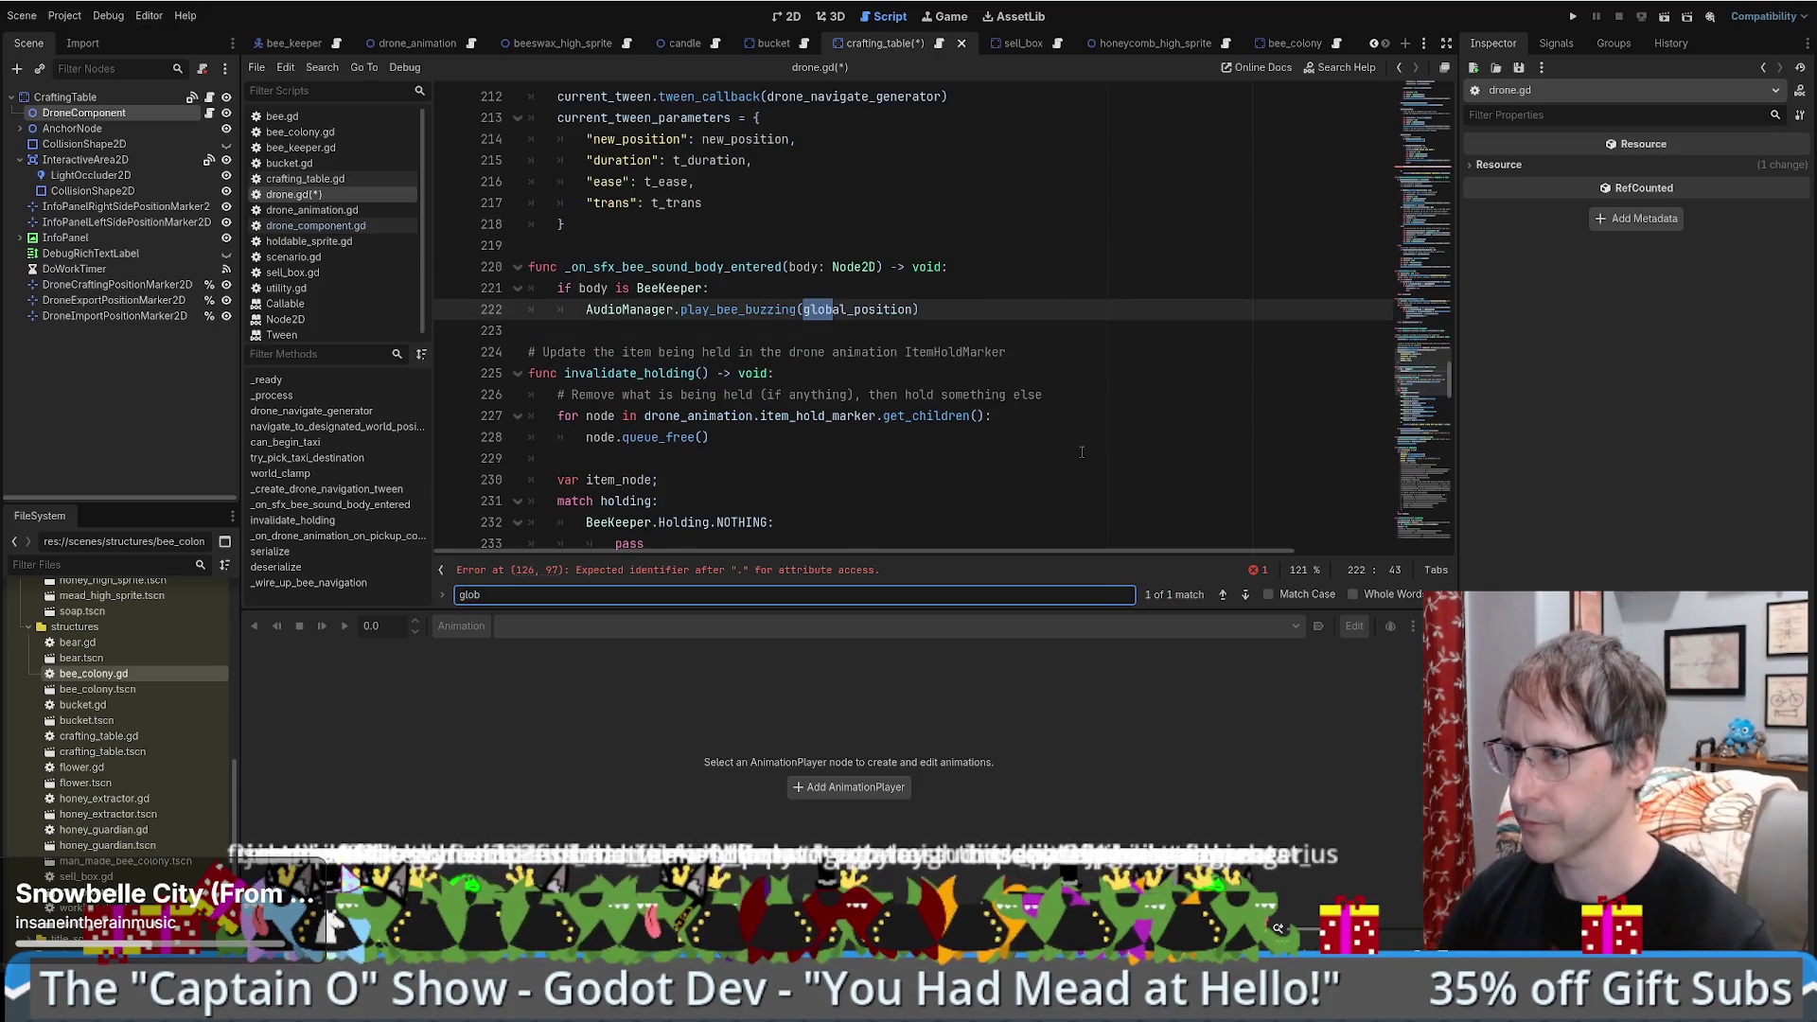
{"action": "key", "text": "BackSpace"}
{"action": "key", "text": "BackSpace"}
{"action": "key", "text": "BackSpace"}
{"action": "scroll", "coordinate": [1076, 448], "scroll_direction": "up", "scroll_amount": 20}
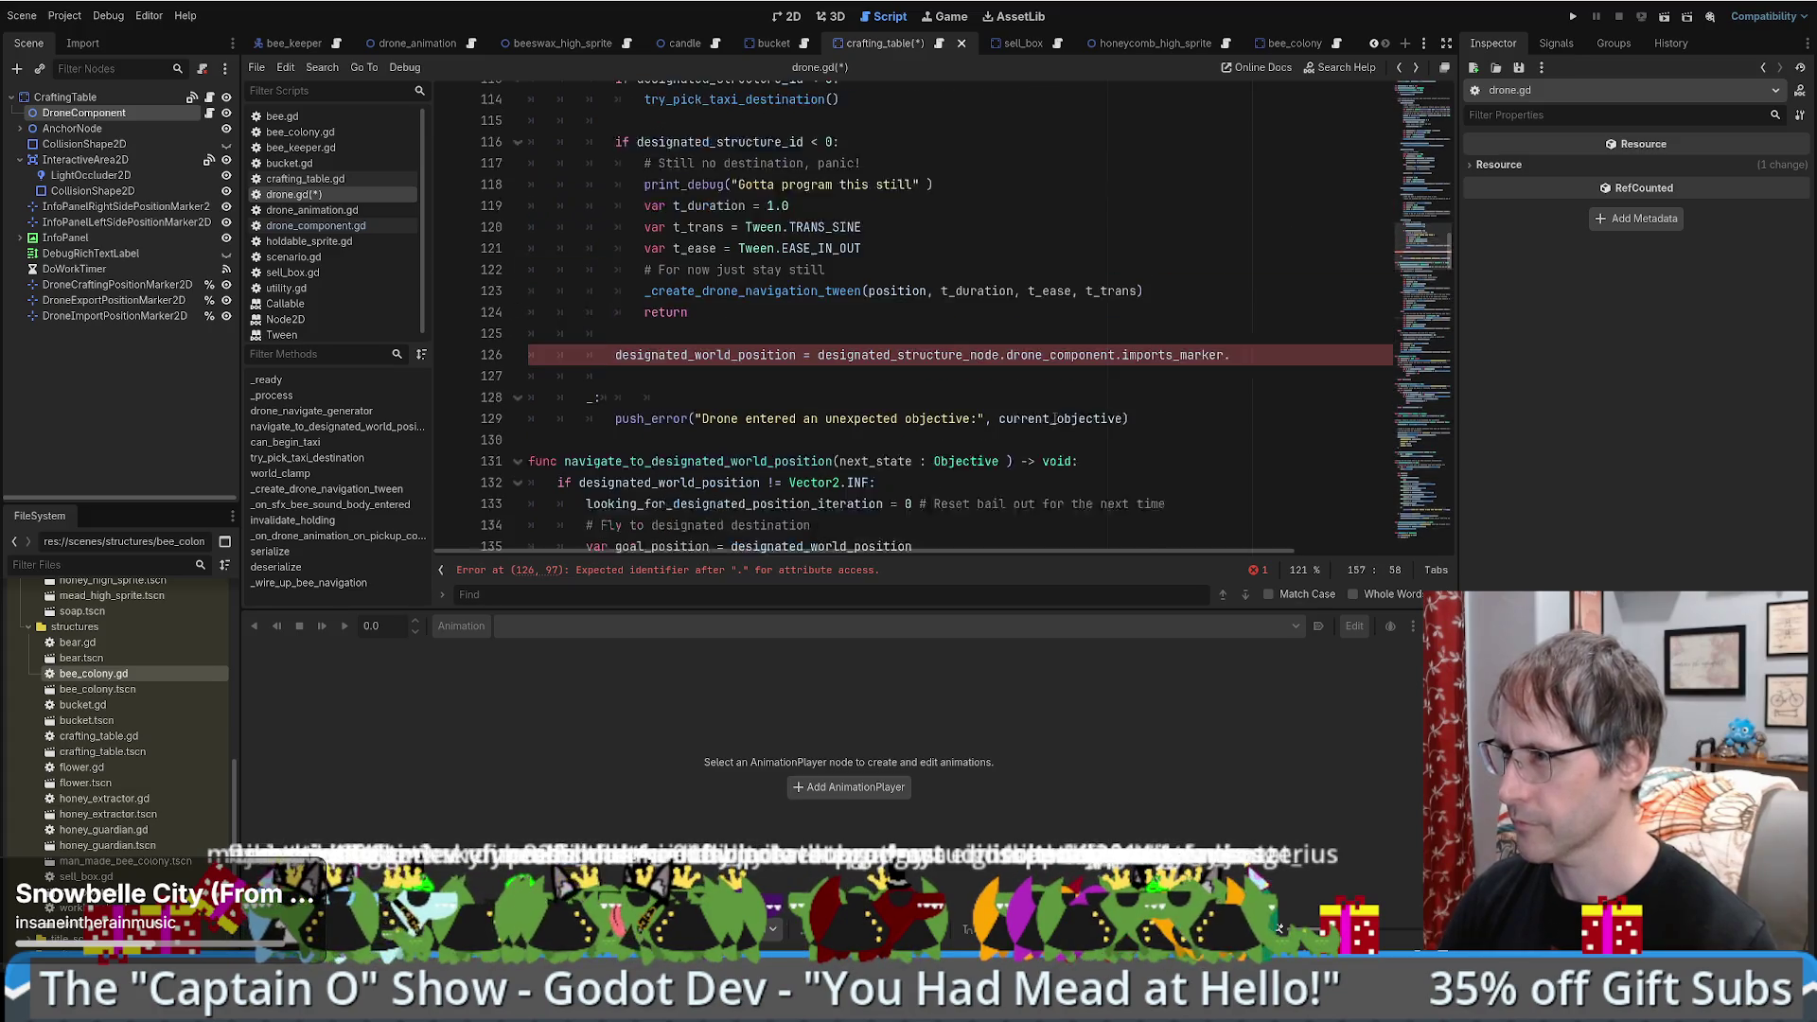
{"action": "scroll", "coordinate": [1054, 417], "scroll_direction": "up", "scroll_amount": 1}
{"action": "key", "text": "ctrl+shift+f"}
{"action": "type", "text": "gl"}
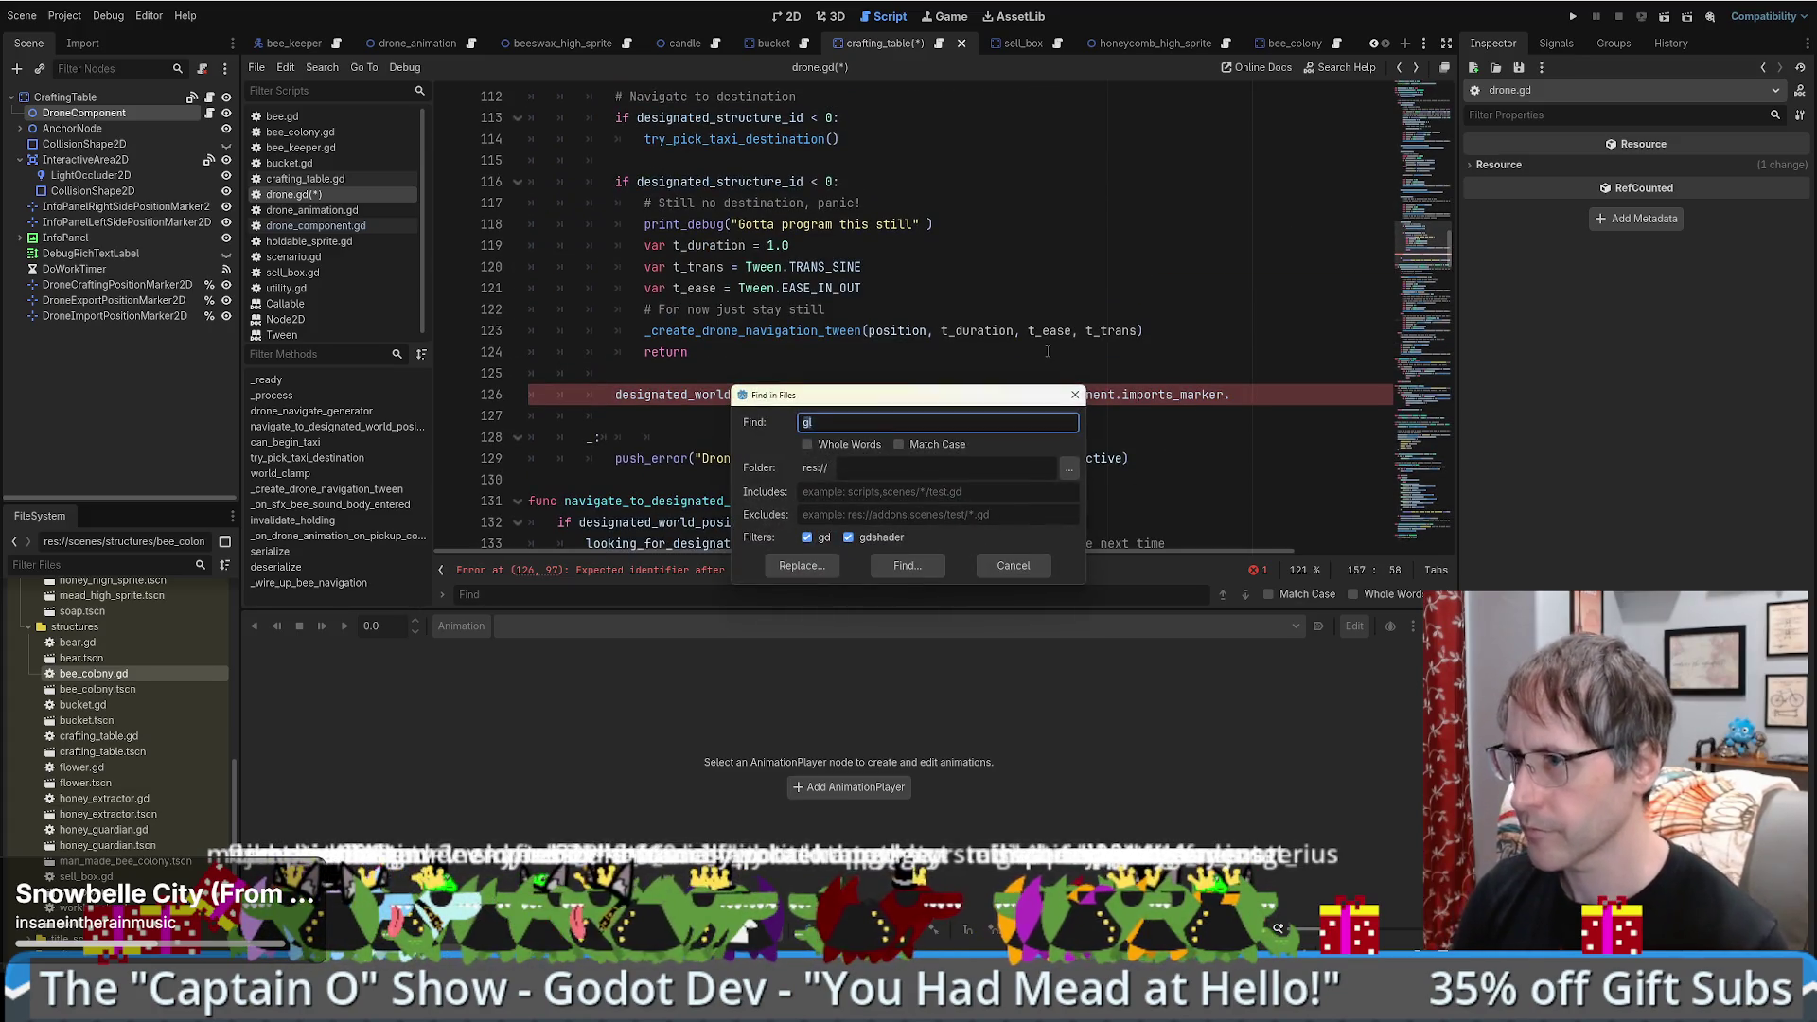
{"action": "type", "text": "obal"}
{"action": "key", "text": "Return"}
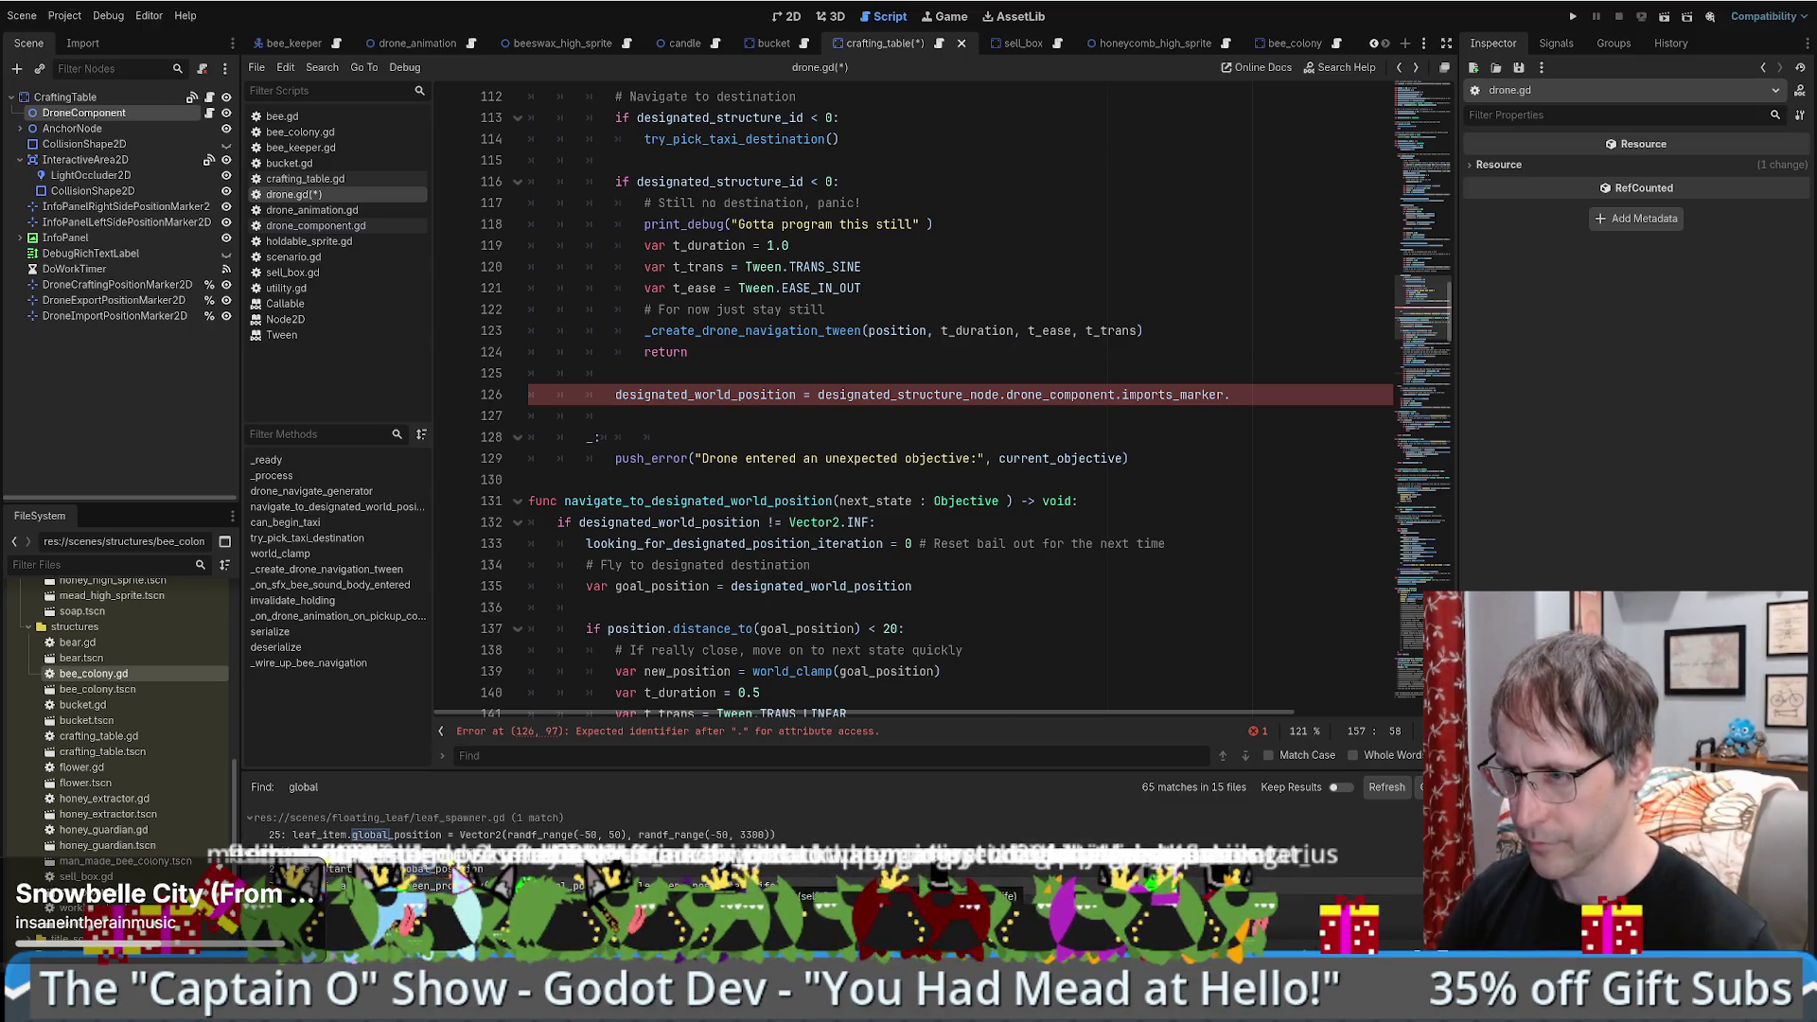
- Complete line 126 so it ends with imports_marker.global_position
{"action": "scroll", "coordinate": [568, 823], "scroll_direction": "down", "scroll_amount": 3}
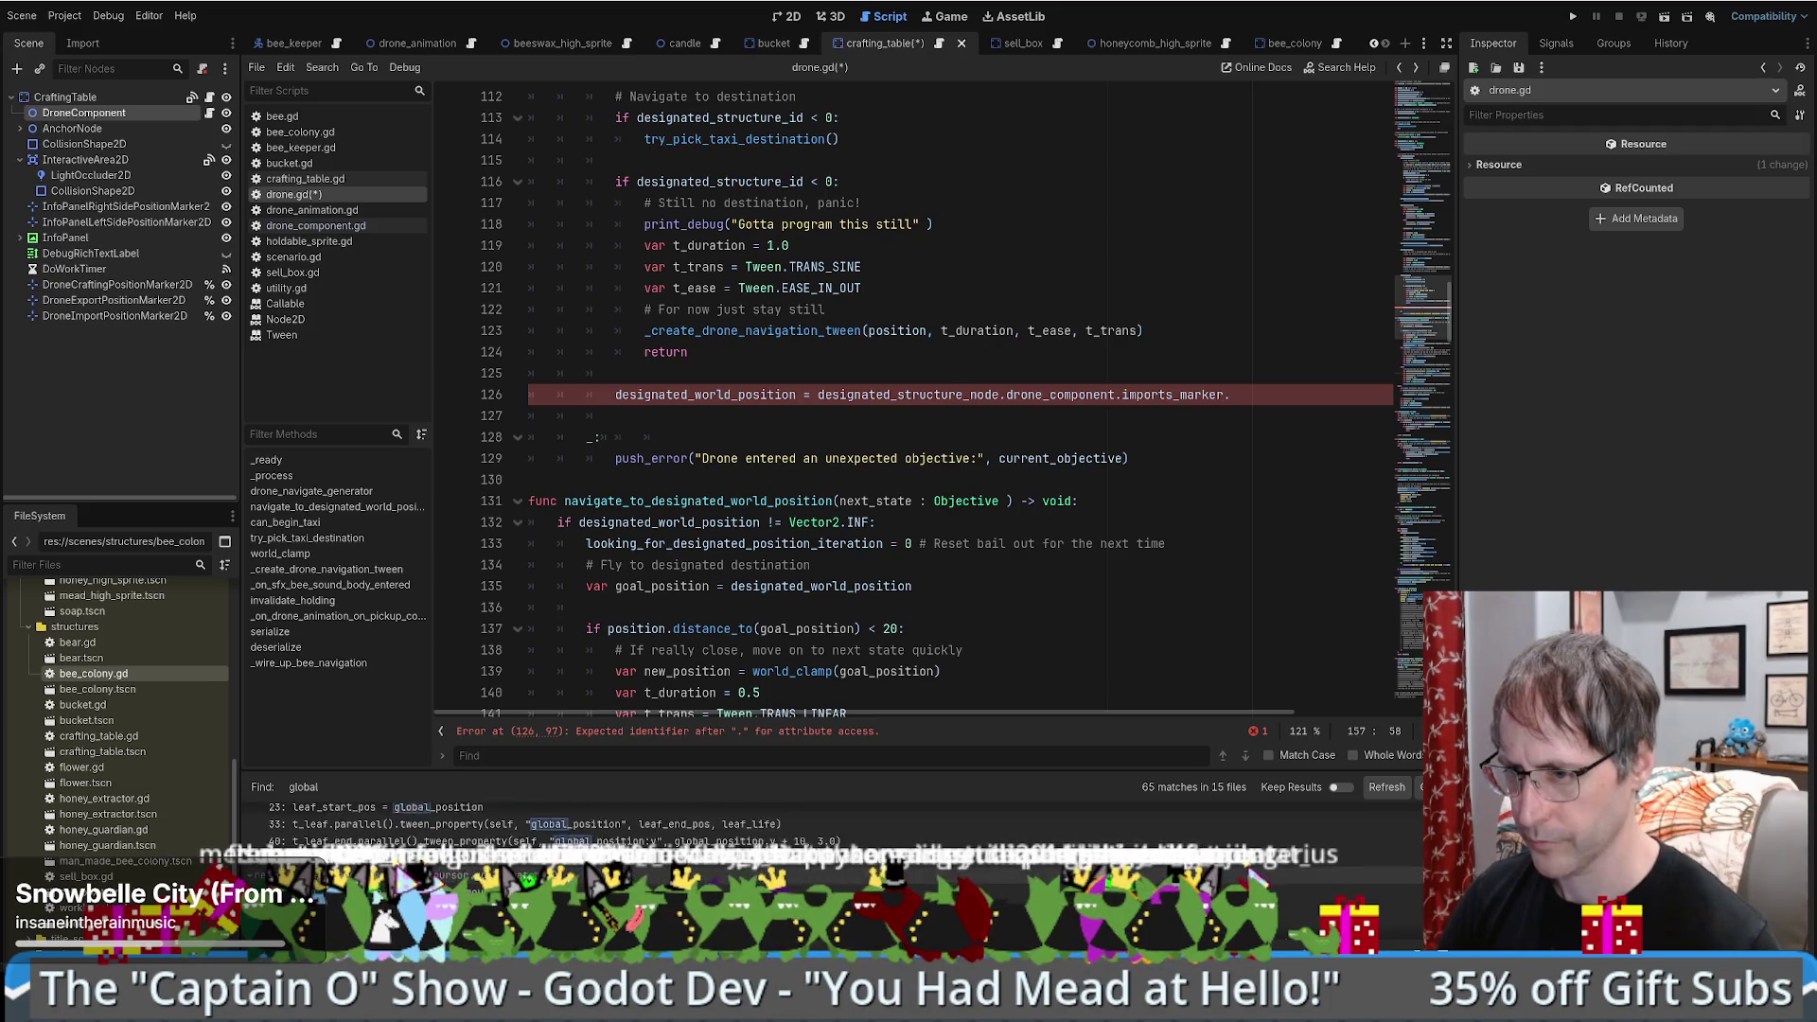
{"action": "scroll", "coordinate": [568, 823], "scroll_direction": "down", "scroll_amount": 1}
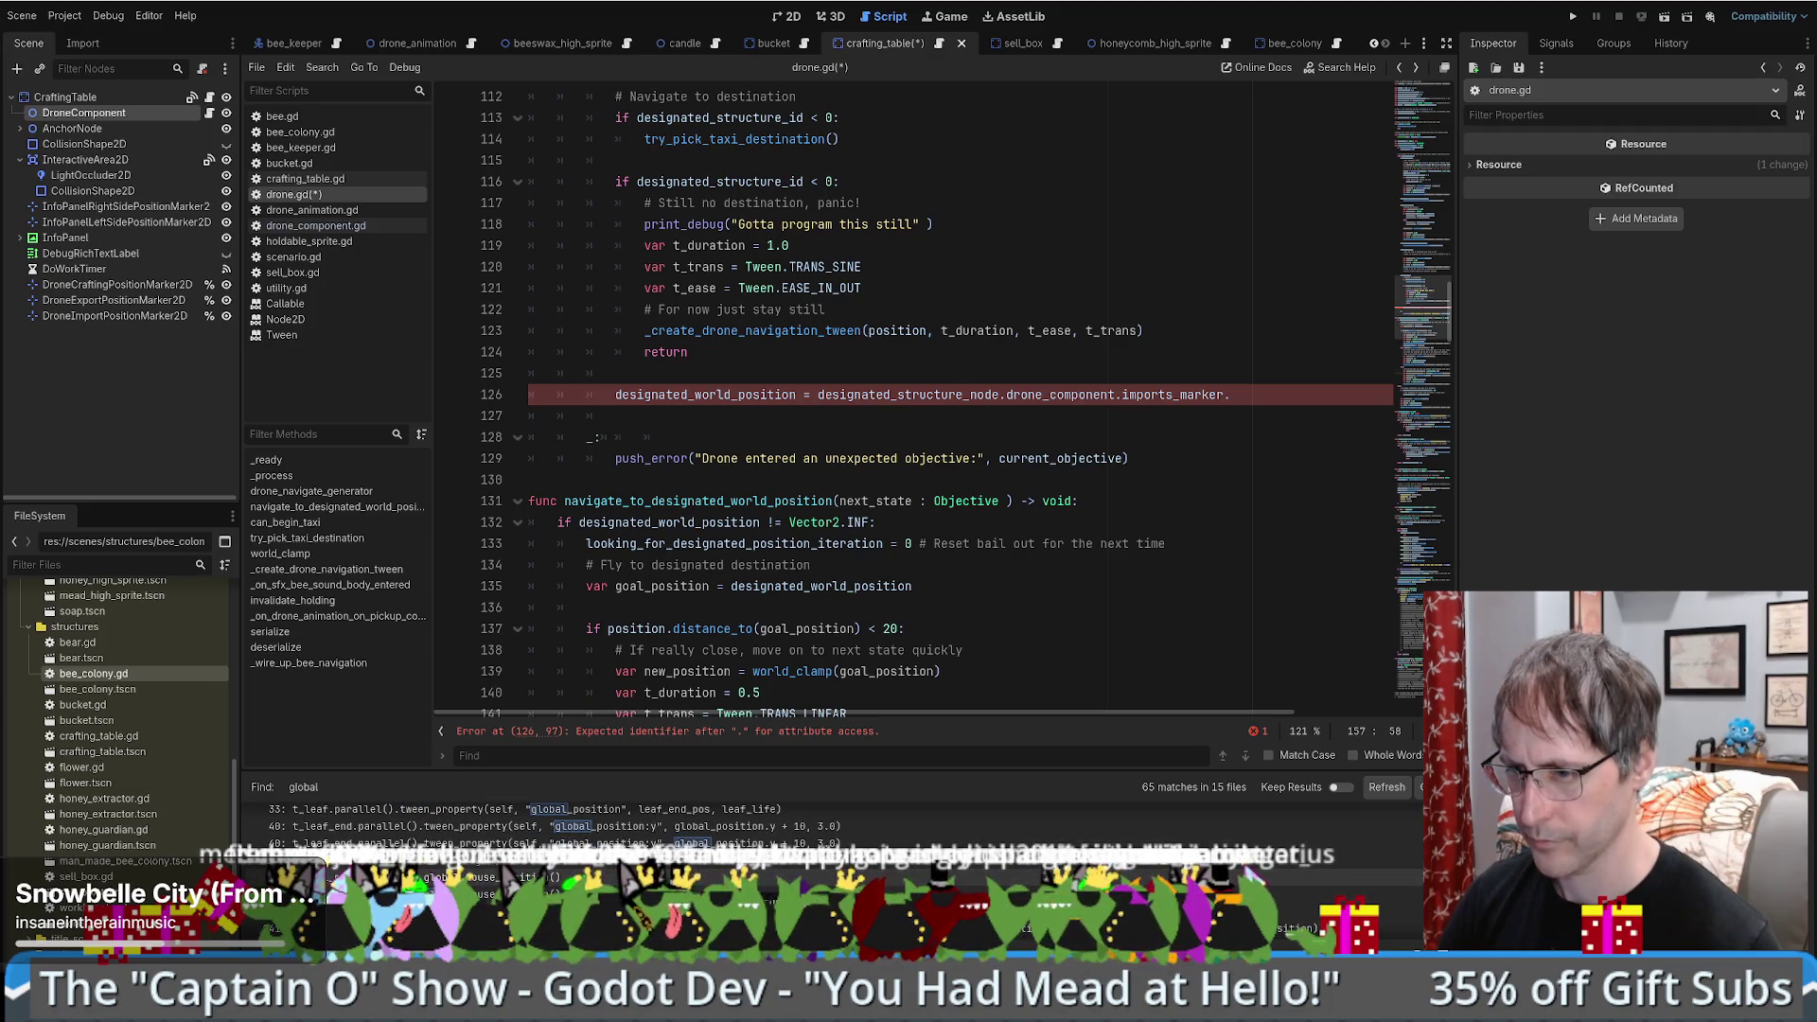
{"action": "scroll", "coordinate": [568, 823], "scroll_direction": "down", "scroll_amount": 2}
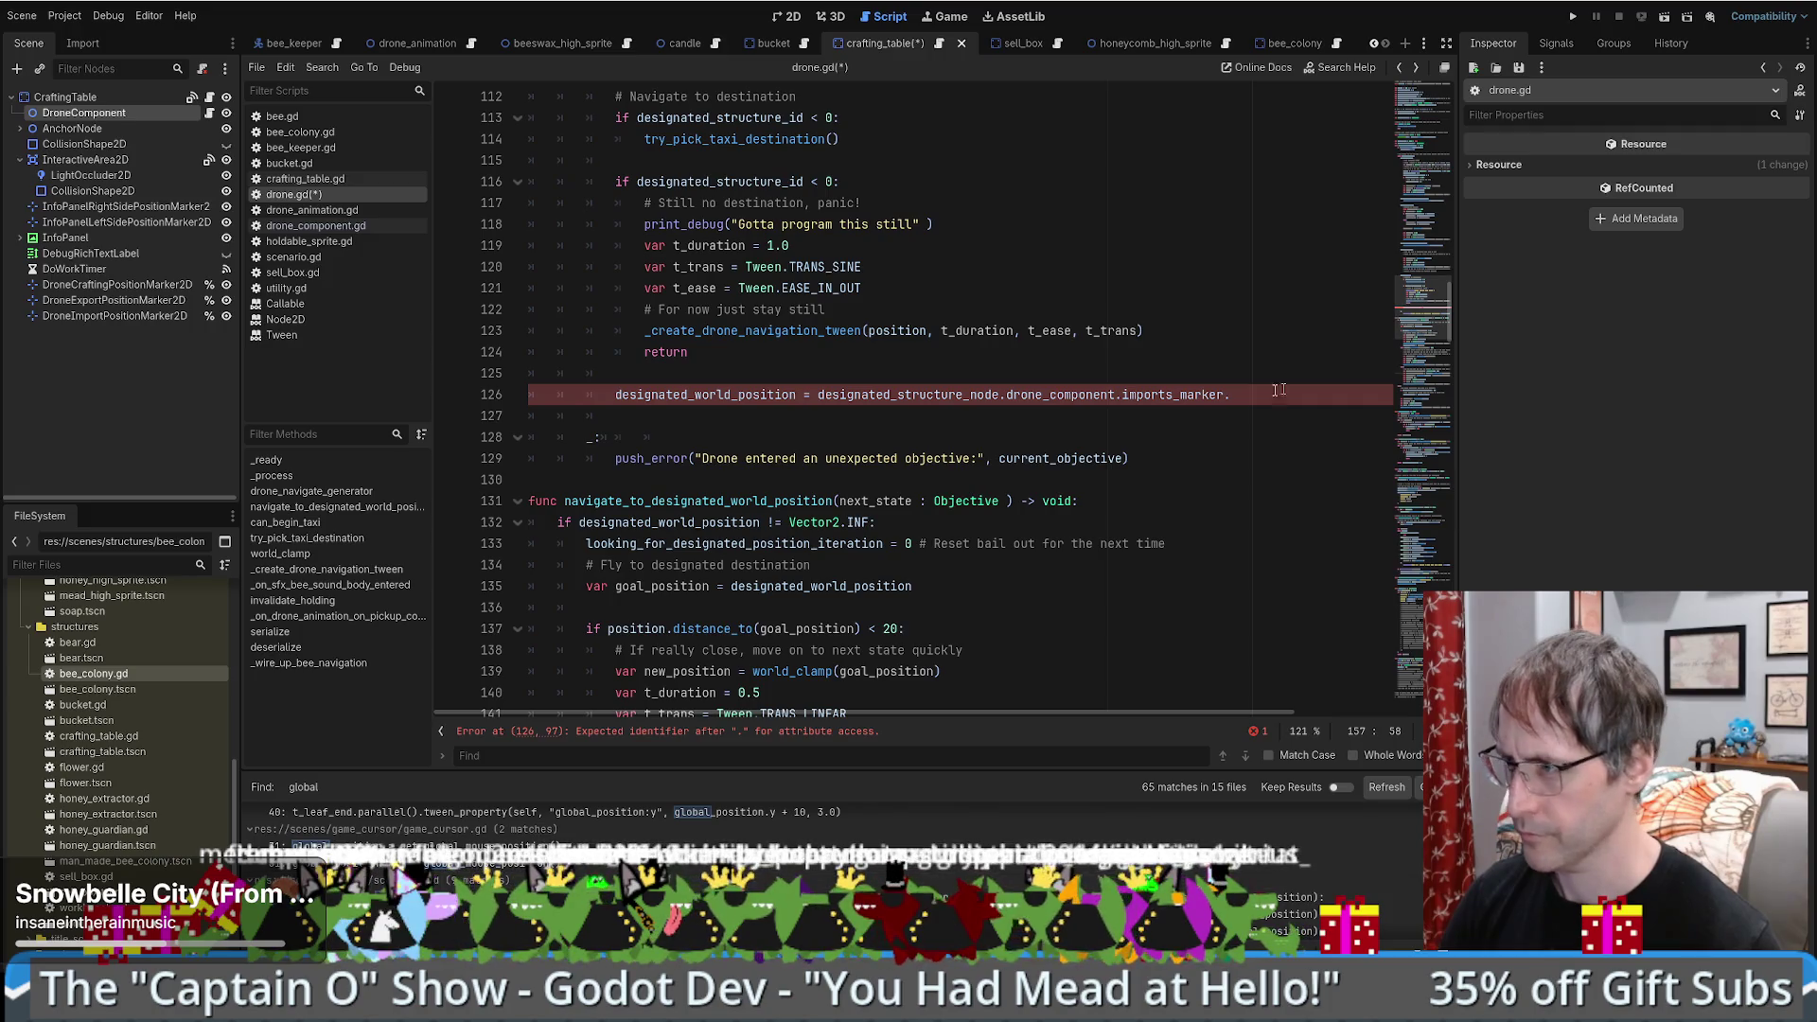
{"action": "left_click", "coordinate": [1232, 403]}
{"action": "type", "text": "global_position"}
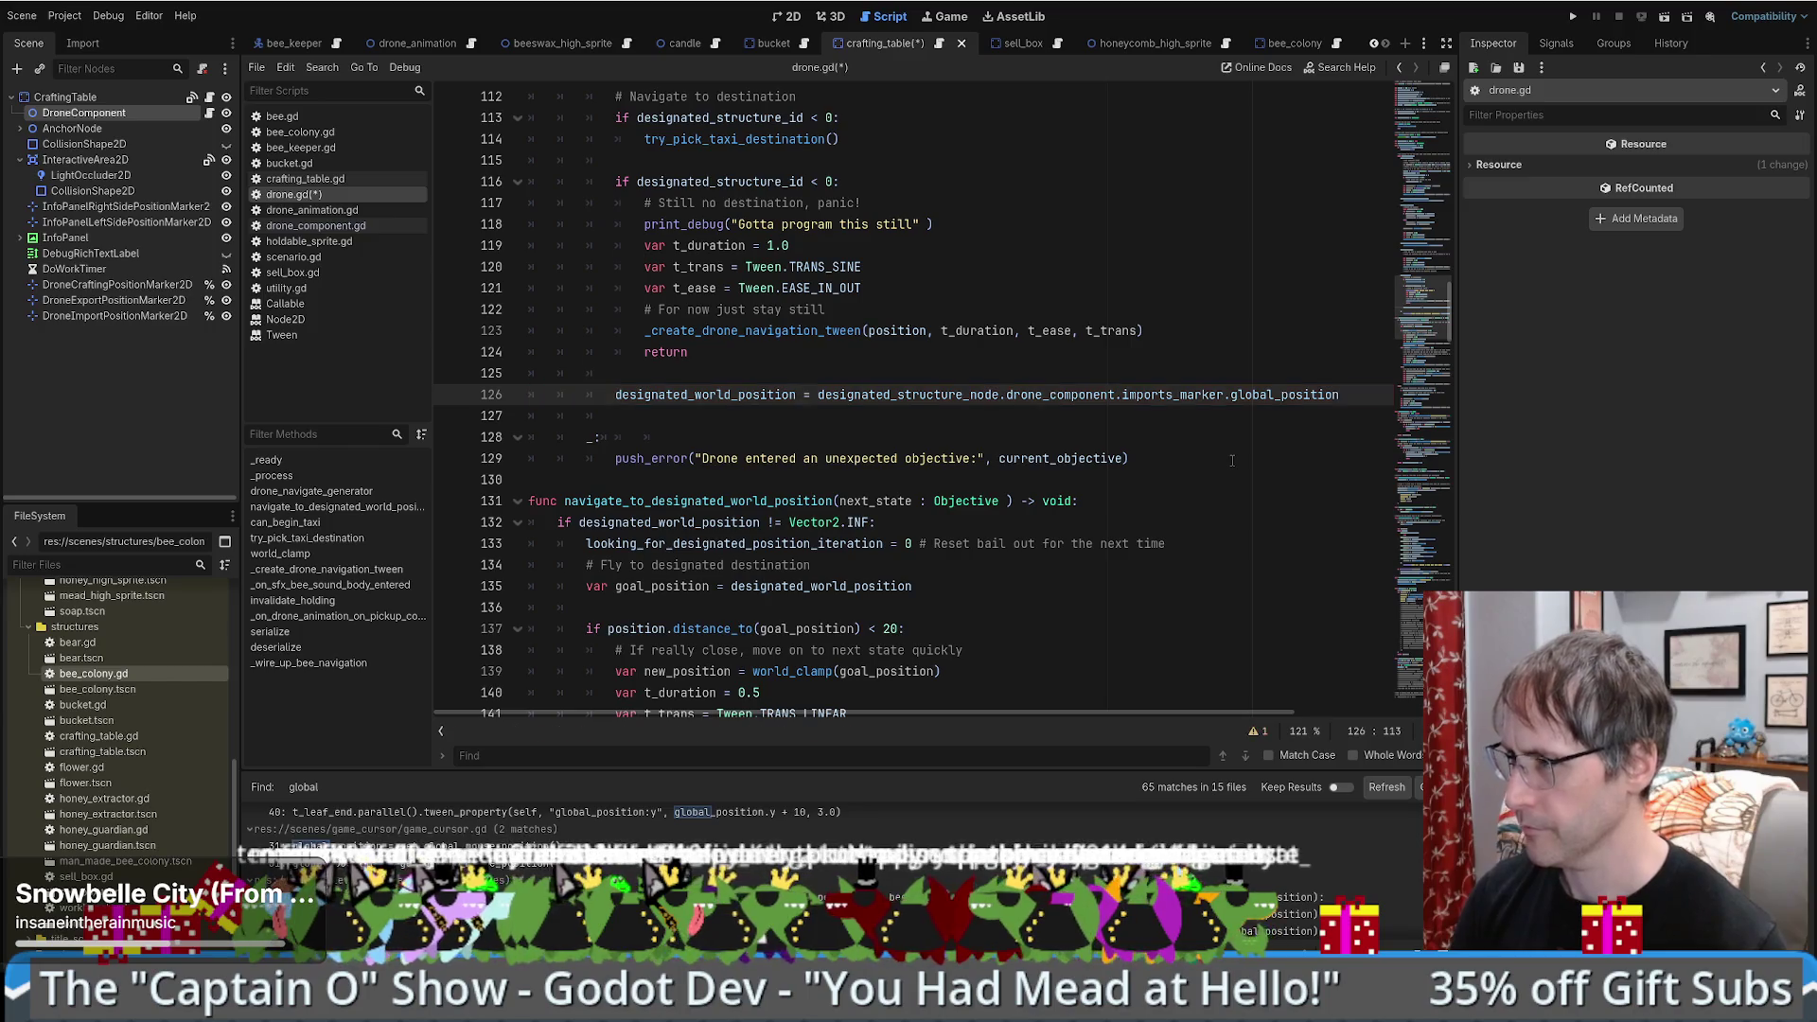
- Undo the last drone.gd edit and search all project files for world_
{"action": "key", "text": "ctrl+a"}
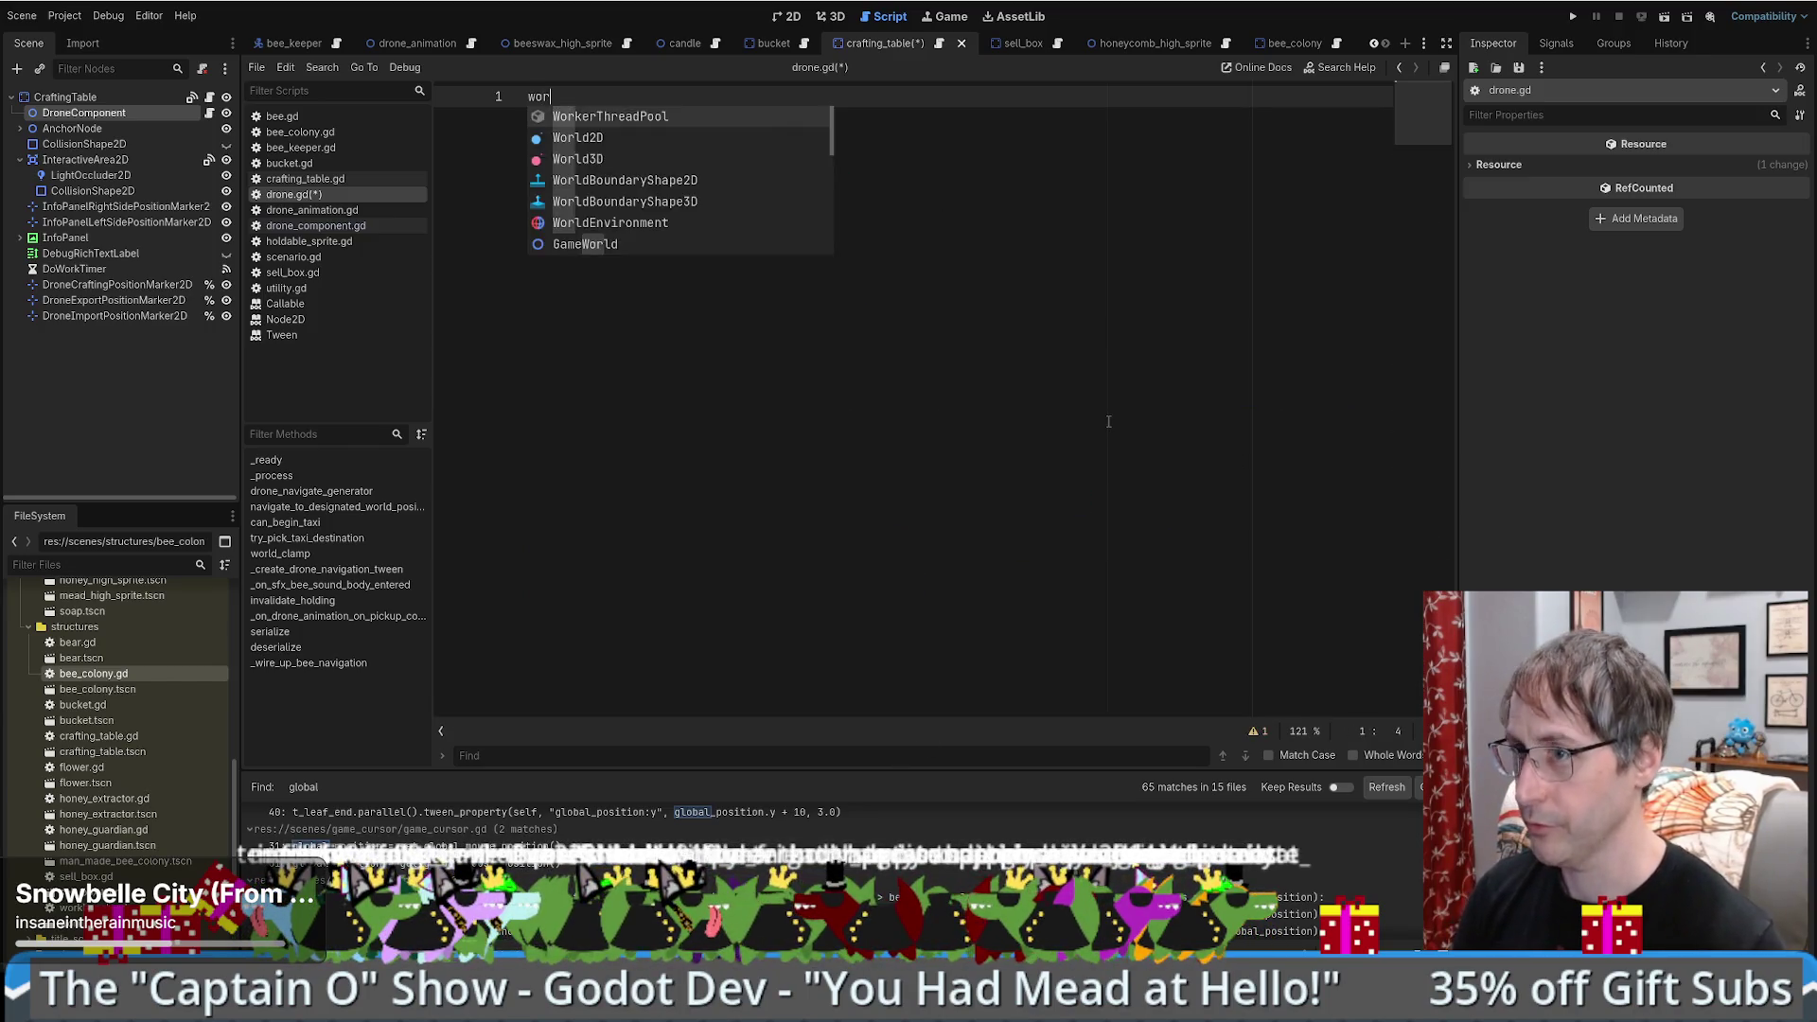
{"action": "key", "text": "ctrl+z"}
{"action": "key", "text": "Right"}
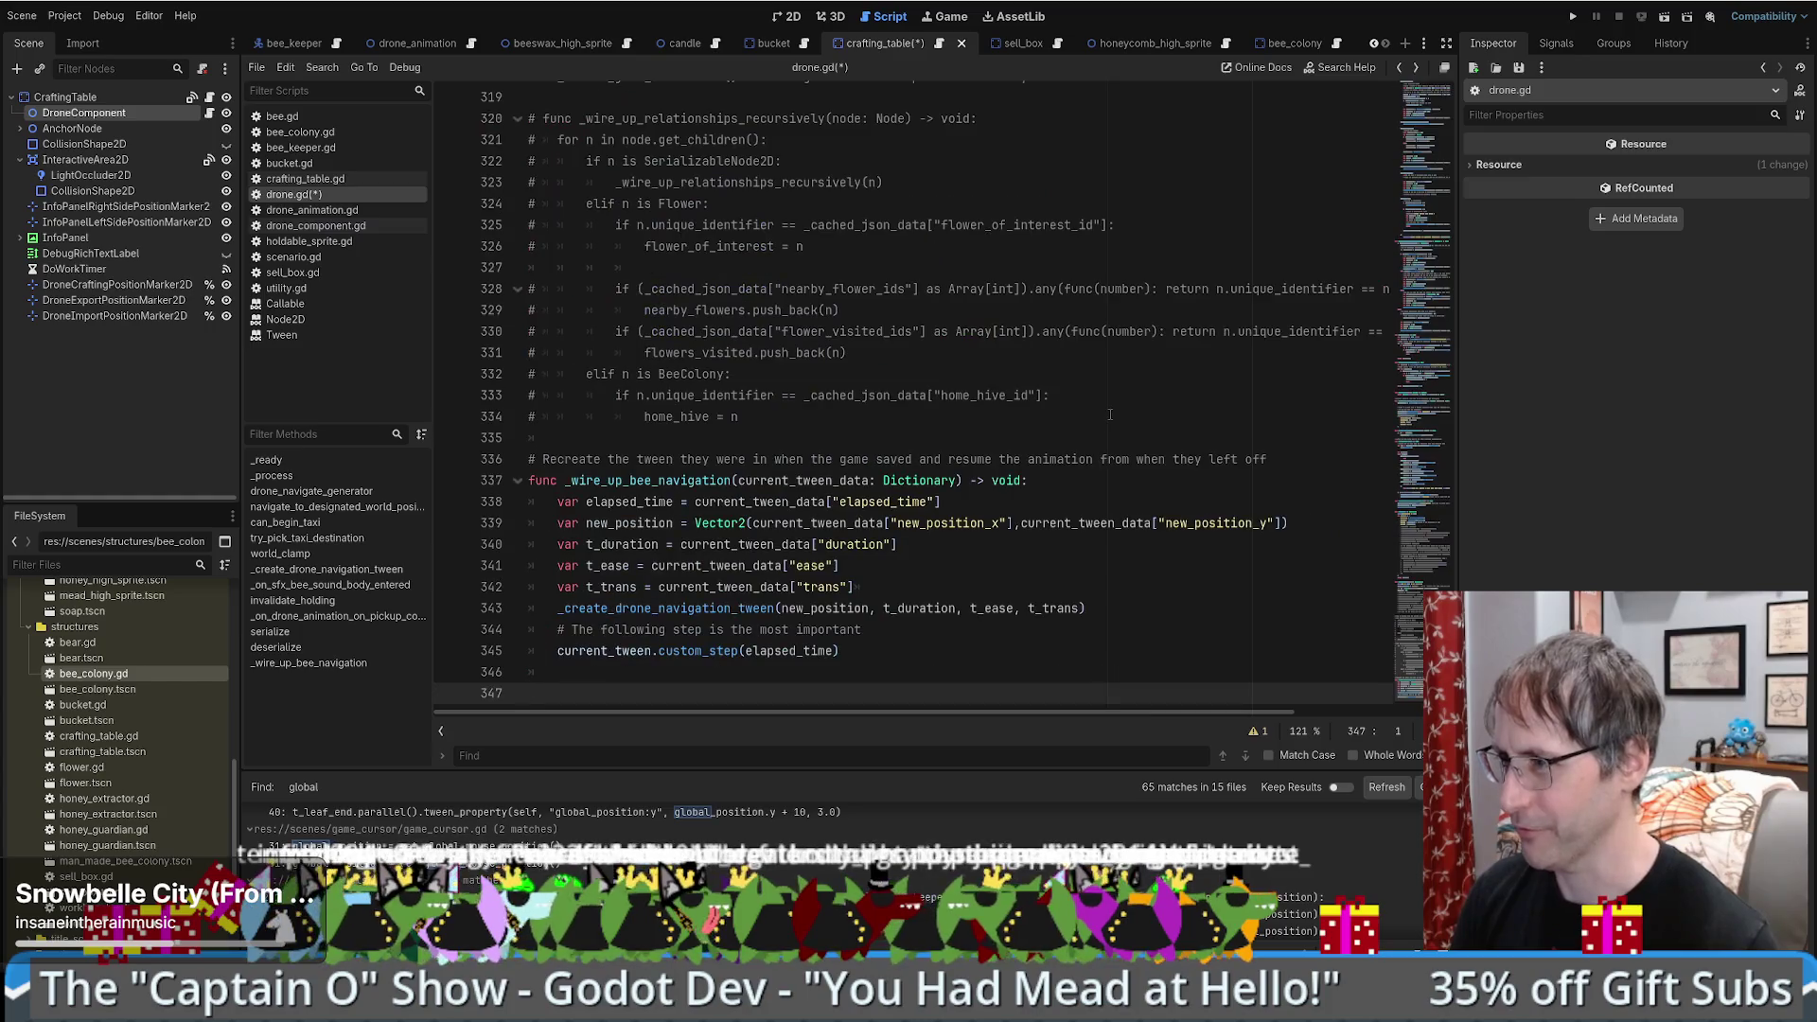
{"action": "key", "text": "ctrl+shift+f"}
{"action": "type", "text": "world_"}
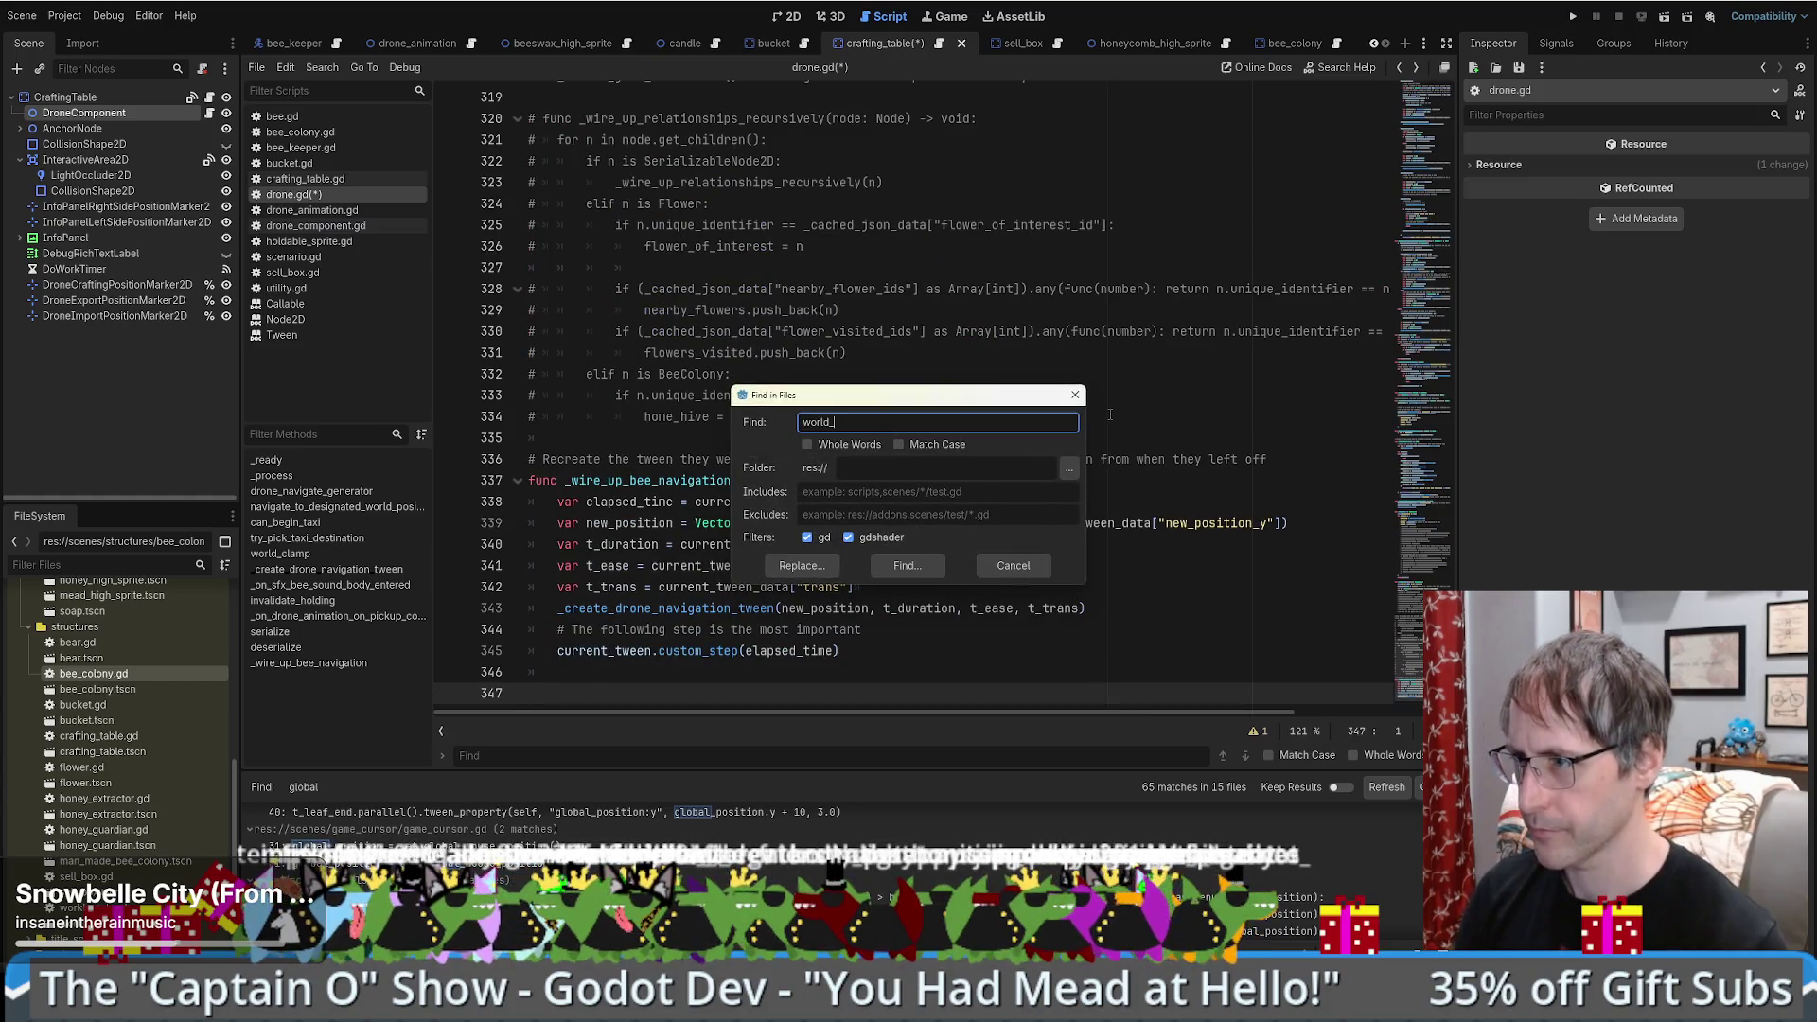
{"action": "key", "text": "Return"}
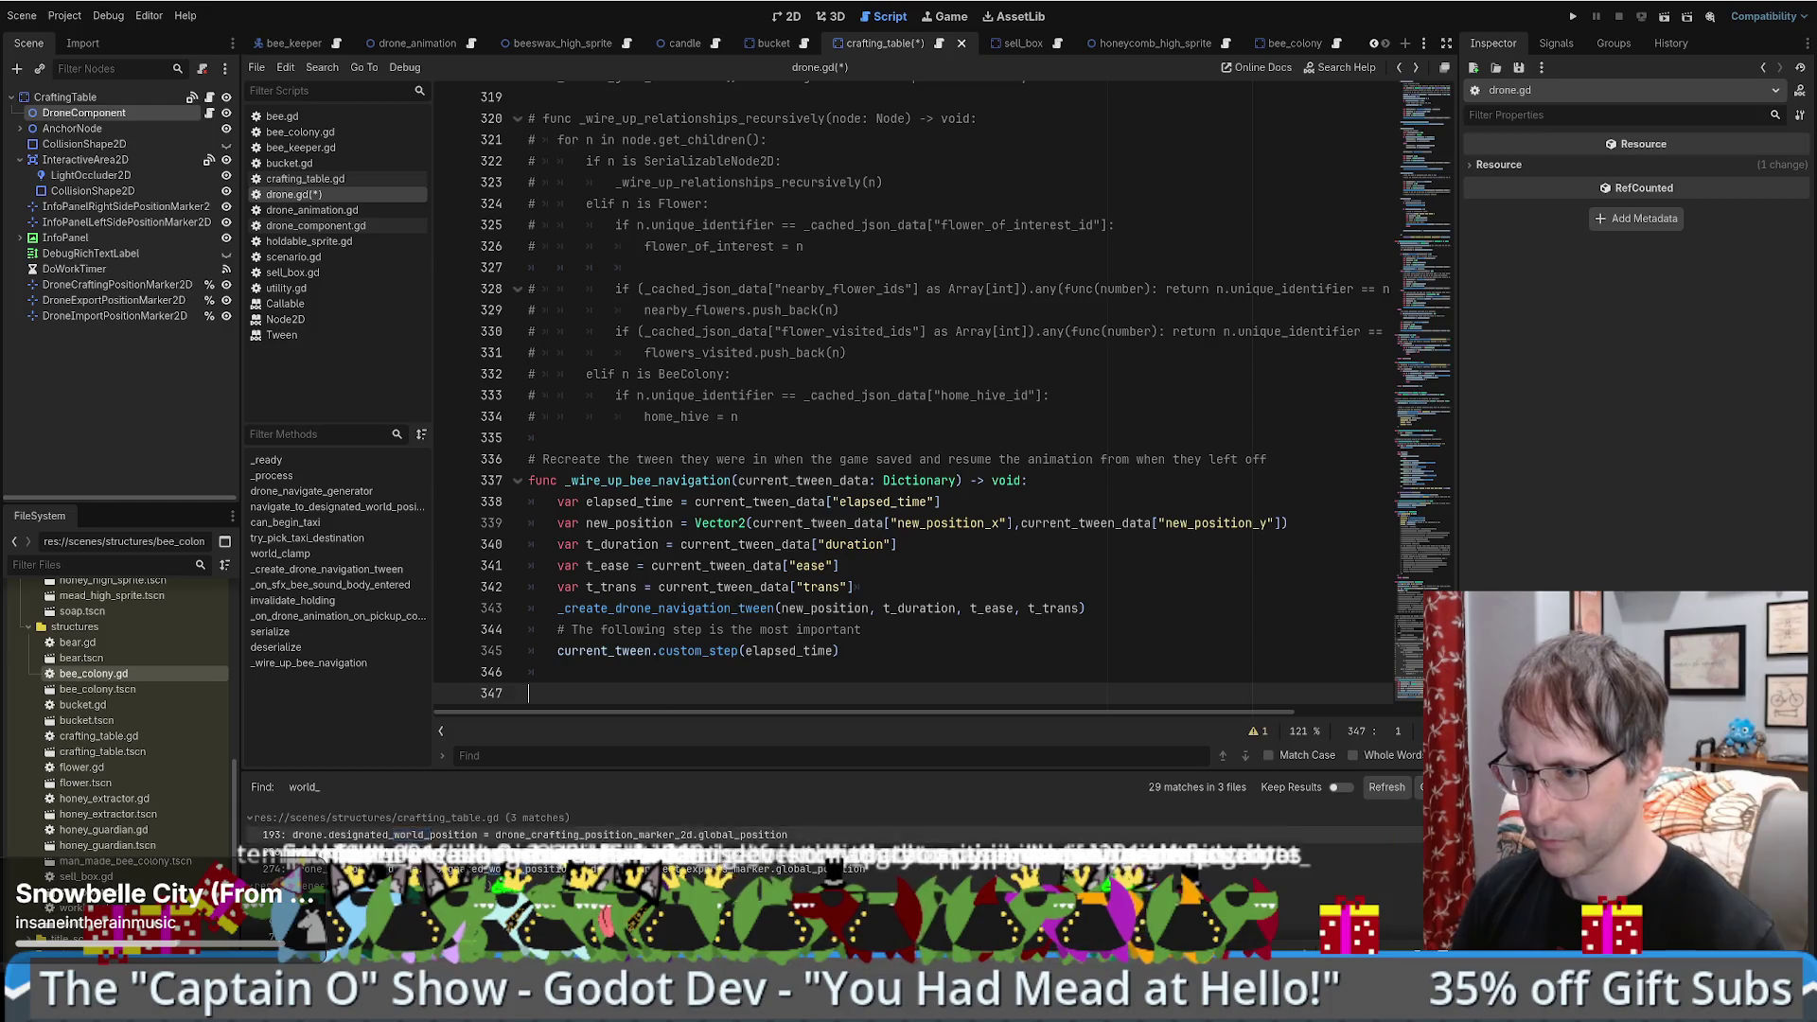
- Compare crafting_table.gd line 206's exports_marker.global_position with drone.gd's destination line
{"action": "left_click", "coordinate": [379, 869]}
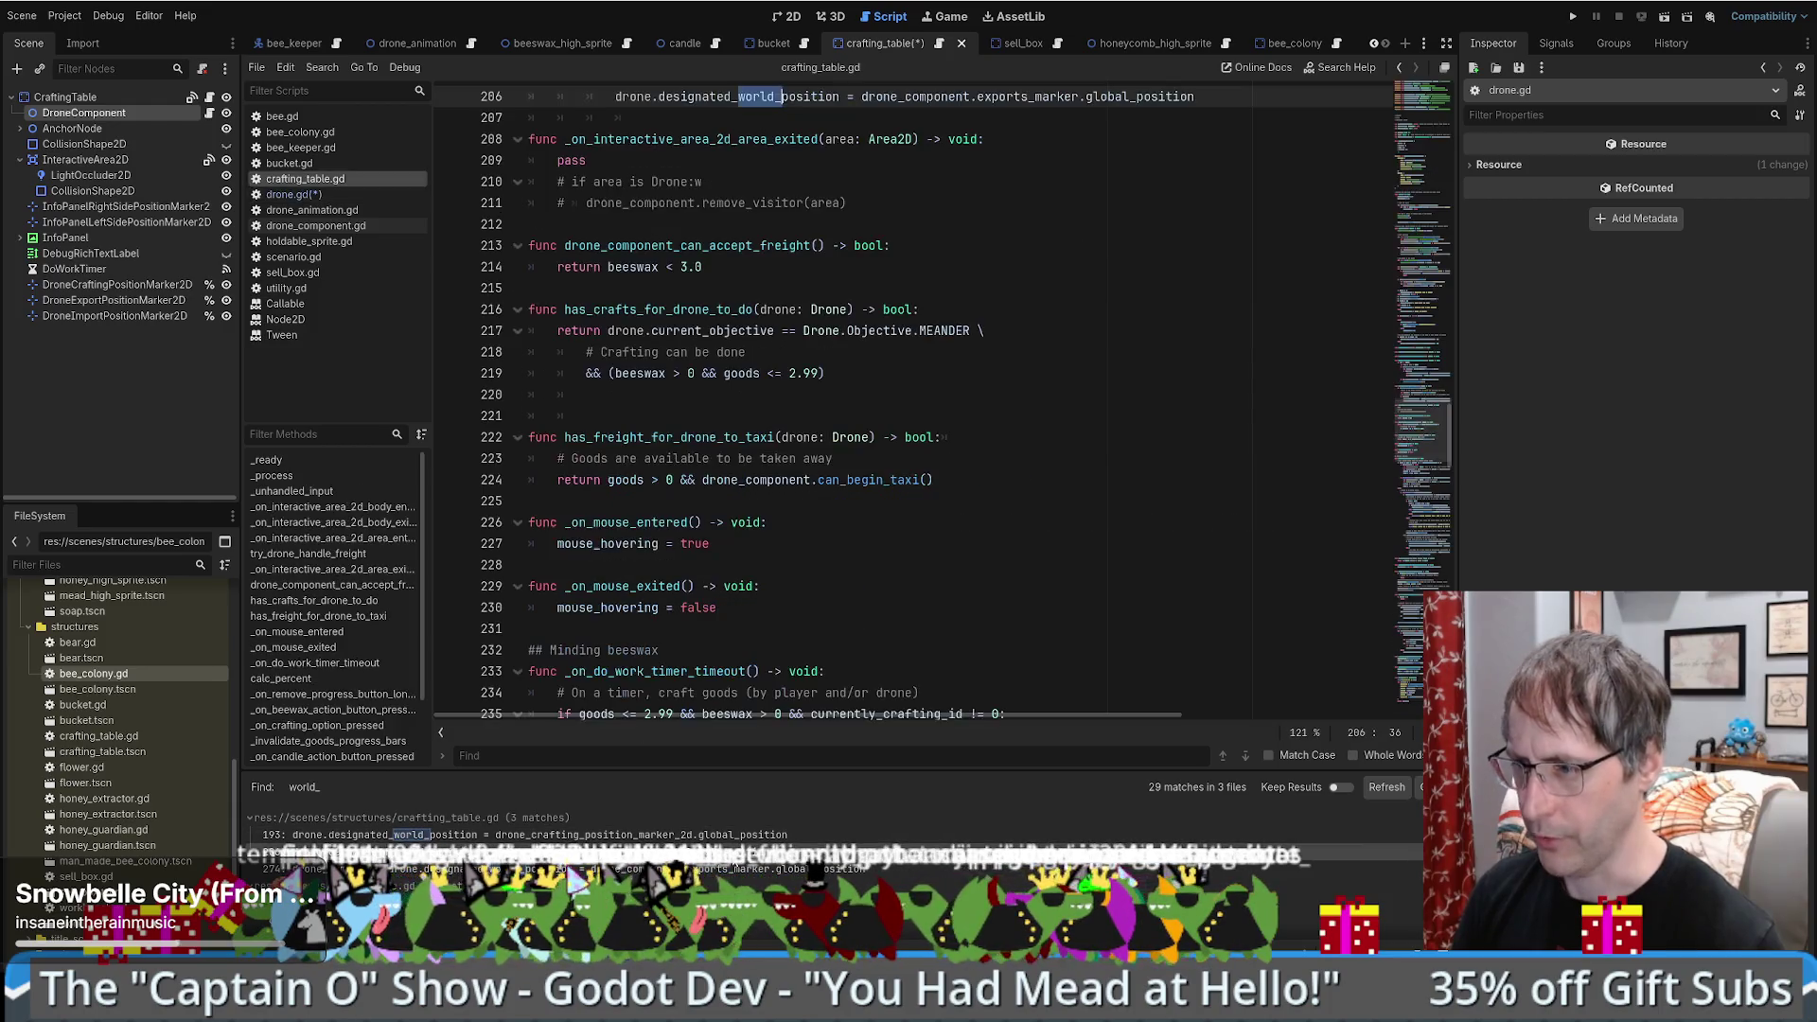
{"action": "double_click", "coordinate": [1076, 97]}
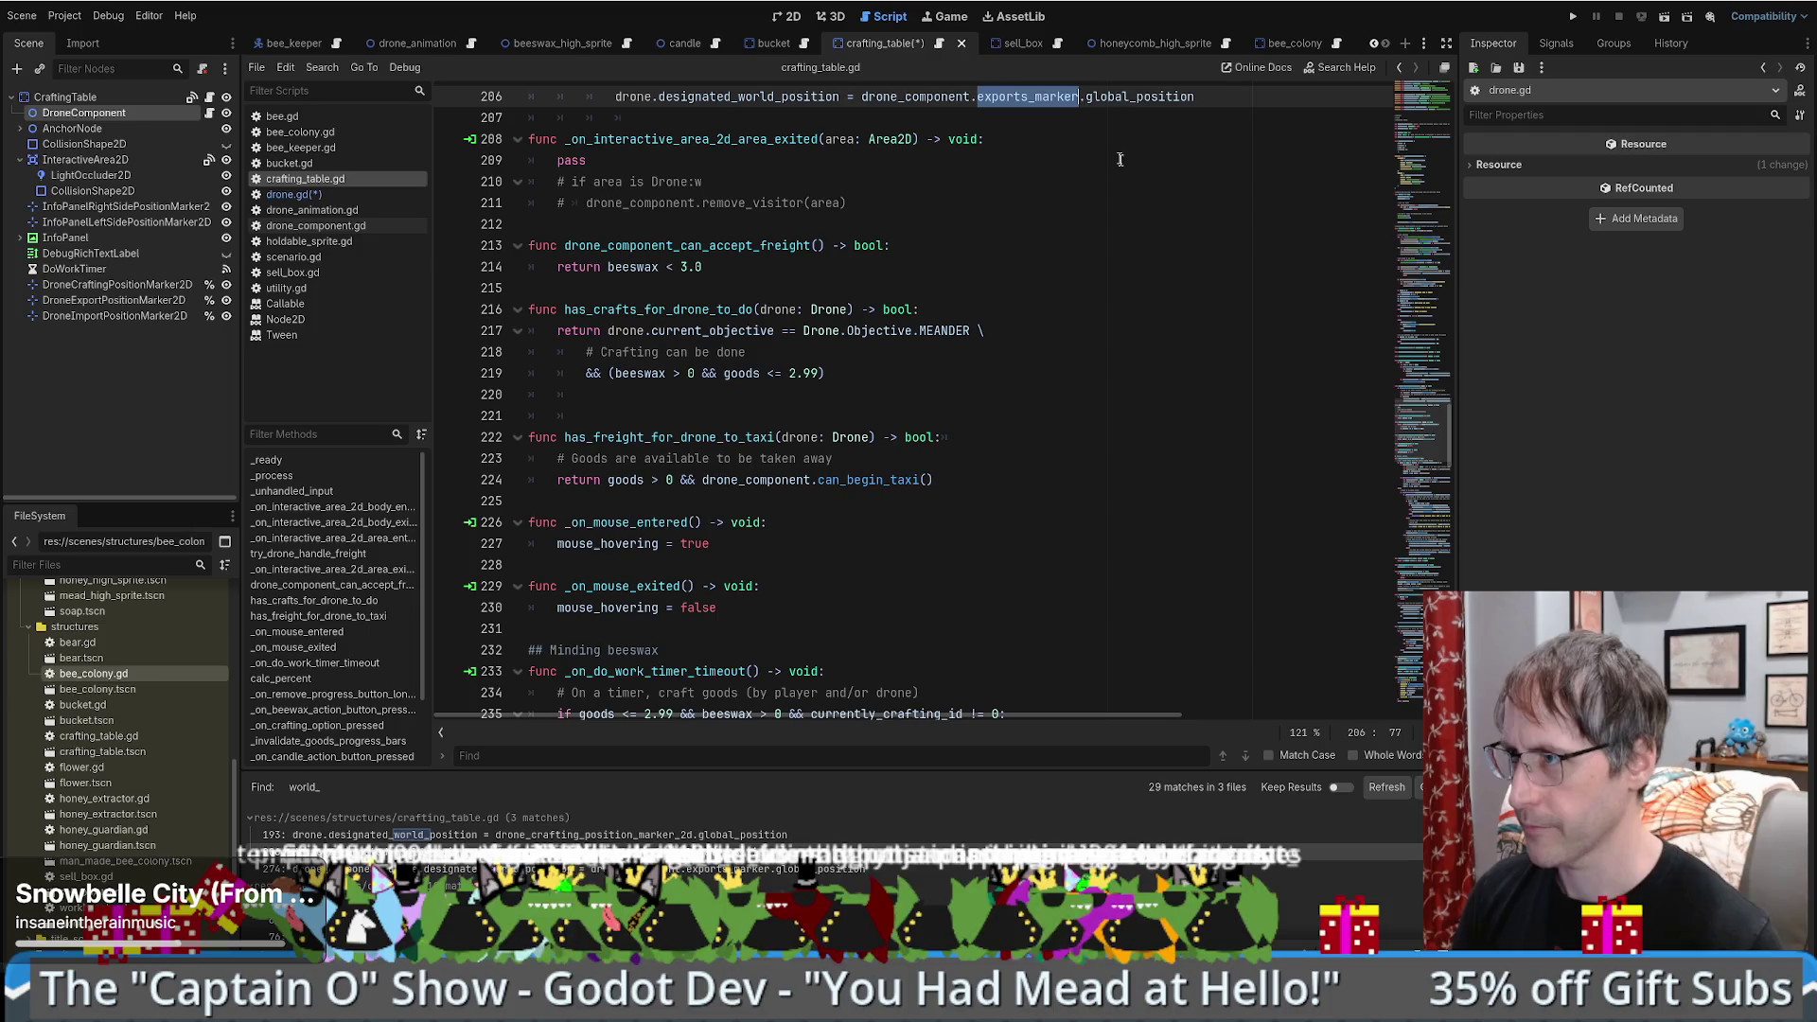
{"action": "double_click", "coordinate": [1132, 97]}
{"action": "key", "text": "alt+Left"}
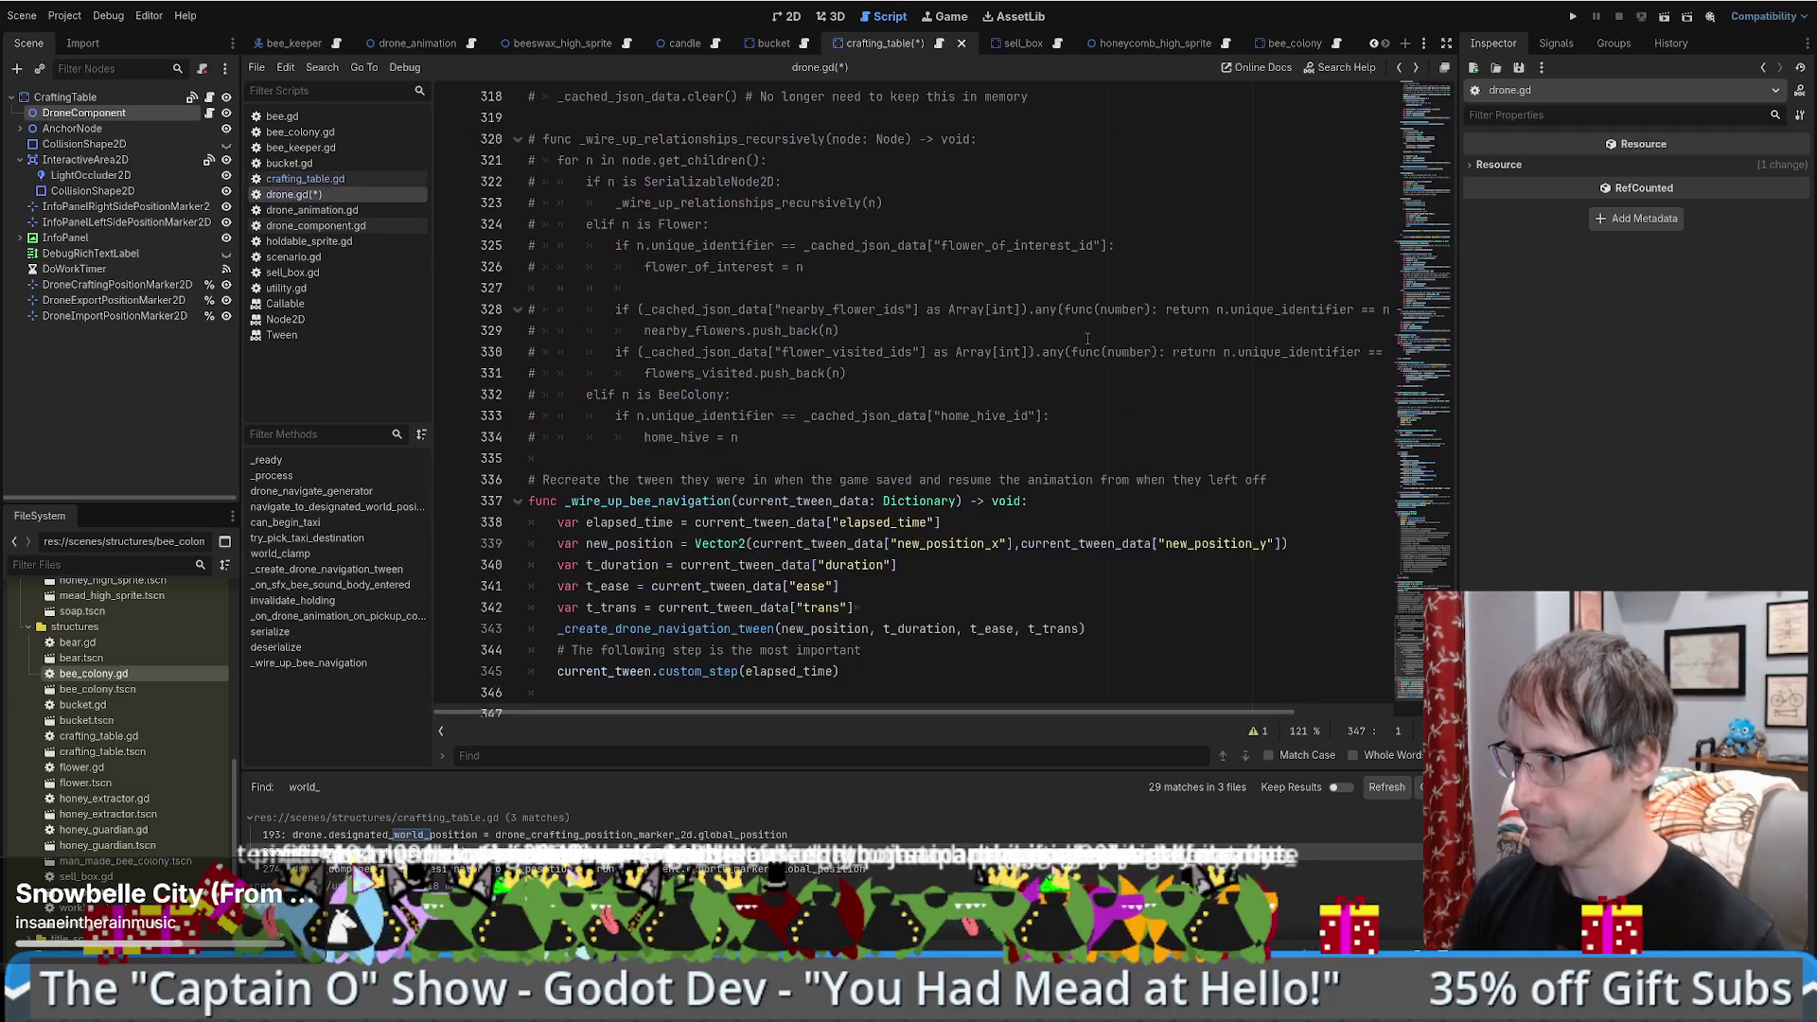
{"action": "key", "text": "alt+Right"}
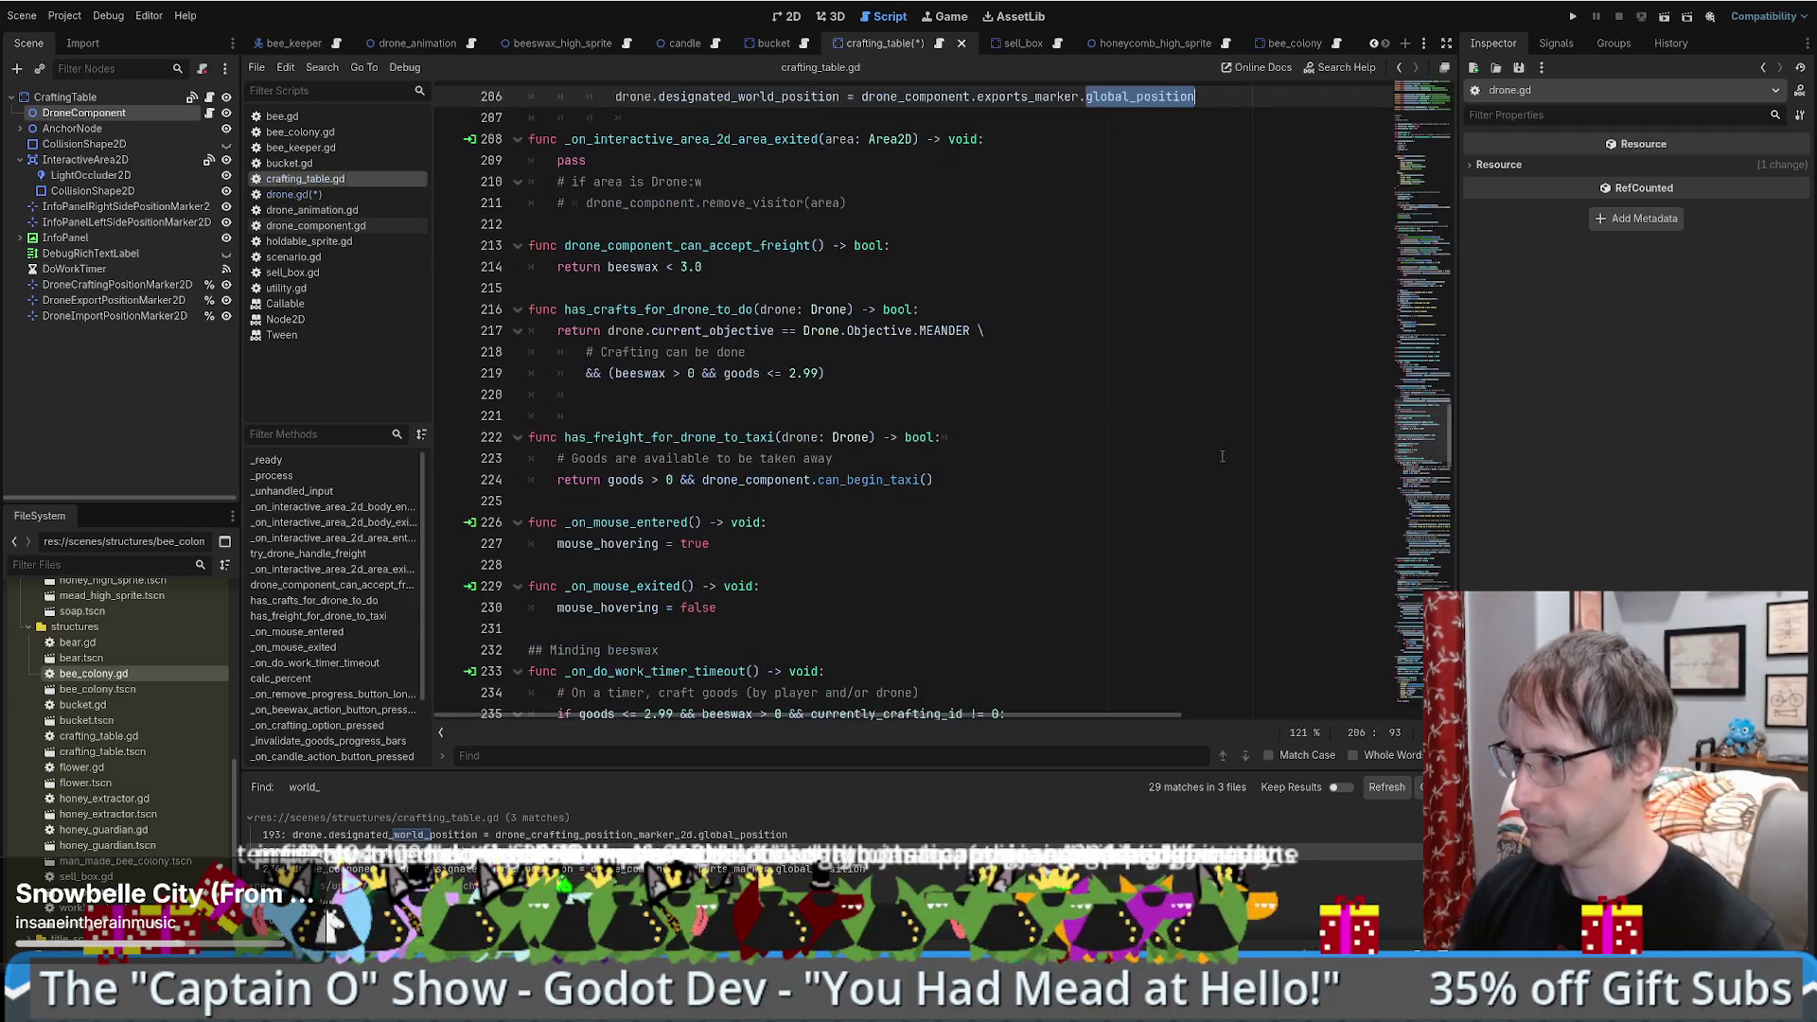
{"action": "key", "text": "alt+Left"}
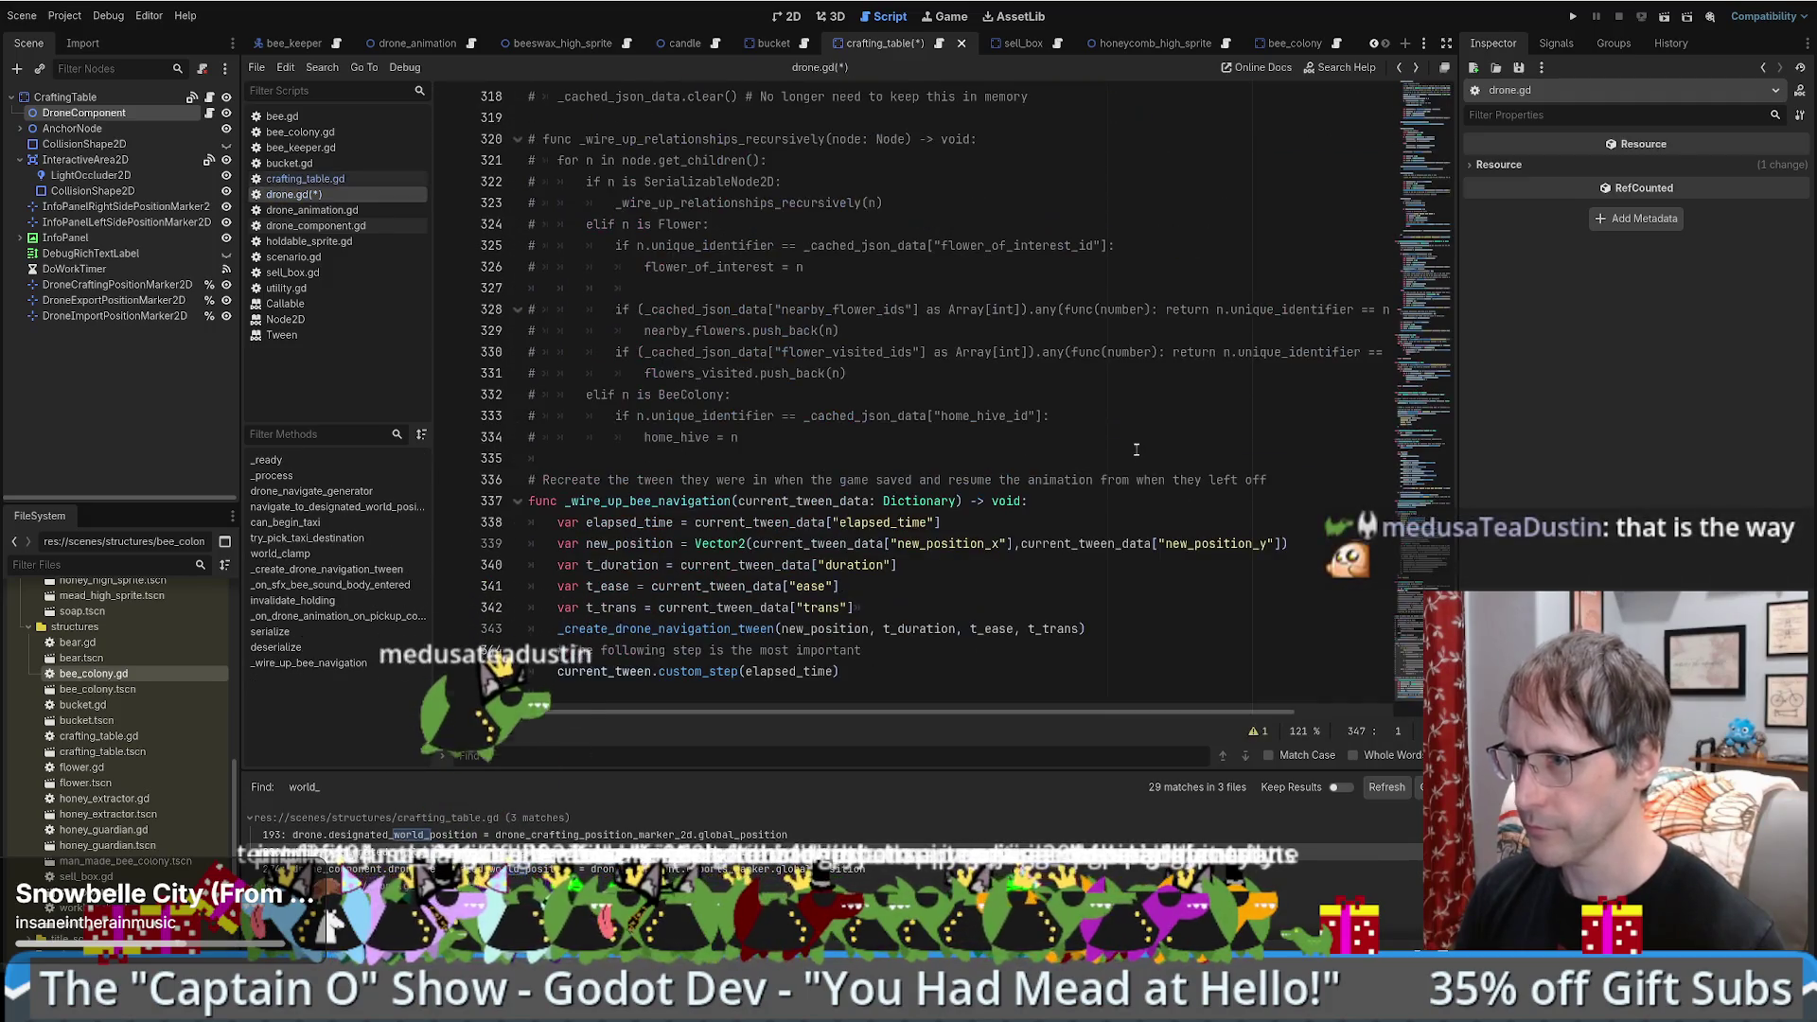
- Return to drone.gd and clear the selection
{"action": "key", "text": "ctrl+a"}
{"action": "left_click", "coordinate": [312, 210]}
{"action": "left_click", "coordinate": [294, 194]}
{"action": "left_click", "coordinate": [1363, 479]}
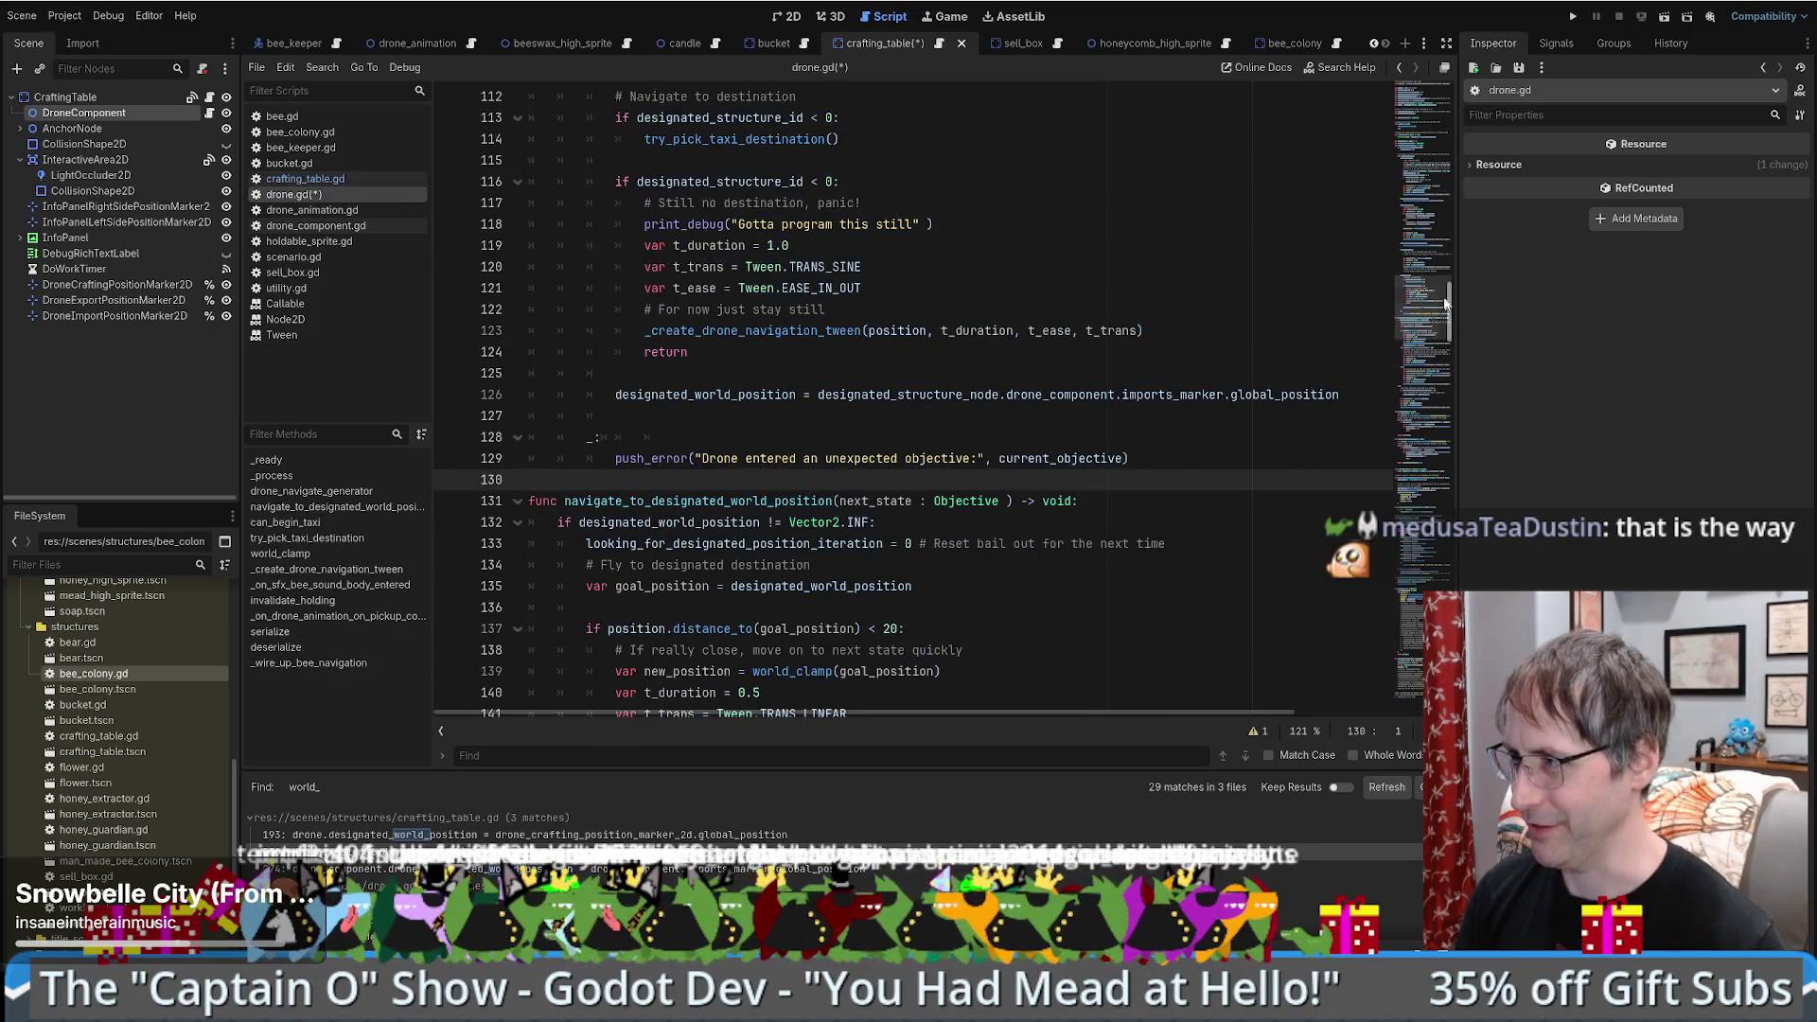
{"action": "mouse_move", "coordinate": [1429, 298]}
{"action": "left_mouse_down"}
{"action": "mouse_move", "coordinate": [1448, 405]}
{"action": "mouse_move", "coordinate": [1480, 282]}
{"action": "left_mouse_up"}
{"action": "left_click", "coordinate": [1340, 497]}
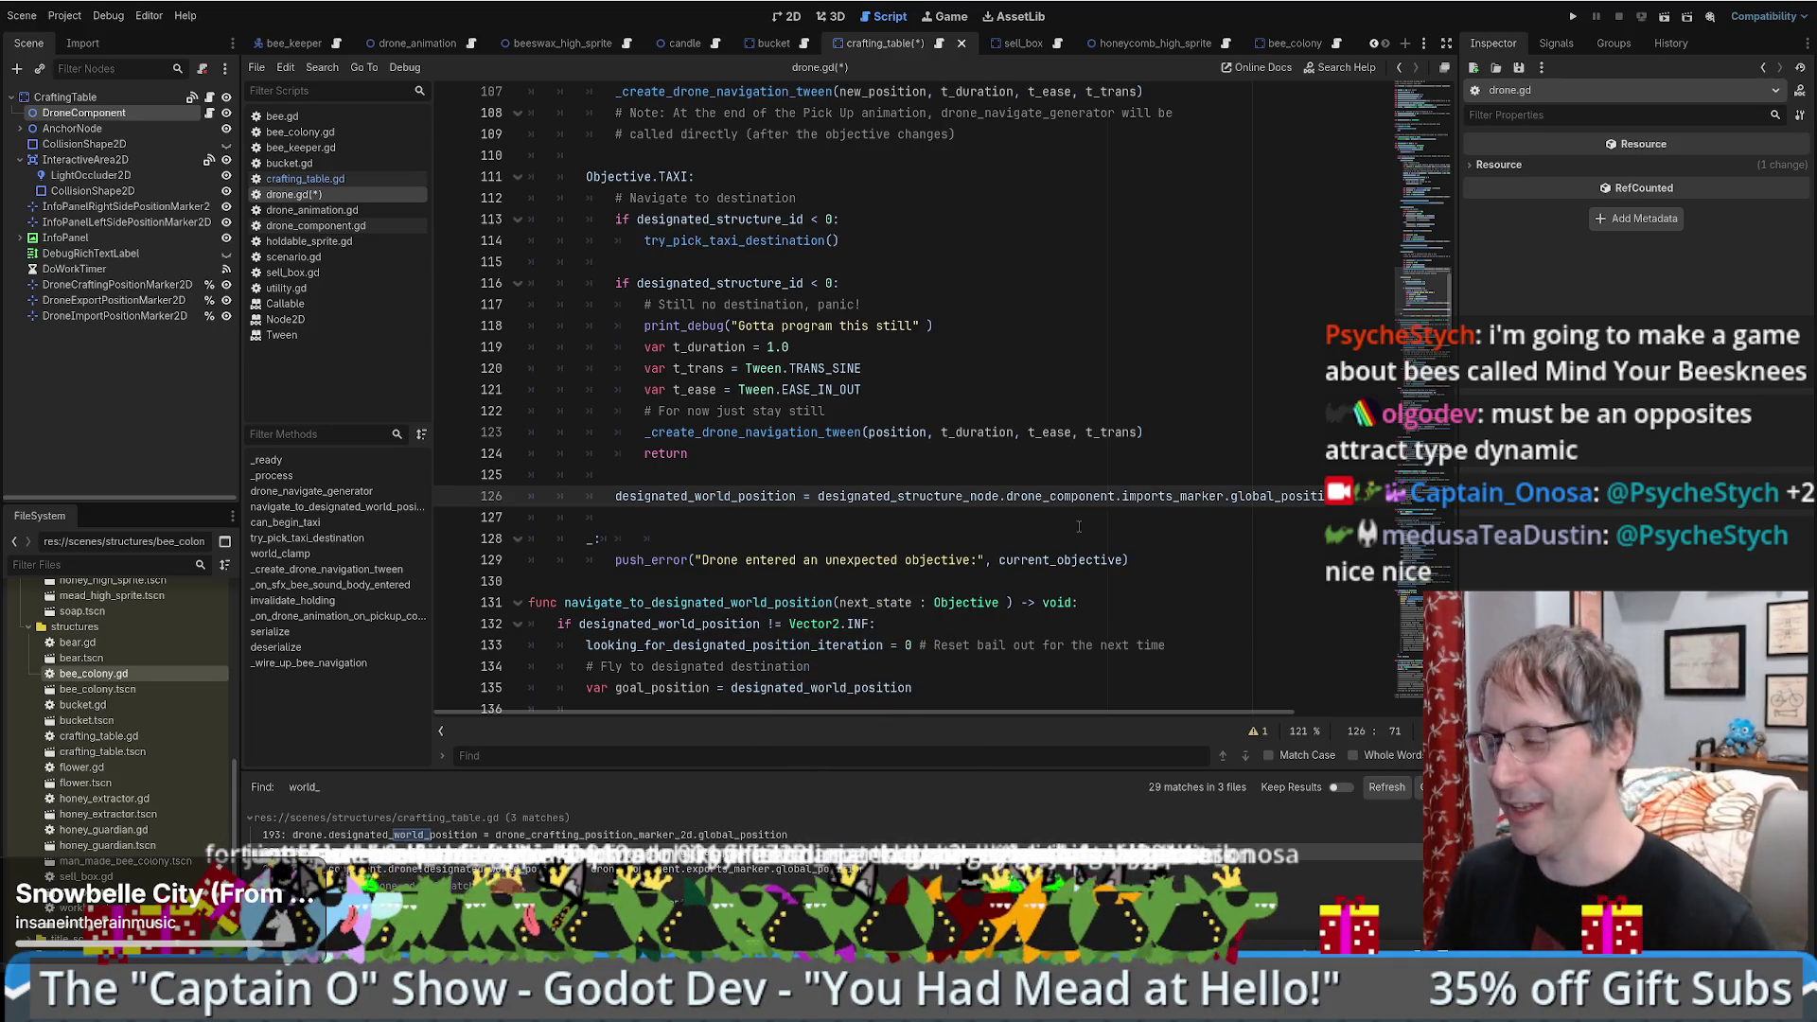
{"action": "left_click", "coordinate": [1020, 506]}
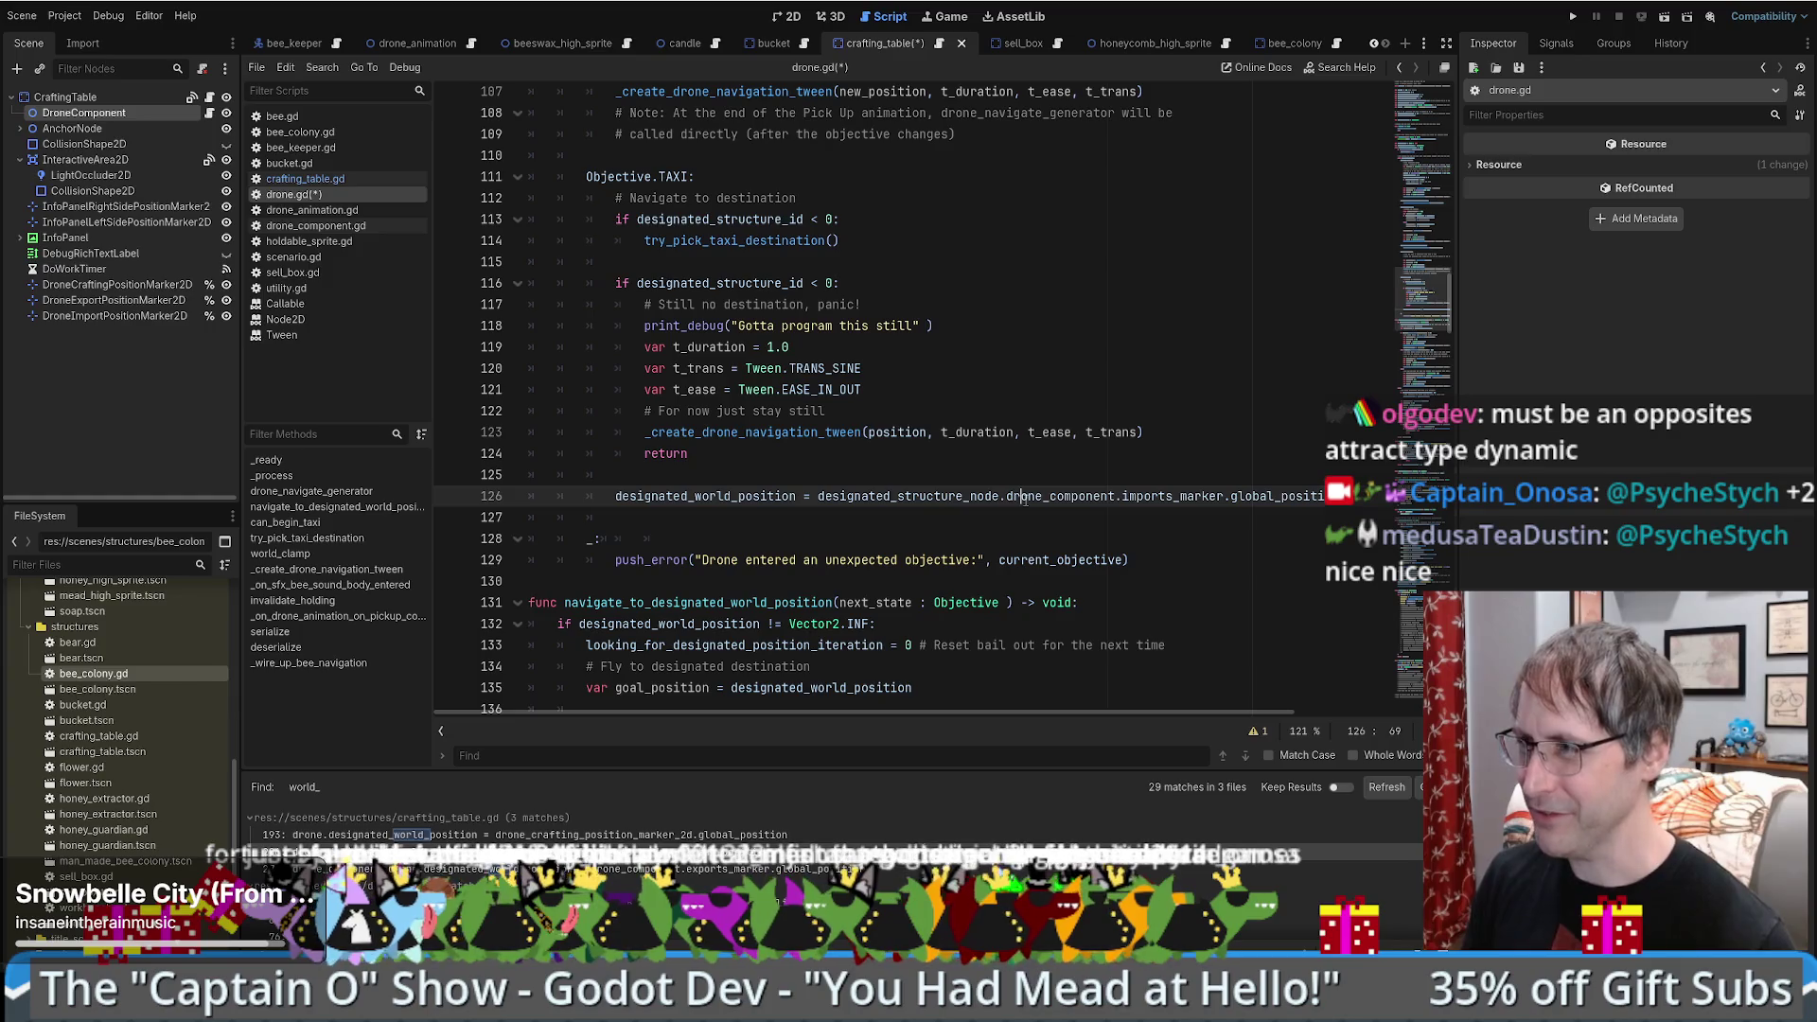
{"action": "scroll", "coordinate": [1025, 499], "scroll_direction": "down", "scroll_amount": 4}
{"action": "scroll", "coordinate": [1027, 499], "scroll_direction": "up", "scroll_amount": 5}
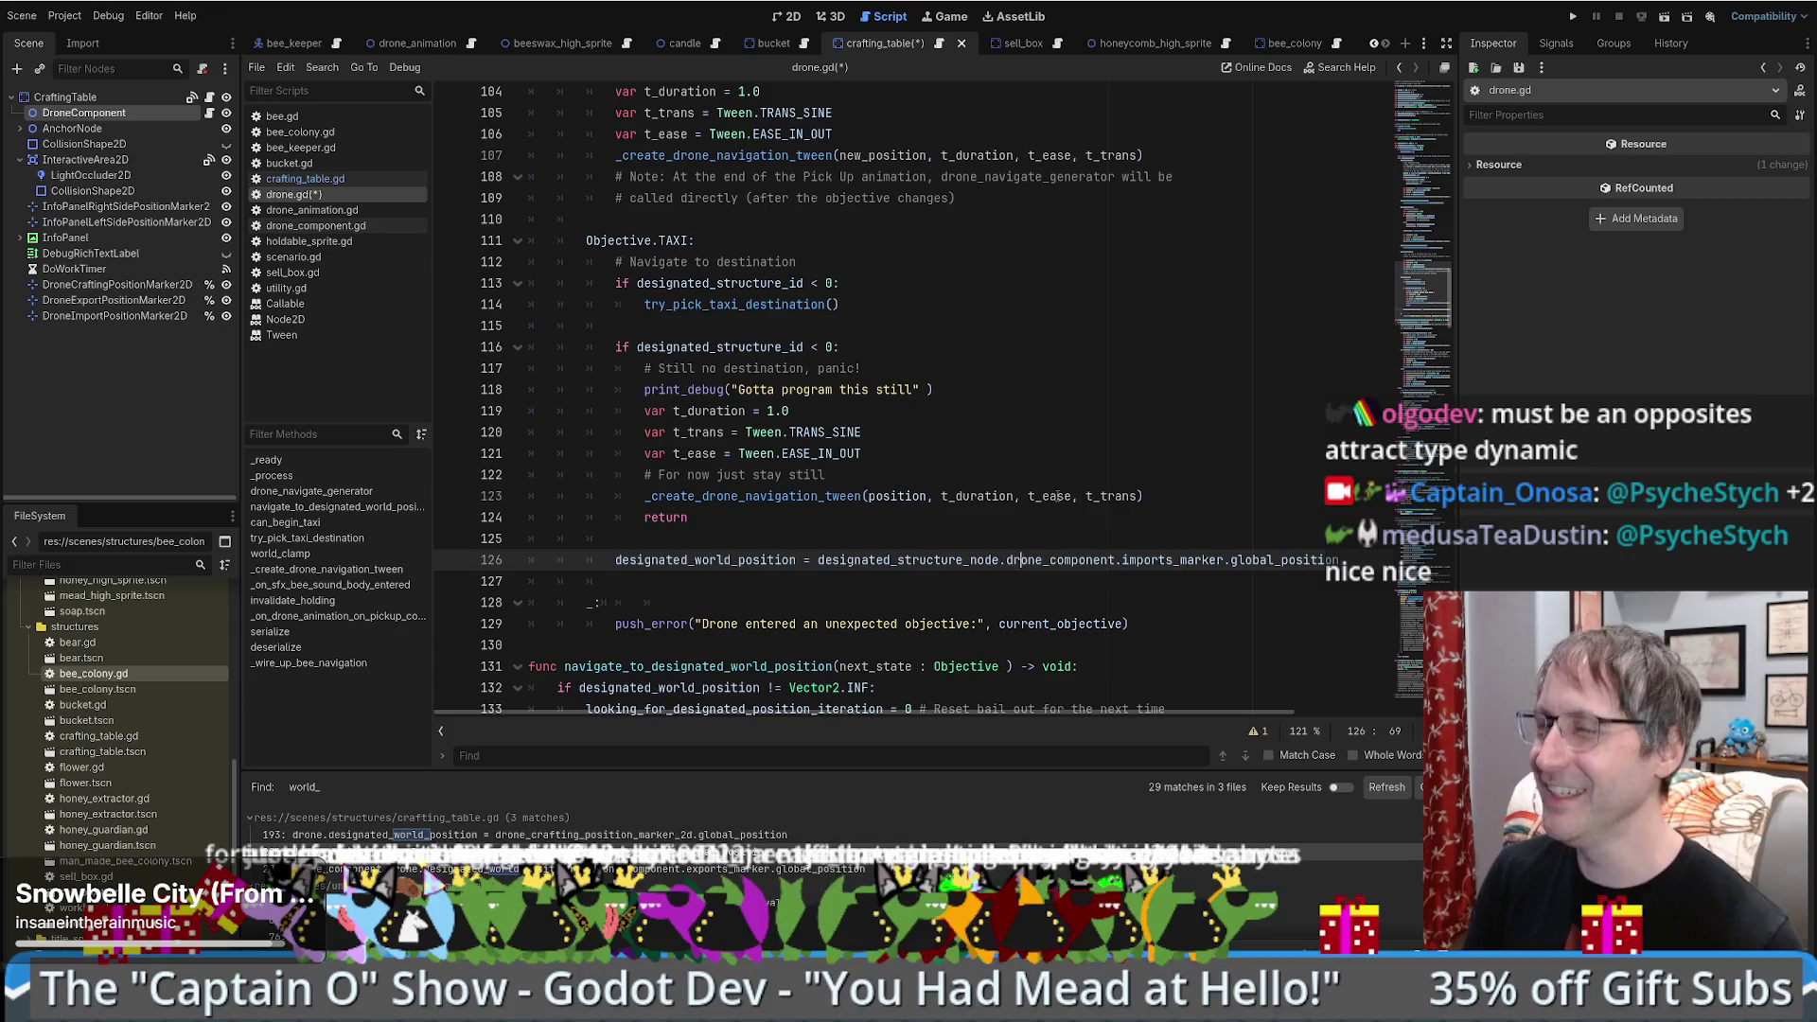
{"action": "scroll", "coordinate": [1099, 510], "scroll_direction": "down", "scroll_amount": 5}
{"action": "scroll", "coordinate": [1098, 516], "scroll_direction": "up", "scroll_amount": 4}
{"action": "key", "text": "Up"}
{"action": "scroll", "coordinate": [1096, 536], "scroll_direction": "down", "scroll_amount": 2}
{"action": "scroll", "coordinate": [1094, 531], "scroll_direction": "up", "scroll_amount": 2}
{"action": "scroll", "coordinate": [1091, 546], "scroll_direction": "down", "scroll_amount": 4}
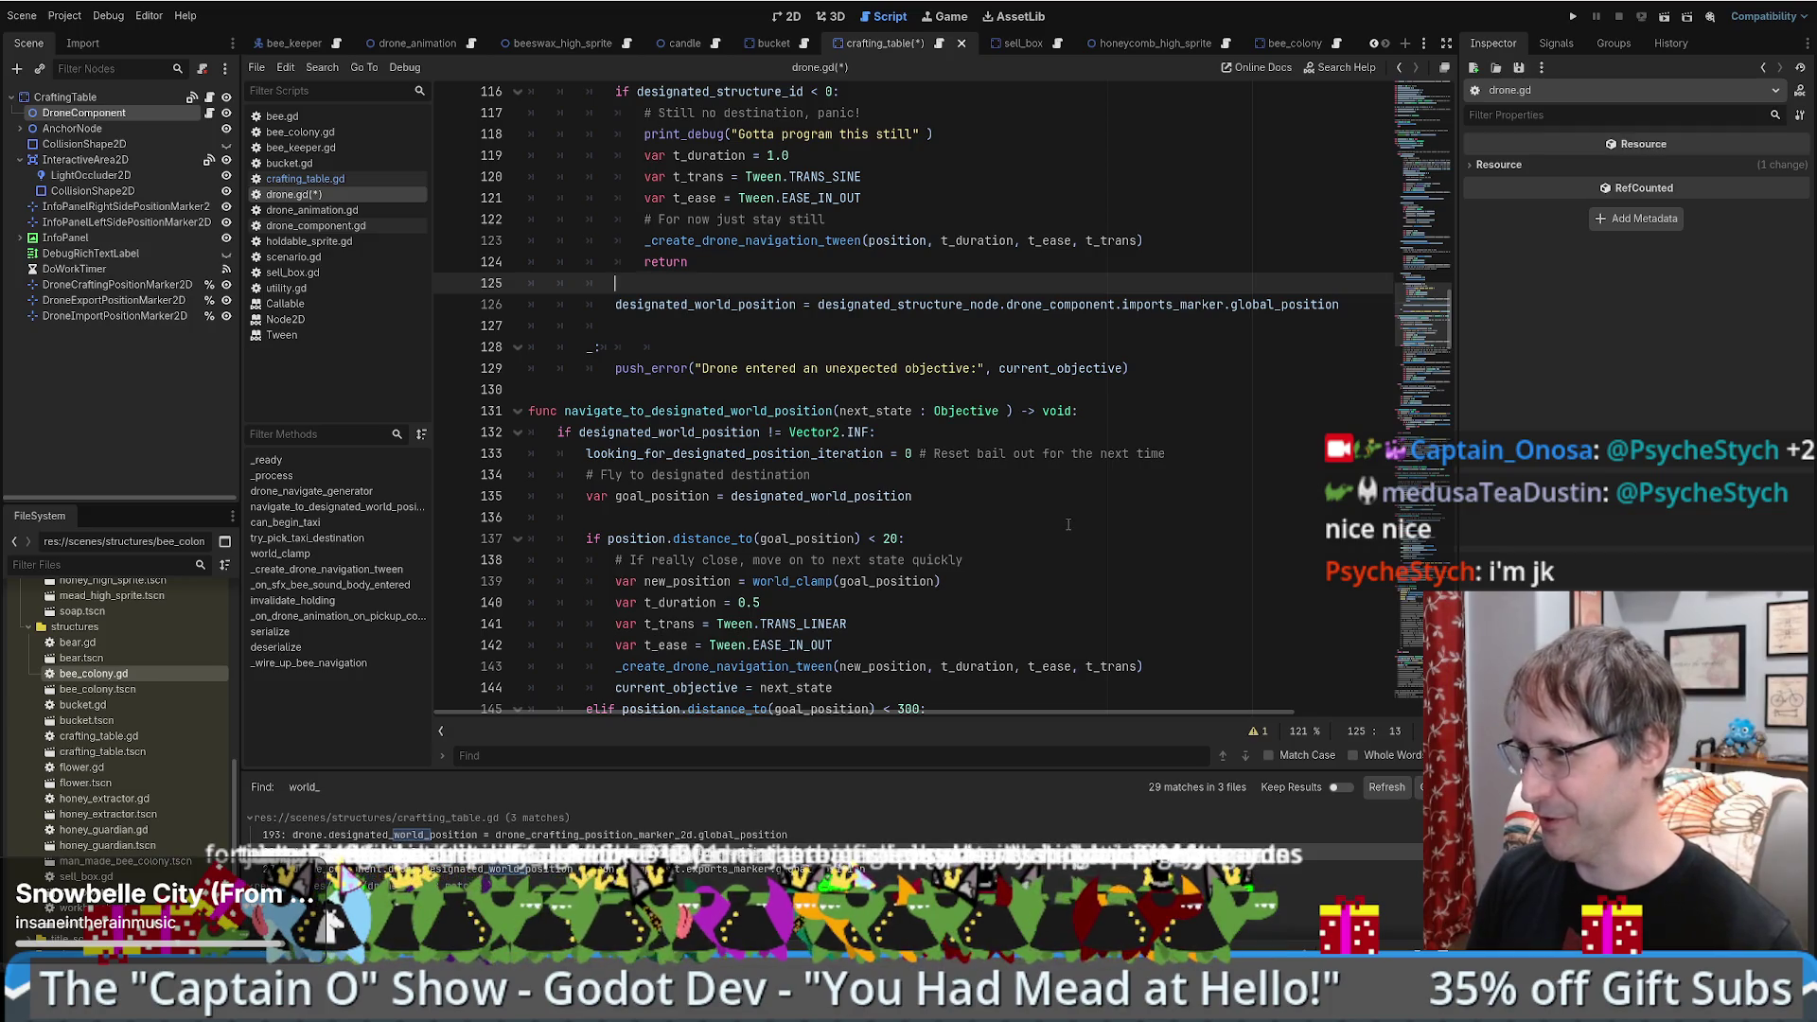
{"action": "scroll", "coordinate": [1068, 524], "scroll_direction": "up", "scroll_amount": 3}
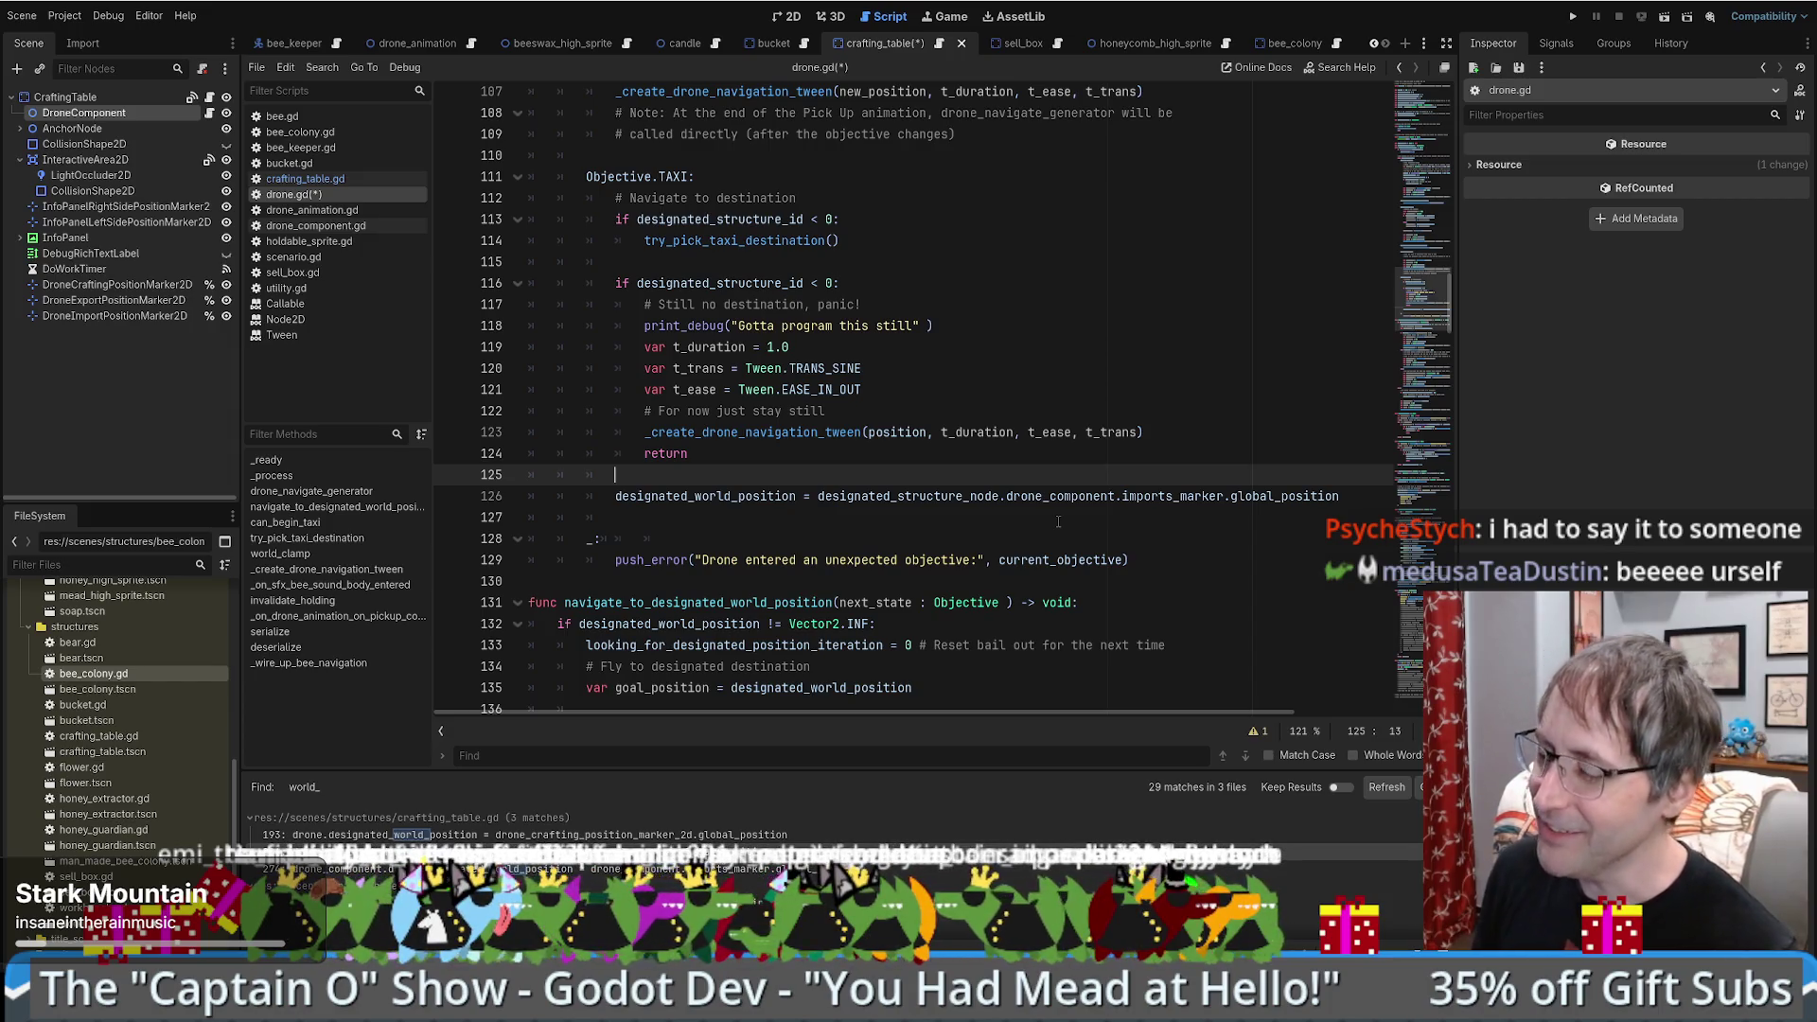
{"action": "scroll", "coordinate": [1041, 502], "scroll_direction": "up", "scroll_amount": 5}
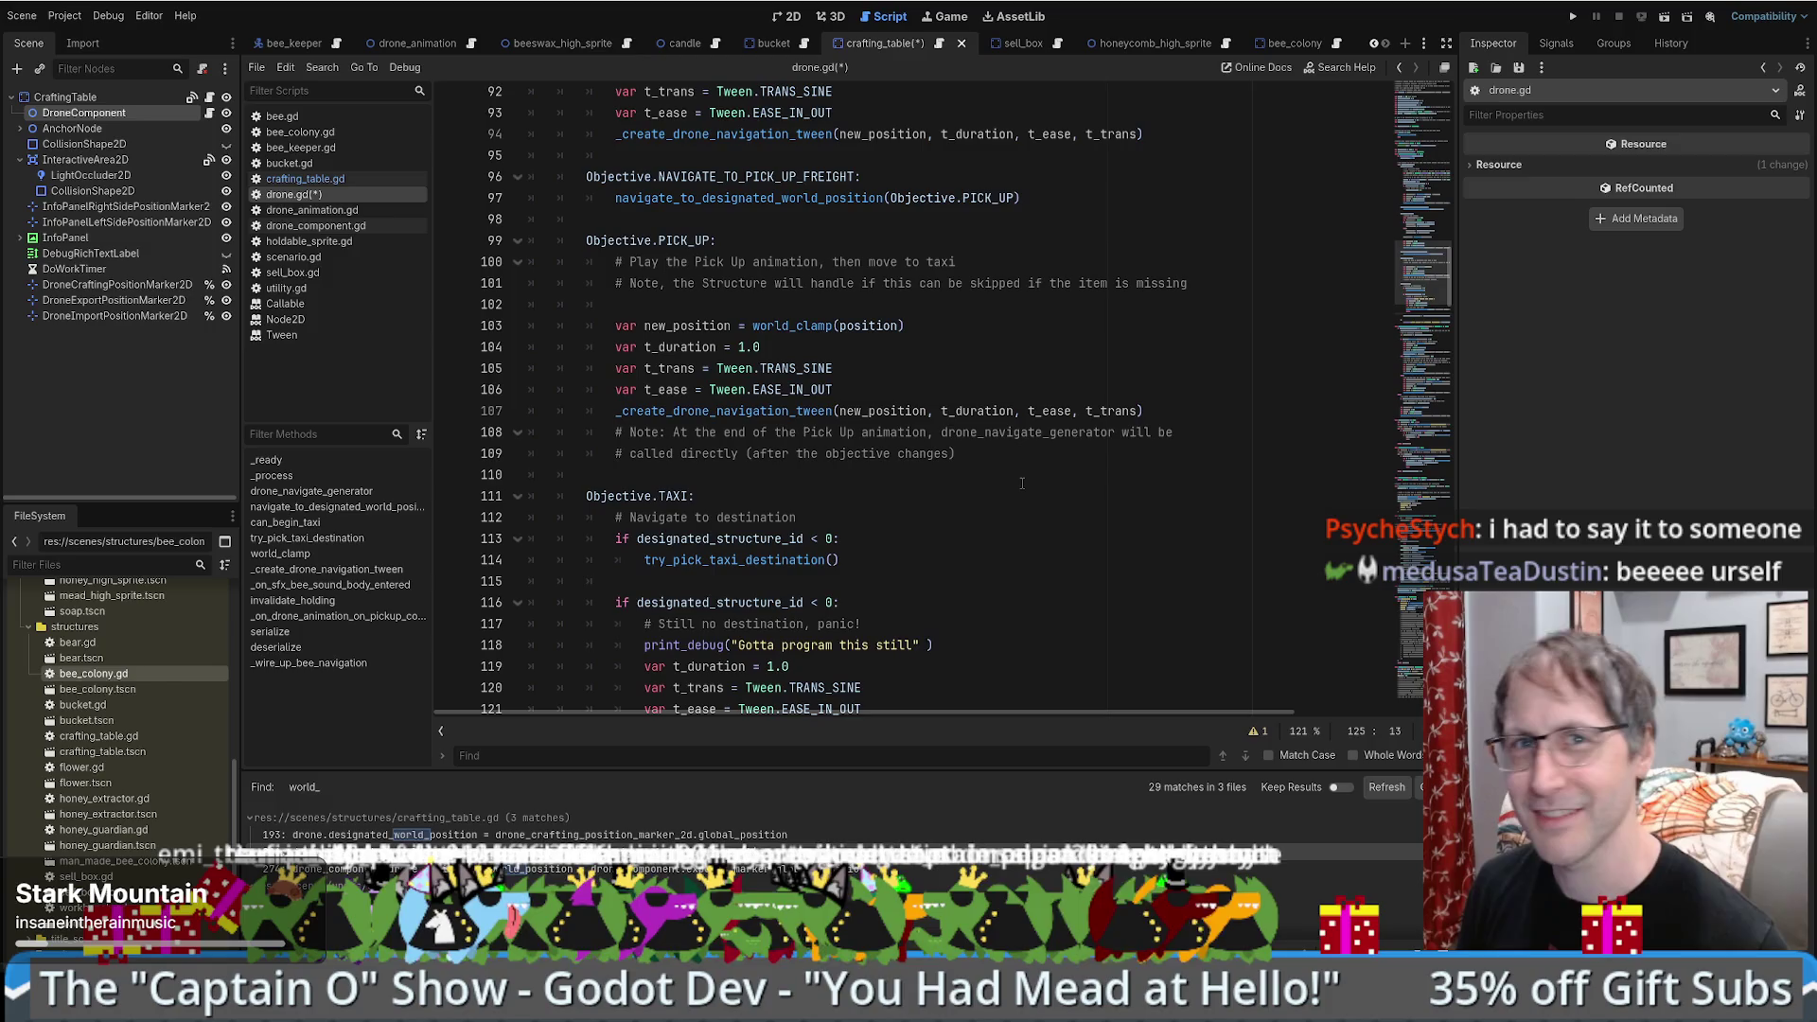
{"action": "scroll", "coordinate": [1020, 483], "scroll_direction": "down", "scroll_amount": 6}
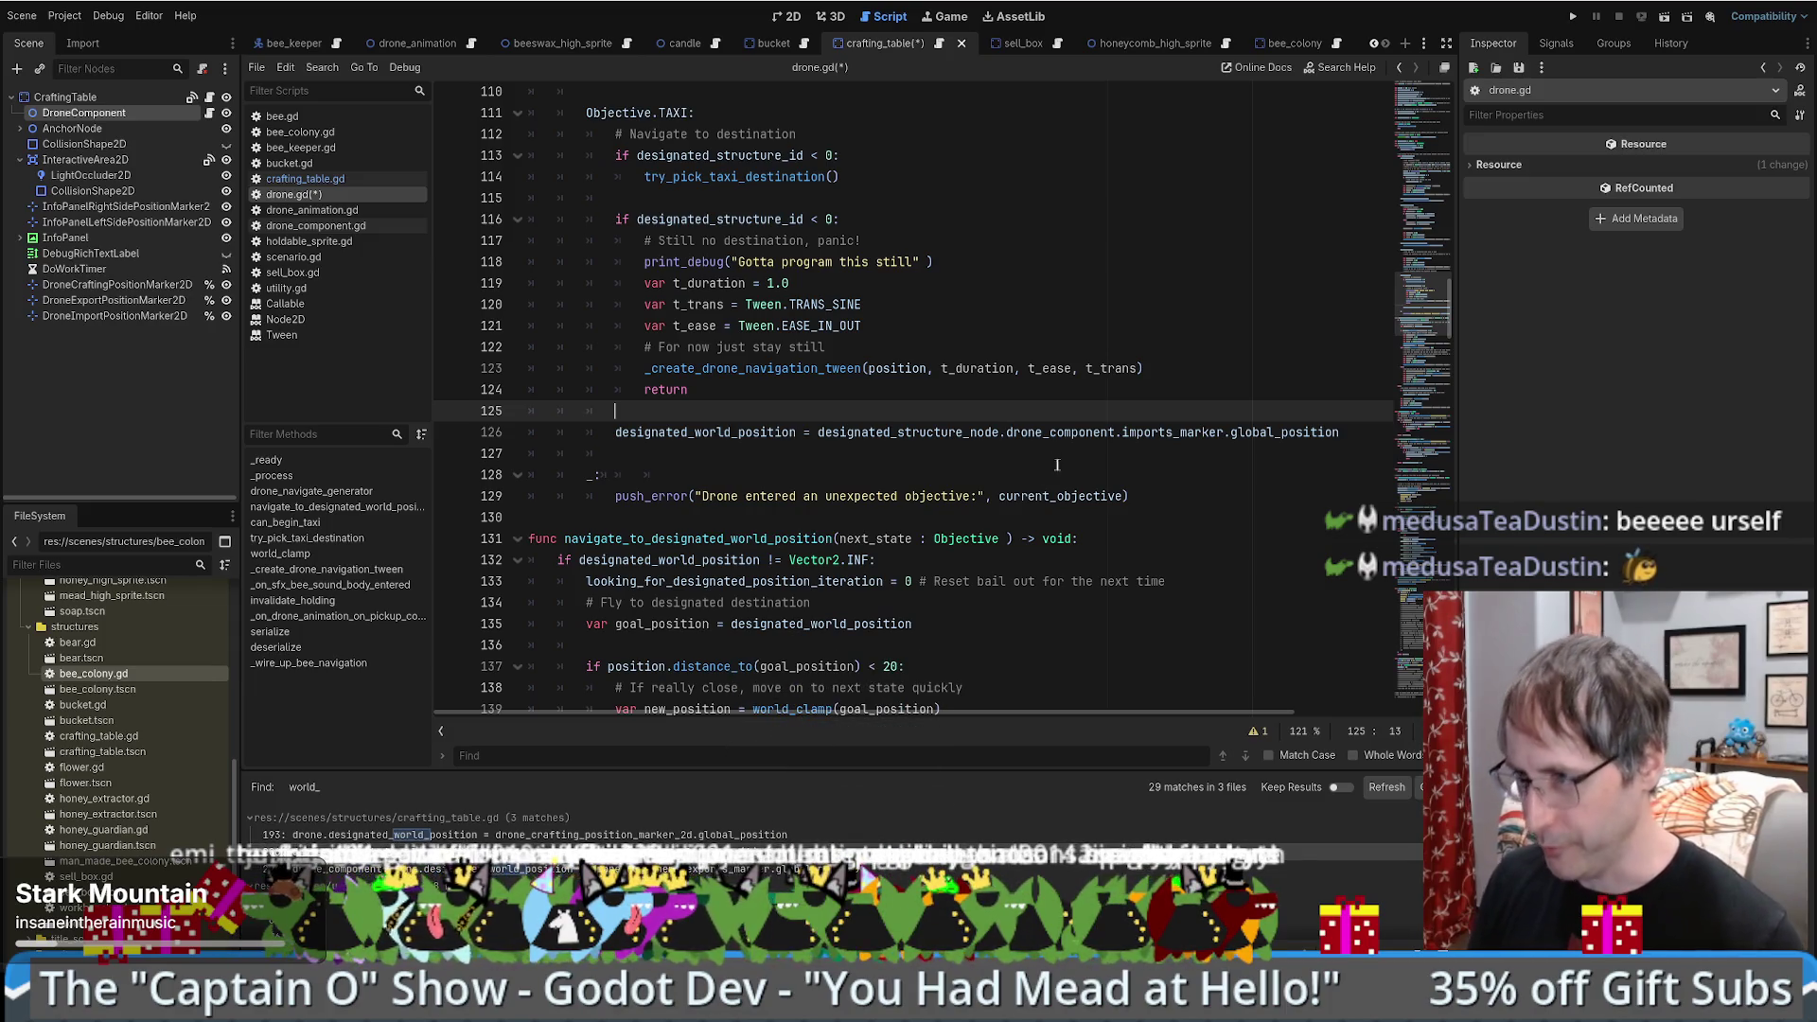
{"action": "scroll", "coordinate": [1056, 464], "scroll_direction": "up", "scroll_amount": 2}
{"action": "scroll", "coordinate": [1003, 464], "scroll_direction": "down", "scroll_amount": 2}
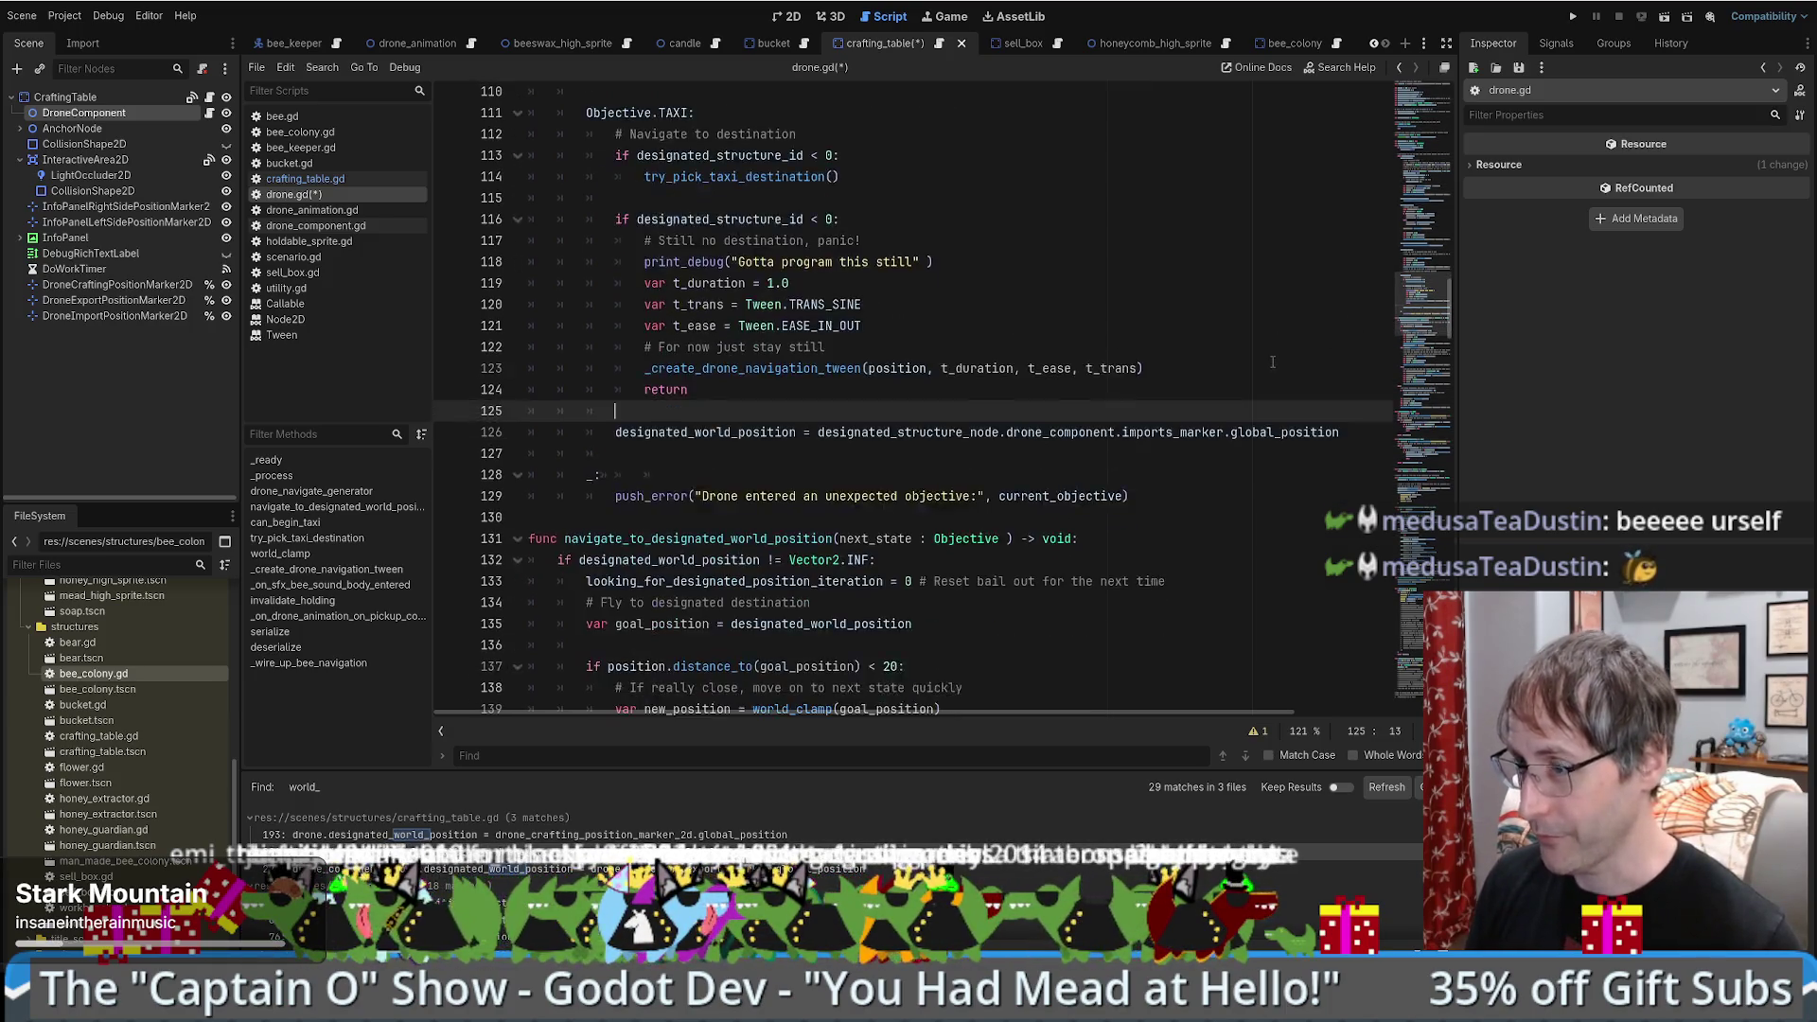
{"action": "scroll", "coordinate": [1263, 365], "scroll_direction": "down", "scroll_amount": 2}
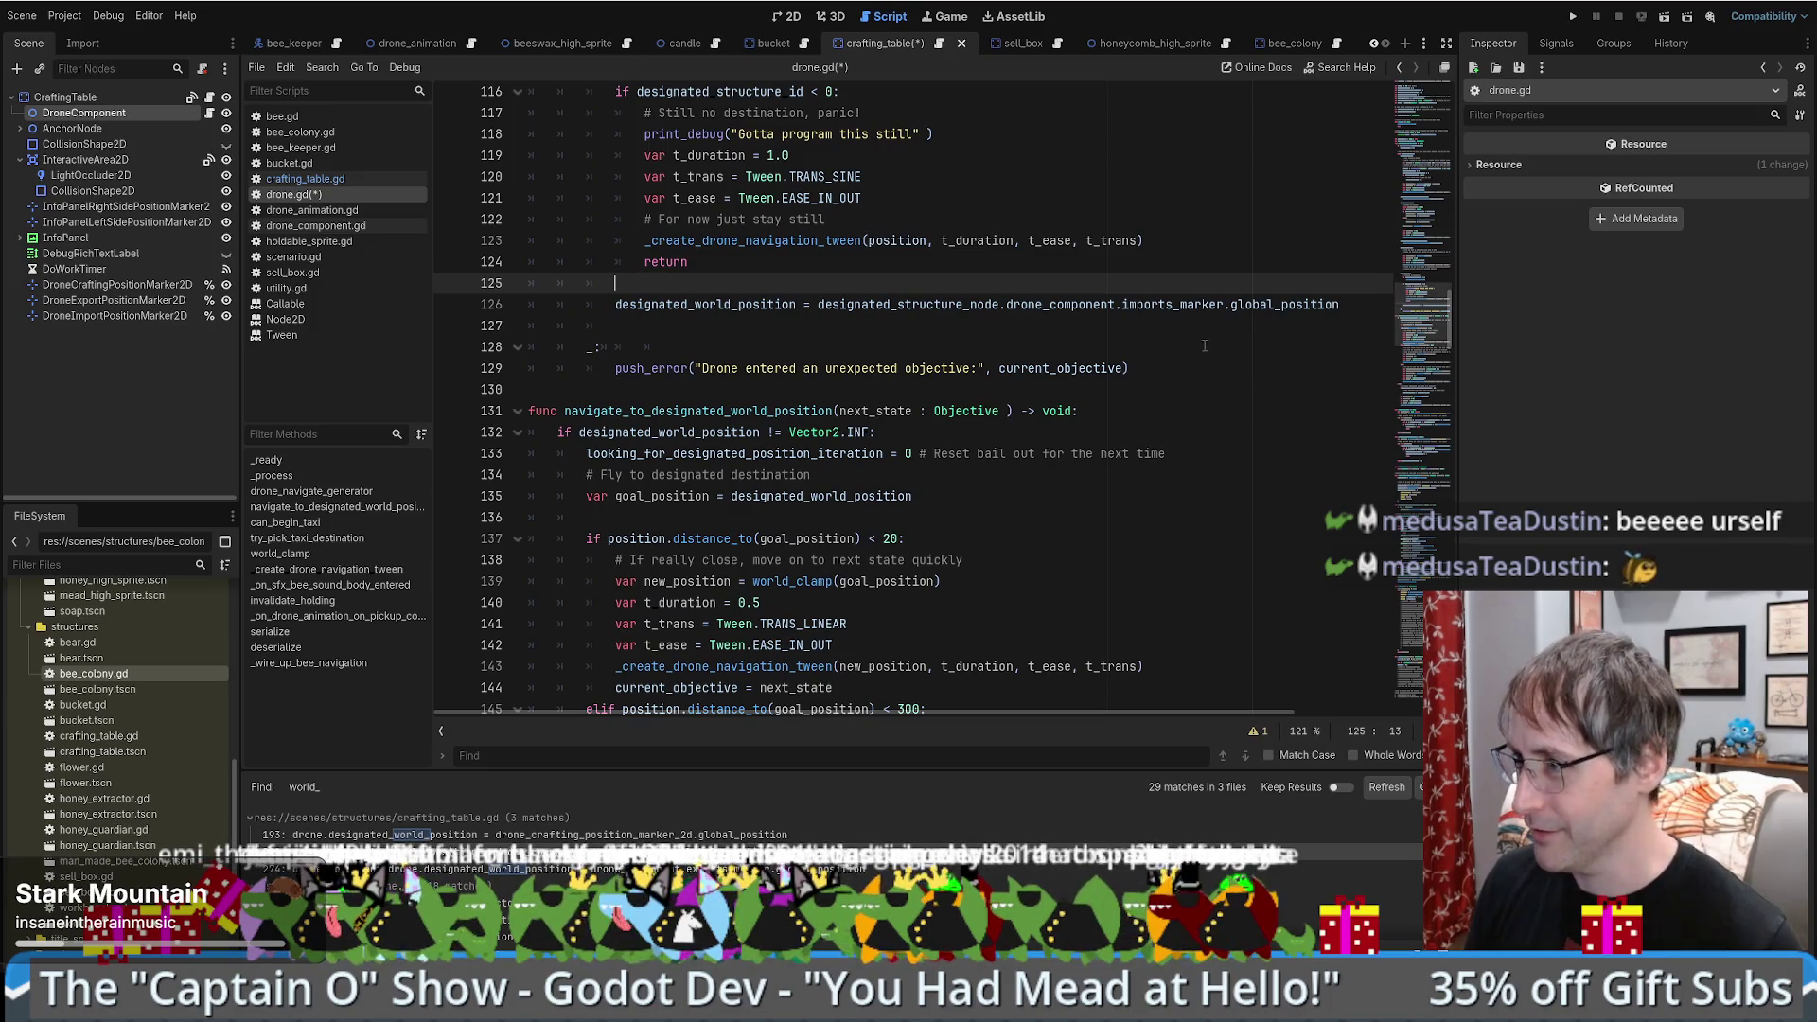
{"action": "scroll", "coordinate": [1221, 393], "scroll_direction": "up", "scroll_amount": 4}
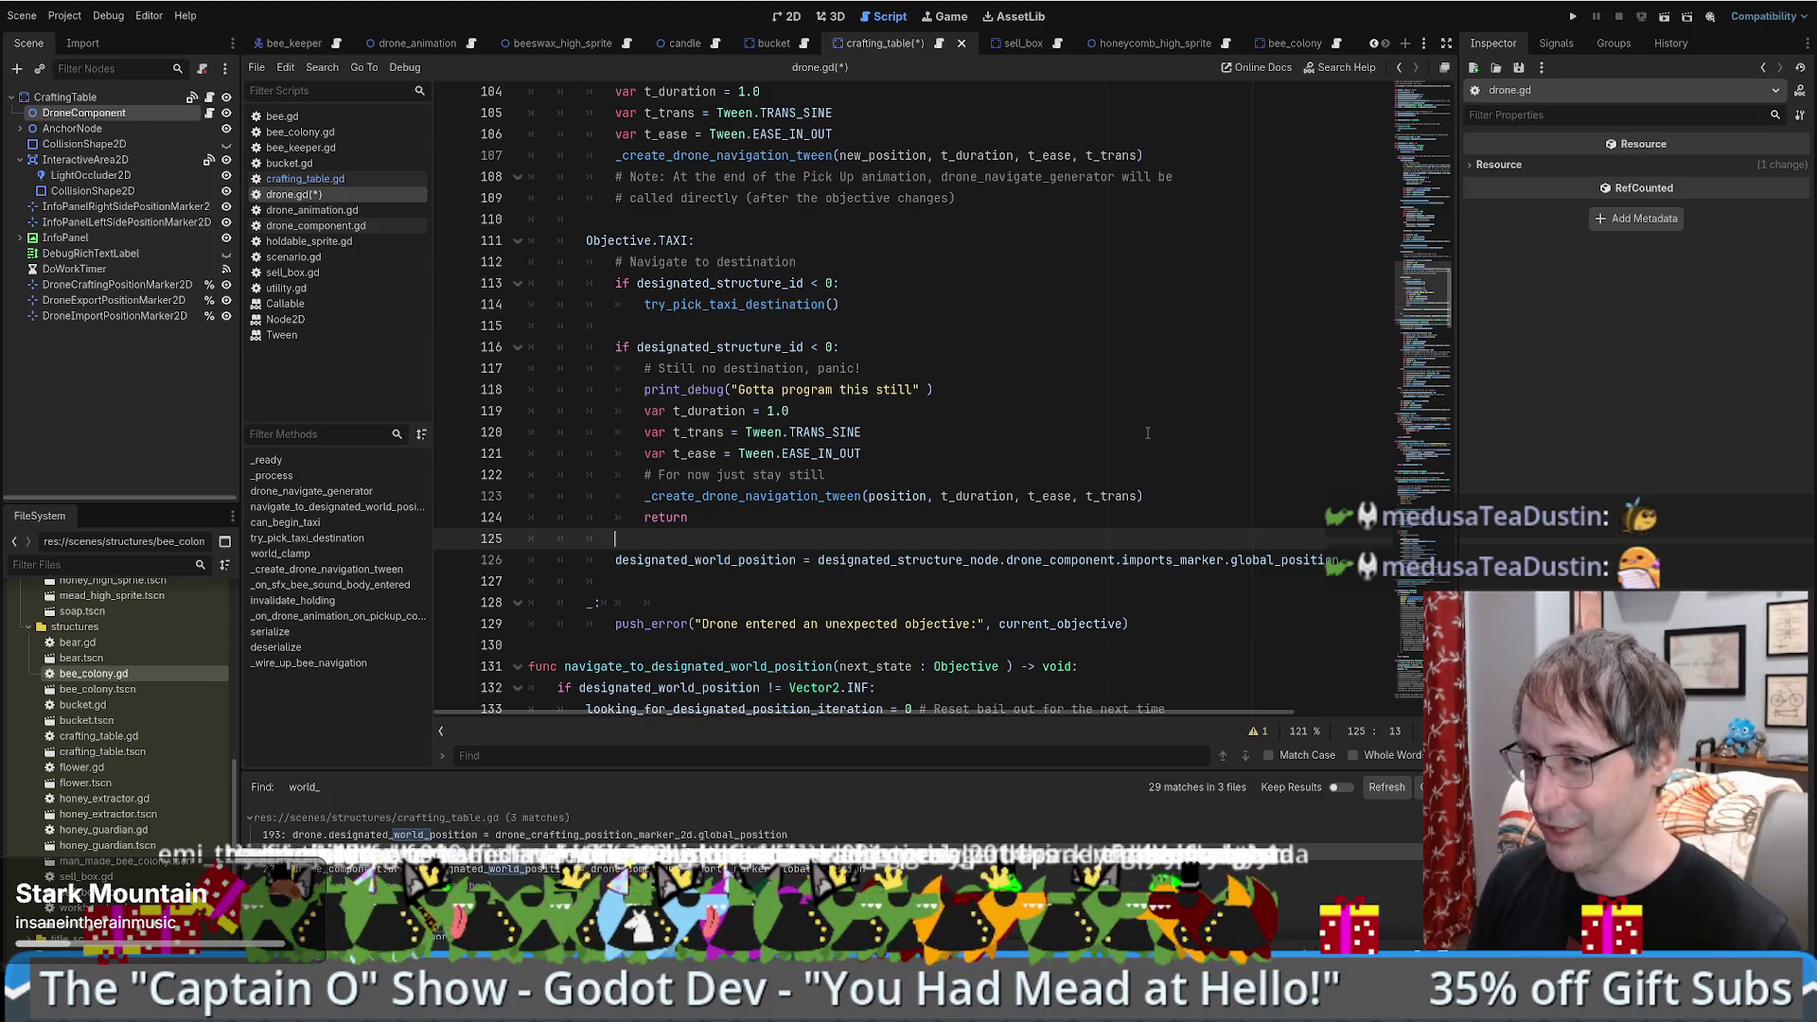
{"action": "scroll", "coordinate": [1122, 428], "scroll_direction": "down", "scroll_amount": 1}
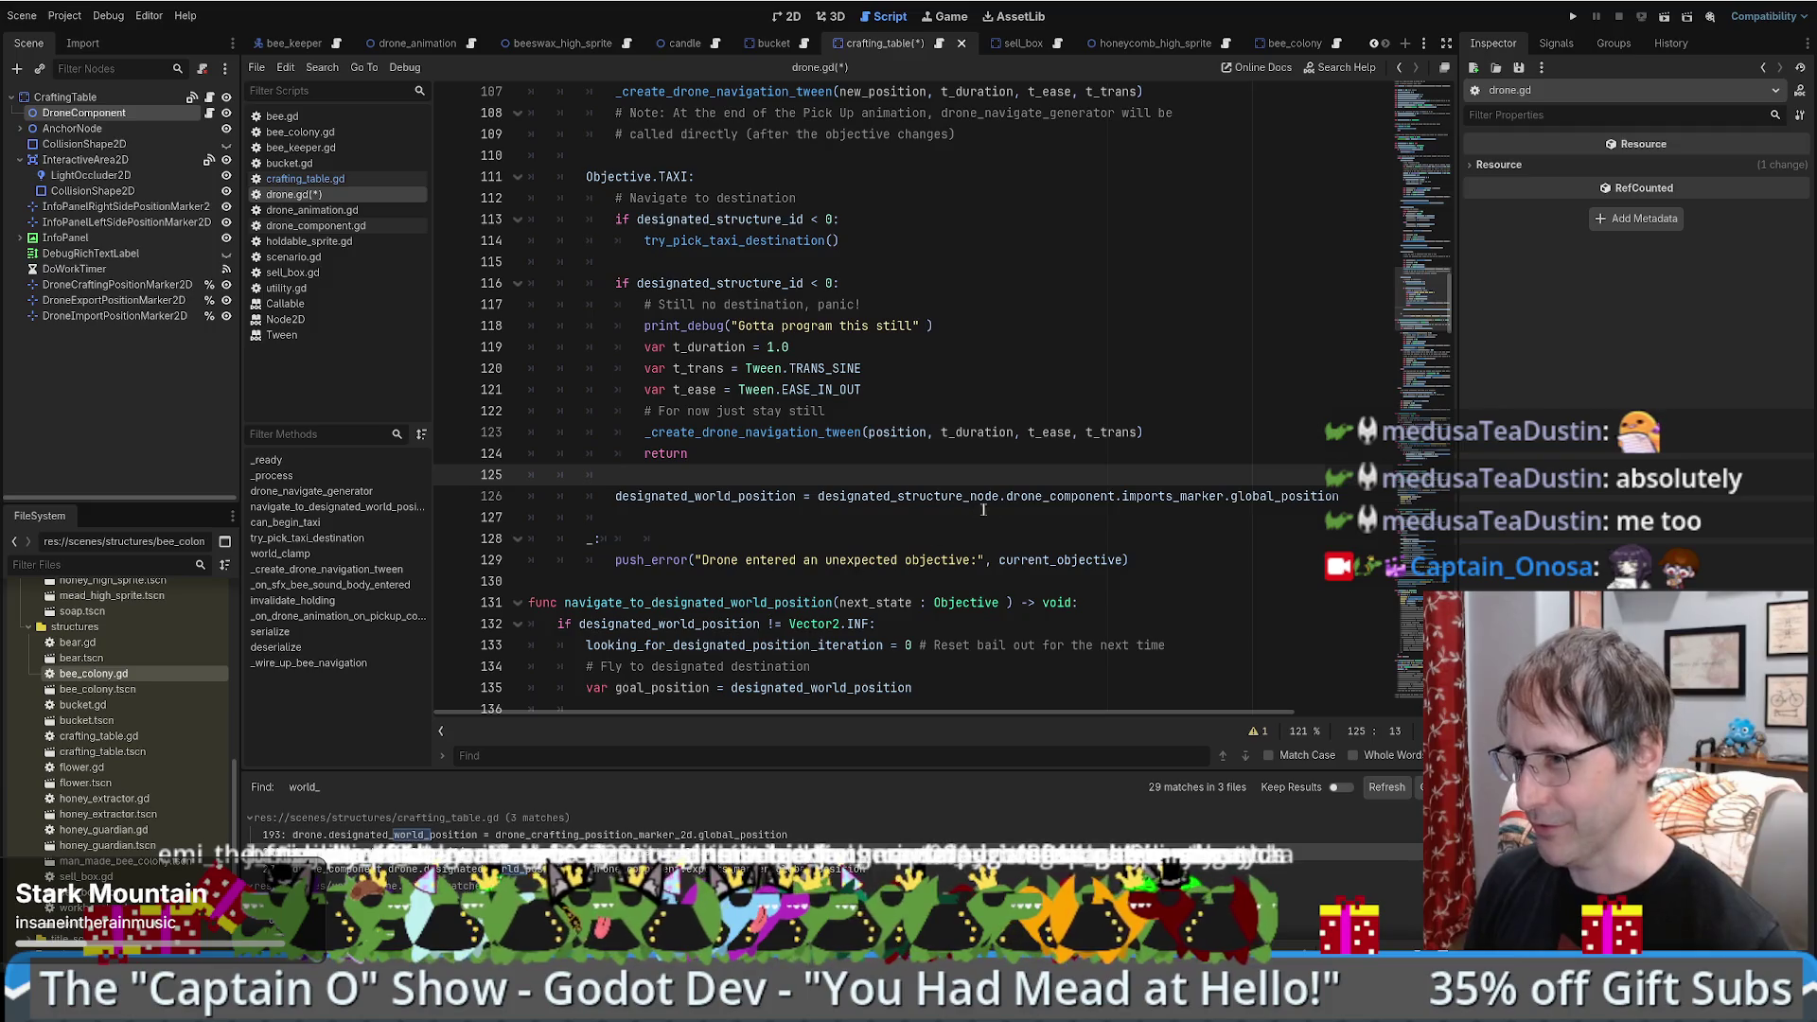
{"action": "scroll", "coordinate": [1202, 473], "scroll_direction": "down", "scroll_amount": 3}
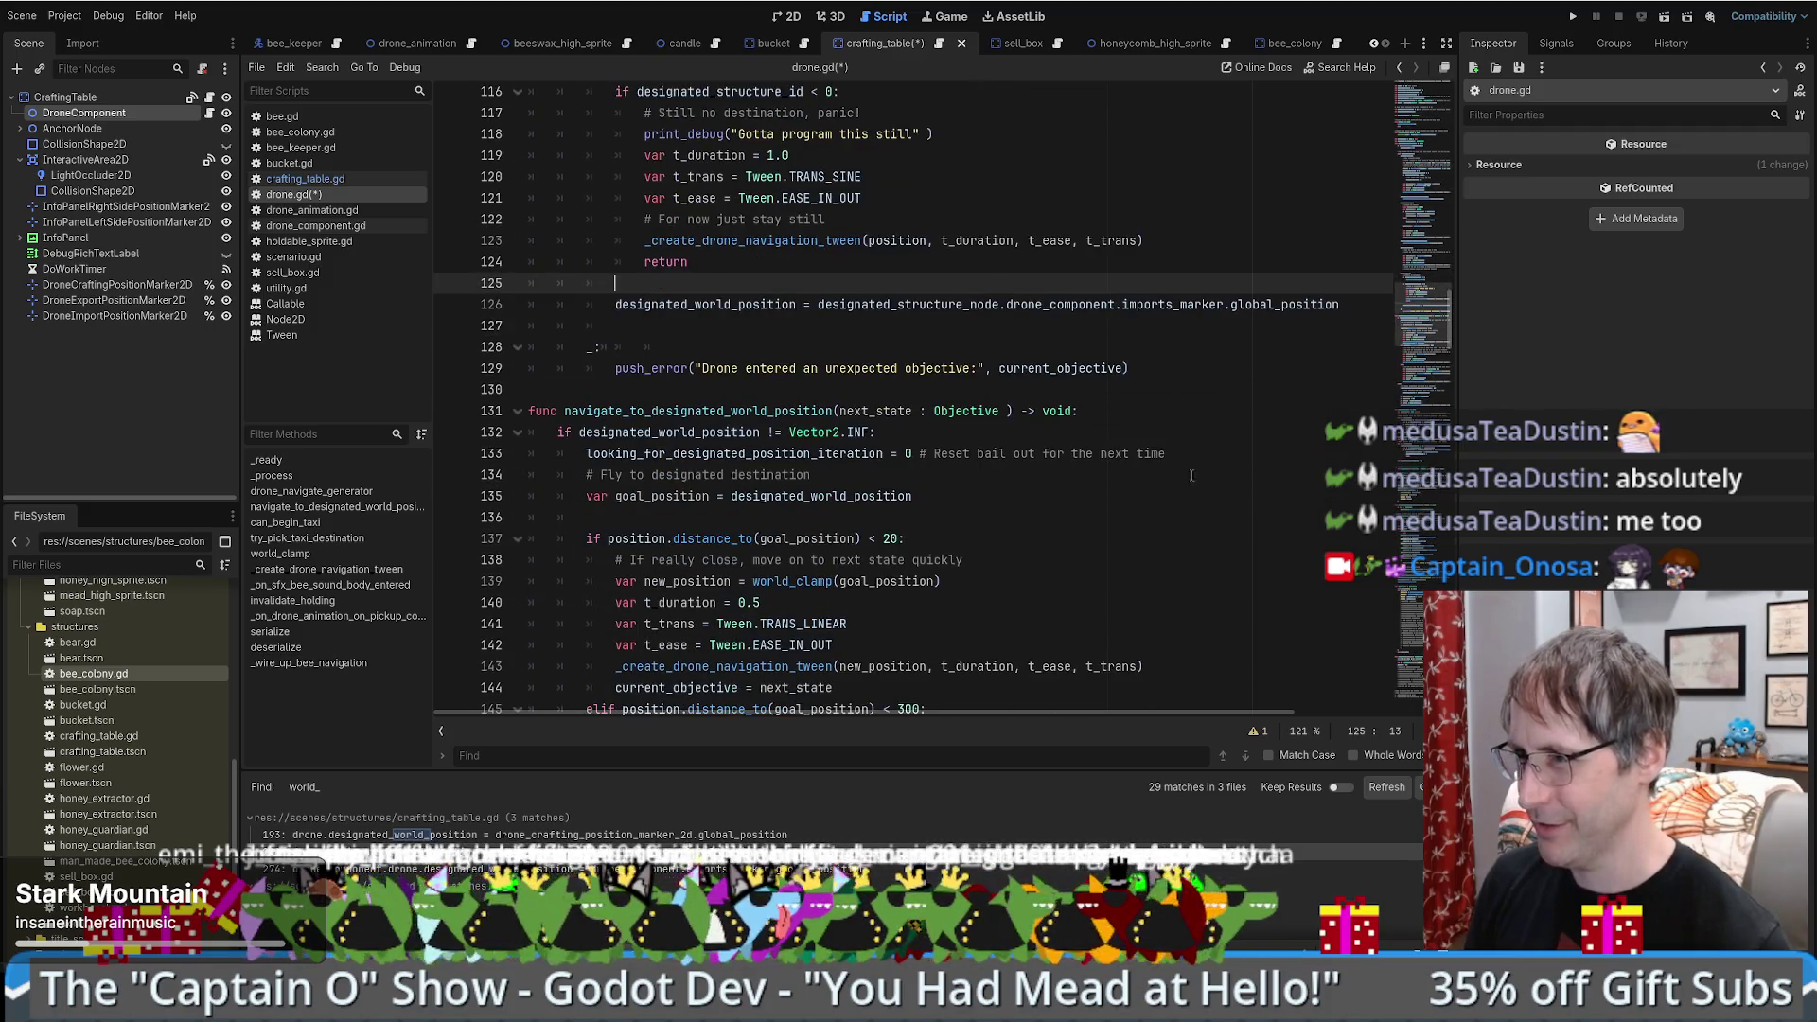
{"action": "scroll", "coordinate": [1097, 419], "scroll_direction": "up", "scroll_amount": 3}
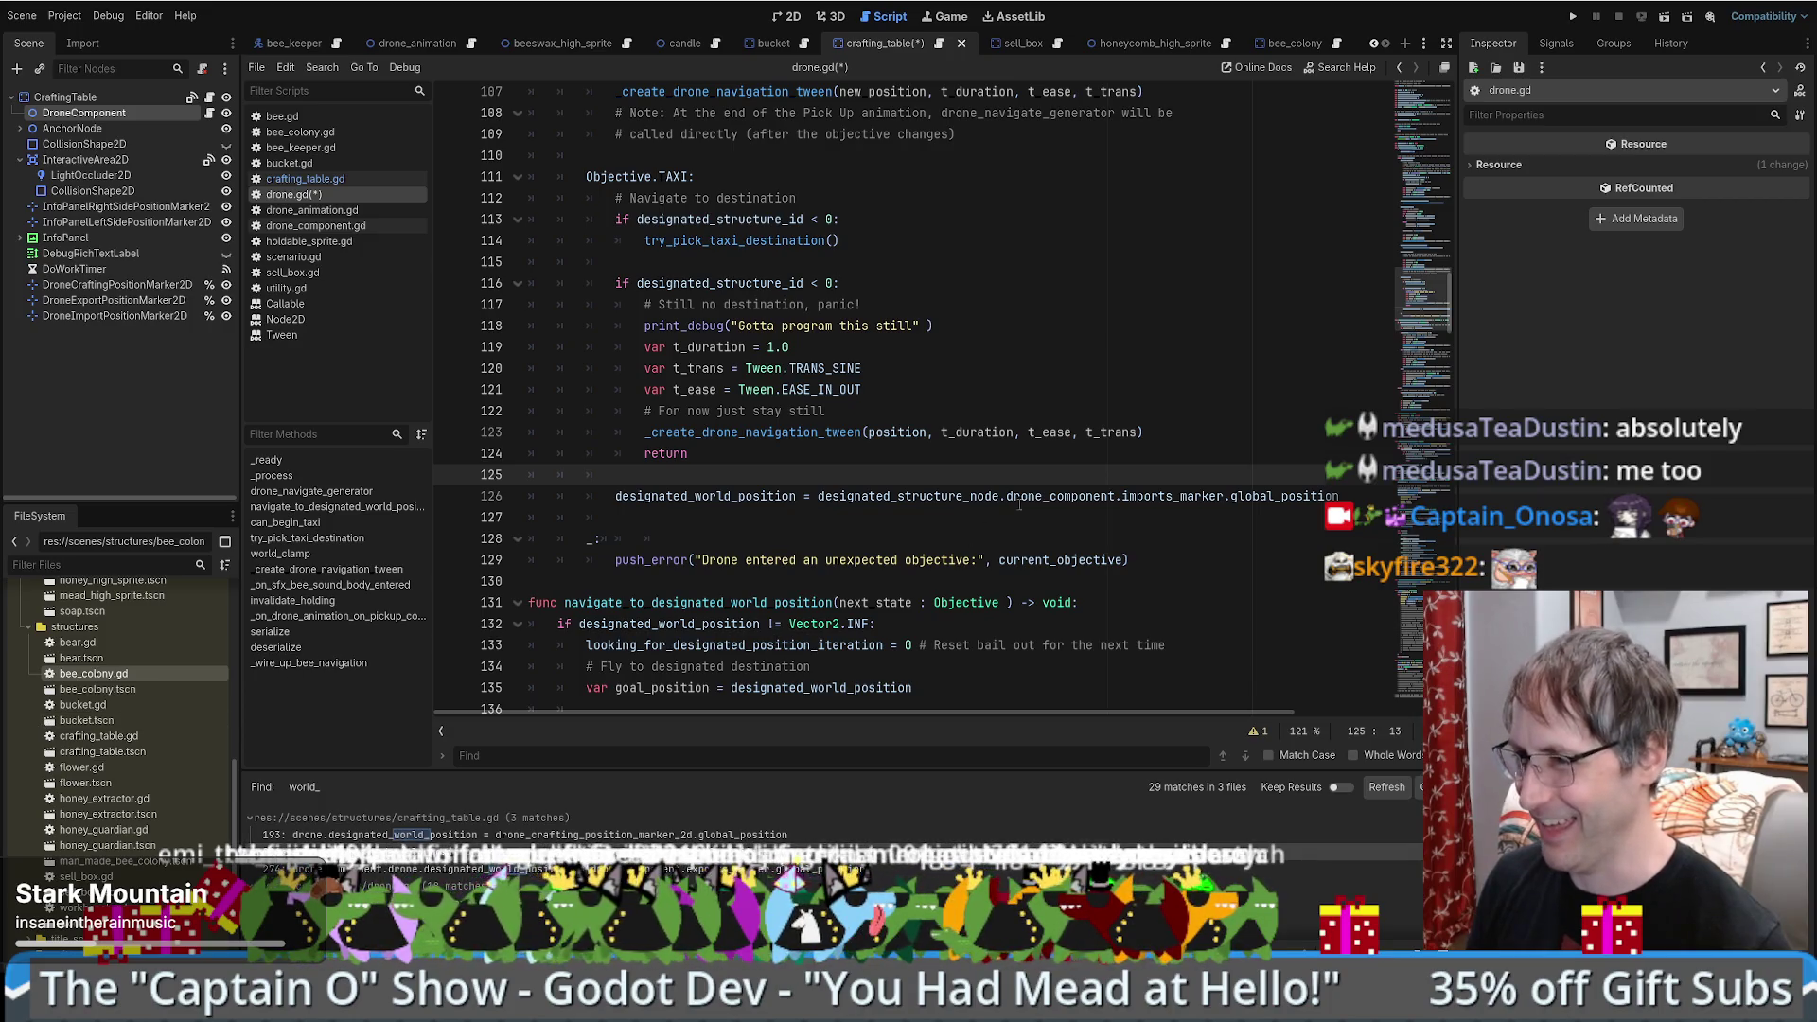
{"action": "left_click", "coordinate": [1147, 459]}
{"action": "scroll", "coordinate": [1147, 464], "scroll_direction": "down", "scroll_amount": 1}
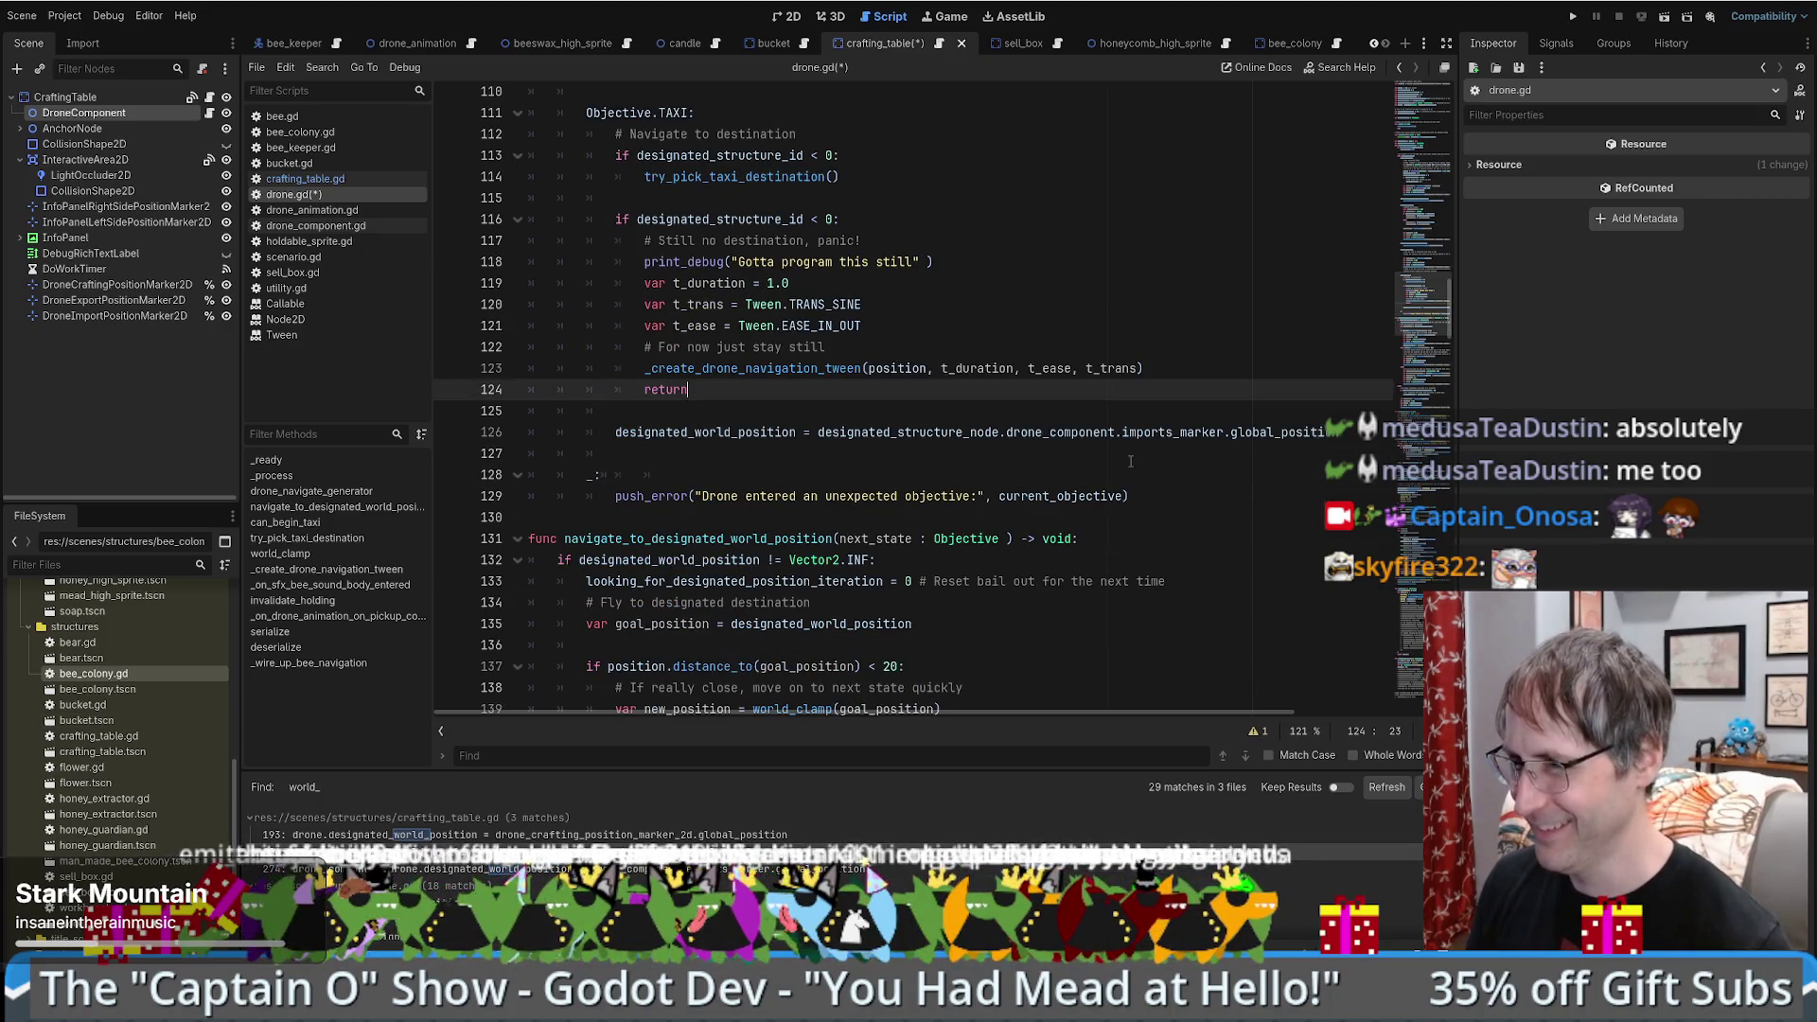
{"action": "scroll", "coordinate": [984, 402], "scroll_direction": "up", "scroll_amount": 2}
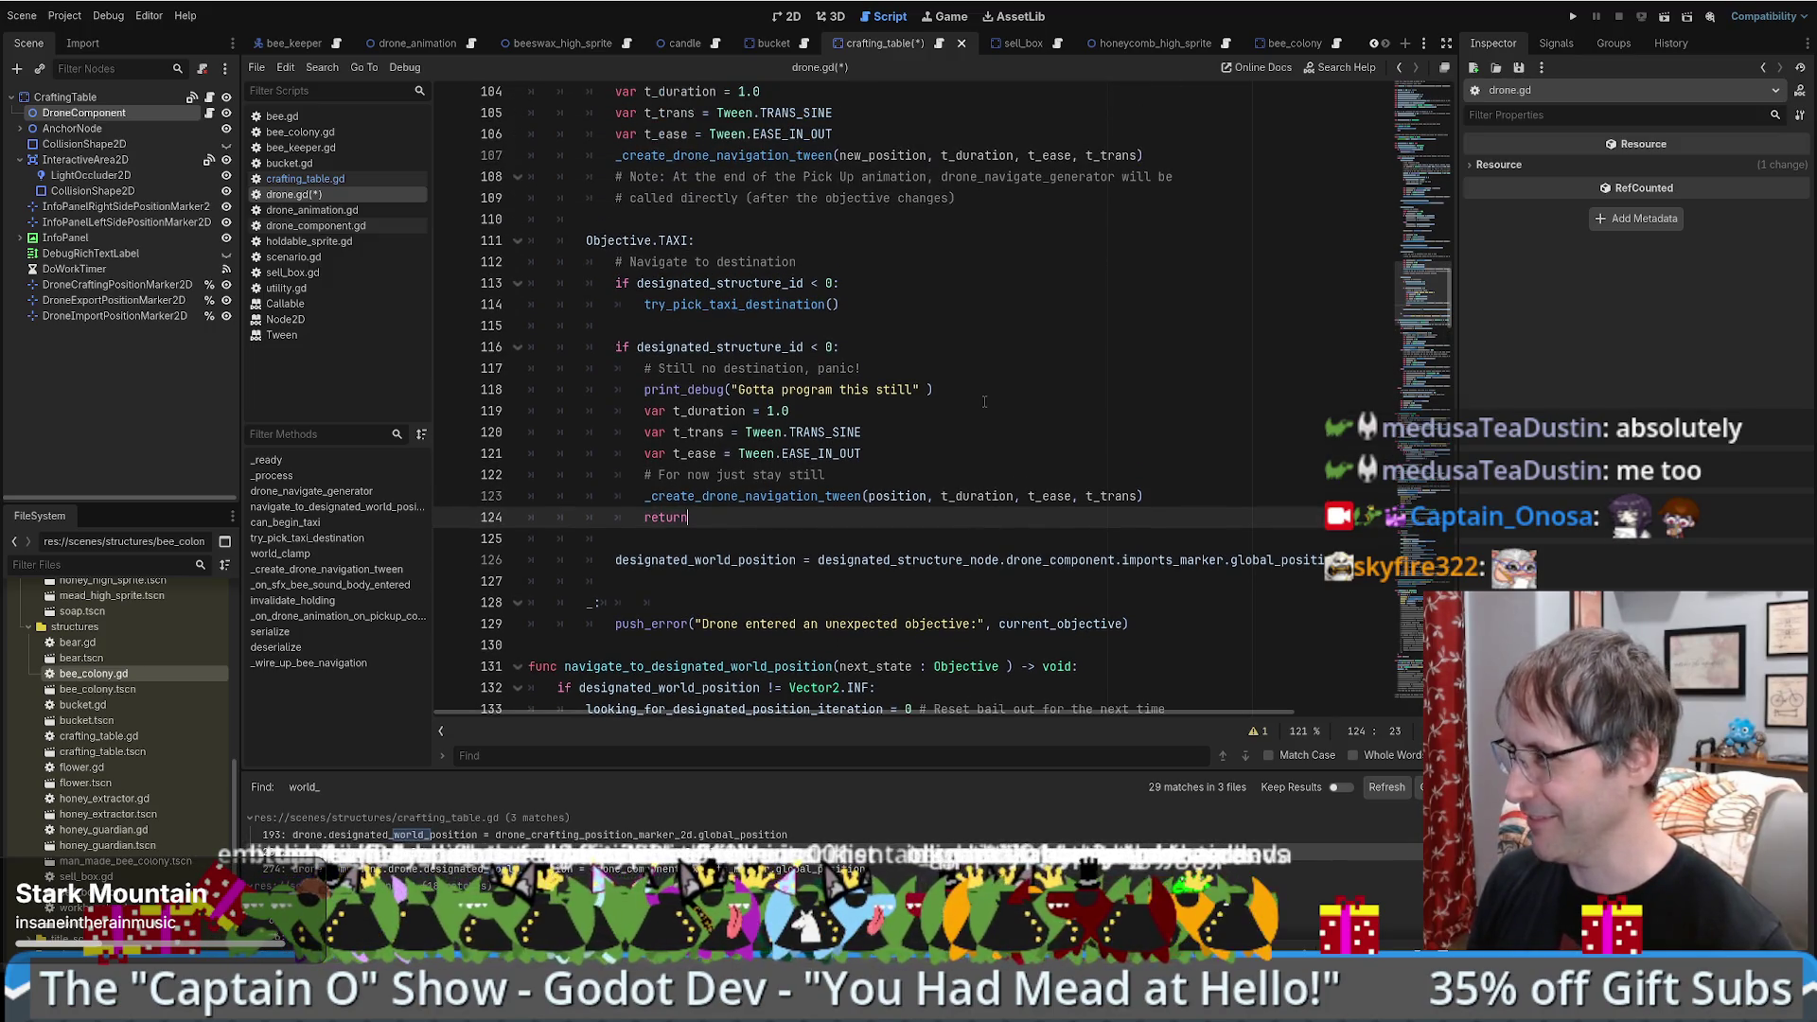
{"action": "scroll", "coordinate": [984, 401], "scroll_direction": "down", "scroll_amount": 4}
{"action": "scroll", "coordinate": [715, 355], "scroll_direction": "up", "scroll_amount": 3}
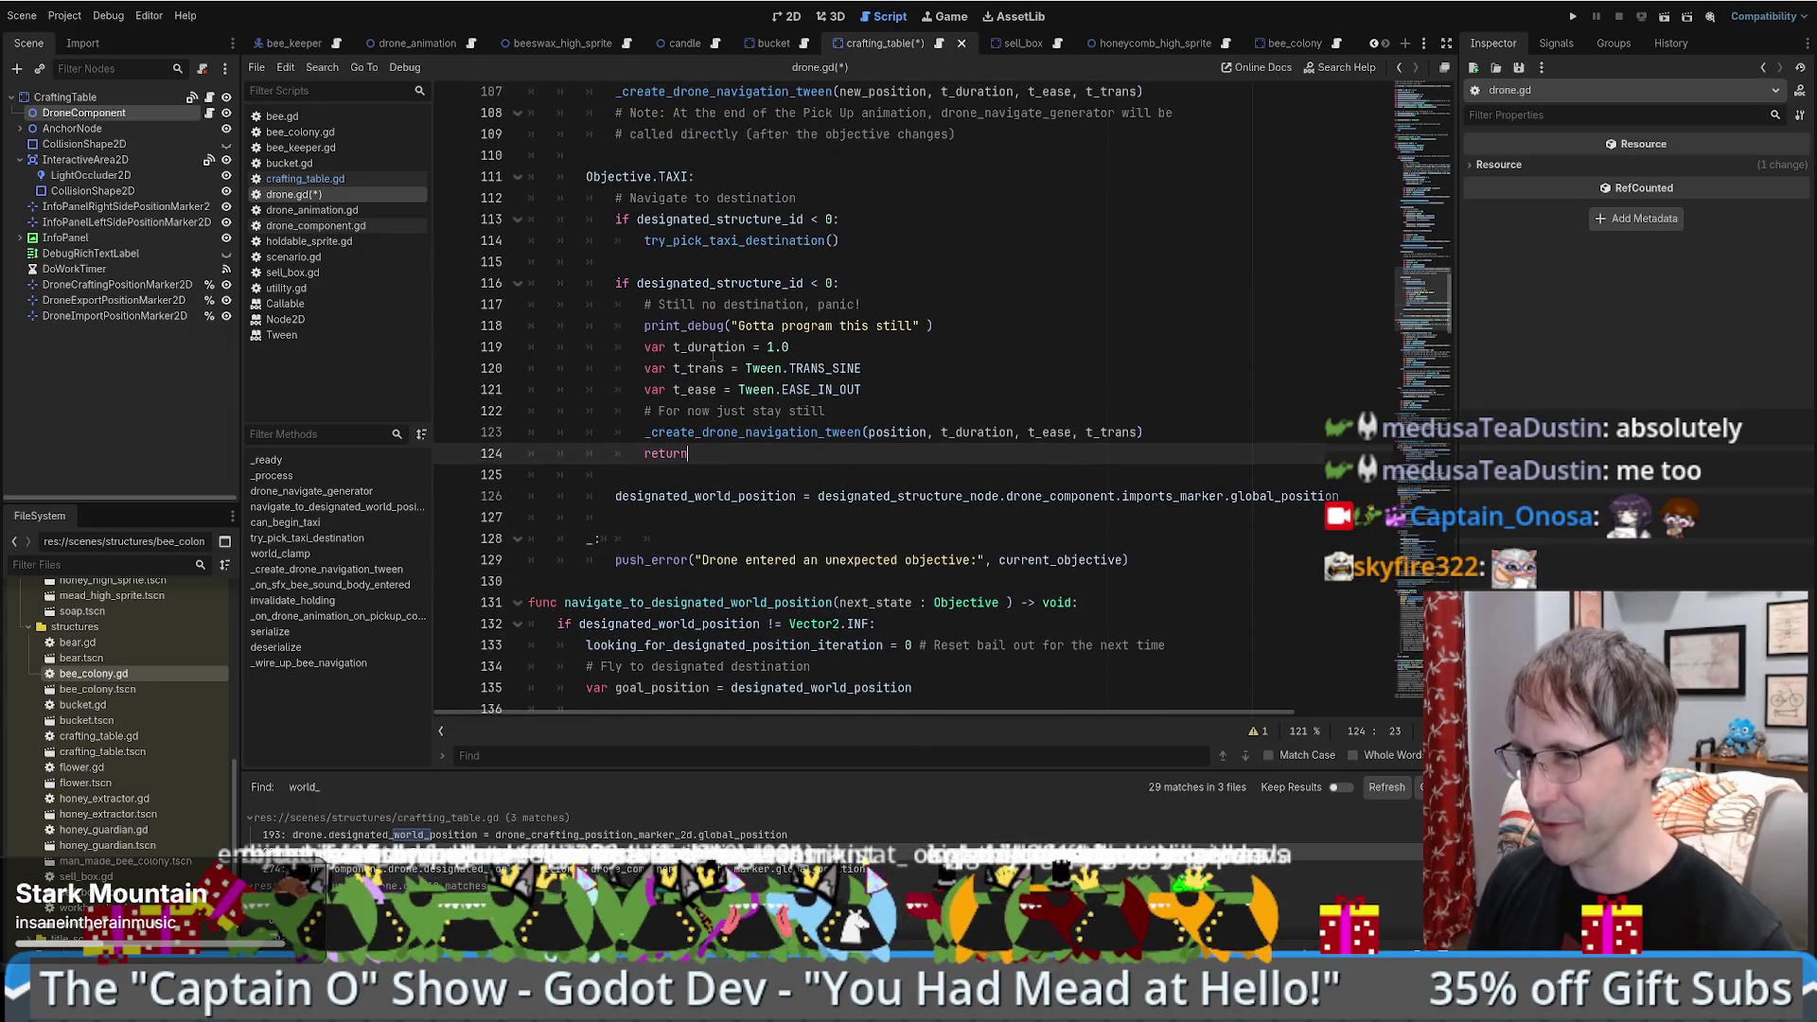
{"action": "scroll", "coordinate": [869, 431], "scroll_direction": "down", "scroll_amount": 1}
{"action": "left_click", "coordinate": [914, 412]}
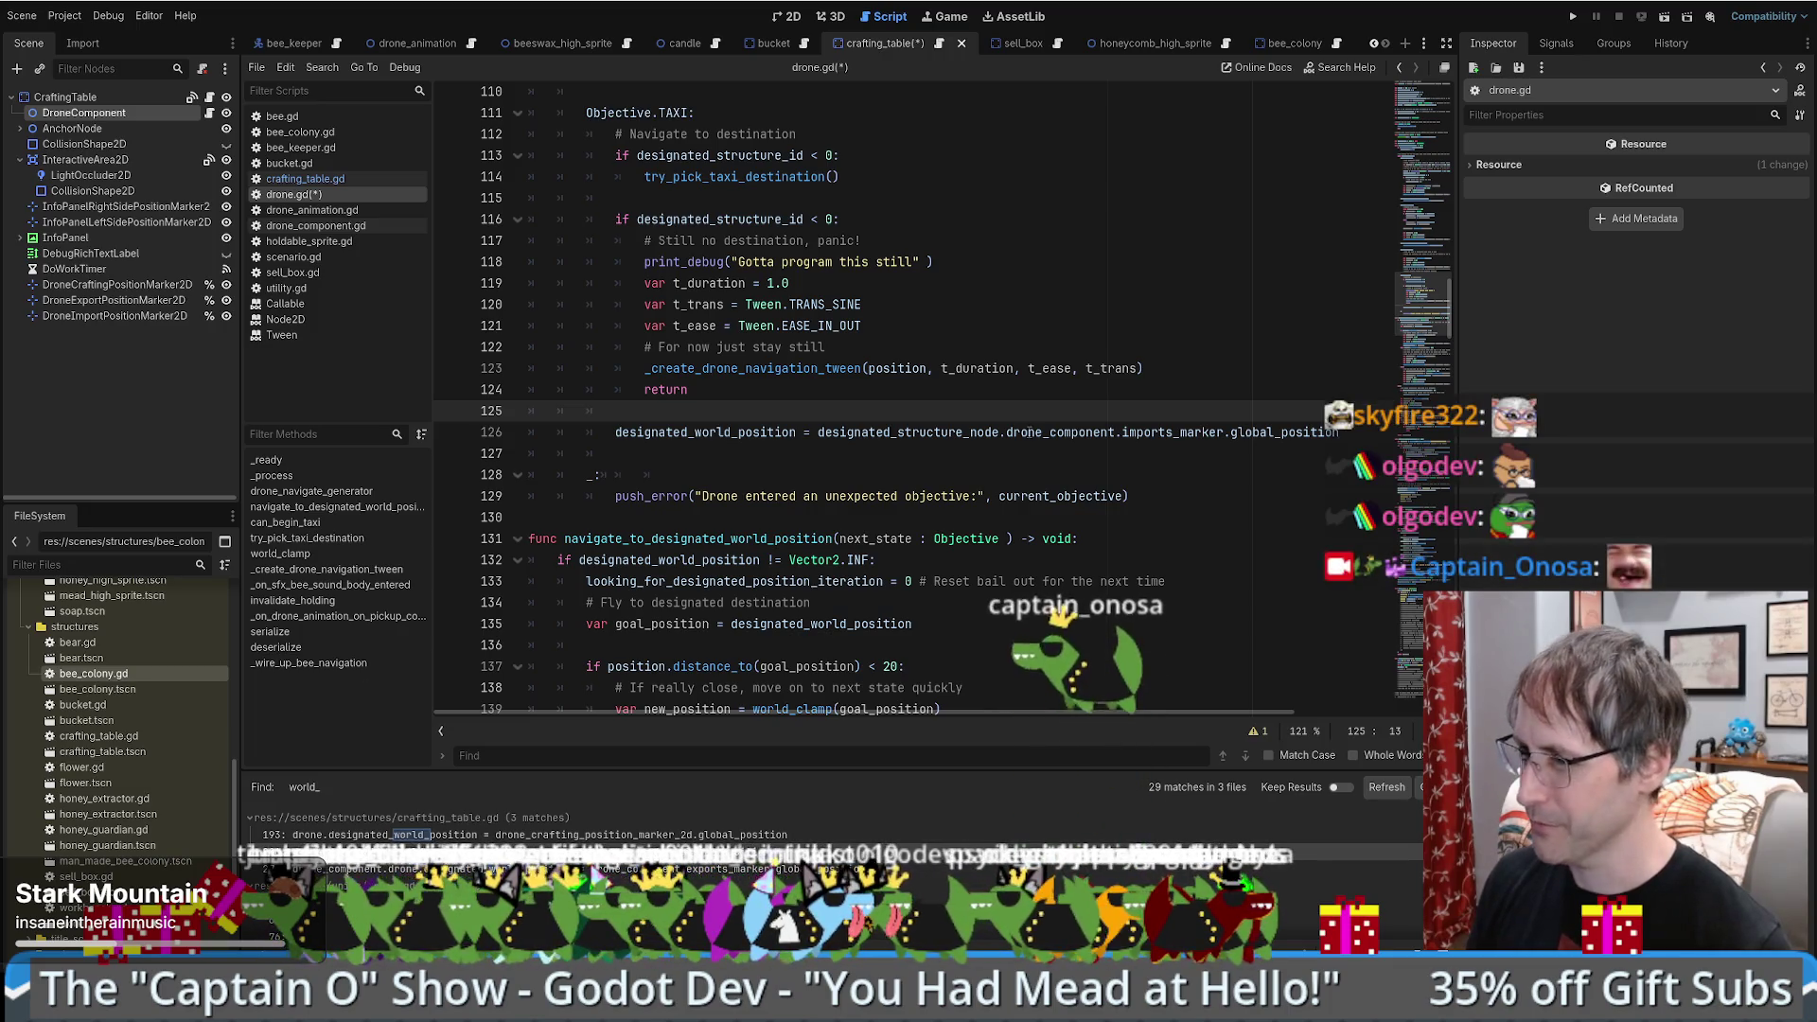
{"action": "scroll", "coordinate": [1025, 431], "scroll_direction": "up", "scroll_amount": 1}
{"action": "scroll", "coordinate": [857, 505], "scroll_direction": "down", "scroll_amount": 2}
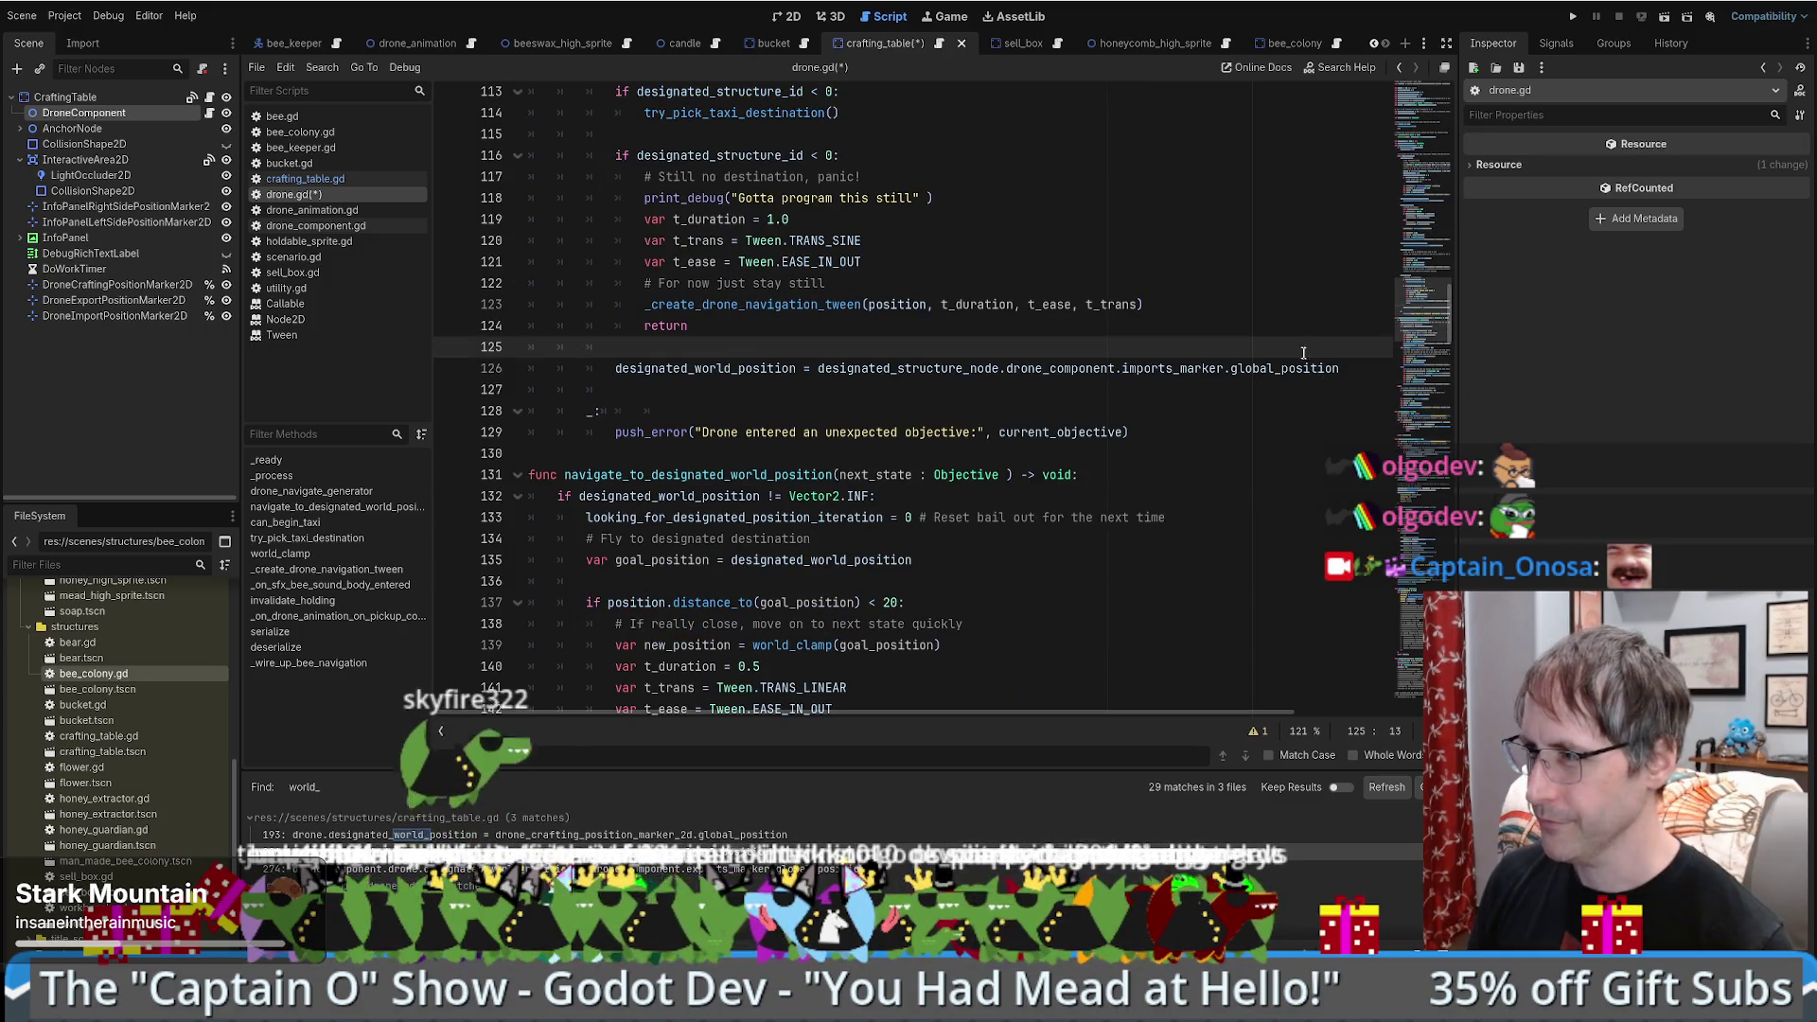
{"action": "key", "text": "Return"}
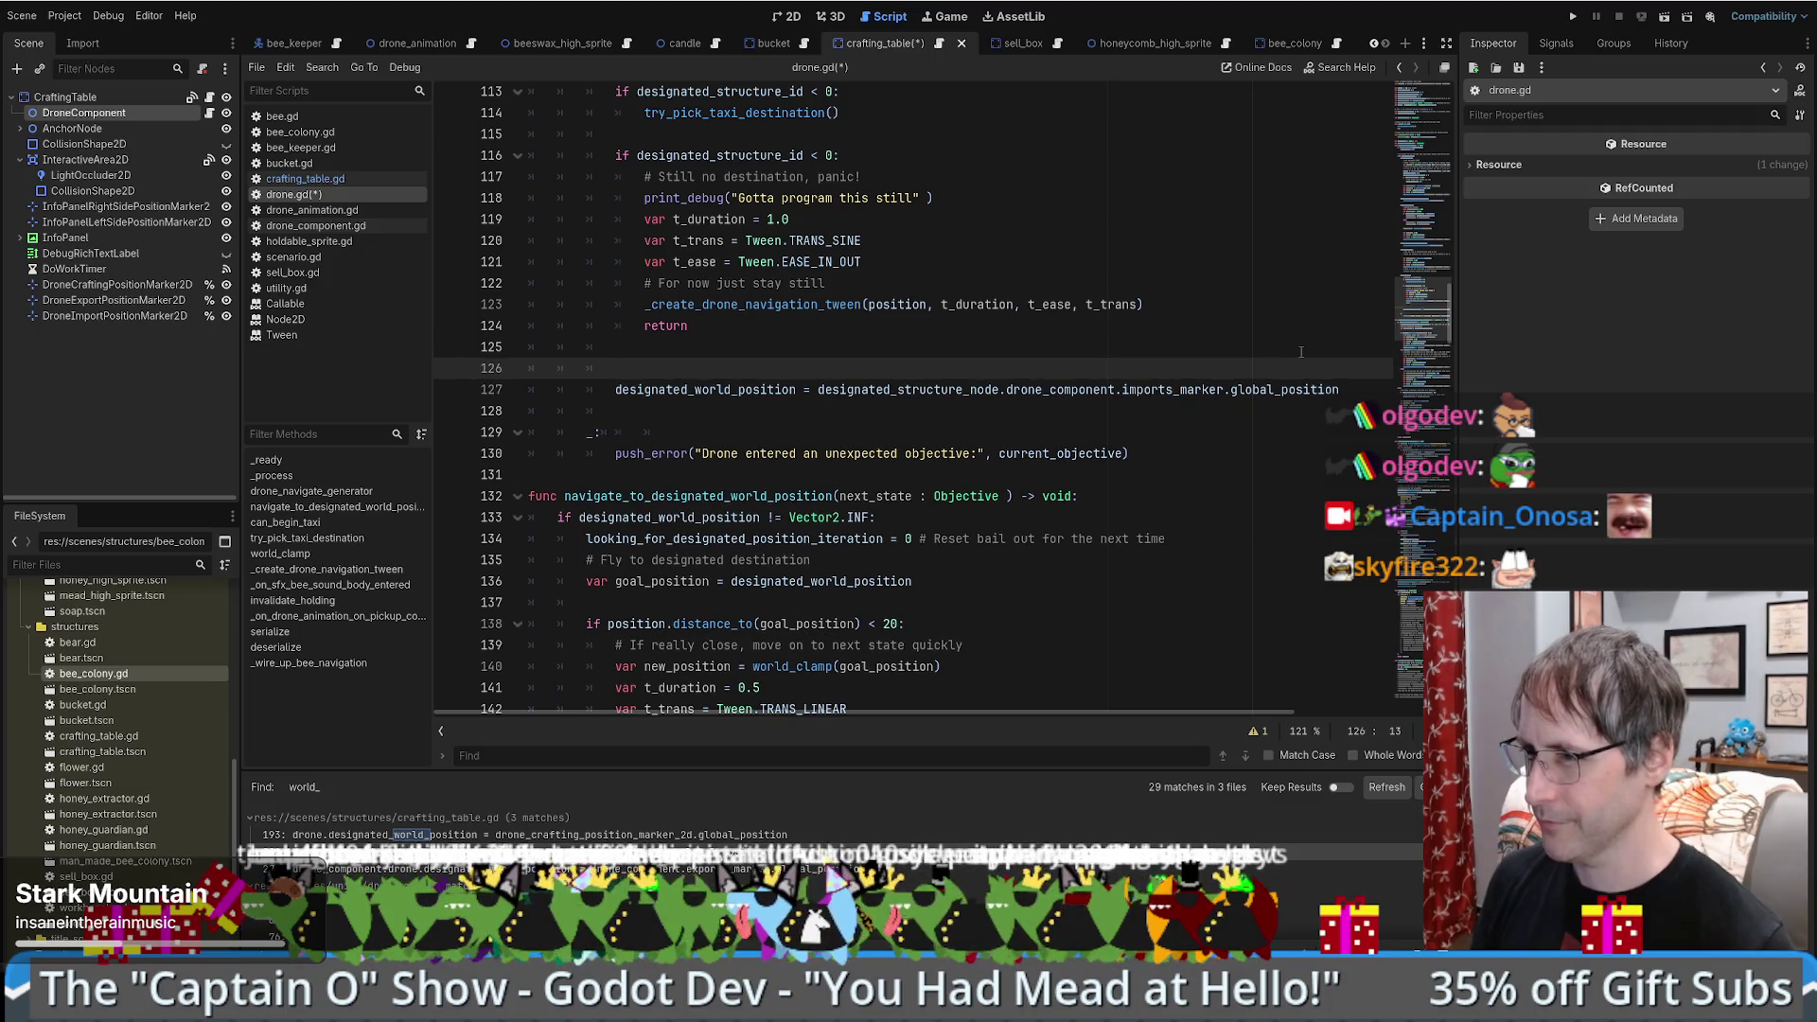
{"action": "key", "text": "ctrl+z"}
{"action": "key", "text": "Down"}
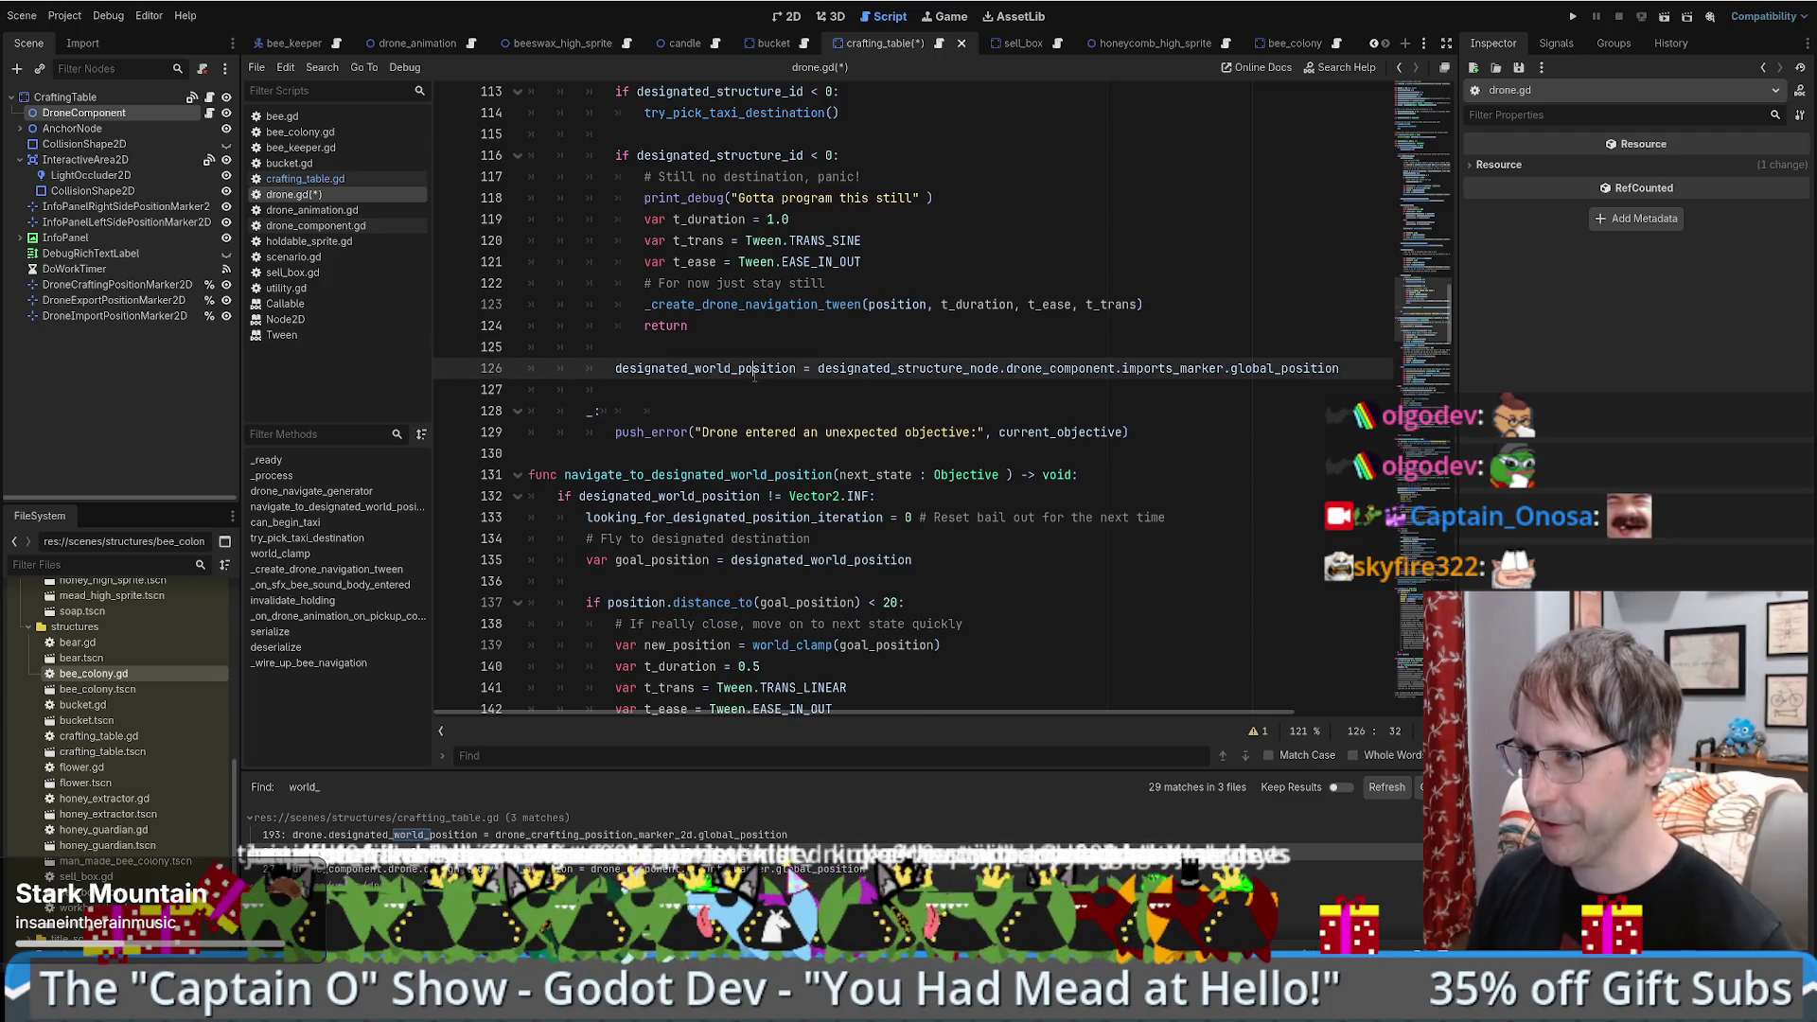
{"action": "key", "text": "ctrl+shift+Right"}
{"action": "scroll", "coordinate": [937, 359], "scroll_direction": "up", "scroll_amount": 5}
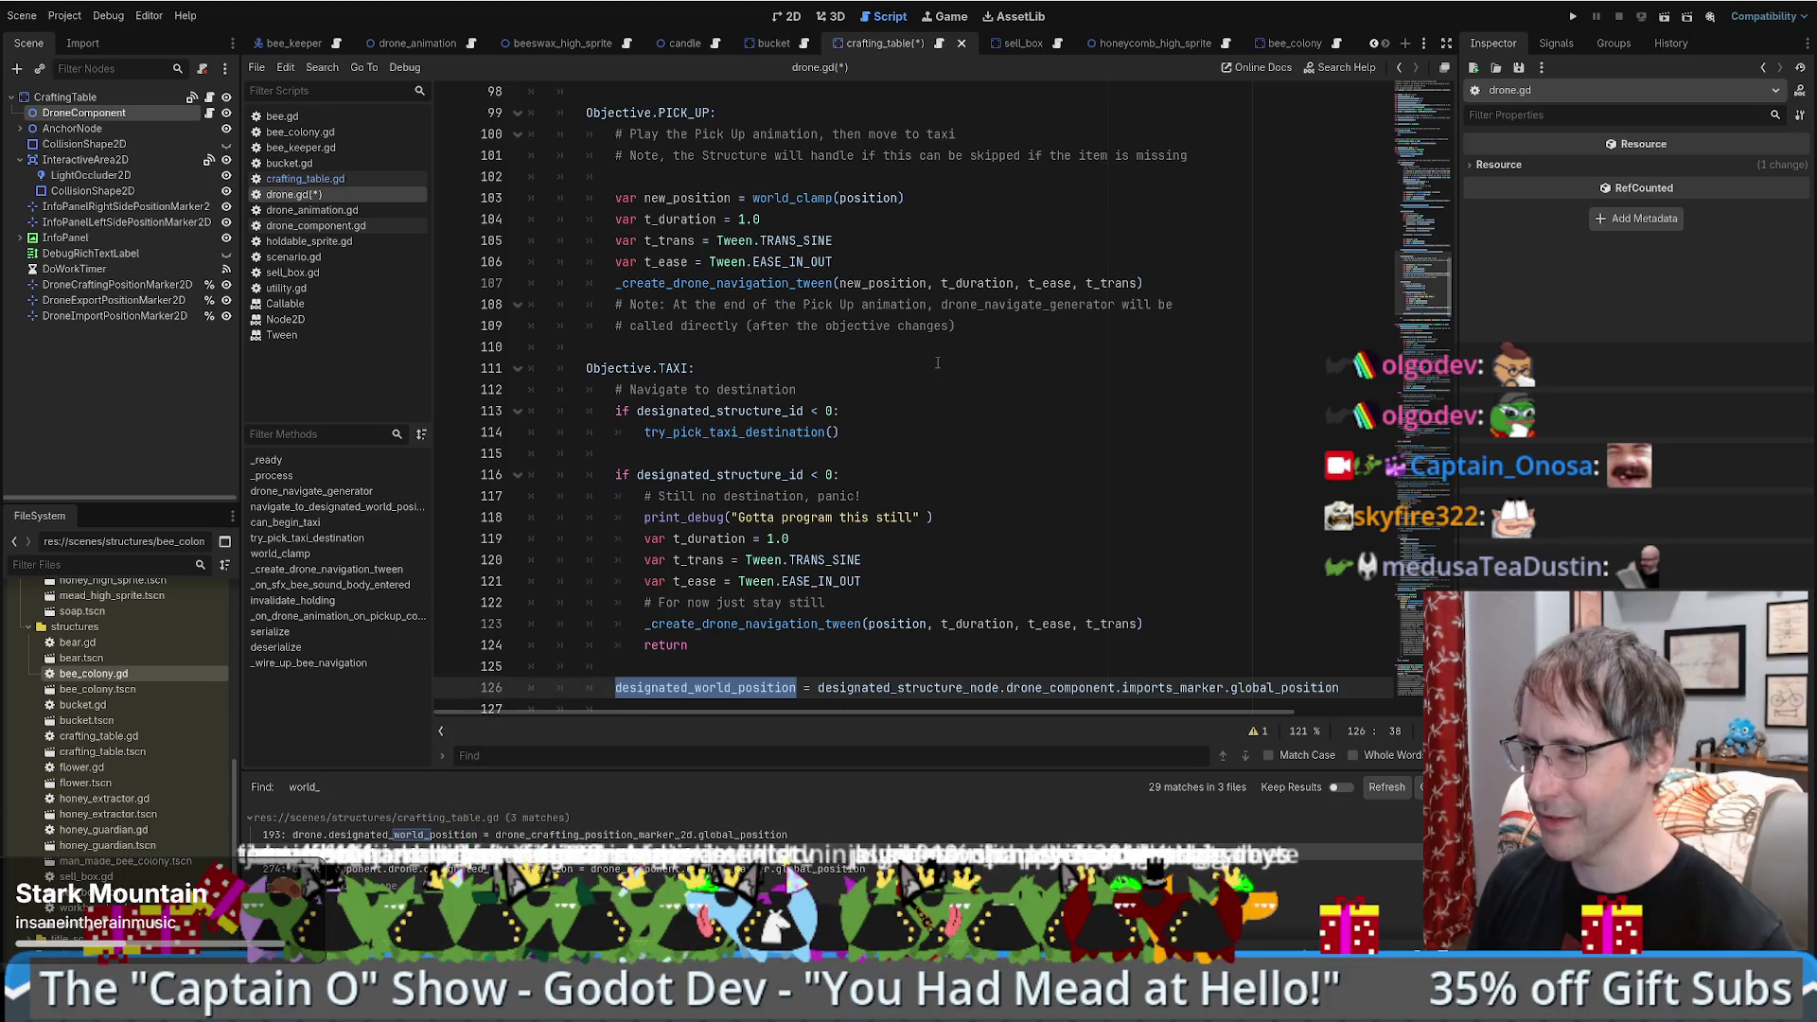
{"action": "scroll", "coordinate": [937, 364], "scroll_direction": "down", "scroll_amount": 1}
{"action": "scroll", "coordinate": [937, 367], "scroll_direction": "down", "scroll_amount": 3}
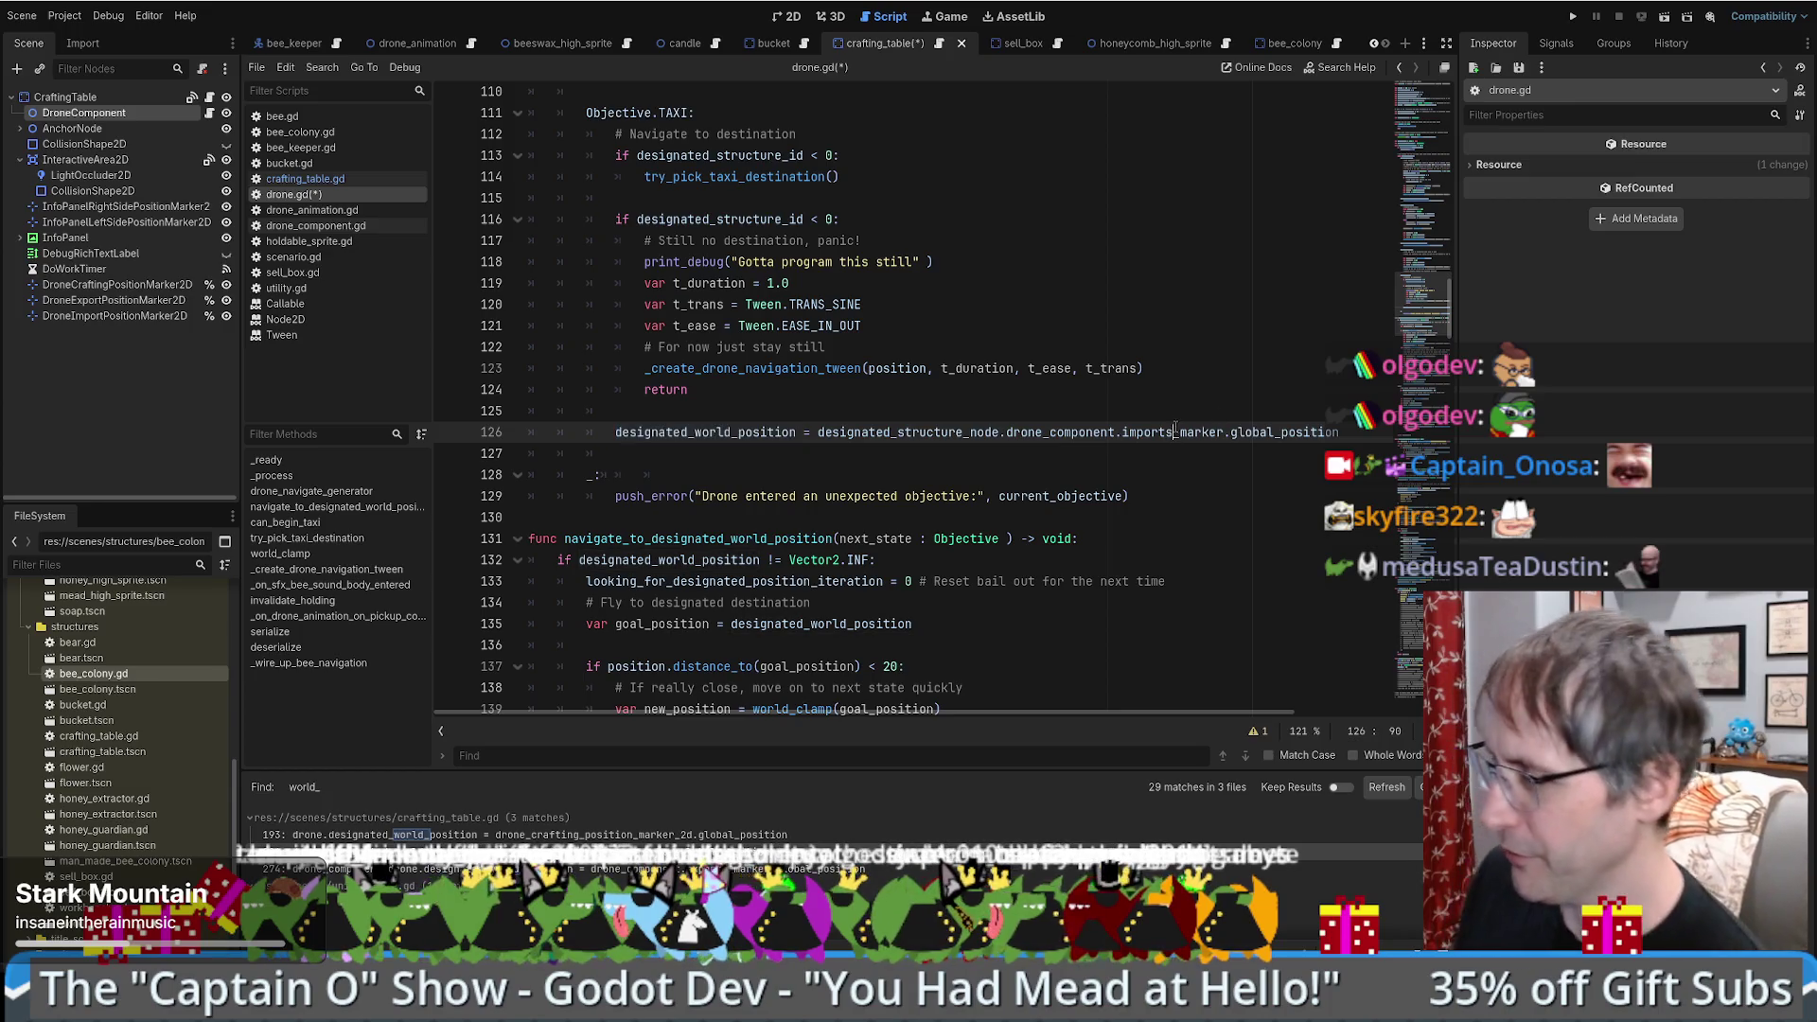
{"action": "left_click", "coordinate": [916, 411]}
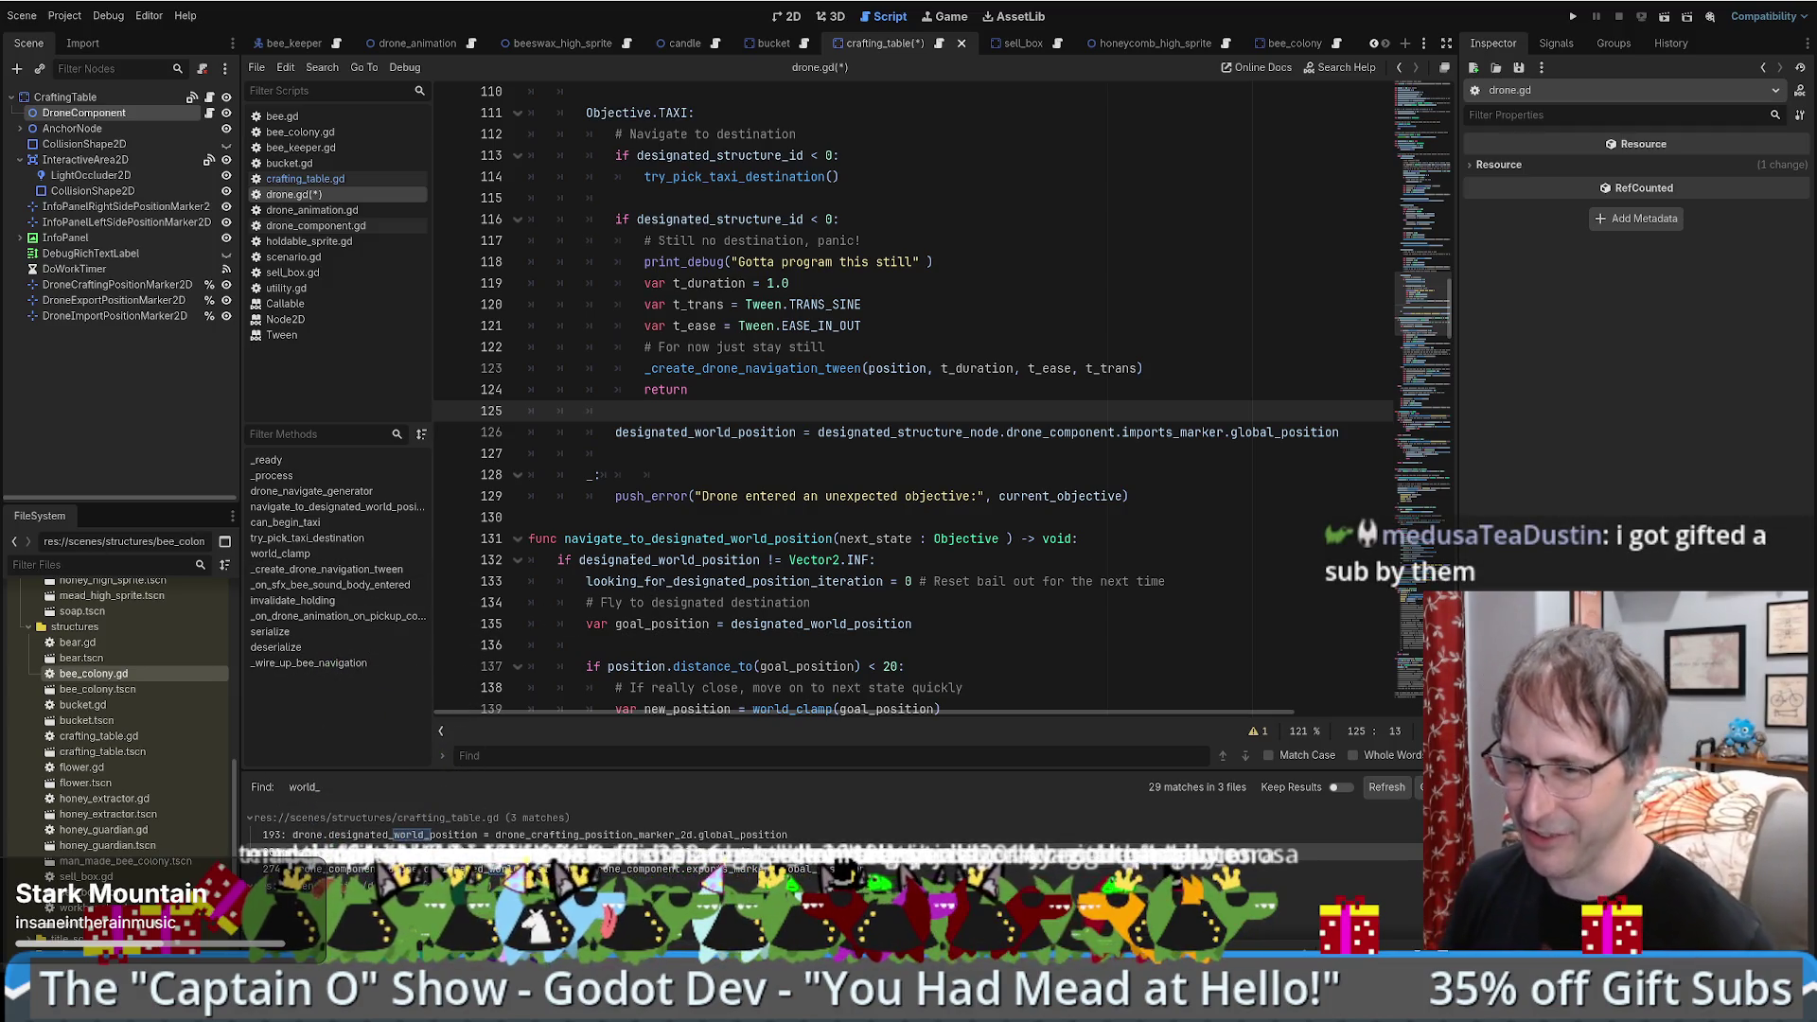
{"action": "left_click", "coordinate": [768, 432]}
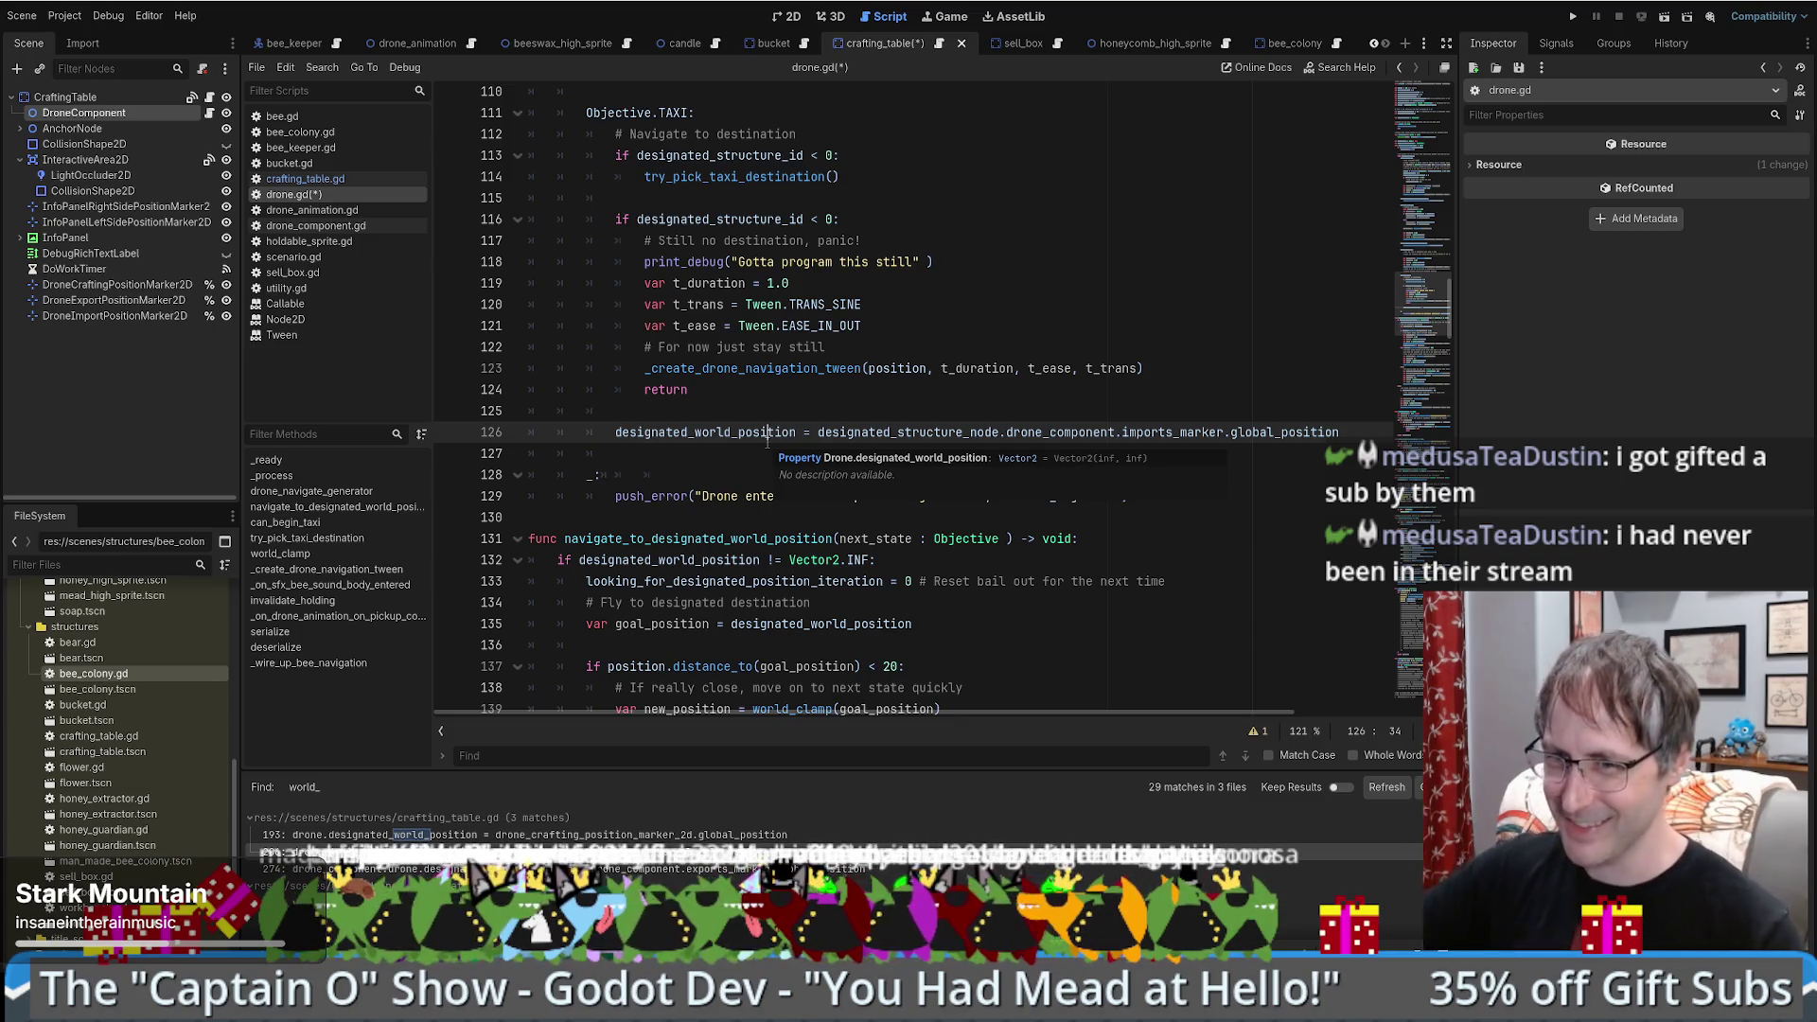
{"action": "scroll", "coordinate": [854, 406], "scroll_direction": "down", "scroll_amount": 2}
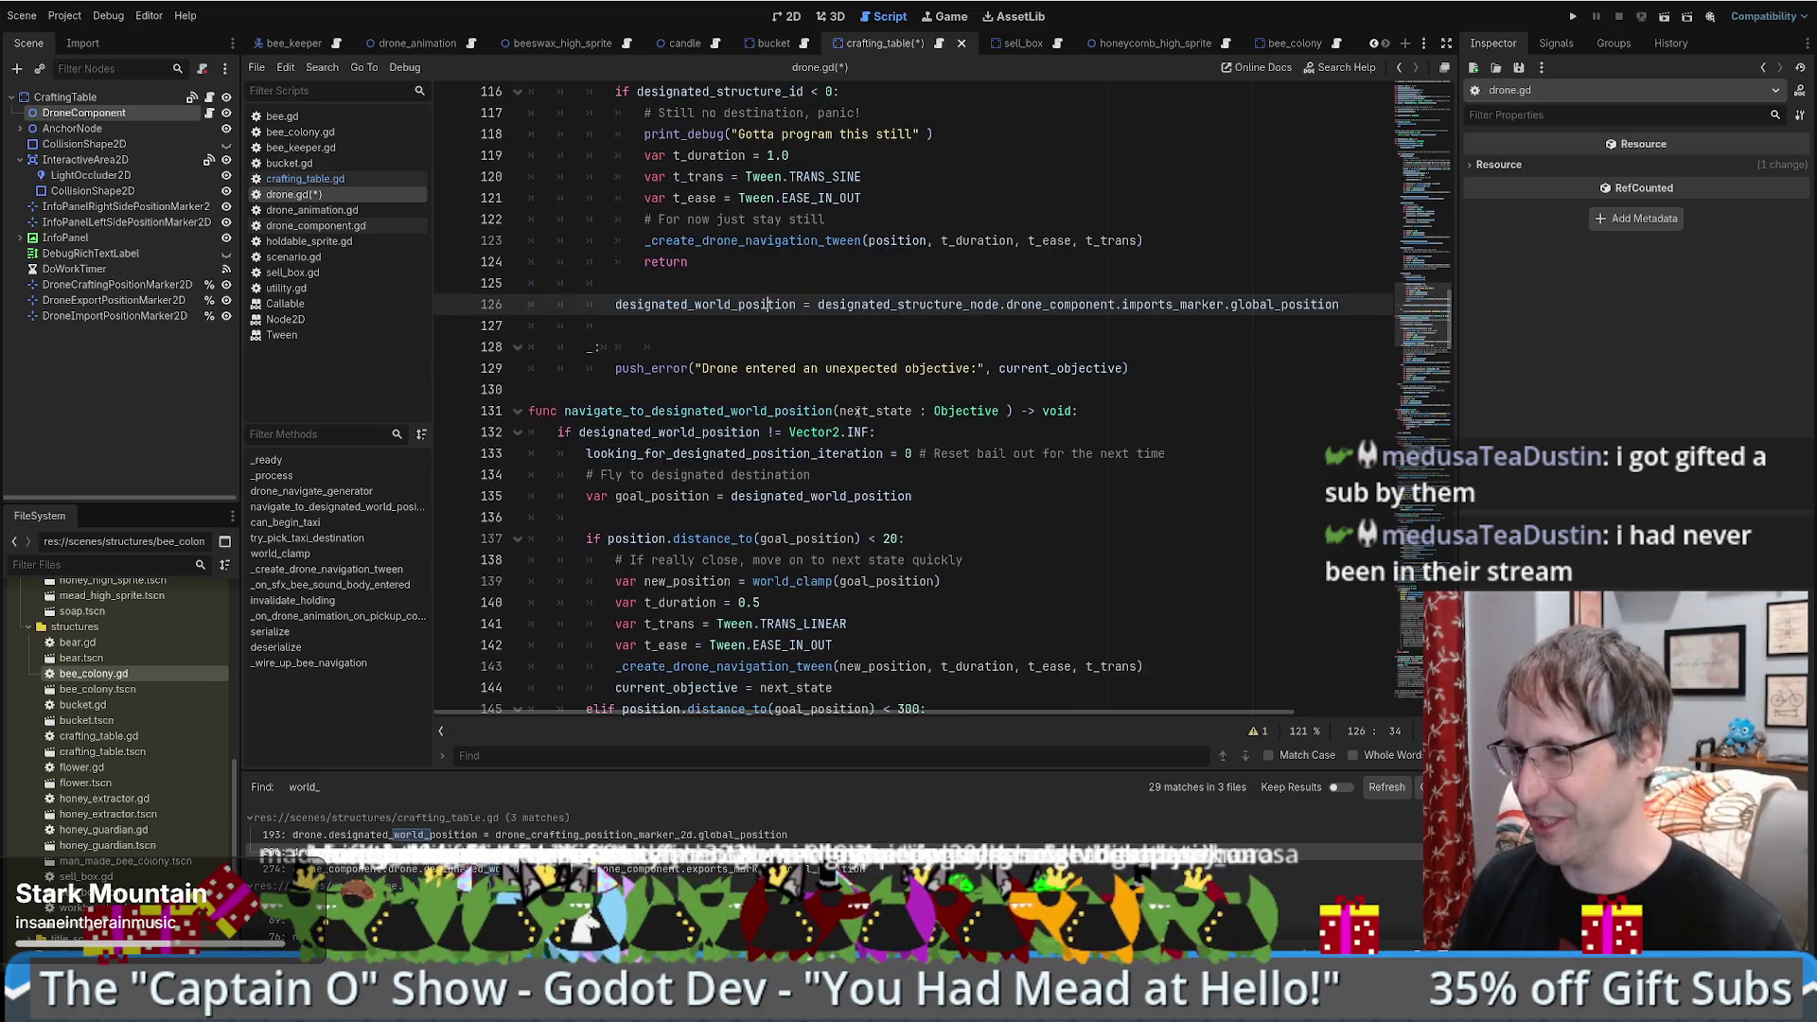
{"action": "scroll", "coordinate": [904, 415], "scroll_direction": "up", "scroll_amount": 3}
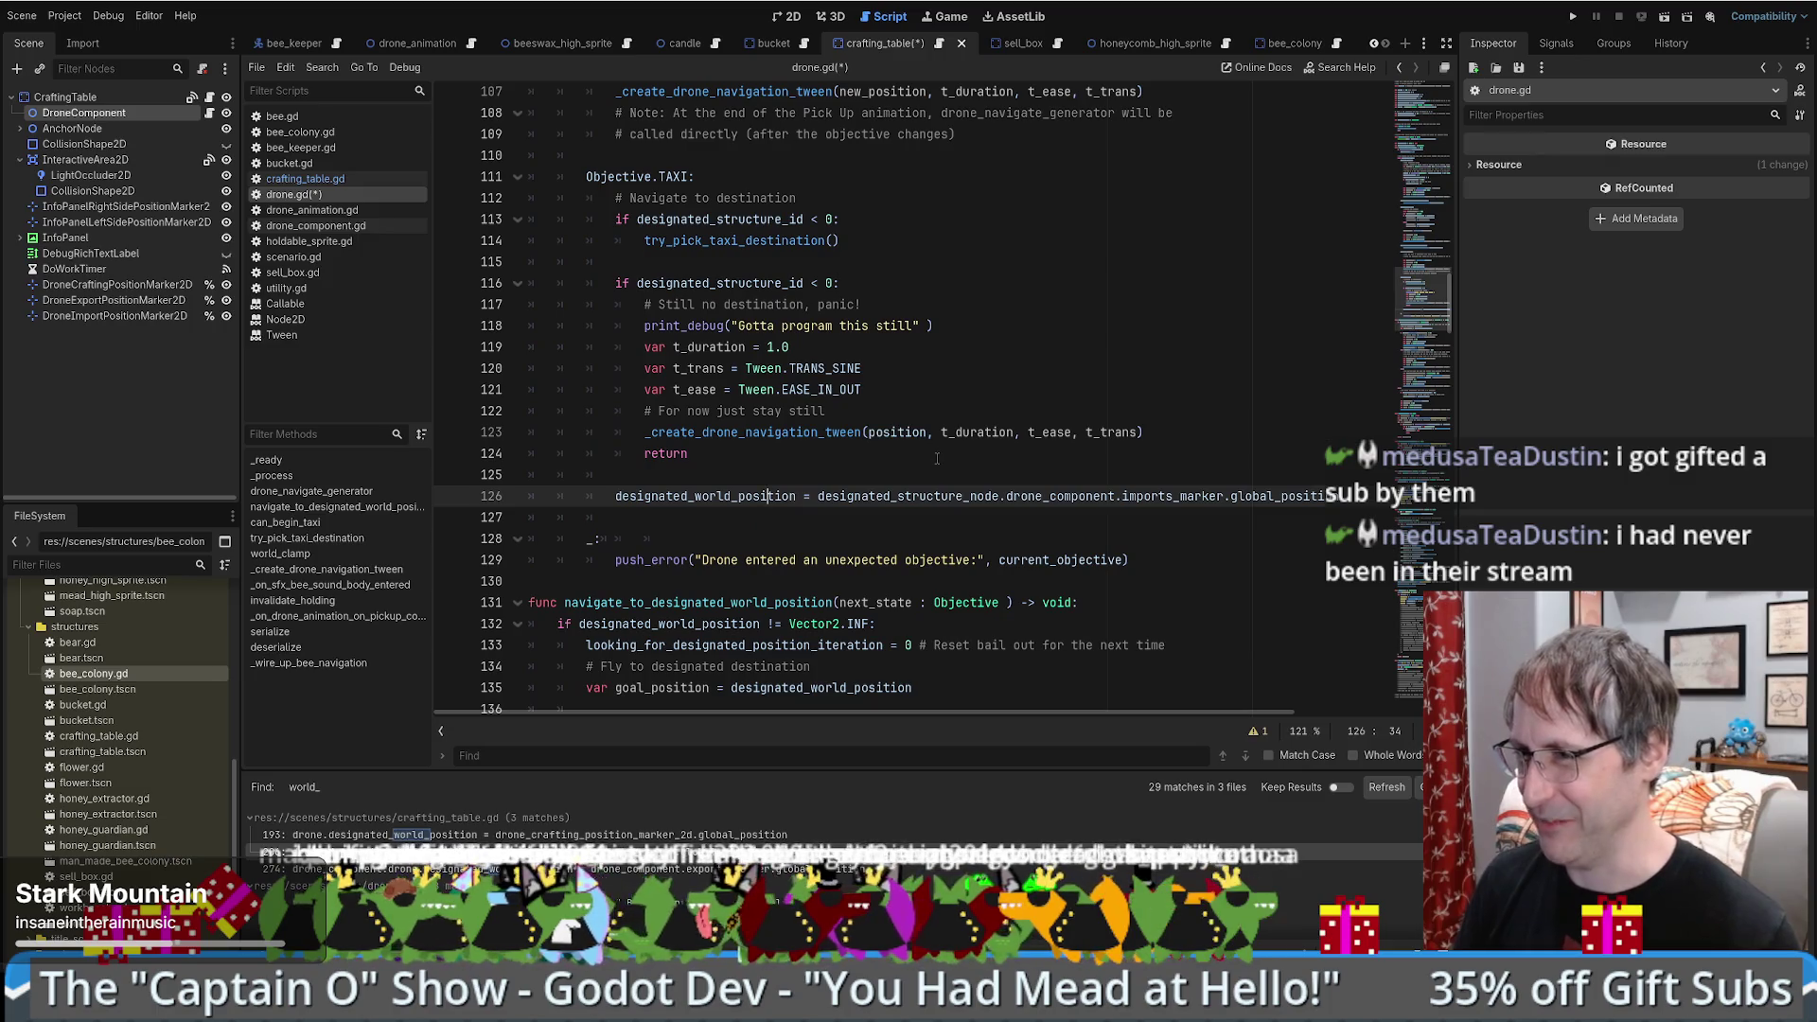
{"action": "scroll", "coordinate": [940, 456], "scroll_direction": "down", "scroll_amount": 1}
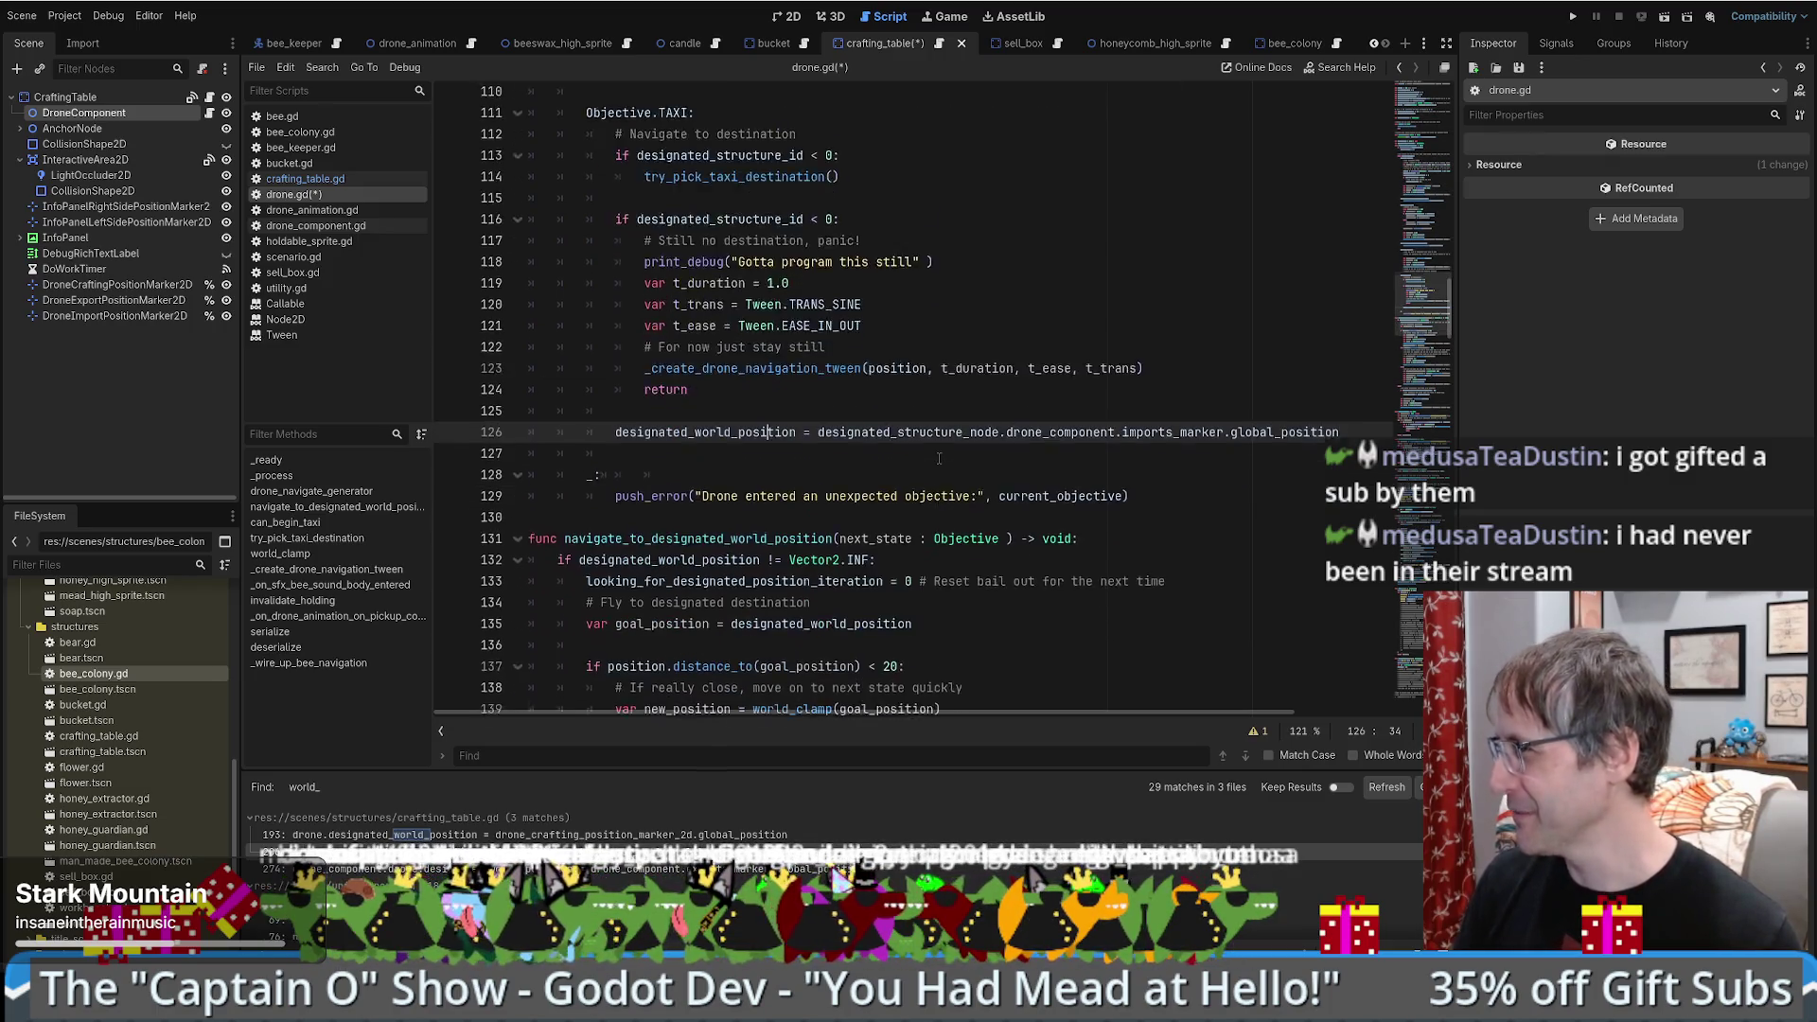
{"action": "left_click", "coordinate": [939, 456]}
{"action": "scroll", "coordinate": [1077, 379], "scroll_direction": "up", "scroll_amount": 2}
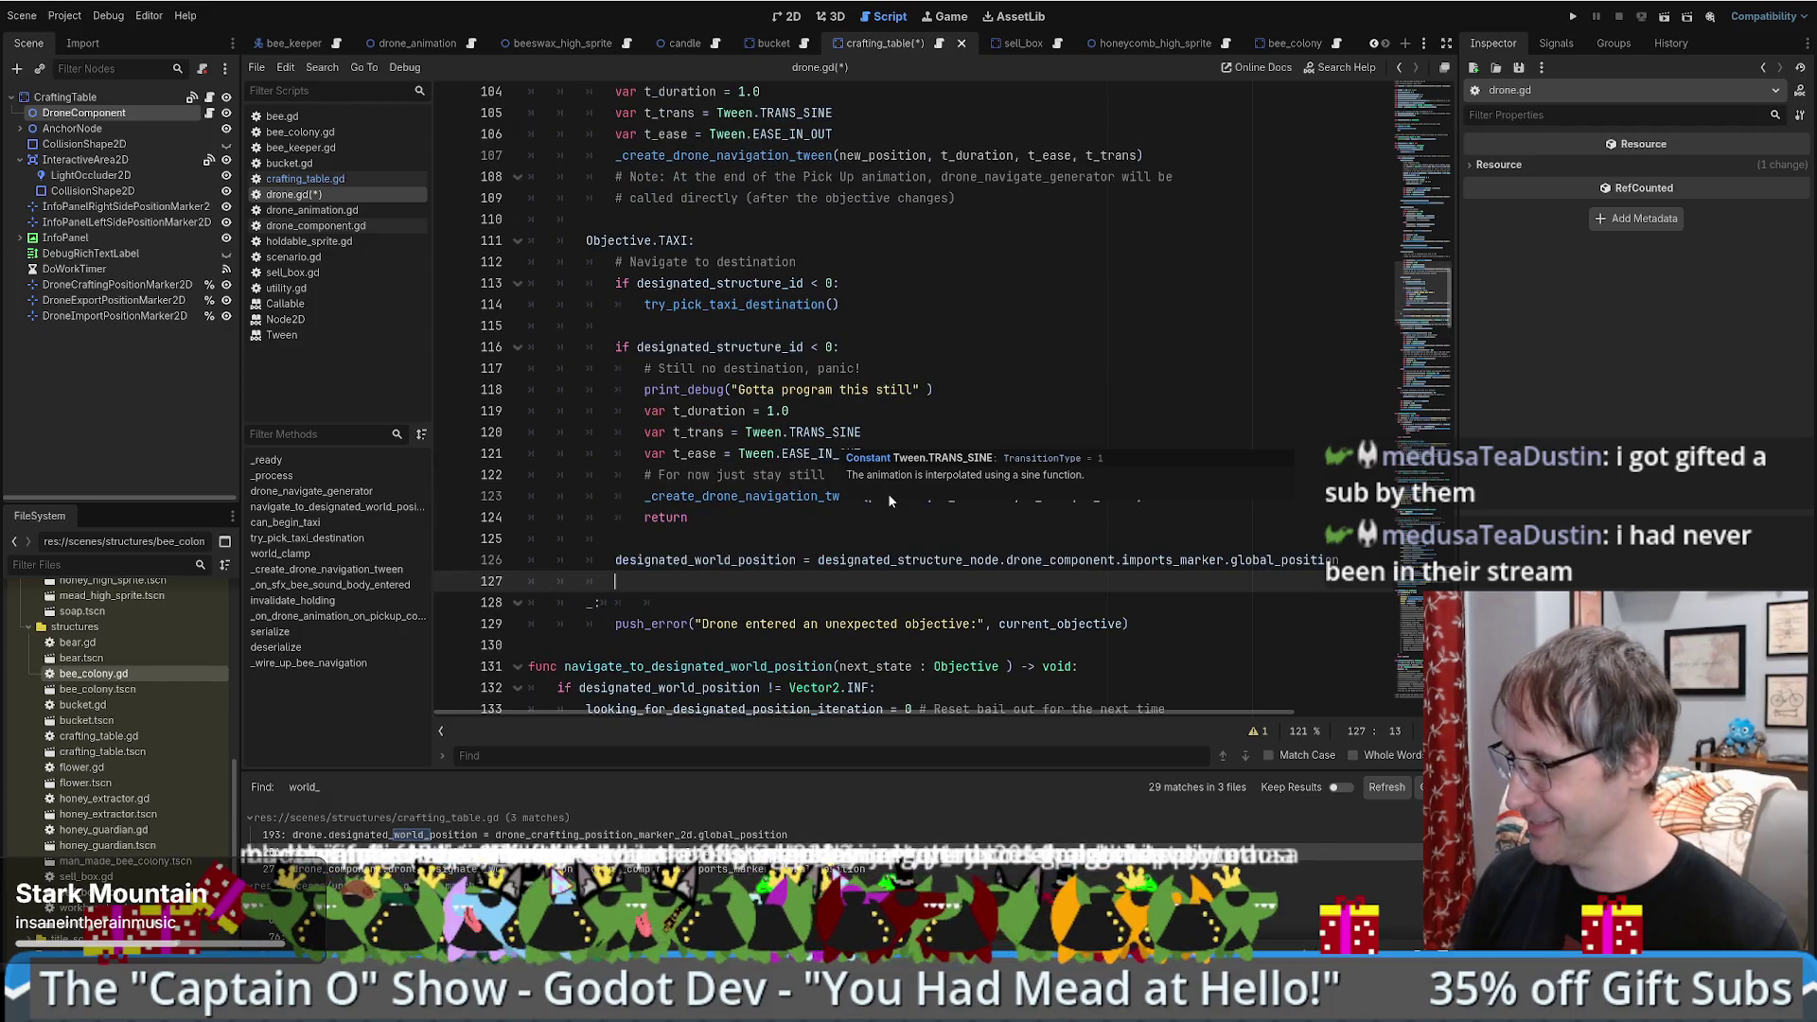
{"action": "scroll", "coordinate": [836, 539], "scroll_direction": "up", "scroll_amount": 1}
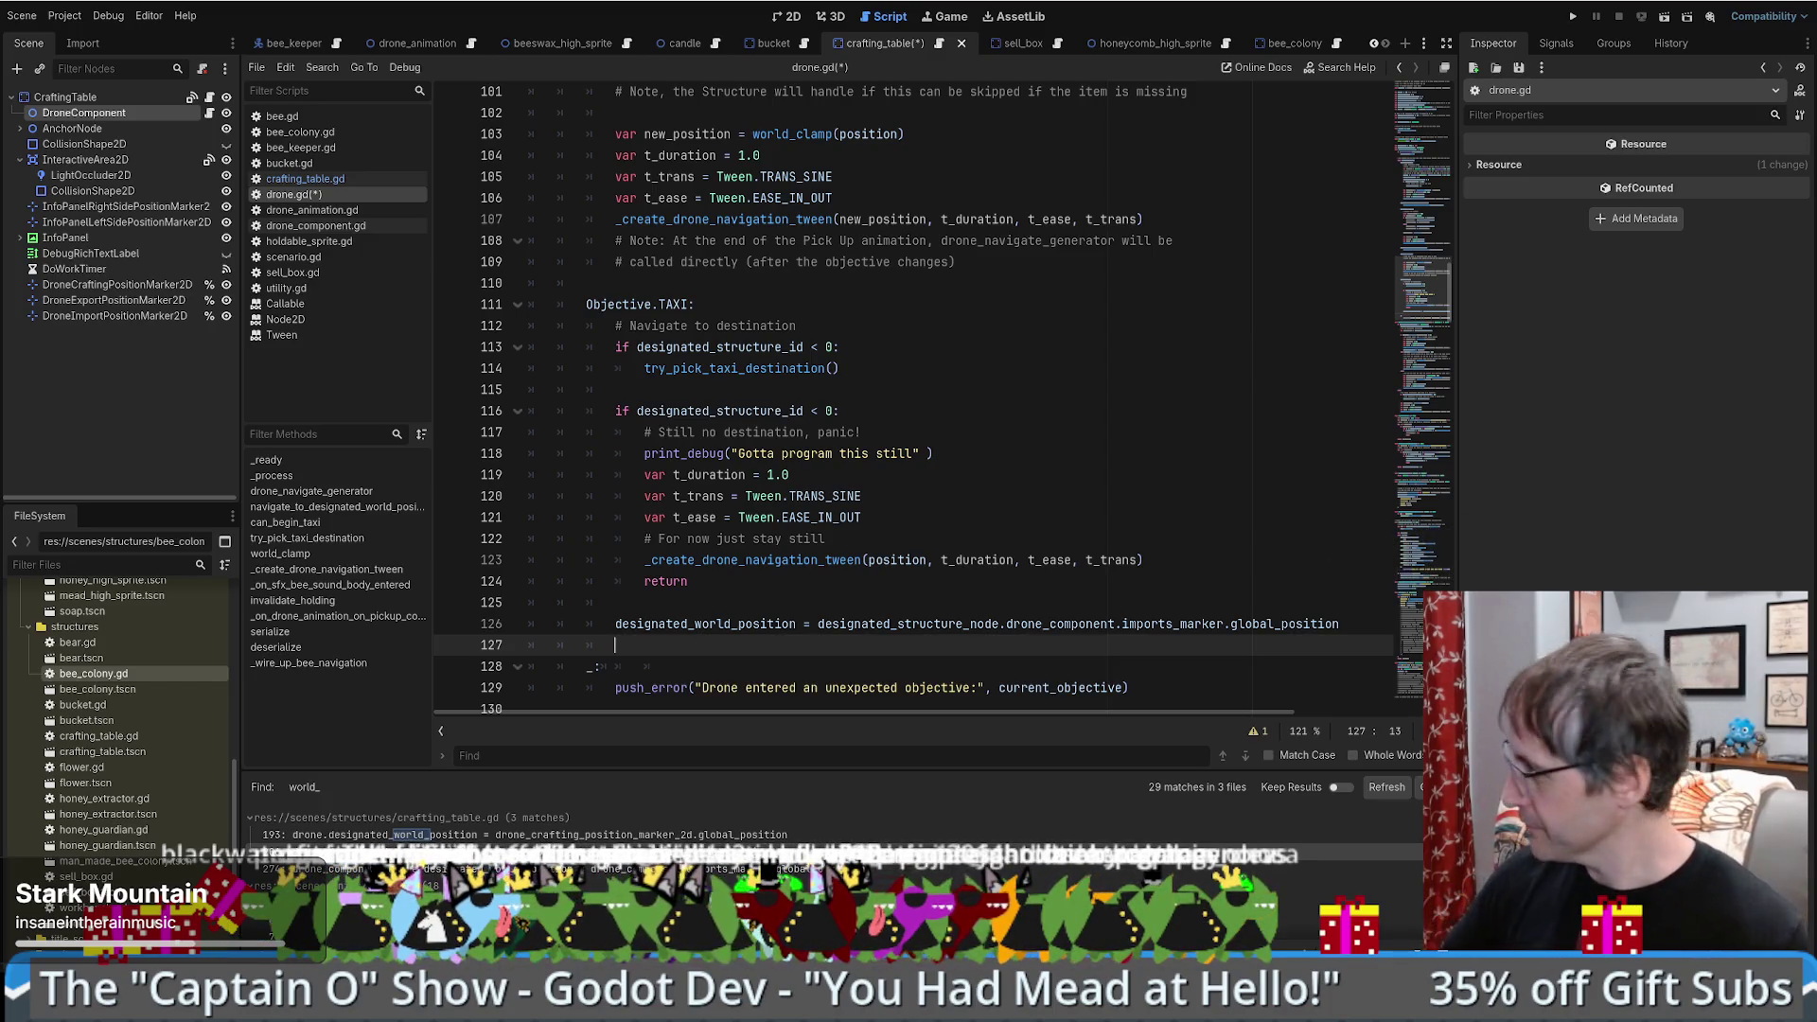
{"action": "scroll", "coordinate": [901, 528], "scroll_direction": "down", "scroll_amount": 3}
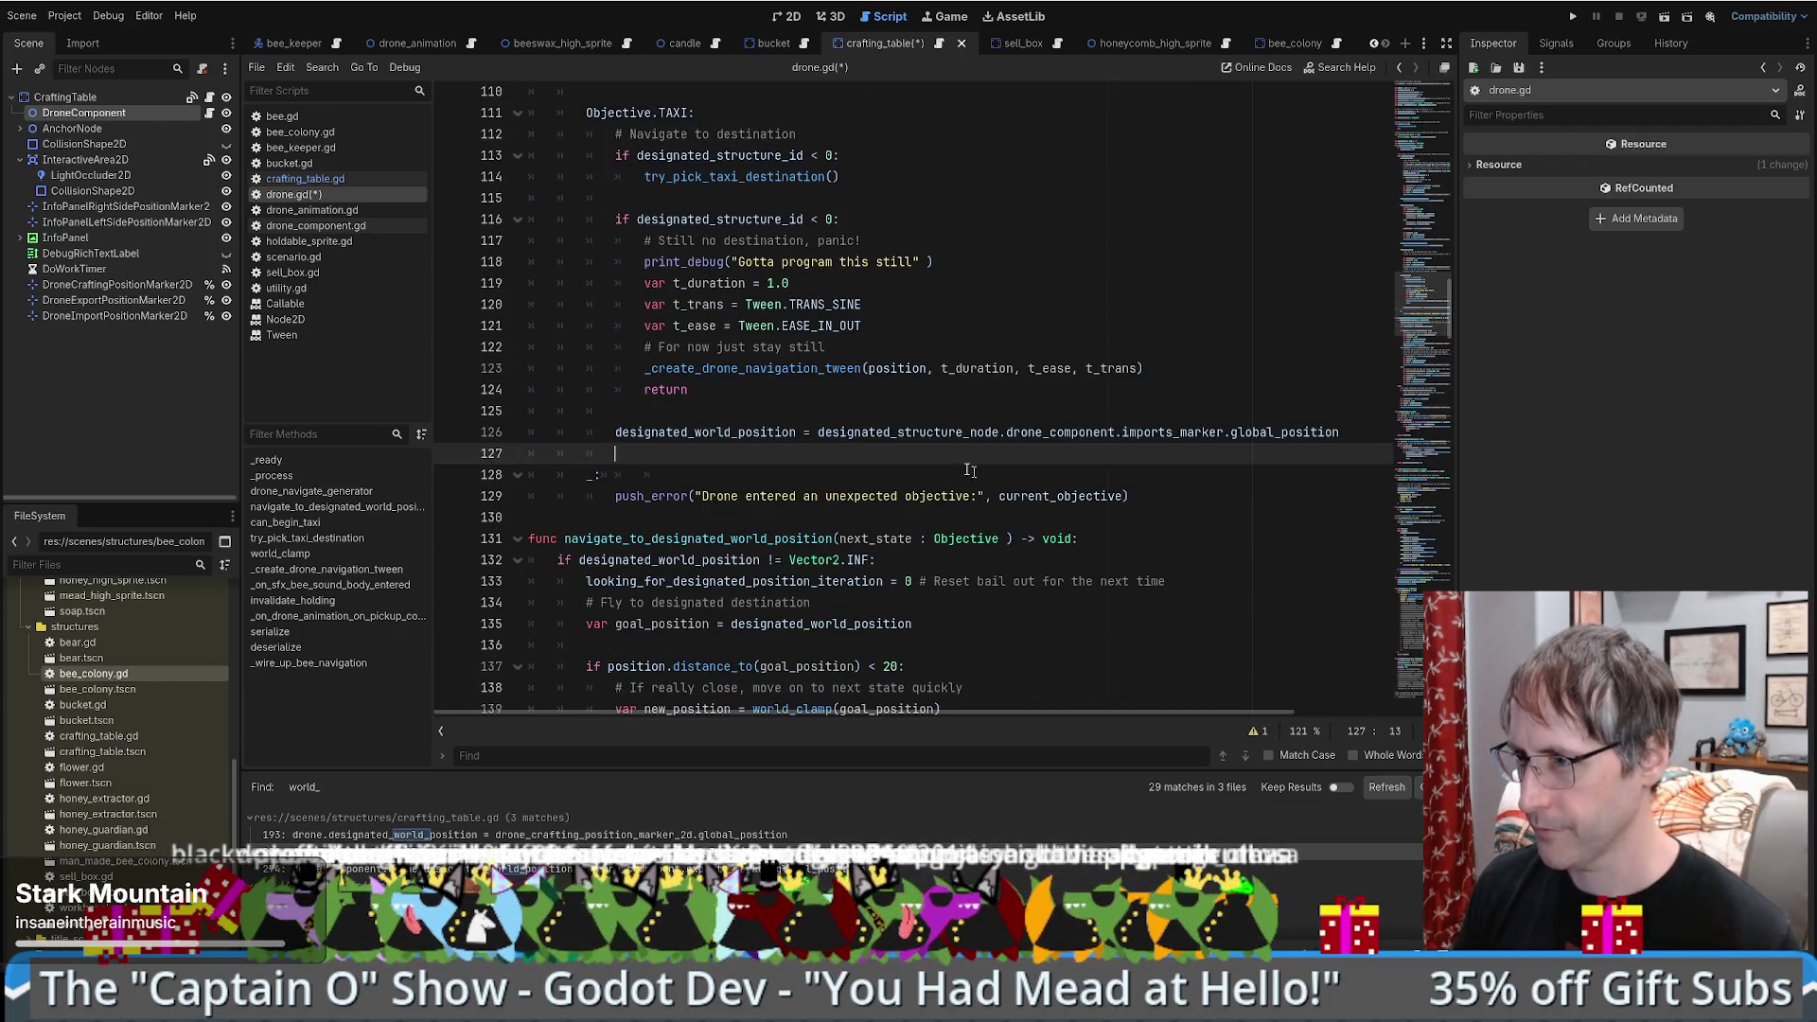
{"action": "scroll", "coordinate": [748, 457], "scroll_direction": "up", "scroll_amount": 5}
{"action": "scroll", "coordinate": [779, 483], "scroll_direction": "down", "scroll_amount": 4}
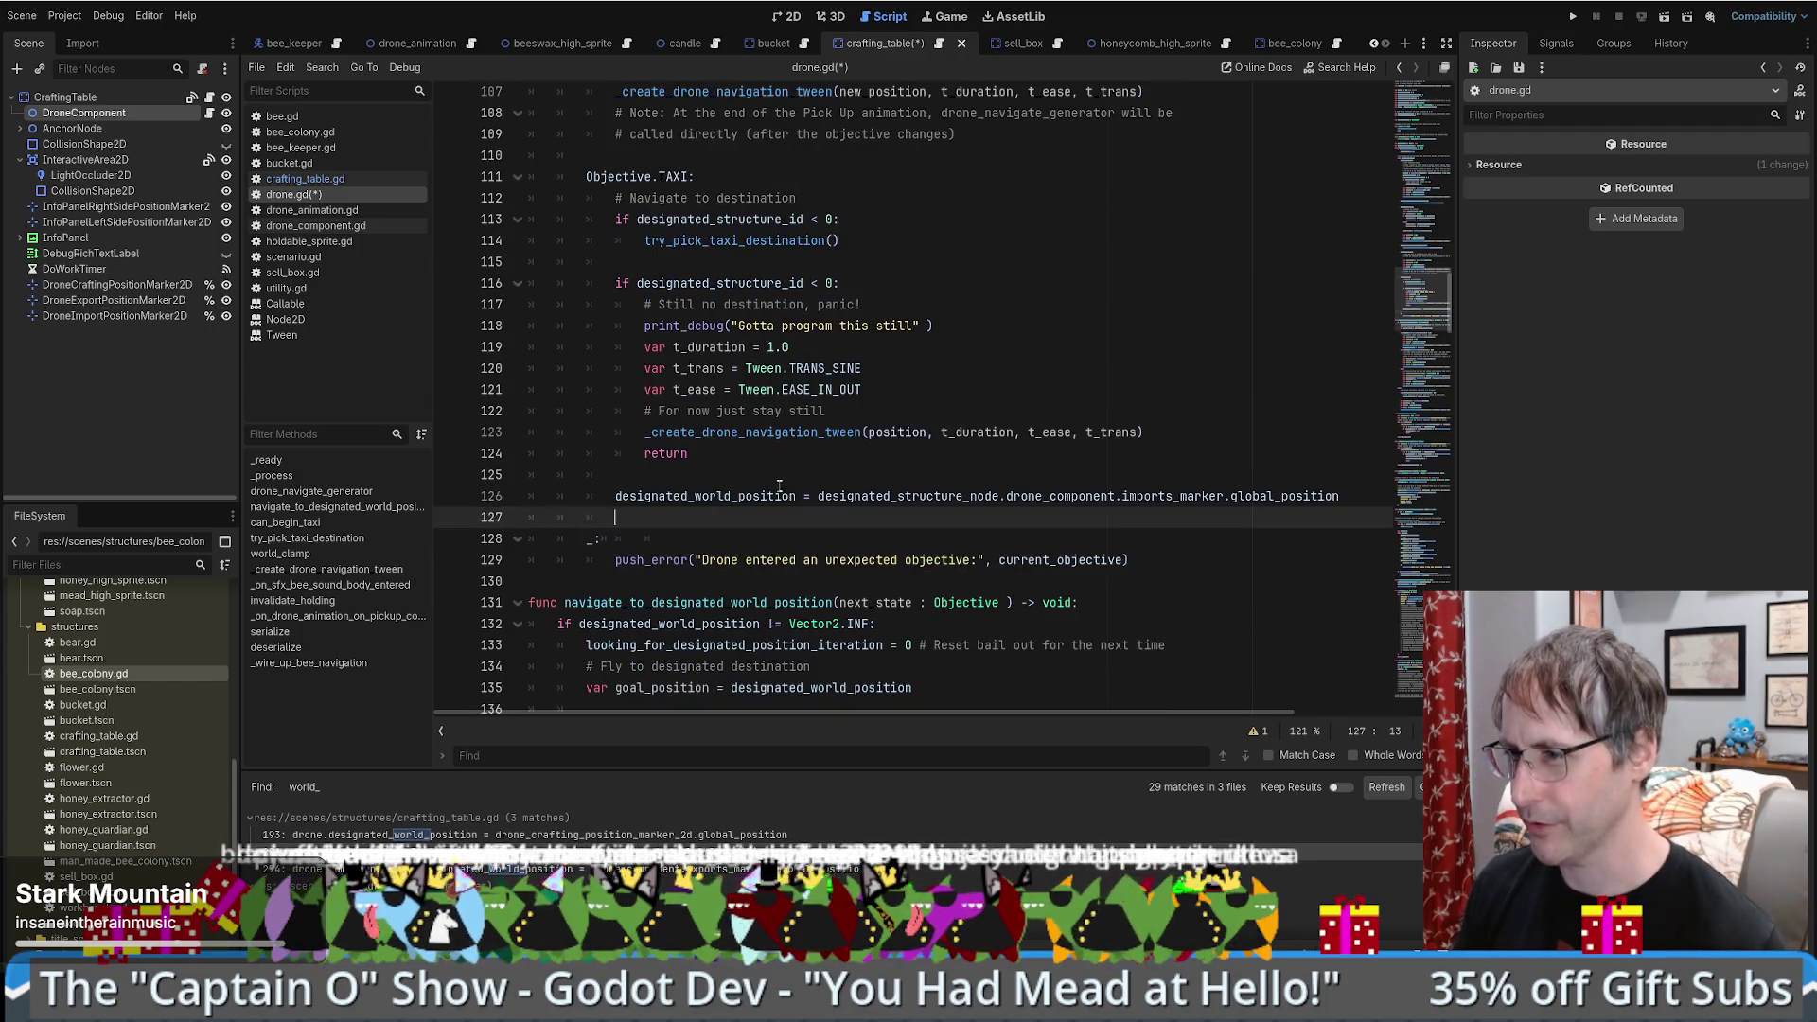
{"action": "scroll", "coordinate": [804, 494], "scroll_direction": "up", "scroll_amount": 6}
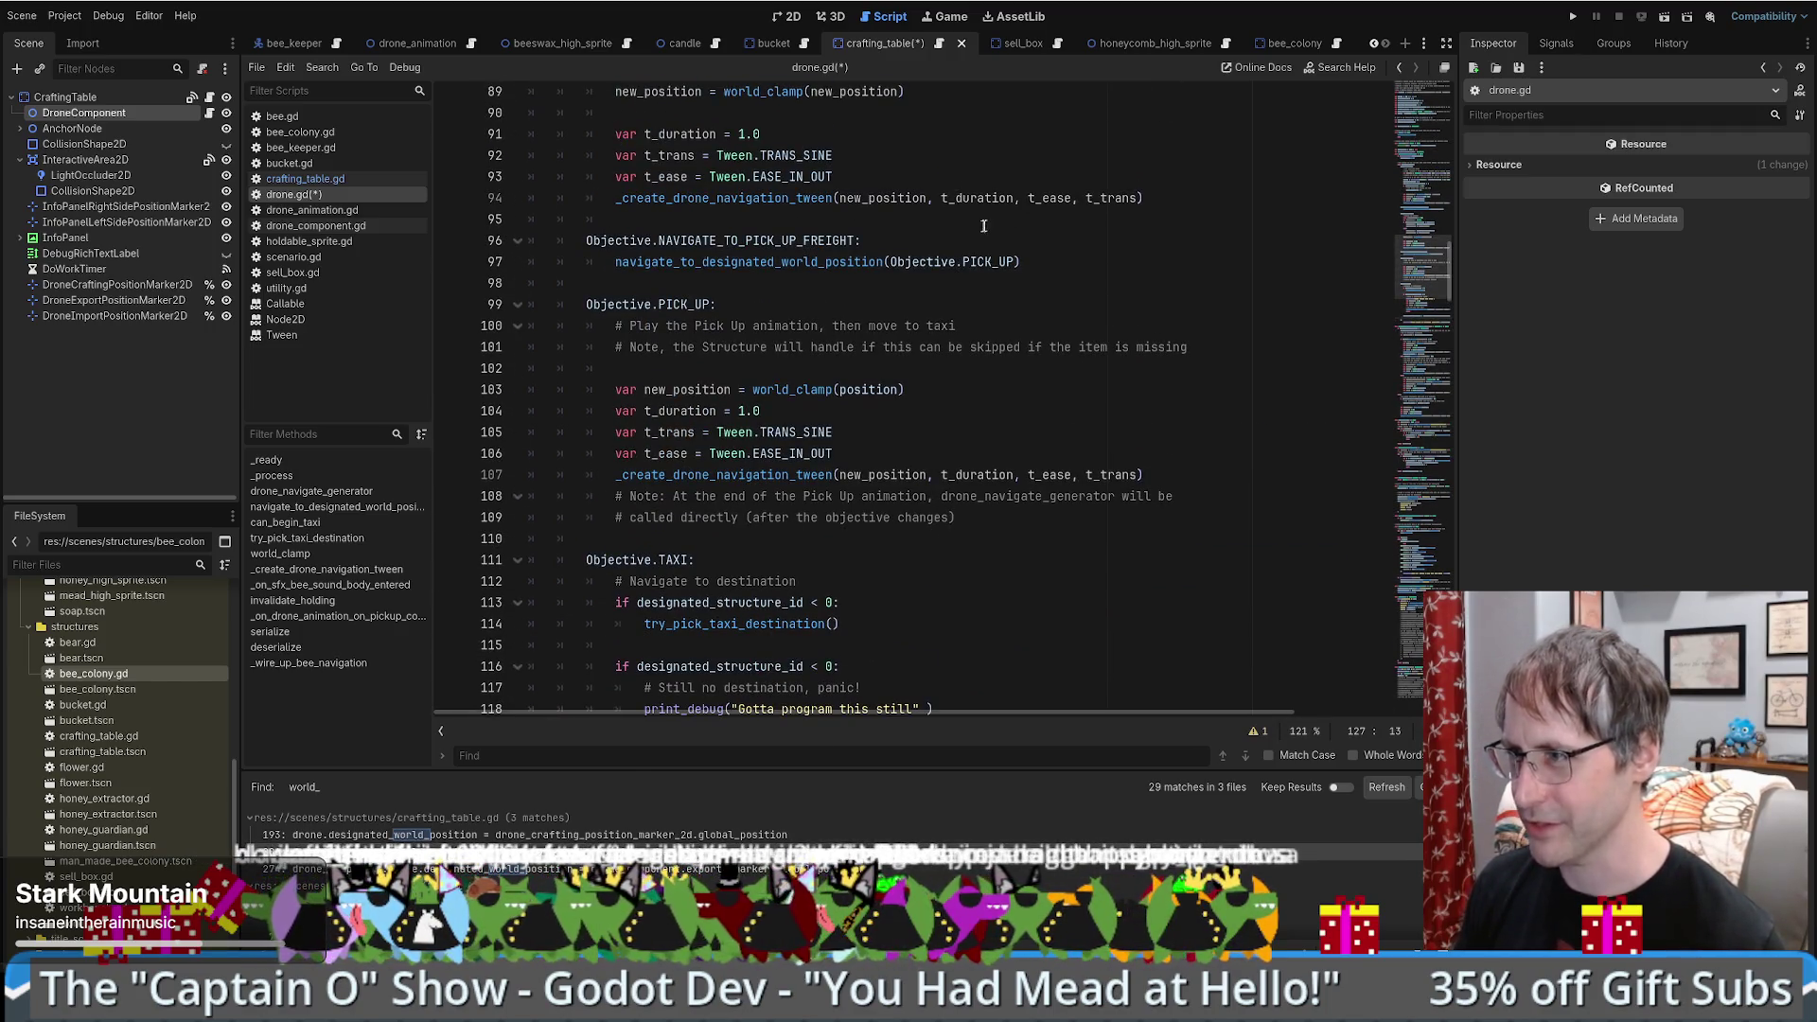
- Paste navigate_to_designated_world_position(Objective.PICK_UP) into the TAXI case and view its definition
{"action": "left_click_drag", "start_coordinate": [979, 241], "coordinate": [1053, 262]}
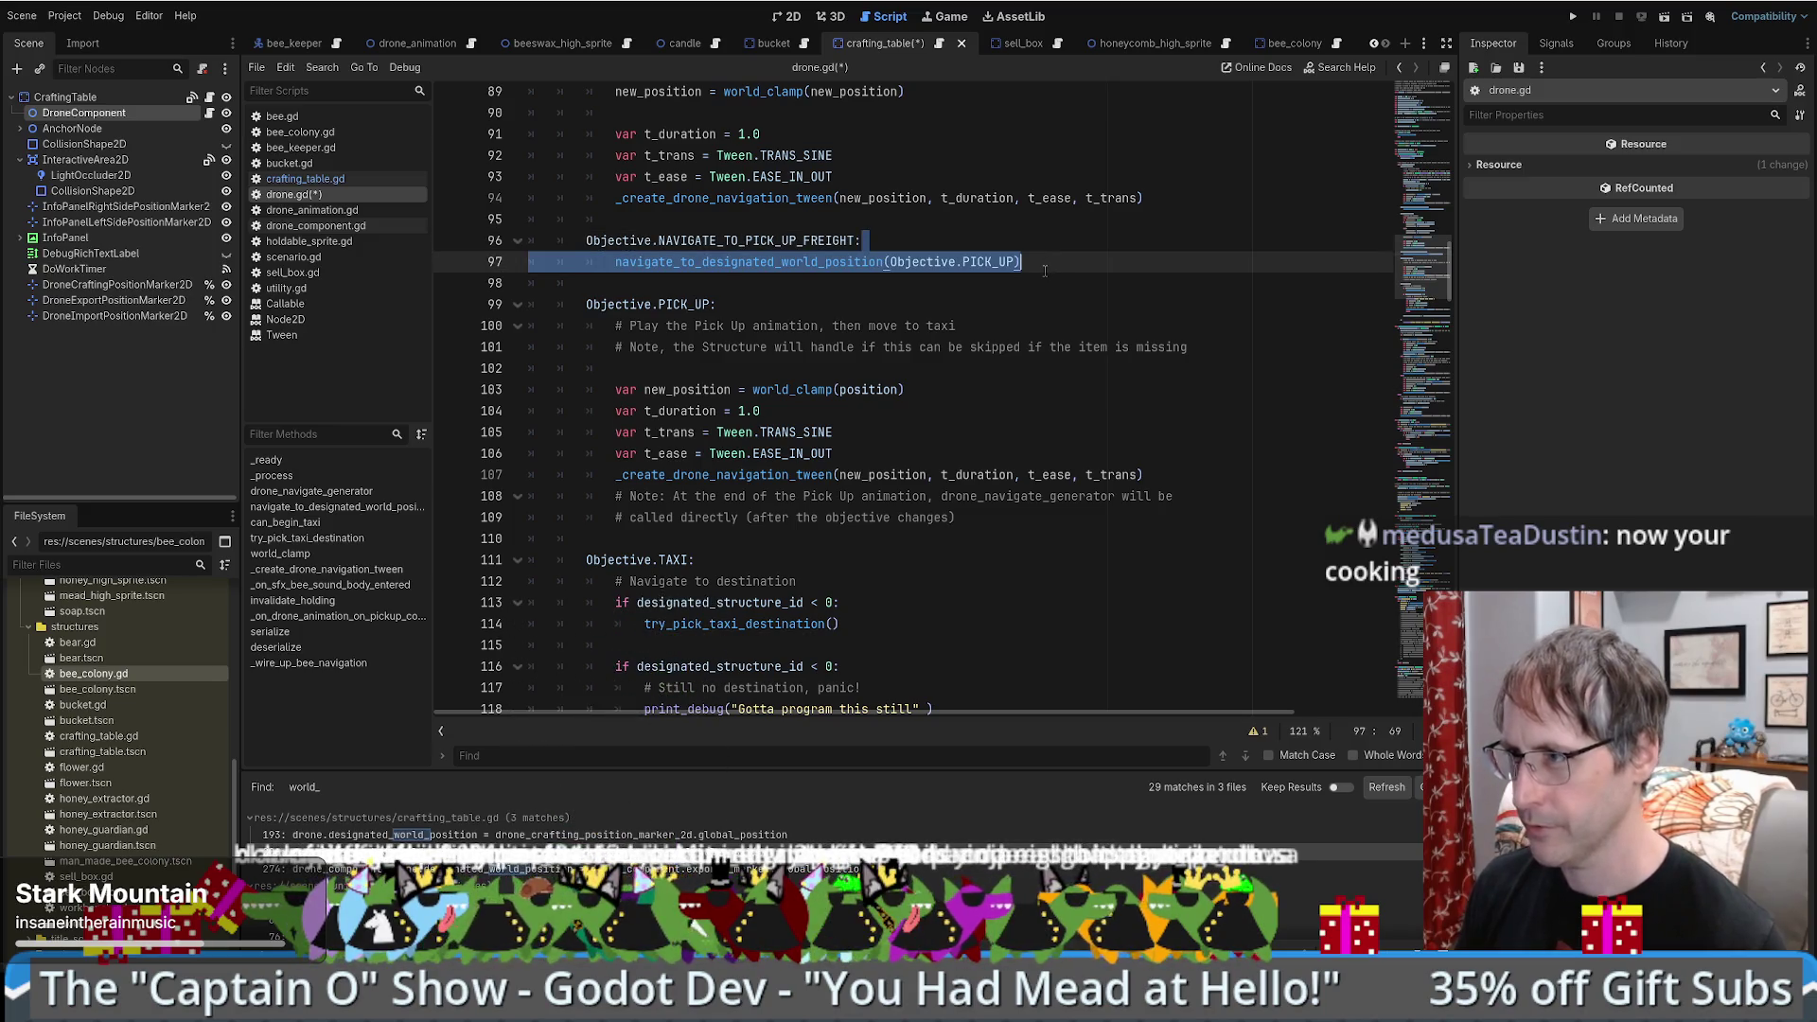
{"action": "scroll", "coordinate": [1045, 271], "scroll_direction": "down", "scroll_amount": 7}
{"action": "left_click", "coordinate": [714, 456]}
{"action": "type", "text": "navigate_to_designated_world_position(Objective.PICK_UP)"}
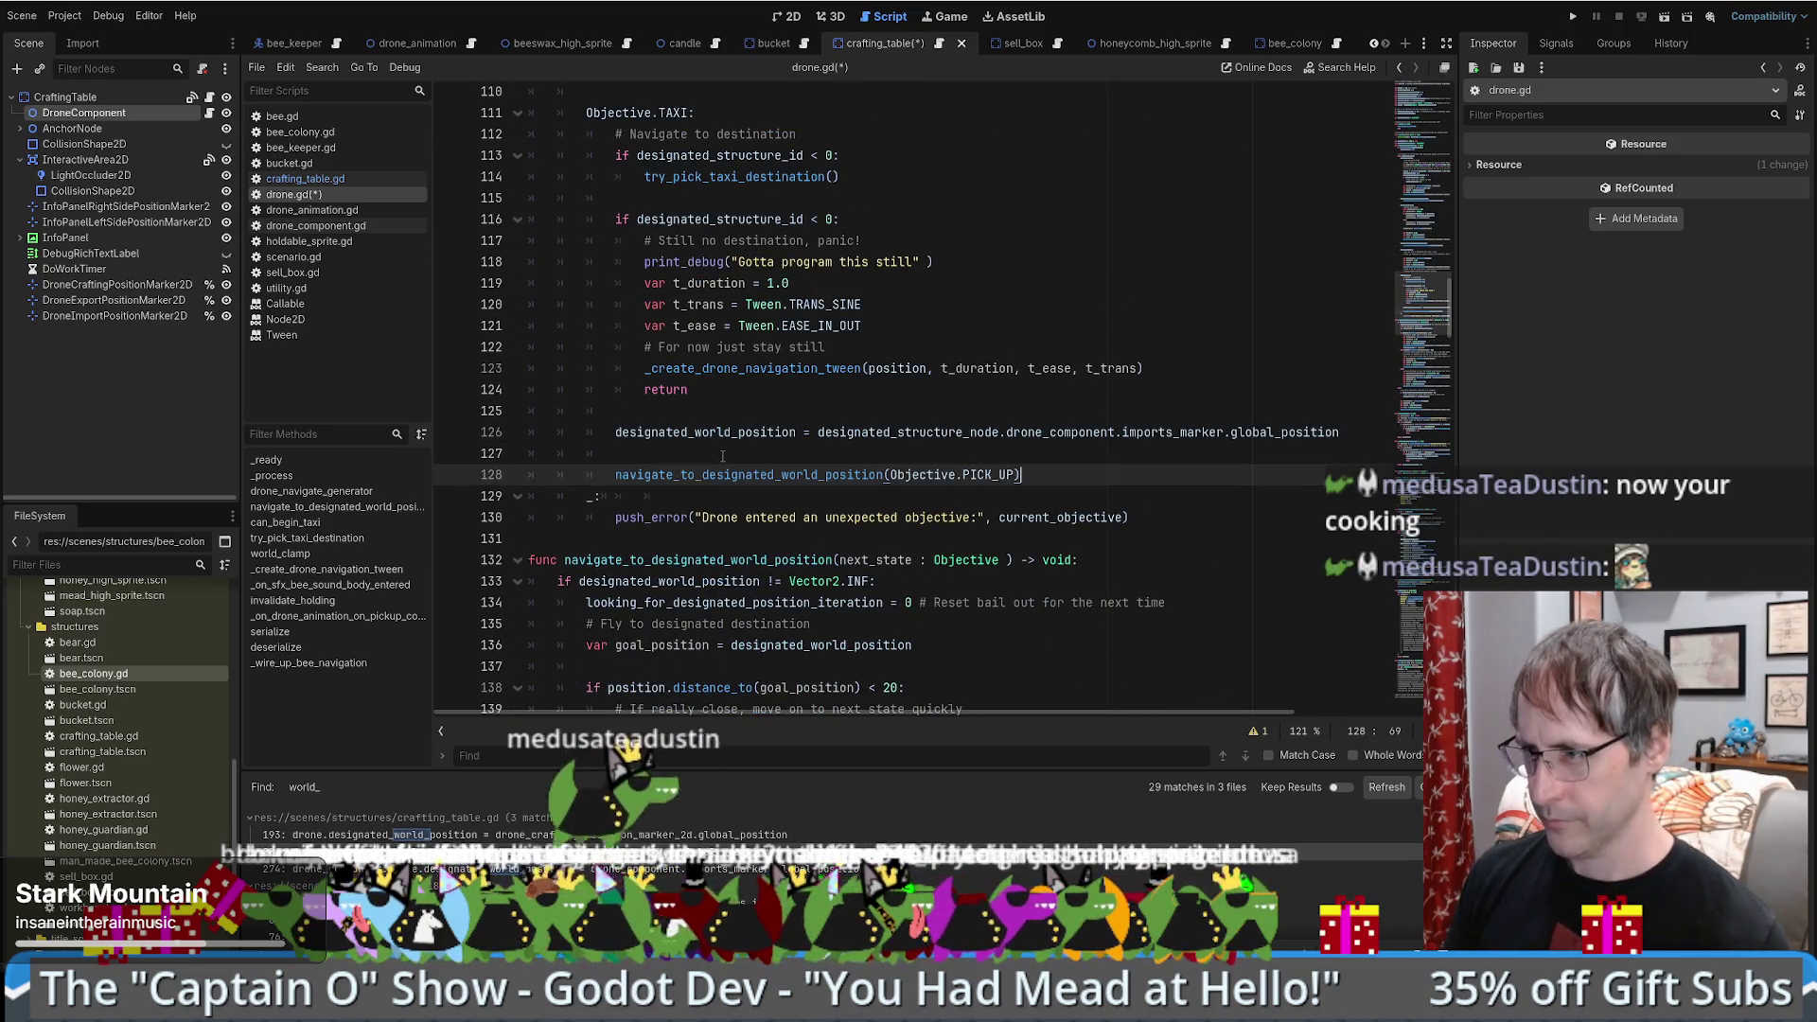
{"action": "left_click", "coordinate": [784, 478], "text": "ctrl"}
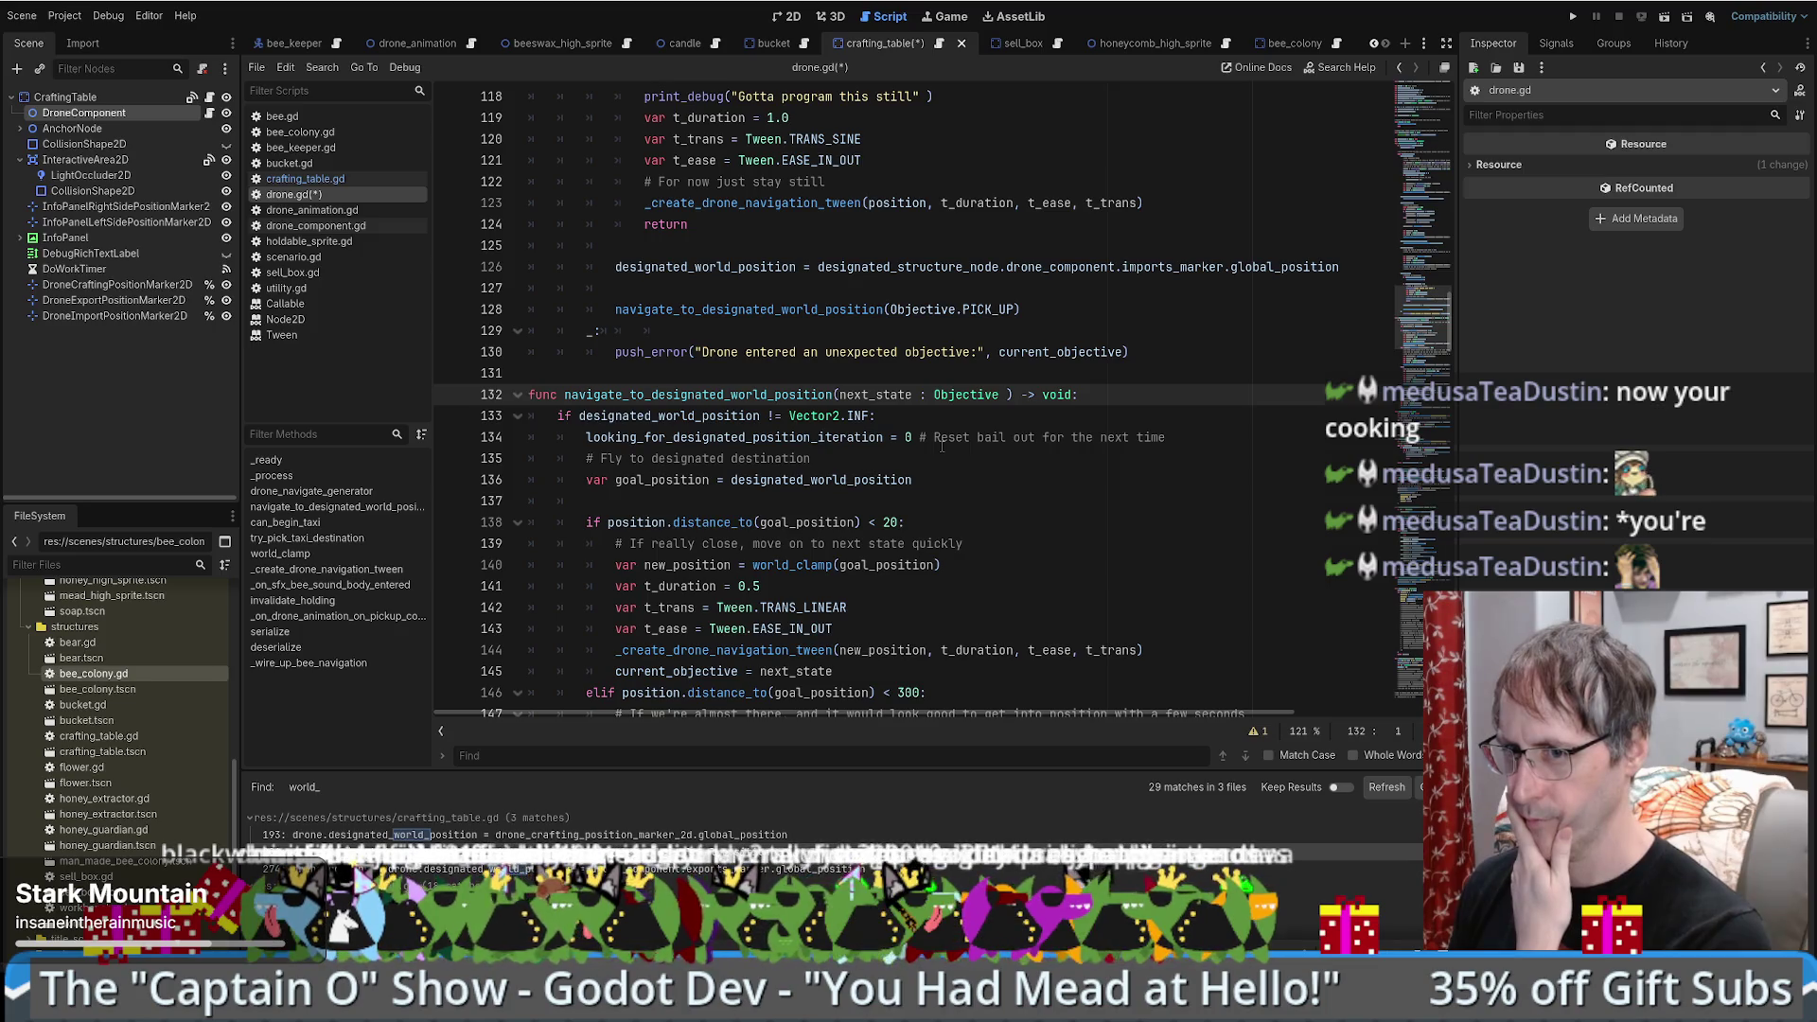
{"action": "scroll", "coordinate": [940, 446], "scroll_direction": "down", "scroll_amount": 5}
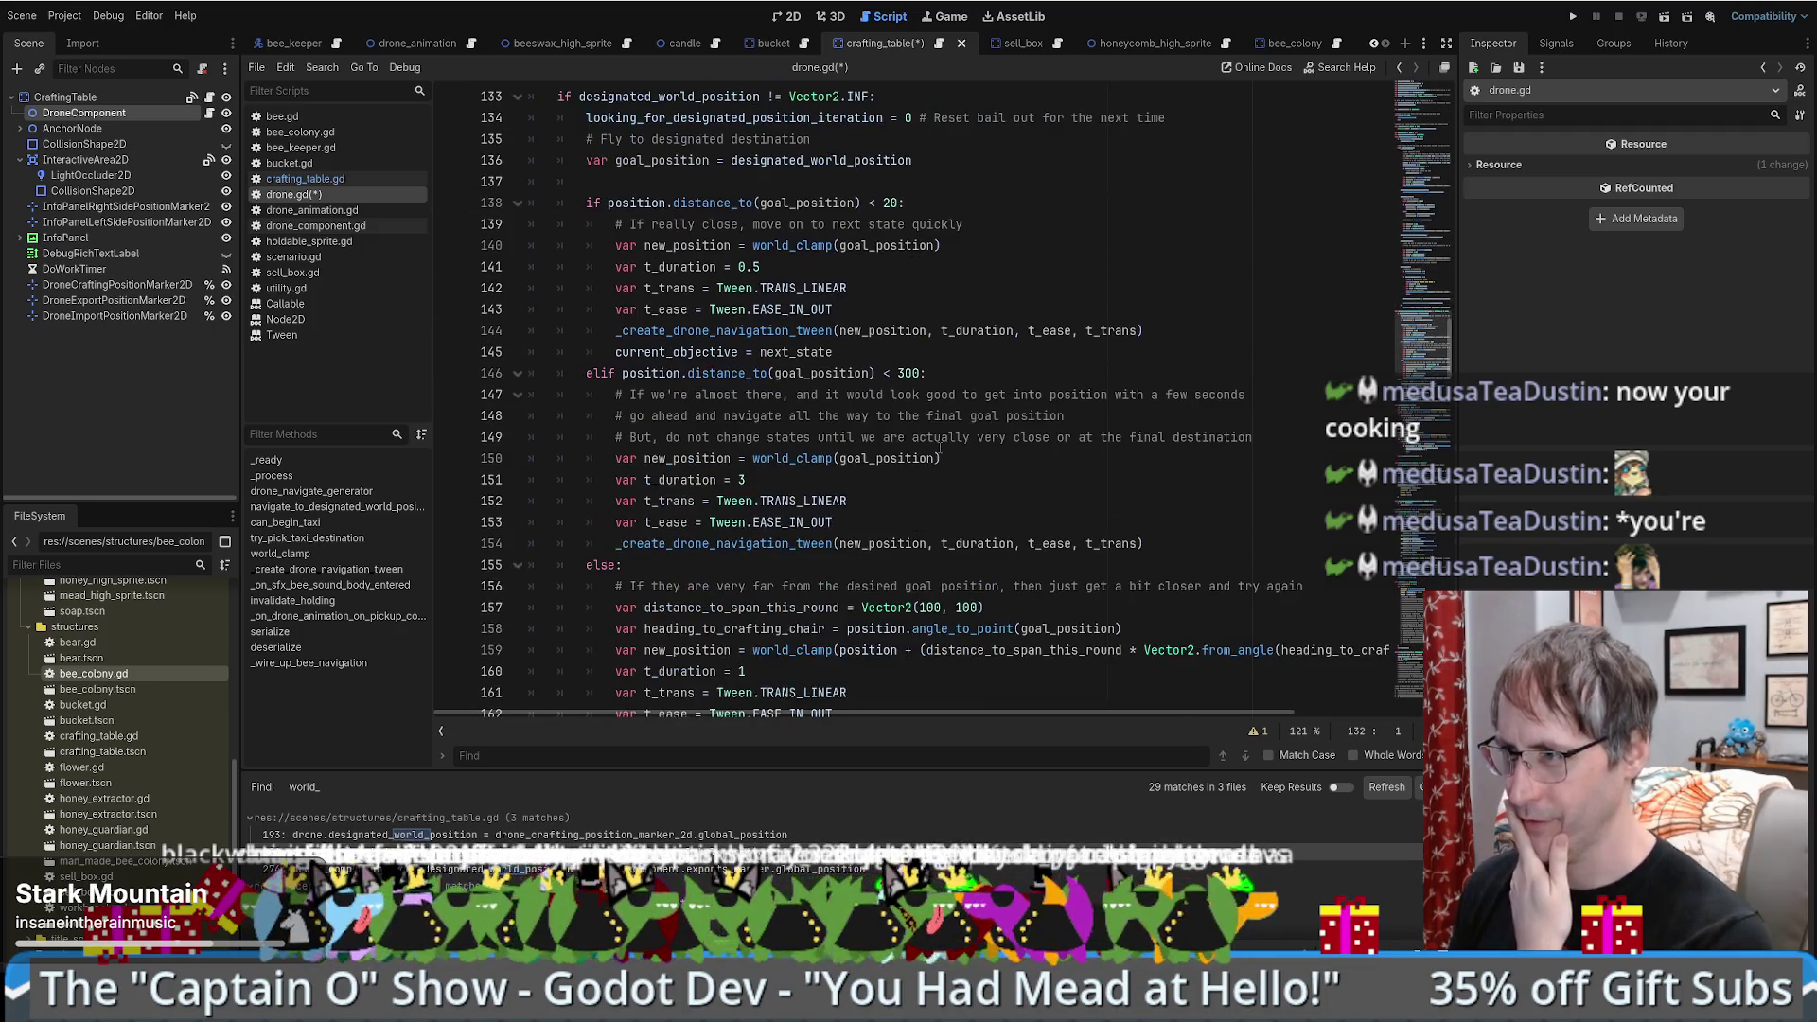
{"action": "scroll", "coordinate": [937, 448], "scroll_direction": "down", "scroll_amount": 4}
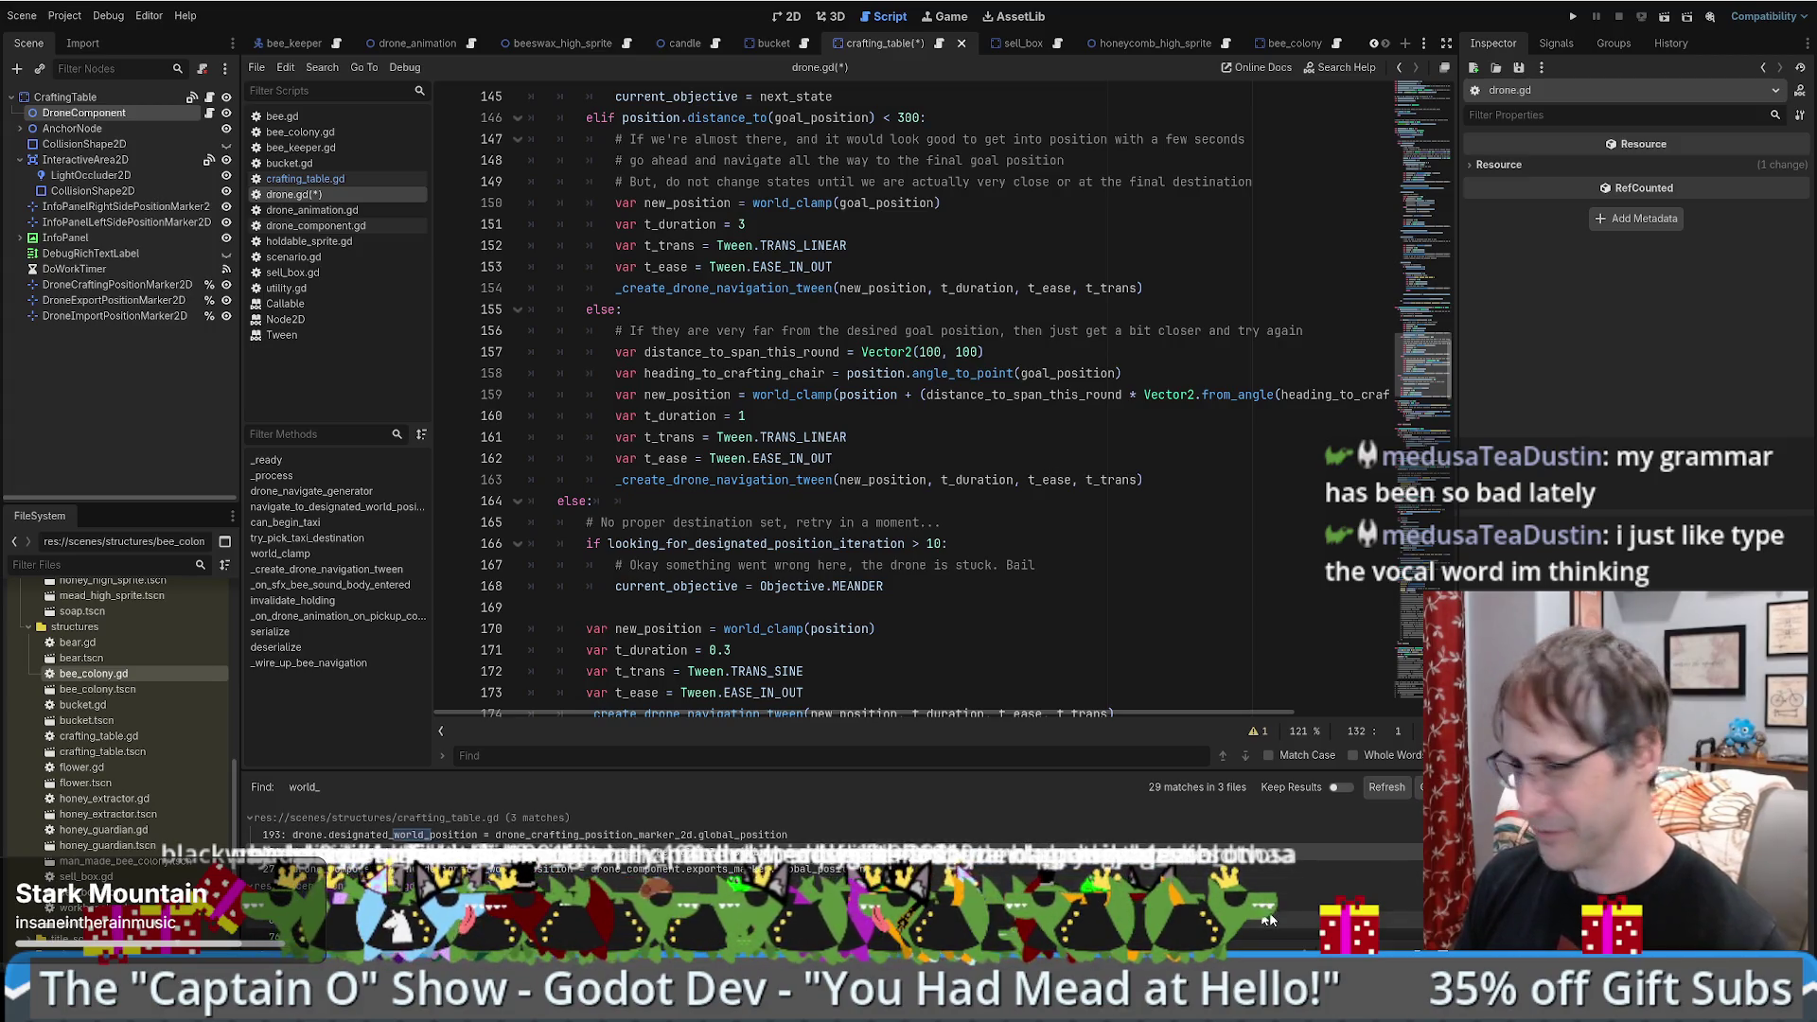
{"action": "key", "text": "alt+Tab"}
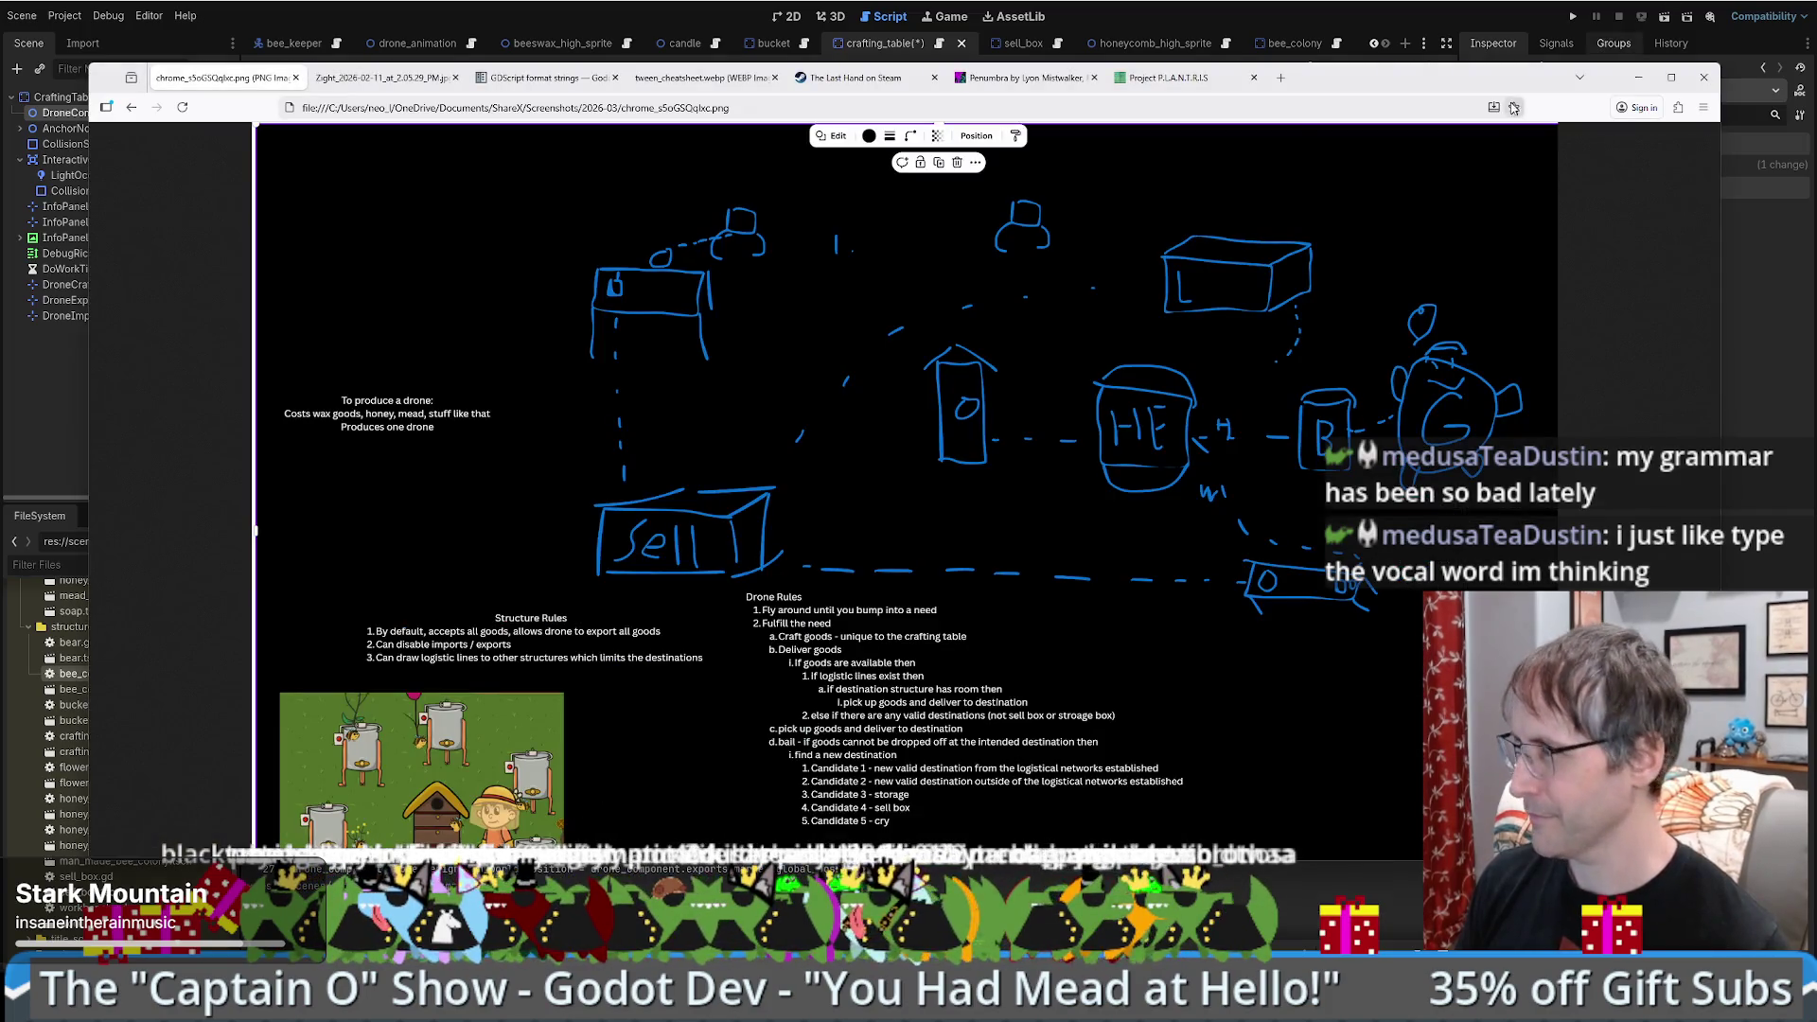
{"action": "left_click", "coordinate": [1420, 80]}
{"action": "key", "text": "ctrl+v"}
{"action": "key", "text": "Return"}
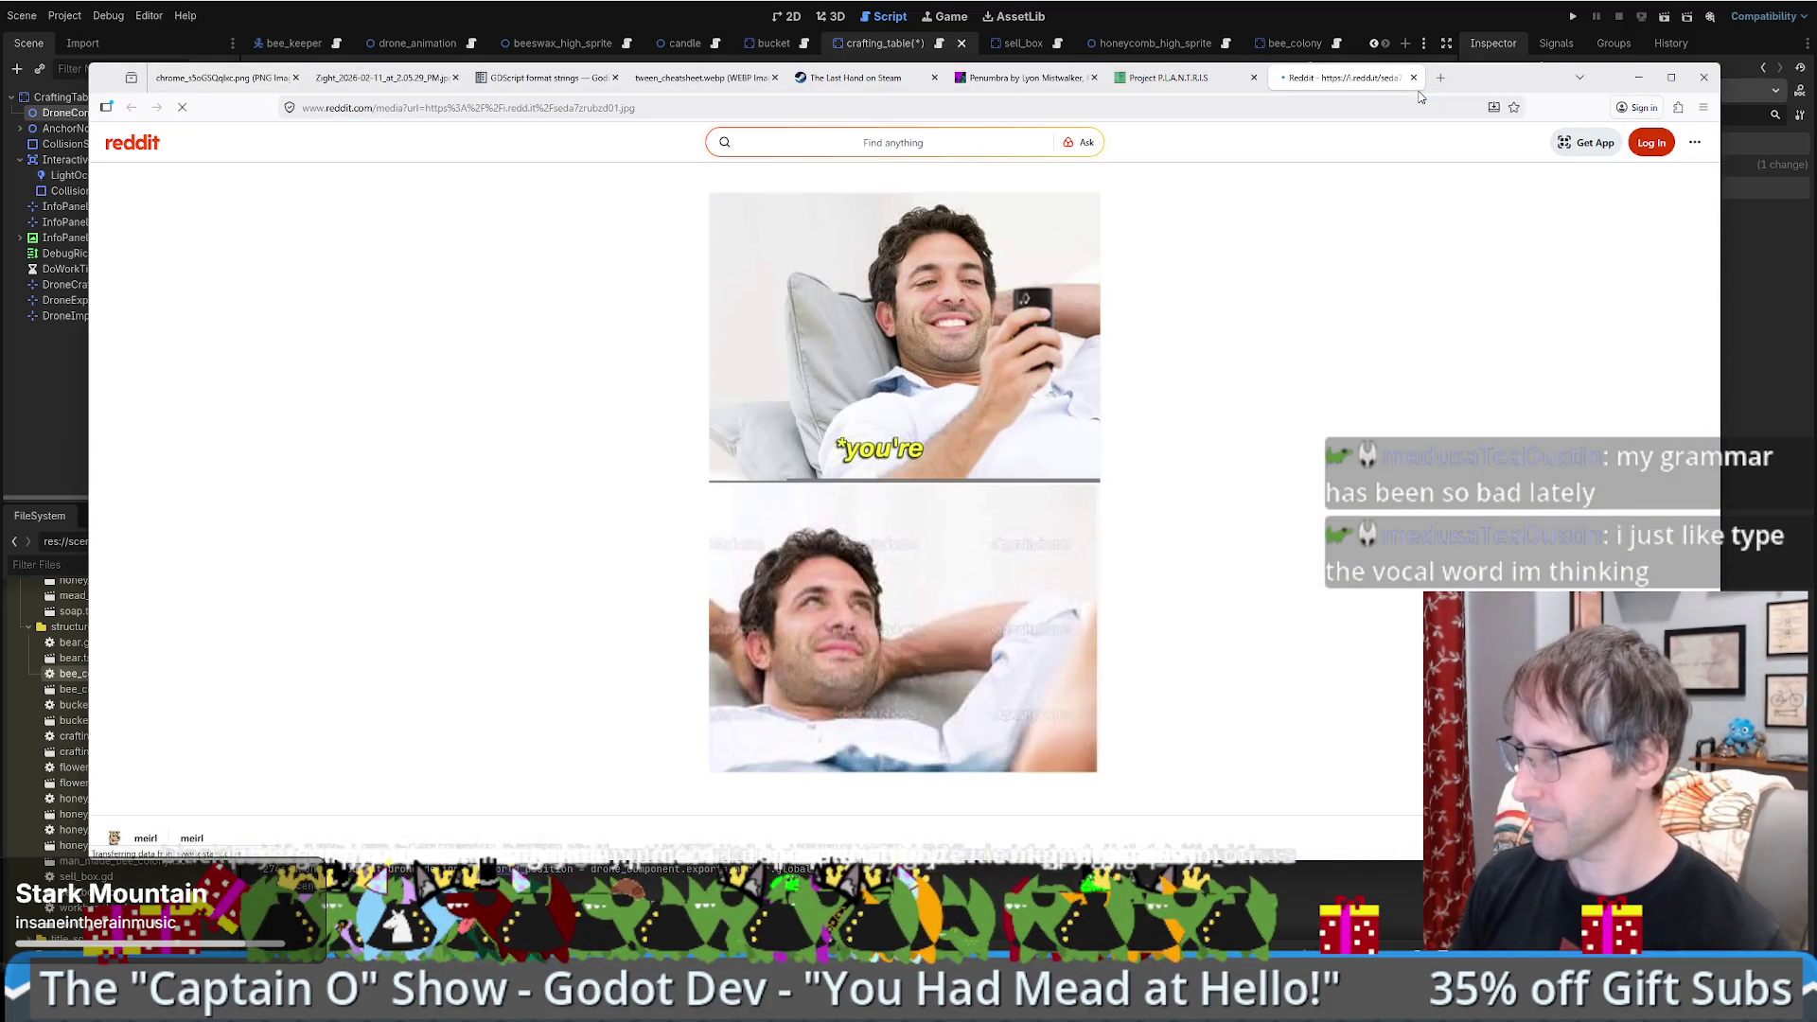
{"action": "left_click", "coordinate": [1684, 158]}
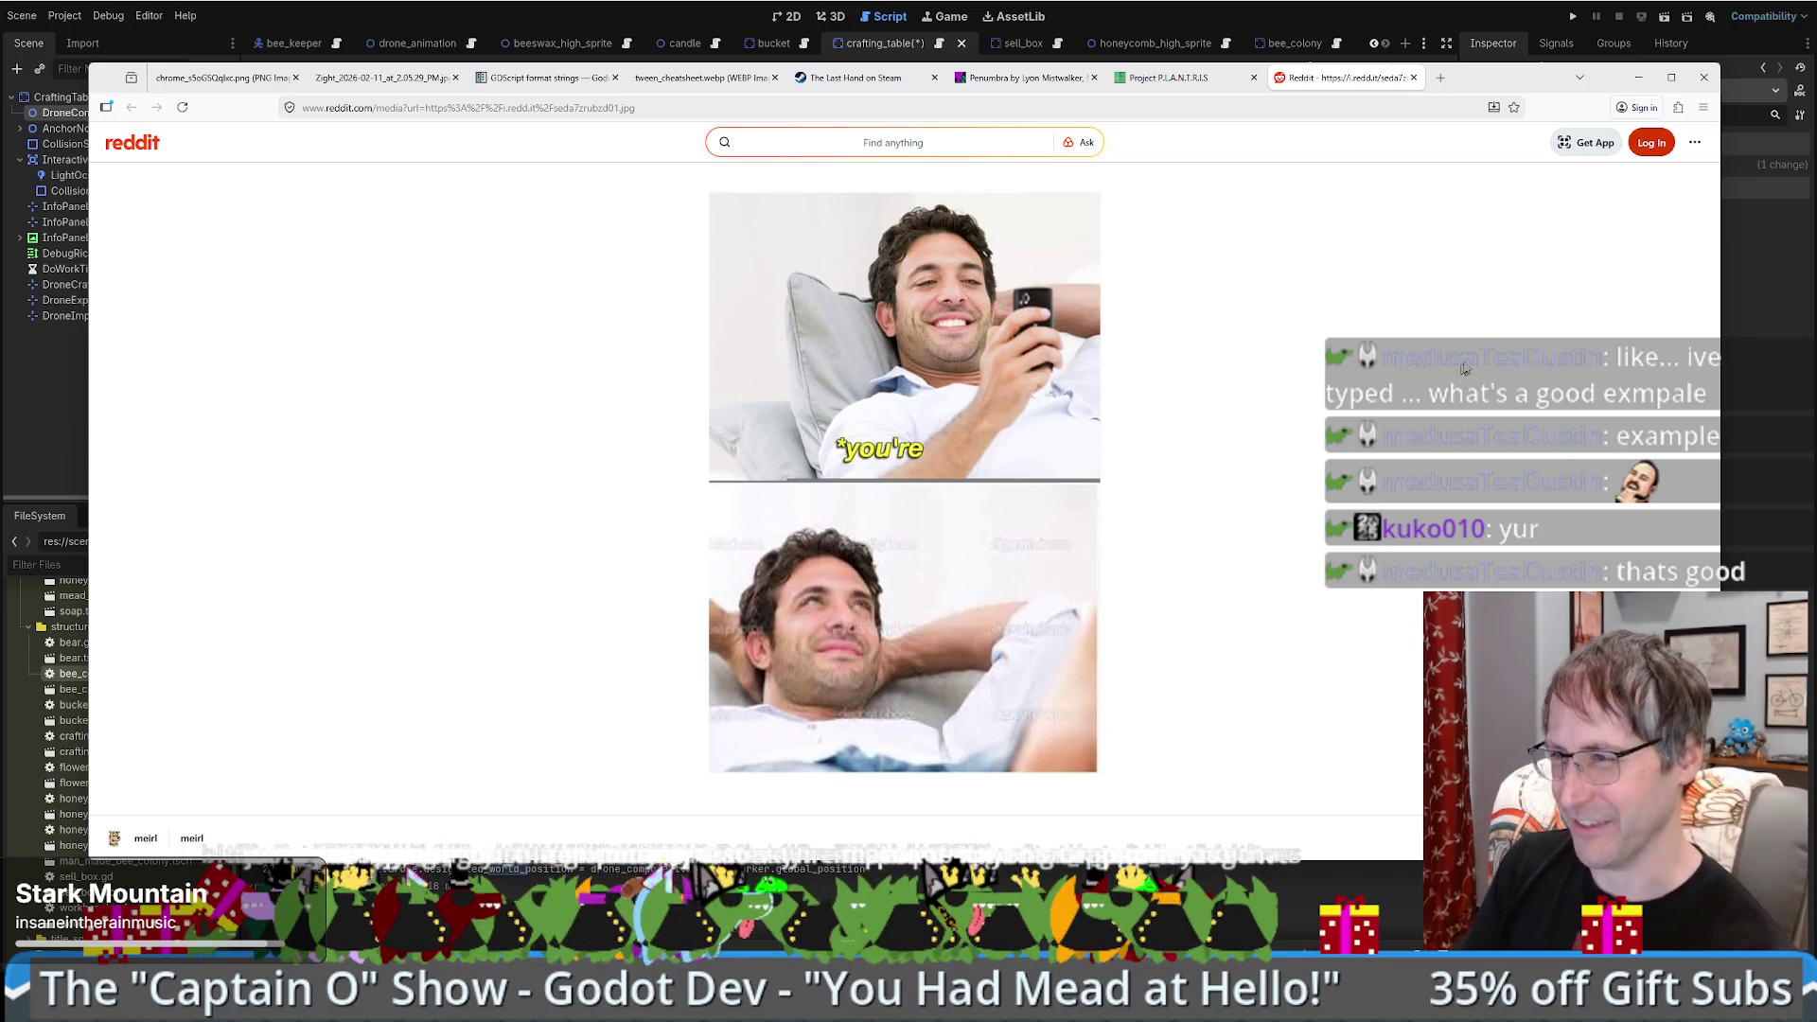
{"action": "left_click", "coordinate": [1413, 77]}
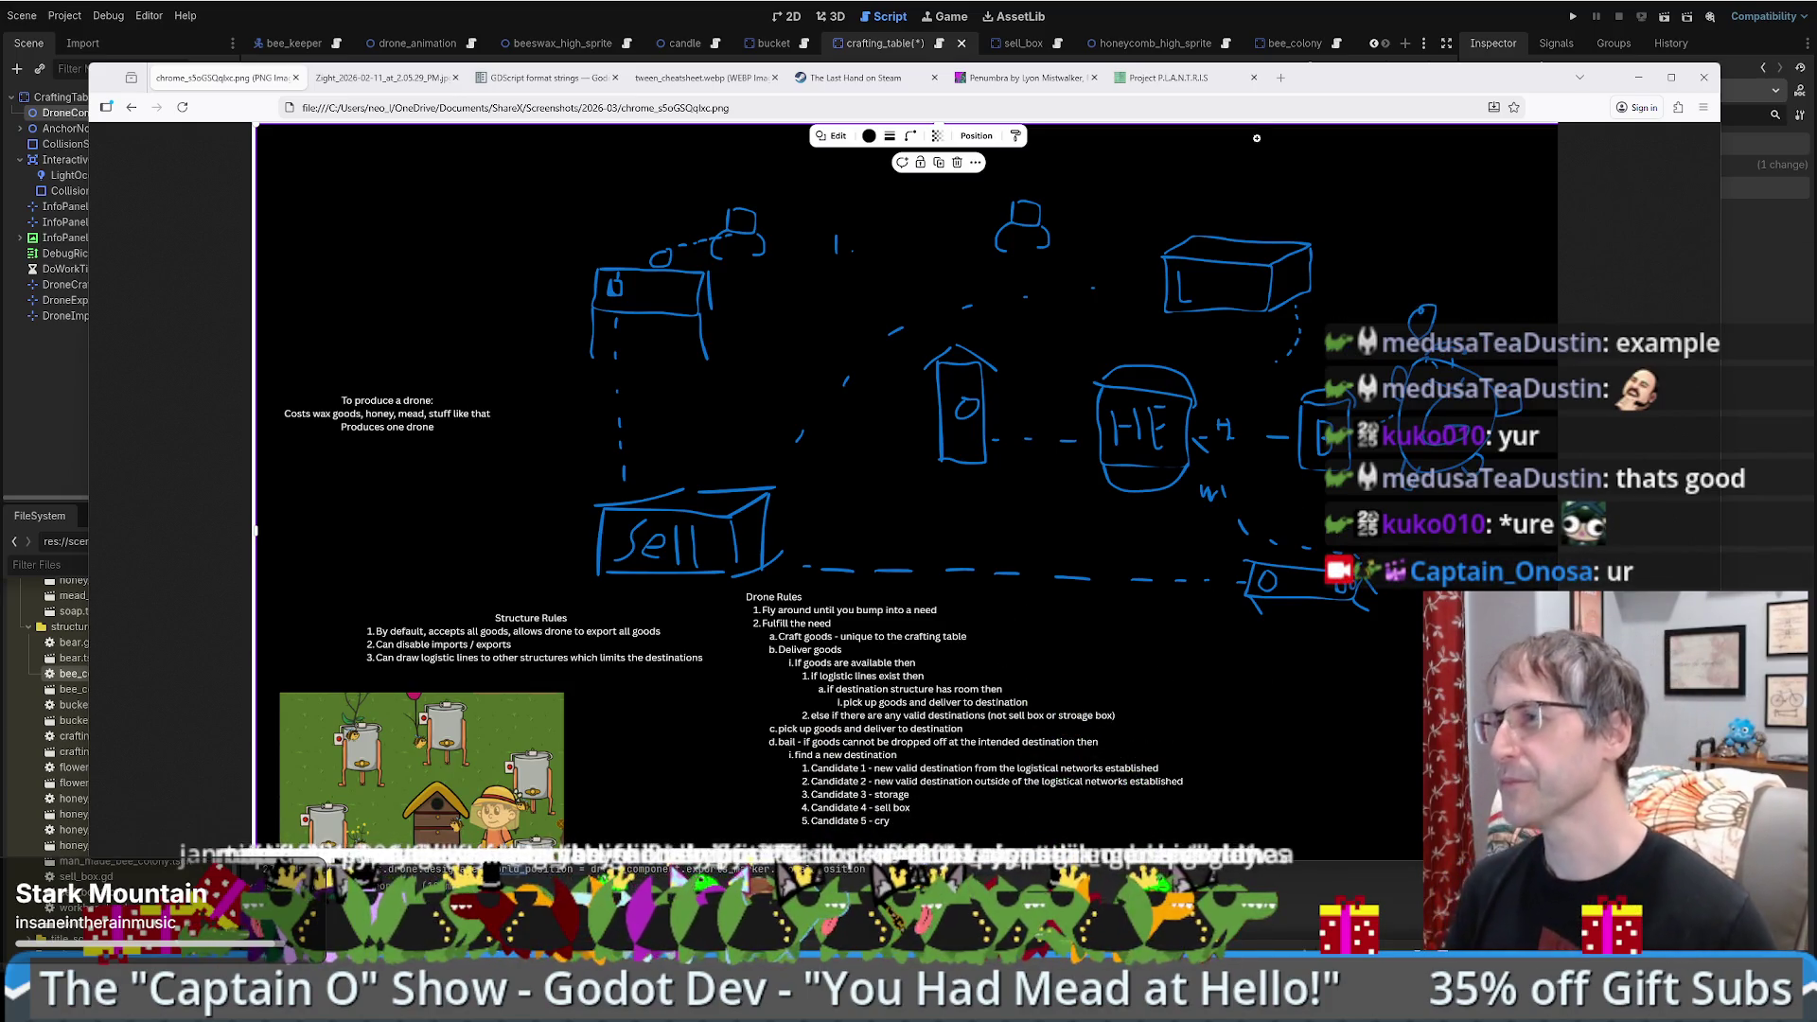
{"action": "key", "text": "alt+Tab"}
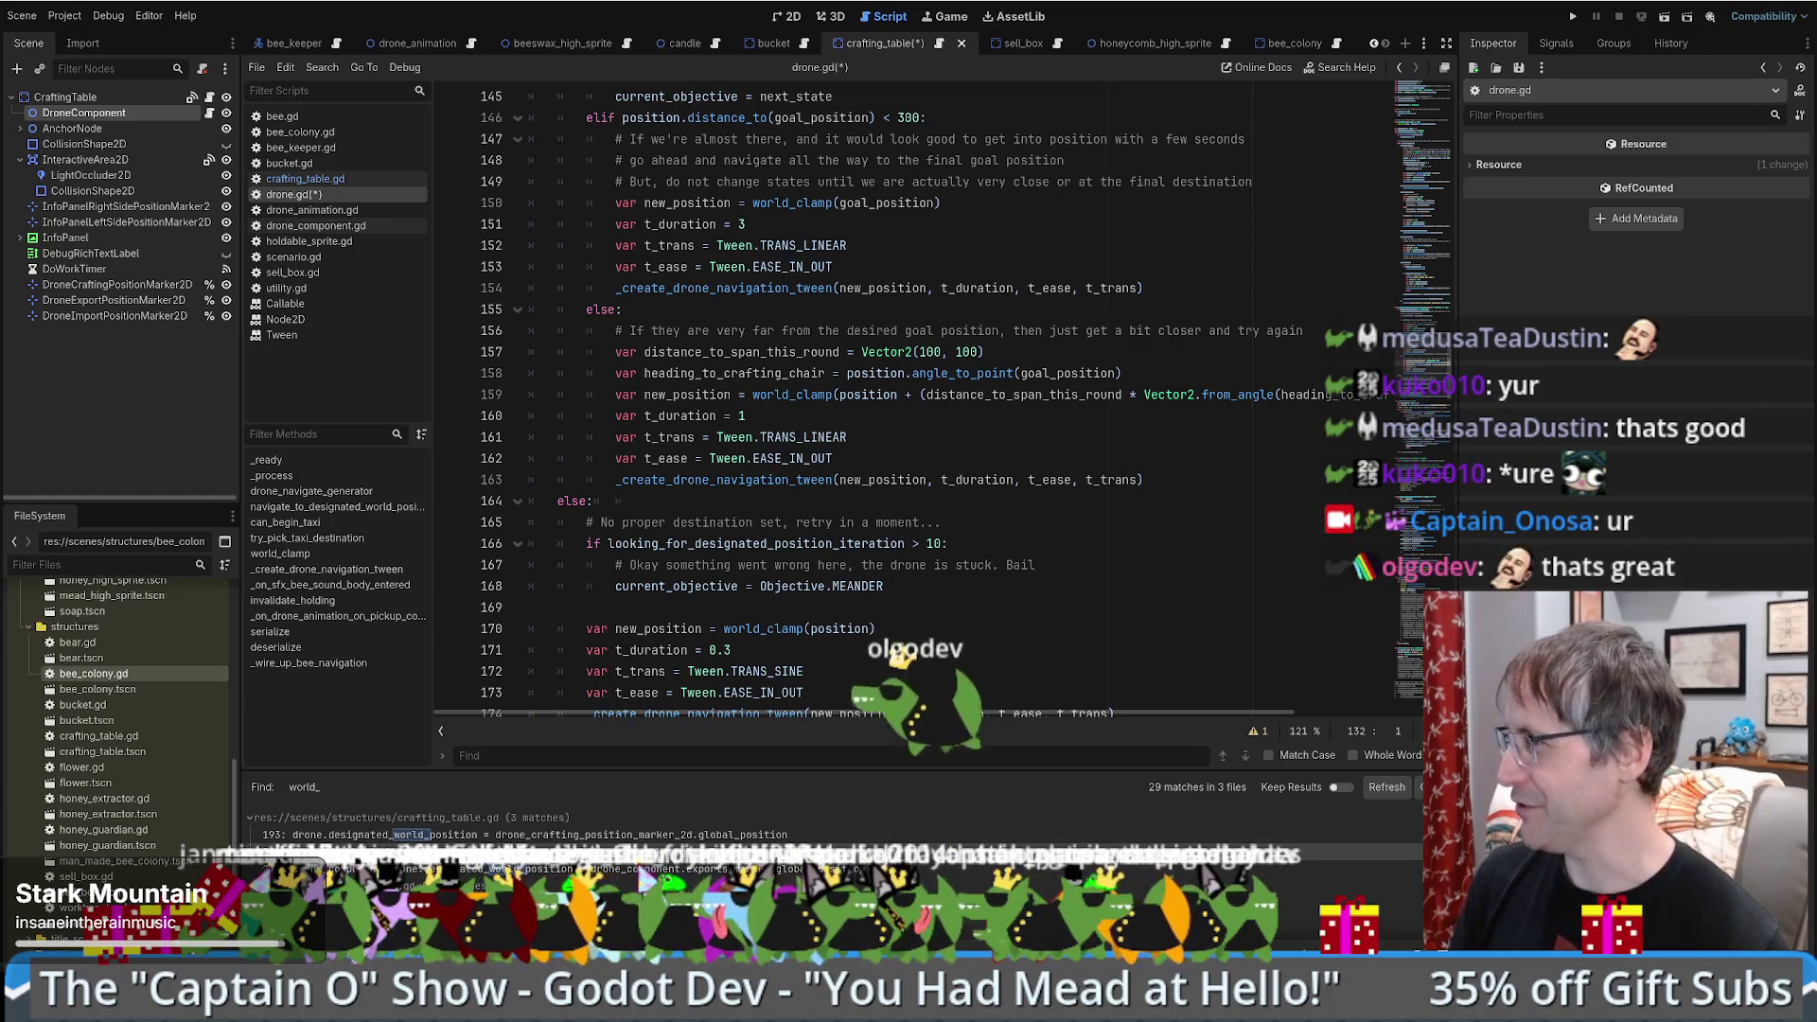
- Read through navigate_to_designated_world_position and select its function name
{"action": "left_click", "coordinate": [1067, 480]}
{"action": "scroll", "coordinate": [1183, 492], "scroll_direction": "down", "scroll_amount": 3}
{"action": "scroll", "coordinate": [1183, 492], "scroll_direction": "up", "scroll_amount": 1}
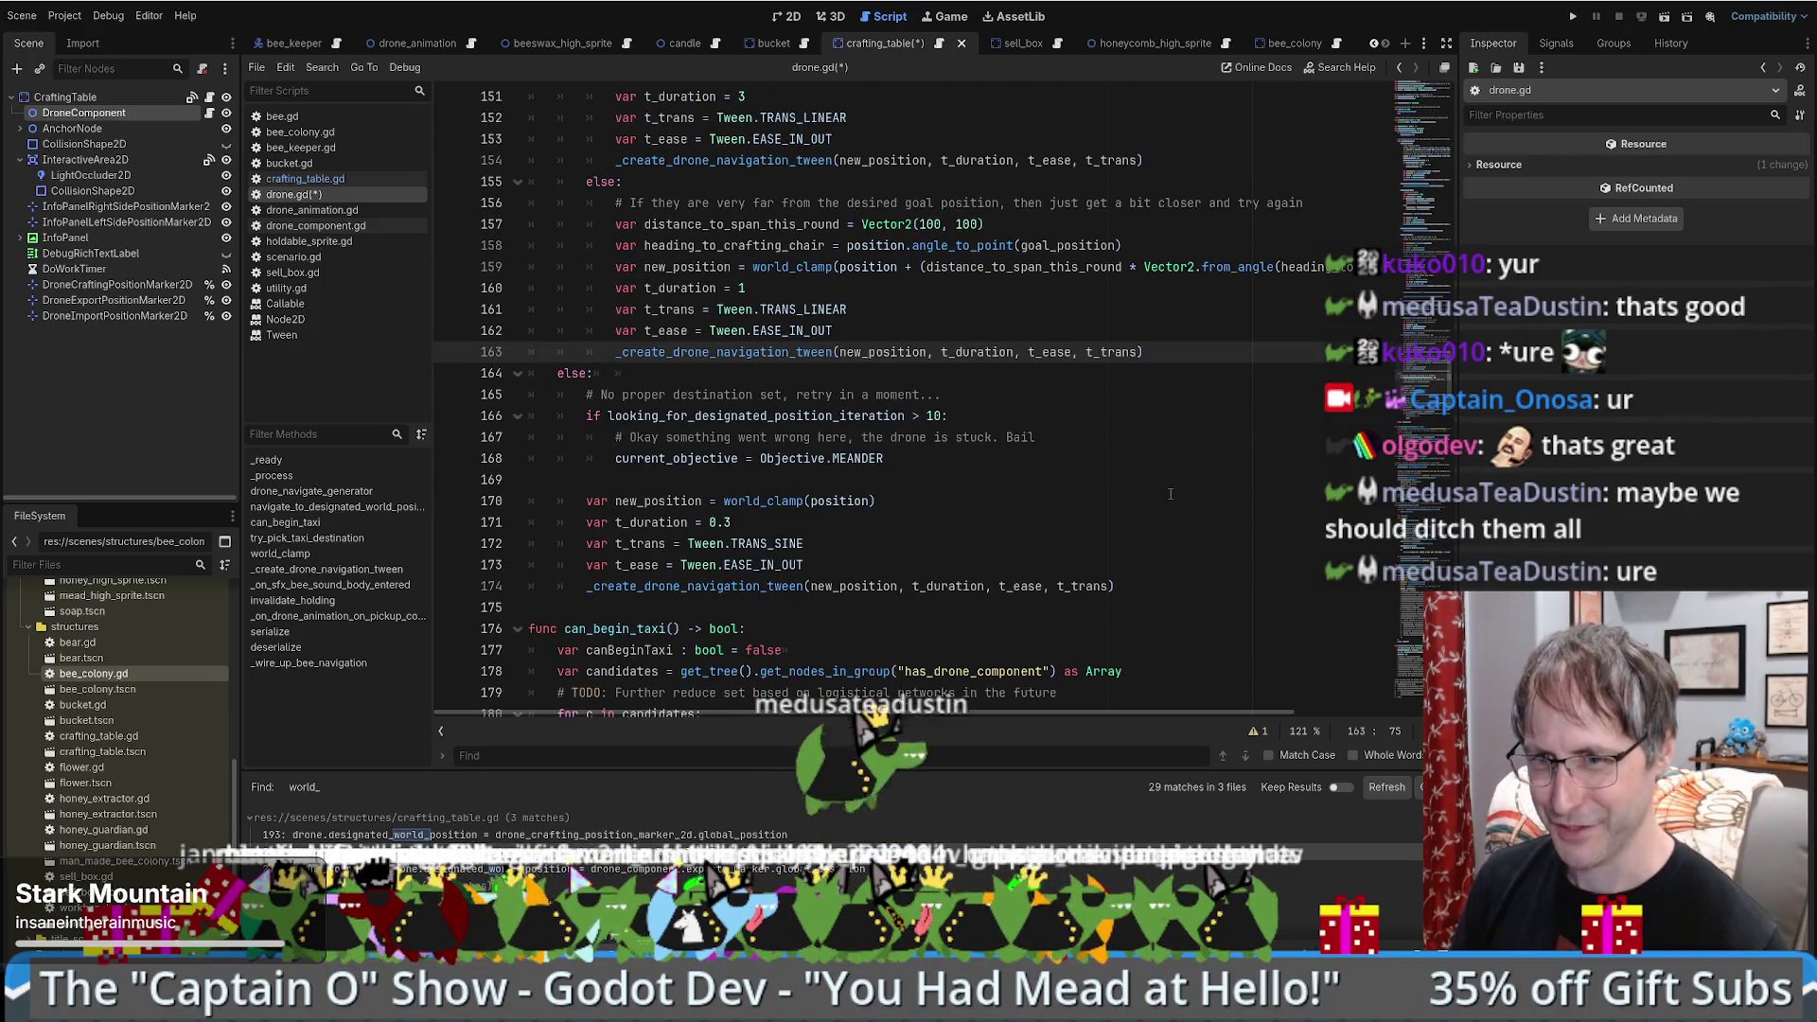
{"action": "scroll", "coordinate": [1118, 500], "scroll_direction": "down", "scroll_amount": 3}
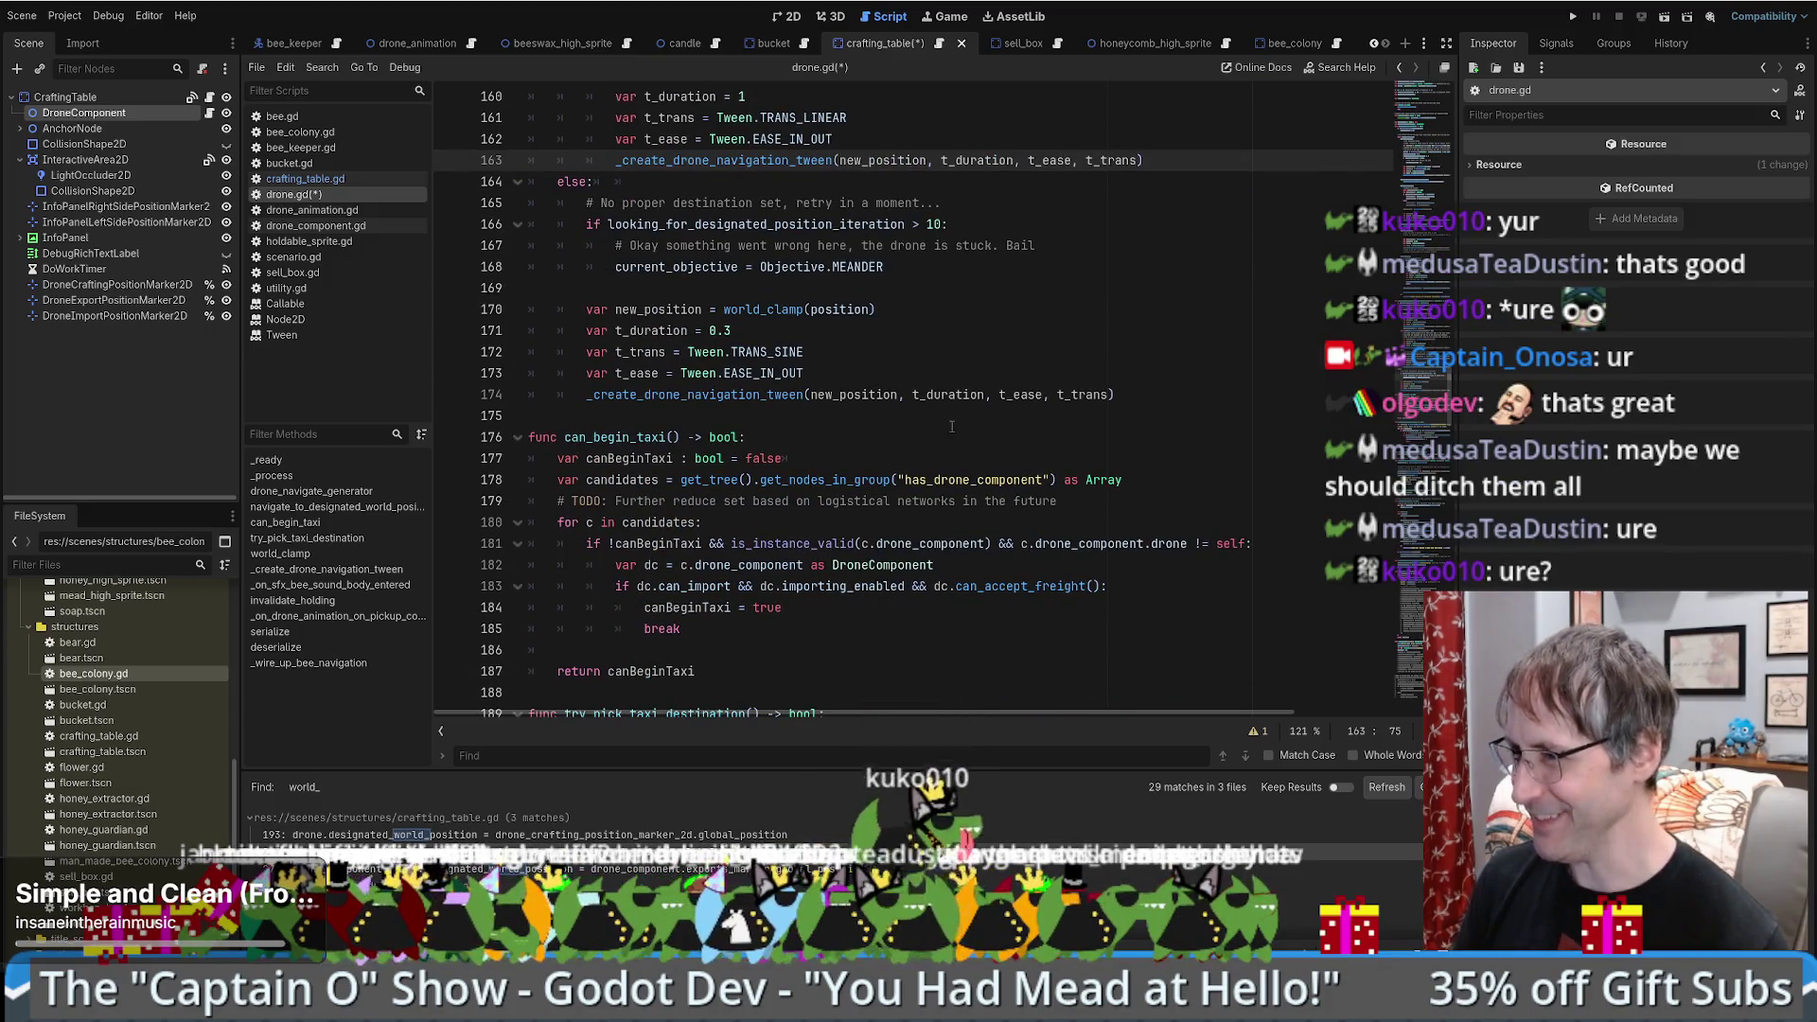
{"action": "scroll", "coordinate": [956, 426], "scroll_direction": "down", "scroll_amount": 1}
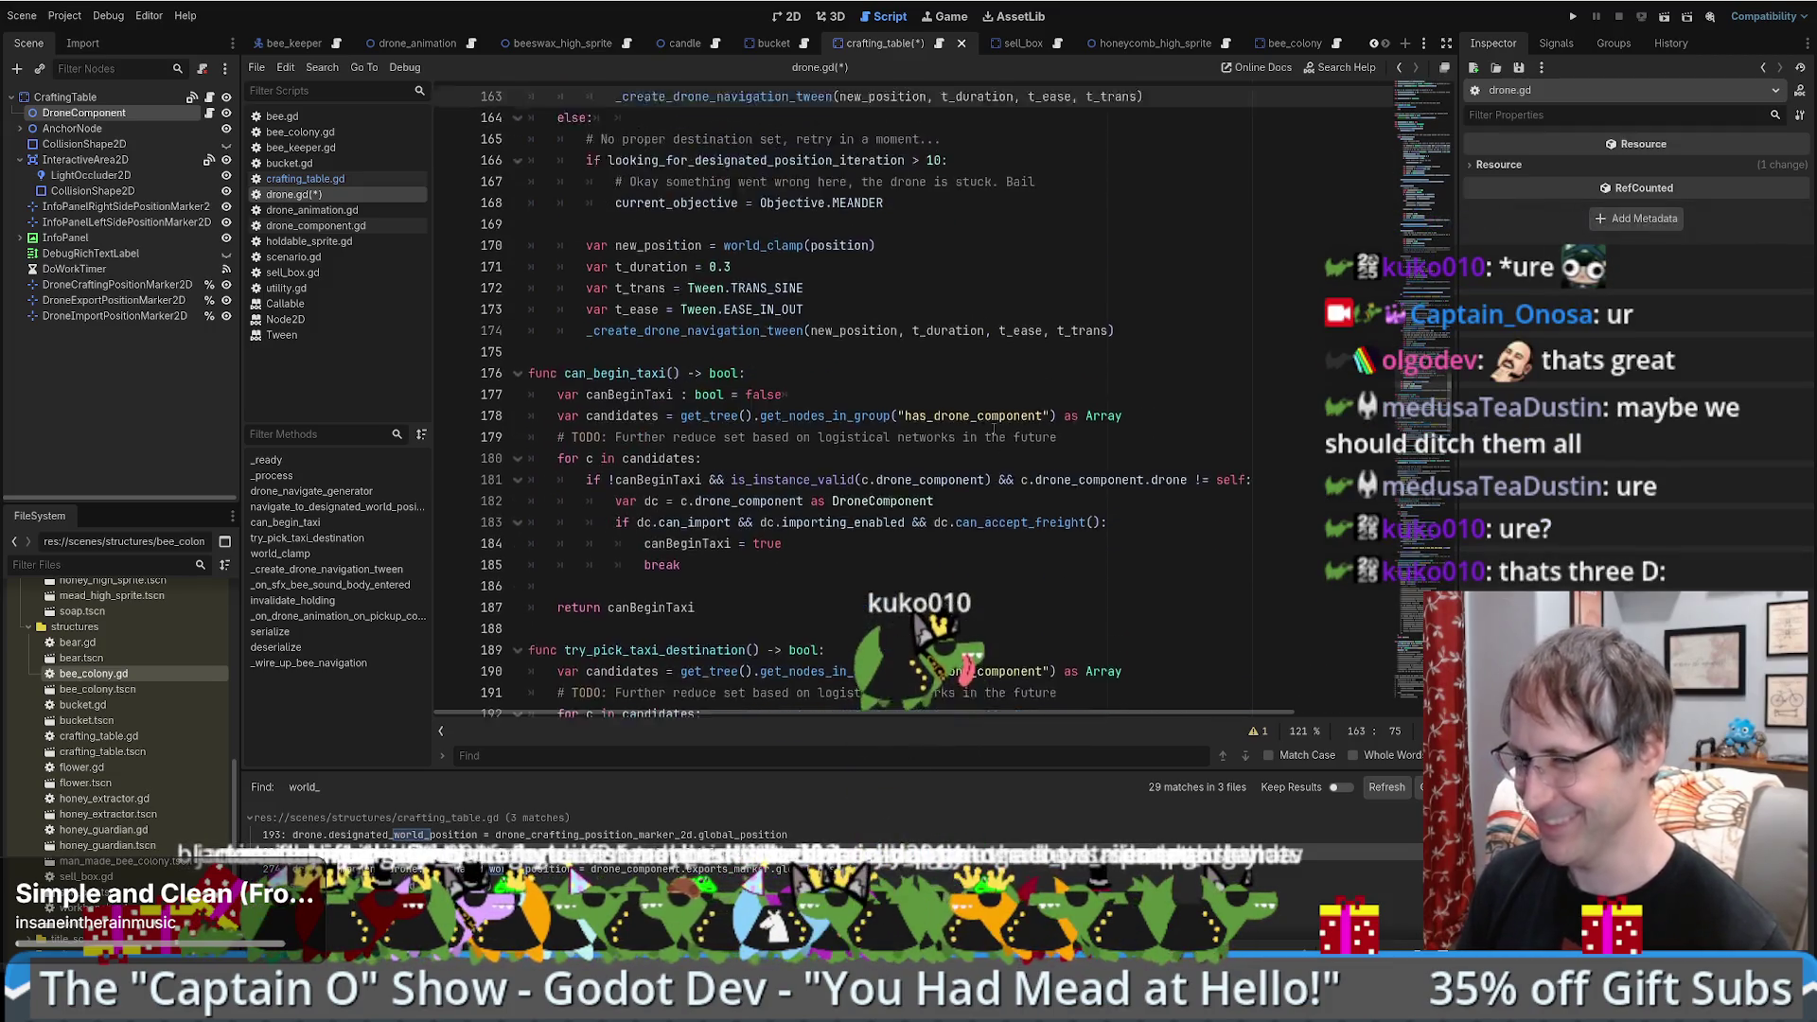
{"action": "scroll", "coordinate": [965, 424], "scroll_direction": "up", "scroll_amount": 1}
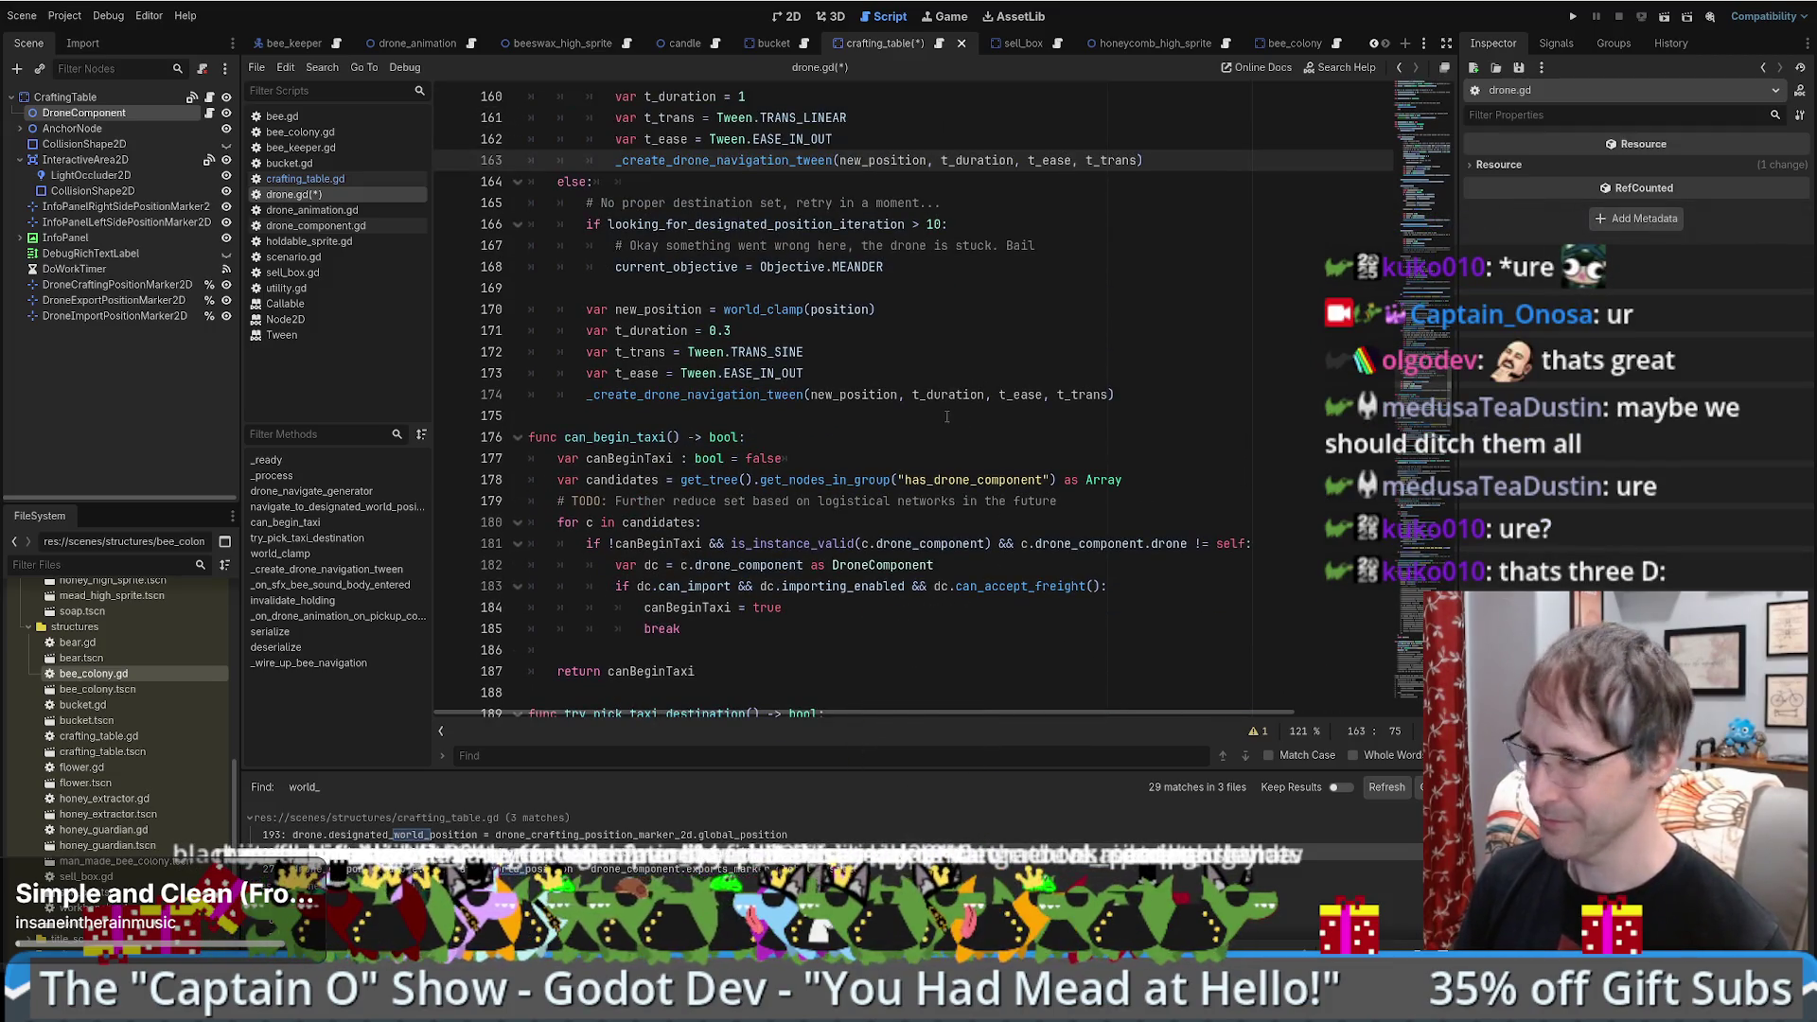
{"action": "scroll", "coordinate": [982, 416], "scroll_direction": "up", "scroll_amount": 1}
{"action": "scroll", "coordinate": [982, 413], "scroll_direction": "up", "scroll_amount": 3}
{"action": "left_click", "coordinate": [1041, 540]}
{"action": "scroll", "coordinate": [1046, 404], "scroll_direction": "down", "scroll_amount": 3}
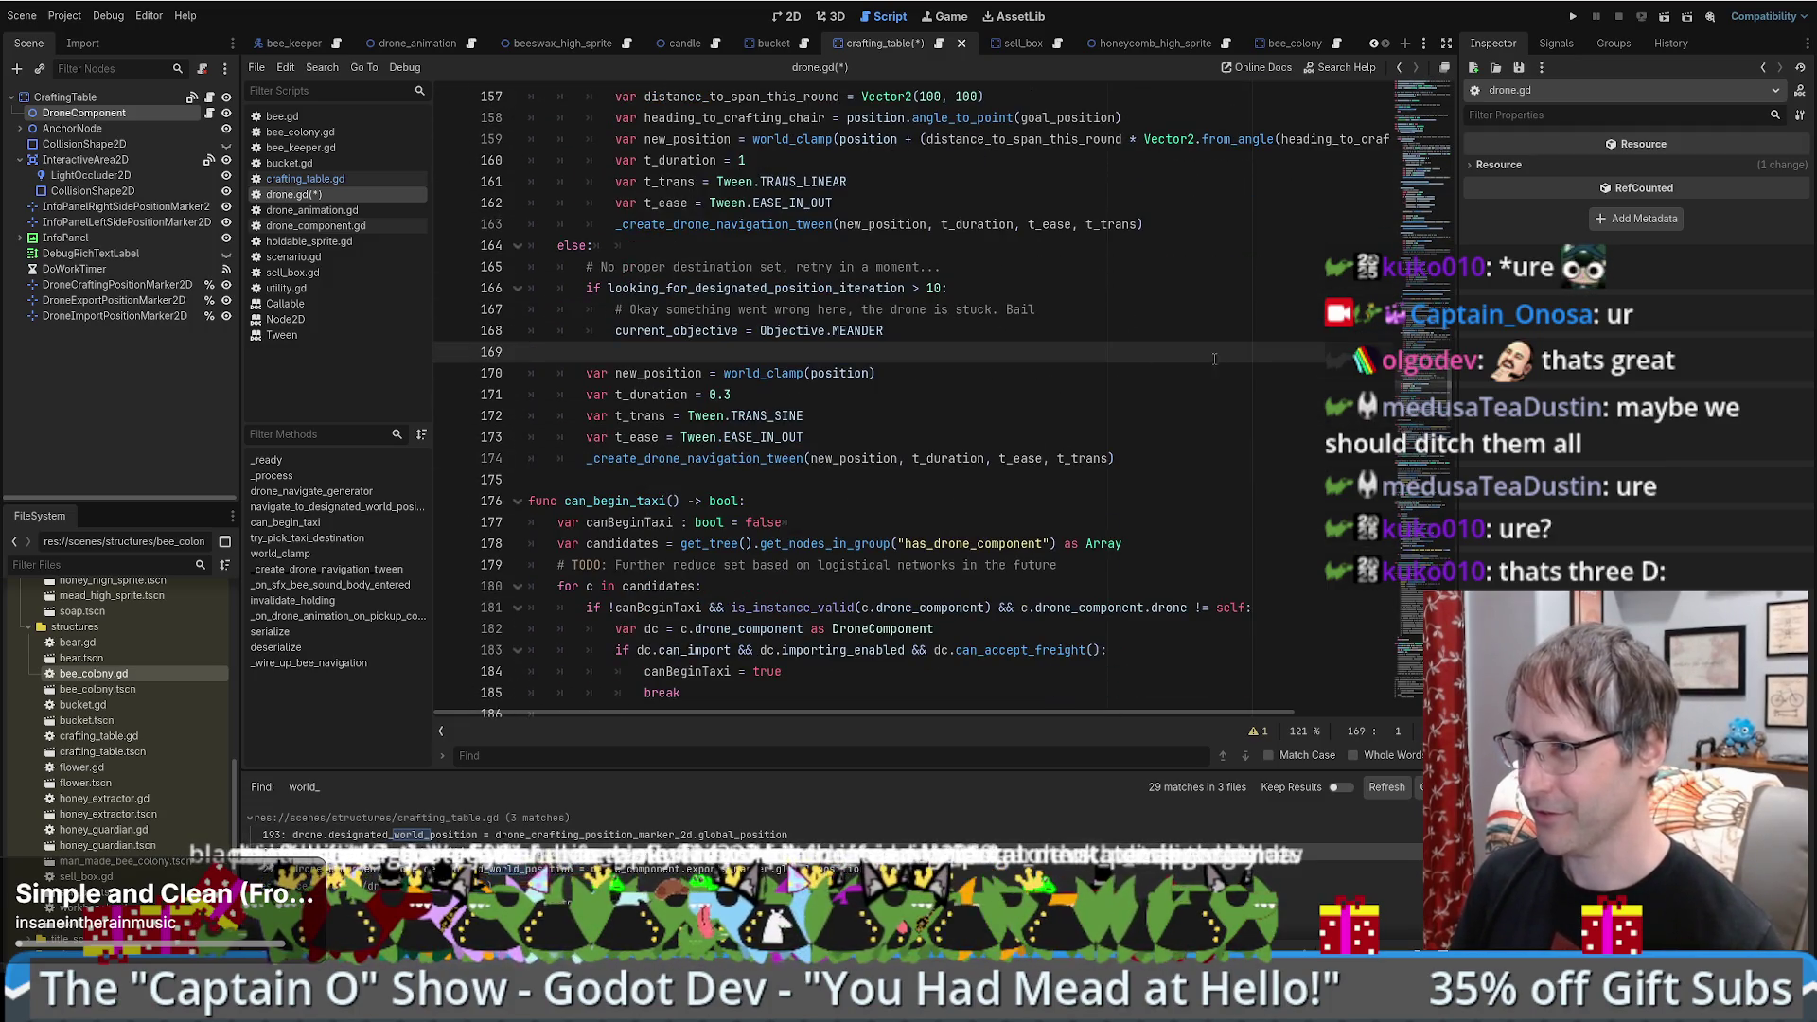
{"action": "scroll", "coordinate": [1458, 340], "scroll_direction": "up", "scroll_amount": 9}
{"action": "scroll", "coordinate": [1041, 398], "scroll_direction": "up", "scroll_amount": 4}
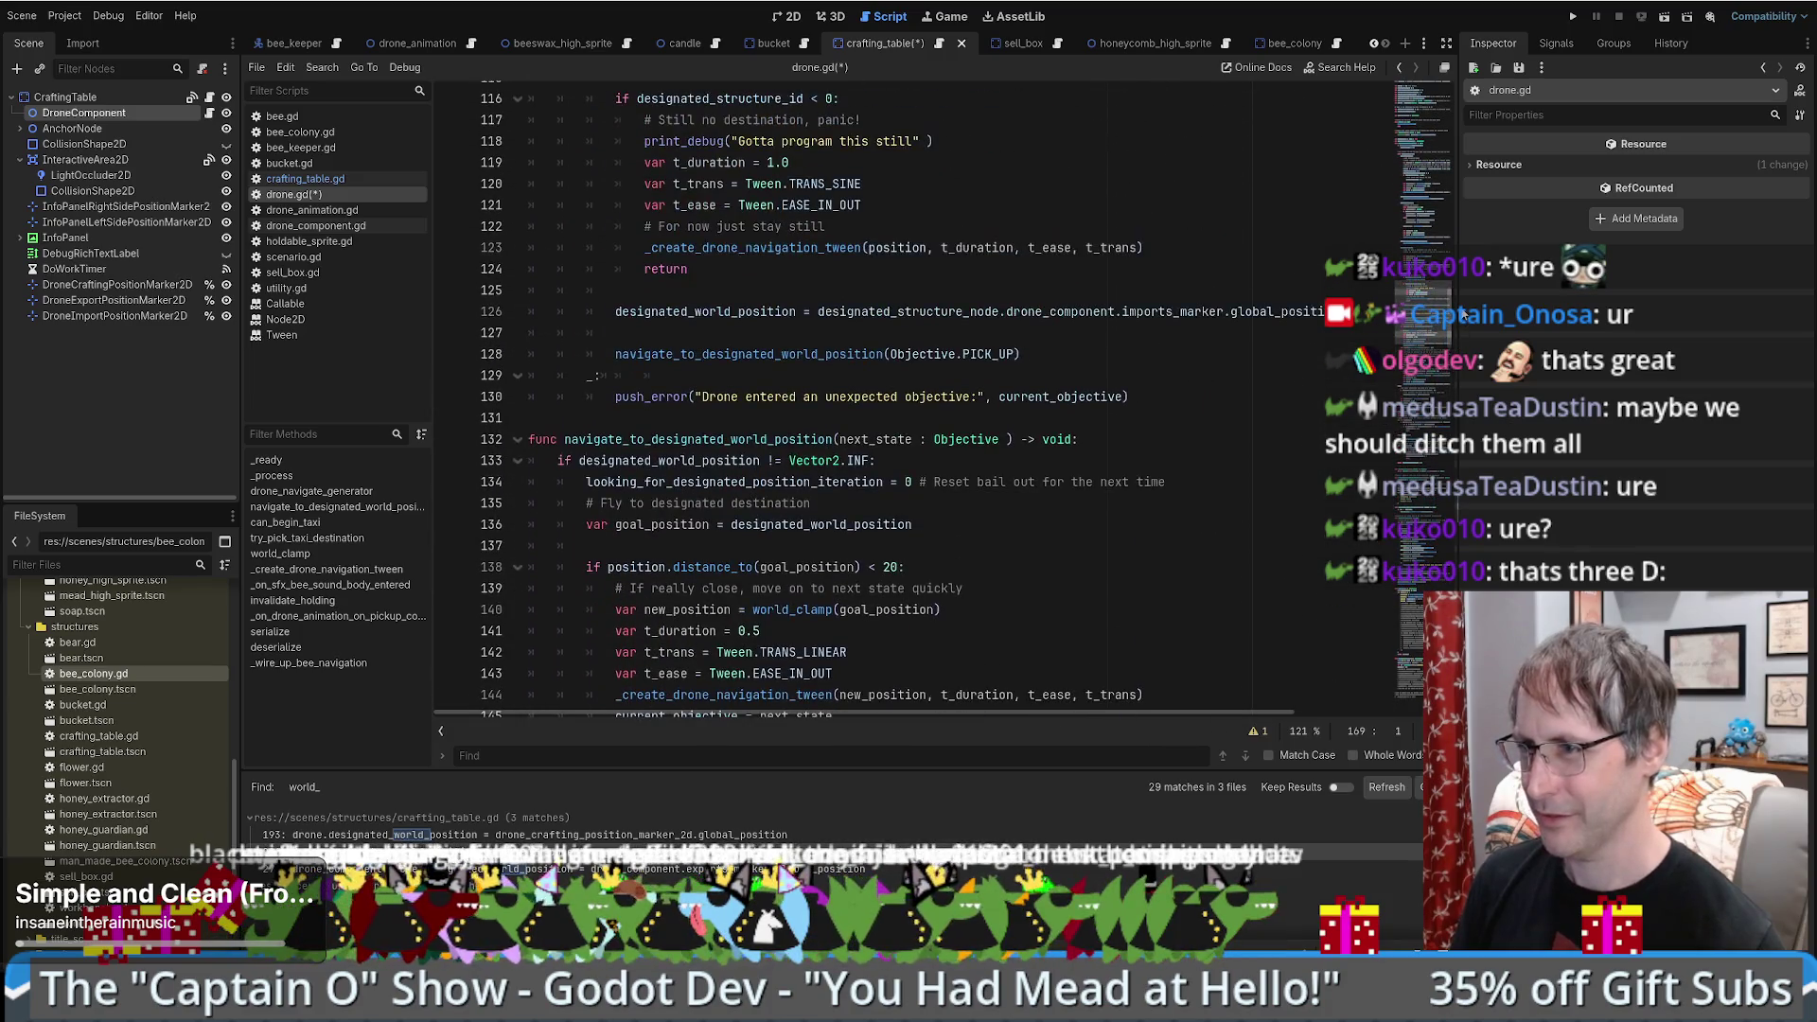
{"action": "double_click", "coordinate": [724, 353]}
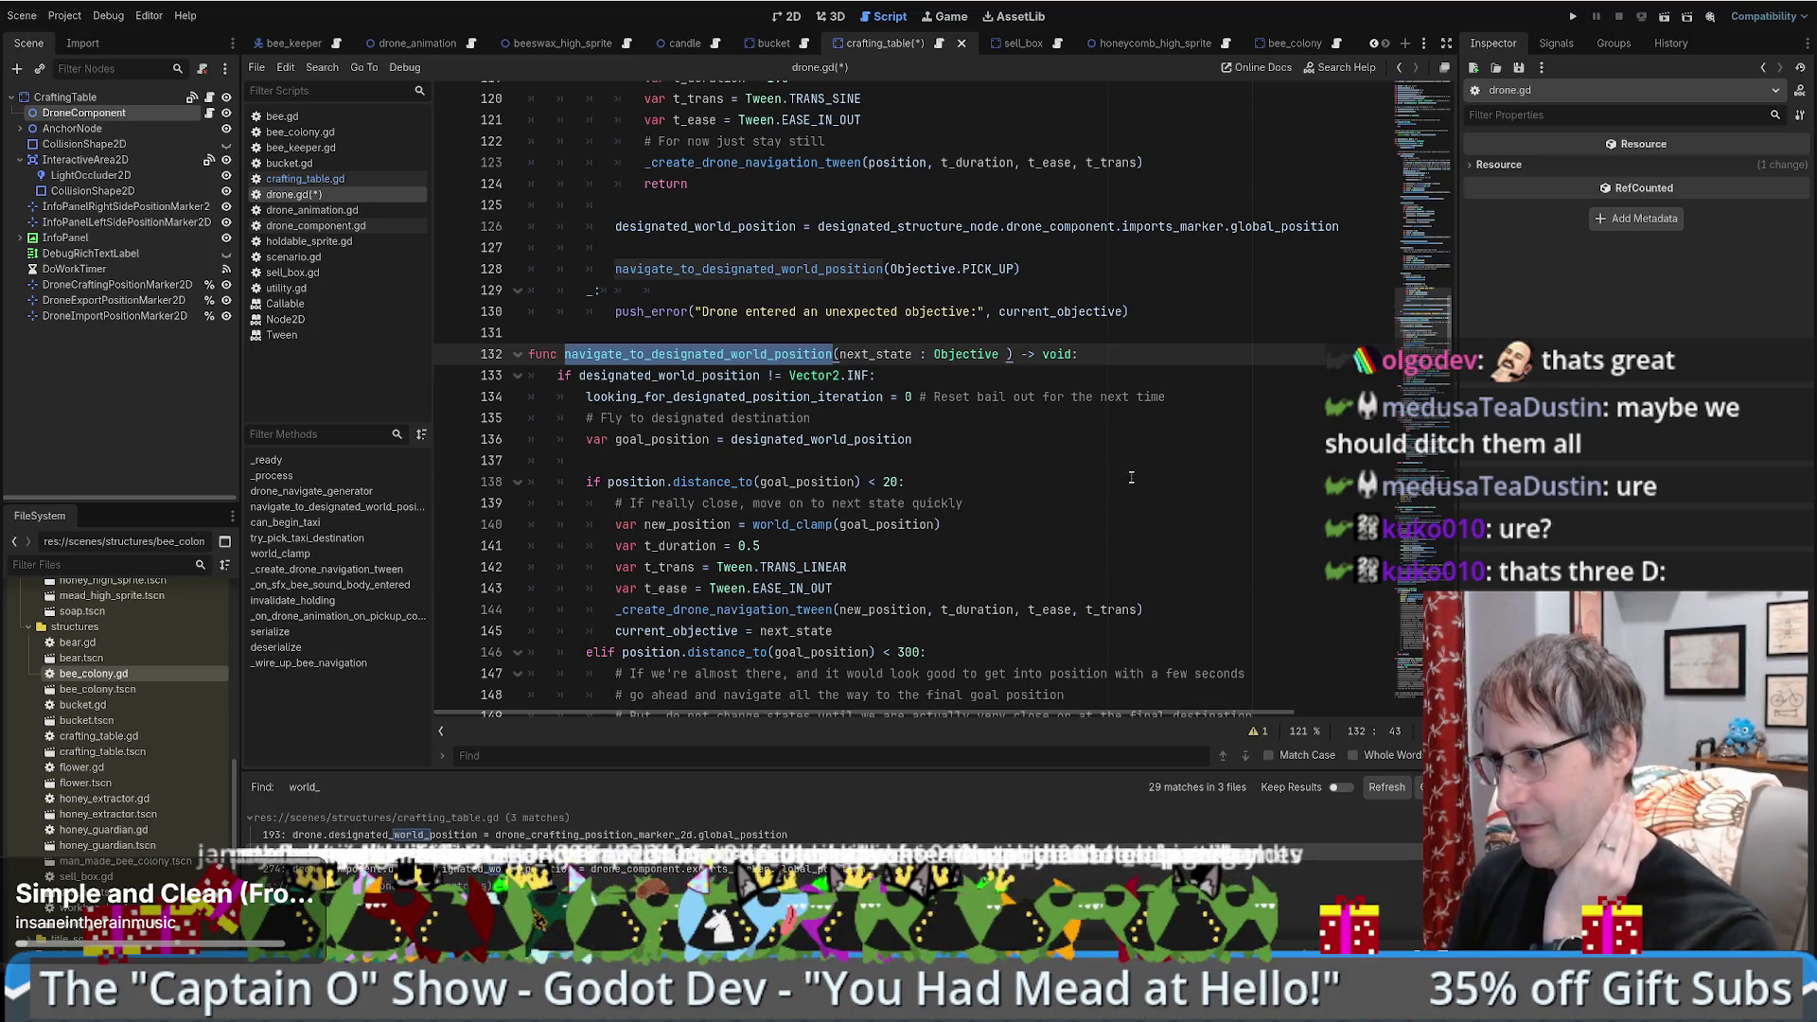
- Bring the top of drone.gd with the Objective enum into view
{"action": "scroll", "coordinate": [1126, 479], "scroll_direction": "up", "scroll_amount": 6}
{"action": "scroll", "coordinate": [1117, 481], "scroll_direction": "down", "scroll_amount": 6}
{"action": "scroll", "coordinate": [1106, 484], "scroll_direction": "up", "scroll_amount": 5}
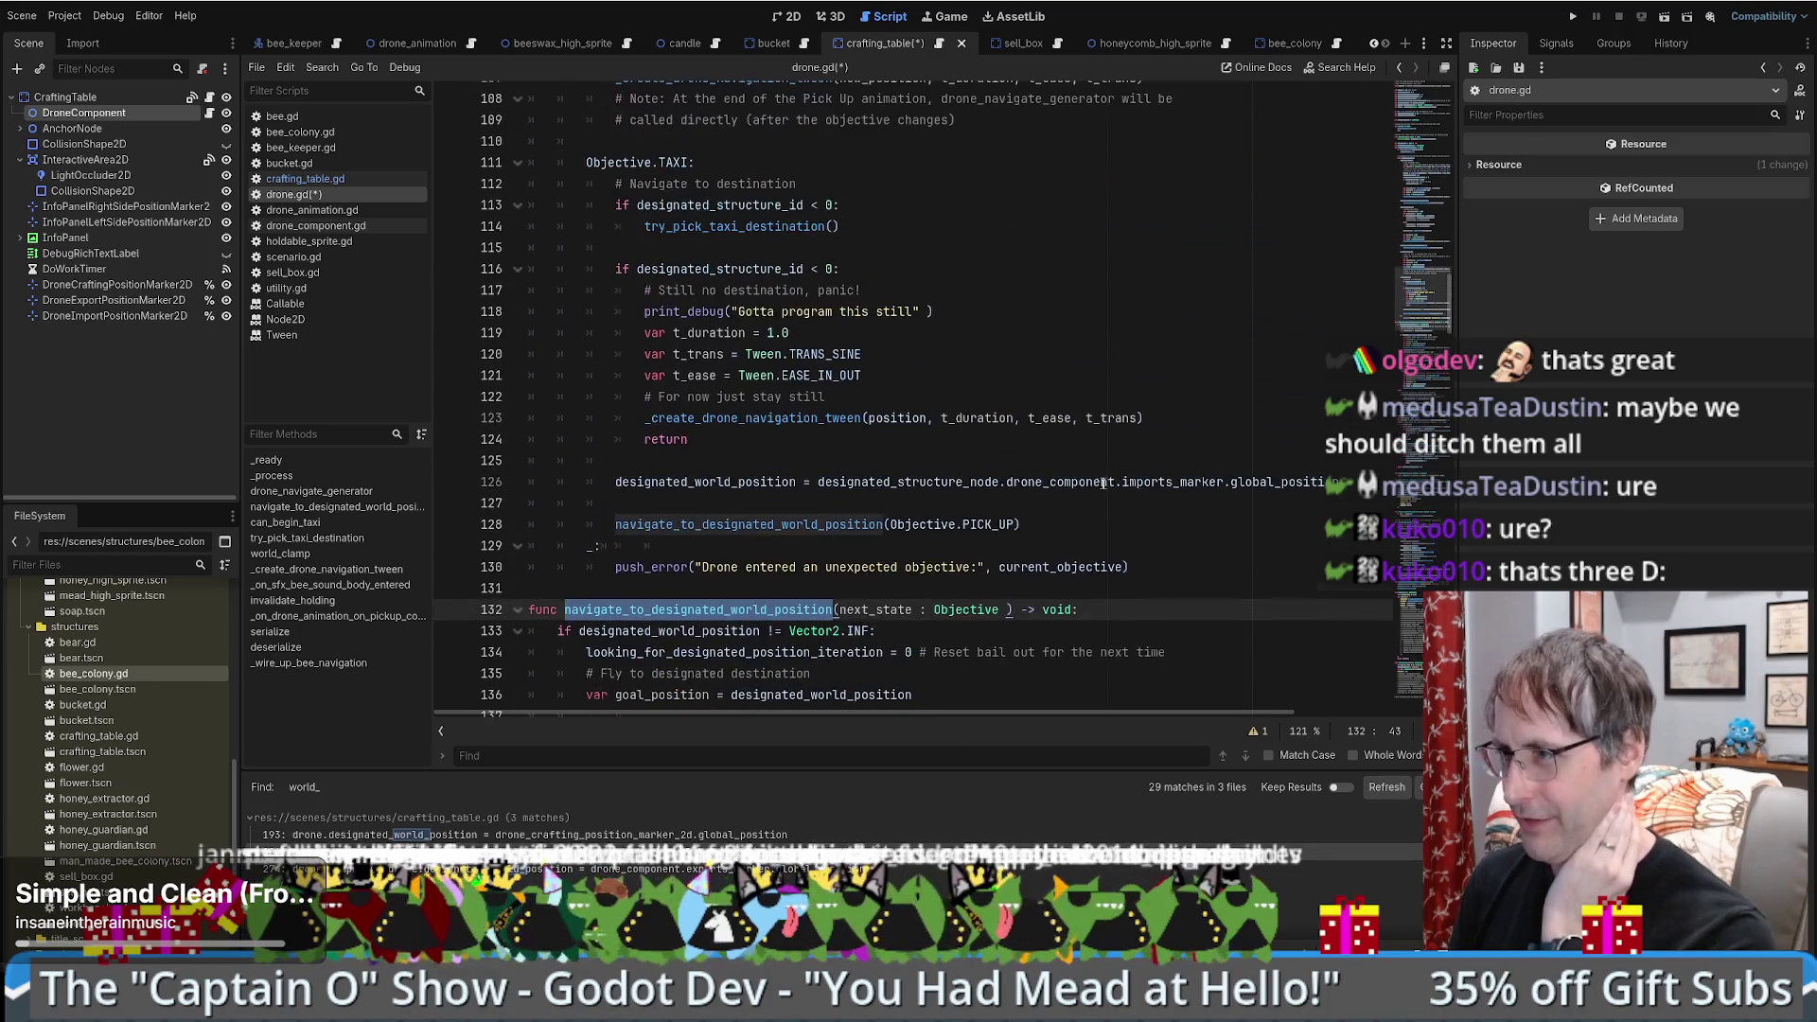
{"action": "left_click_drag", "start_coordinate": [1424, 298], "coordinate": [1439, 112]}
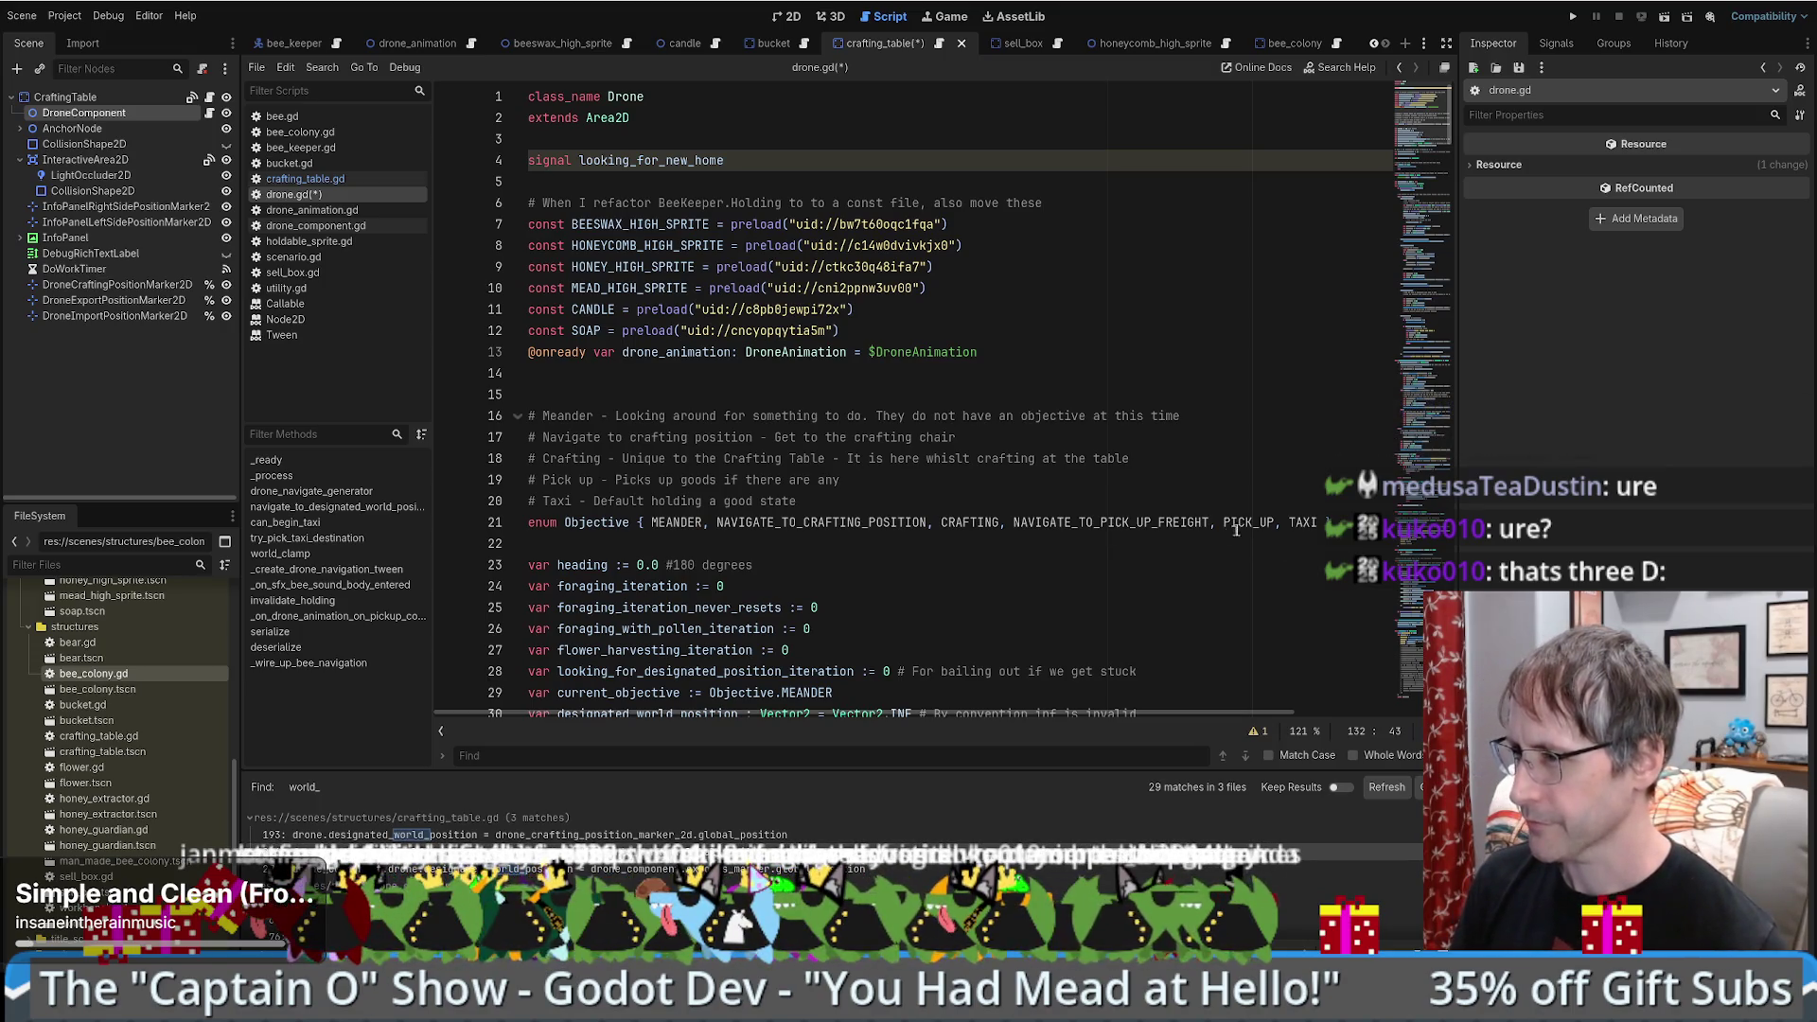
- Add READY_DROP_OFF and DROP_OFF entries to the Objective enum
{"action": "left_click", "coordinate": [1328, 522]}
{"action": "type", "text": ", DROP_"}
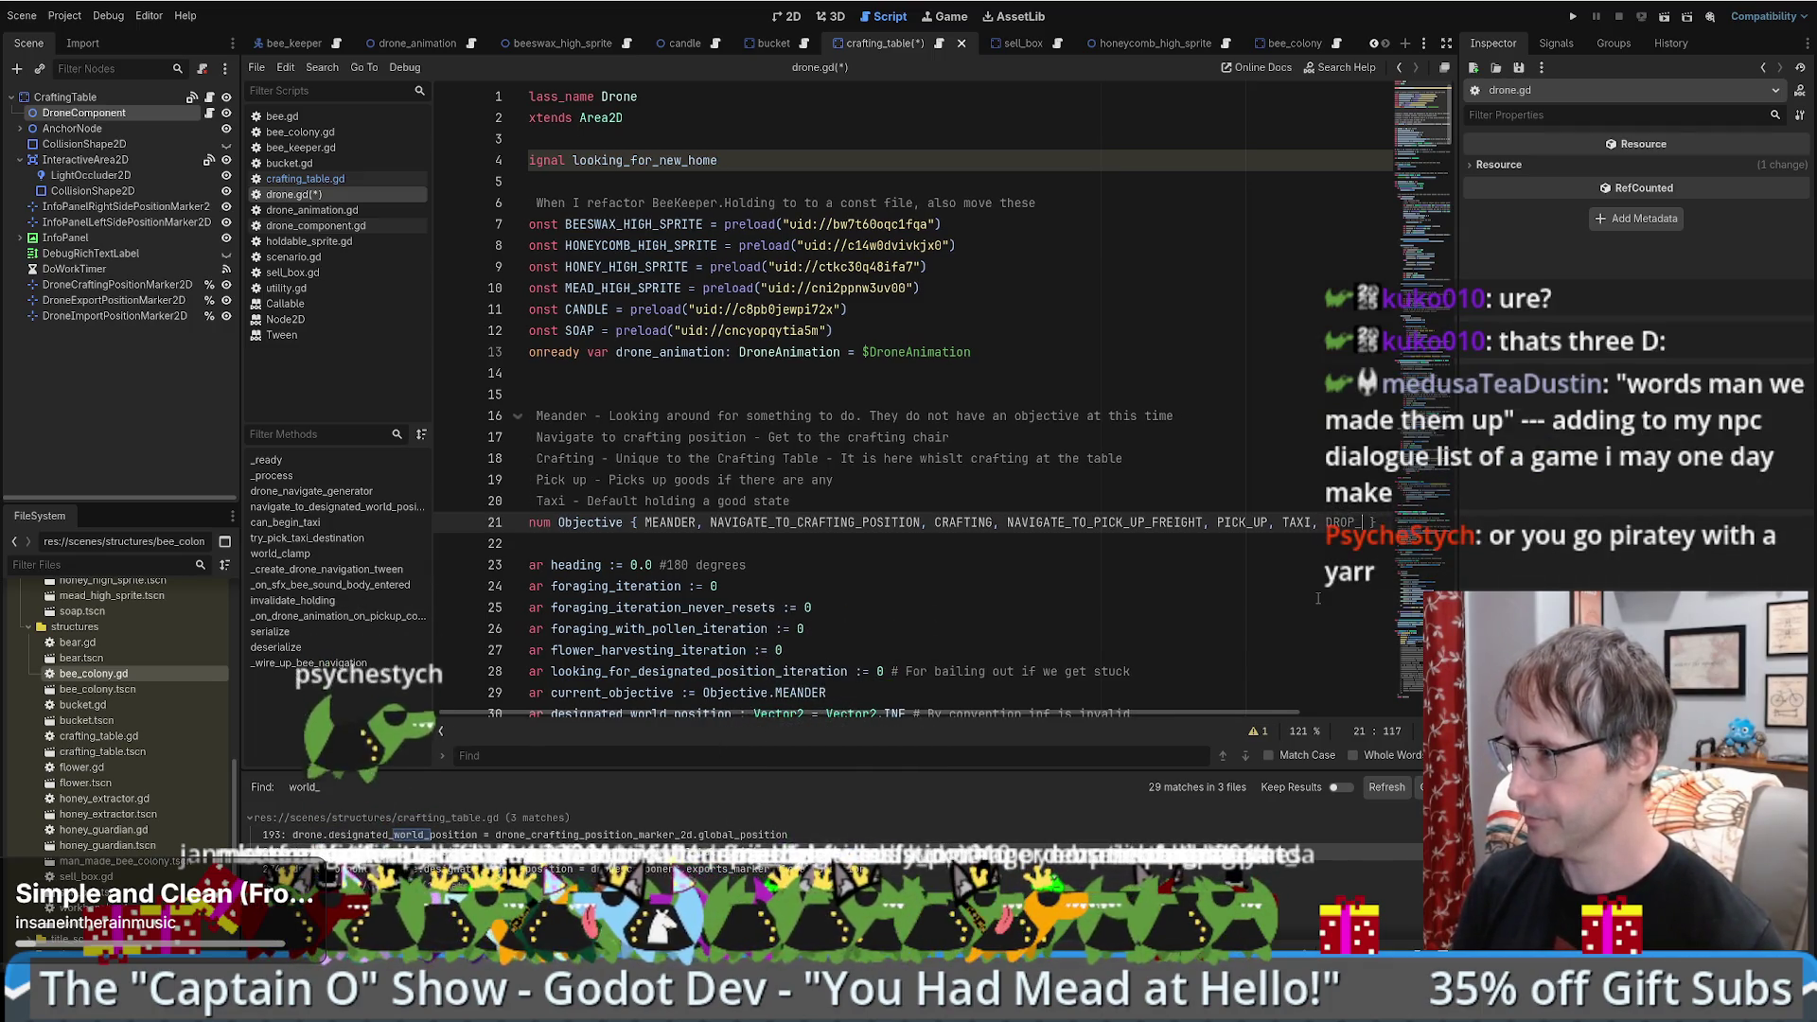
{"action": "key", "text": "Right"}
{"action": "key", "text": "Right"}
{"action": "key", "text": "Right"}
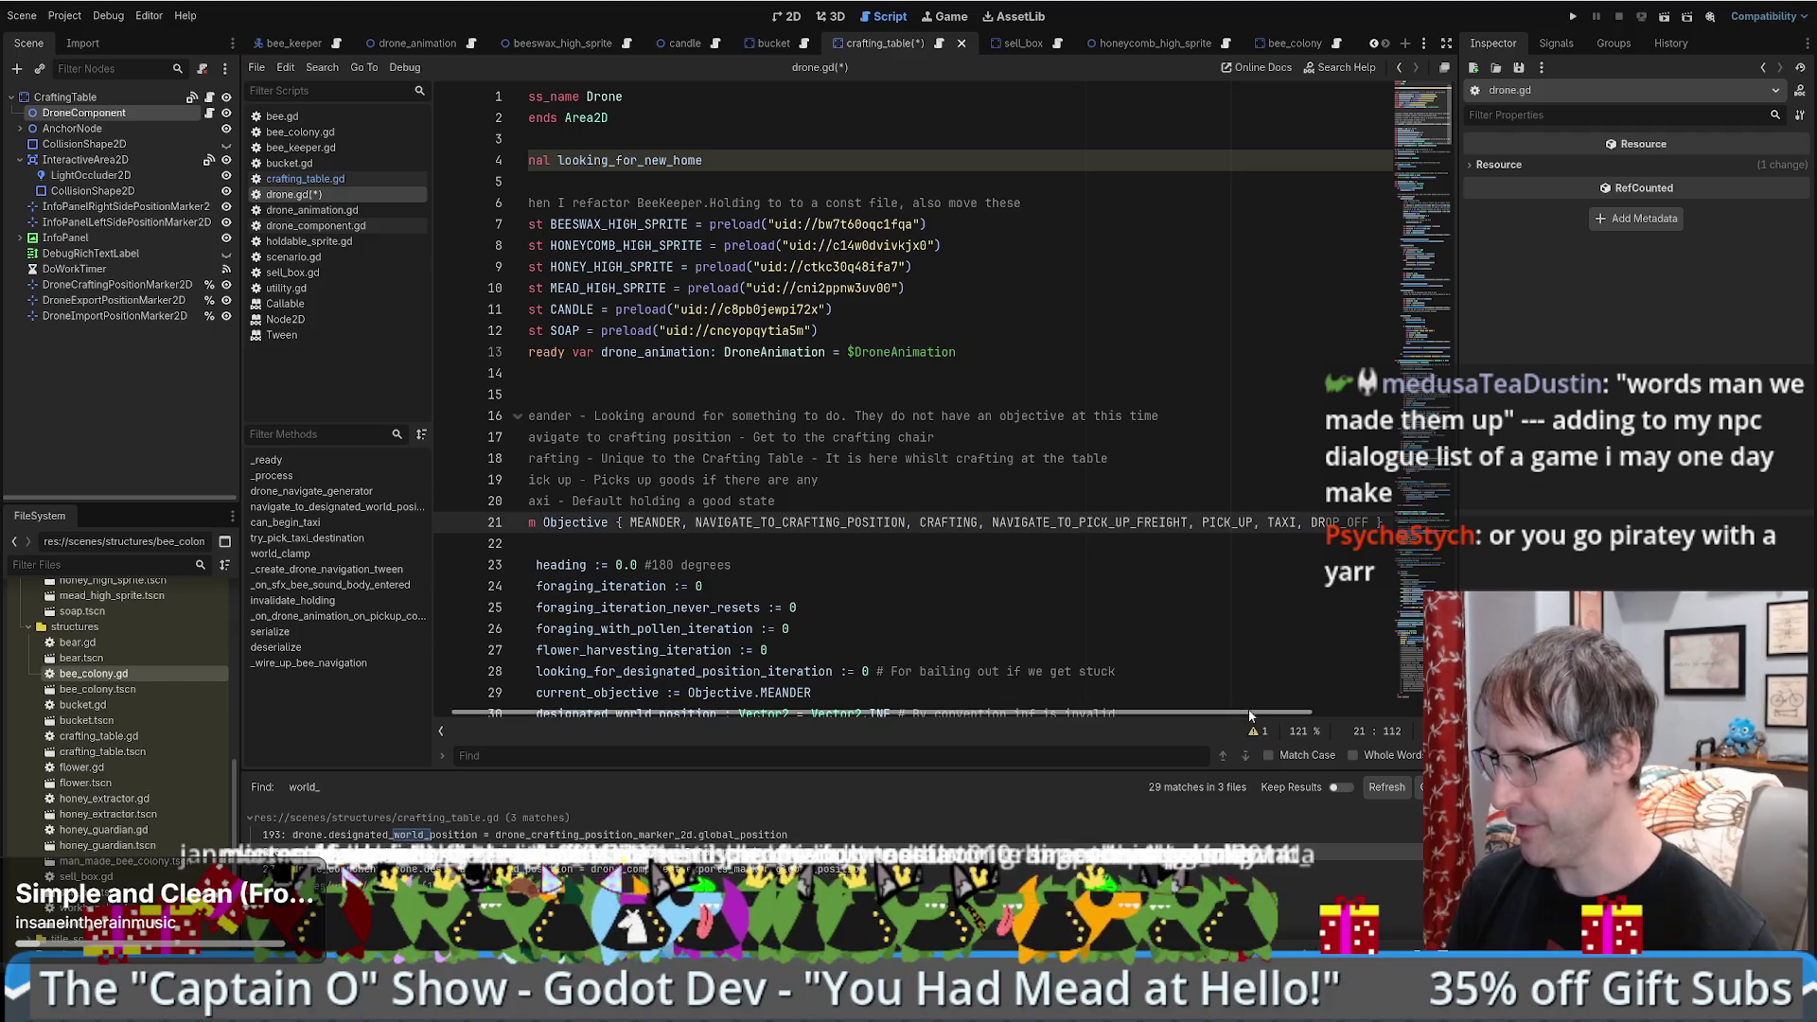
{"action": "left_click_drag", "start_coordinate": [1252, 717], "coordinate": [1396, 715]}
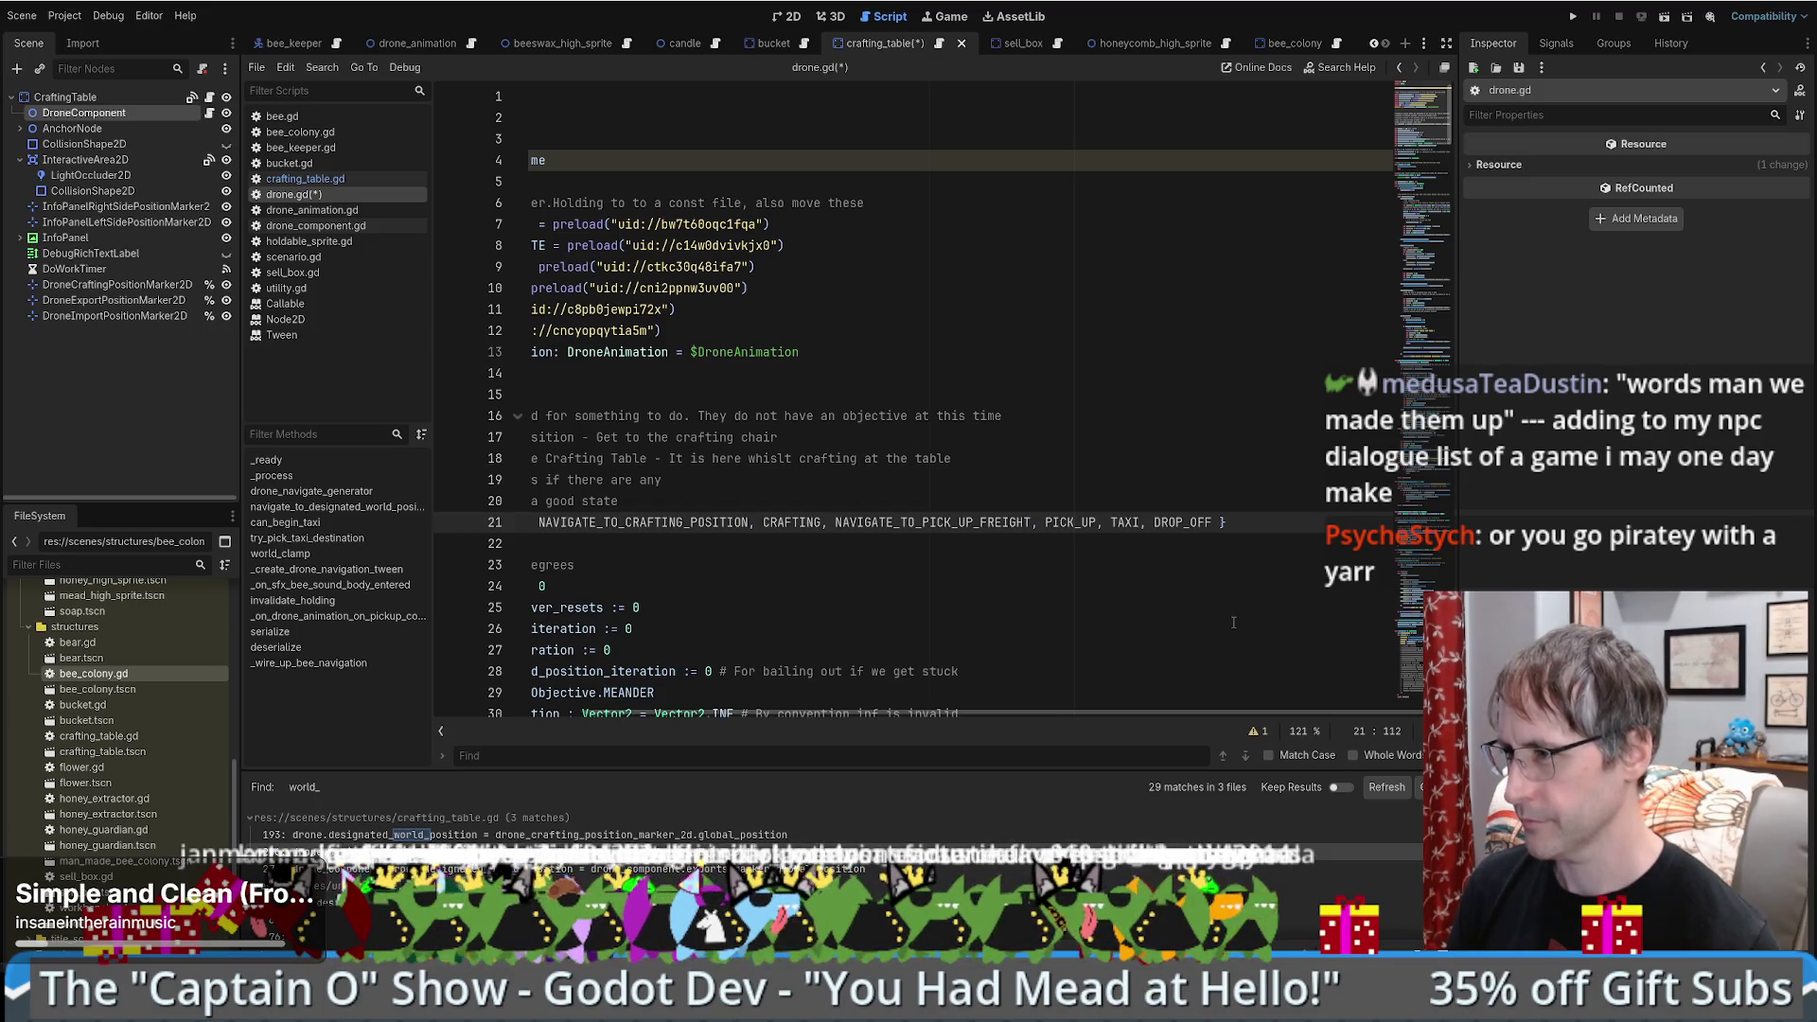
{"action": "type", "text": "G"}
{"action": "key", "text": "BackSpace"}
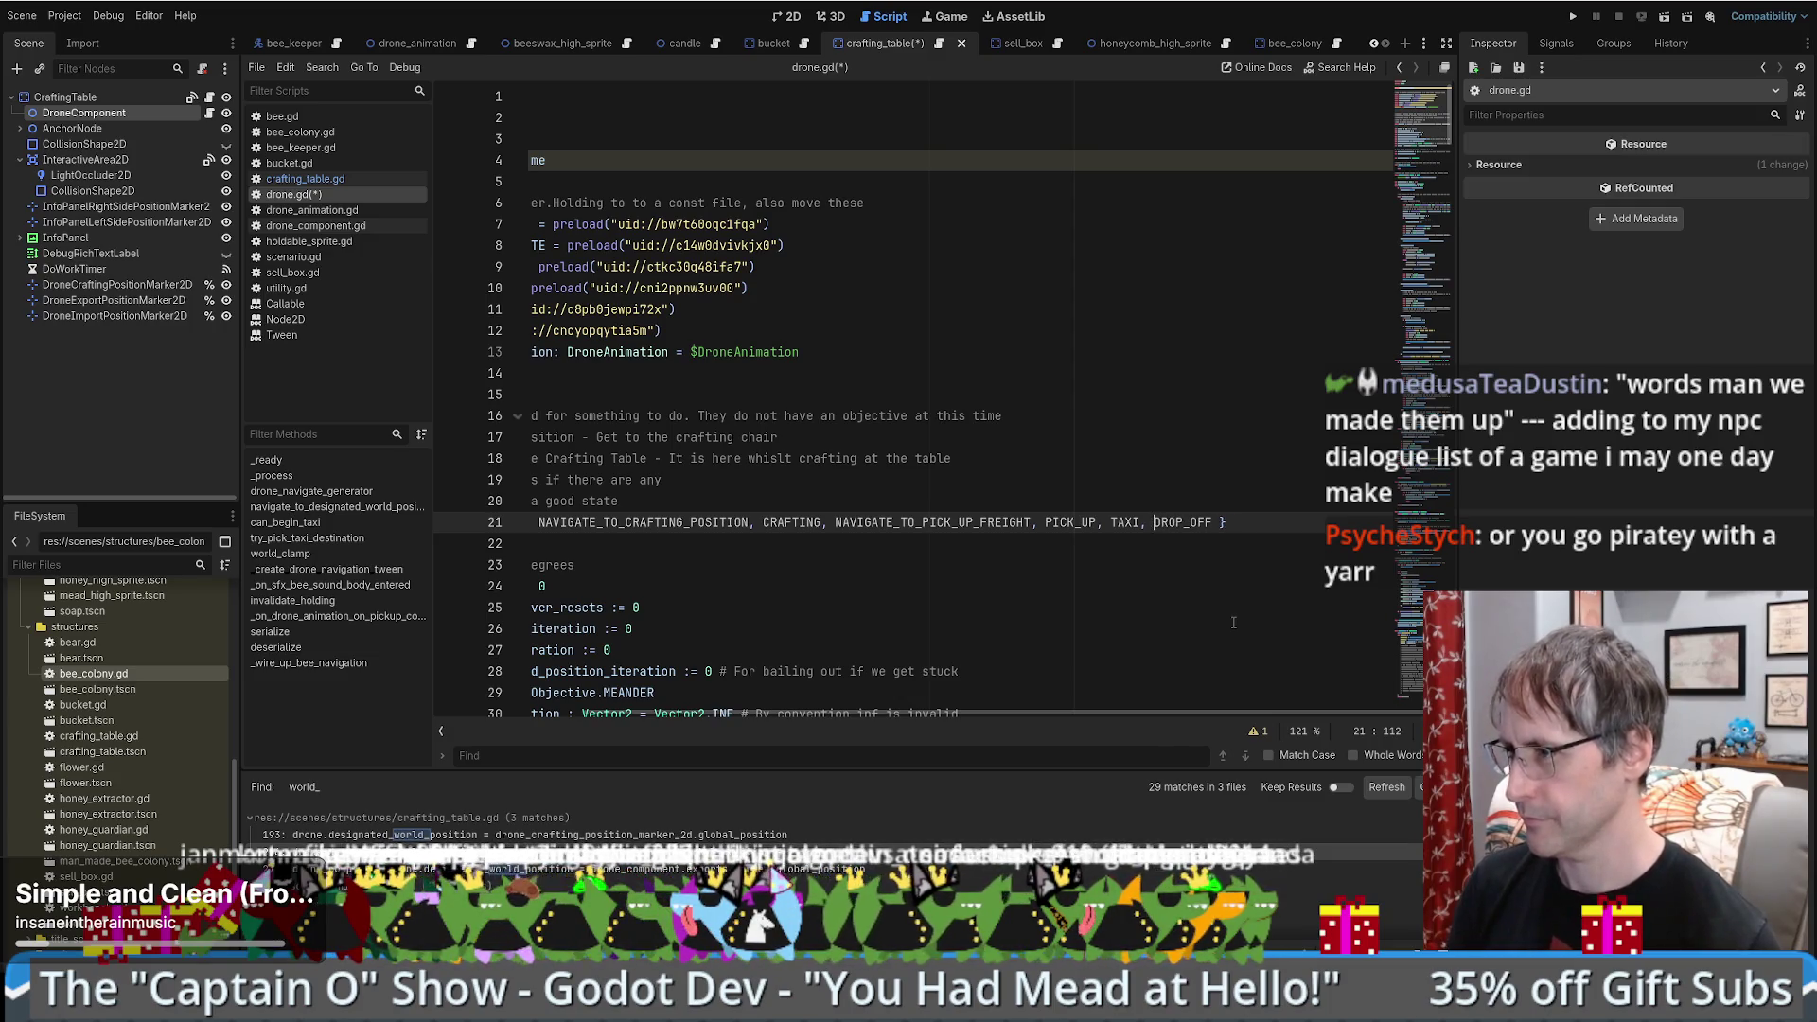
{"action": "type", "text": "READY_"}
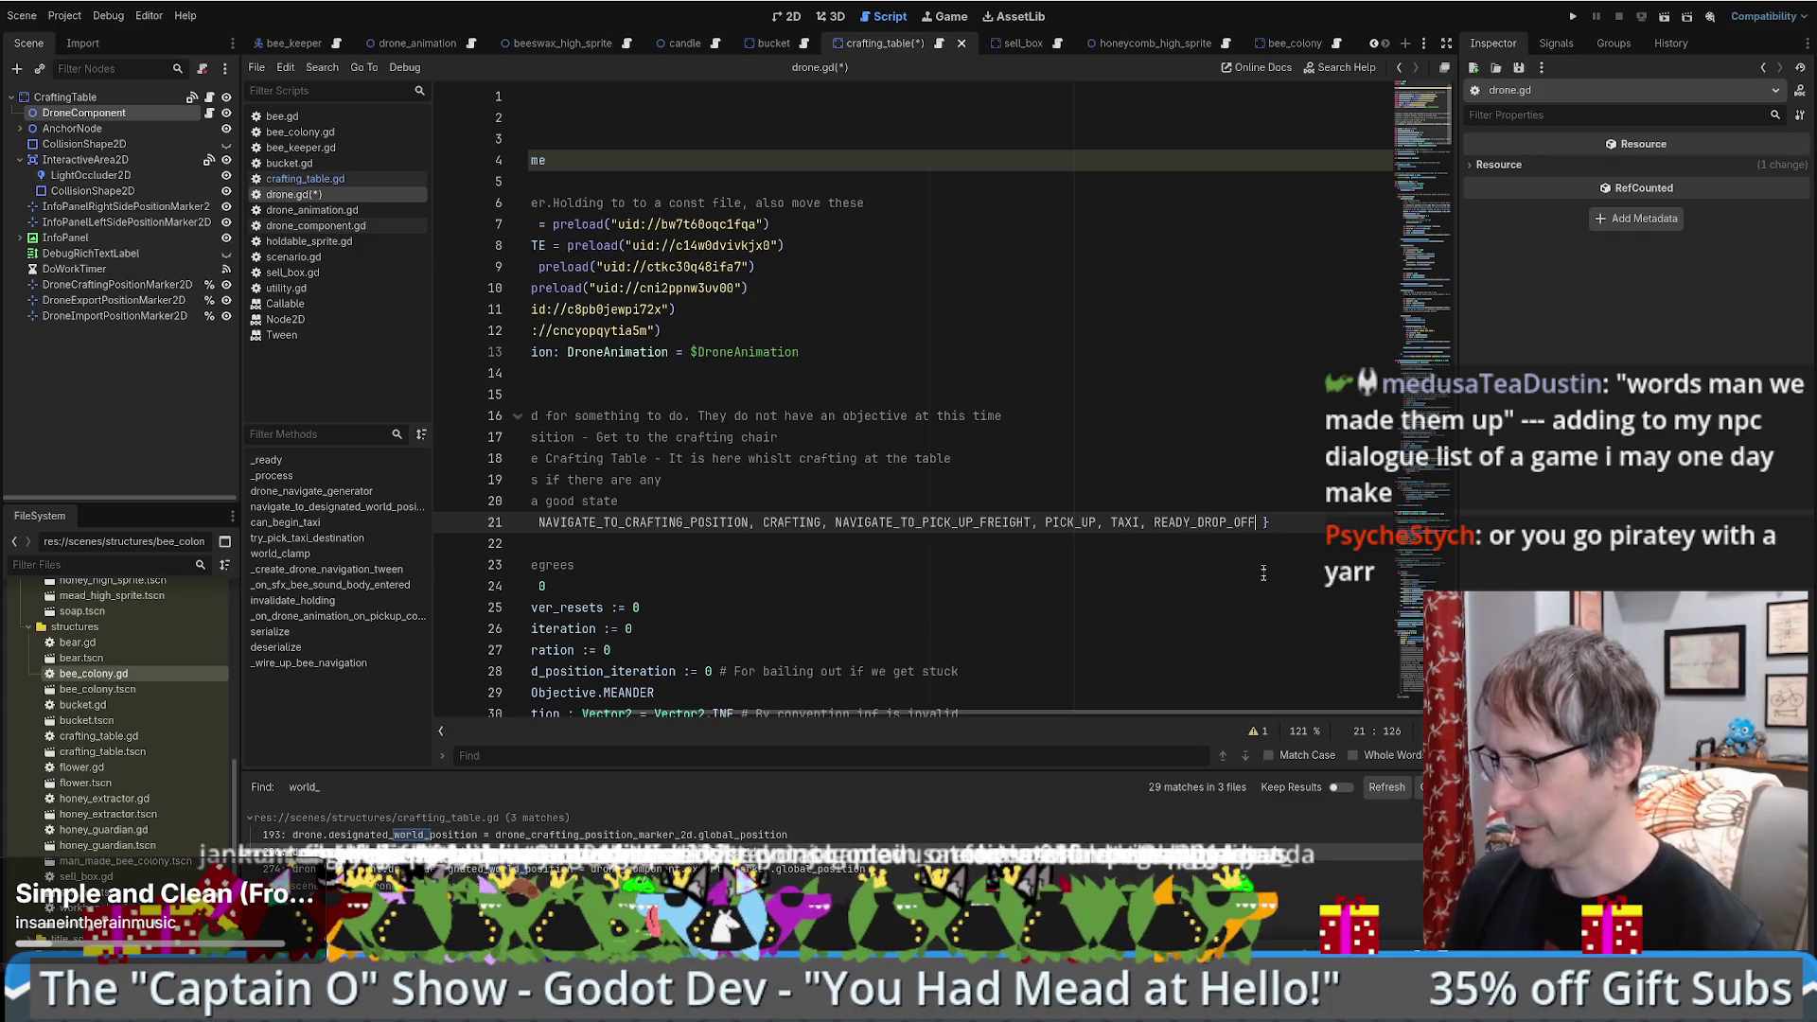
{"action": "key", "text": "ctrl+Right"}
{"action": "type", "text": ", DROP_OFF"}
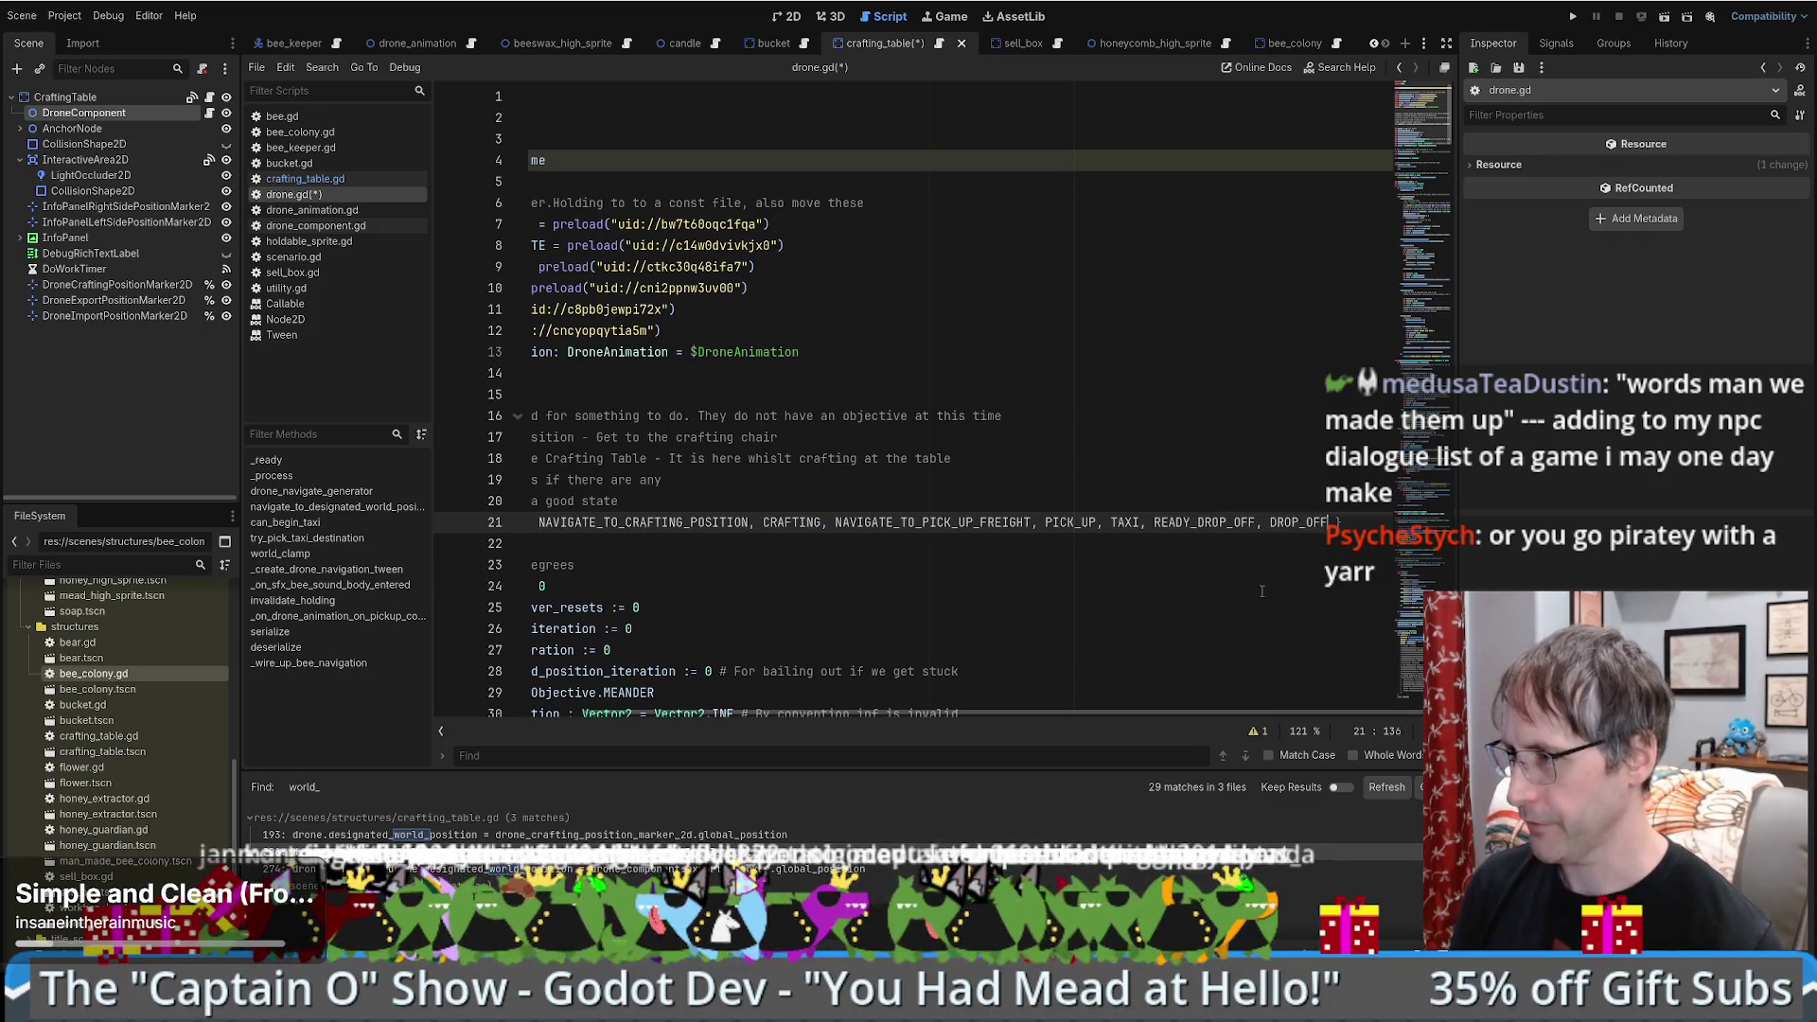
{"action": "double_click", "coordinate": [1204, 522]}
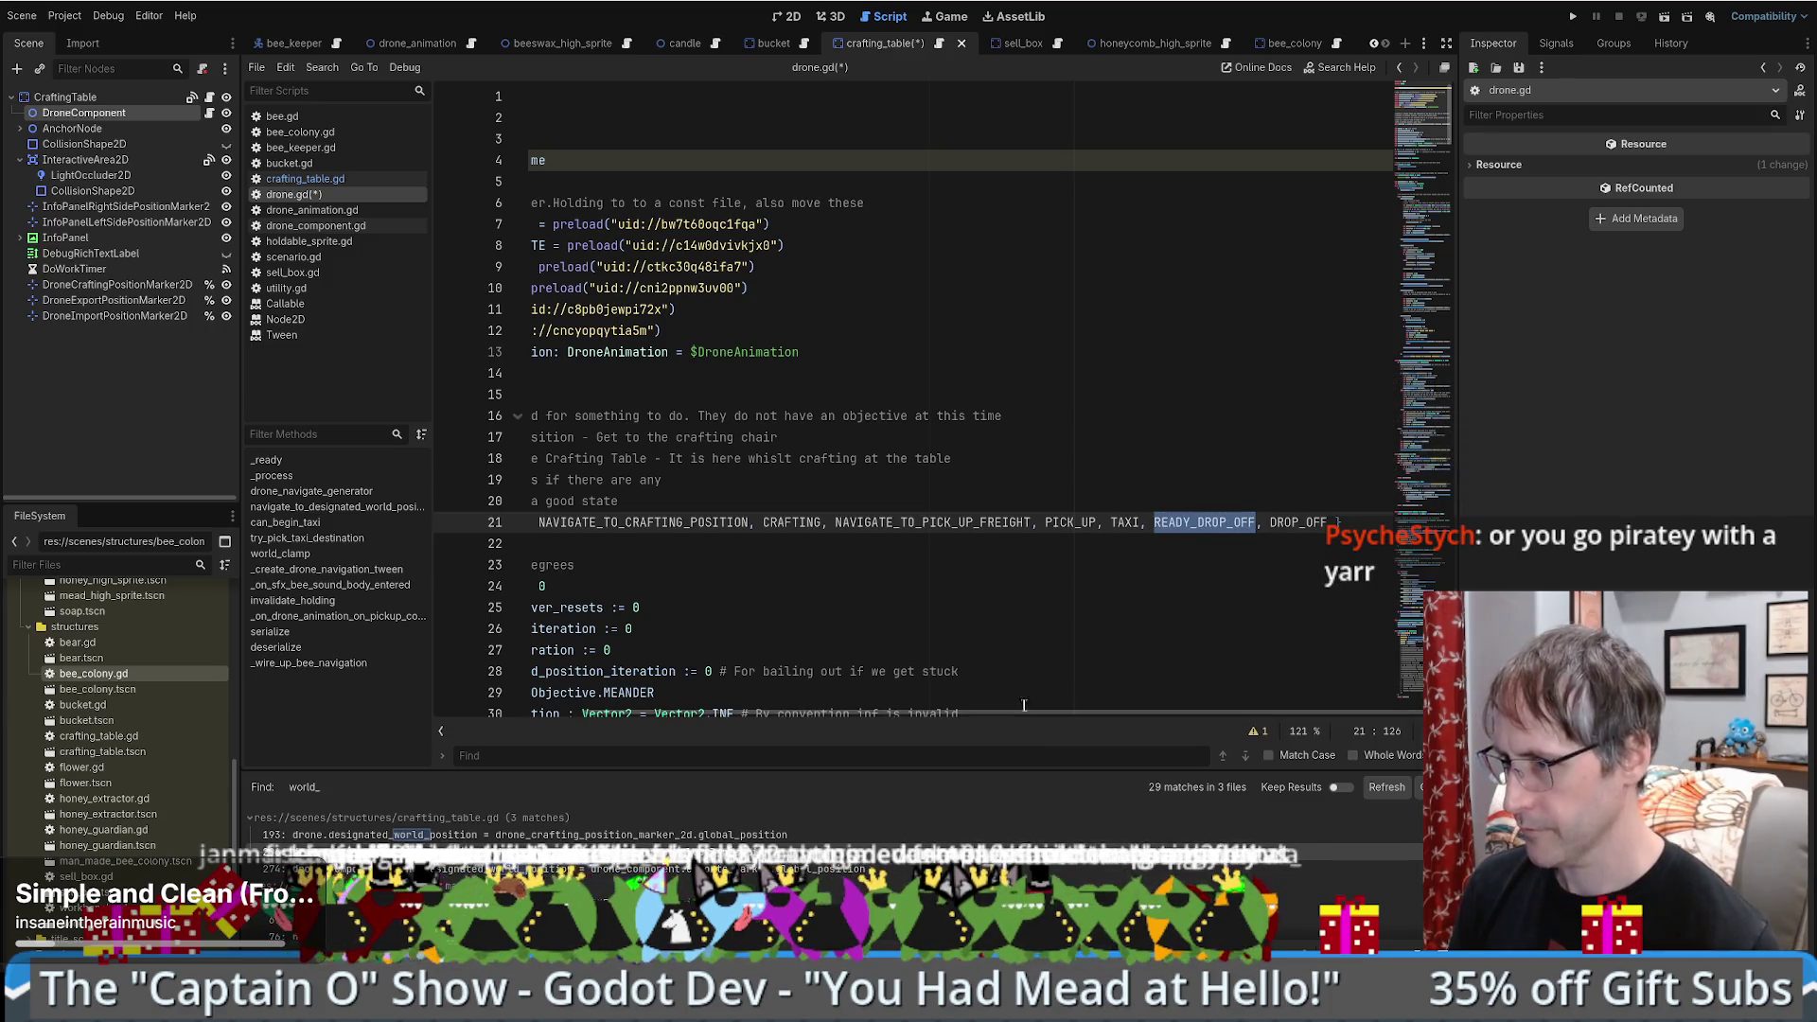
{"action": "left_click_drag", "start_coordinate": [1026, 714], "coordinate": [716, 710]}
- Add a Ready Drop Off comment: drone is at the drop-off and the structure is ready
{"action": "left_click", "coordinate": [847, 496]}
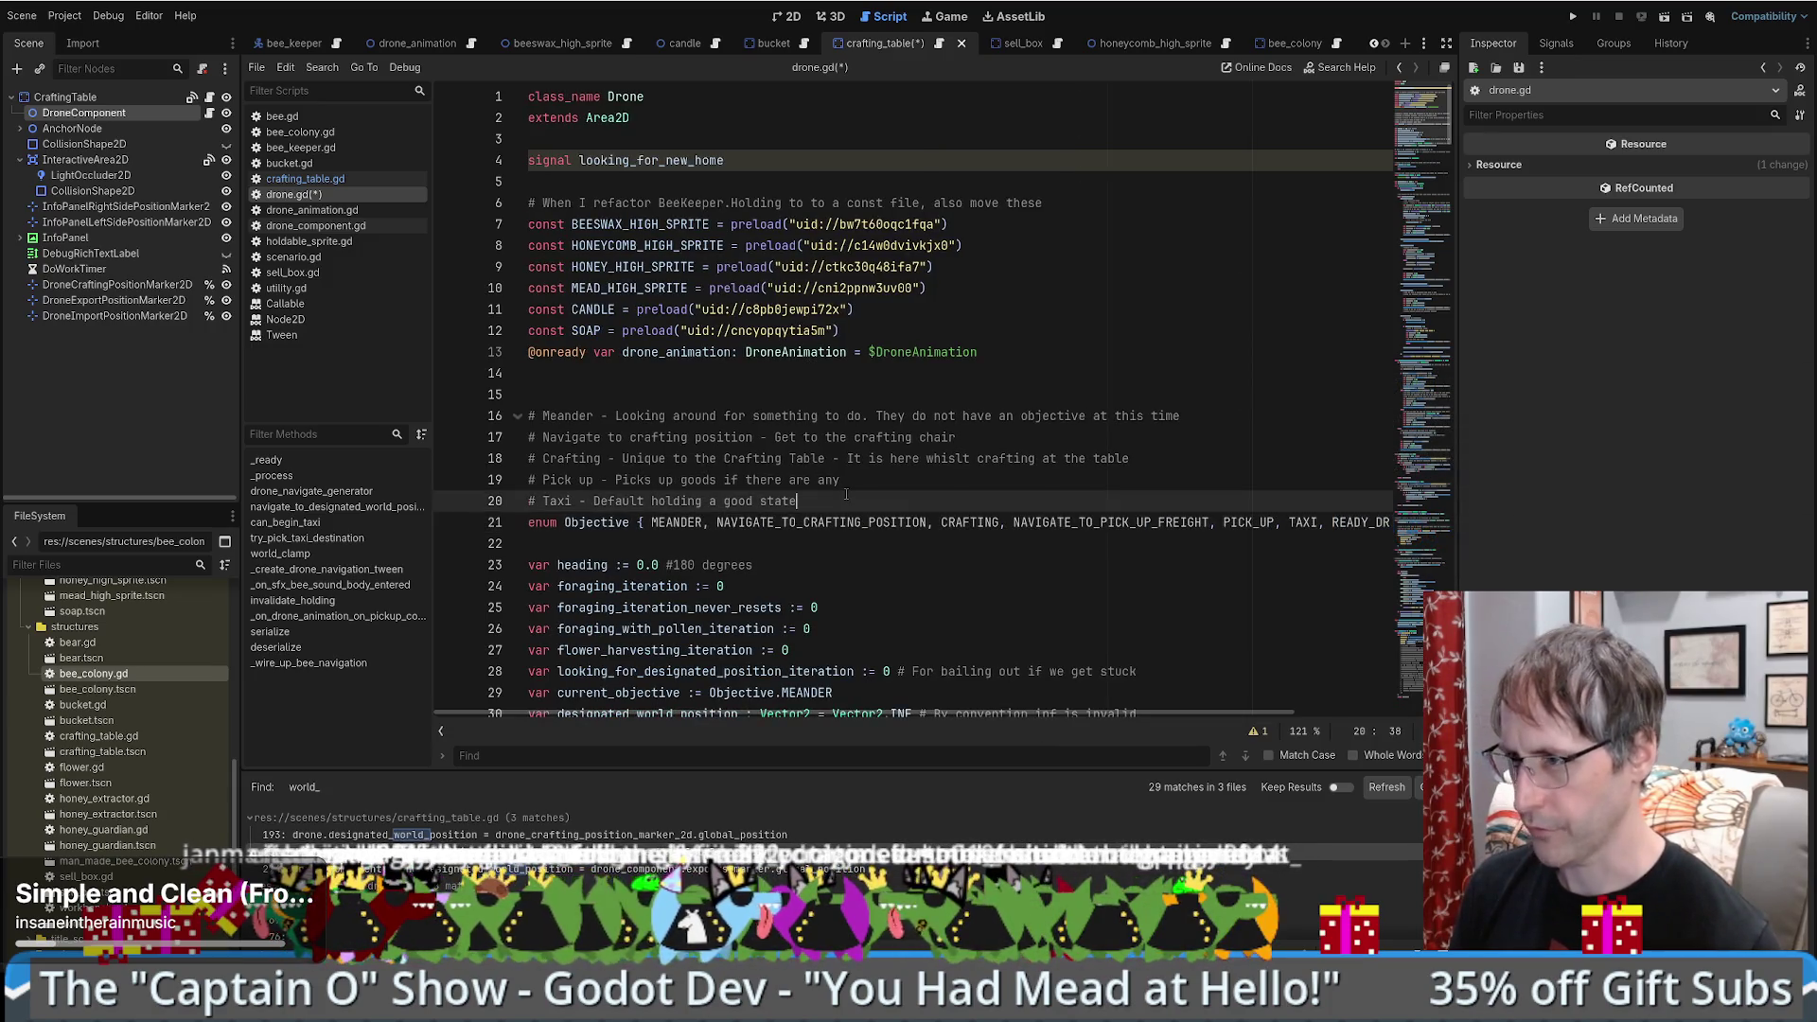
{"action": "key", "text": "Return"}
{"action": "type", "text": "Ready "}
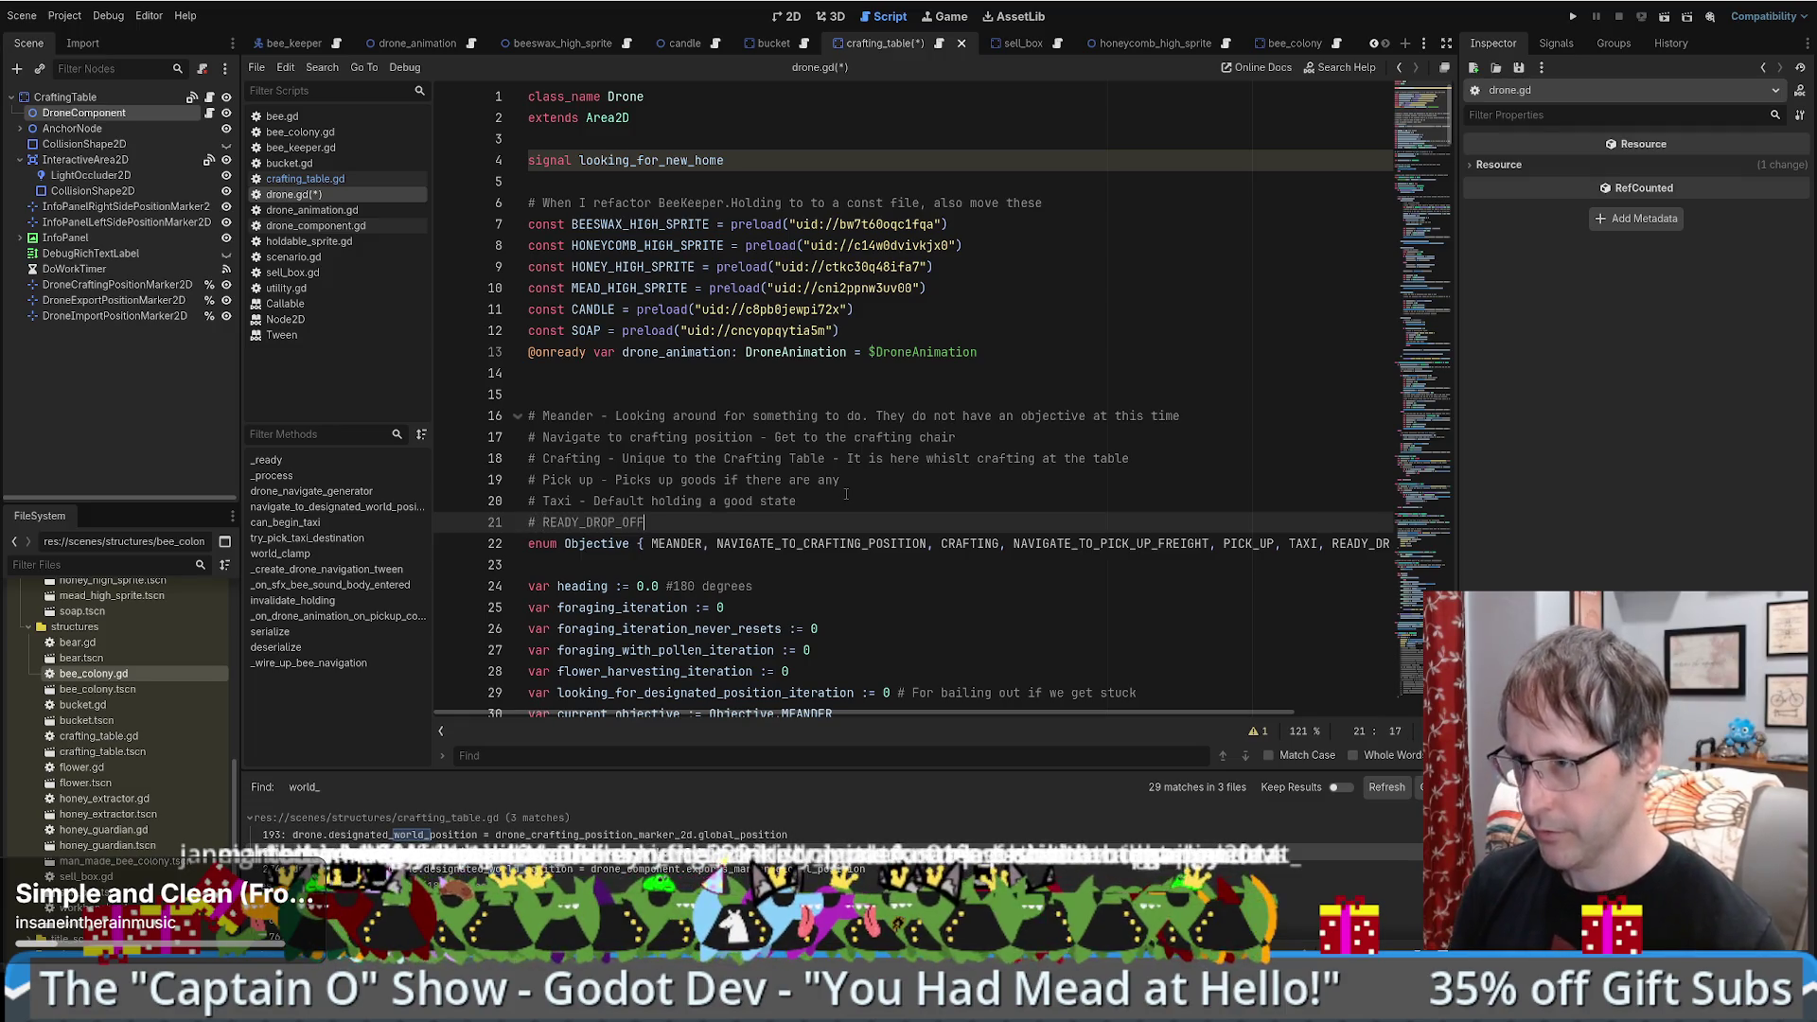
{"action": "type", "text": "Drop Off - "}
{"action": "type", "text": "They"}
{"action": "key", "text": "BackSpace"}
{"action": "key", "text": "BackSpace"}
{"action": "type", "text": "drone is where it needs to be to dr"}
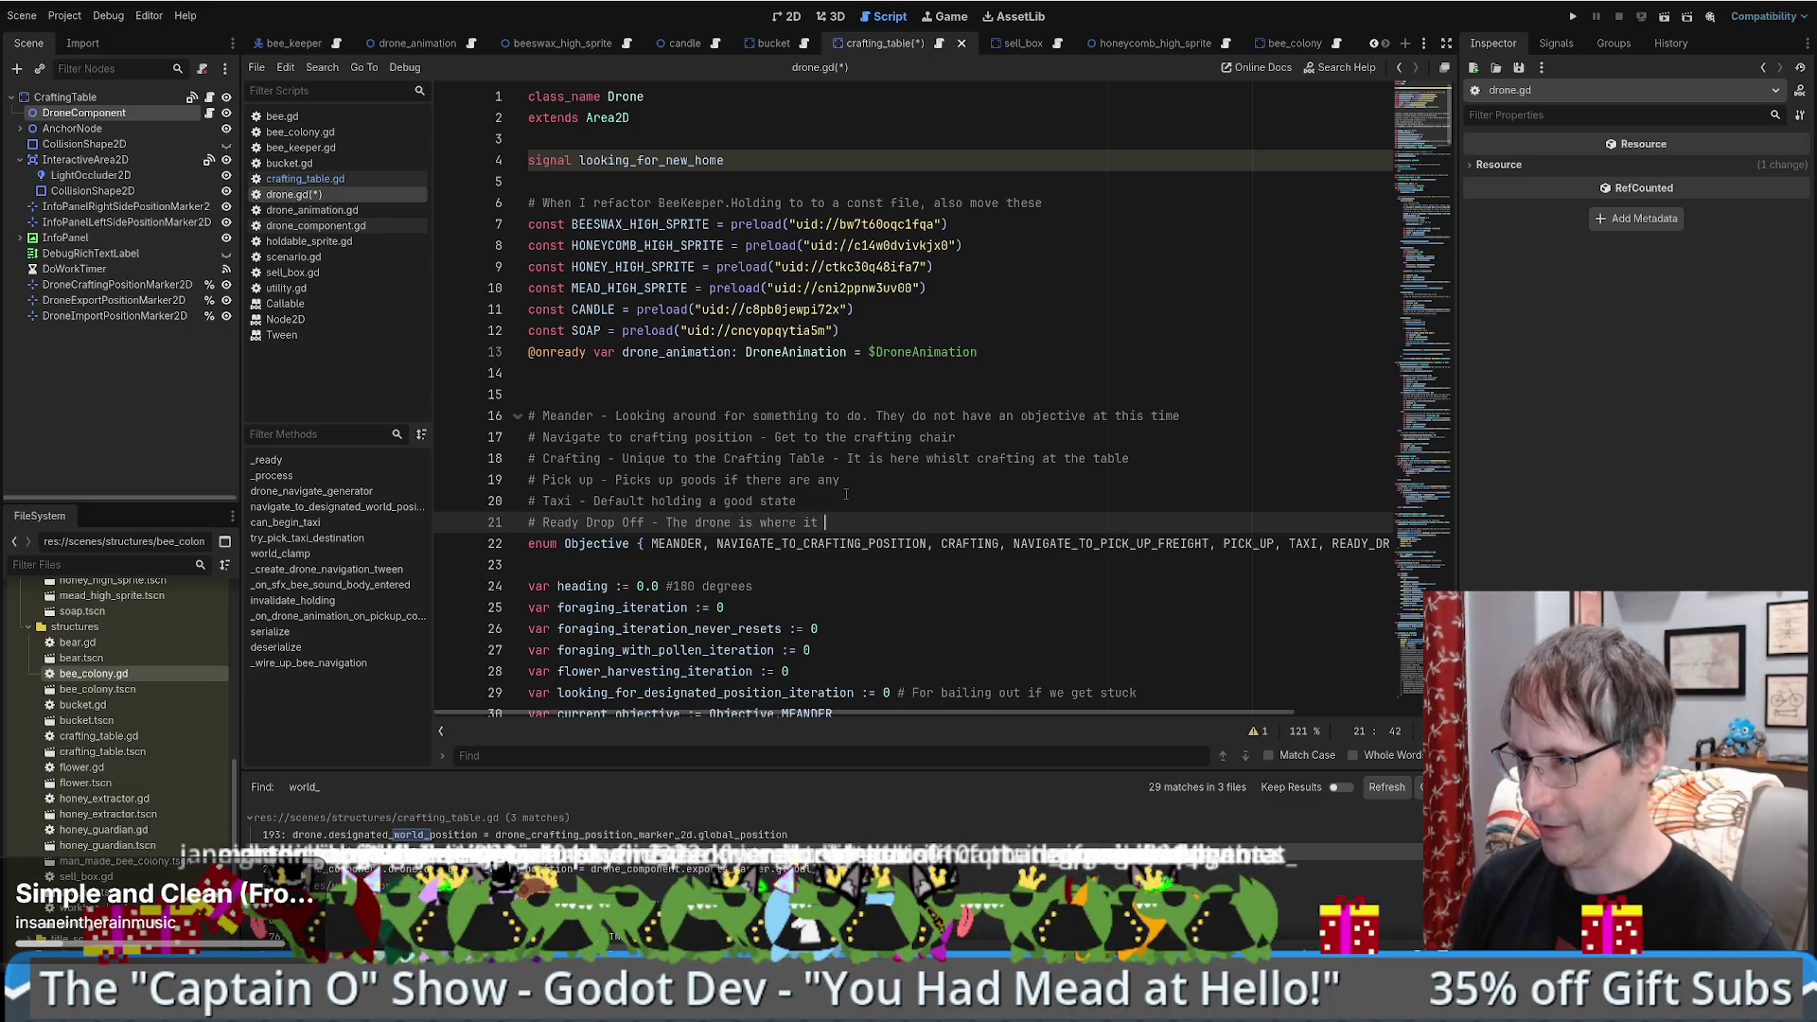
{"action": "type", "text": "op off, confirm"}
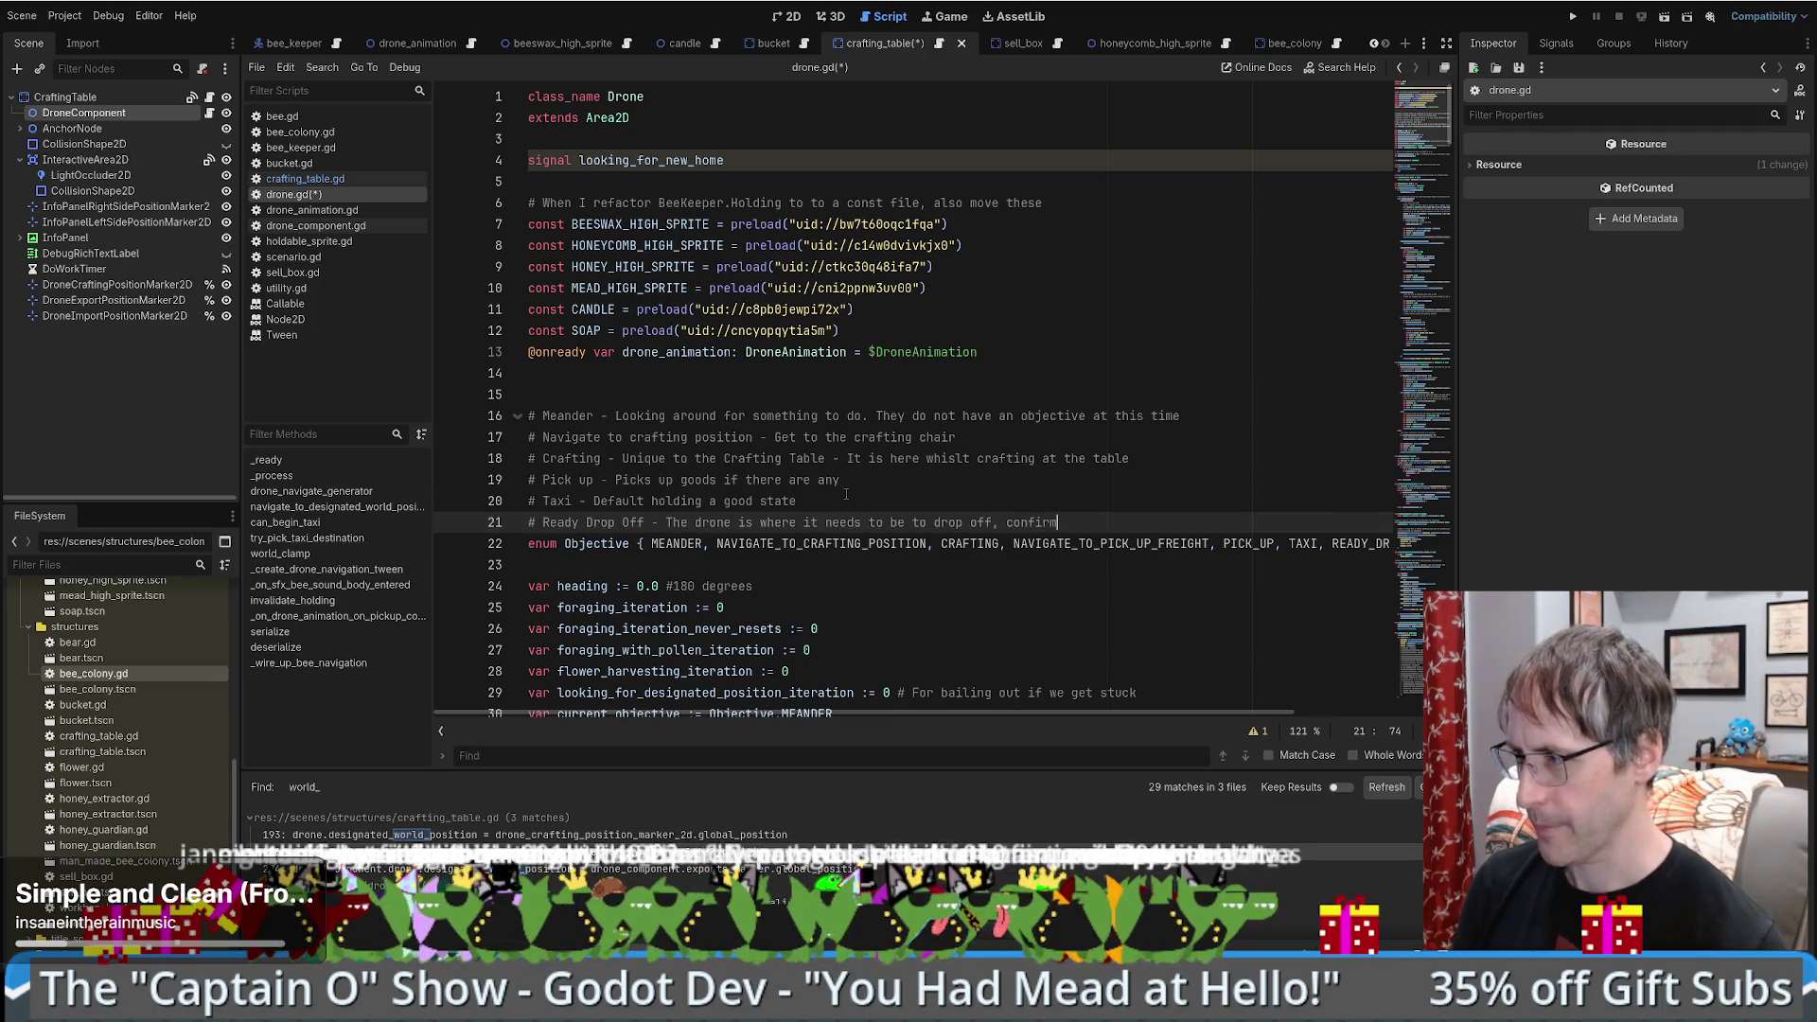
{"action": "type", "text": " the structure iw ready"}
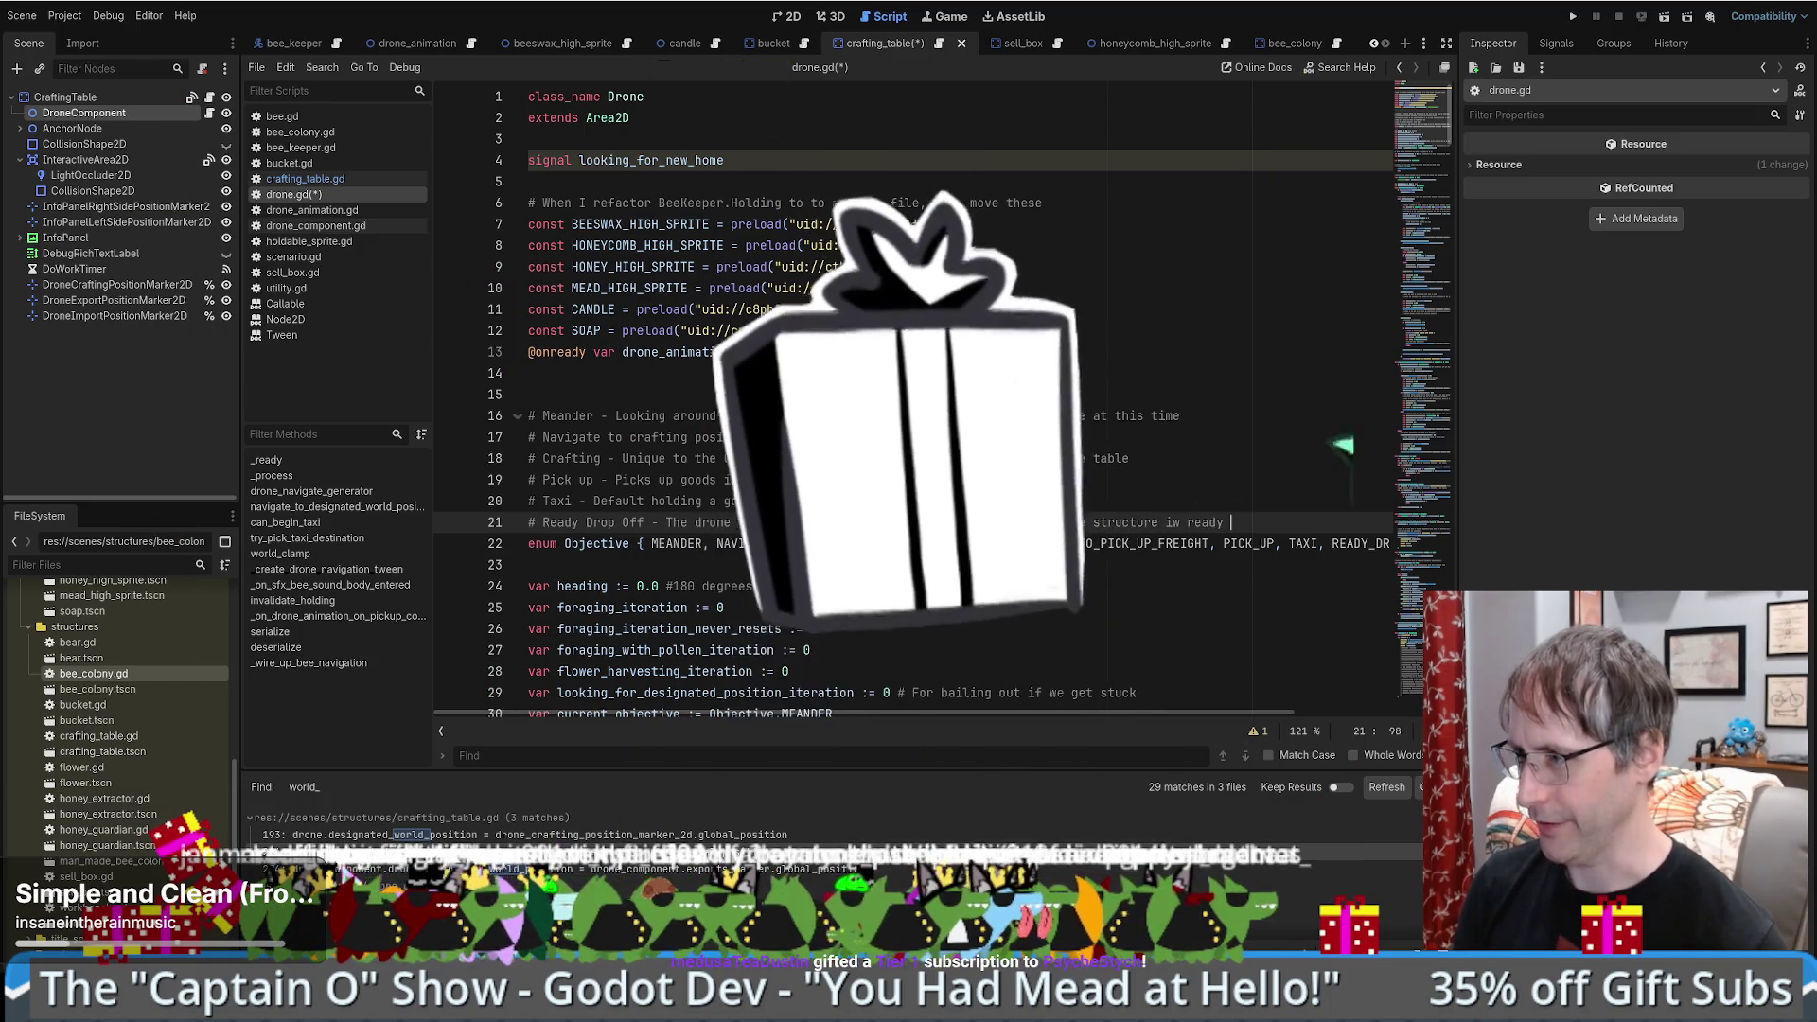
{"action": "key", "text": "BackSpace"}
{"action": "key", "text": "BackSpace"}
{"action": "key", "text": "BackSpace"}
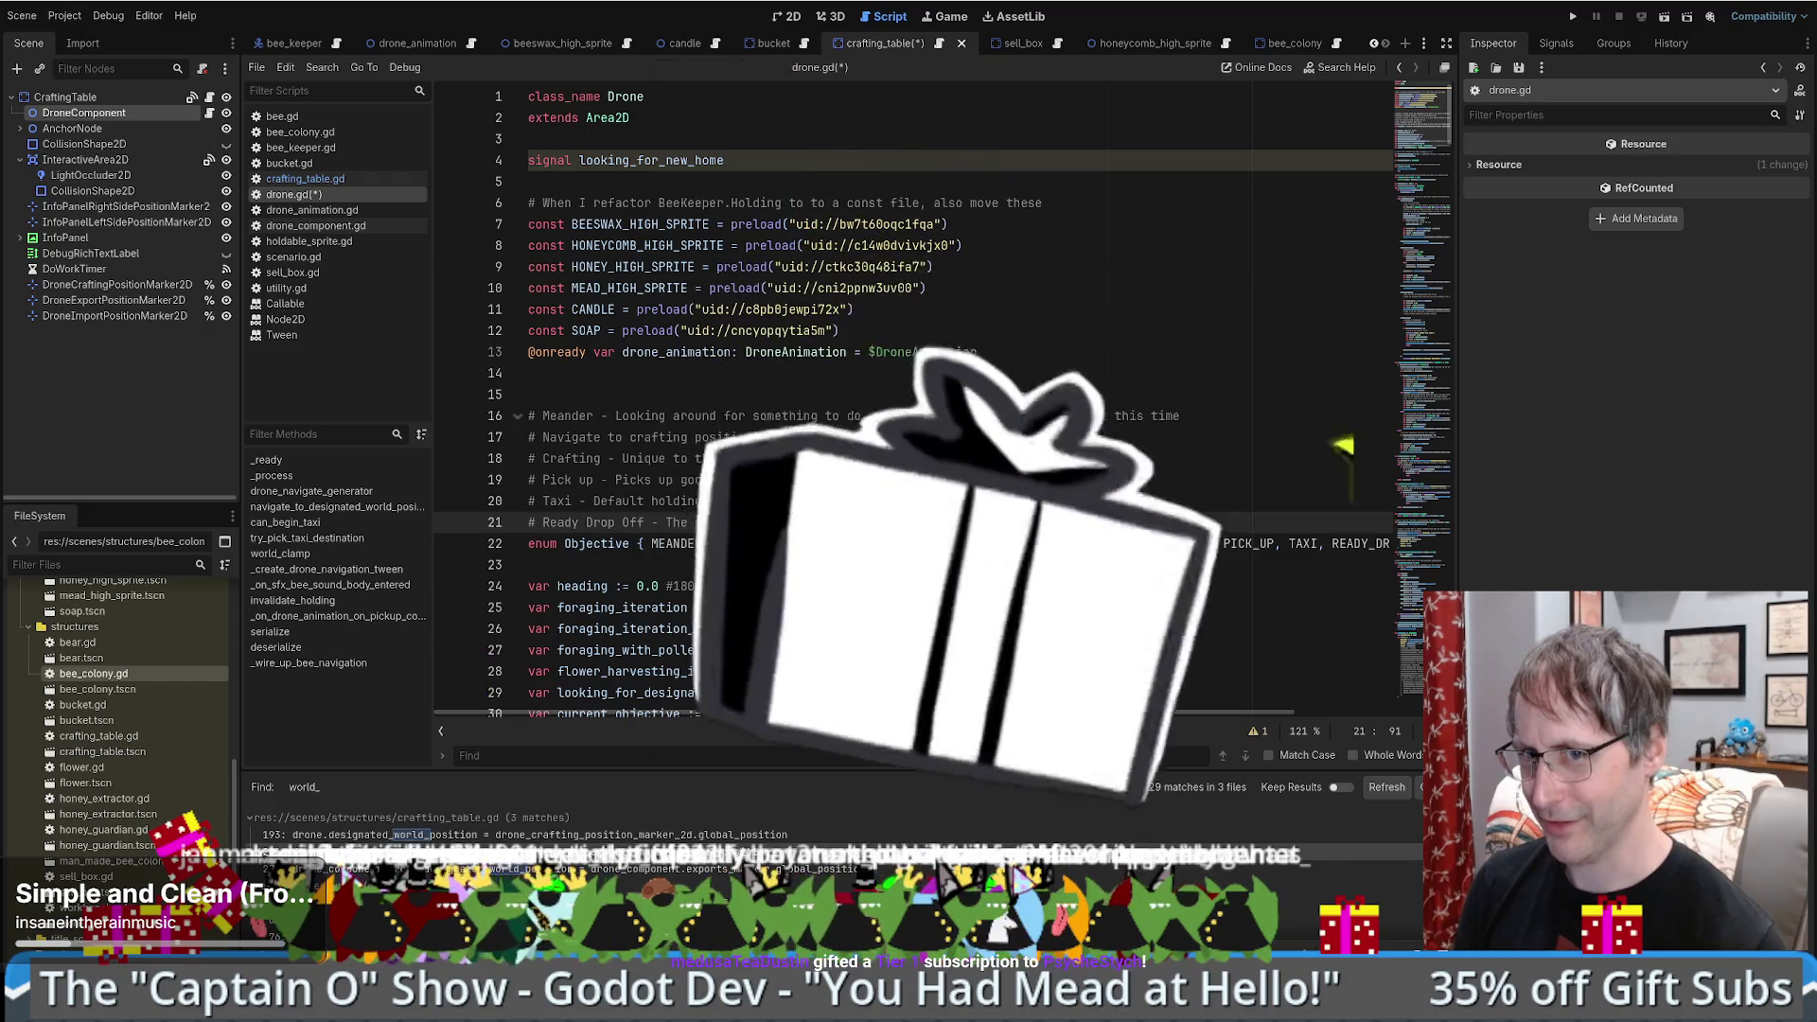
{"action": "key", "text": "BackSpace"}
{"action": "key", "text": "BackSpace"}
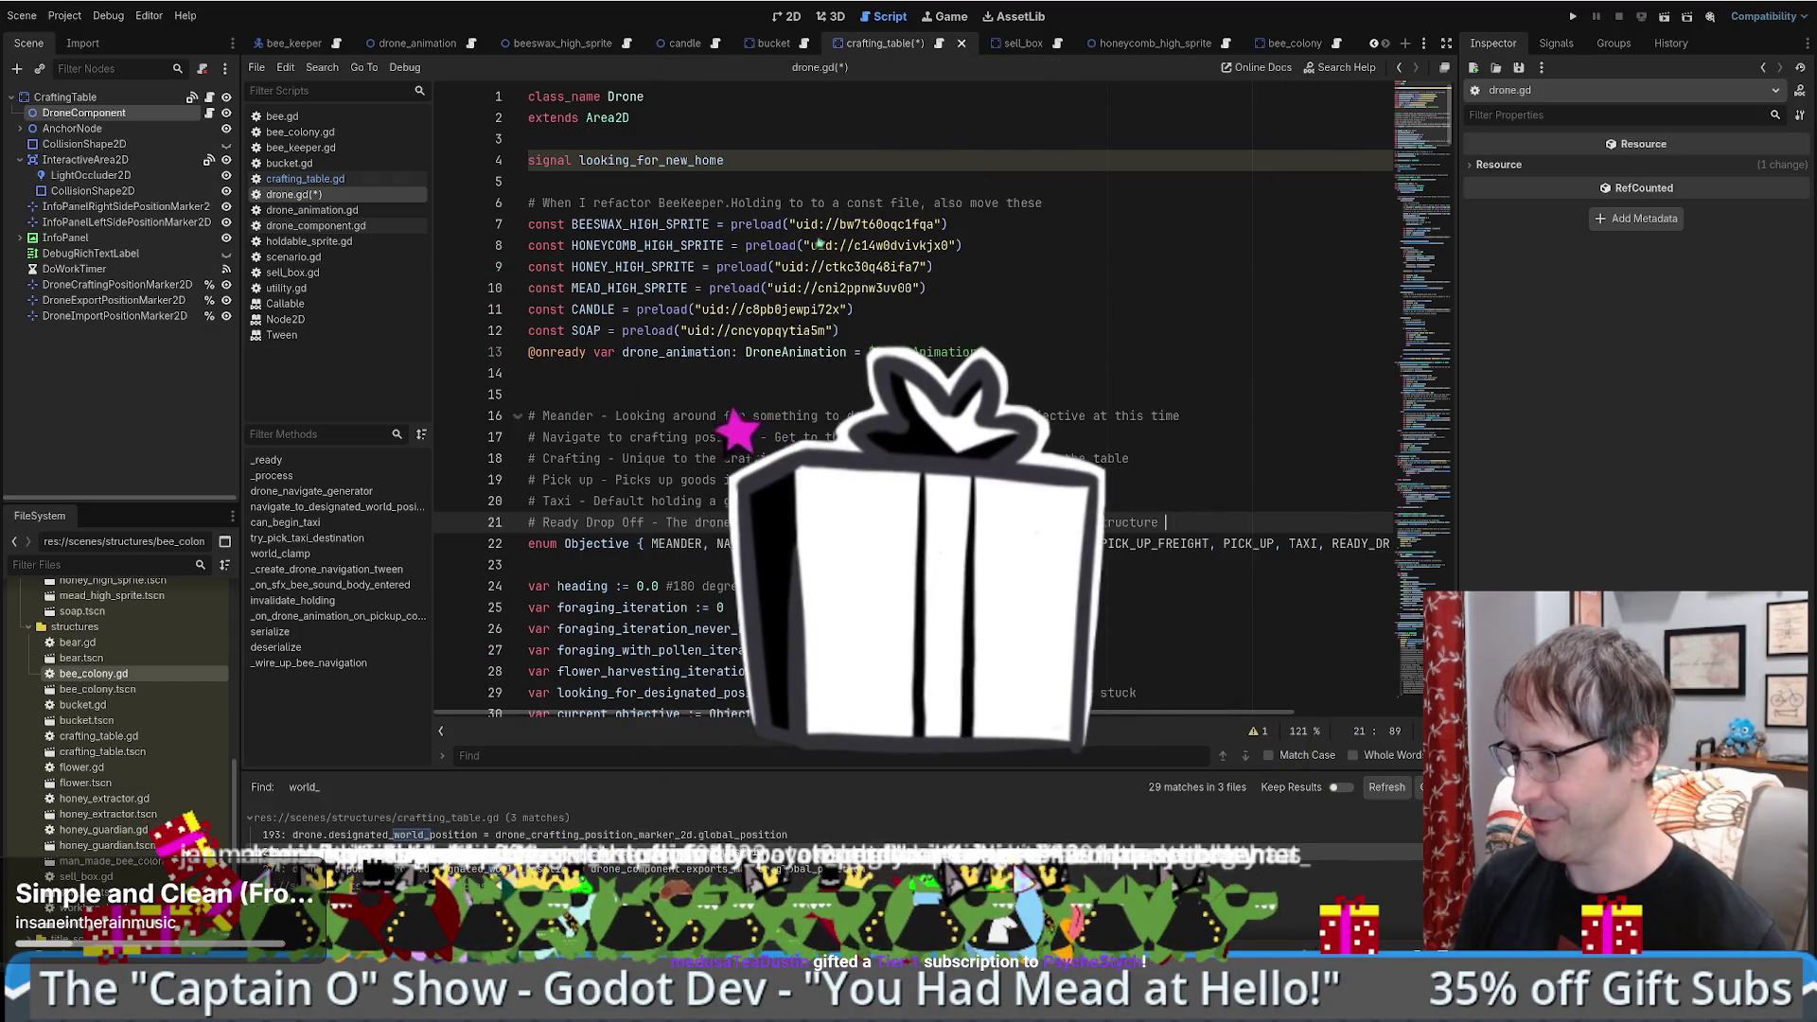
{"action": "type", "text": "is"}
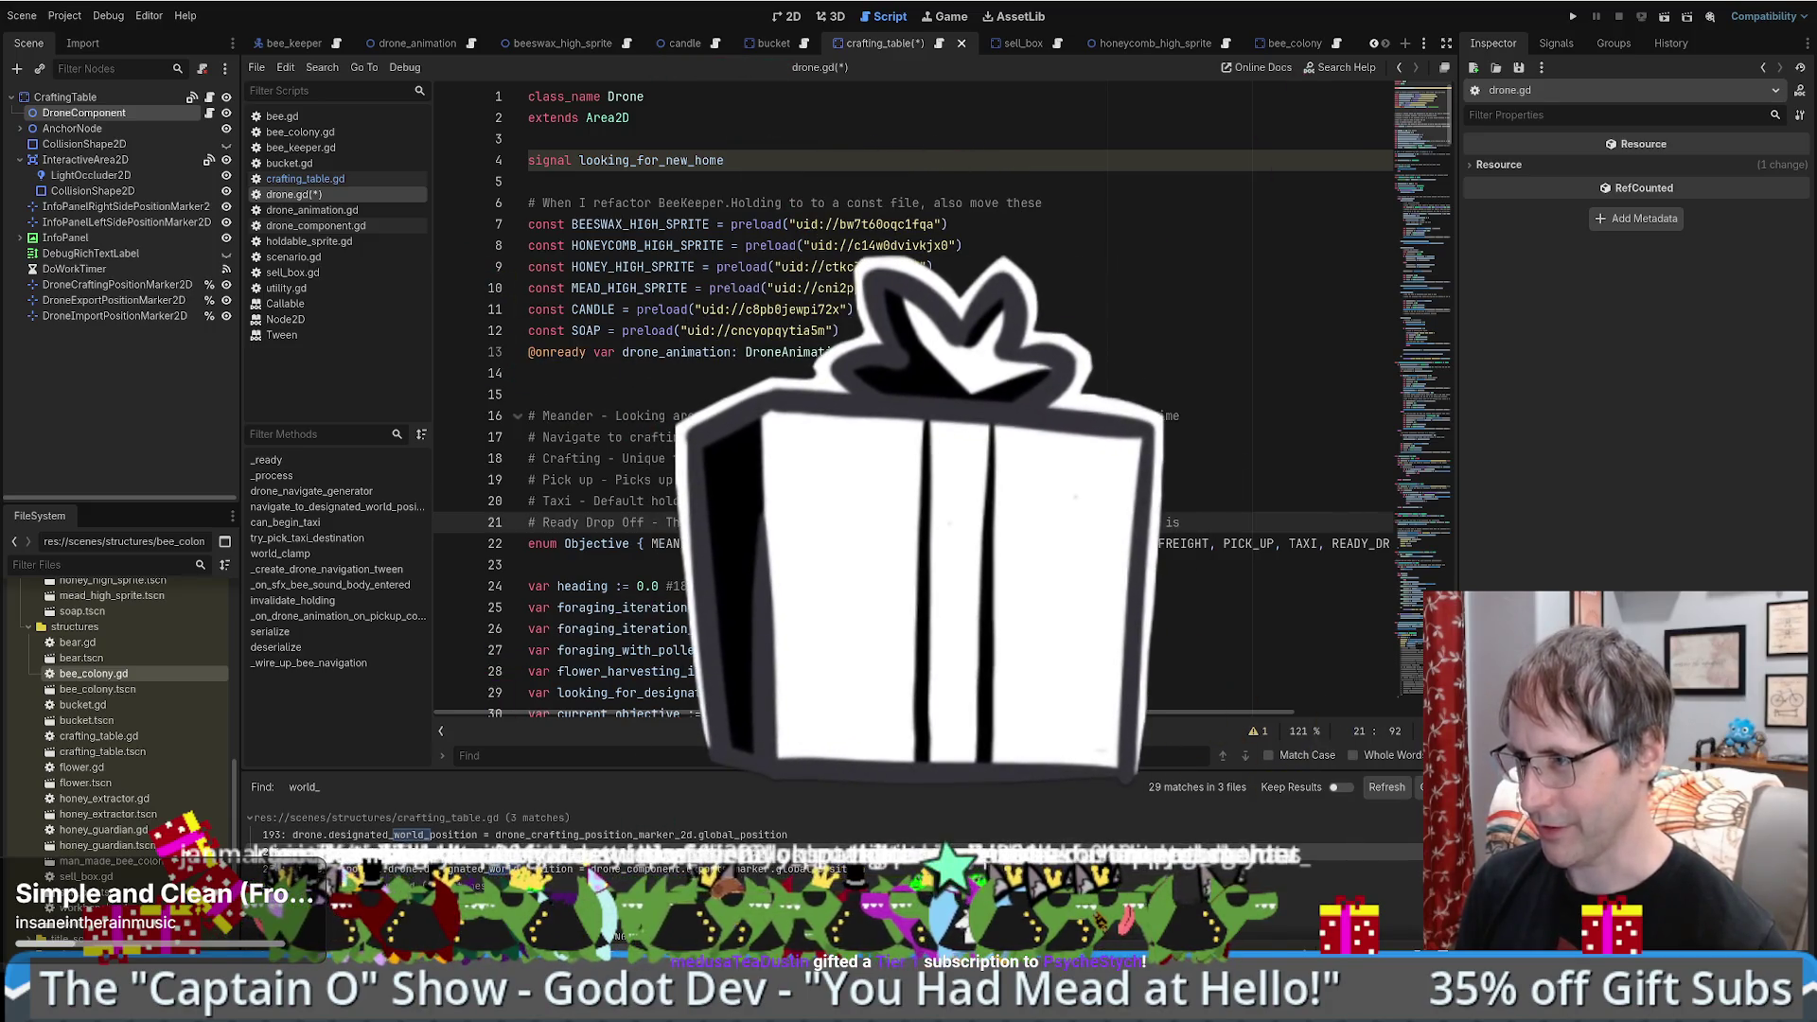
{"action": "type", "text": " ready to"}
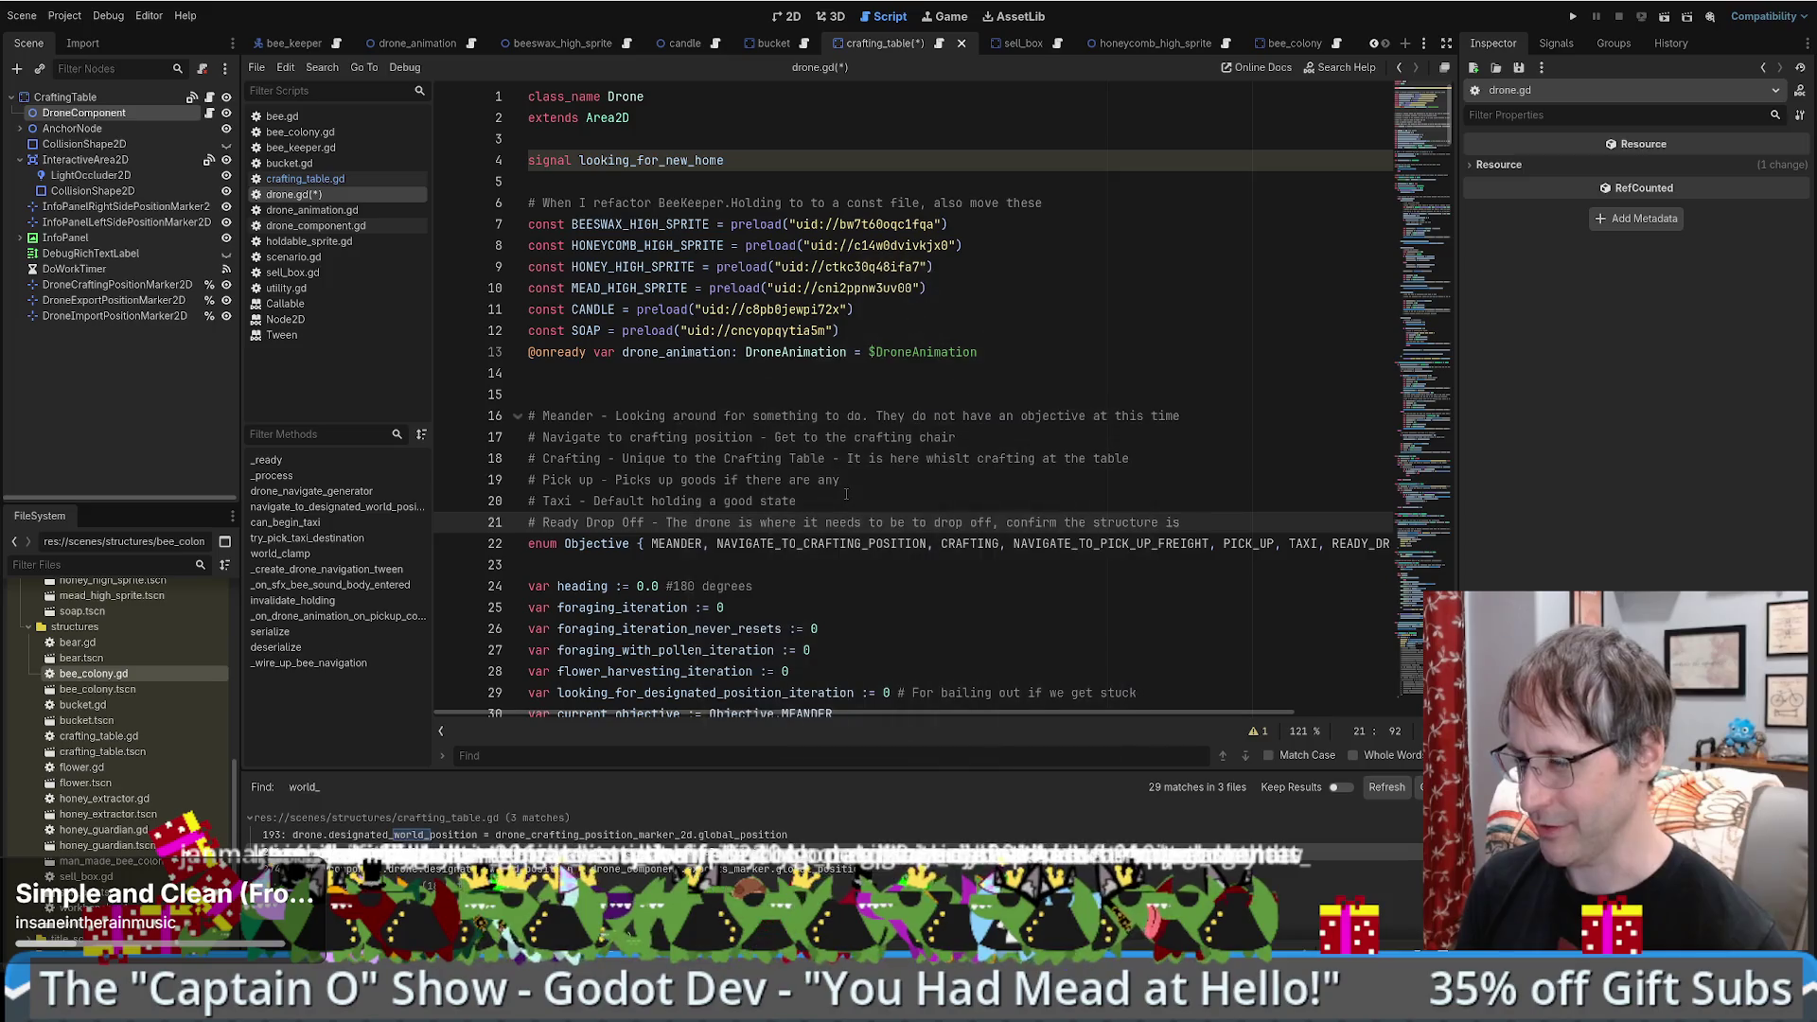
{"action": "type", "text": " accept"}
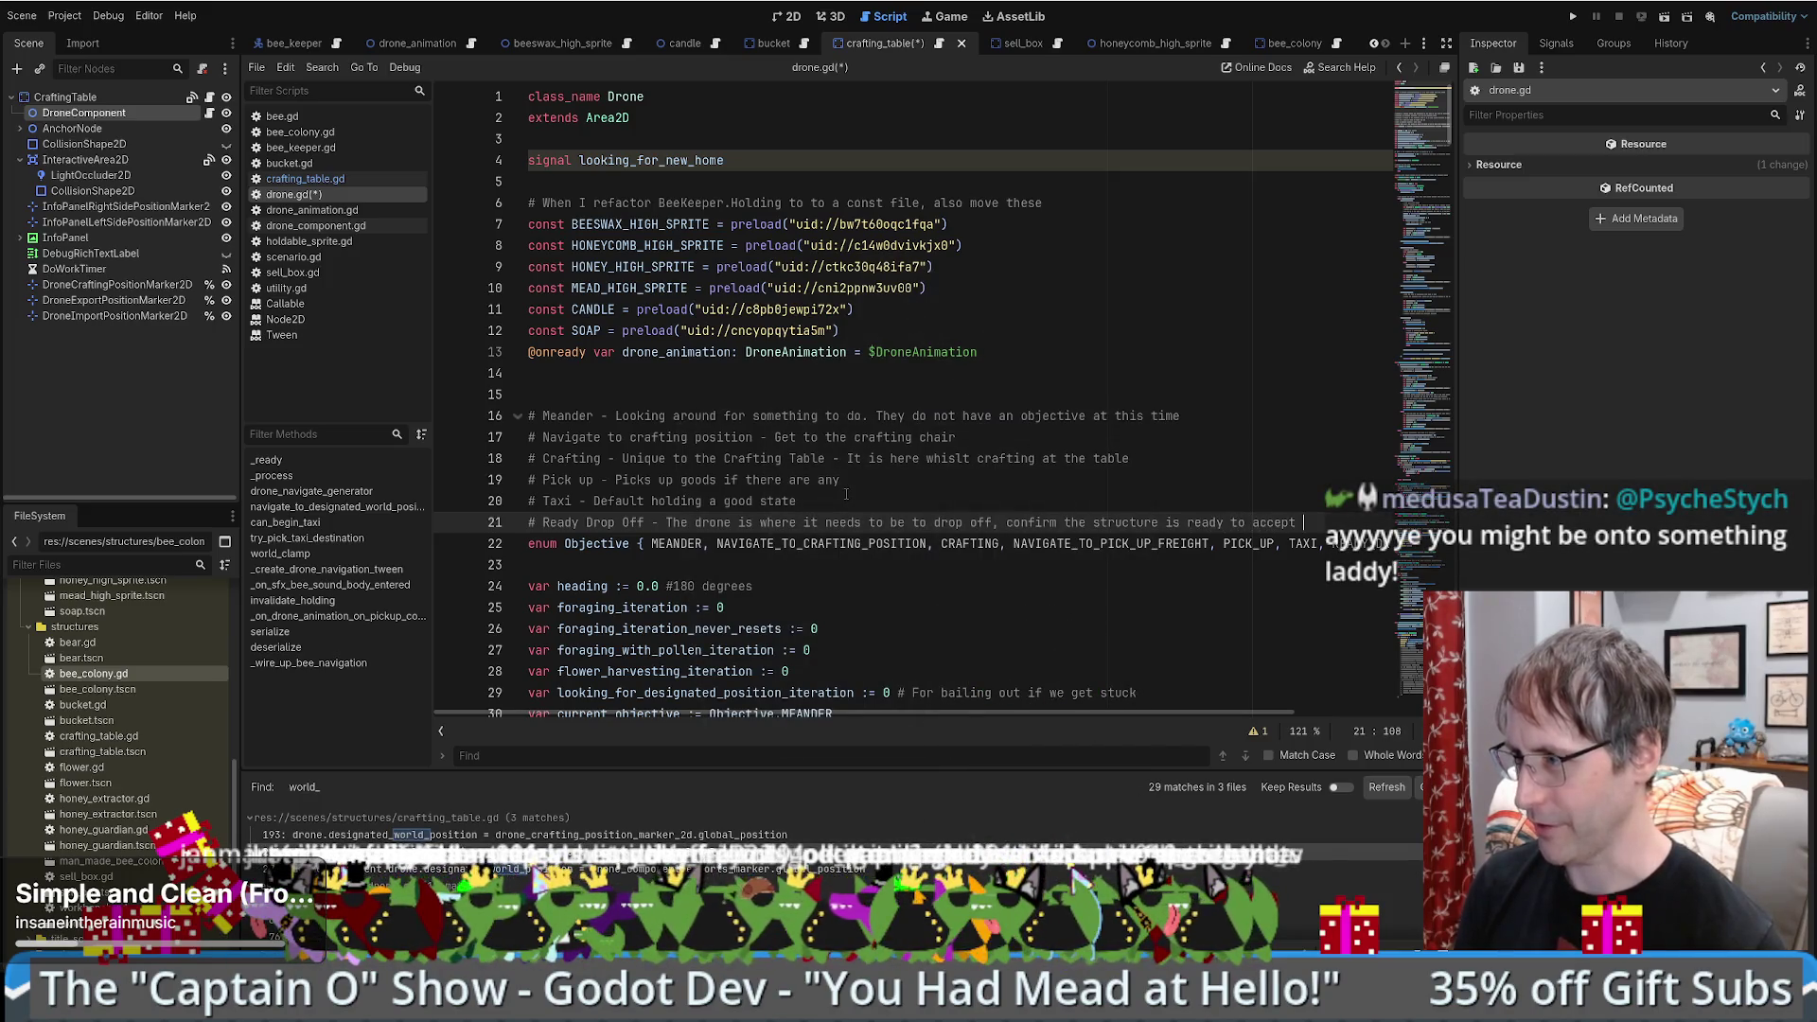
{"action": "type", "text": "reight"}
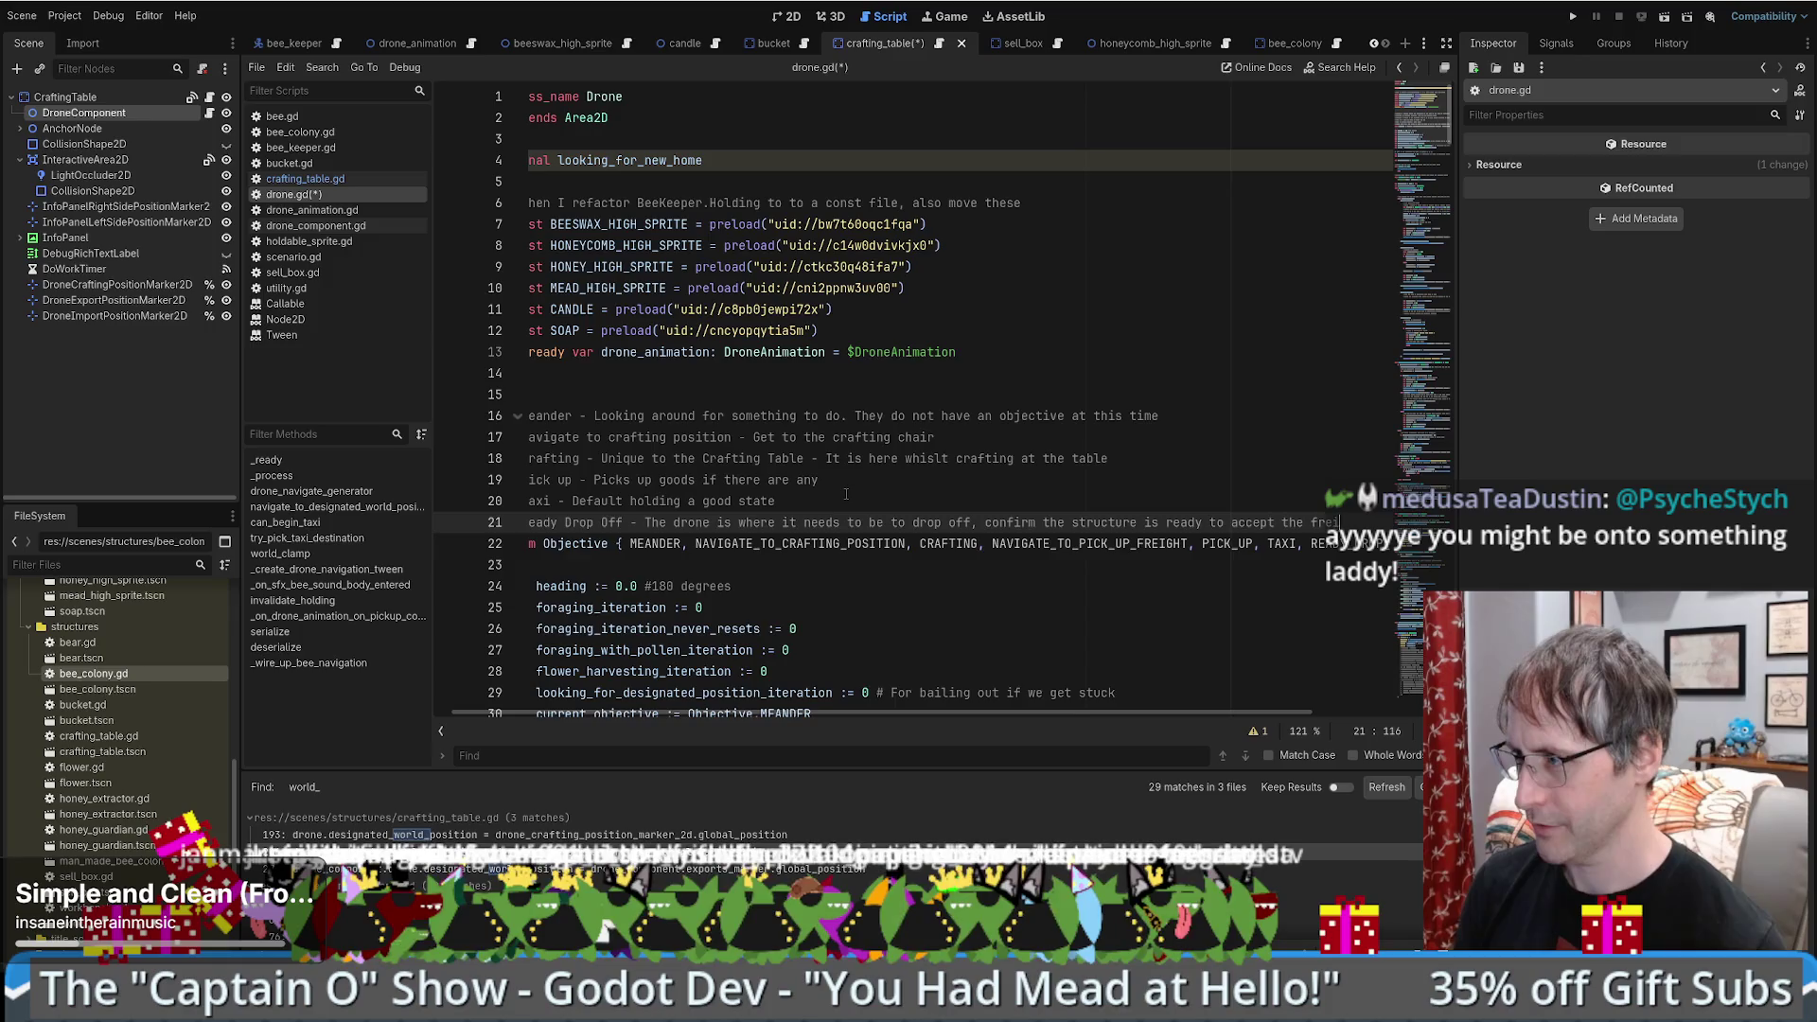
- Add the '# Drop Off - Drop the goods' comment line beneath it
{"action": "key", "text": "Return"}
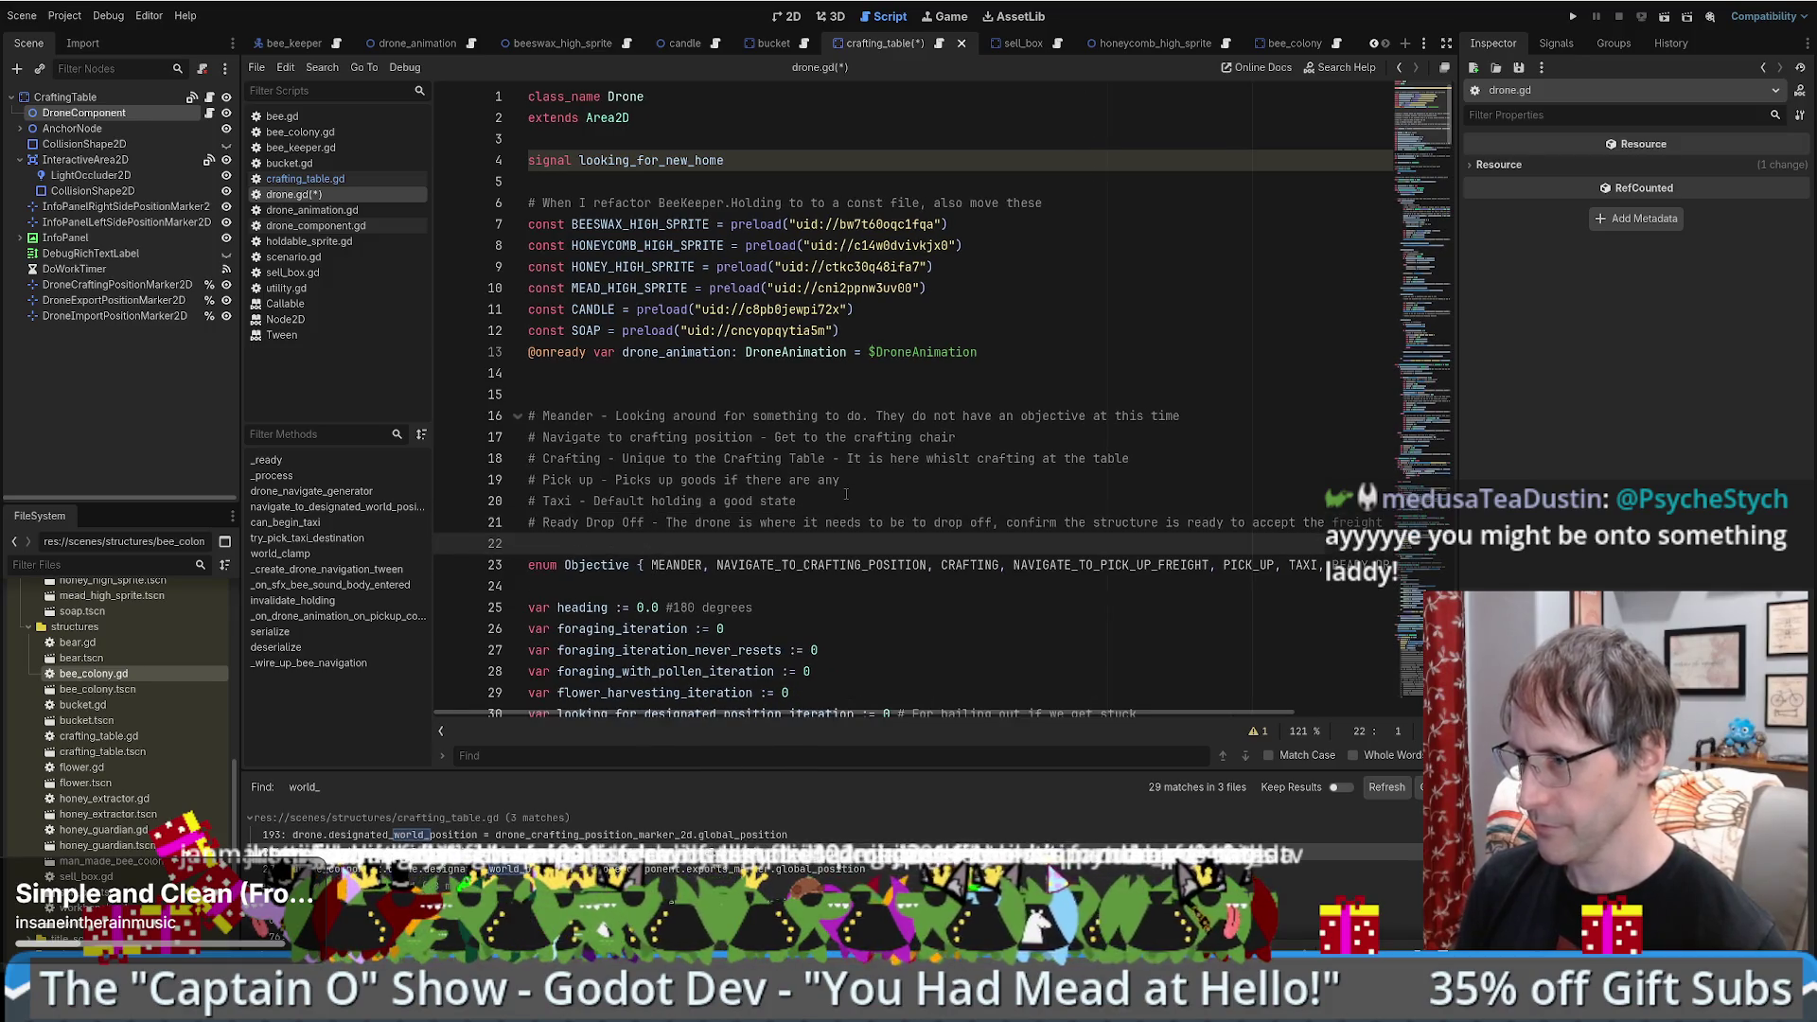
{"action": "type", "text": "# Drop Off - Drop"}
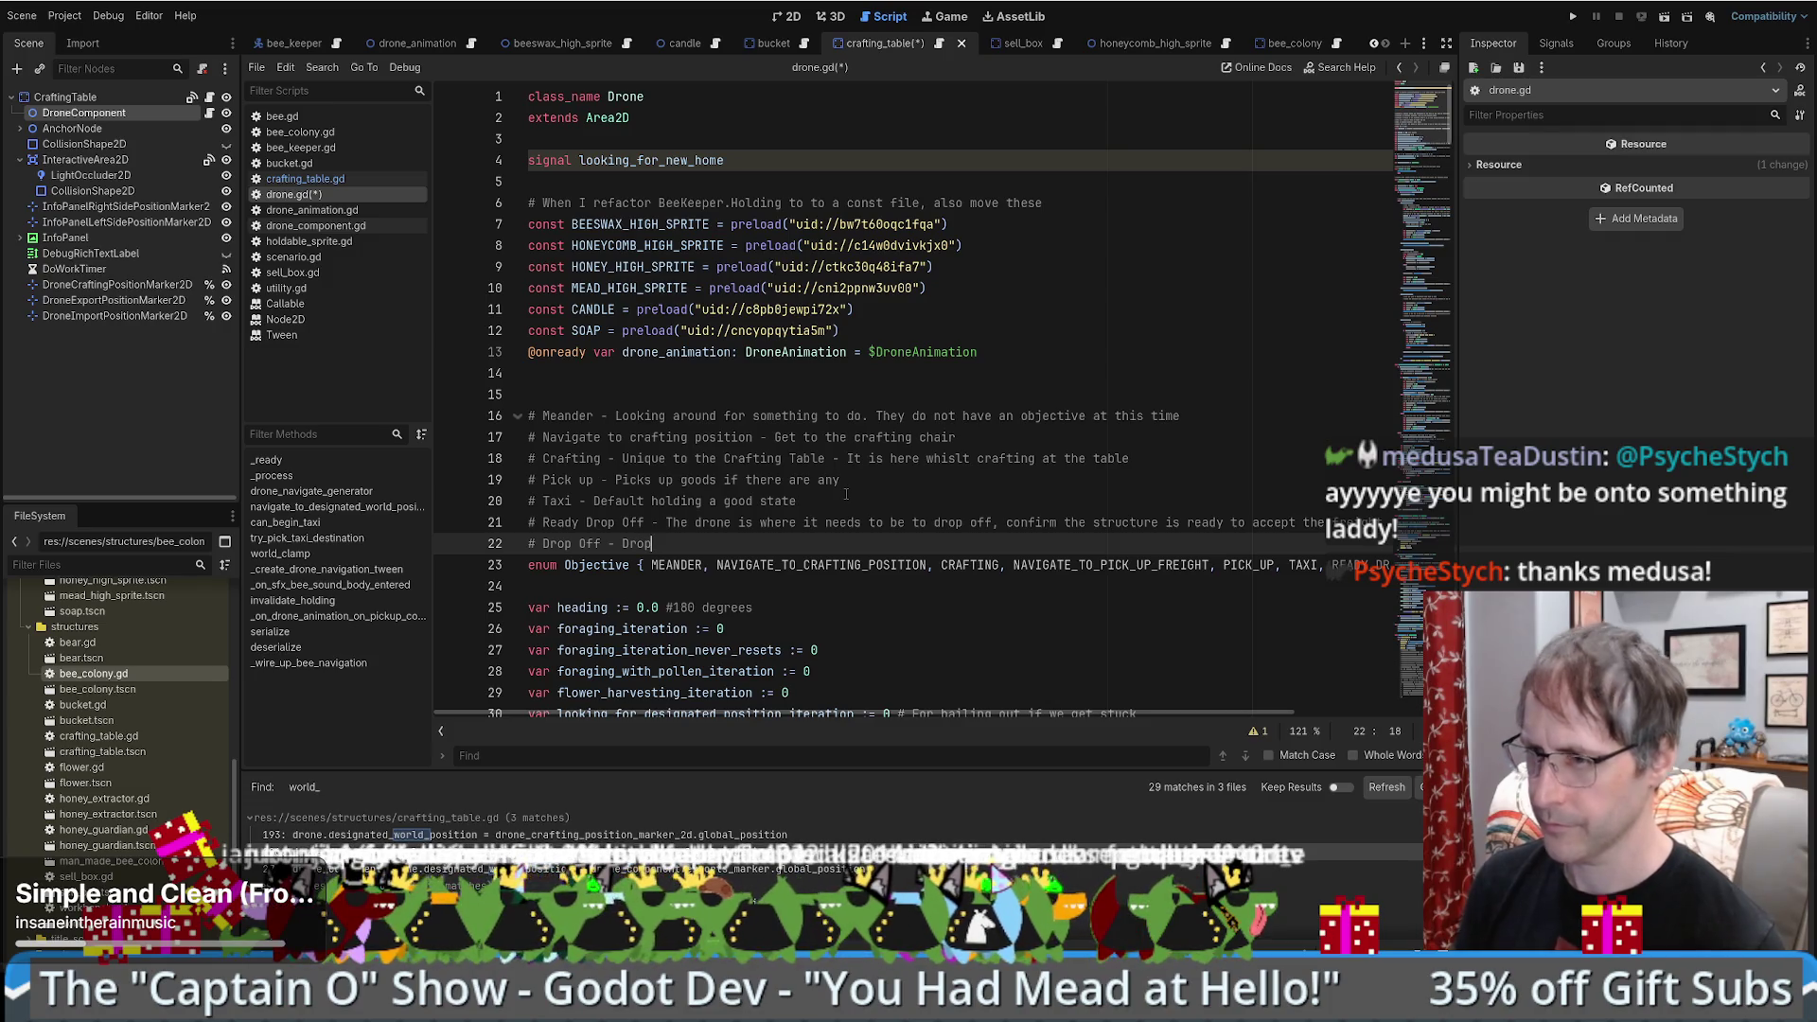
{"action": "scroll", "coordinate": [675, 544], "scroll_direction": "down", "scroll_amount": 4}
{"action": "scroll", "coordinate": [683, 543], "scroll_direction": "up", "scroll_amount": 4}
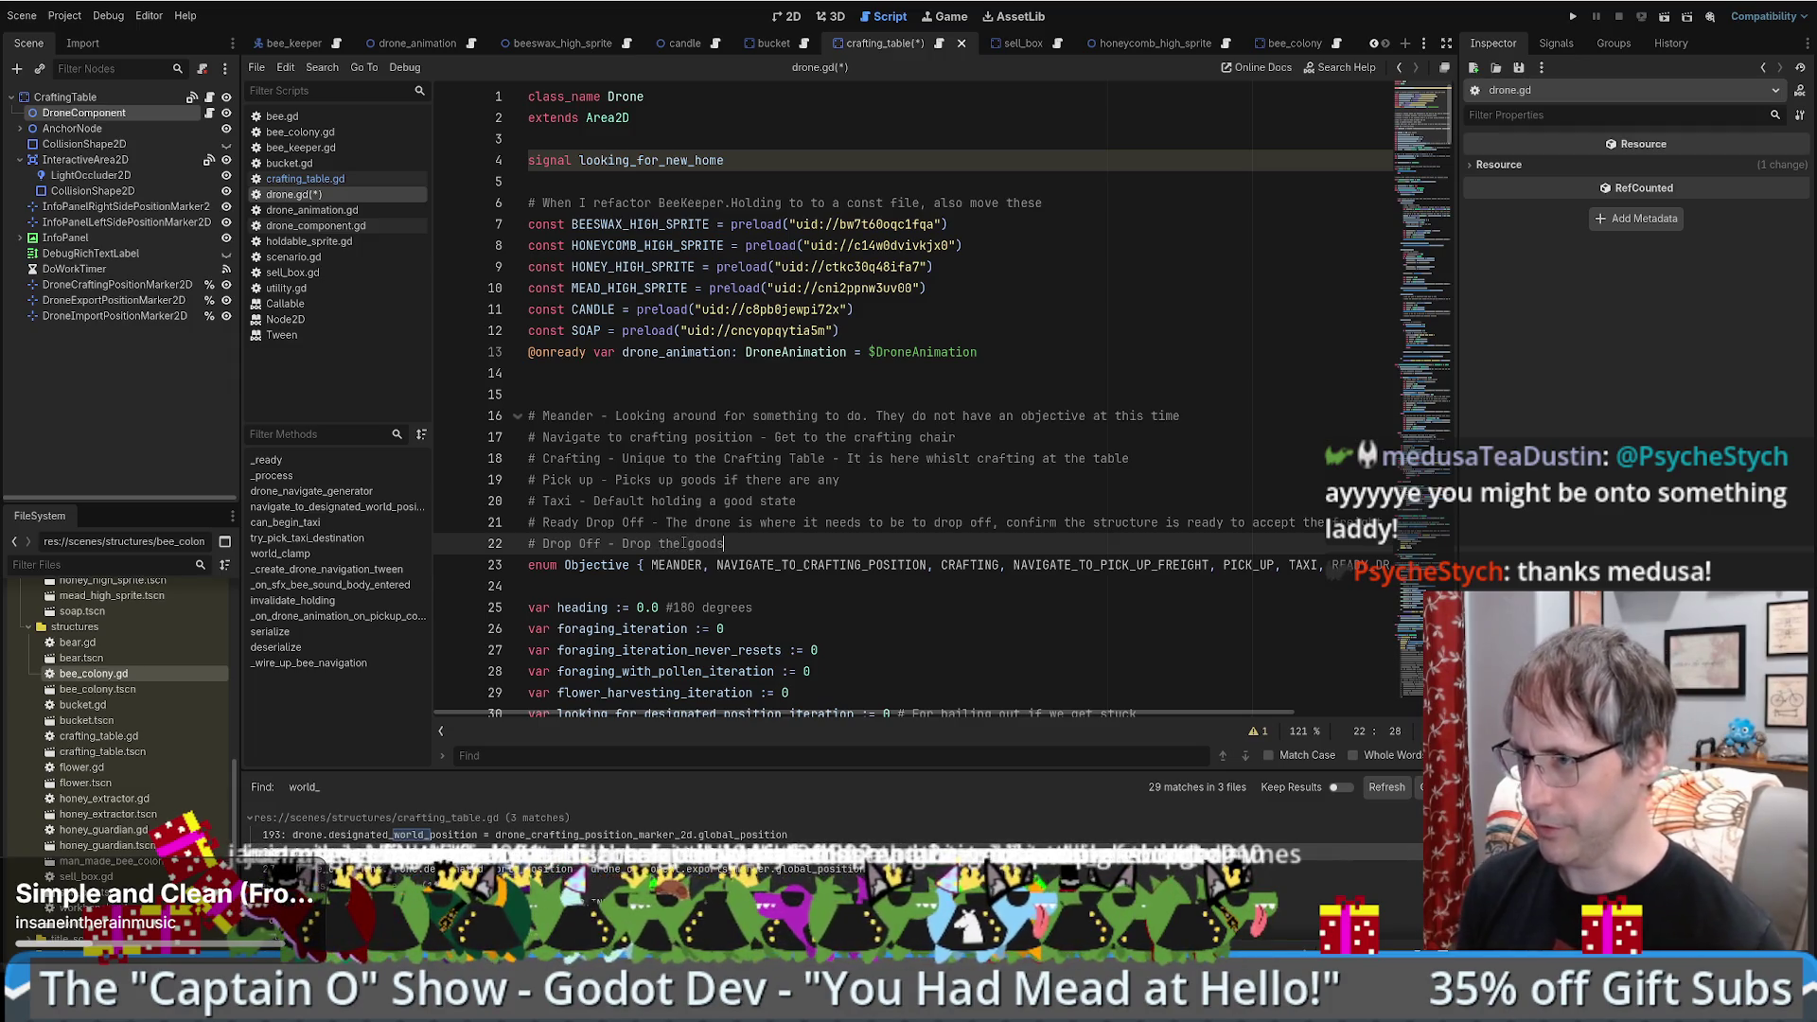
{"action": "scroll", "coordinate": [812, 443], "scroll_direction": "down", "scroll_amount": 7}
{"action": "key", "text": "alt+Left"}
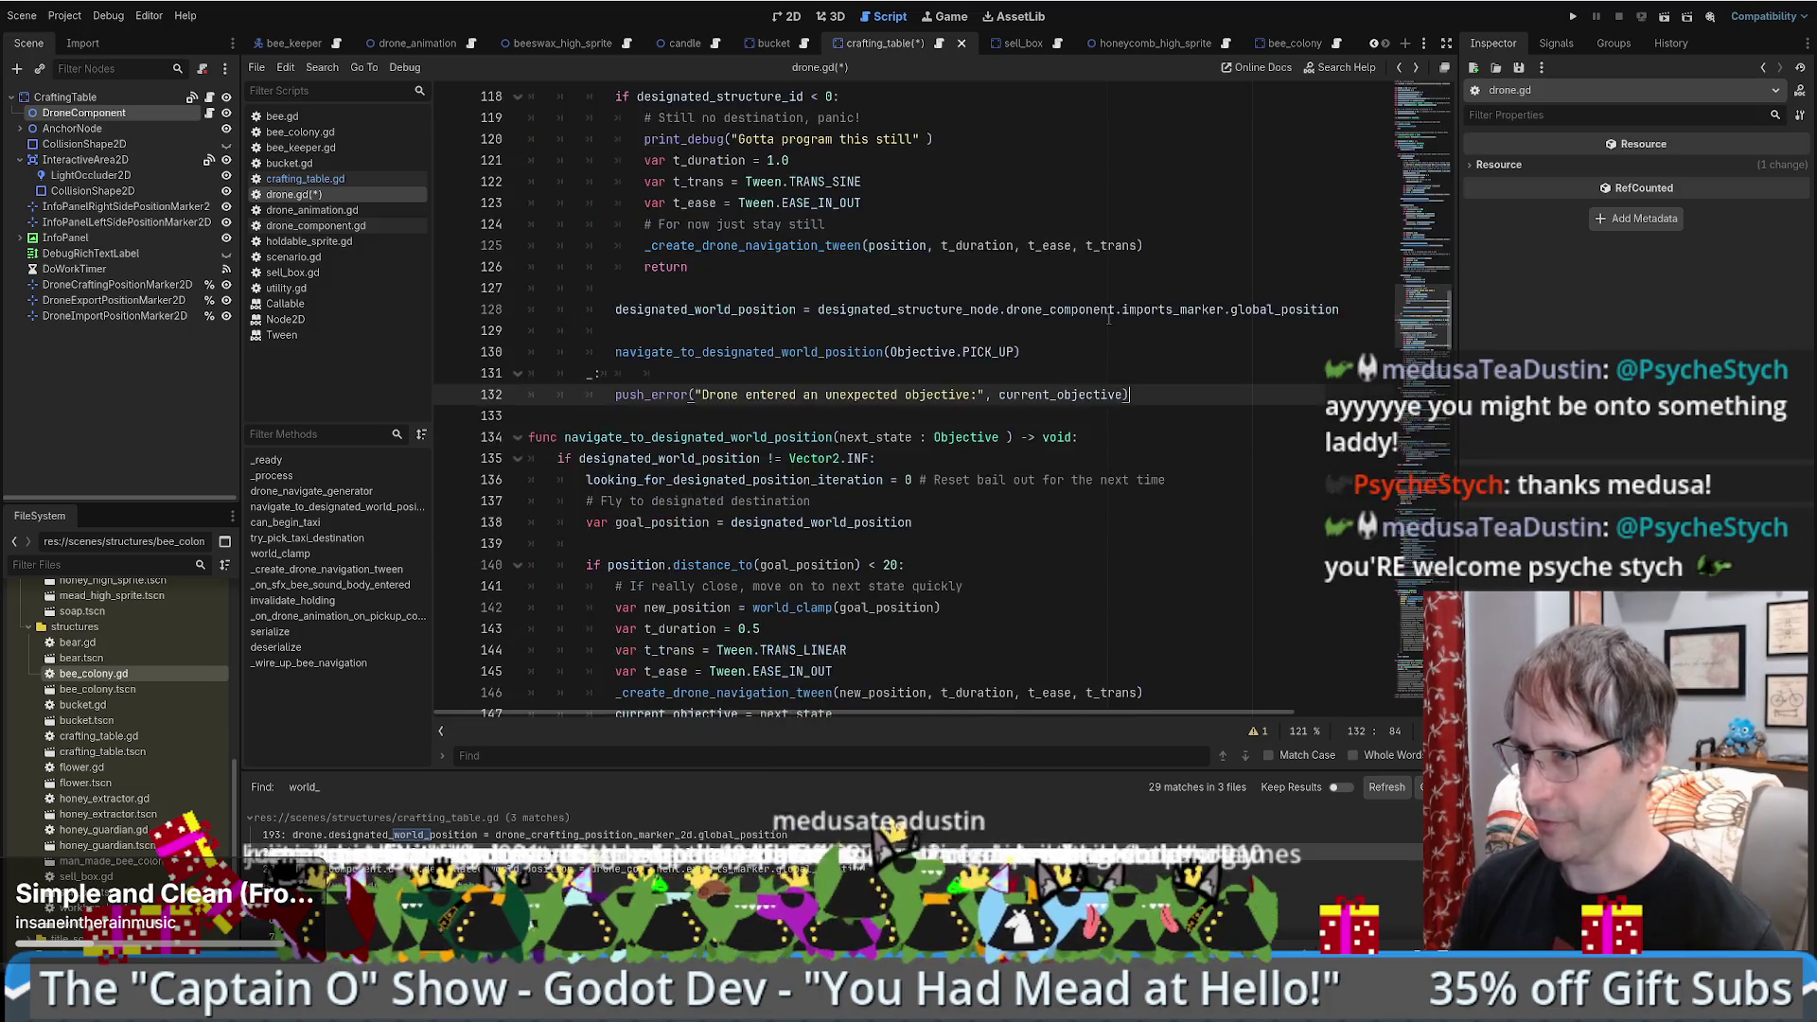
{"action": "key", "text": "alt+Left"}
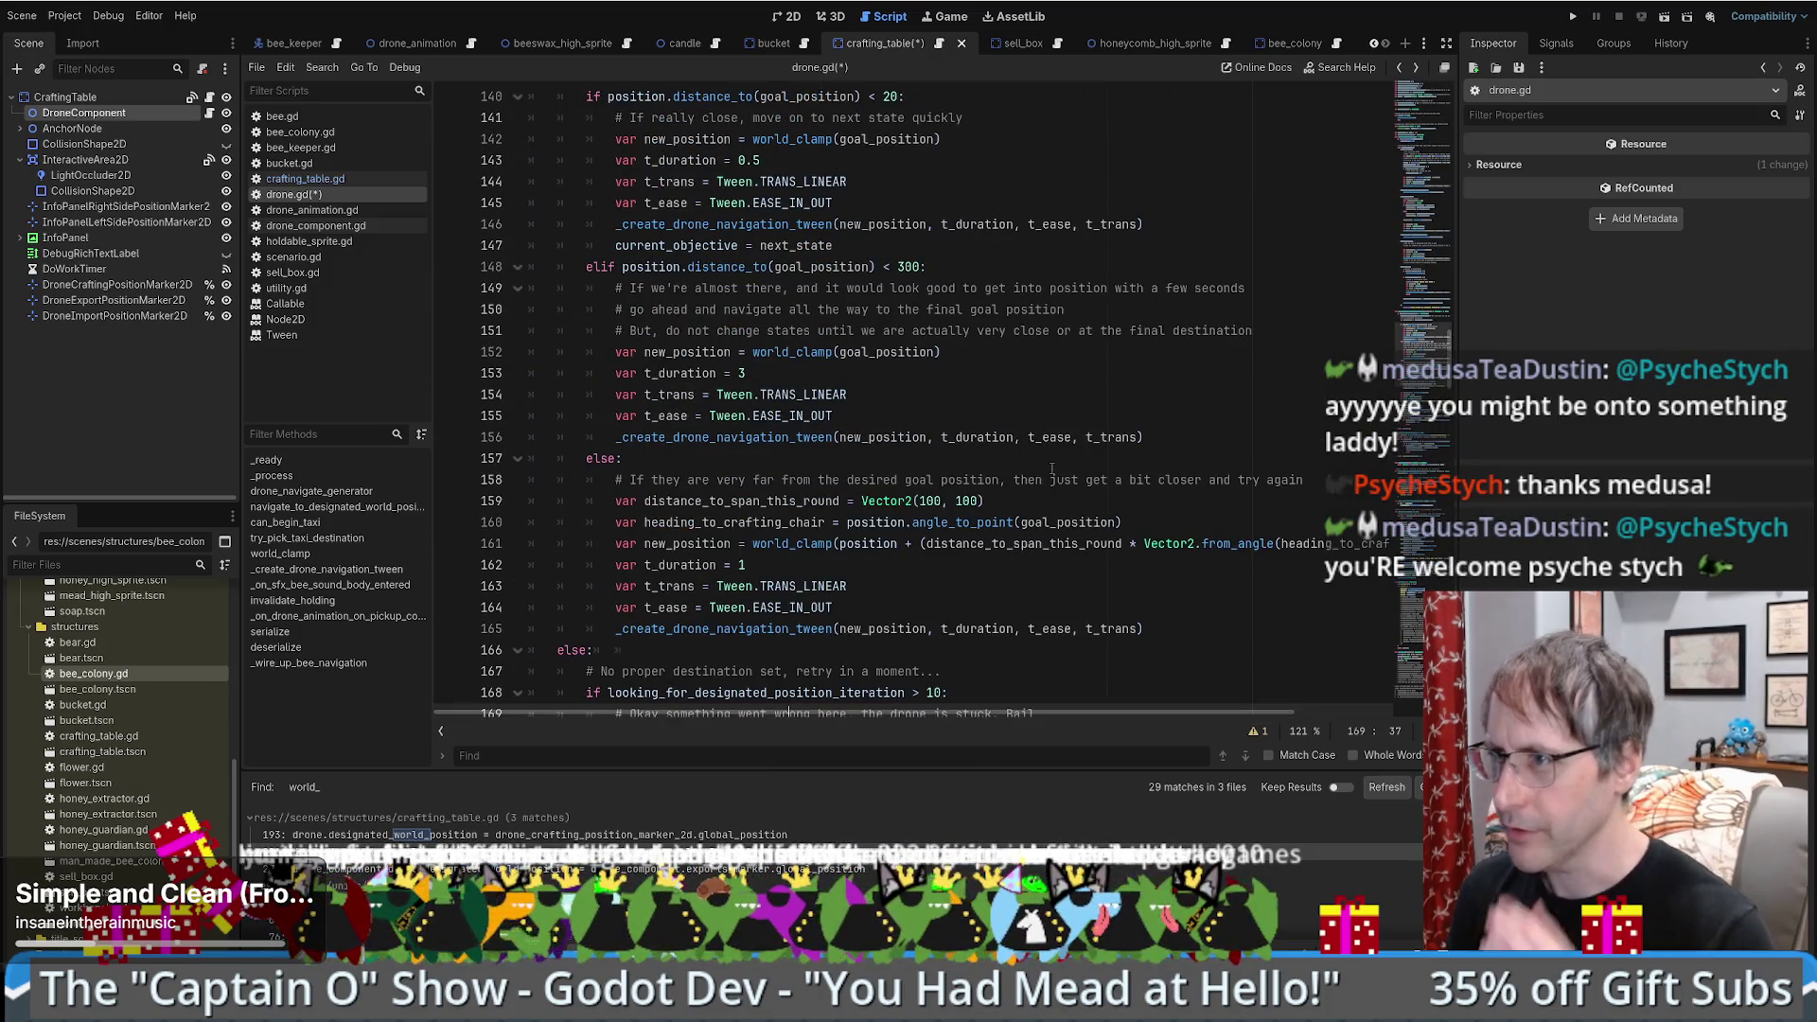
{"action": "key", "text": "alt+Left"}
{"action": "scroll", "coordinate": [1022, 468], "scroll_direction": "up", "scroll_amount": 7}
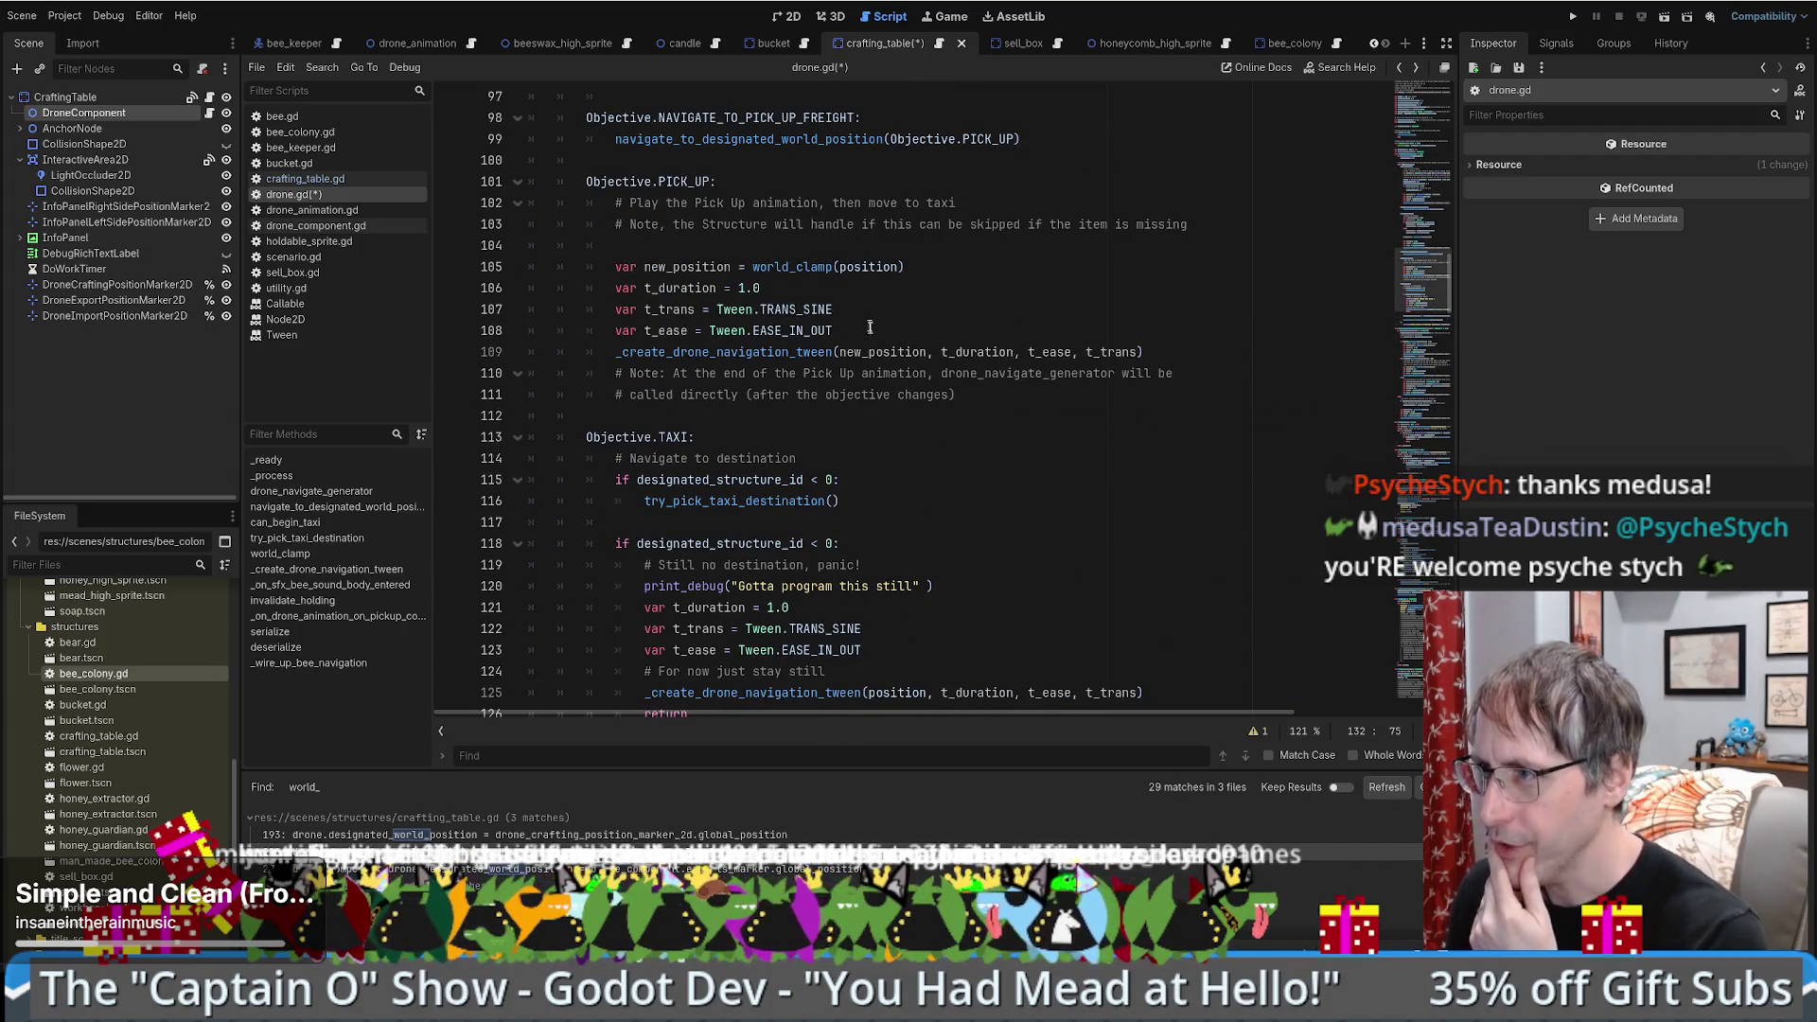
{"action": "scroll", "coordinate": [871, 320], "scroll_direction": "up", "scroll_amount": 1}
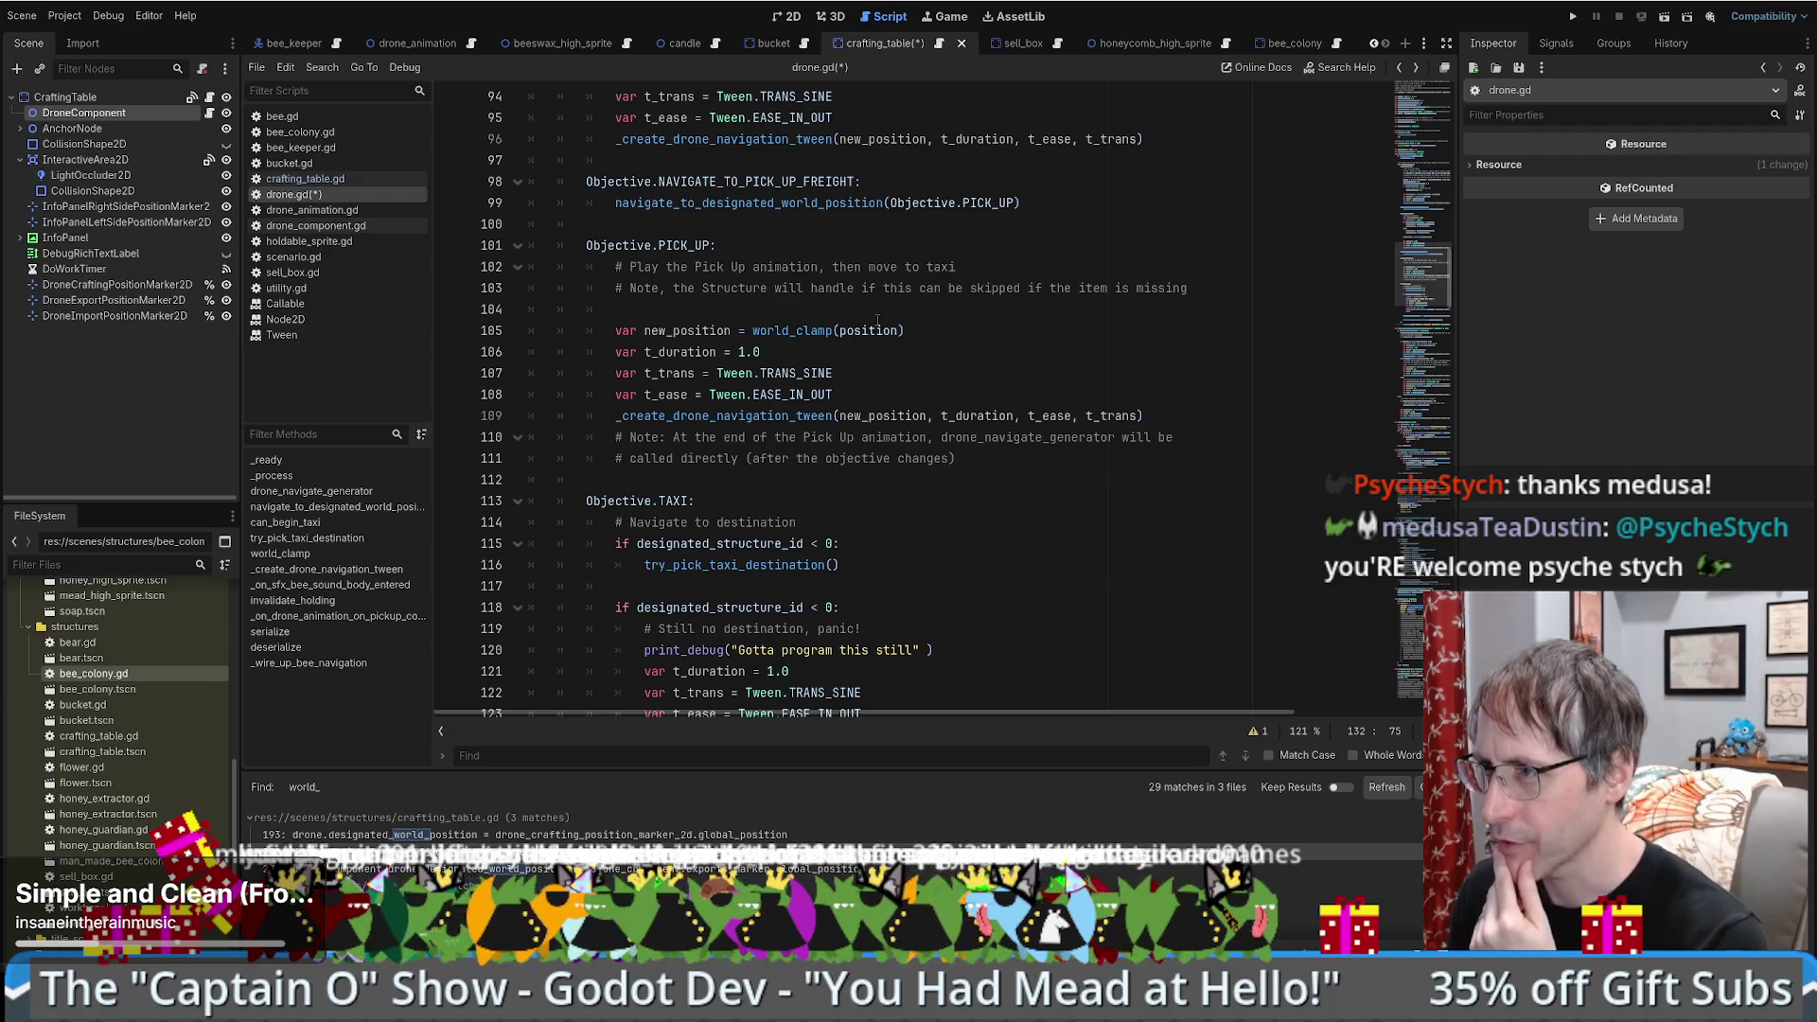
{"action": "mouse_move", "coordinate": [676, 267]}
{"action": "left_mouse_down"}
{"action": "mouse_move", "coordinate": [770, 267]}
{"action": "mouse_move", "coordinate": [771, 289]}
{"action": "left_mouse_up"}
{"action": "left_click", "coordinate": [790, 289]}
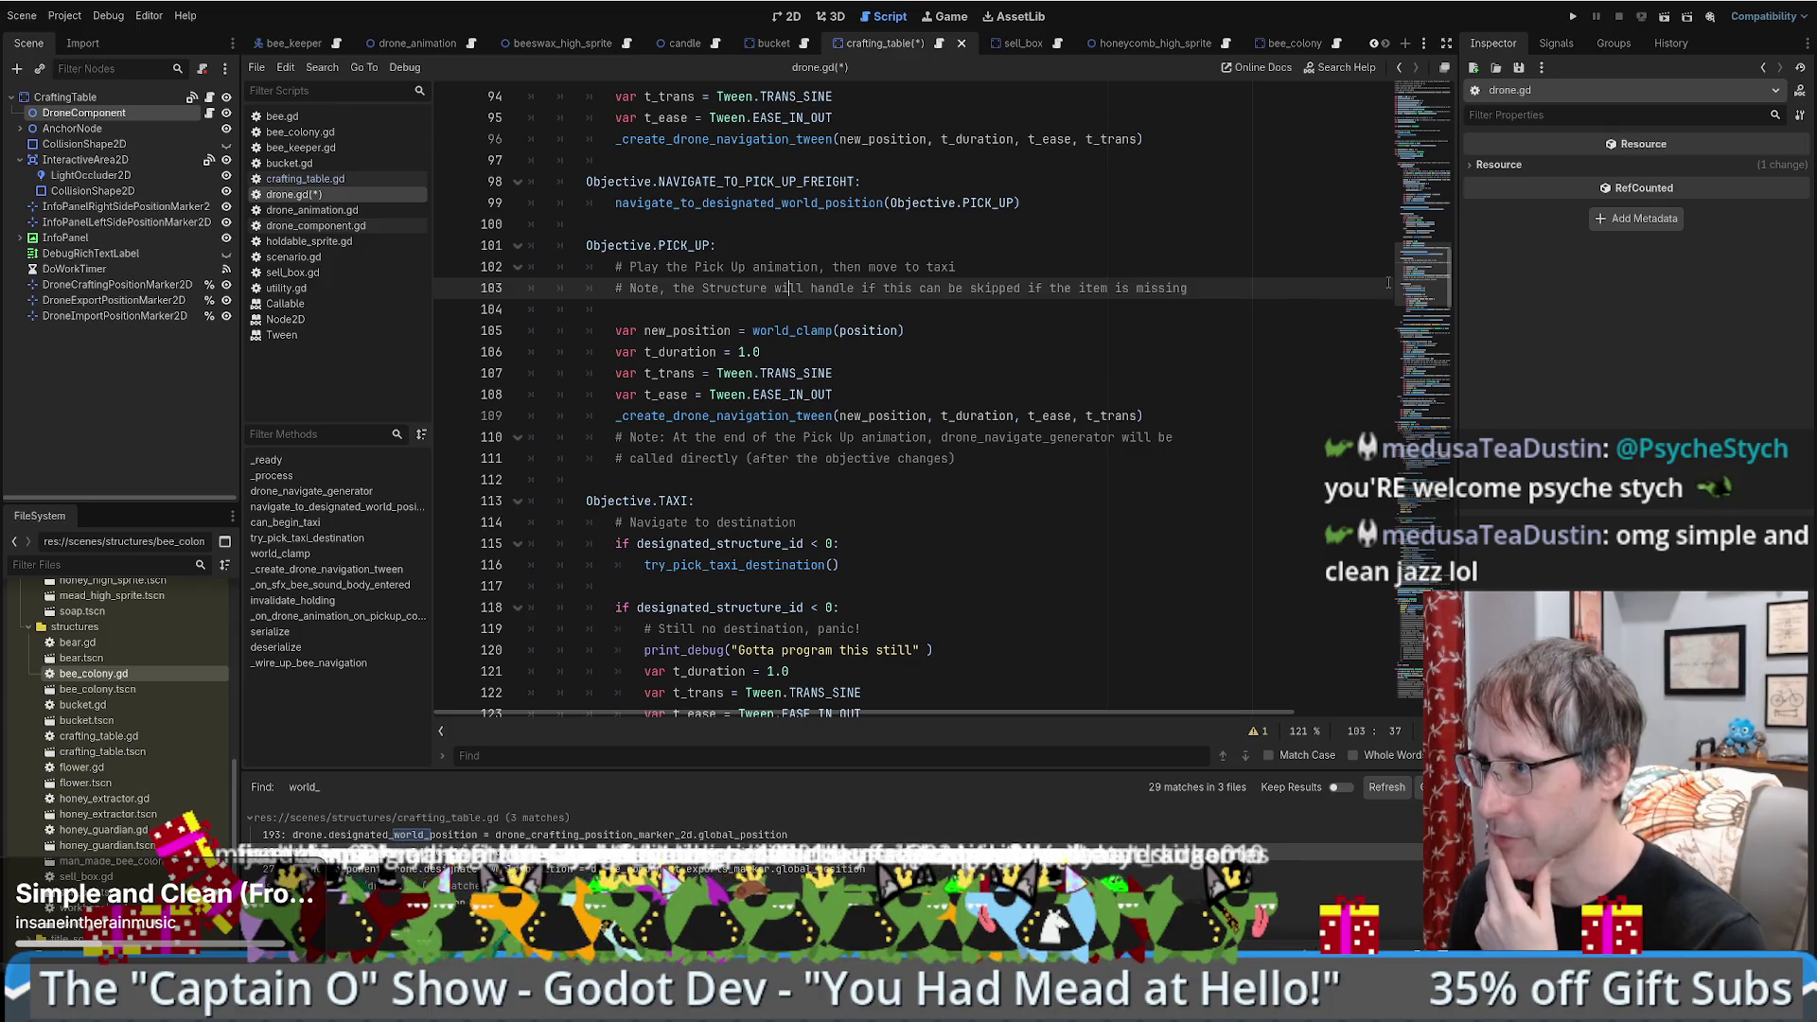
{"action": "mouse_move", "coordinate": [1432, 282]}
{"action": "left_mouse_down"}
{"action": "mouse_move", "coordinate": [1434, 128]}
{"action": "mouse_move", "coordinate": [1424, 310]}
{"action": "left_mouse_up"}
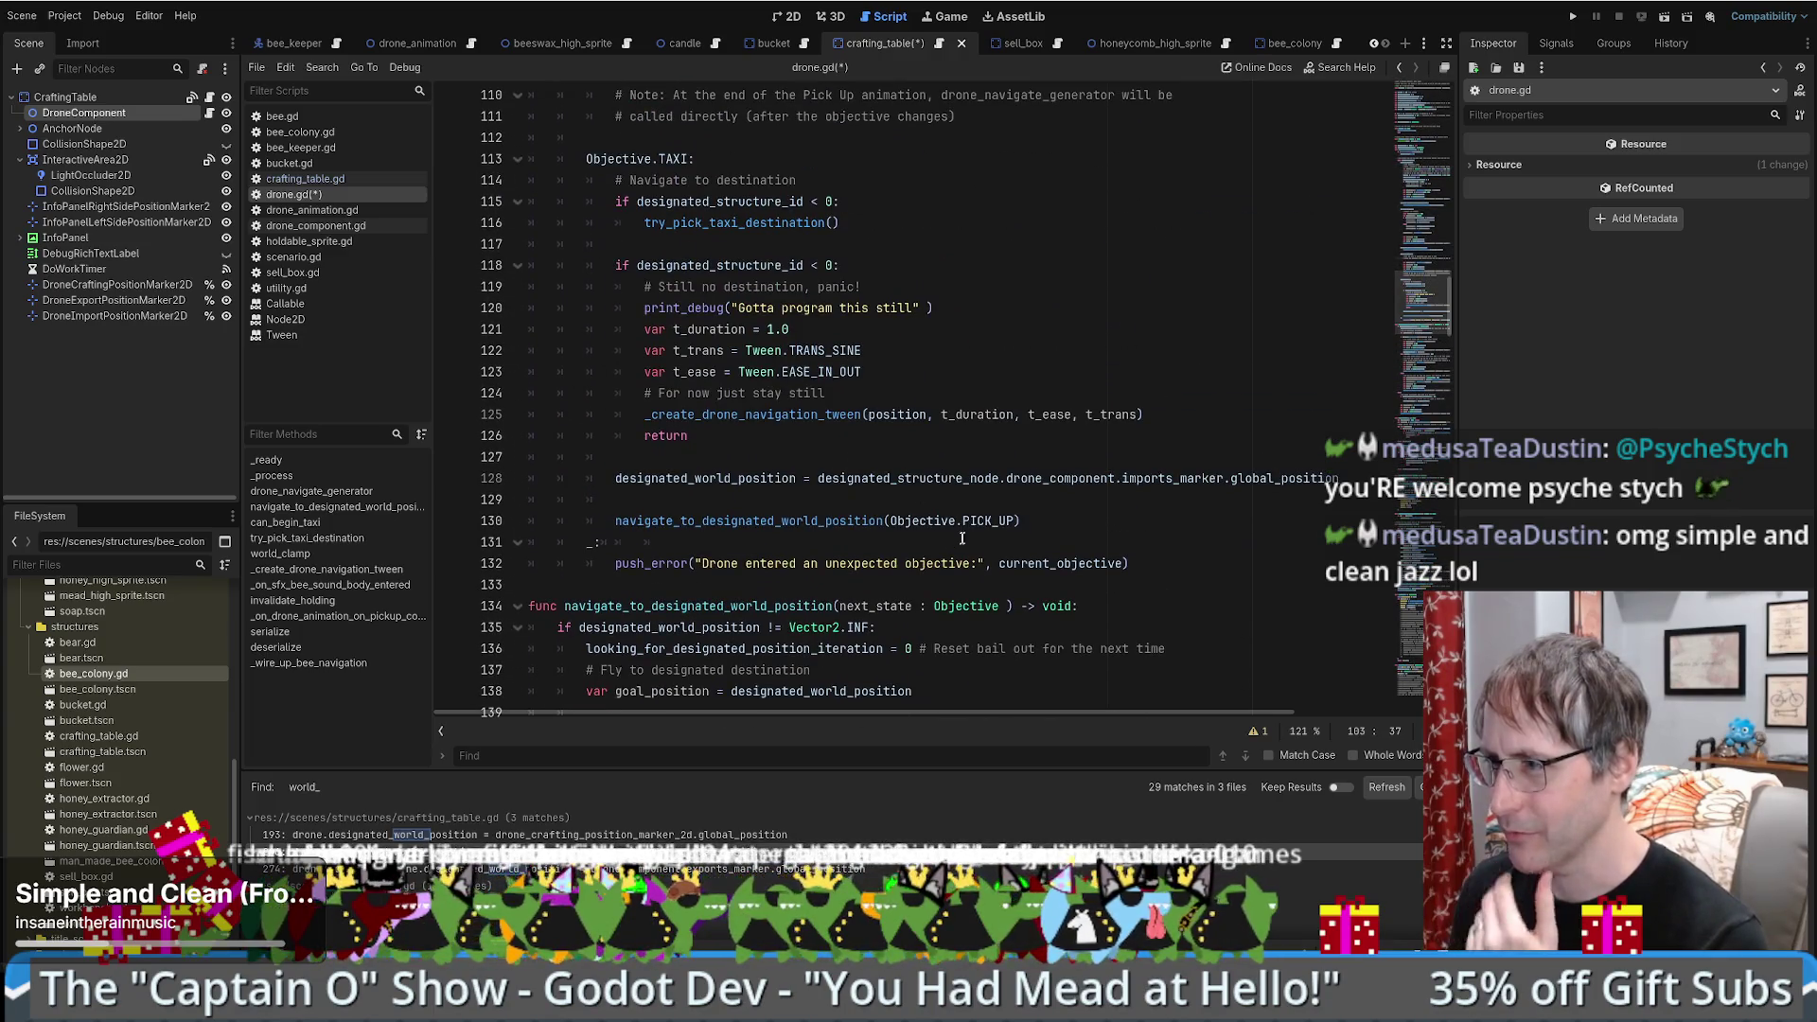
- Change the line 130 navigation target from PICK_UP to READY_DROP_OFF
{"action": "double_click", "coordinate": [989, 521]}
{"action": "type", "text": "REA"}
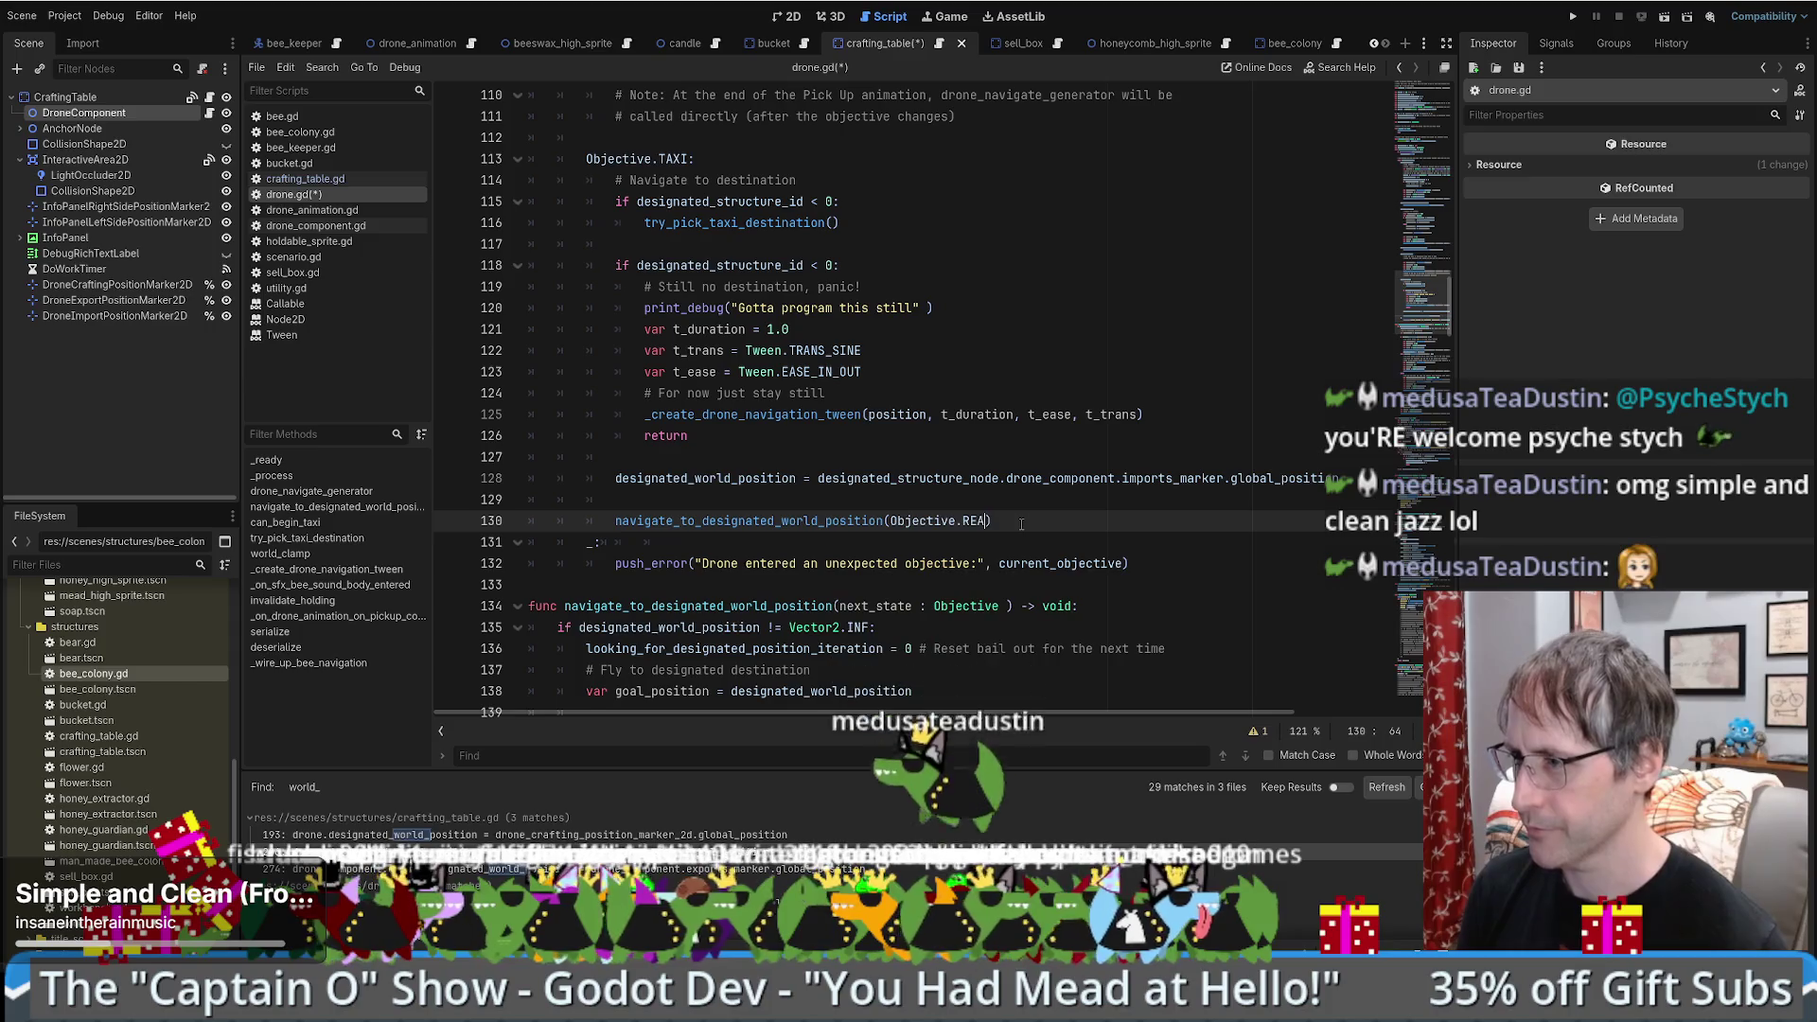
{"action": "key", "text": "Return"}
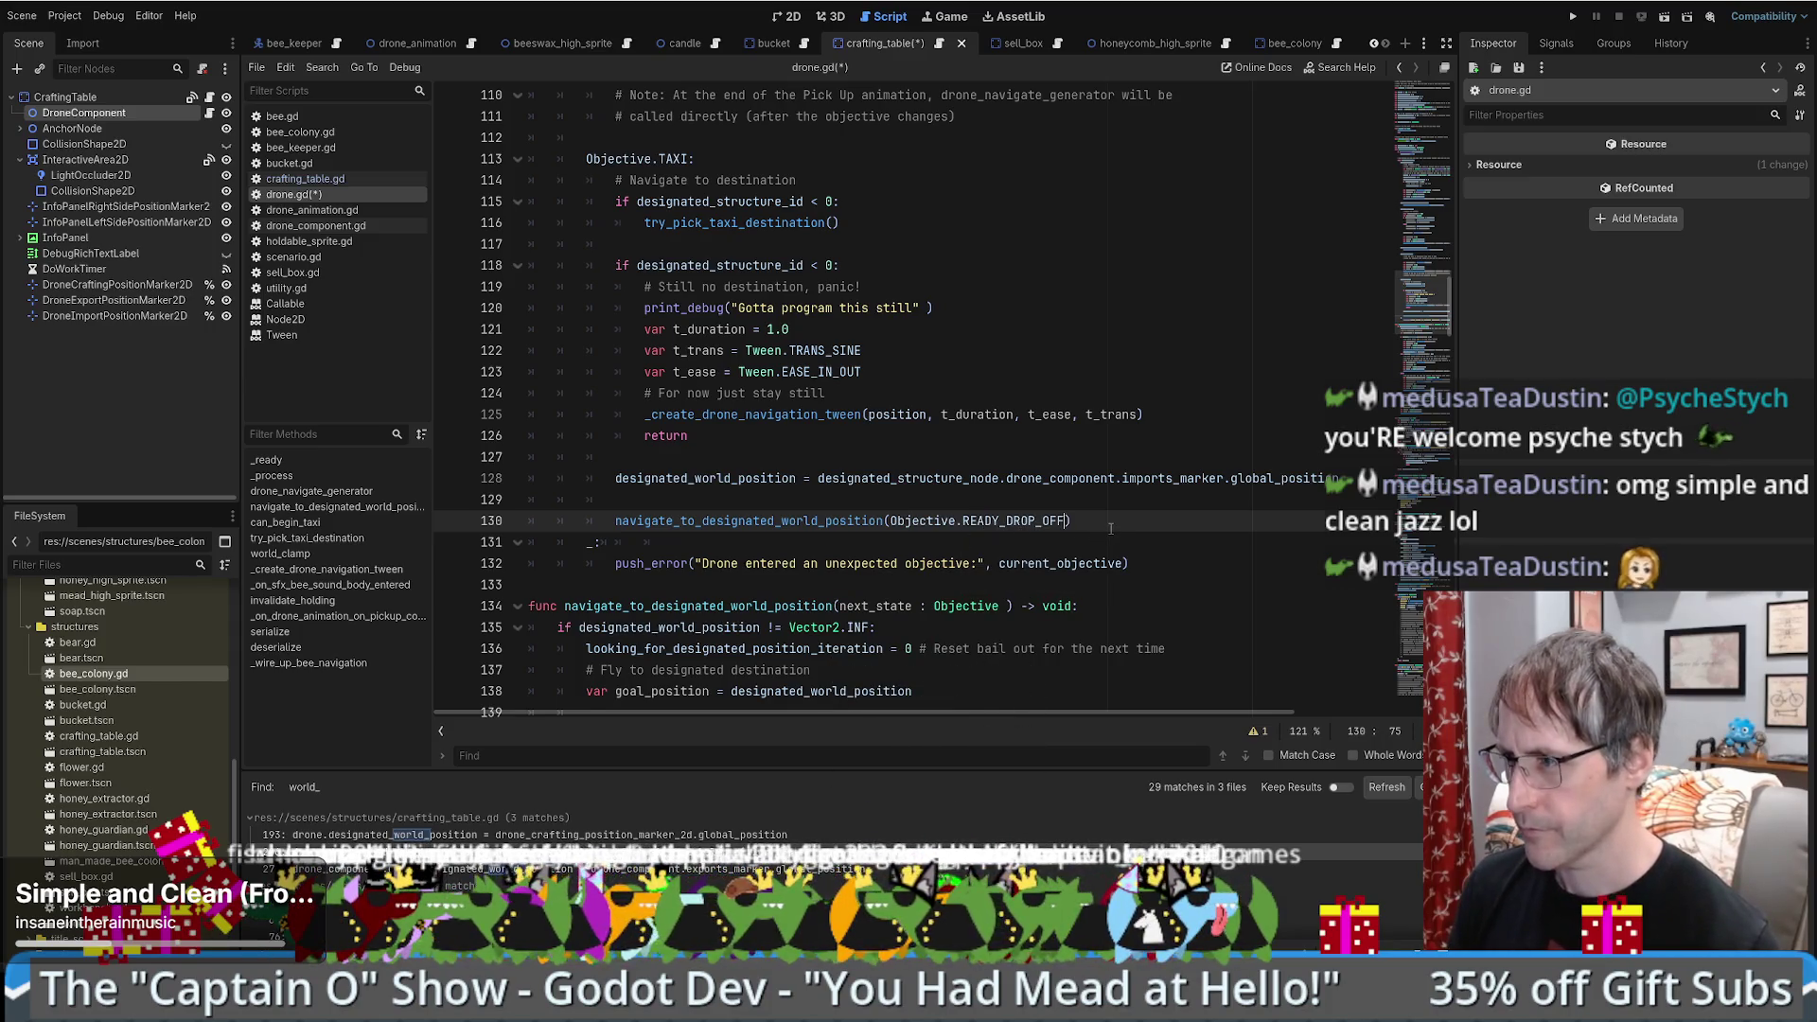
- Add an outdented Objective.READY_DROP_OFF: match case below line 130
{"action": "key", "text": "Return"}
{"action": "key", "text": "BackSpace"}
{"action": "type", "text": "Ob"}
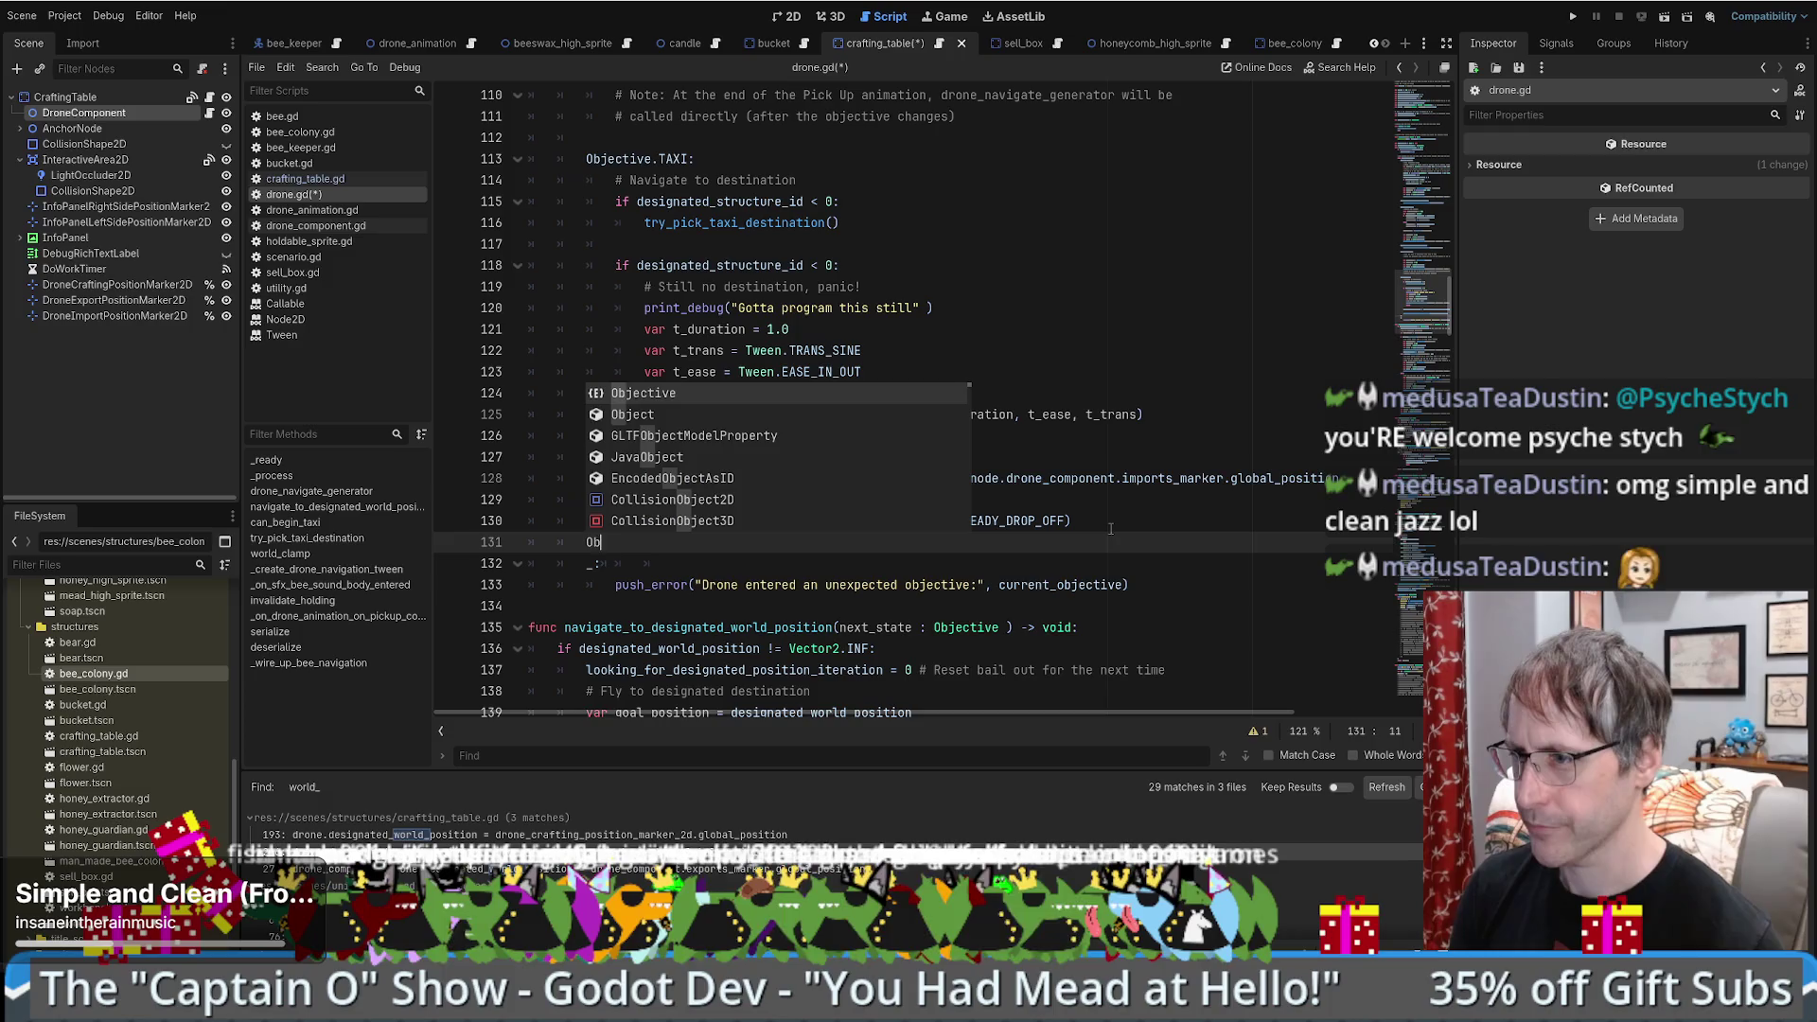
{"action": "type", "text": "jective.RE"}
{"action": "key", "text": "Return"}
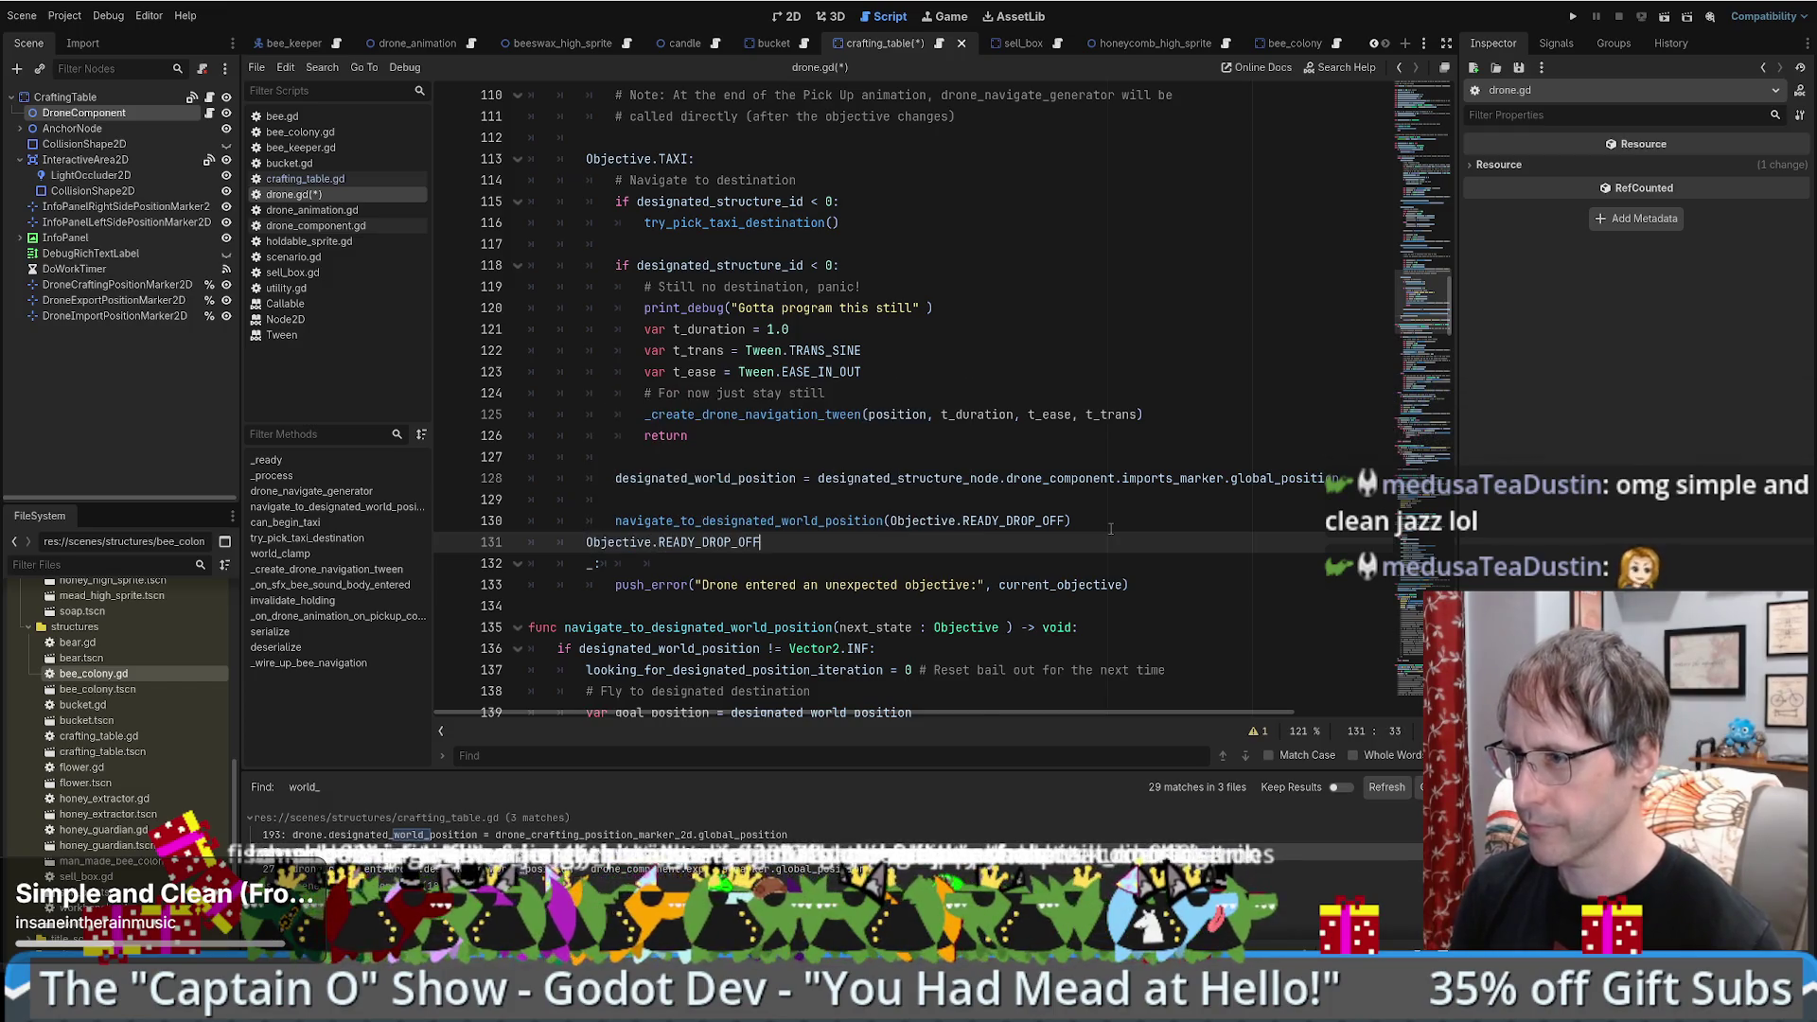
{"action": "type", "text": ":"}
{"action": "key", "text": "Return"}
- Give the case a pasted print_debug body reading 'Made it to the structure with goods!'
{"action": "left_click", "coordinate": [810, 537]}
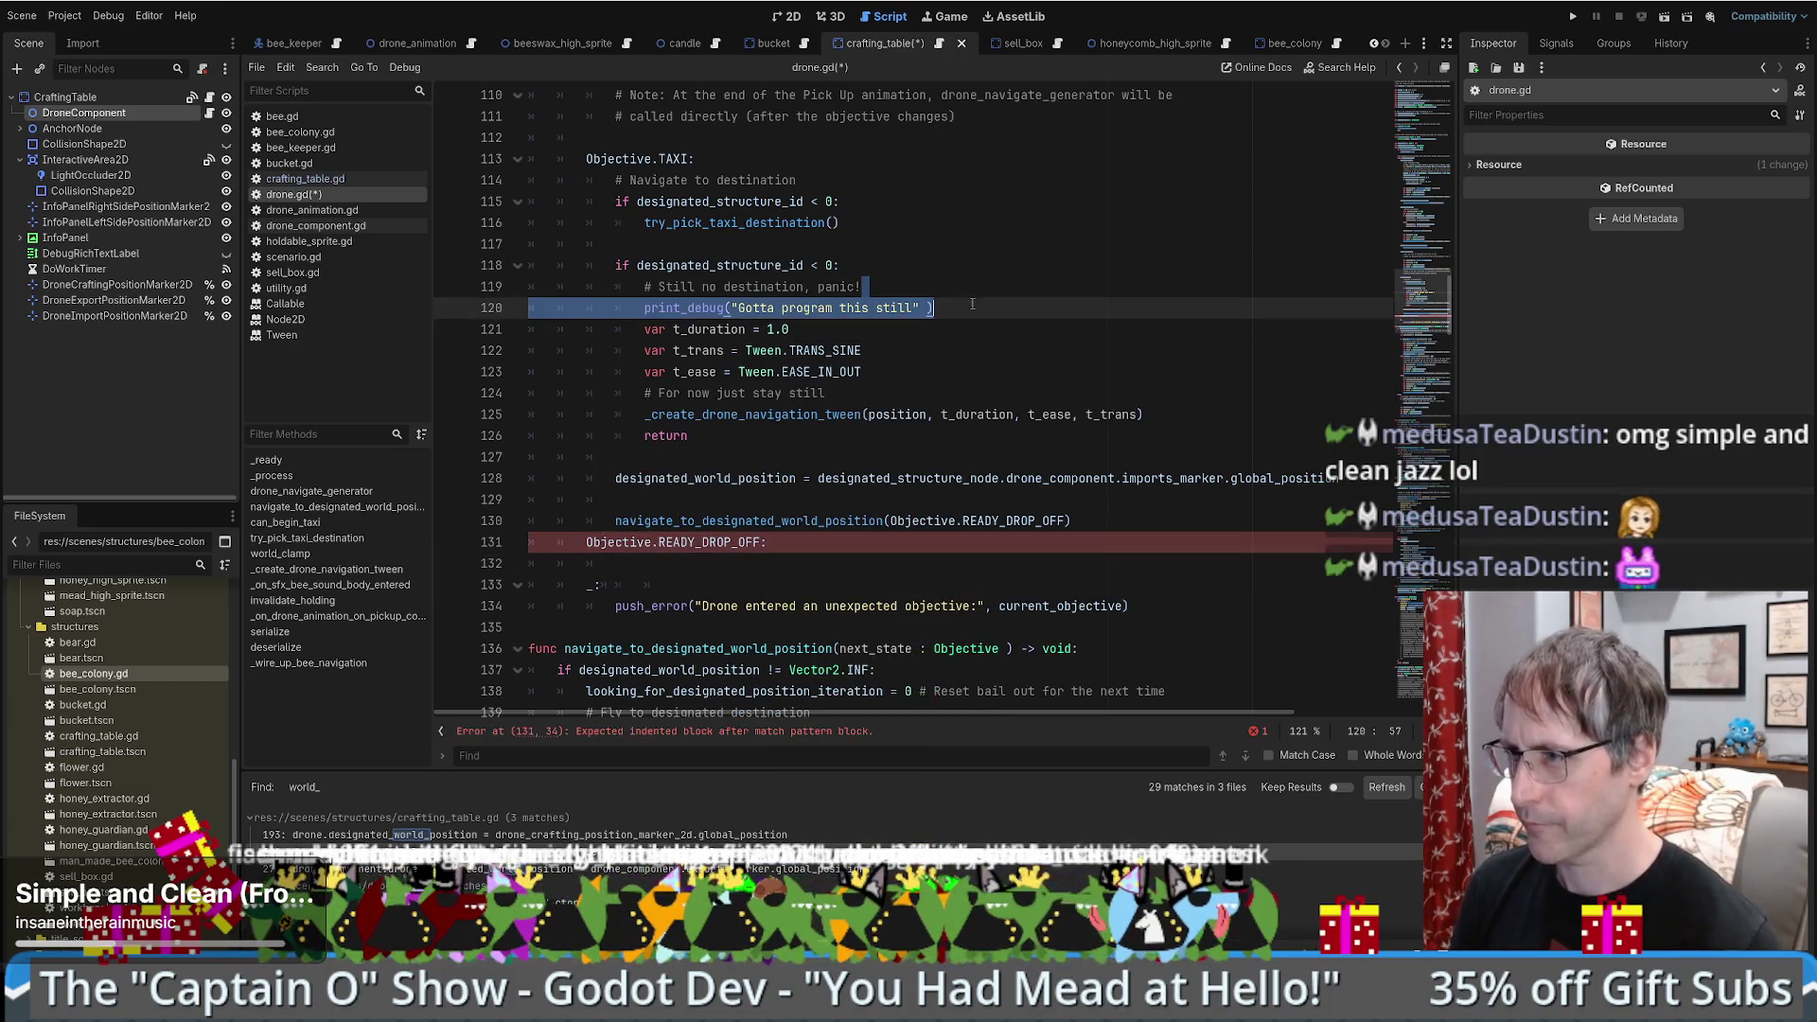
{"action": "key", "text": "Return"}
{"action": "type", "text": "print_debug(\"Gotta program this still\" )"}
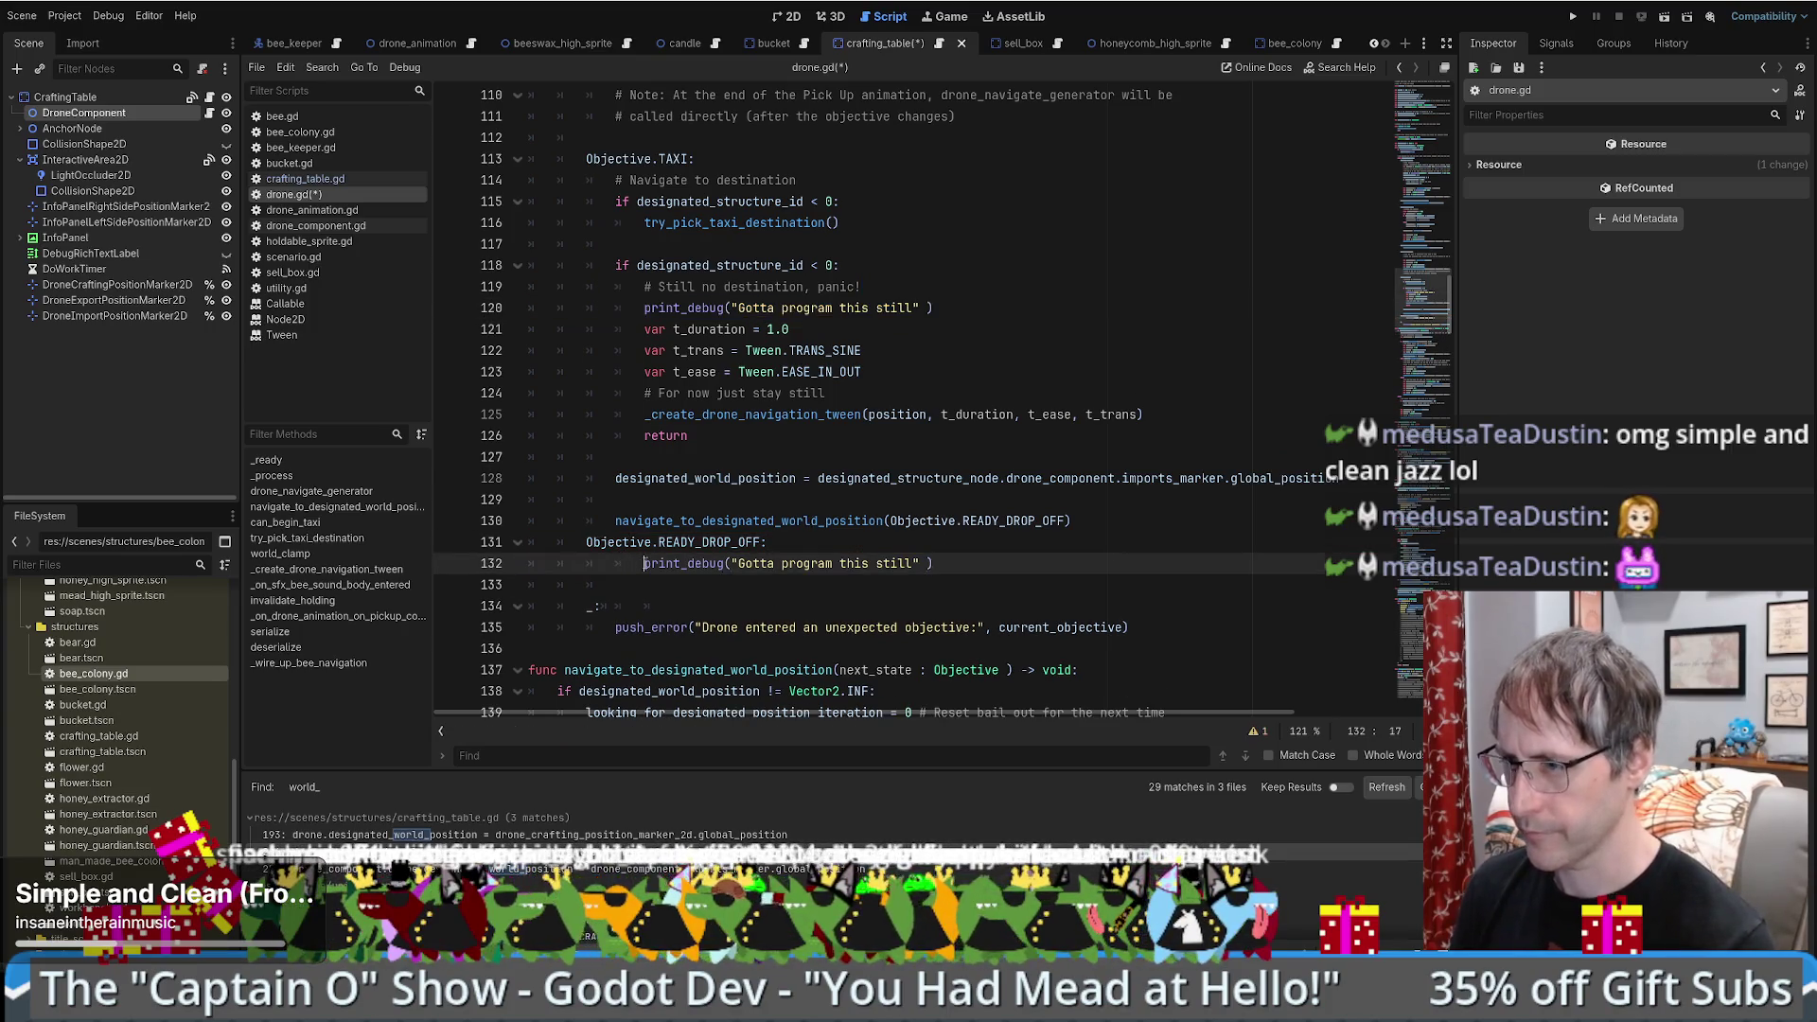
{"action": "key", "text": "BackSpace"}
{"action": "left_click_drag", "start_coordinate": [710, 565], "coordinate": [882, 565]}
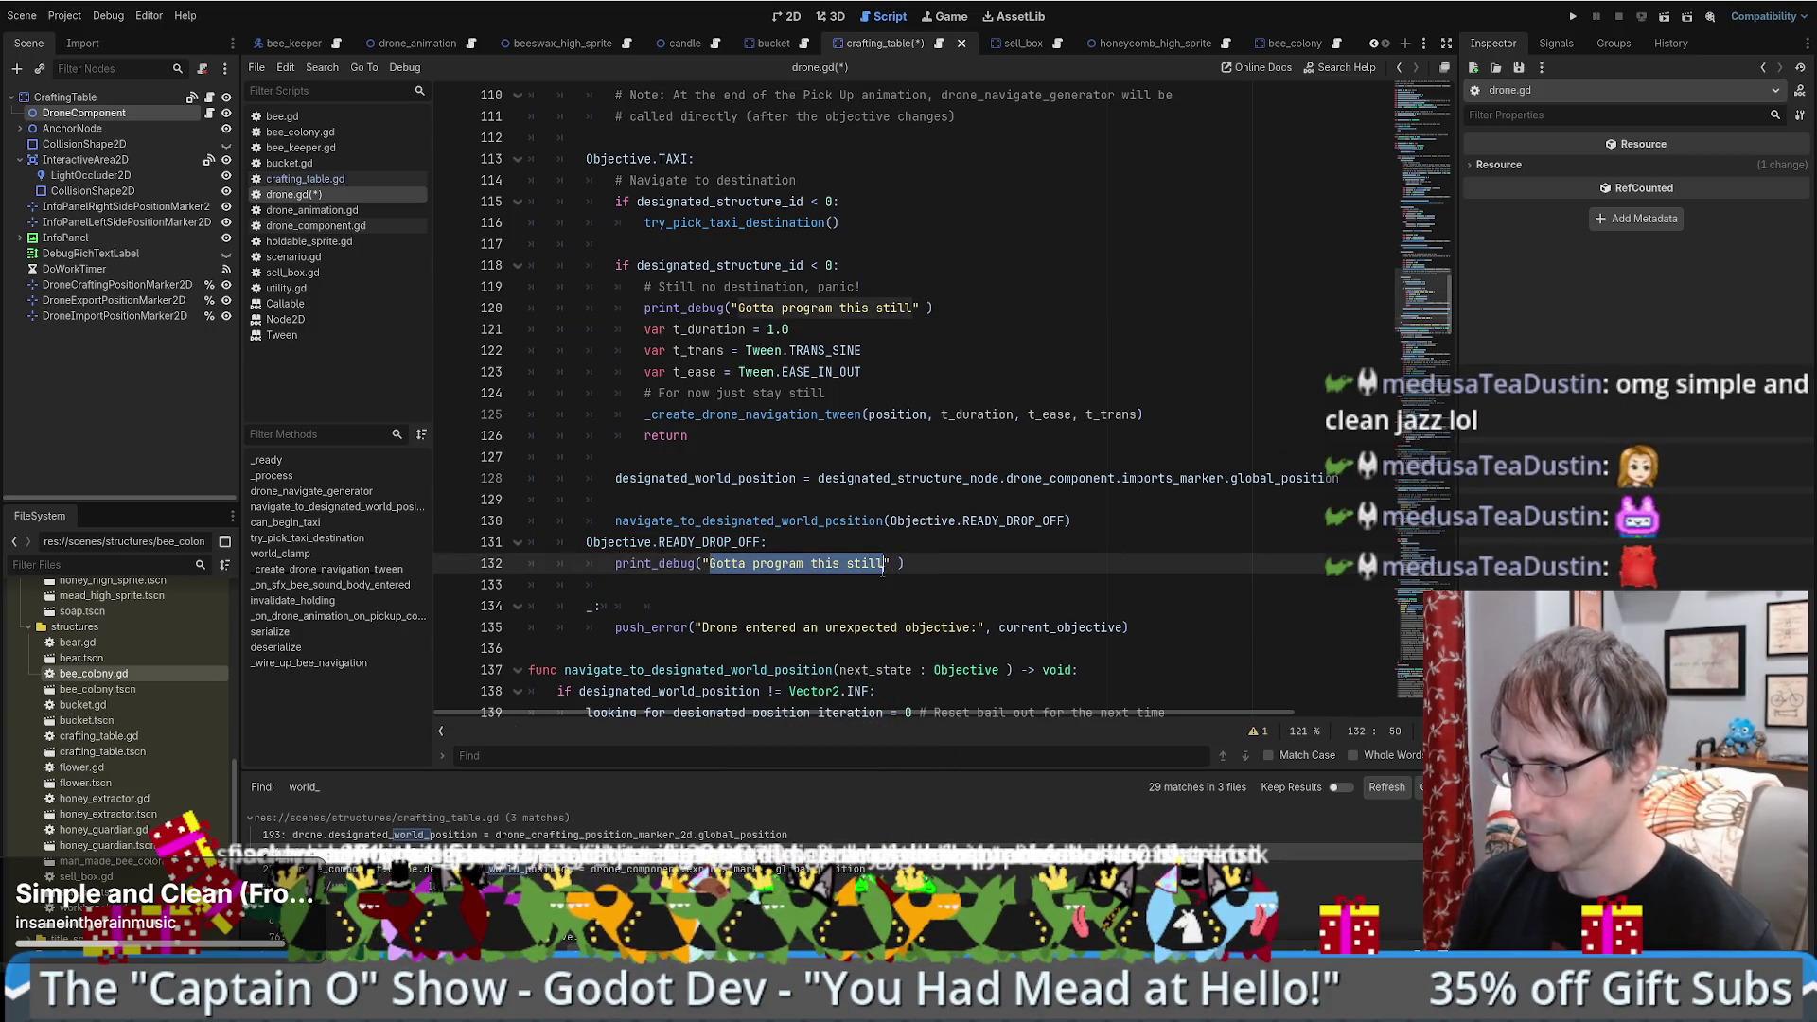
{"action": "type", "text": "Made"}
{"action": "key", "text": "BackSpace"}
{"action": "key", "text": "BackSpace"}
{"action": "key", "text": "BackSpace"}
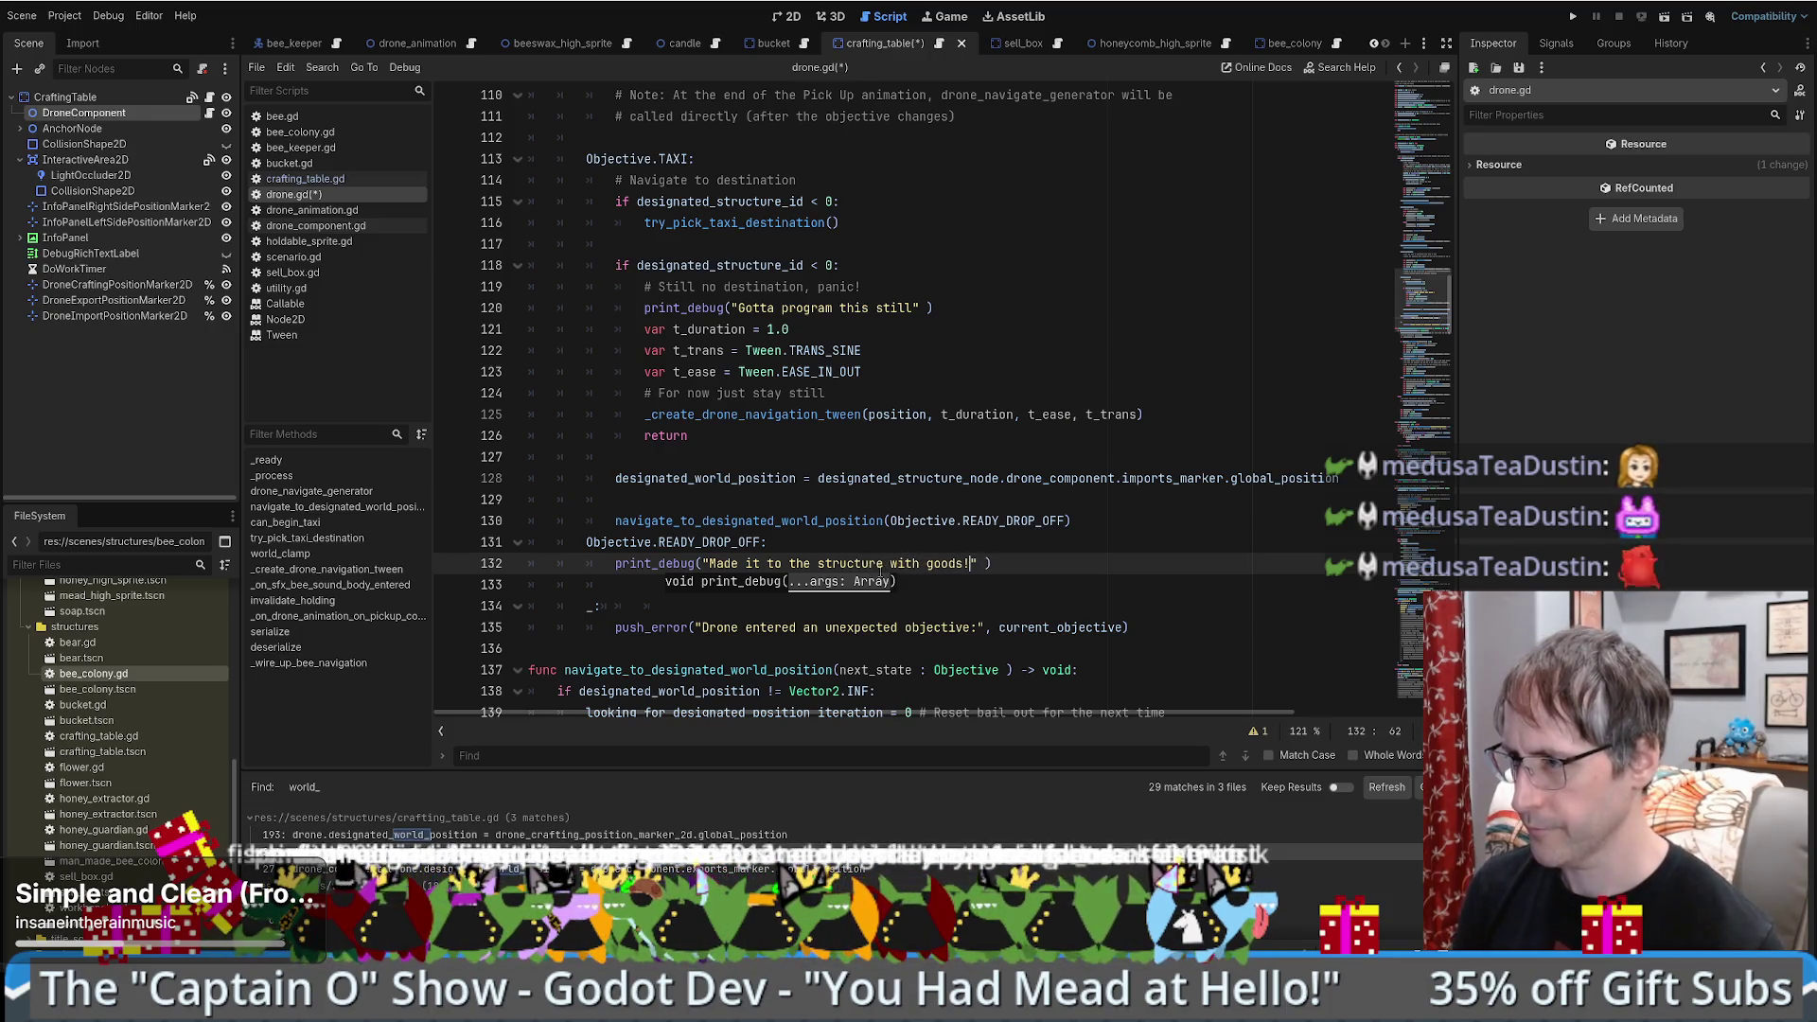
- Set a breakpoint on the new print line and save drone.gd
{"action": "left_click", "coordinate": [449, 563]}
{"action": "key", "text": "ctrl+s"}
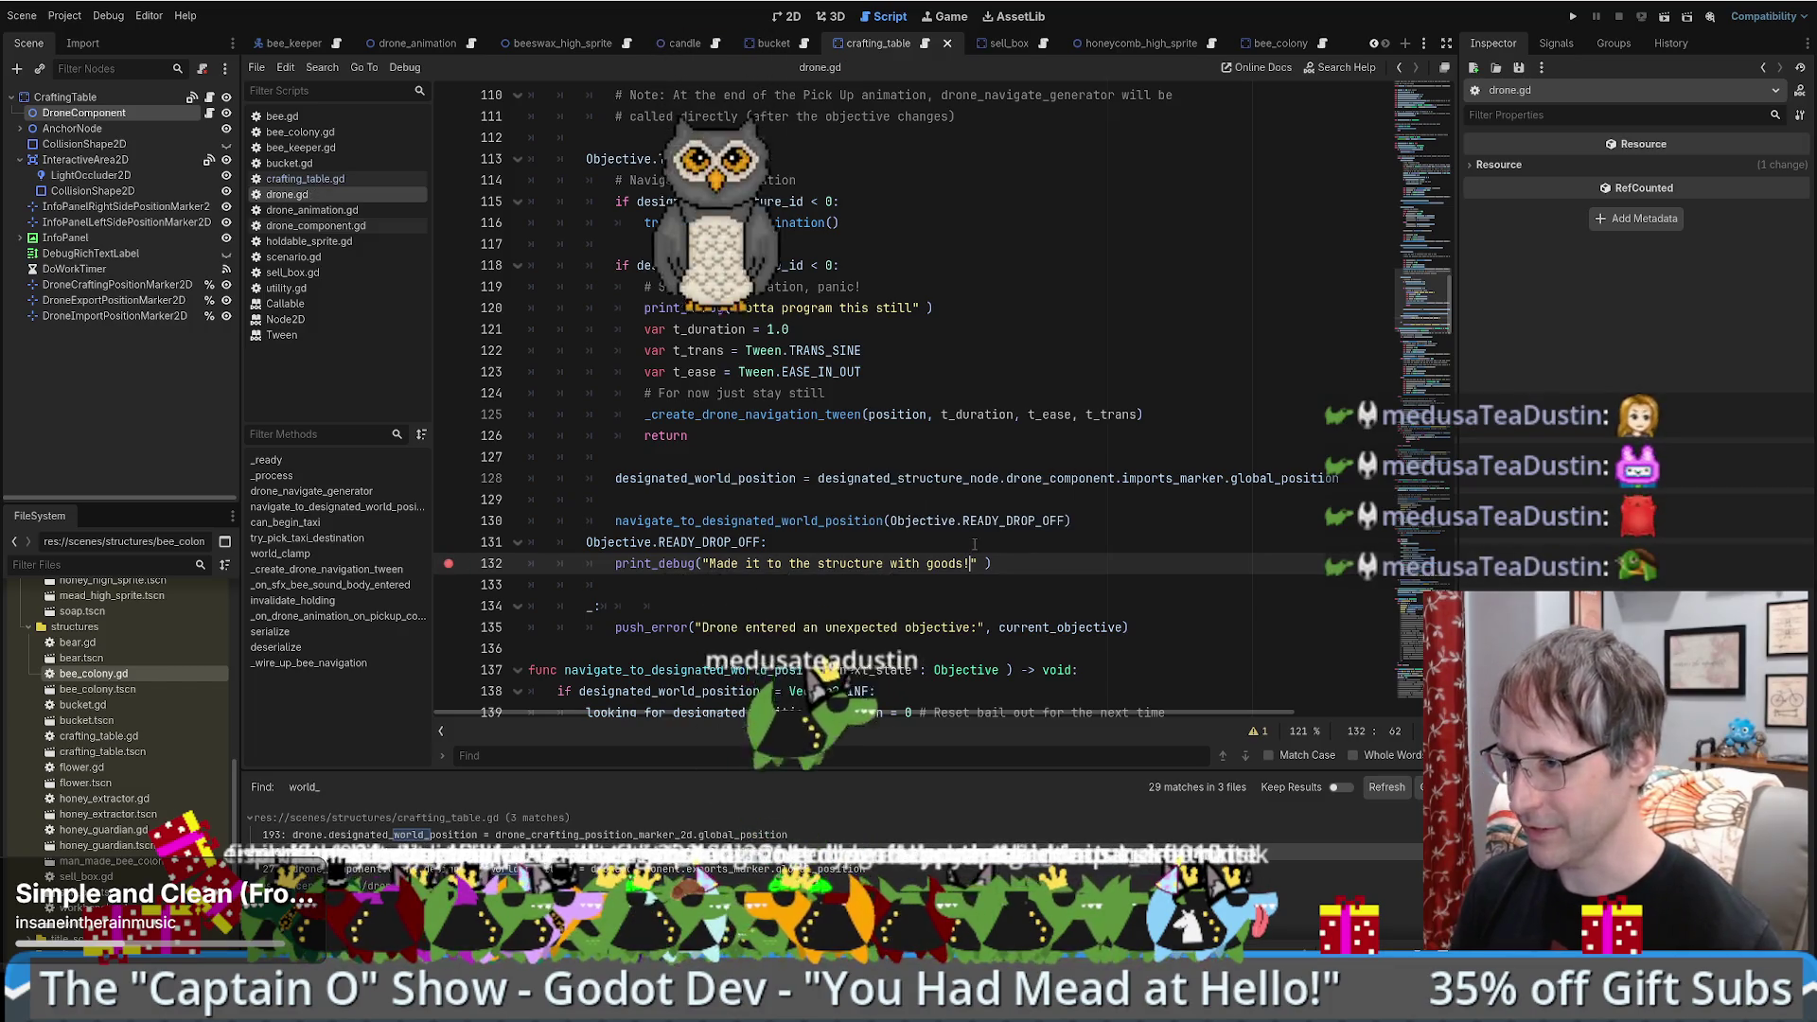
{"action": "left_click", "coordinate": [1076, 545]}
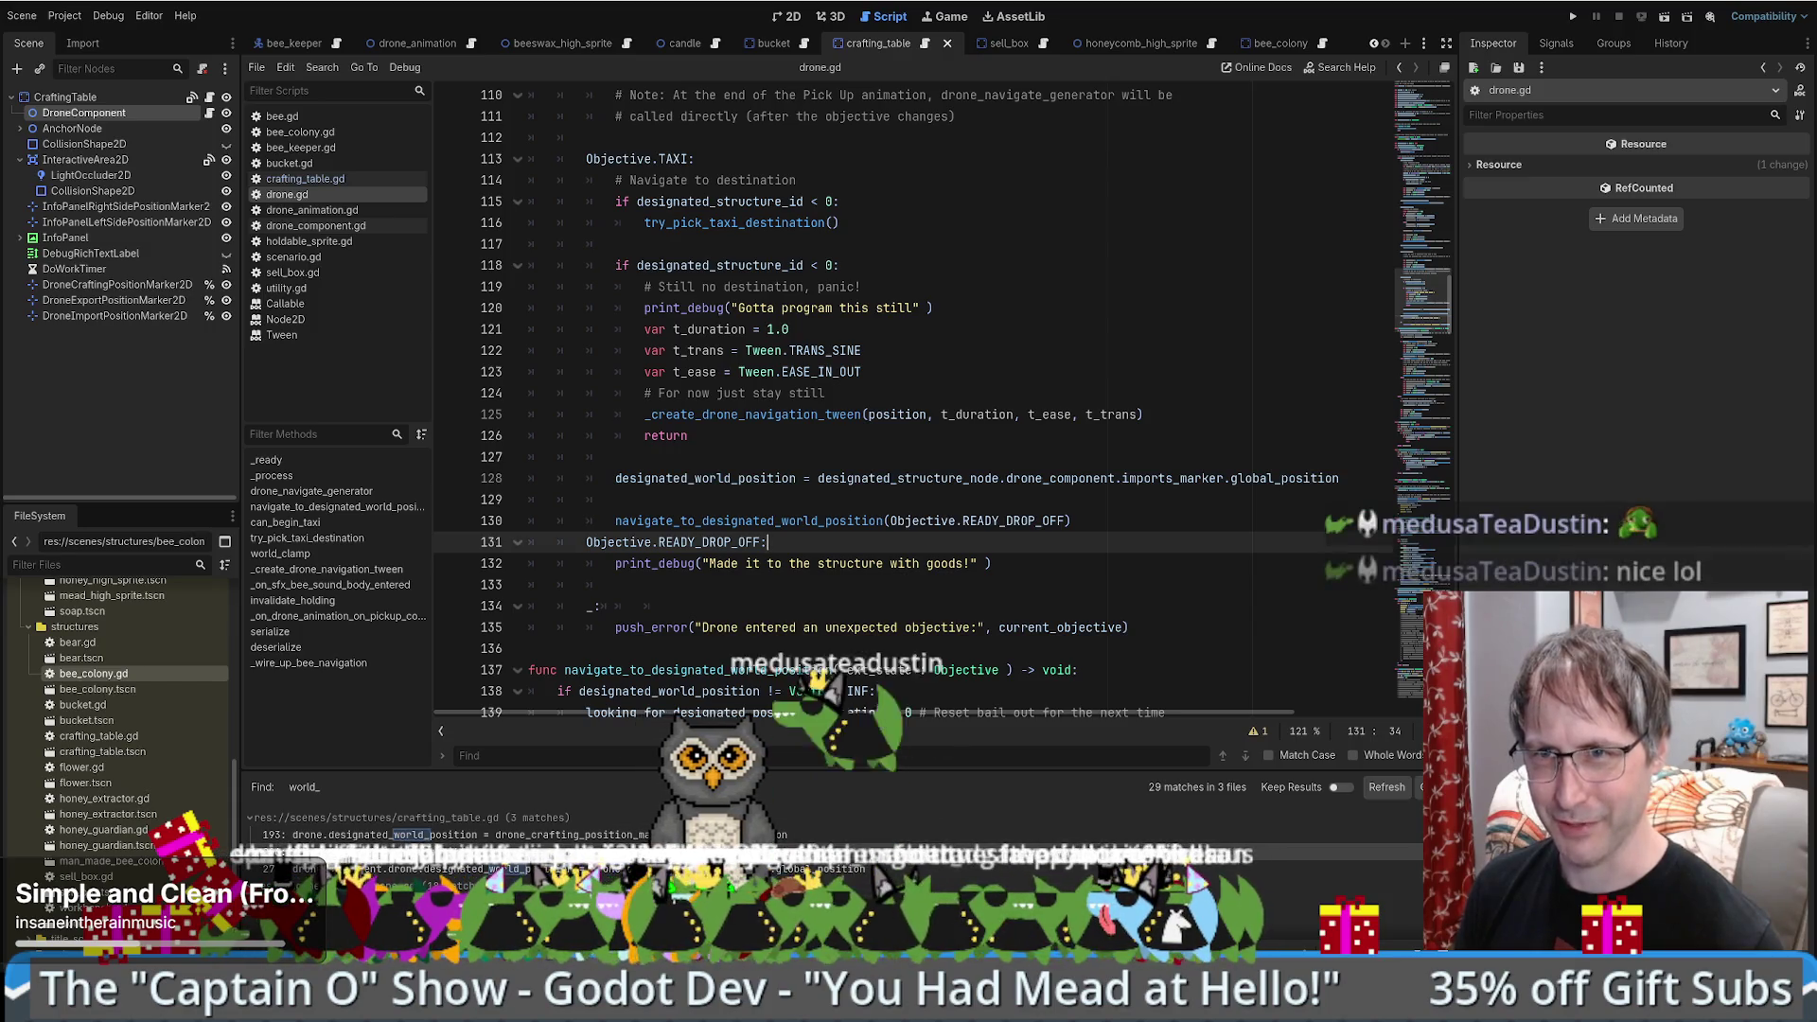
- Review the new READY_DROP_OFF print case in drone.gd and launch the game to test it
{"action": "scroll", "coordinate": [1020, 338], "scroll_direction": "down", "scroll_amount": 4}
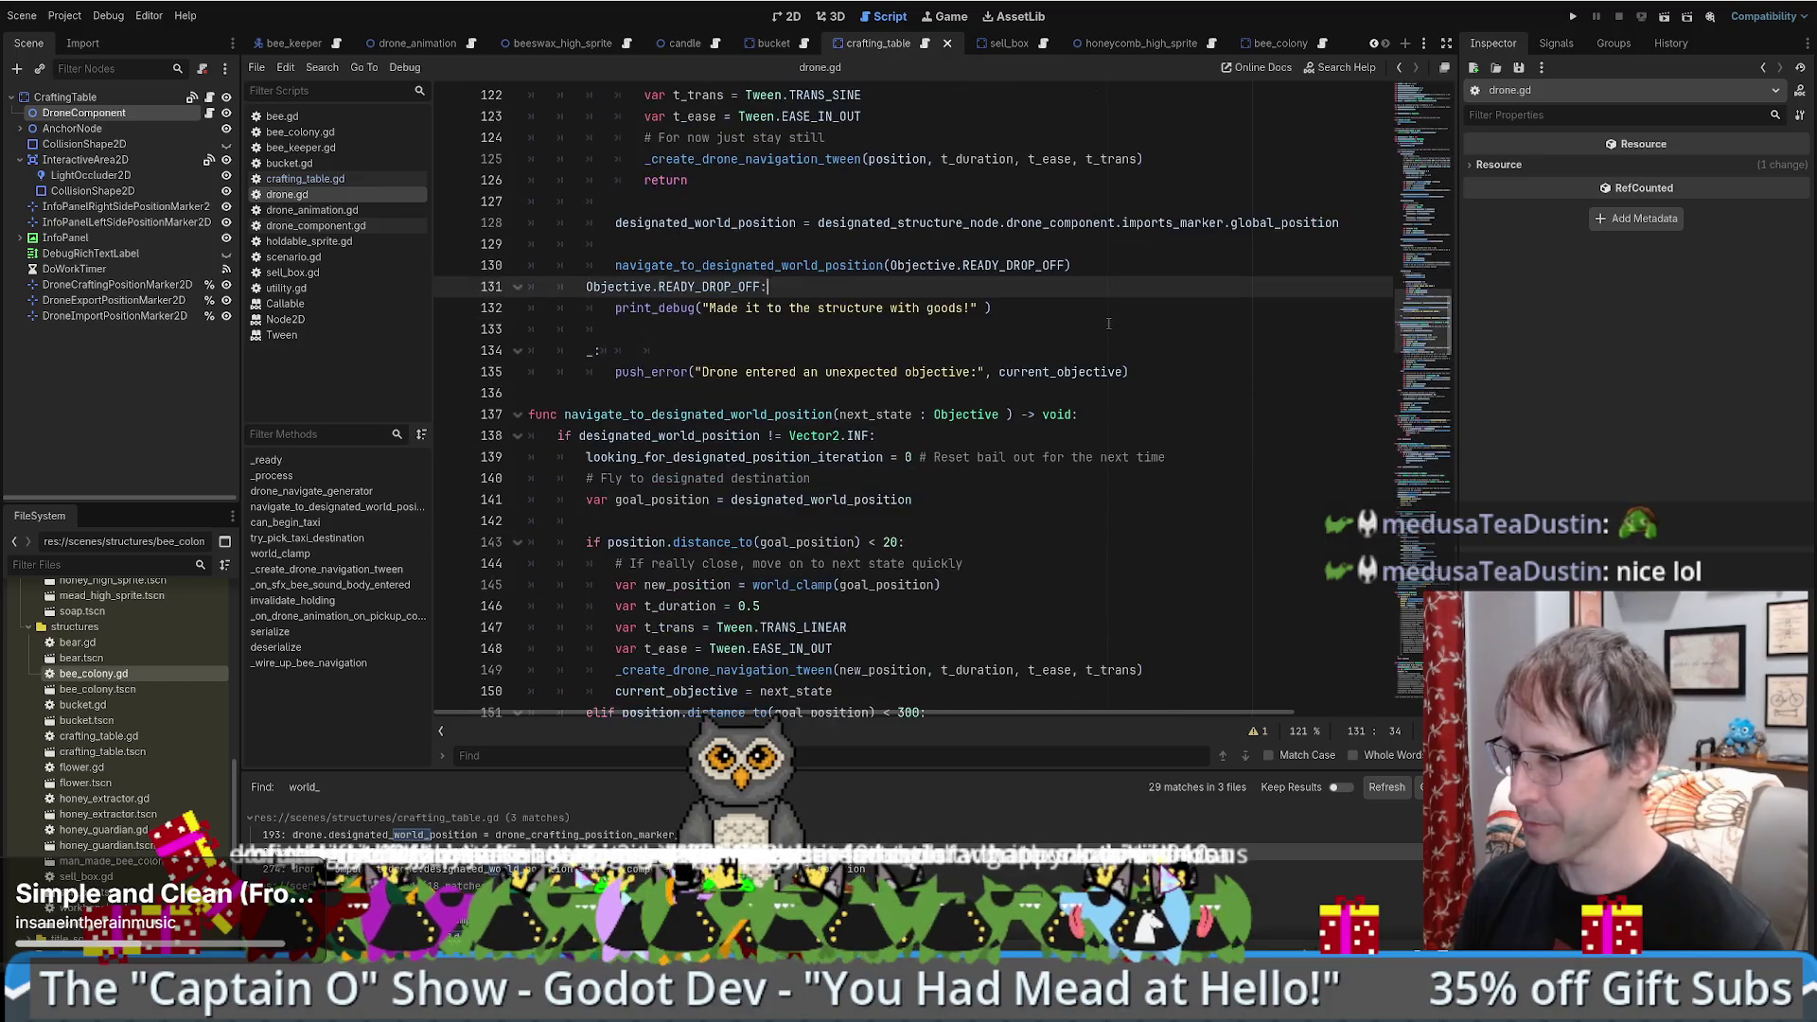
{"action": "scroll", "coordinate": [1020, 338], "scroll_direction": "up", "scroll_amount": 3}
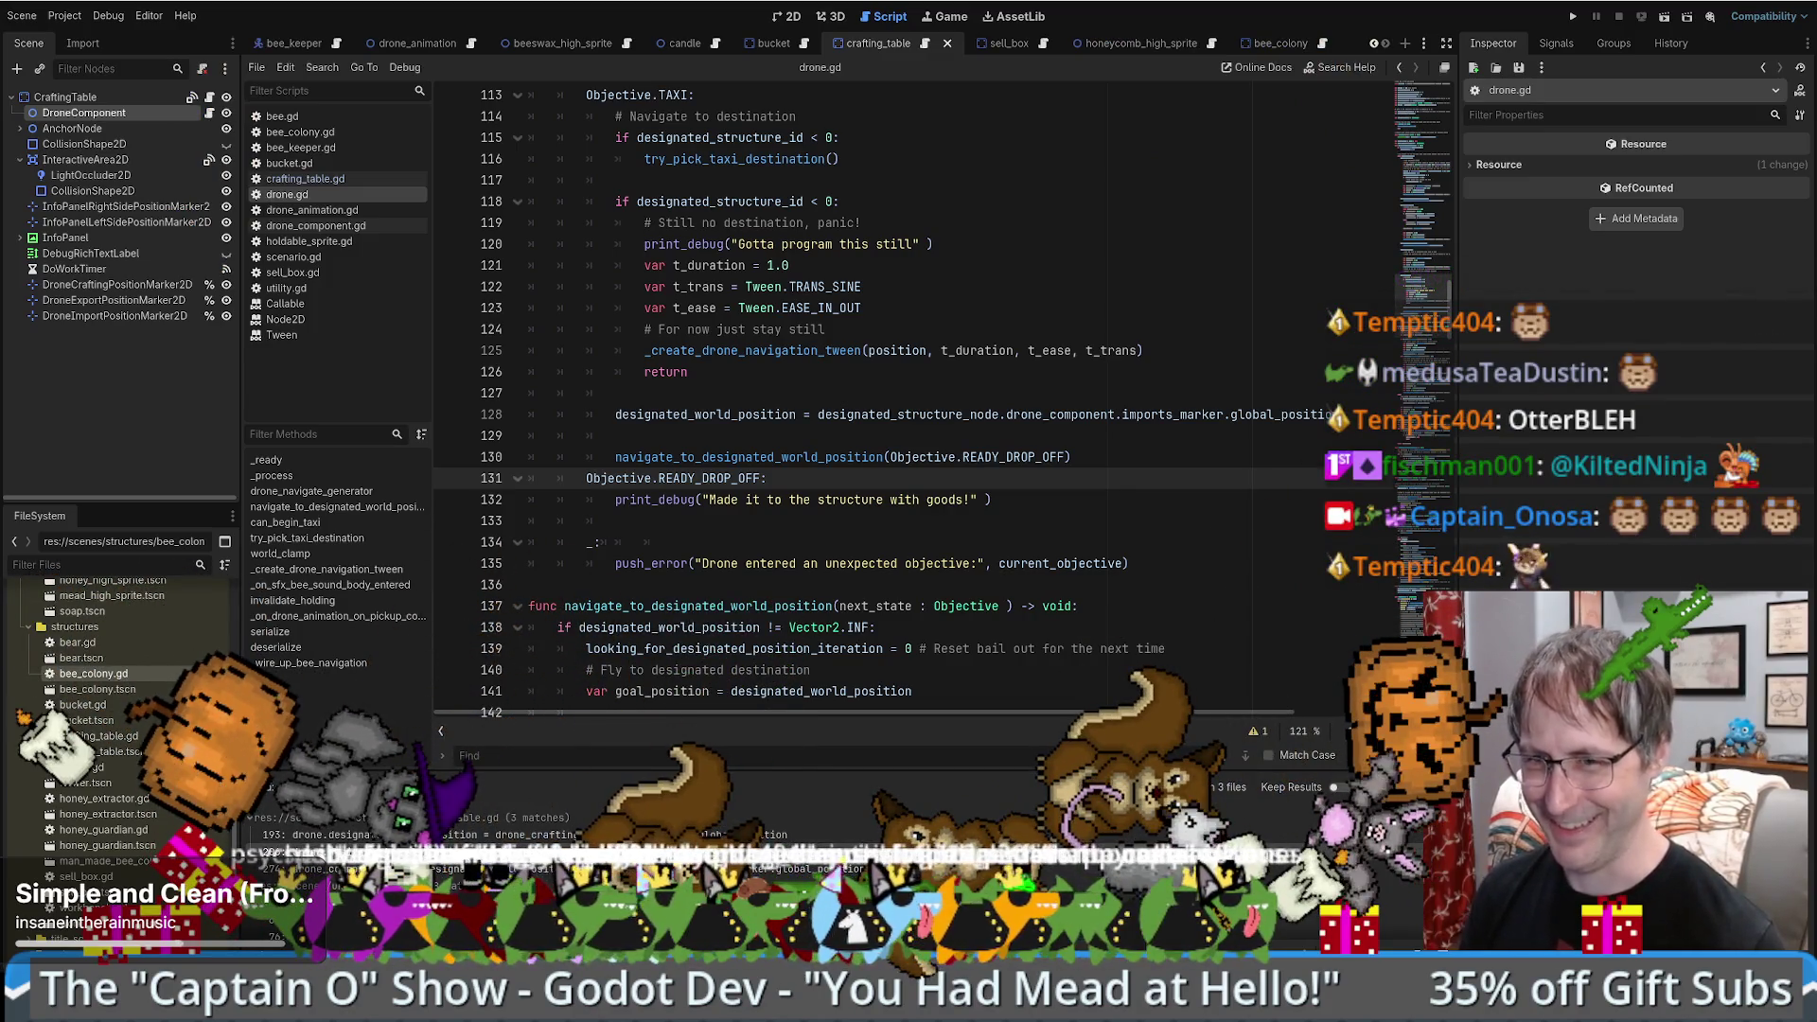
{"action": "scroll", "coordinate": [982, 604], "scroll_direction": "down", "scroll_amount": 3}
{"action": "scroll", "coordinate": [983, 604], "scroll_direction": "up", "scroll_amount": 2}
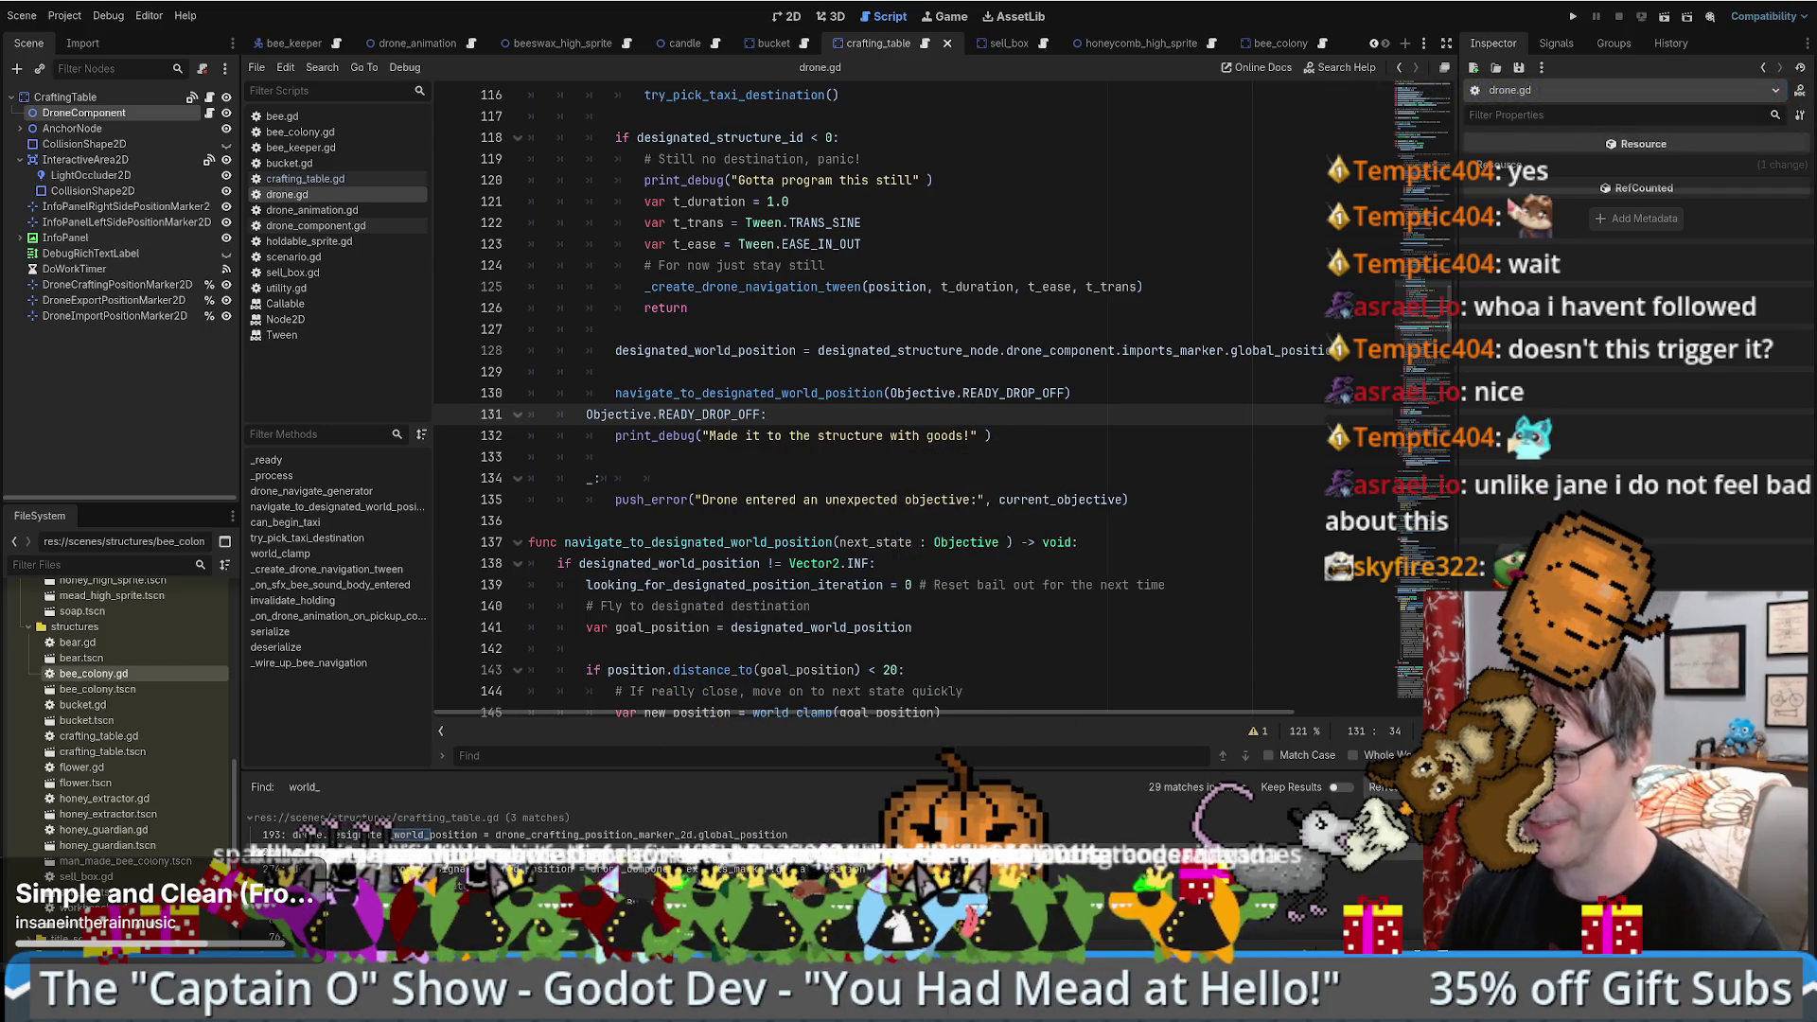
{"action": "left_click", "coordinate": [801, 466]}
{"action": "scroll", "coordinate": [800, 466], "scroll_direction": "up", "scroll_amount": 7}
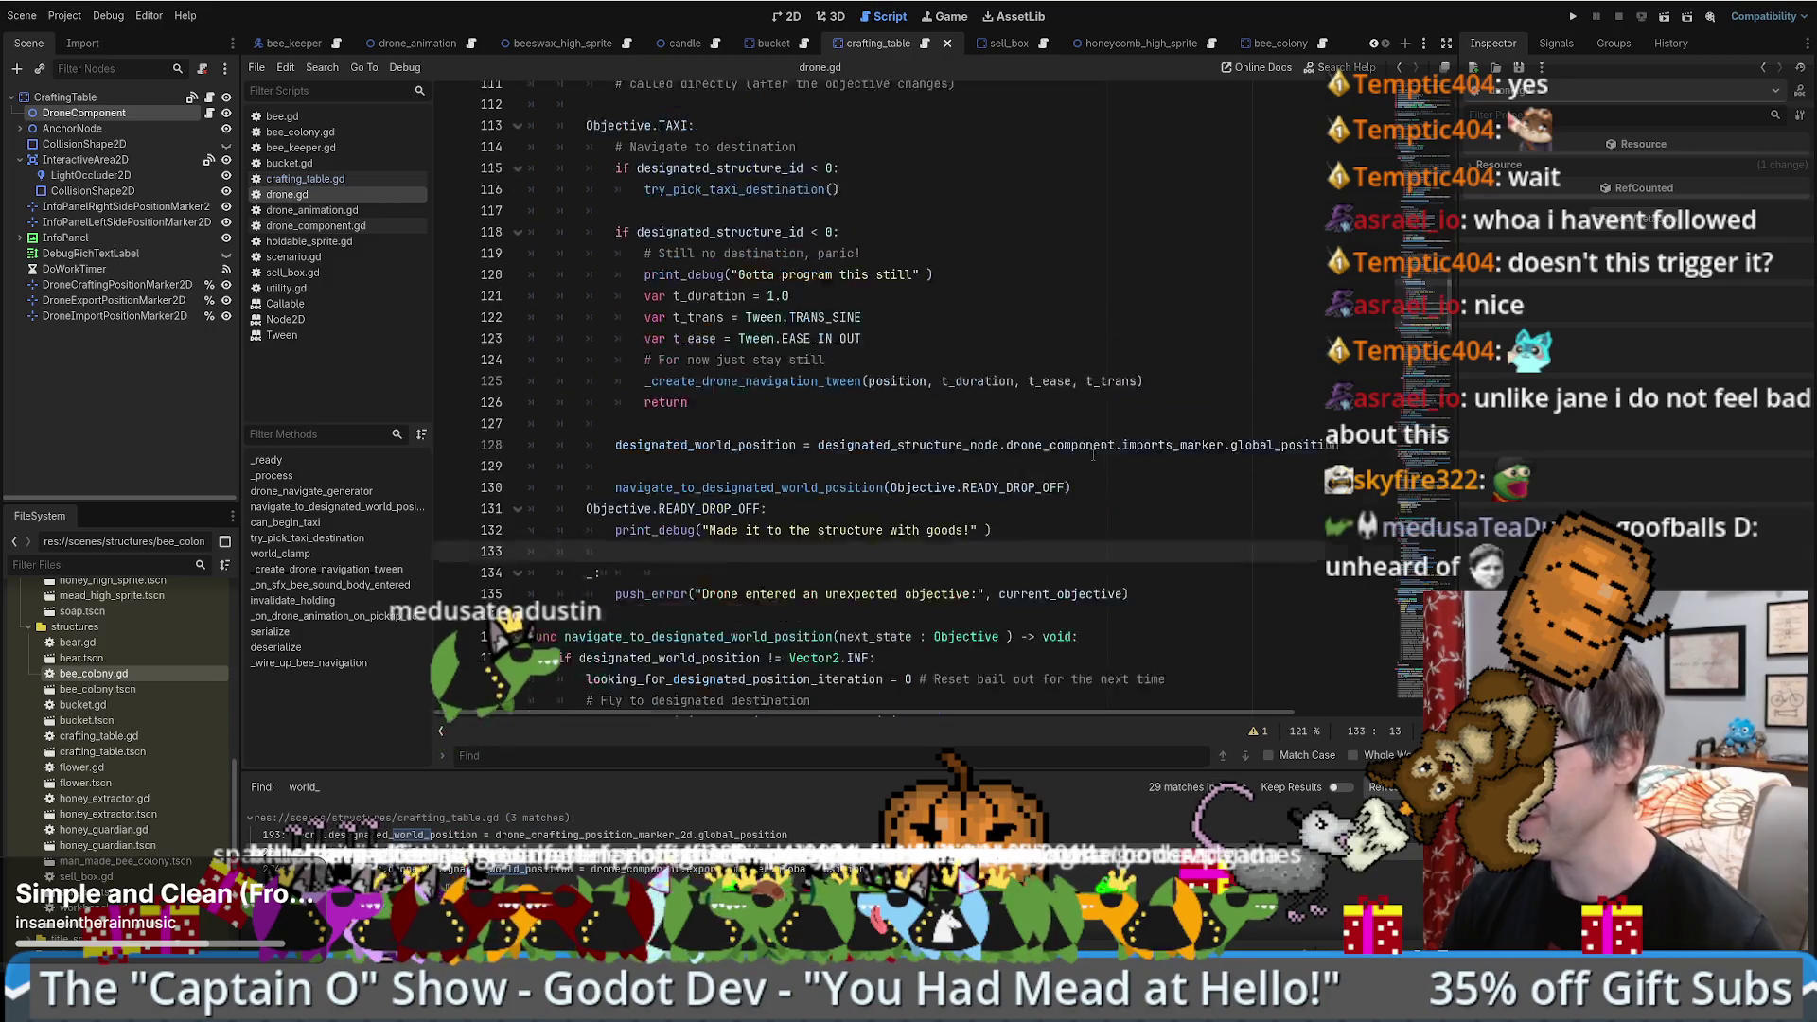
{"action": "scroll", "coordinate": [1073, 497], "scroll_direction": "down", "scroll_amount": 8}
{"action": "left_click", "coordinate": [1573, 16]}
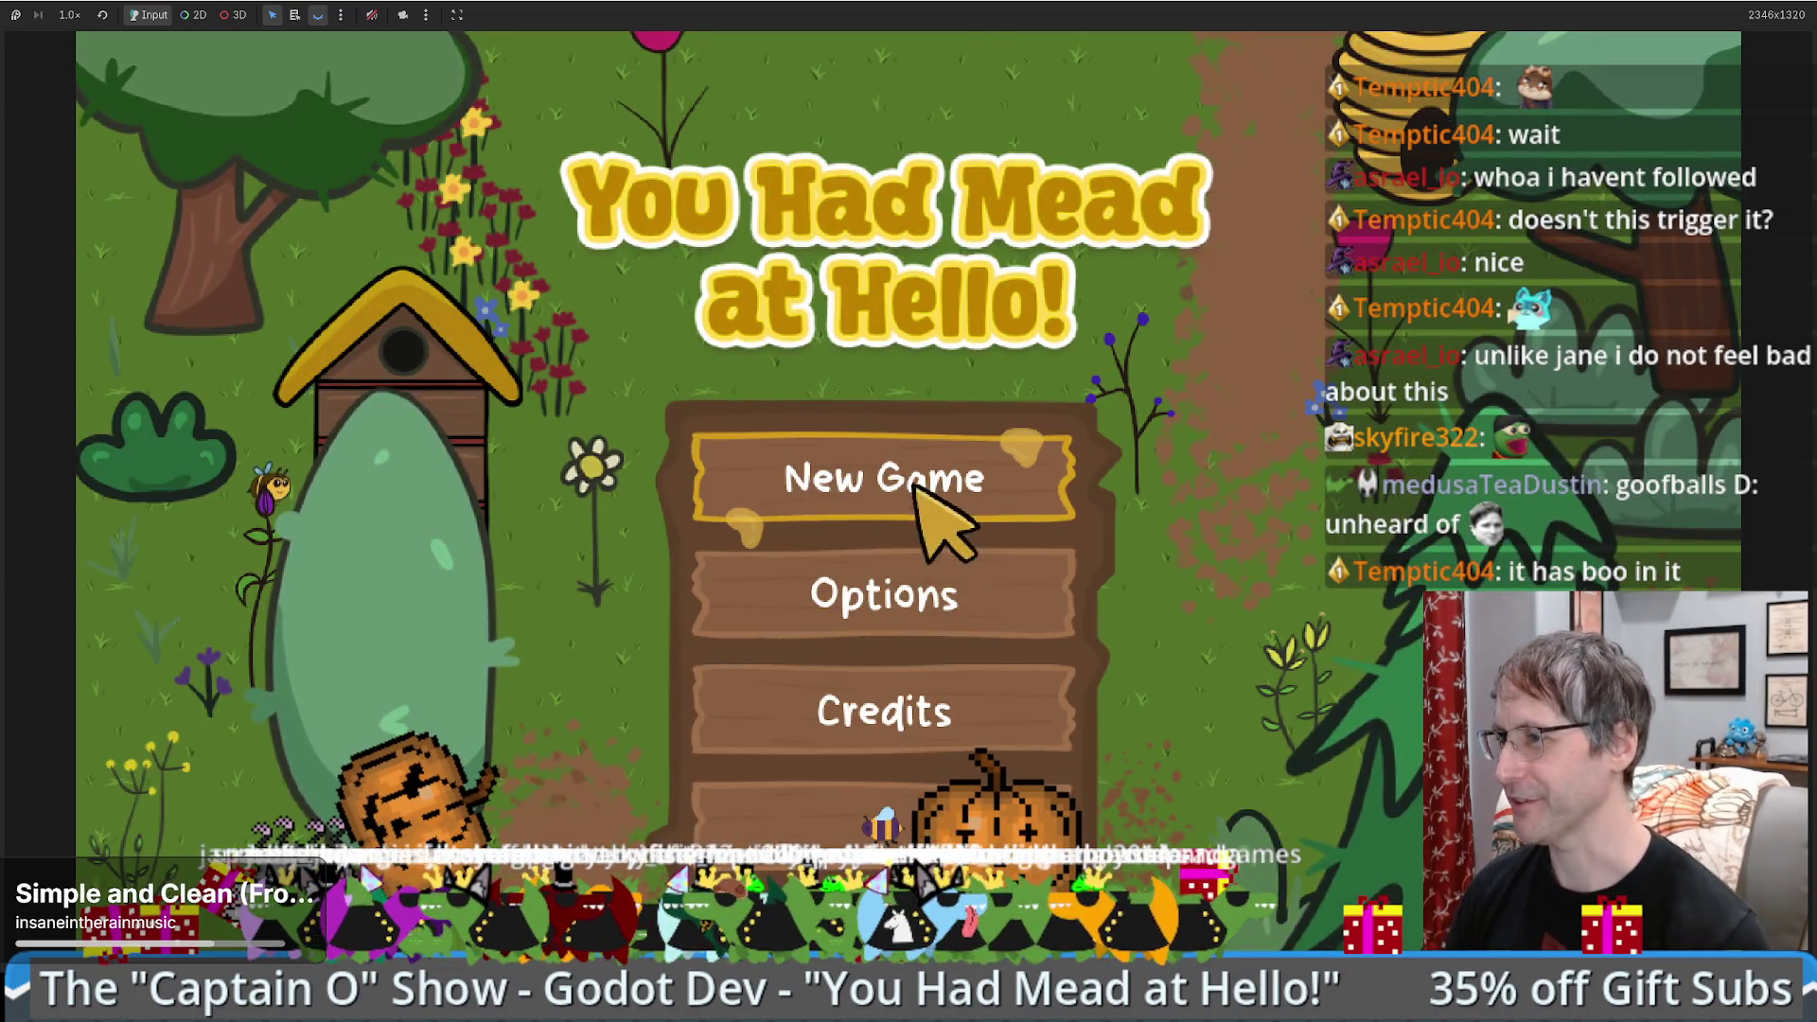
- Start a new game, place a beehive, take its honeycomb and load it into a new honey extractor
{"action": "left_click", "coordinate": [915, 485]}
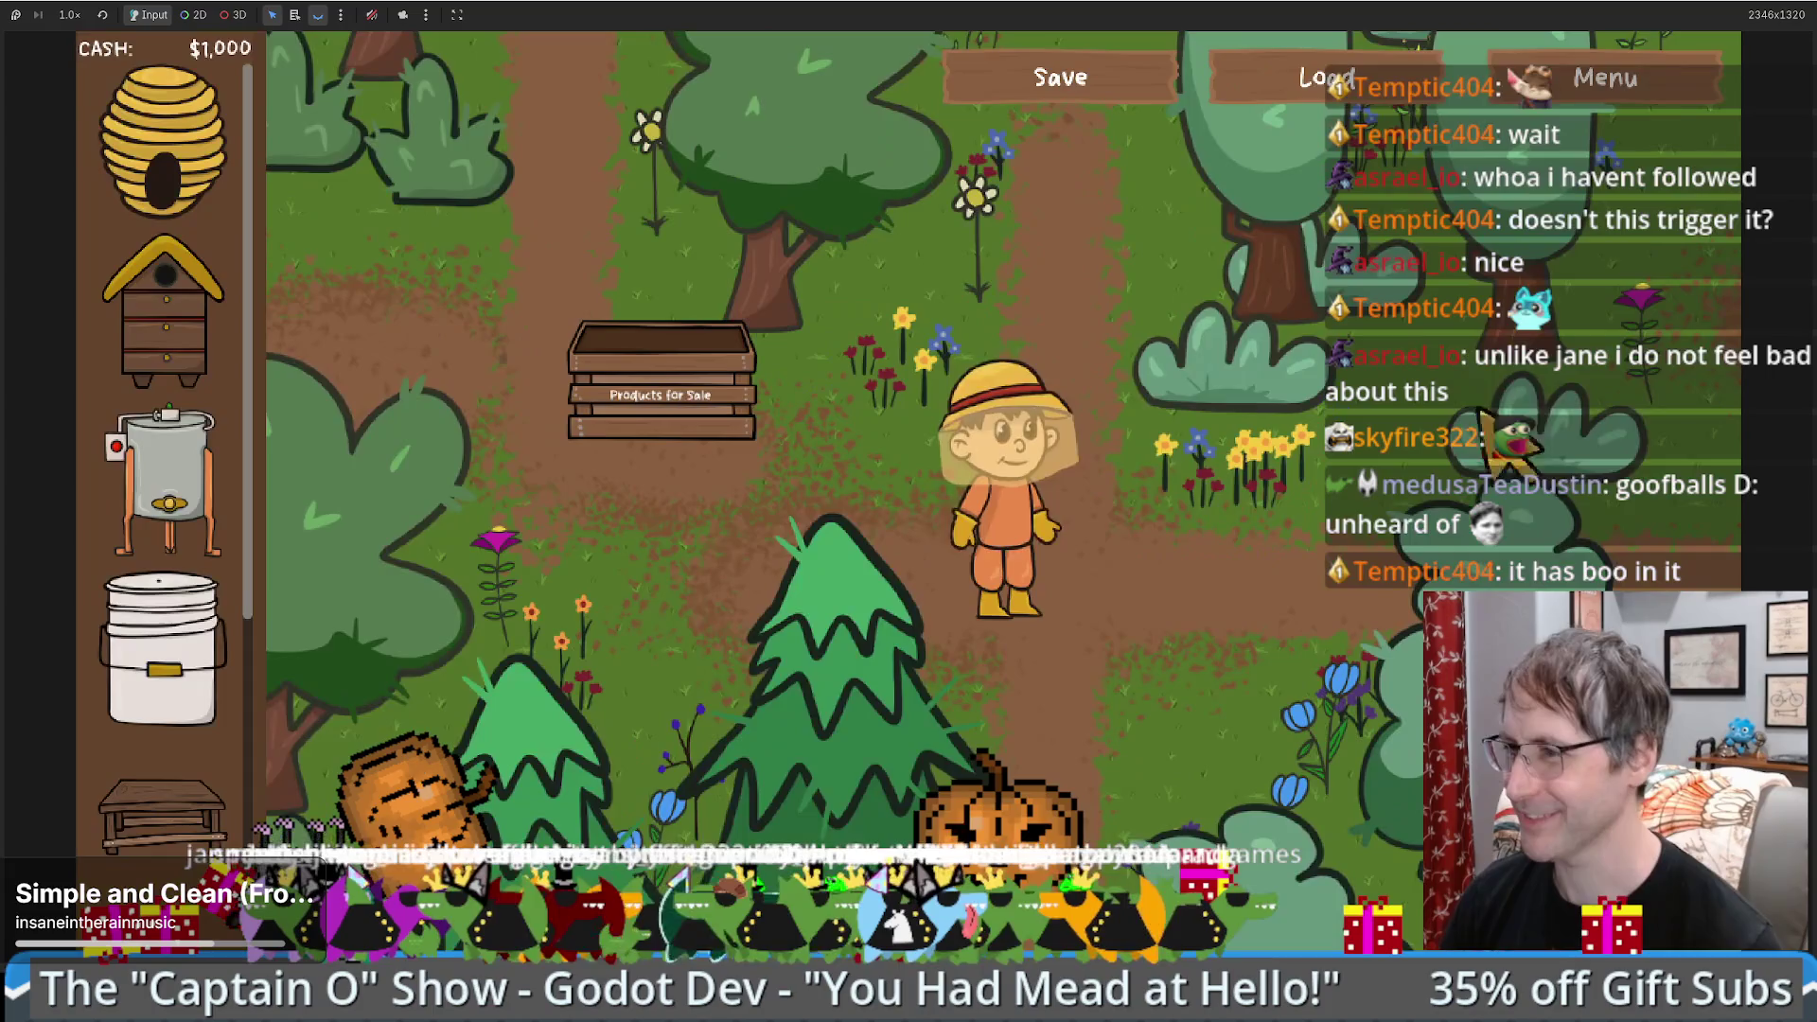
{"action": "left_click", "coordinate": [1038, 333]}
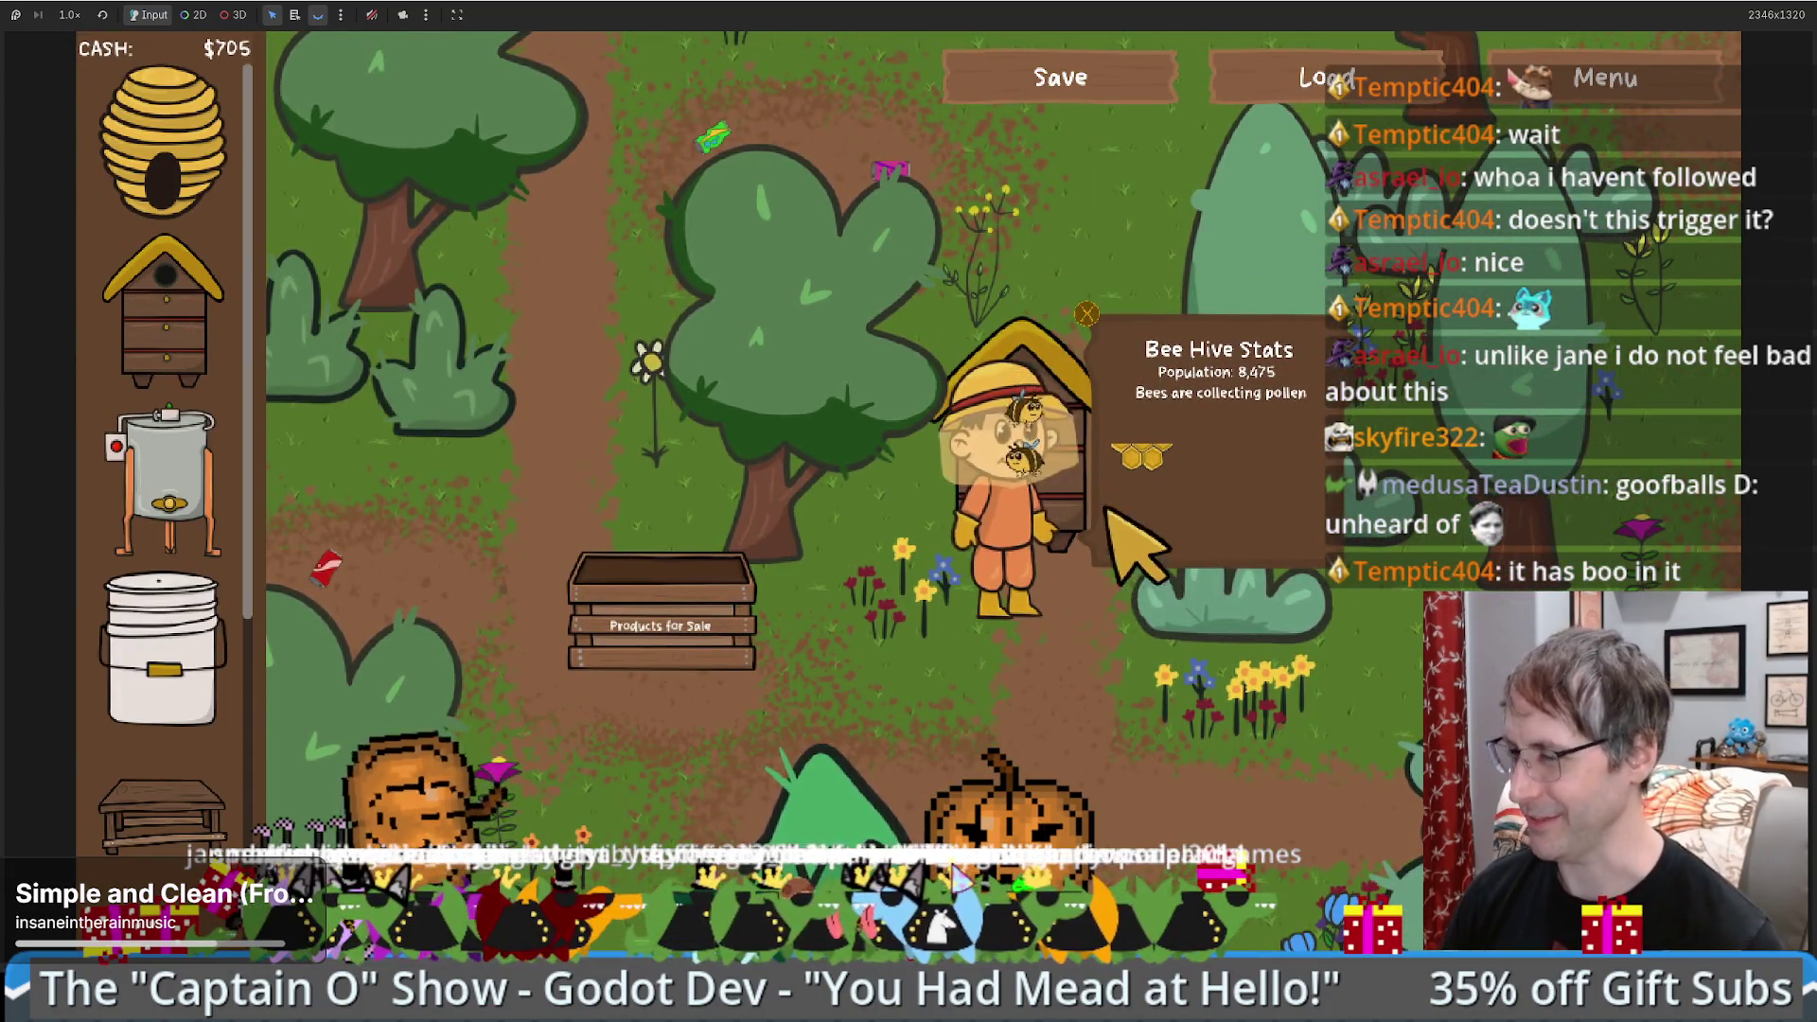
{"action": "left_click", "coordinate": [1104, 501]}
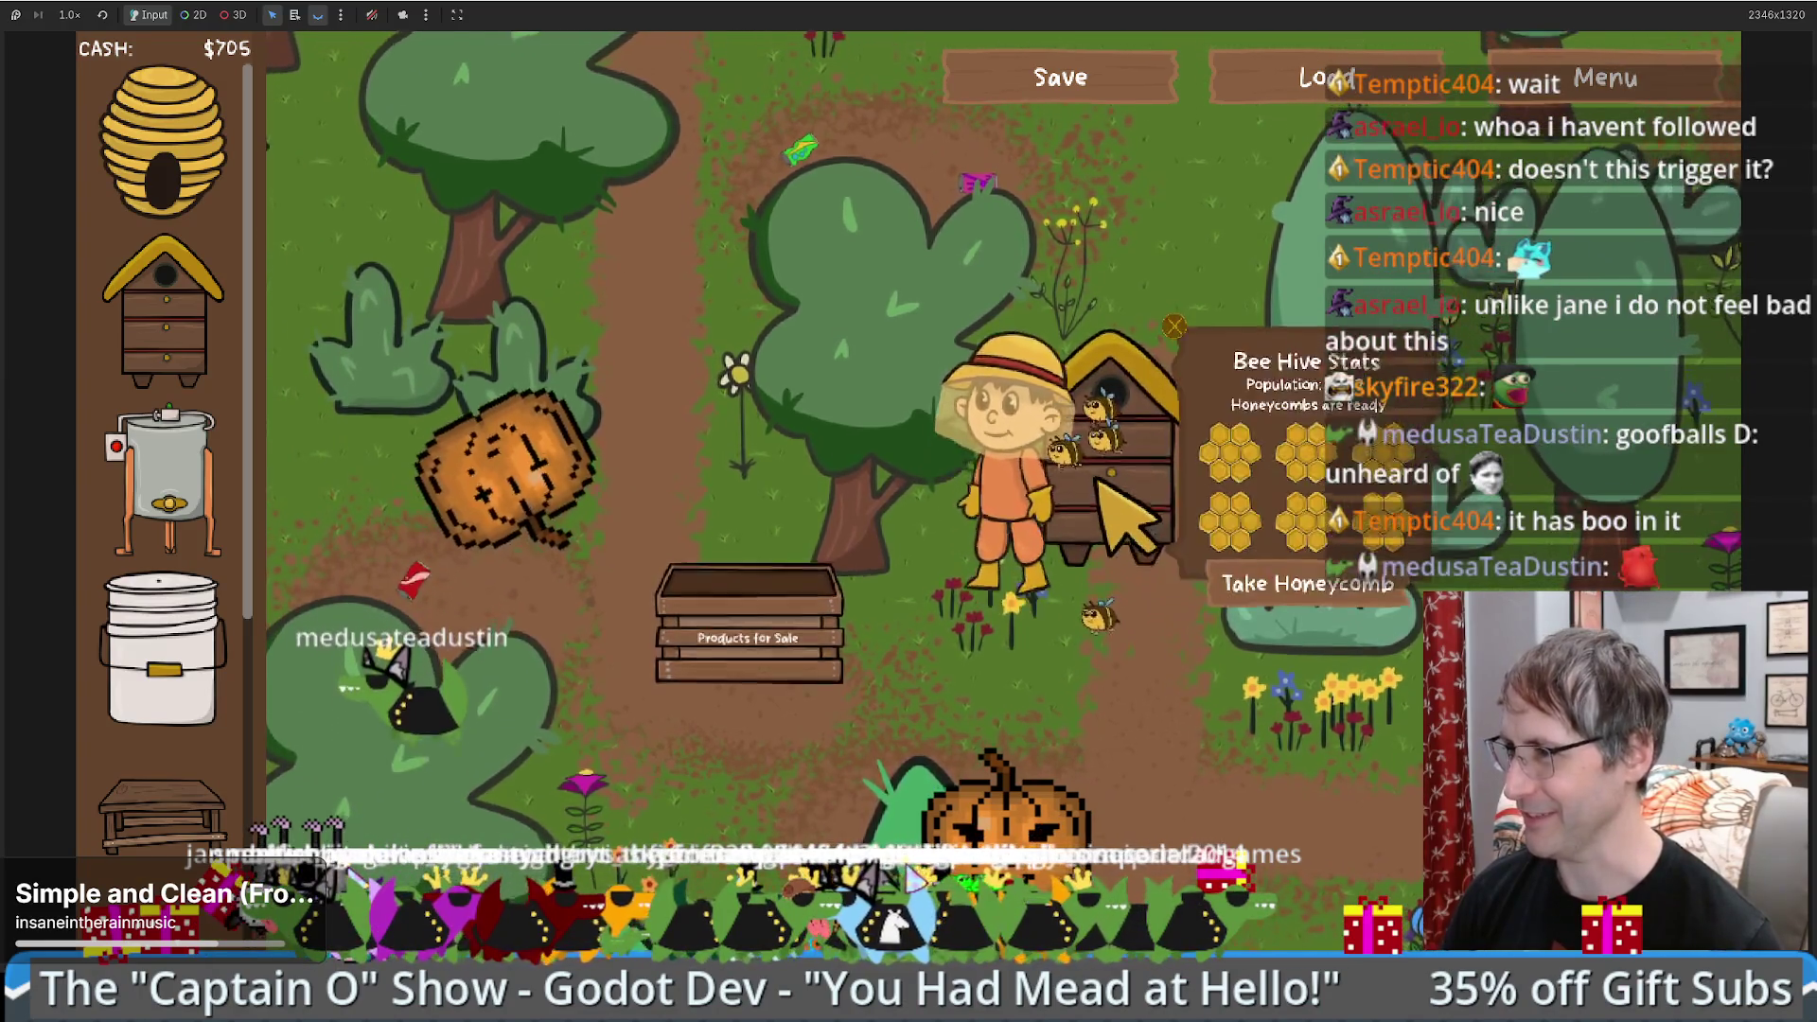
{"action": "left_click", "coordinate": [1292, 663]}
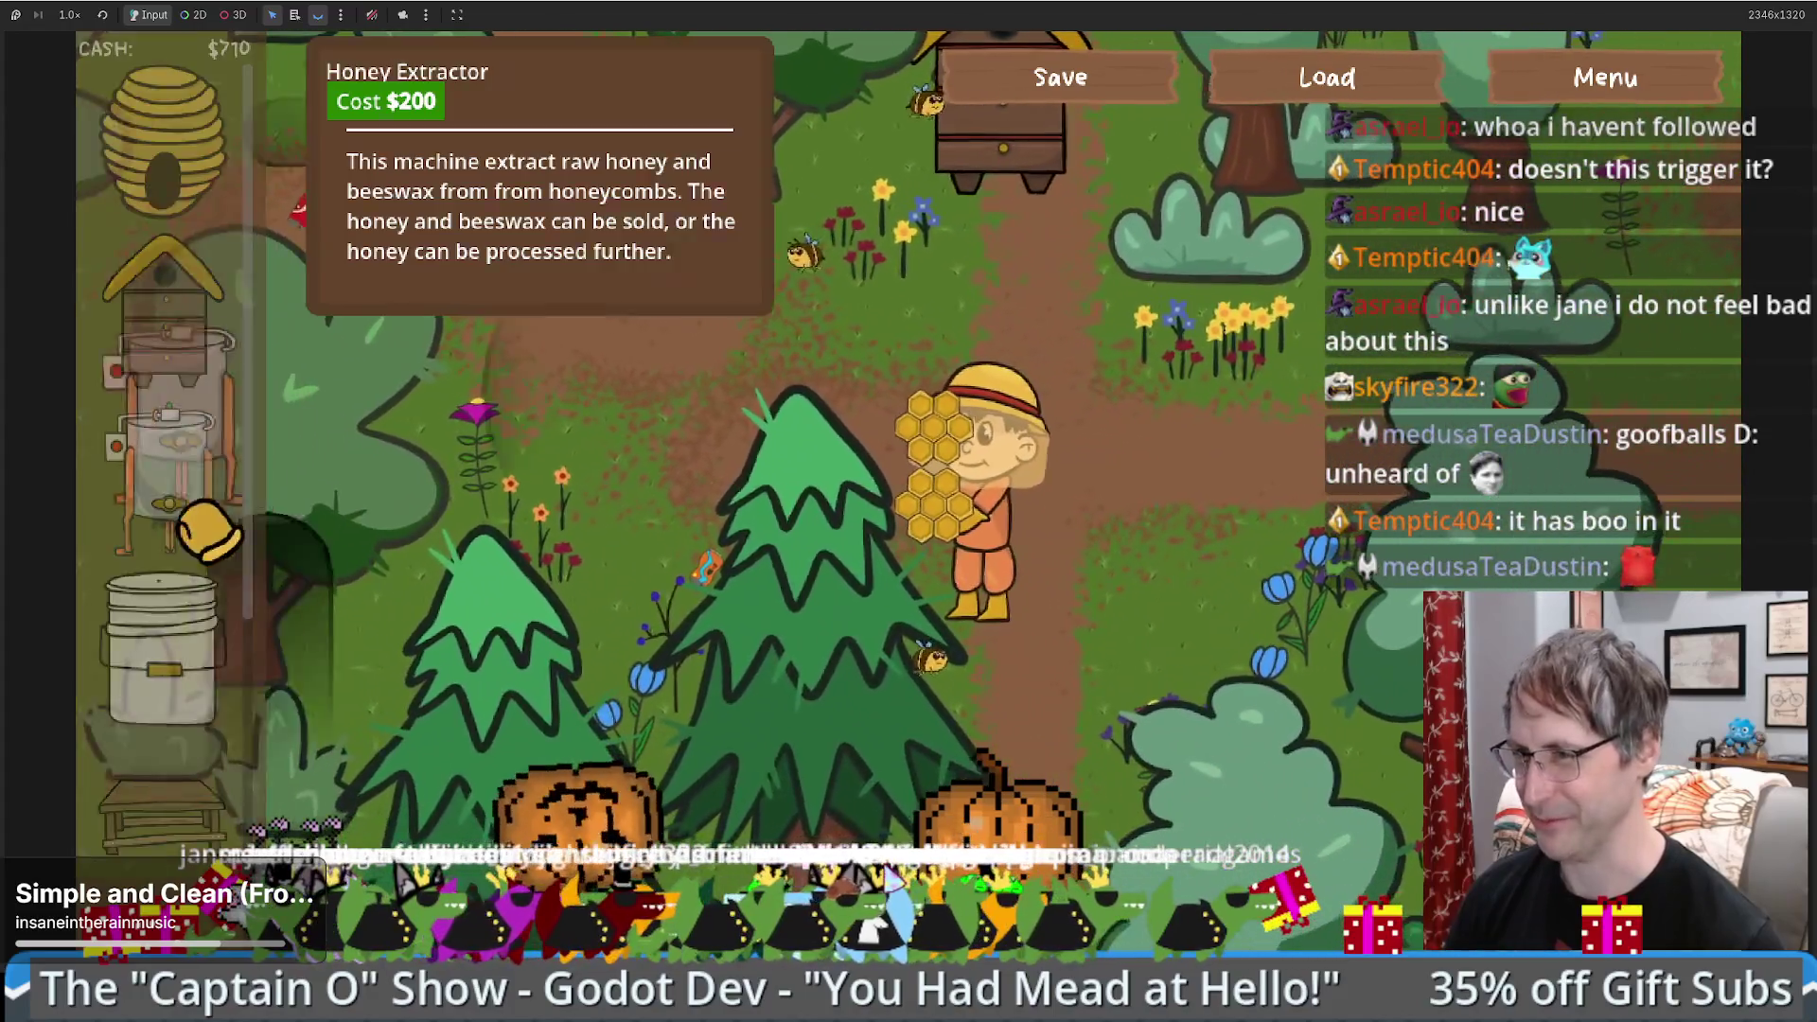
{"action": "left_click_drag", "start_coordinate": [165, 482], "coordinate": [1180, 558]}
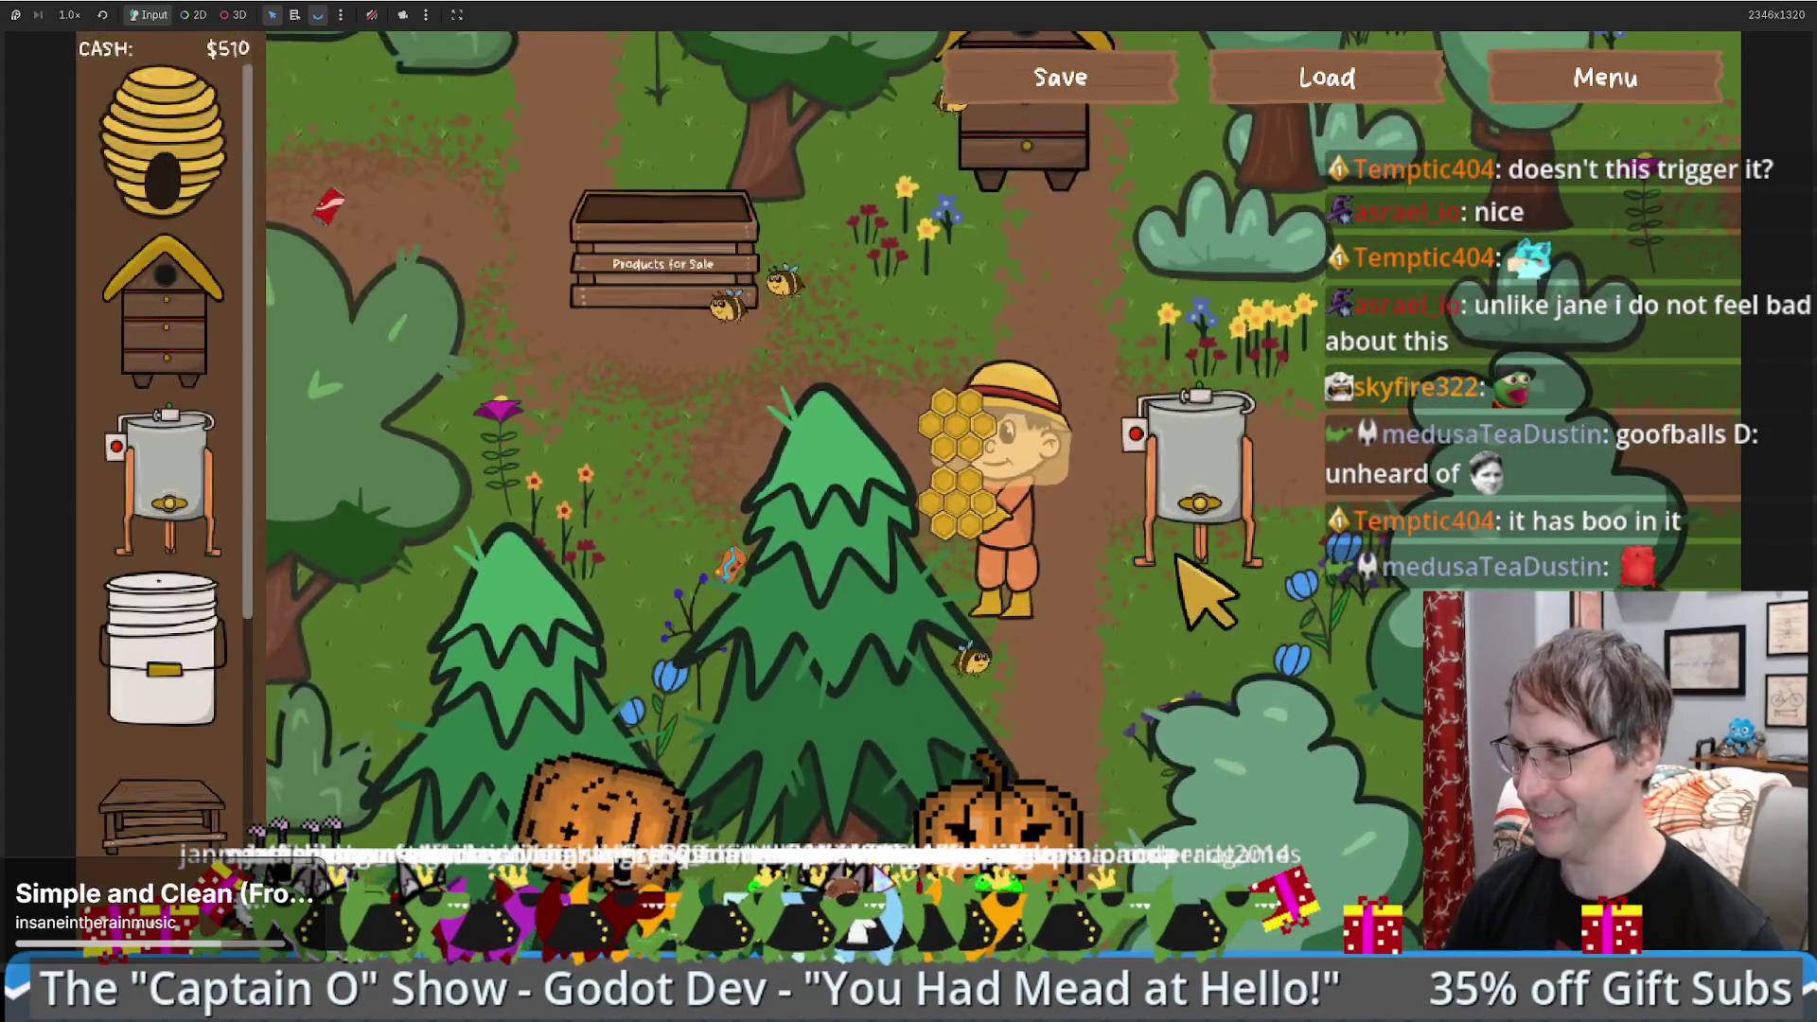
{"action": "left_click", "coordinate": [1298, 646]}
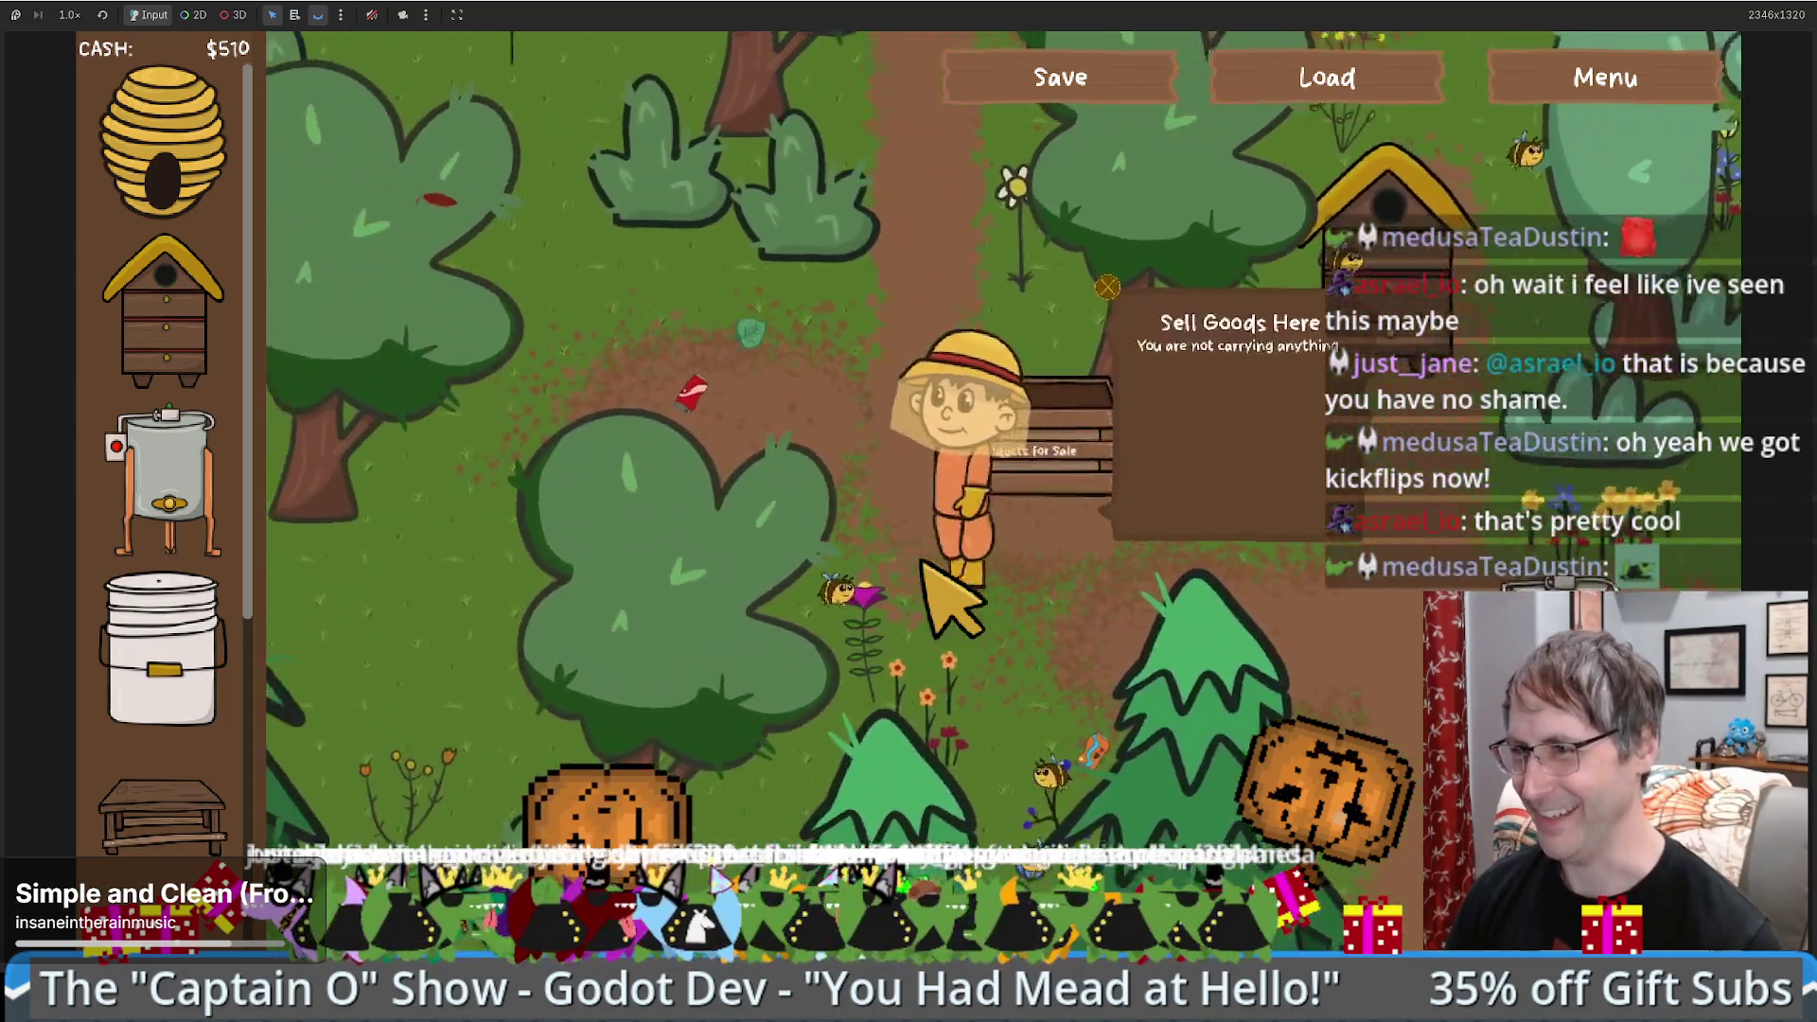
- Walk the beekeeper around the field with the arrow and WASD keys
{"action": "key", "text": "Up"}
{"action": "key", "text": "Left"}
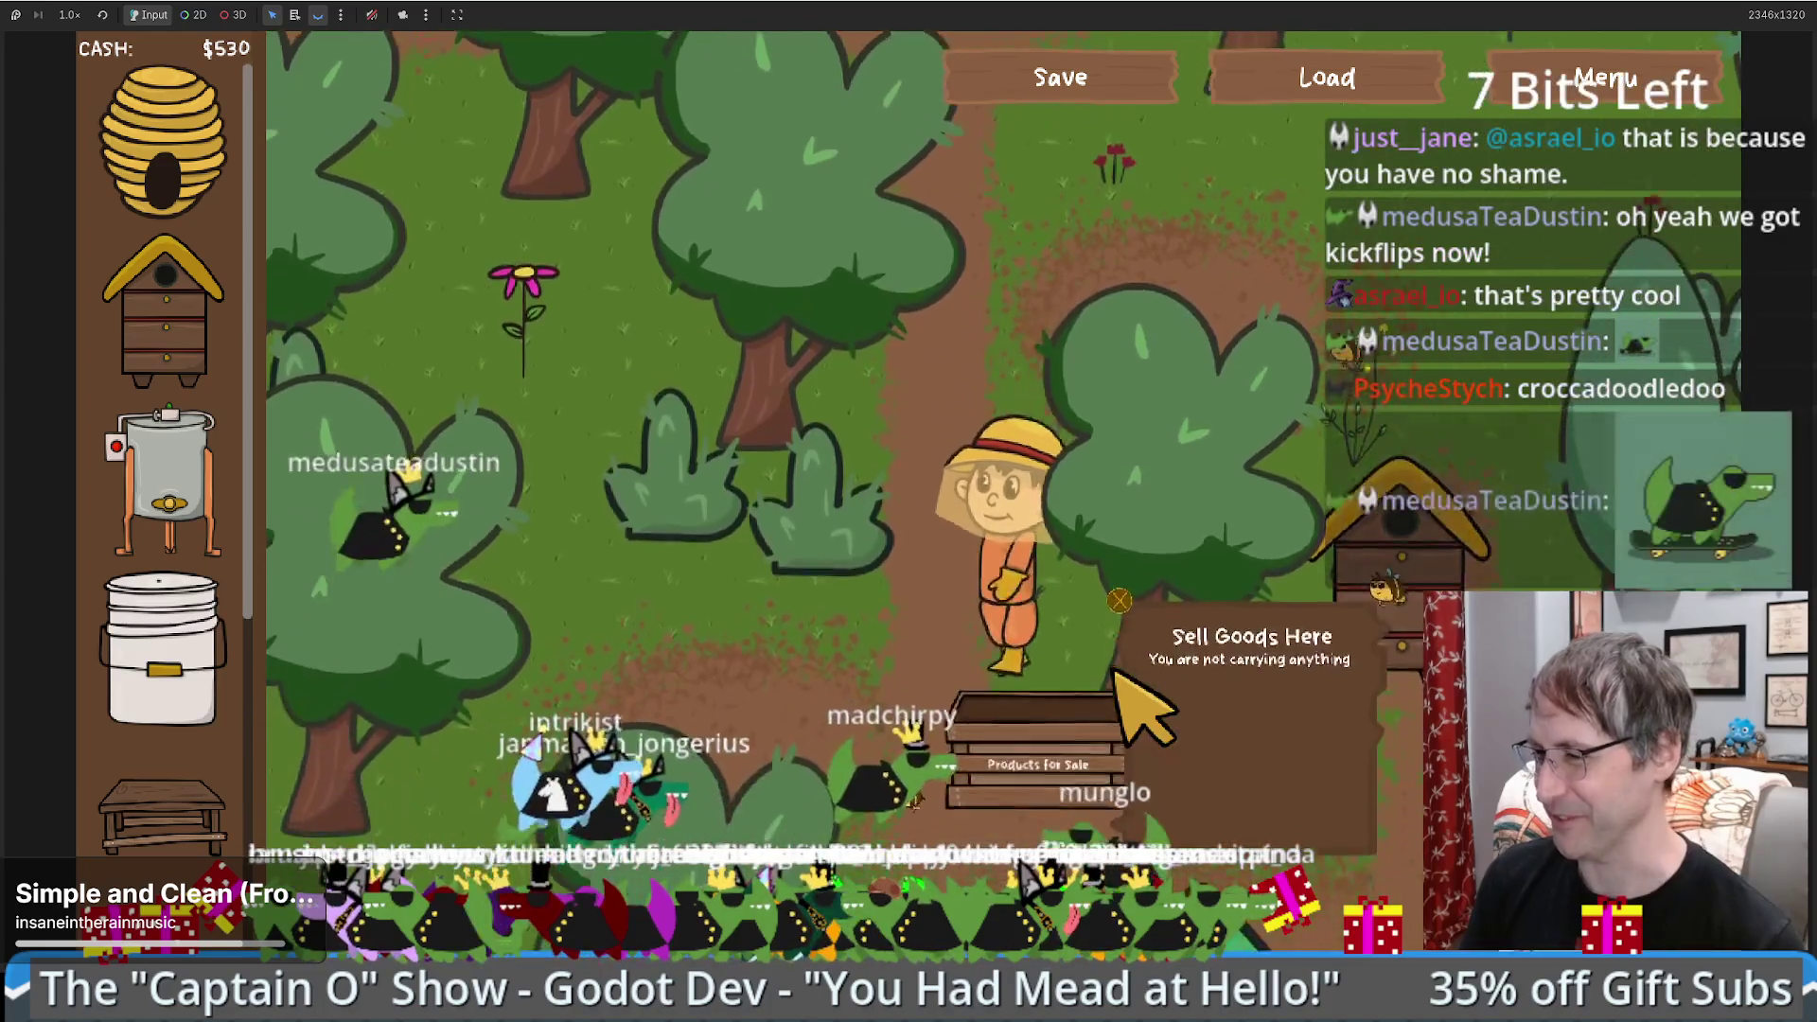
{"action": "key", "text": "s"}
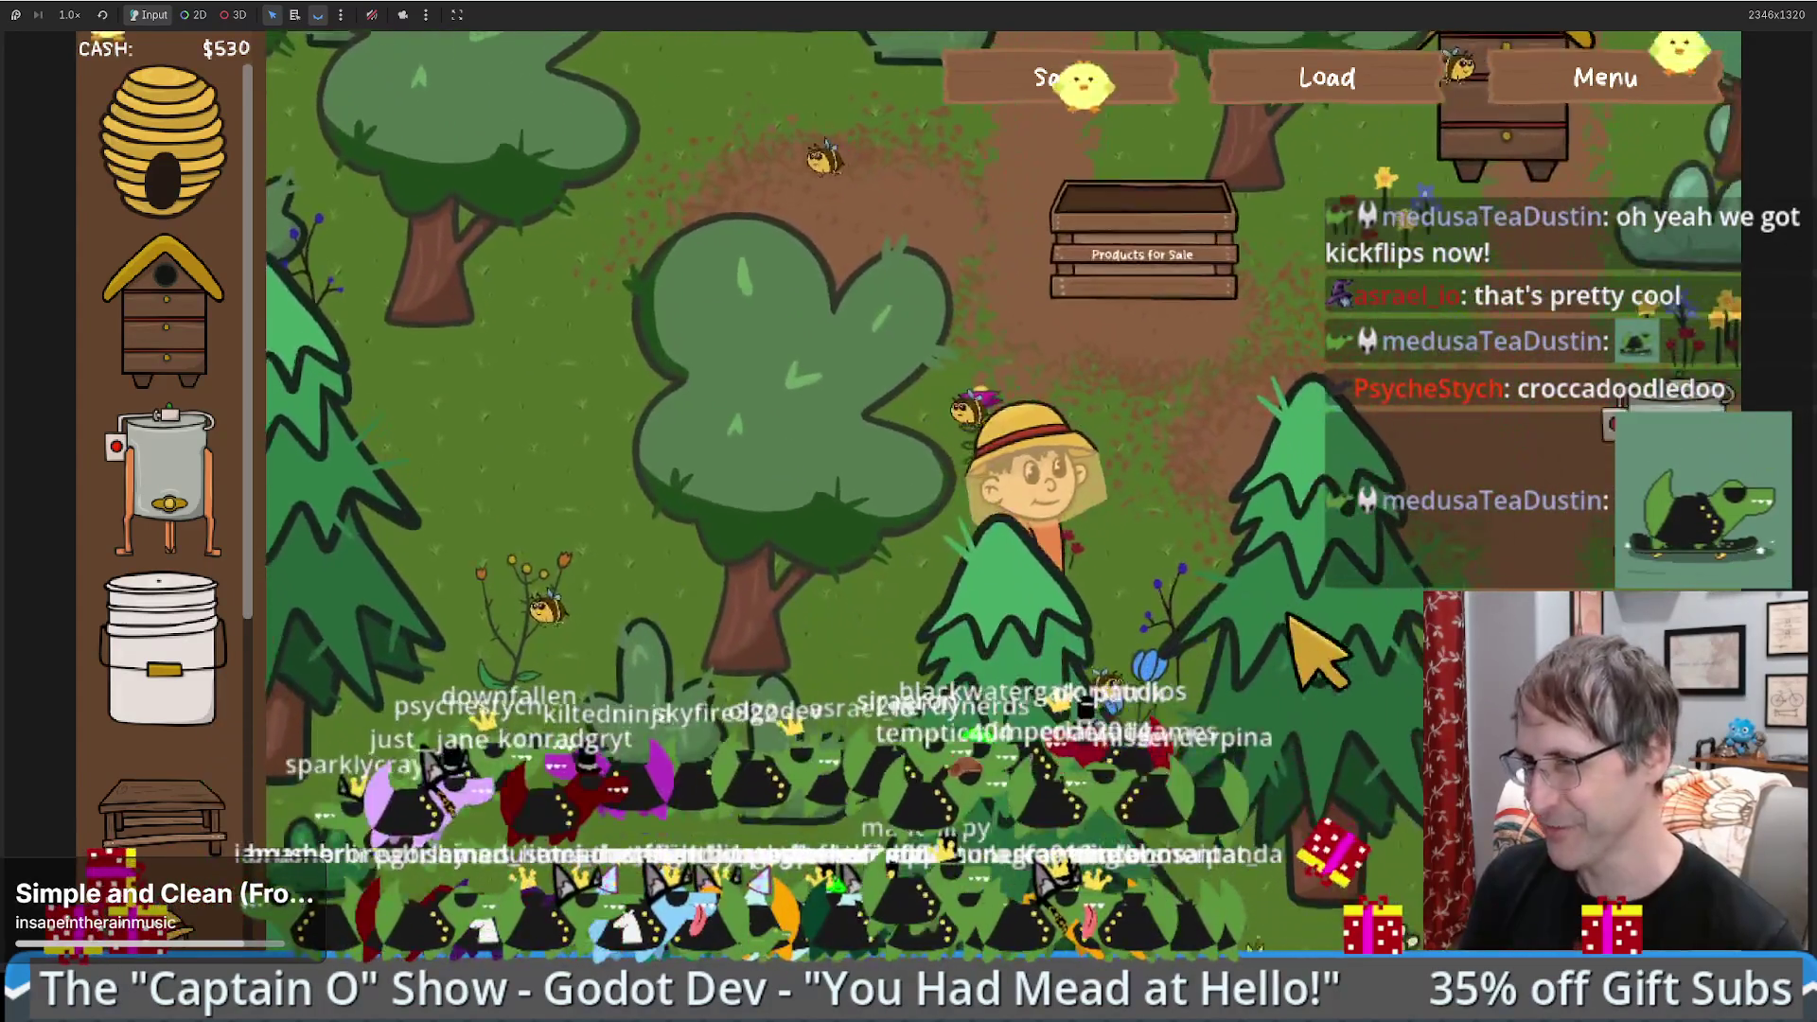
{"action": "key", "text": "d"}
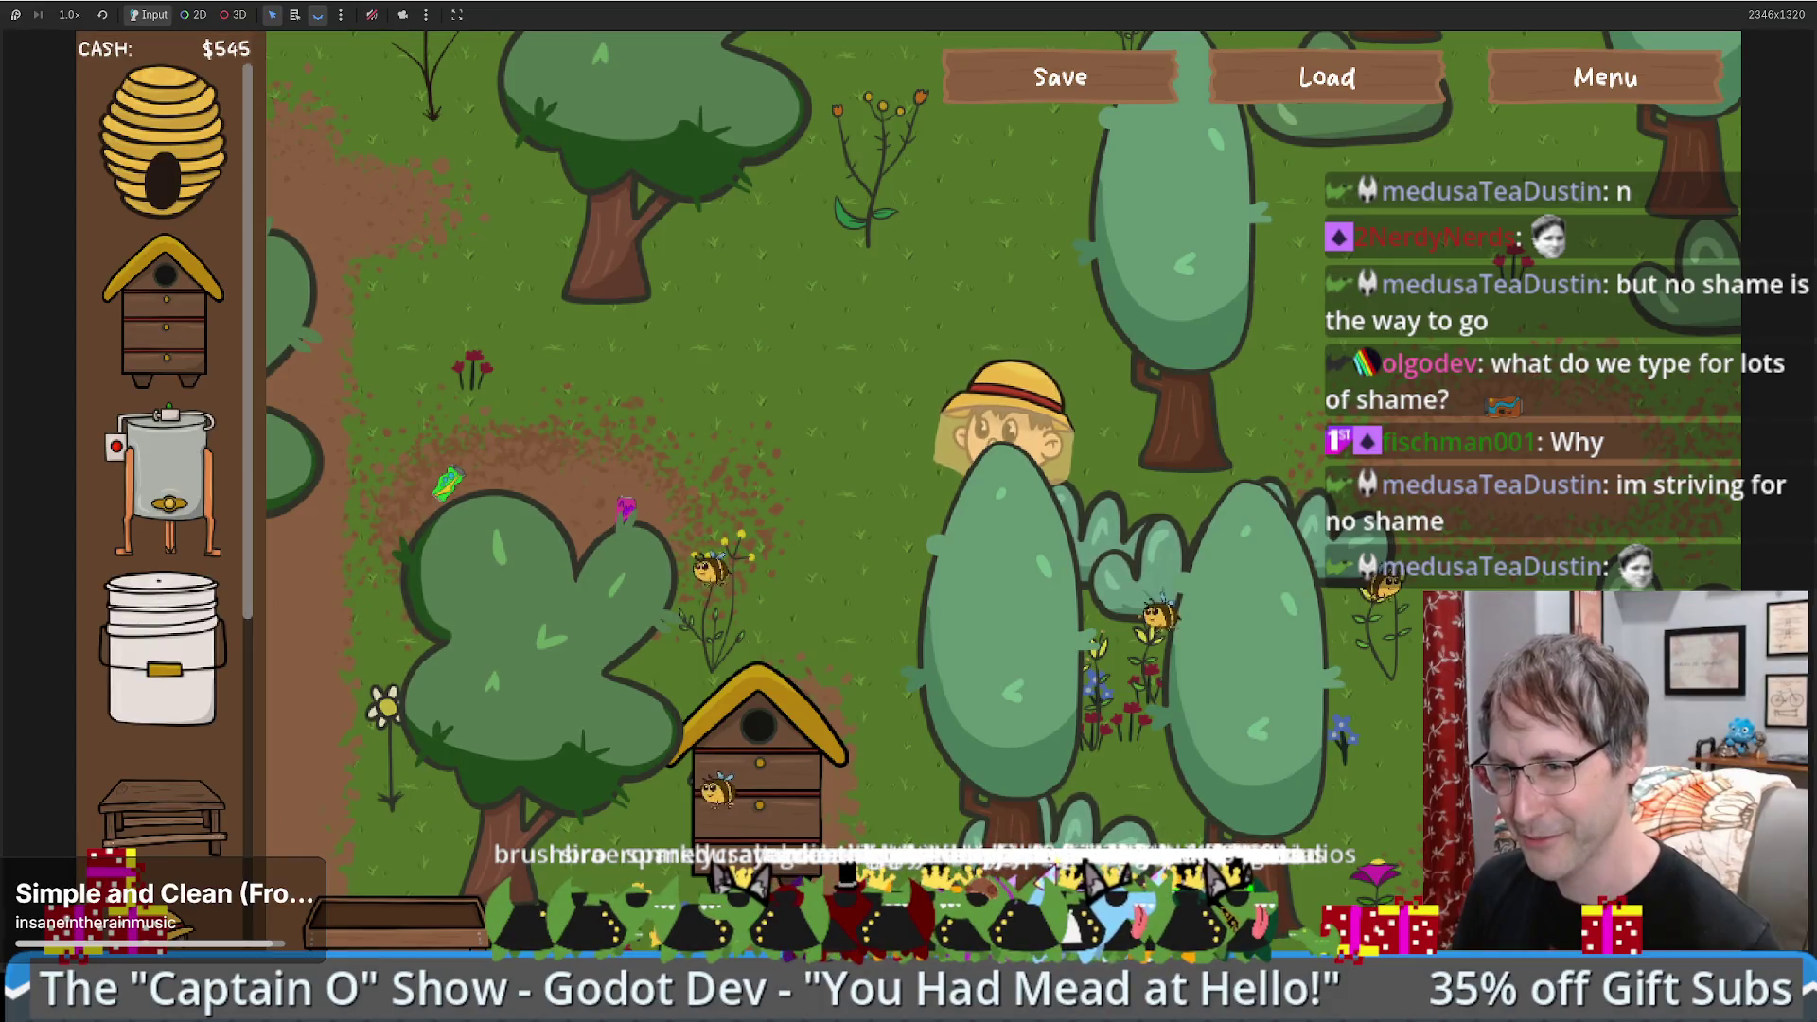
{"action": "key", "text": "w"}
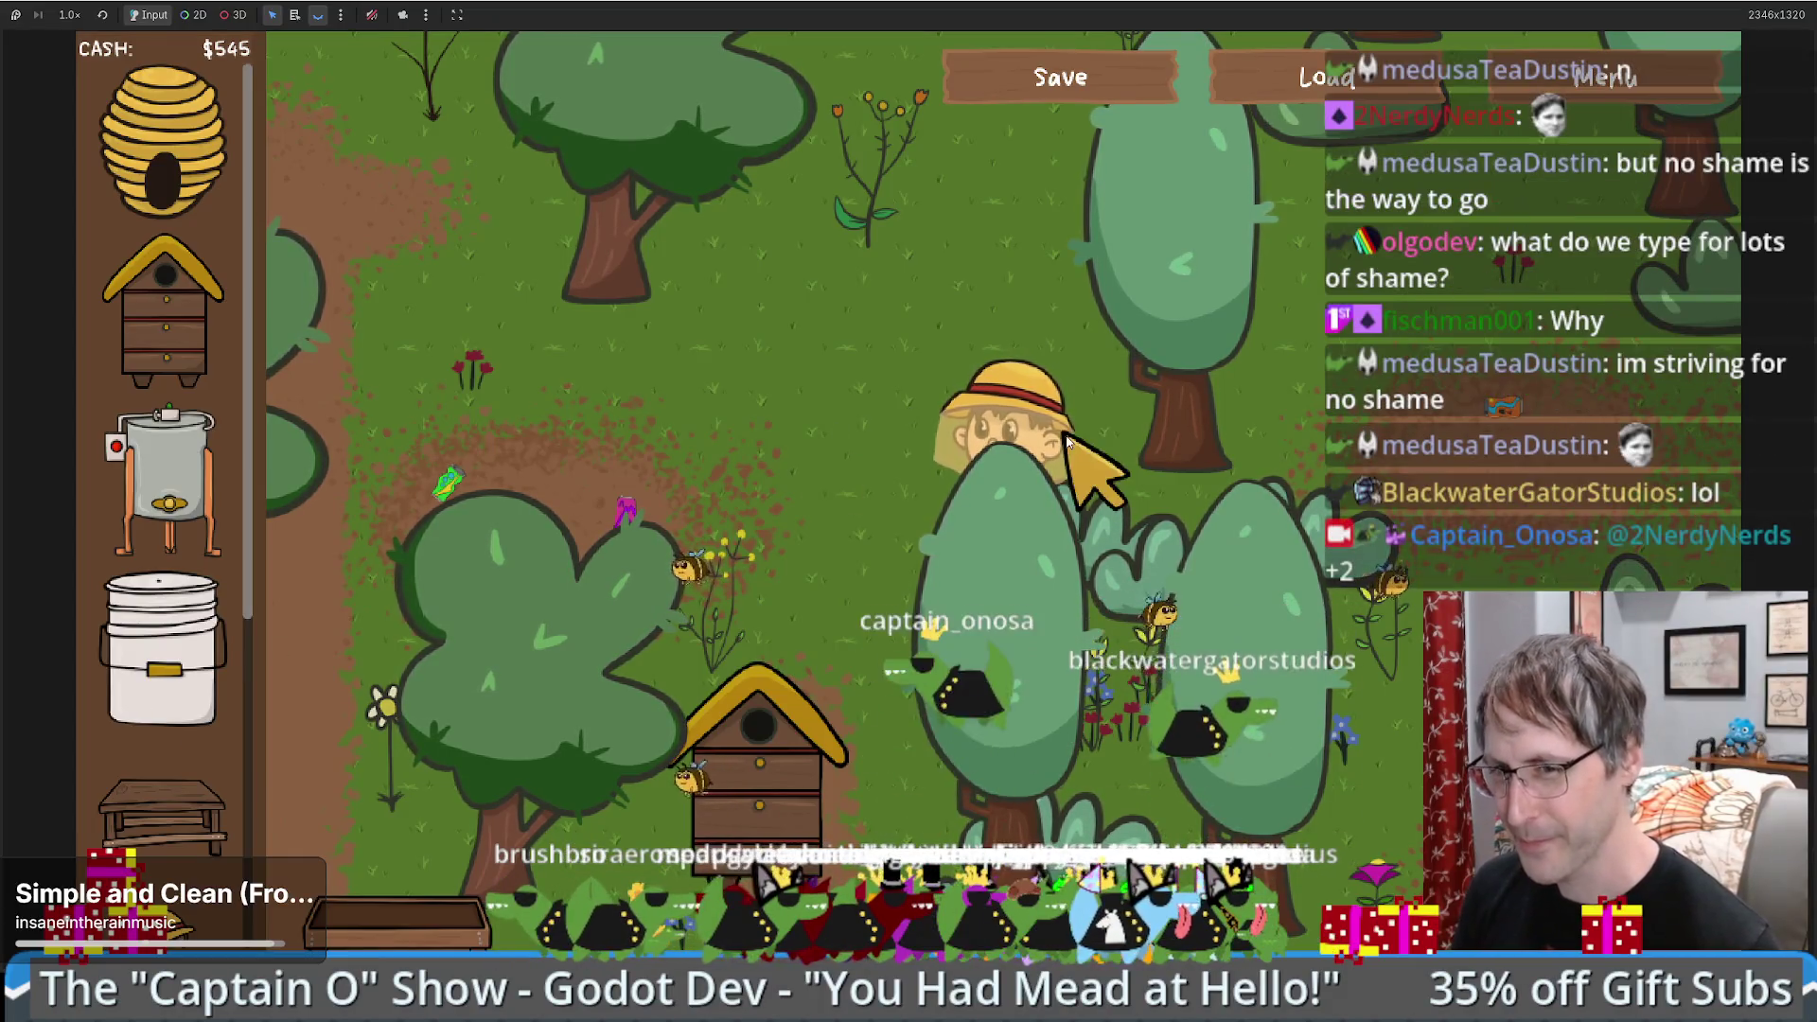
{"action": "key", "text": "w"}
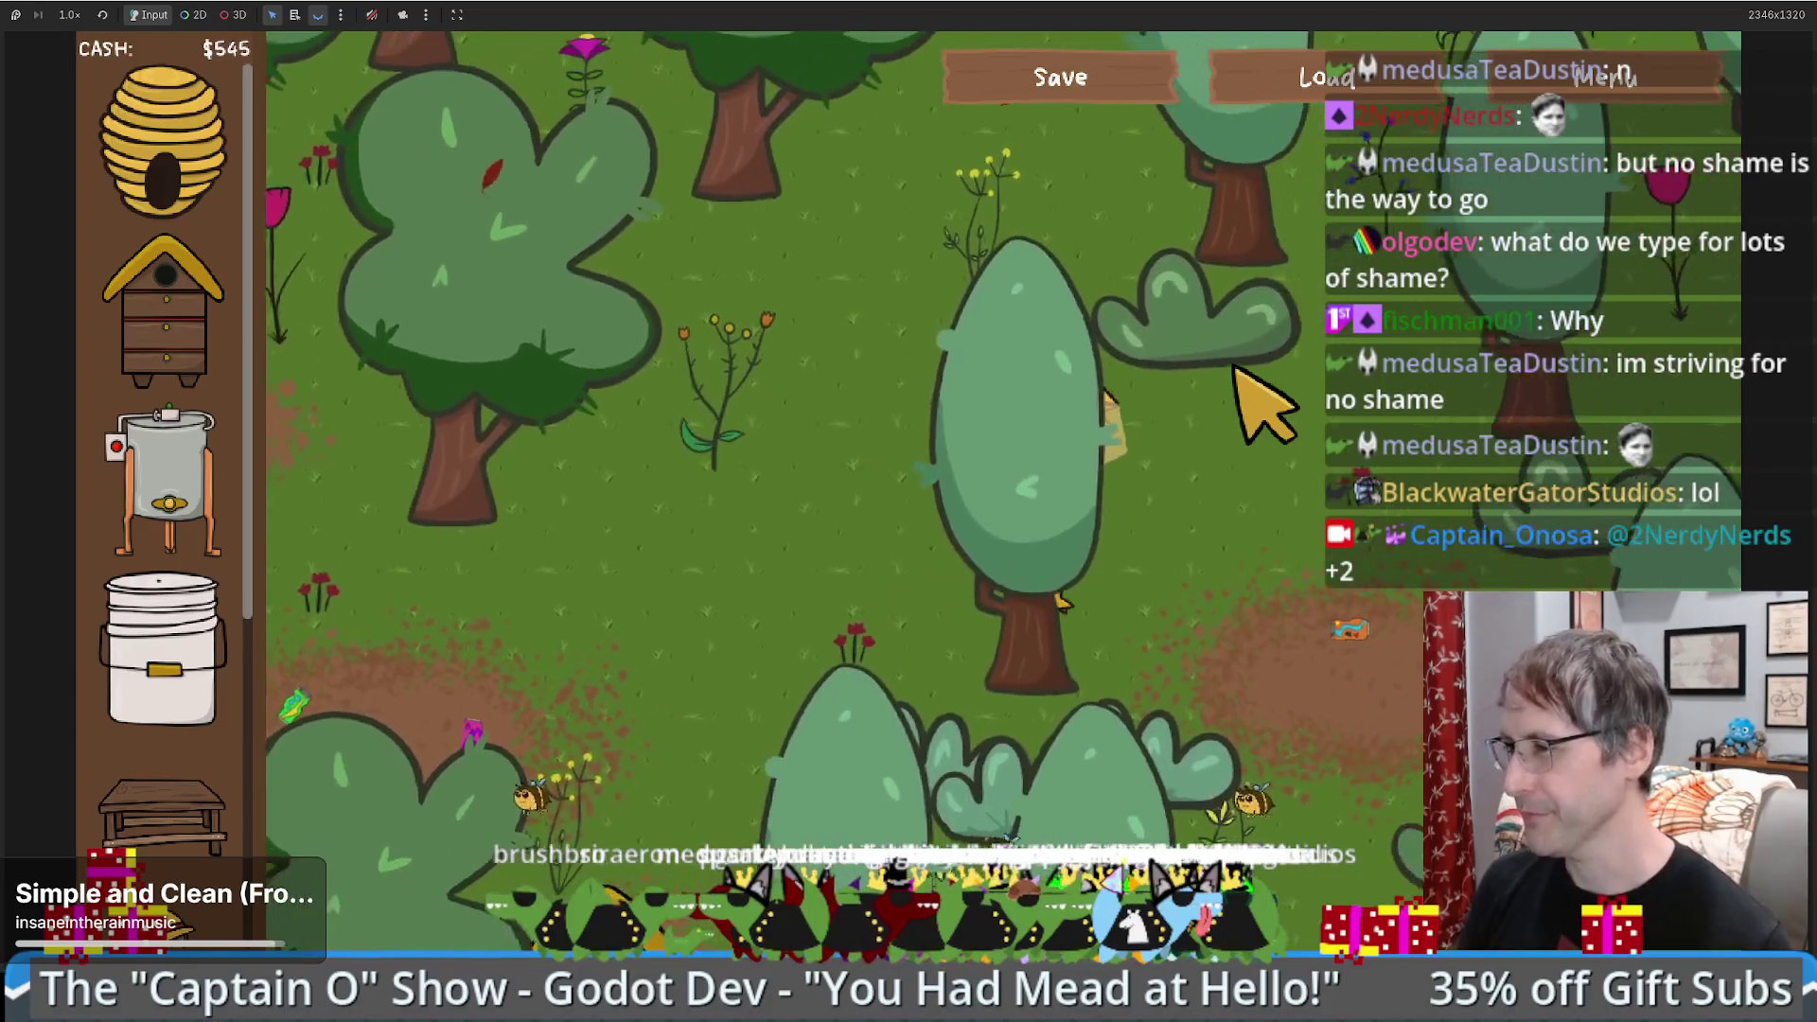
{"action": "key", "text": "s"}
{"action": "key", "text": "a"}
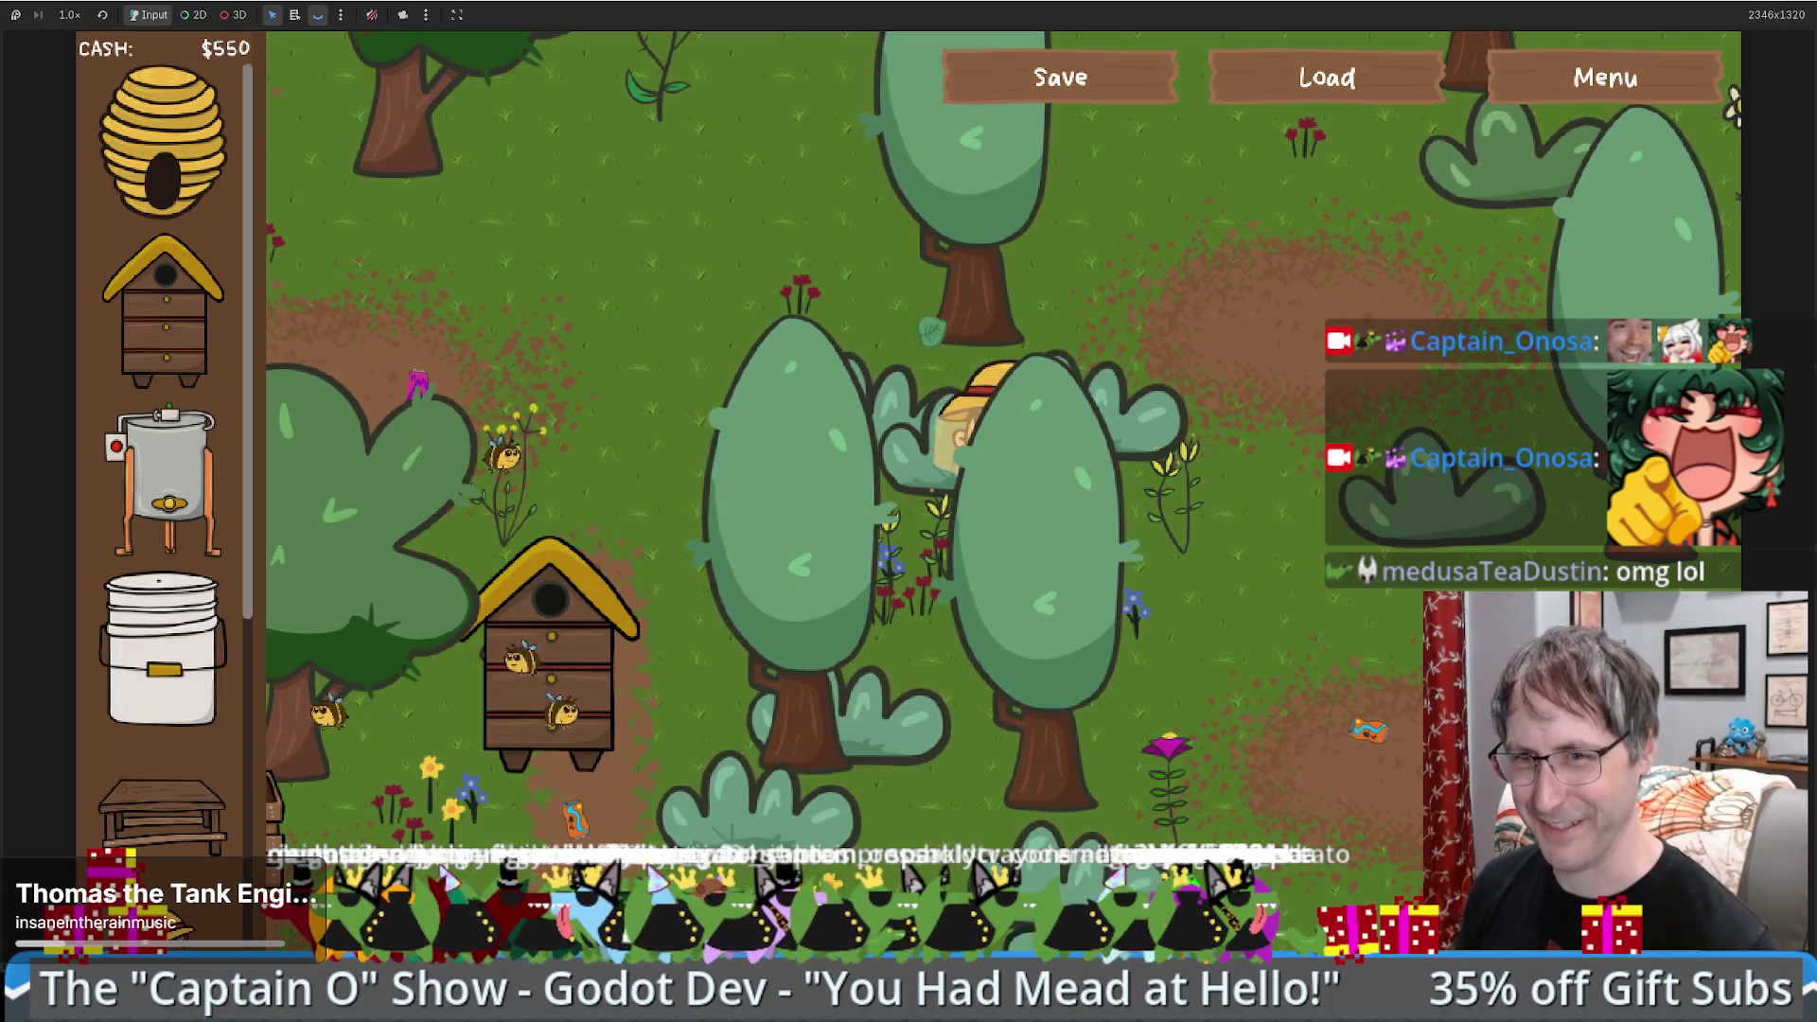
{"action": "key", "text": "d"}
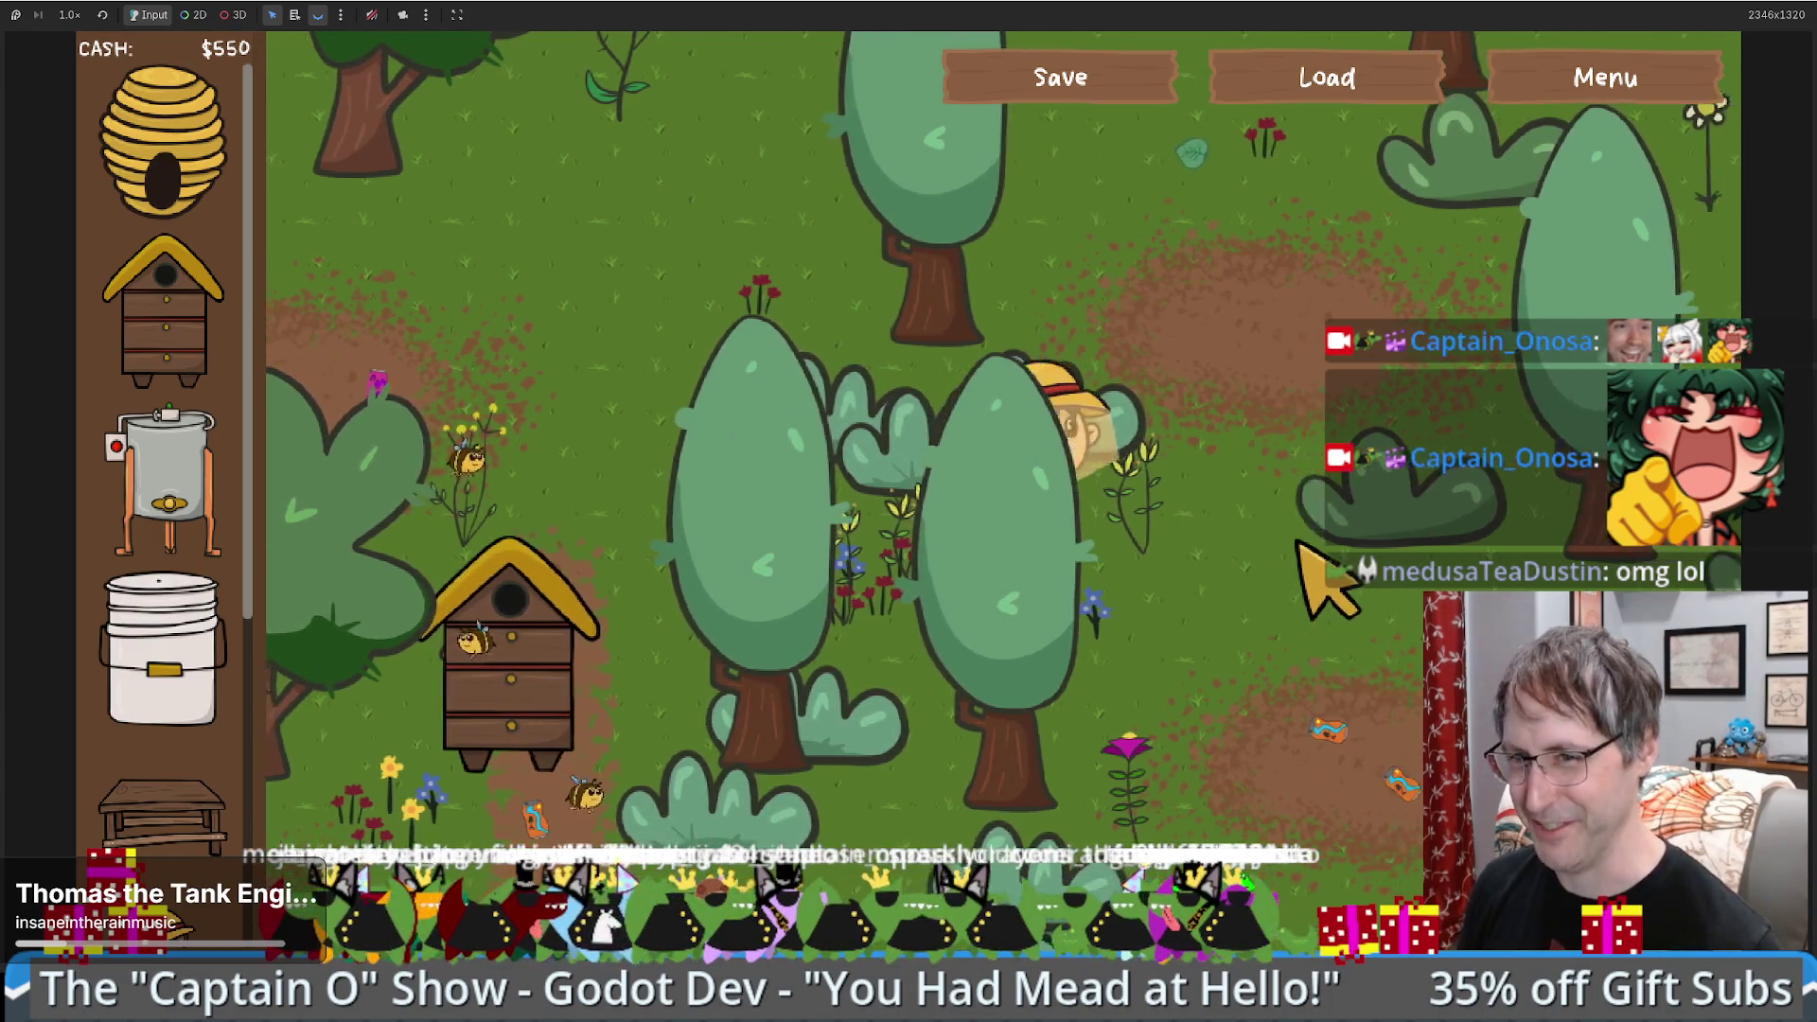
{"action": "key", "text": "s"}
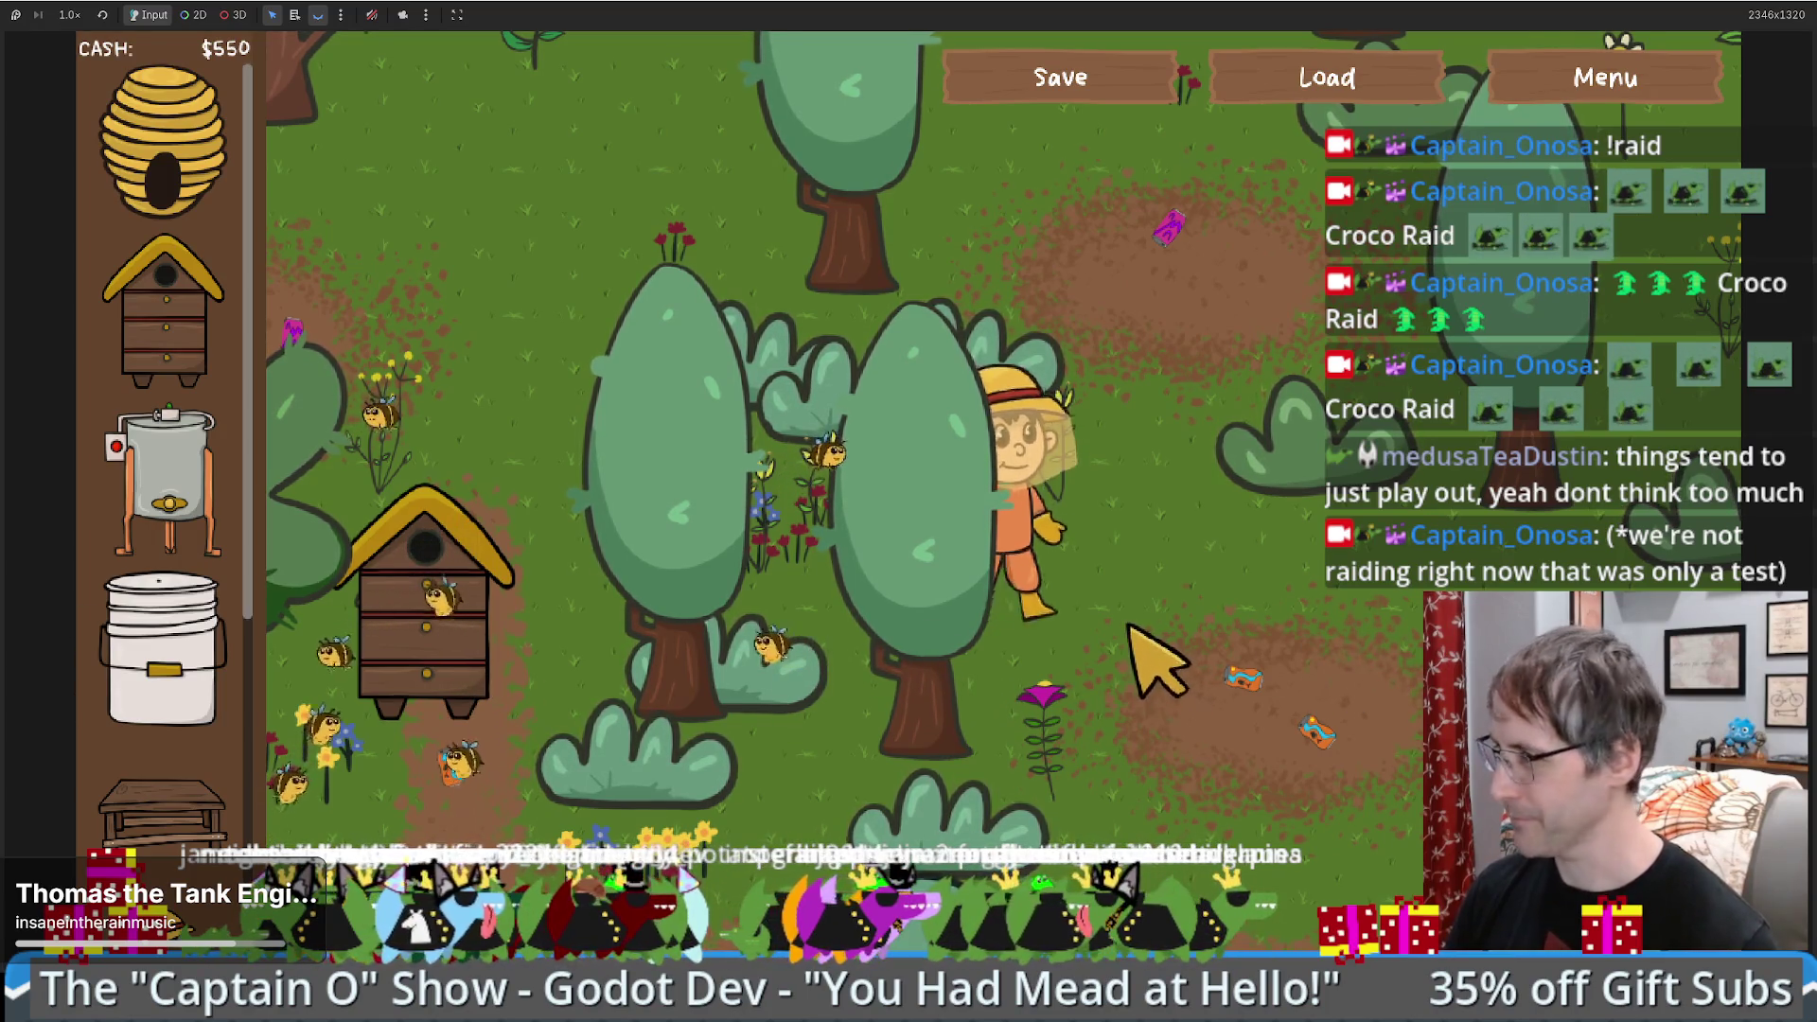
{"action": "key", "text": "Down"}
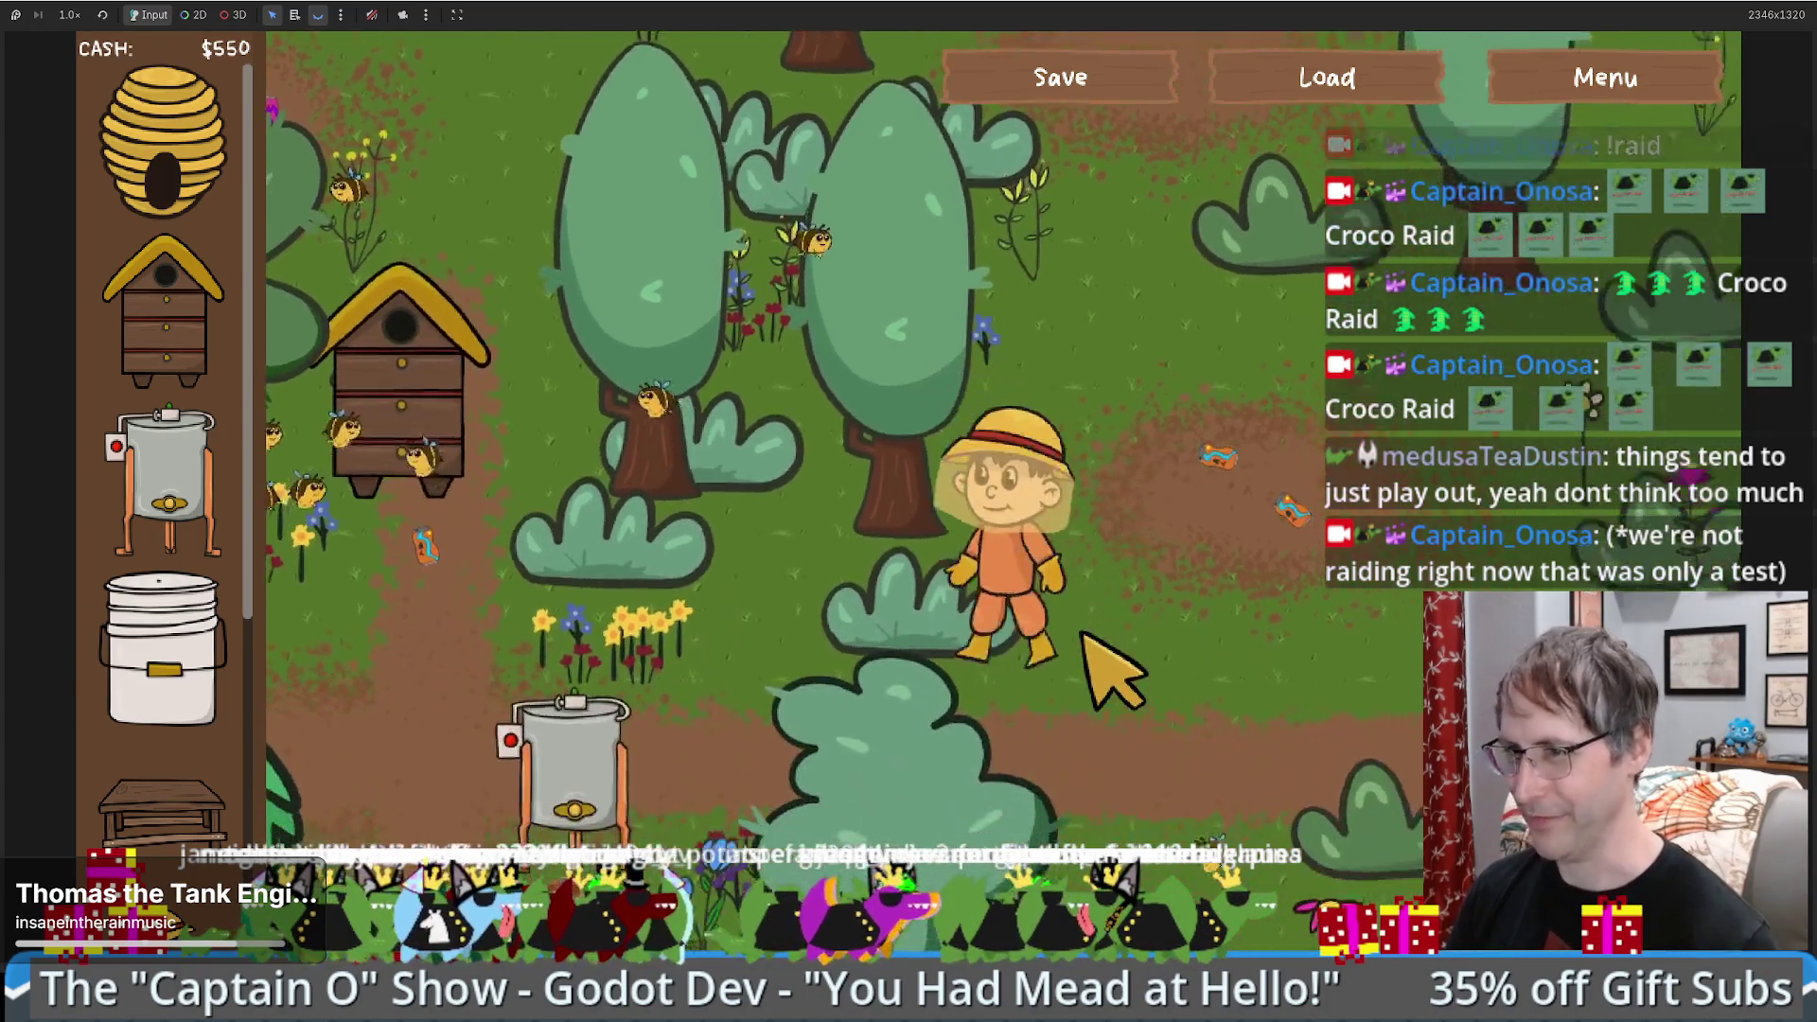
{"action": "key", "text": "Left"}
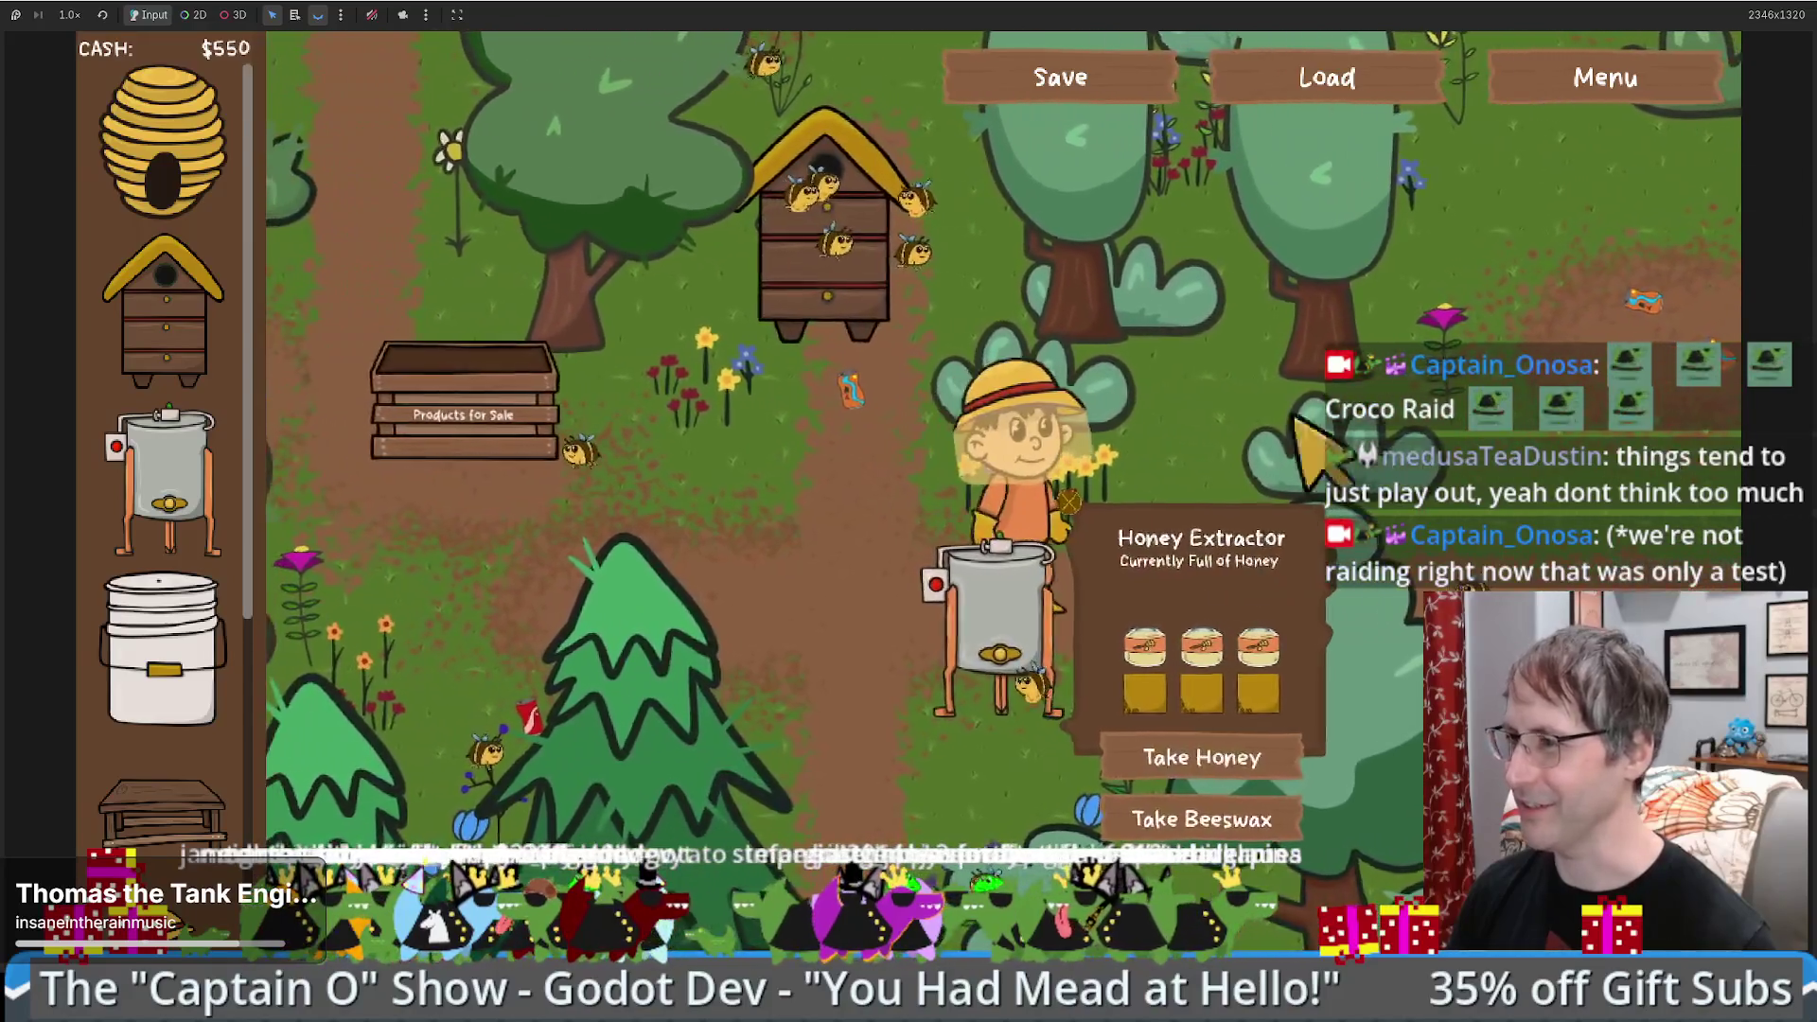
{"action": "key", "text": "Right"}
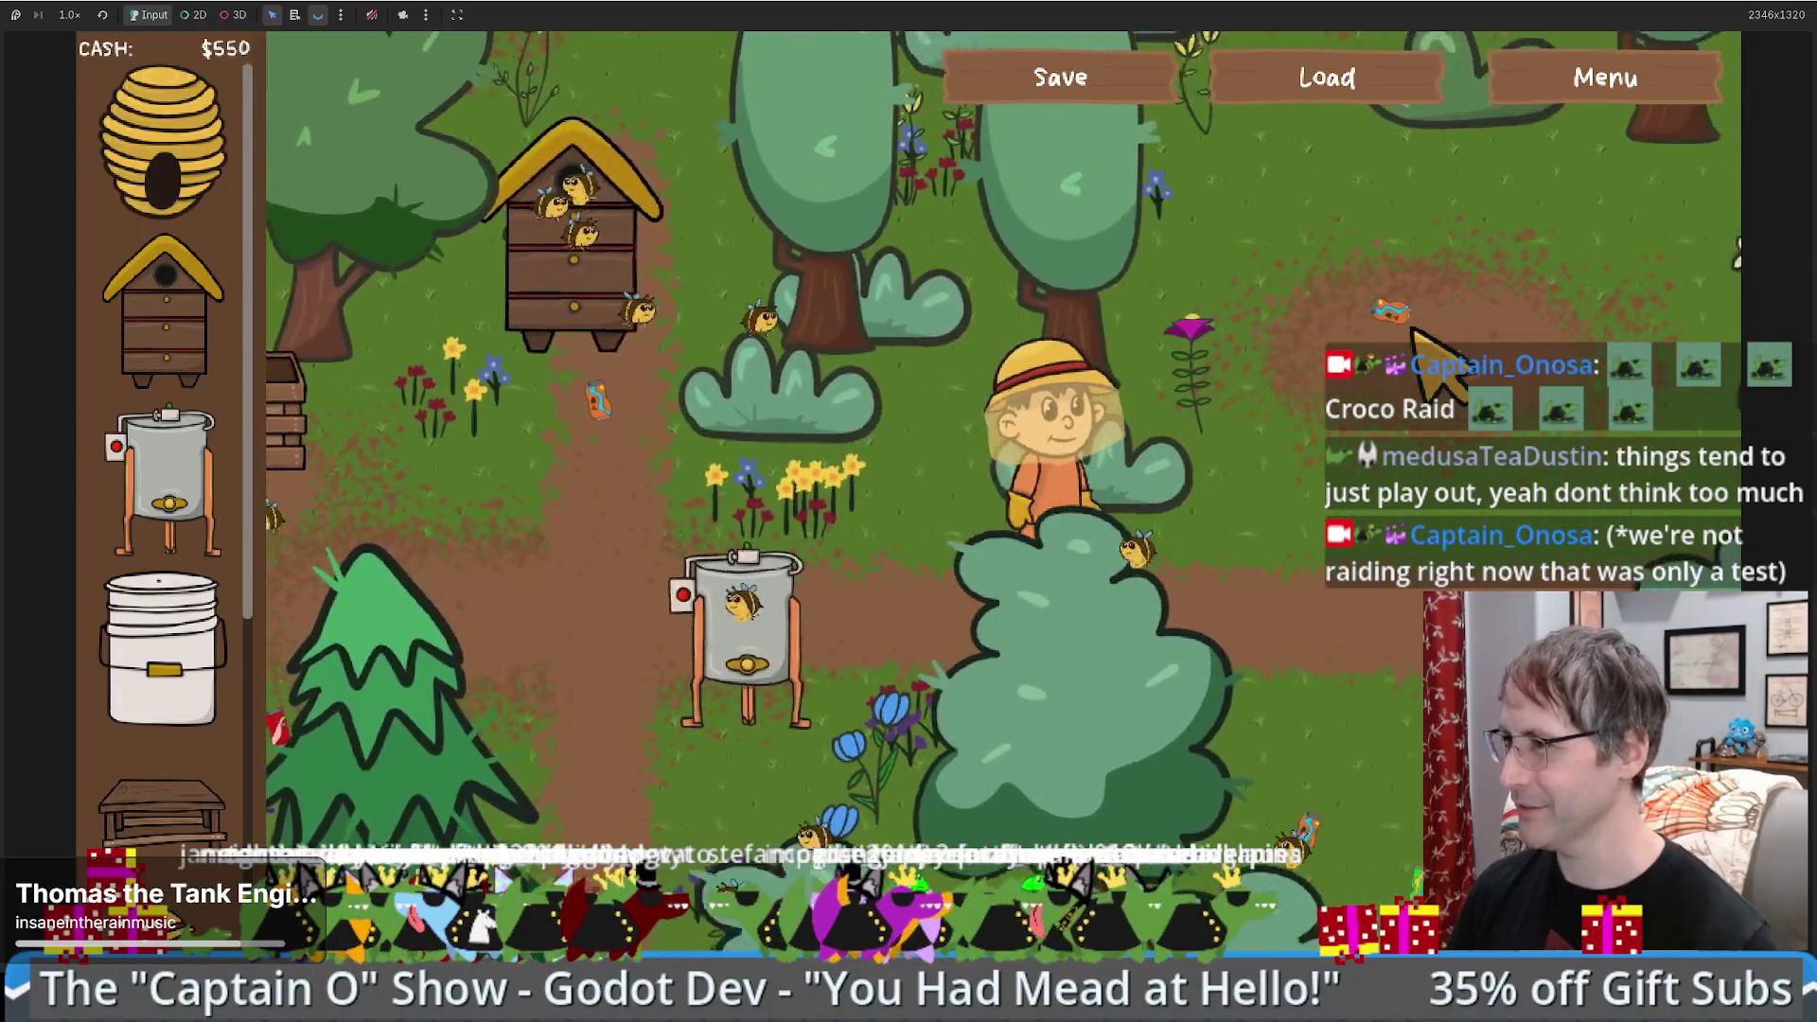
{"action": "key", "text": "Up"}
{"action": "key", "text": "Up"}
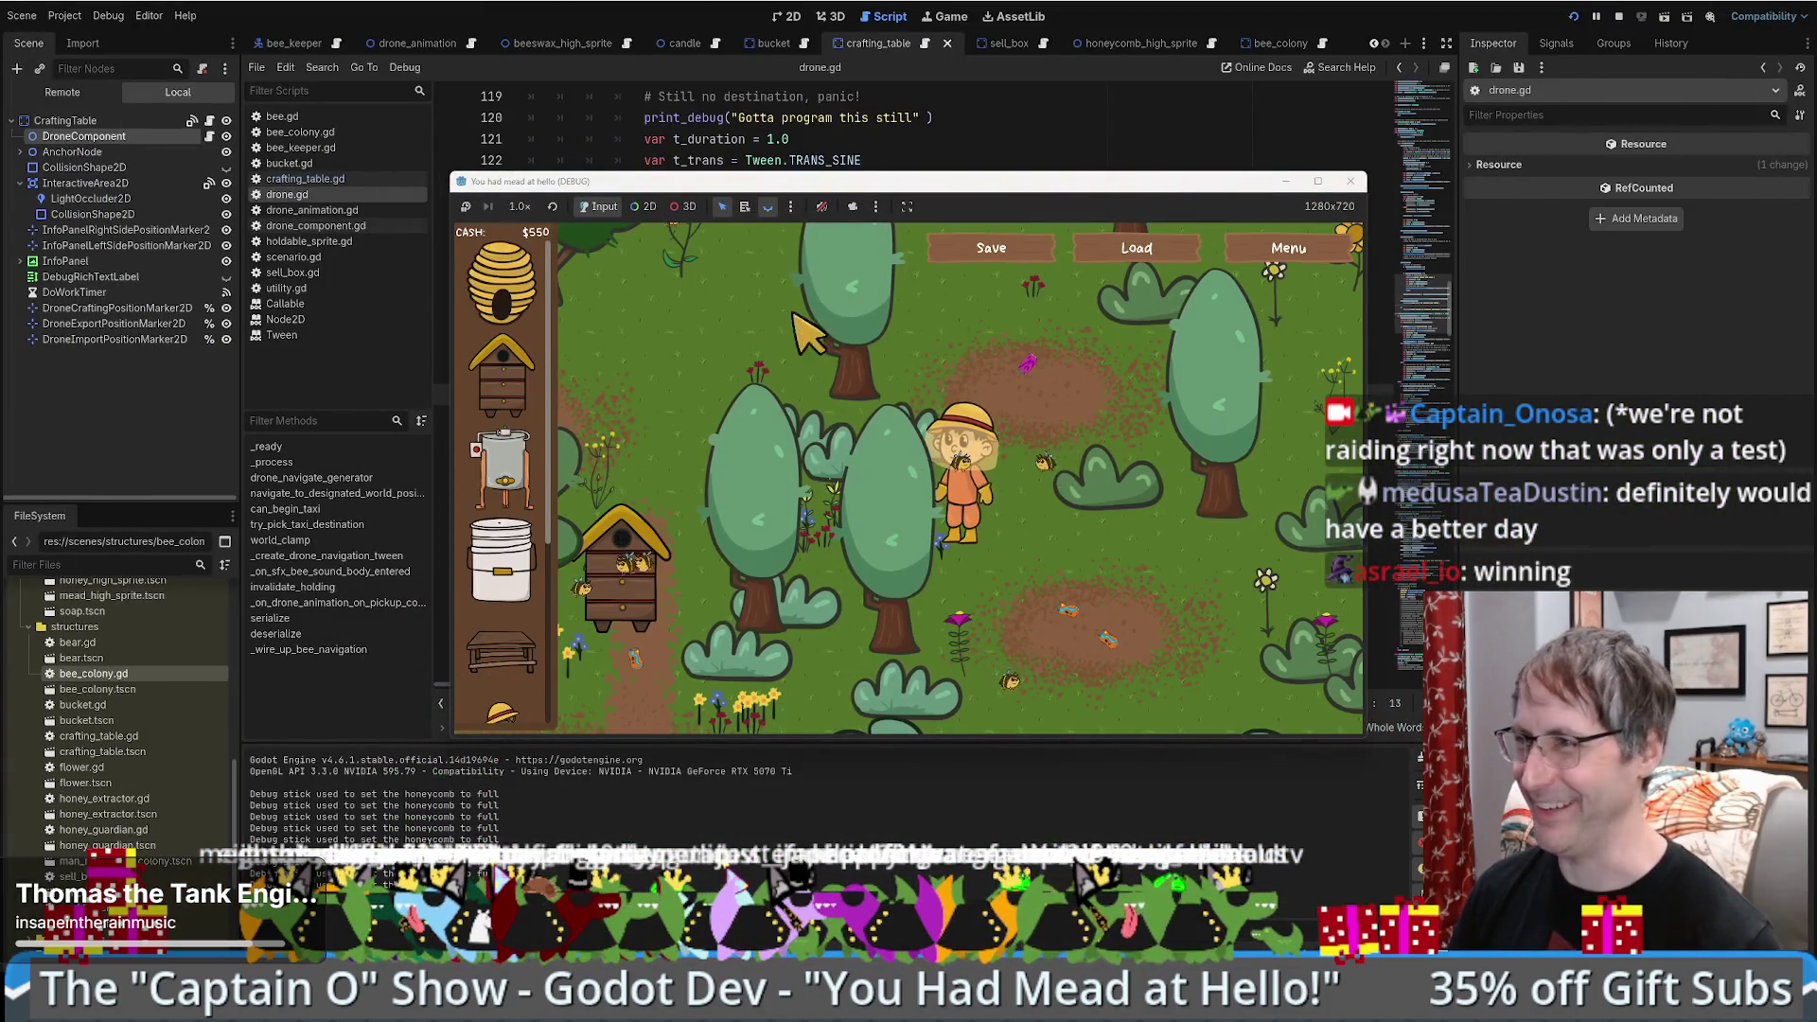
- Look through drone.gd's navigation and tween code, then switch to the sell_box scene
{"action": "scroll", "coordinate": [791, 468], "scroll_direction": "down", "scroll_amount": 9}
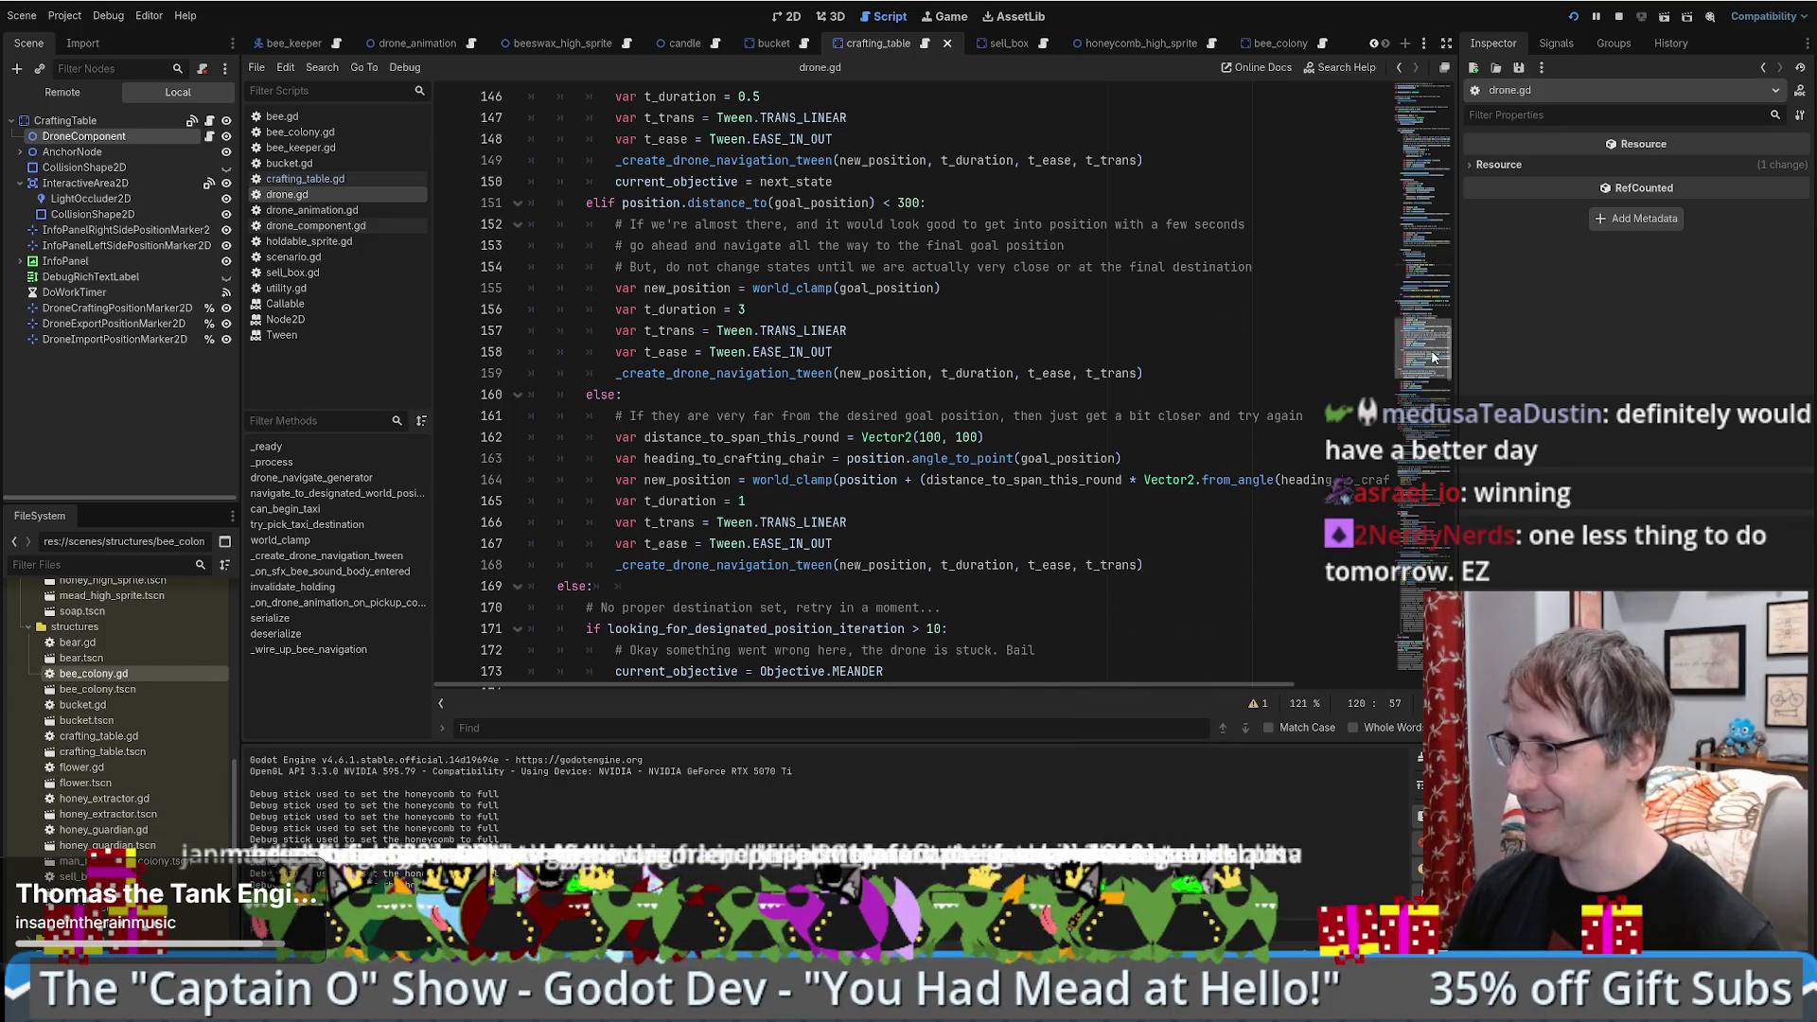
{"action": "scroll", "coordinate": [1432, 333], "scroll_direction": "up", "scroll_amount": 5}
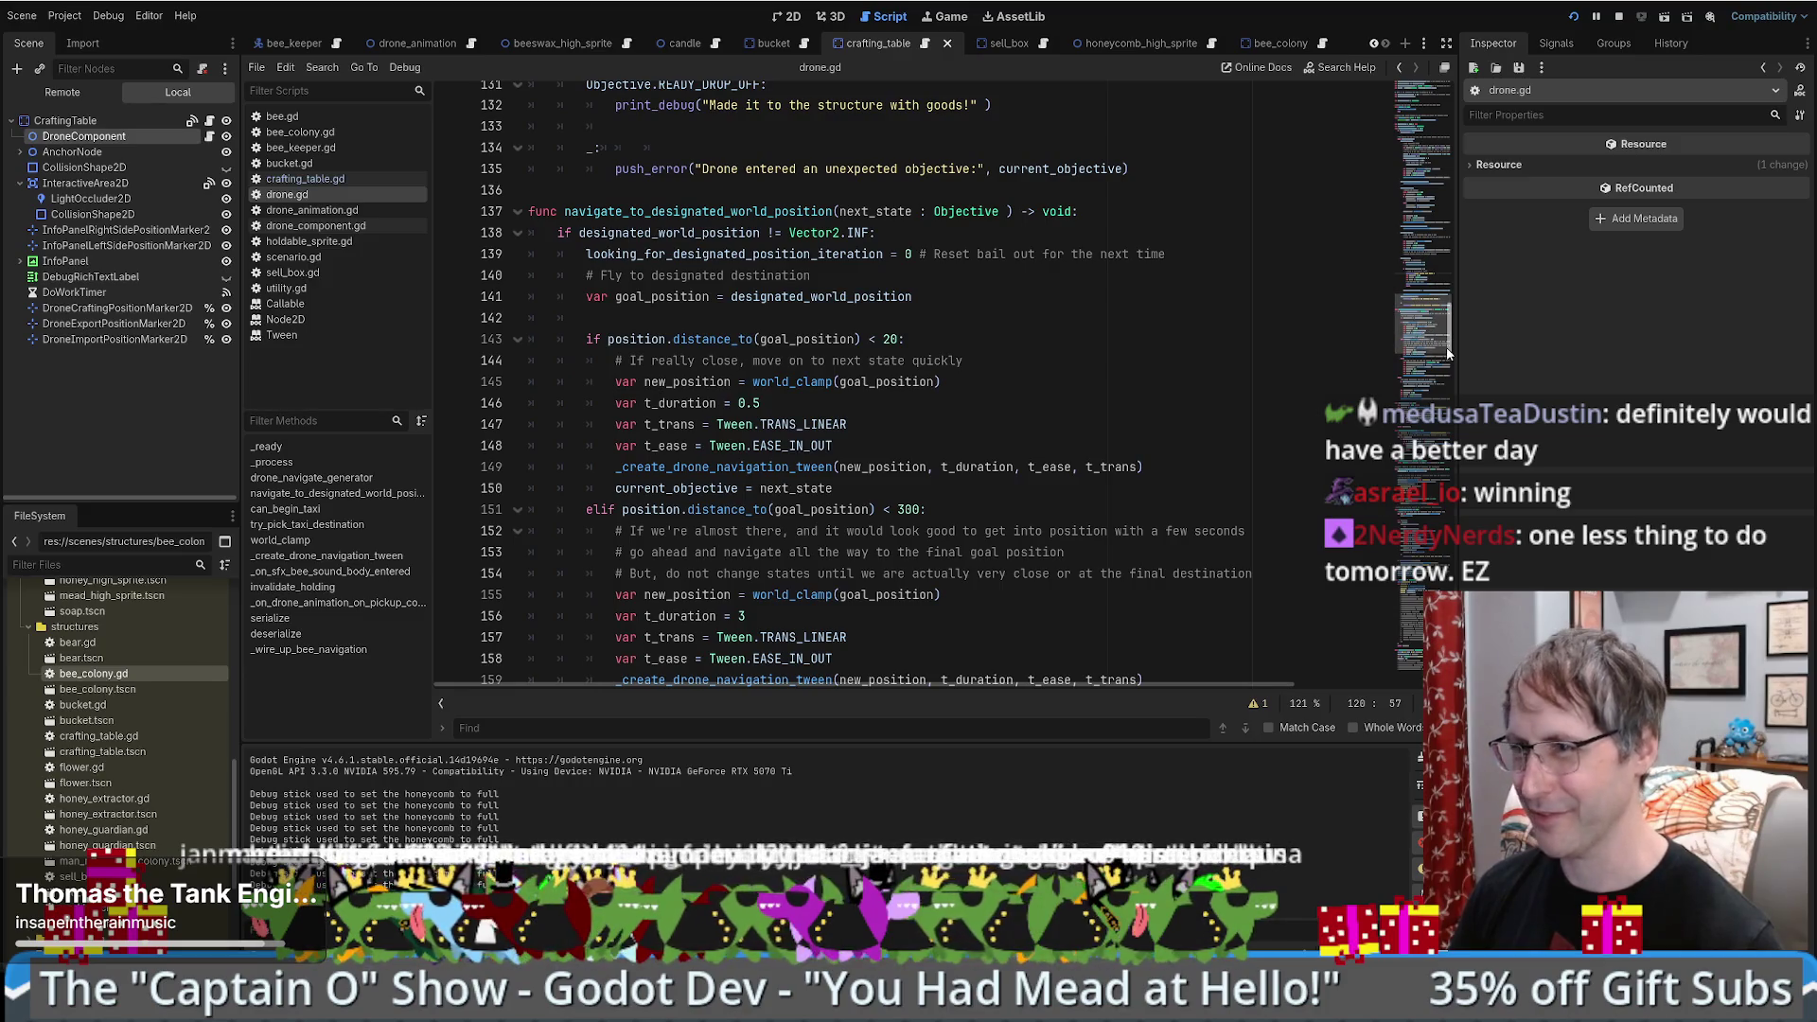
{"action": "scroll", "coordinate": [1446, 357], "scroll_direction": "down", "scroll_amount": 2}
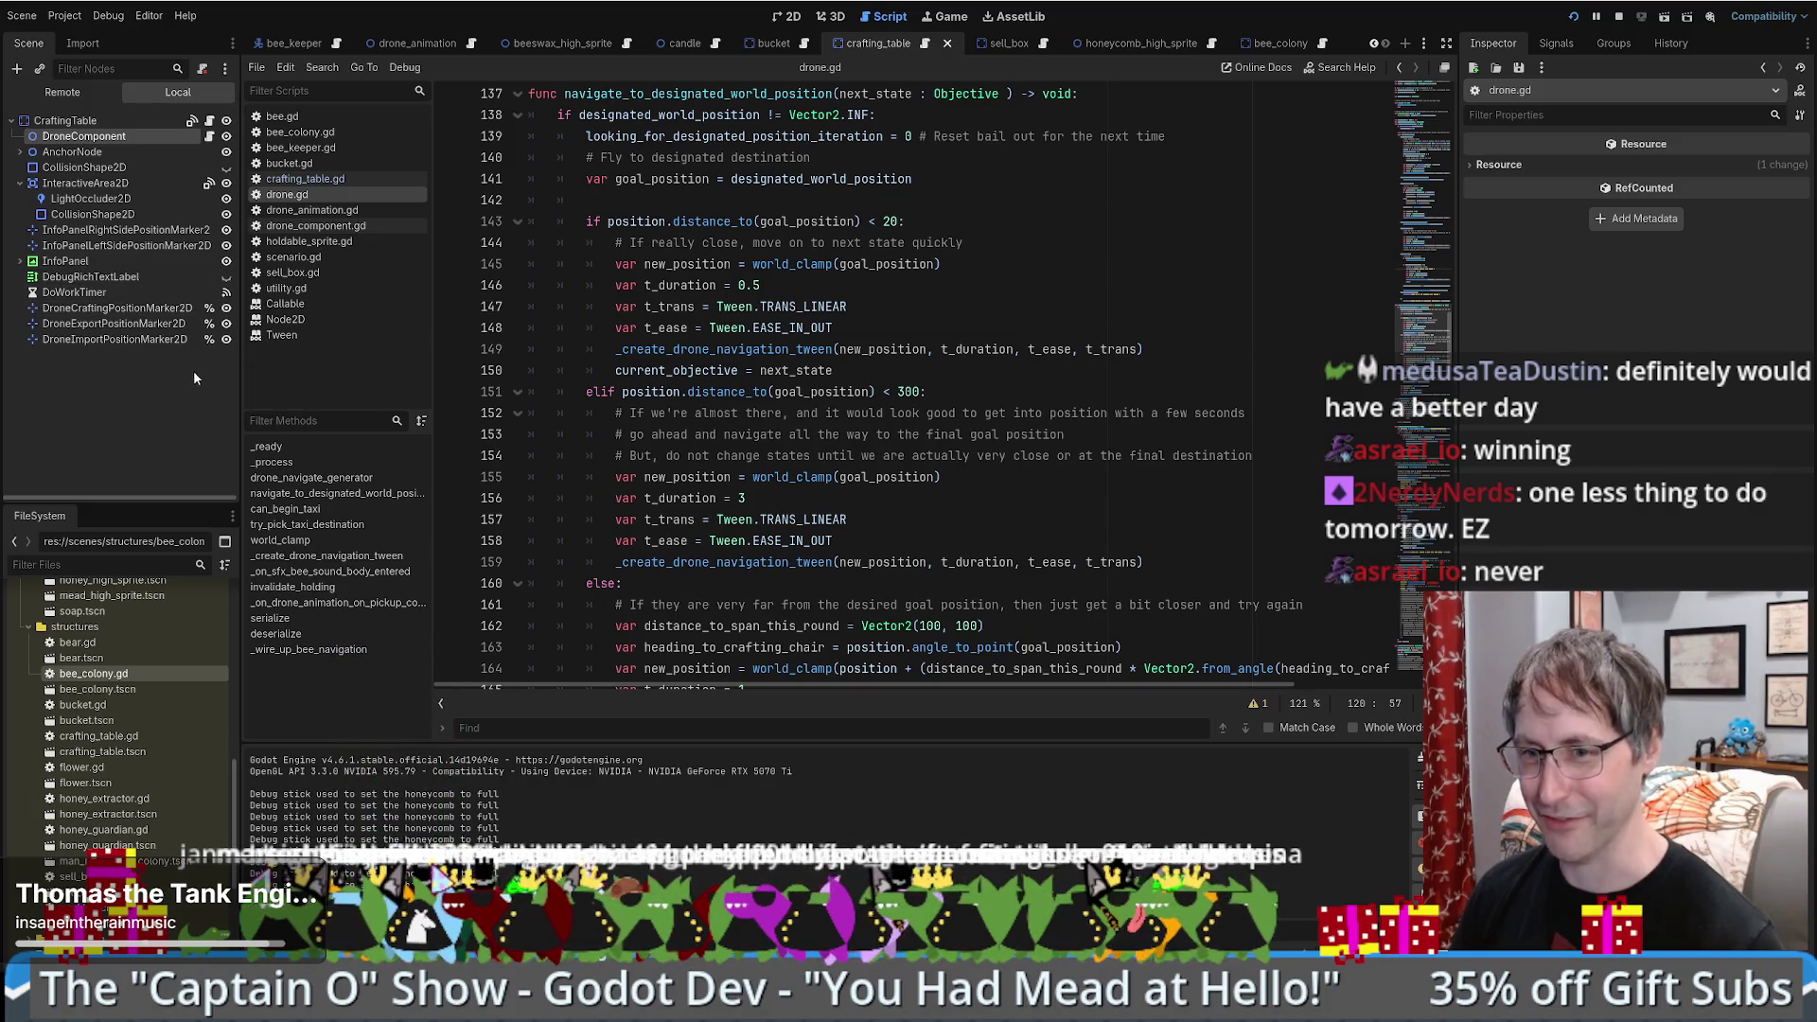
{"action": "scroll", "coordinate": [1424, 340], "scroll_direction": "down", "scroll_amount": 5}
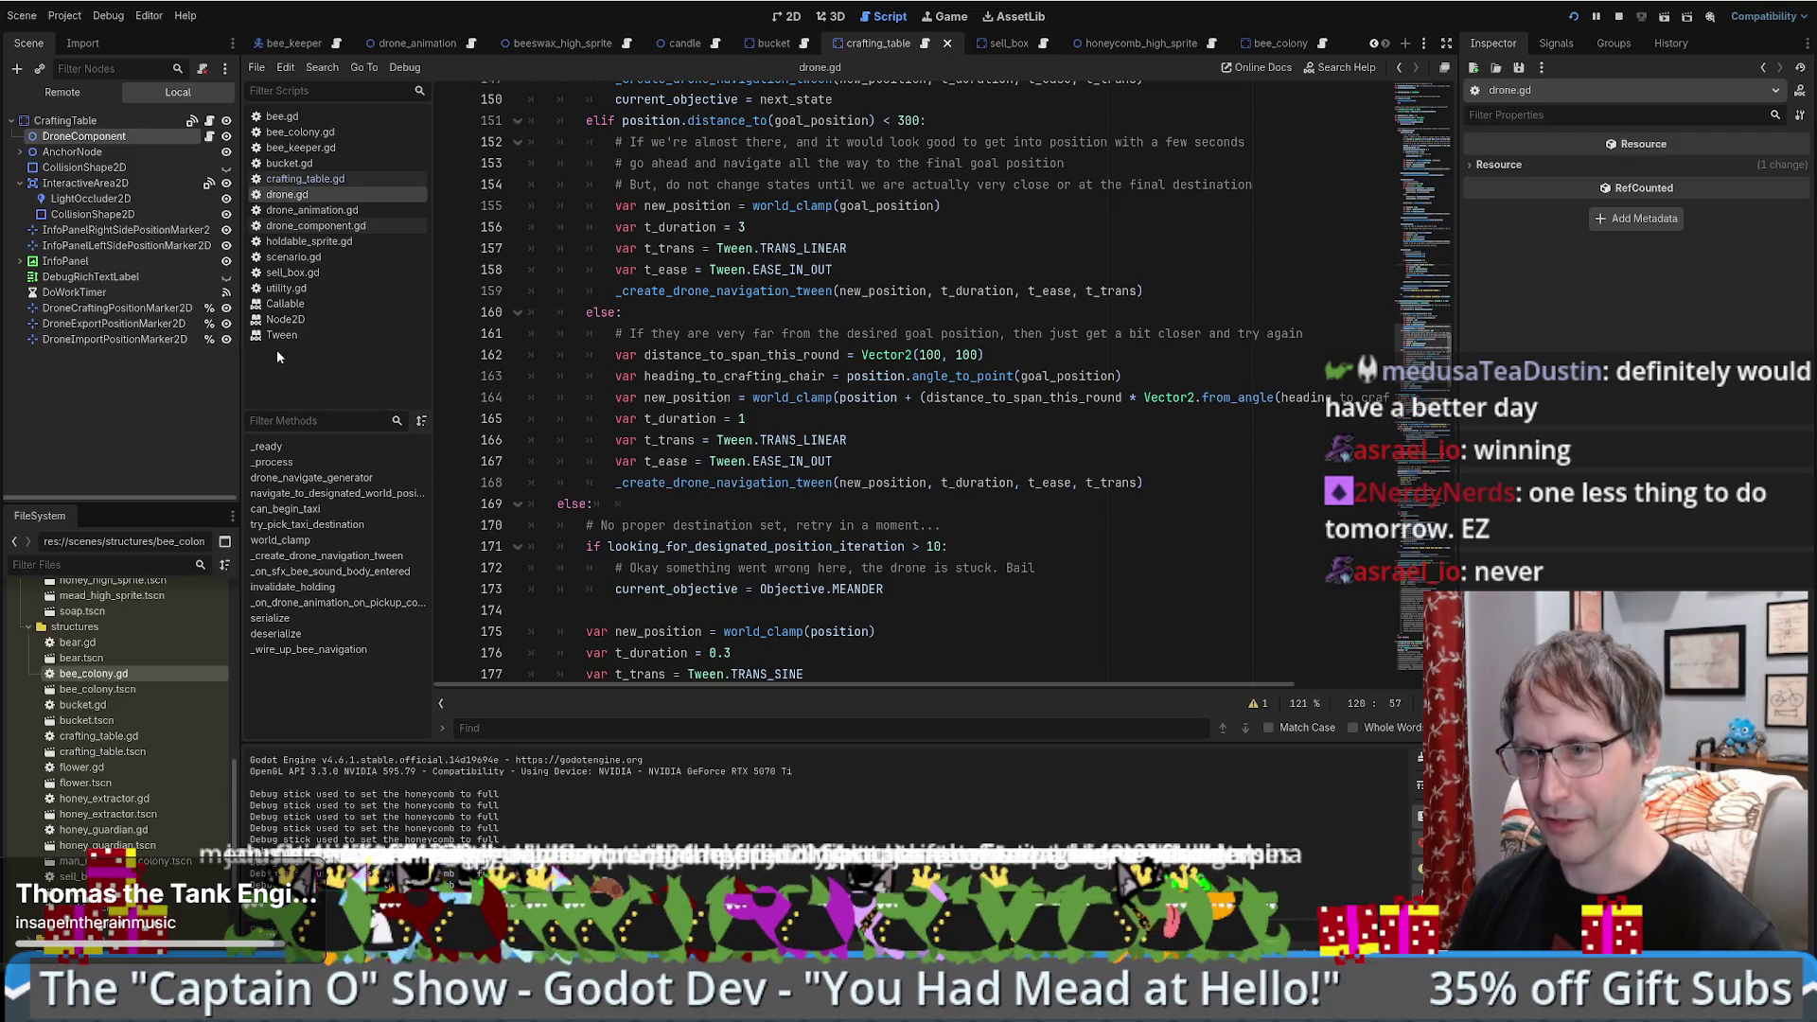
{"action": "left_click", "coordinate": [1015, 290]}
{"action": "scroll", "coordinate": [1442, 365], "scroll_direction": "up", "scroll_amount": 3}
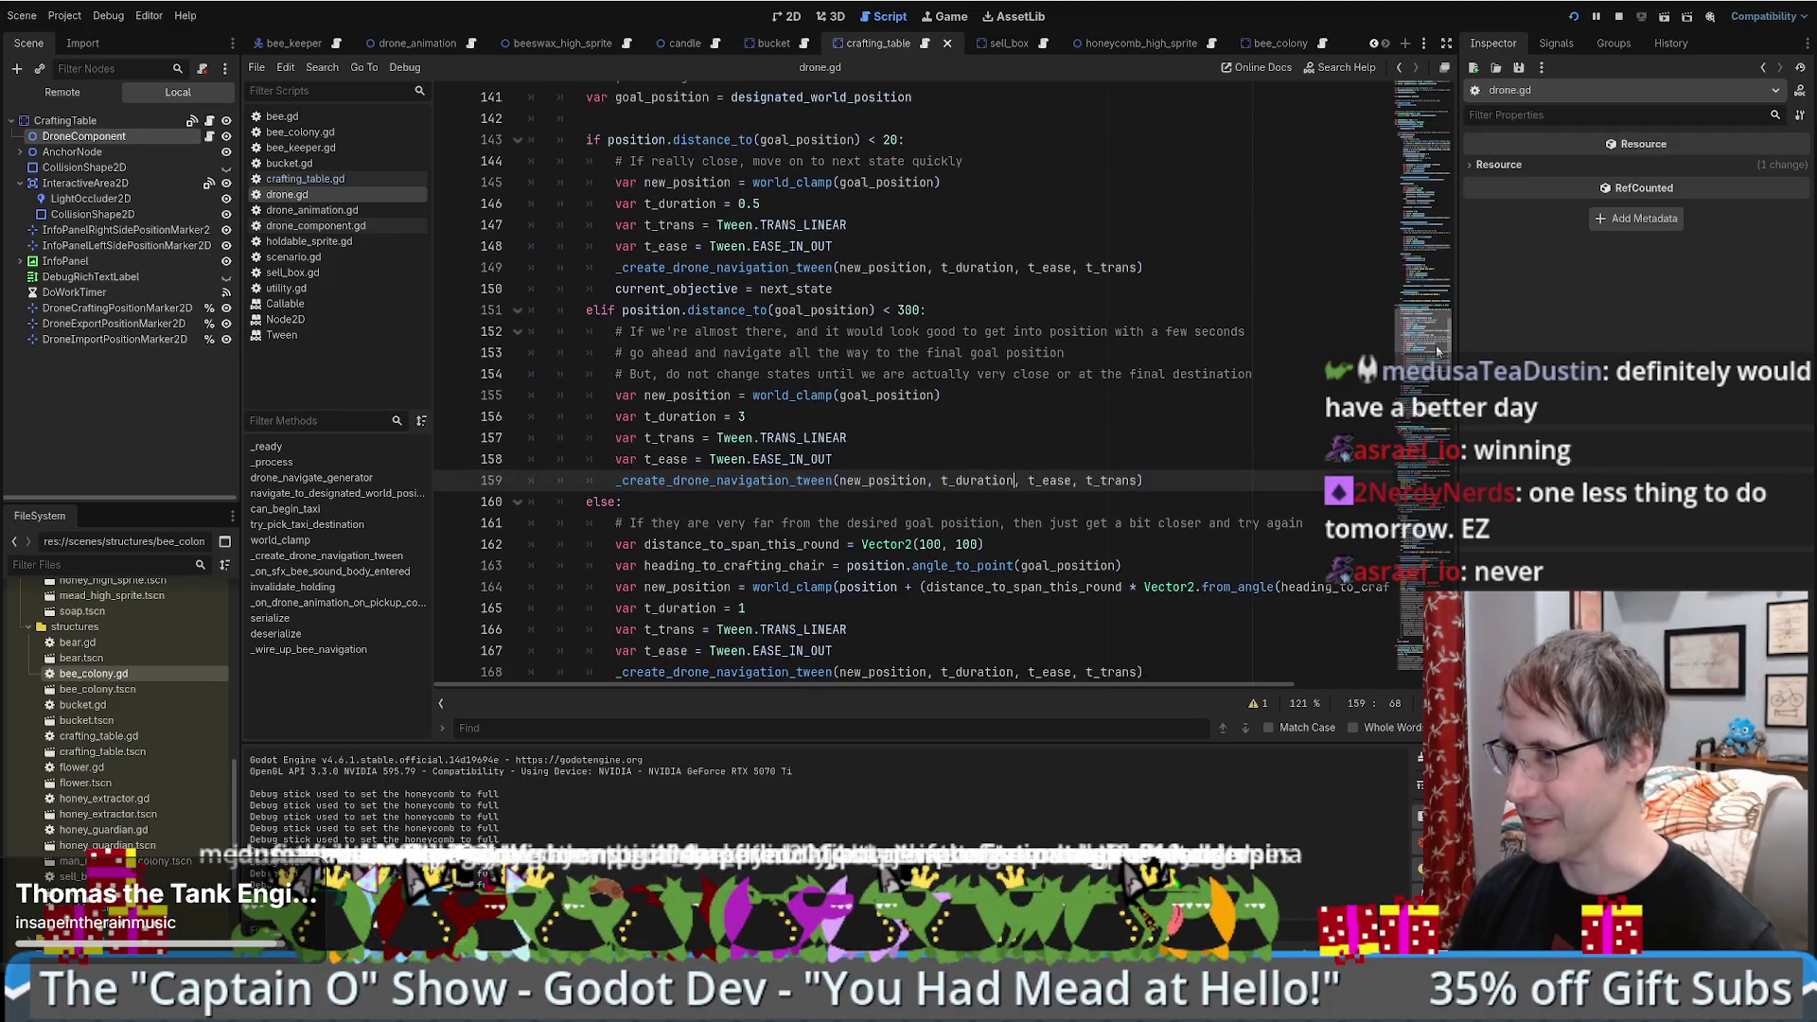
{"action": "mouse_move", "coordinate": [1437, 351]}
{"action": "left_mouse_down"}
{"action": "mouse_move", "coordinate": [1426, 425]}
{"action": "mouse_move", "coordinate": [1429, 396]}
{"action": "left_mouse_up"}
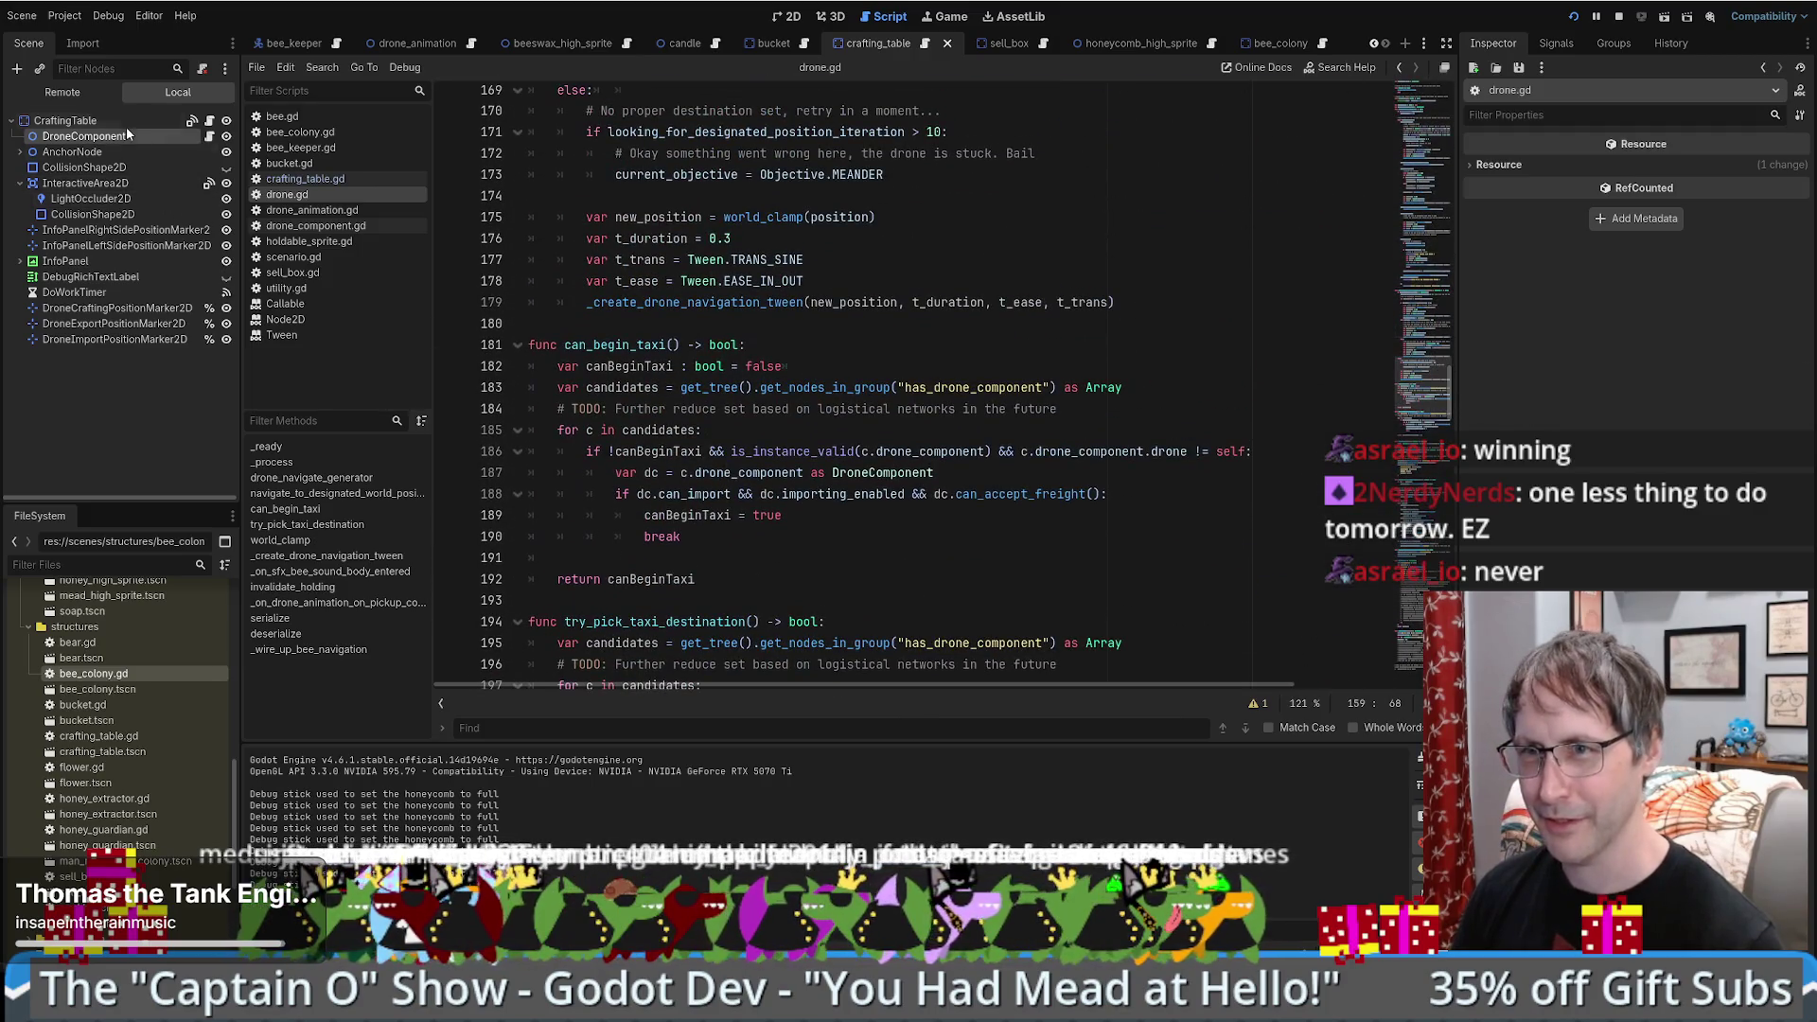
{"action": "left_click", "coordinate": [95, 121]}
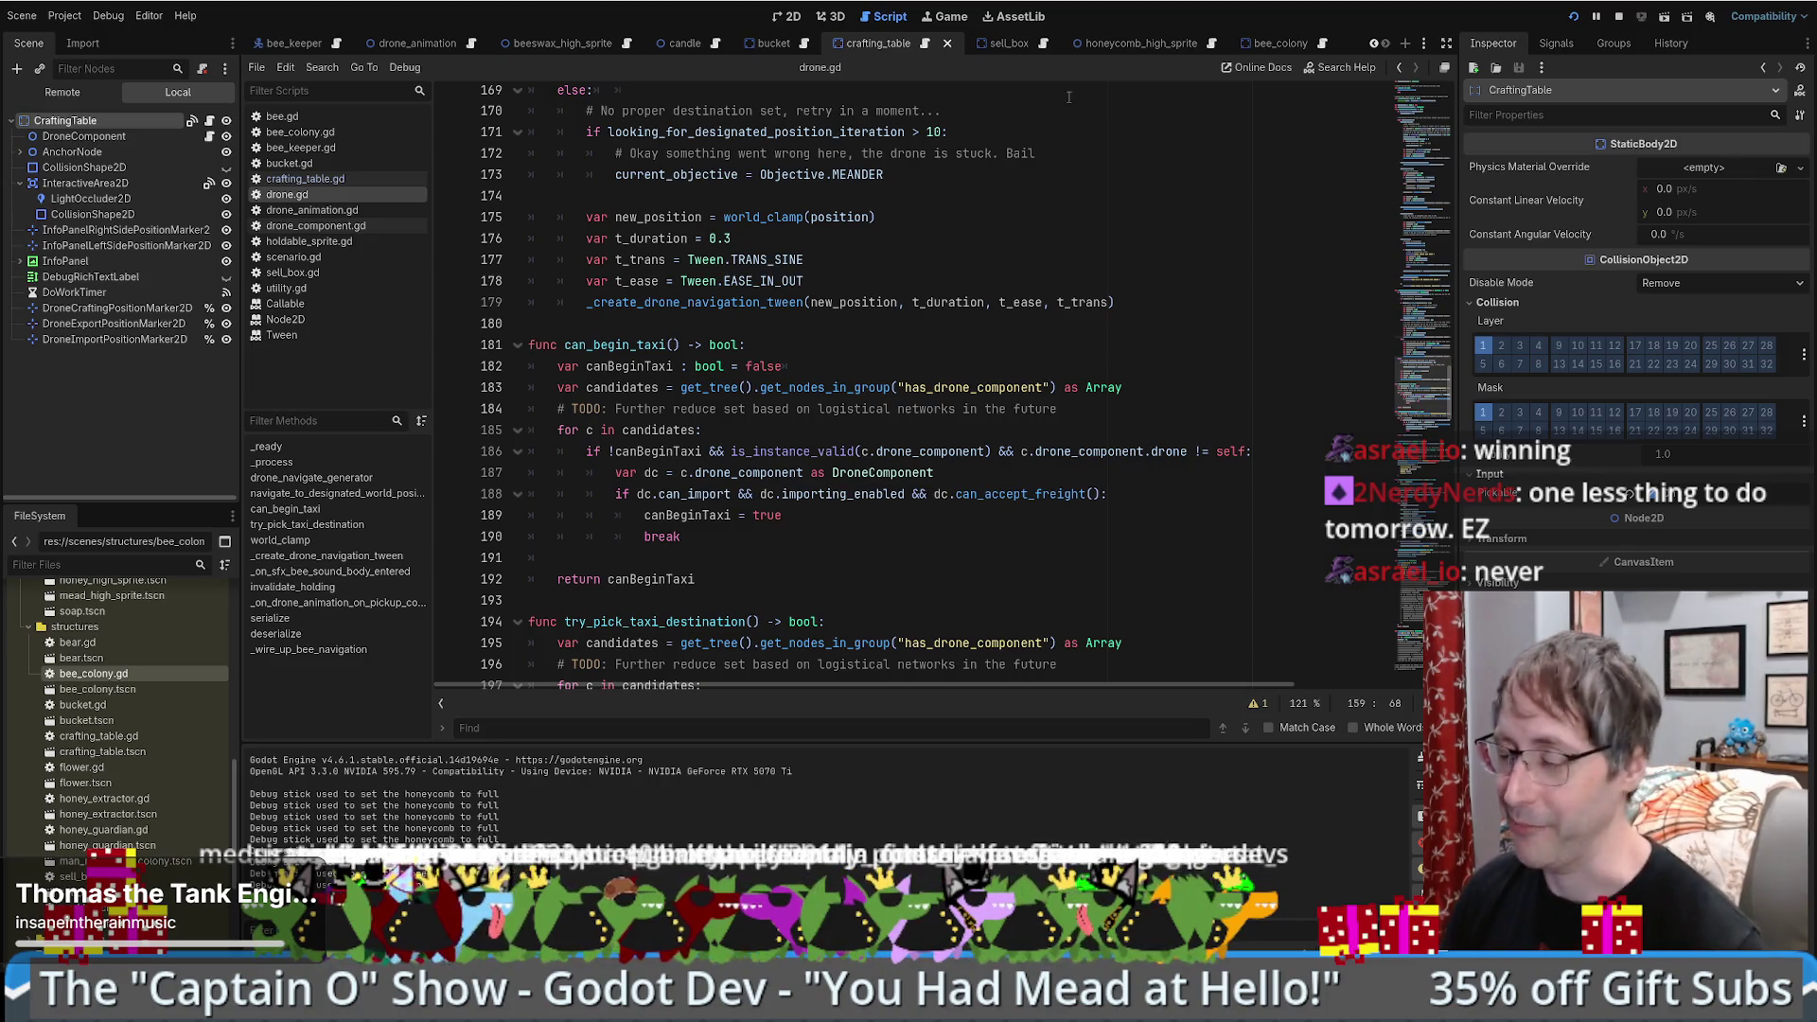
{"action": "left_click", "coordinate": [989, 44]}
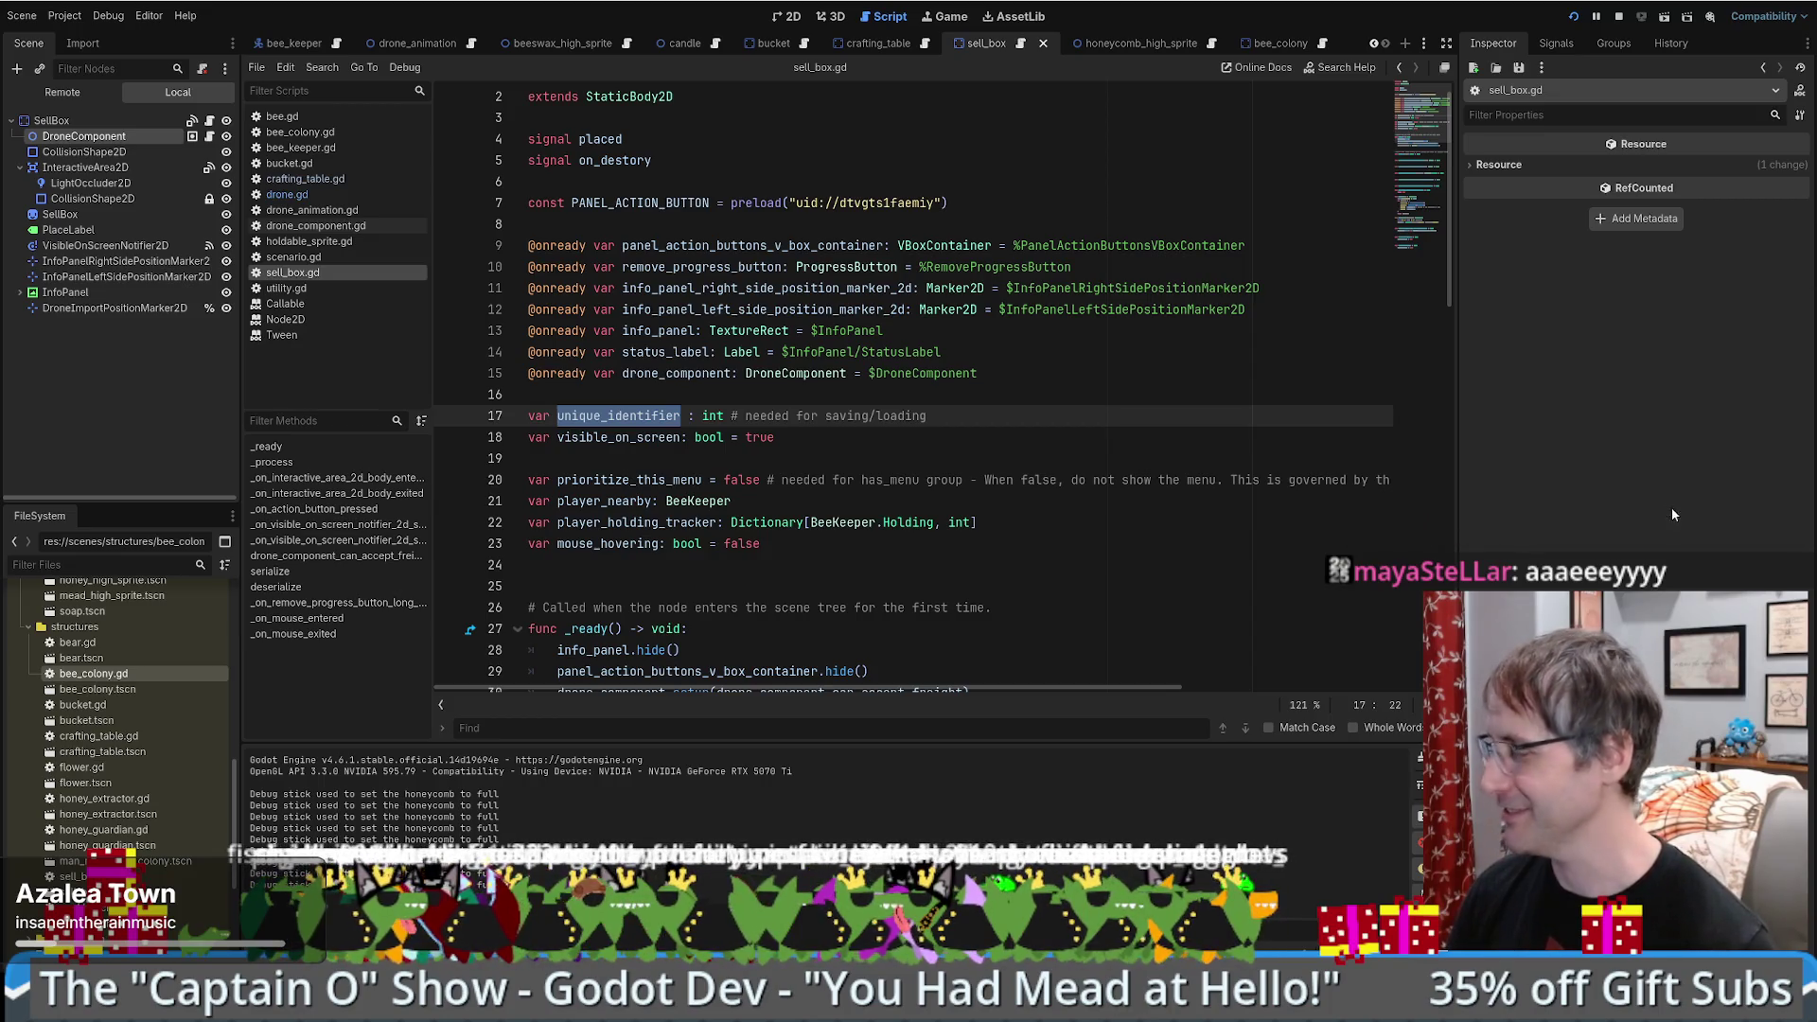
- Browse sell_box.gd's onready node references and unique_identifier variable
{"action": "left_click", "coordinate": [923, 609]}
{"action": "key", "text": "Up"}
{"action": "key", "text": "Up"}
{"action": "scroll", "coordinate": [923, 533], "scroll_direction": "down", "scroll_amount": 6}
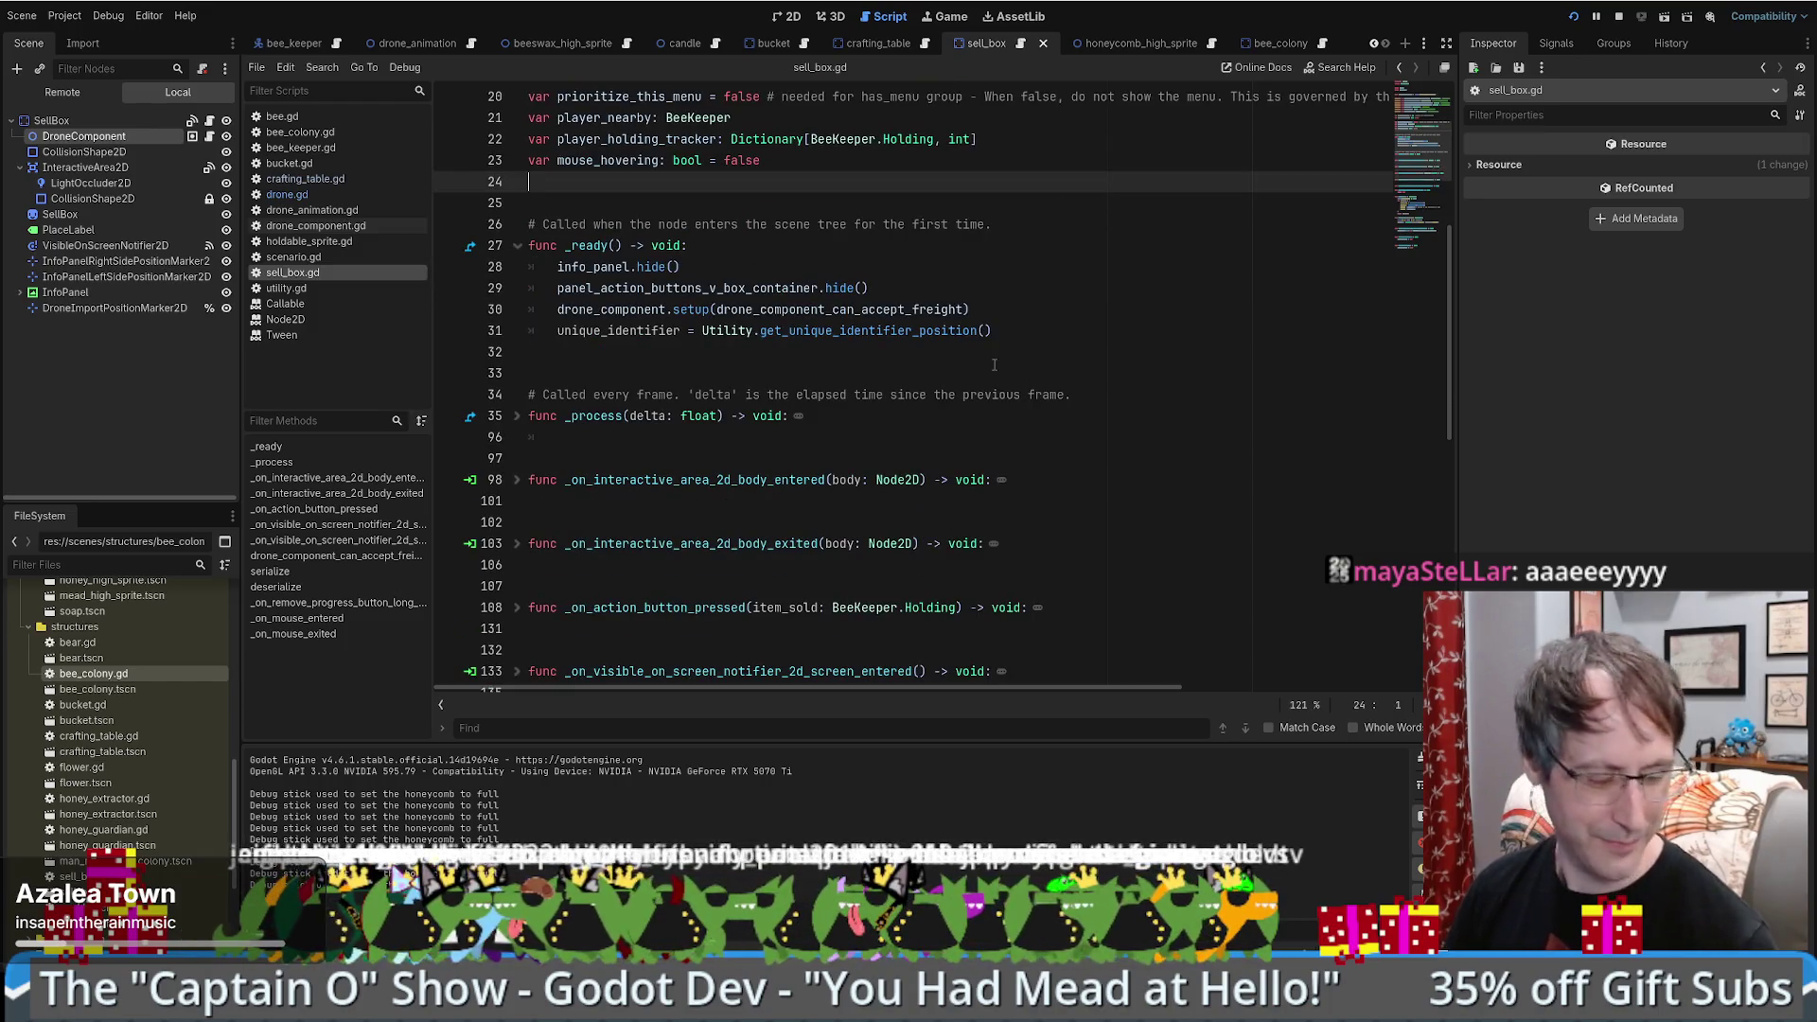
{"action": "scroll", "coordinate": [1249, 266], "scroll_direction": "down", "scroll_amount": 2}
{"action": "left_click_drag", "start_coordinate": [1431, 150], "coordinate": [1432, 131]}
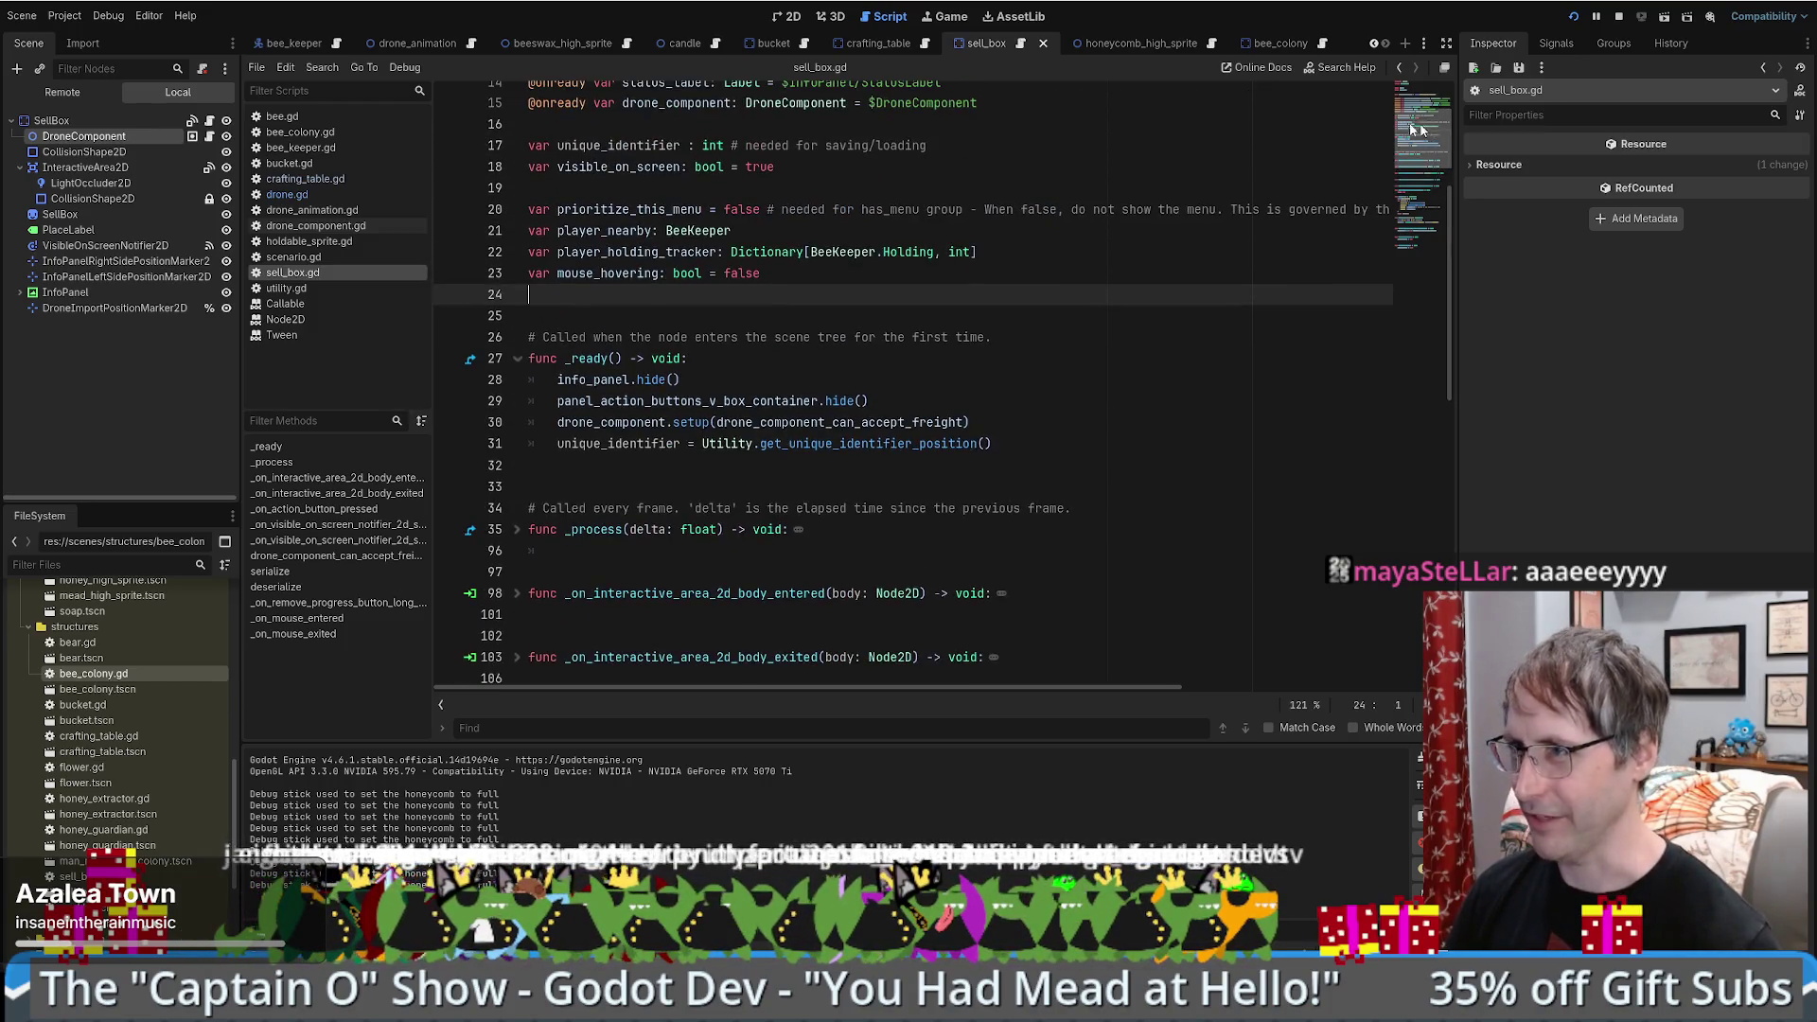
- Return to drone.gd, inspect line 128's imports_marker position expression, and run the game
{"action": "left_click", "coordinate": [289, 194]}
{"action": "mouse_move", "coordinate": [1418, 426]}
{"action": "left_mouse_down"}
{"action": "mouse_move", "coordinate": [1420, 448]}
{"action": "mouse_move", "coordinate": [1463, 254]}
{"action": "mouse_move", "coordinate": [1447, 301]}
{"action": "left_mouse_up"}
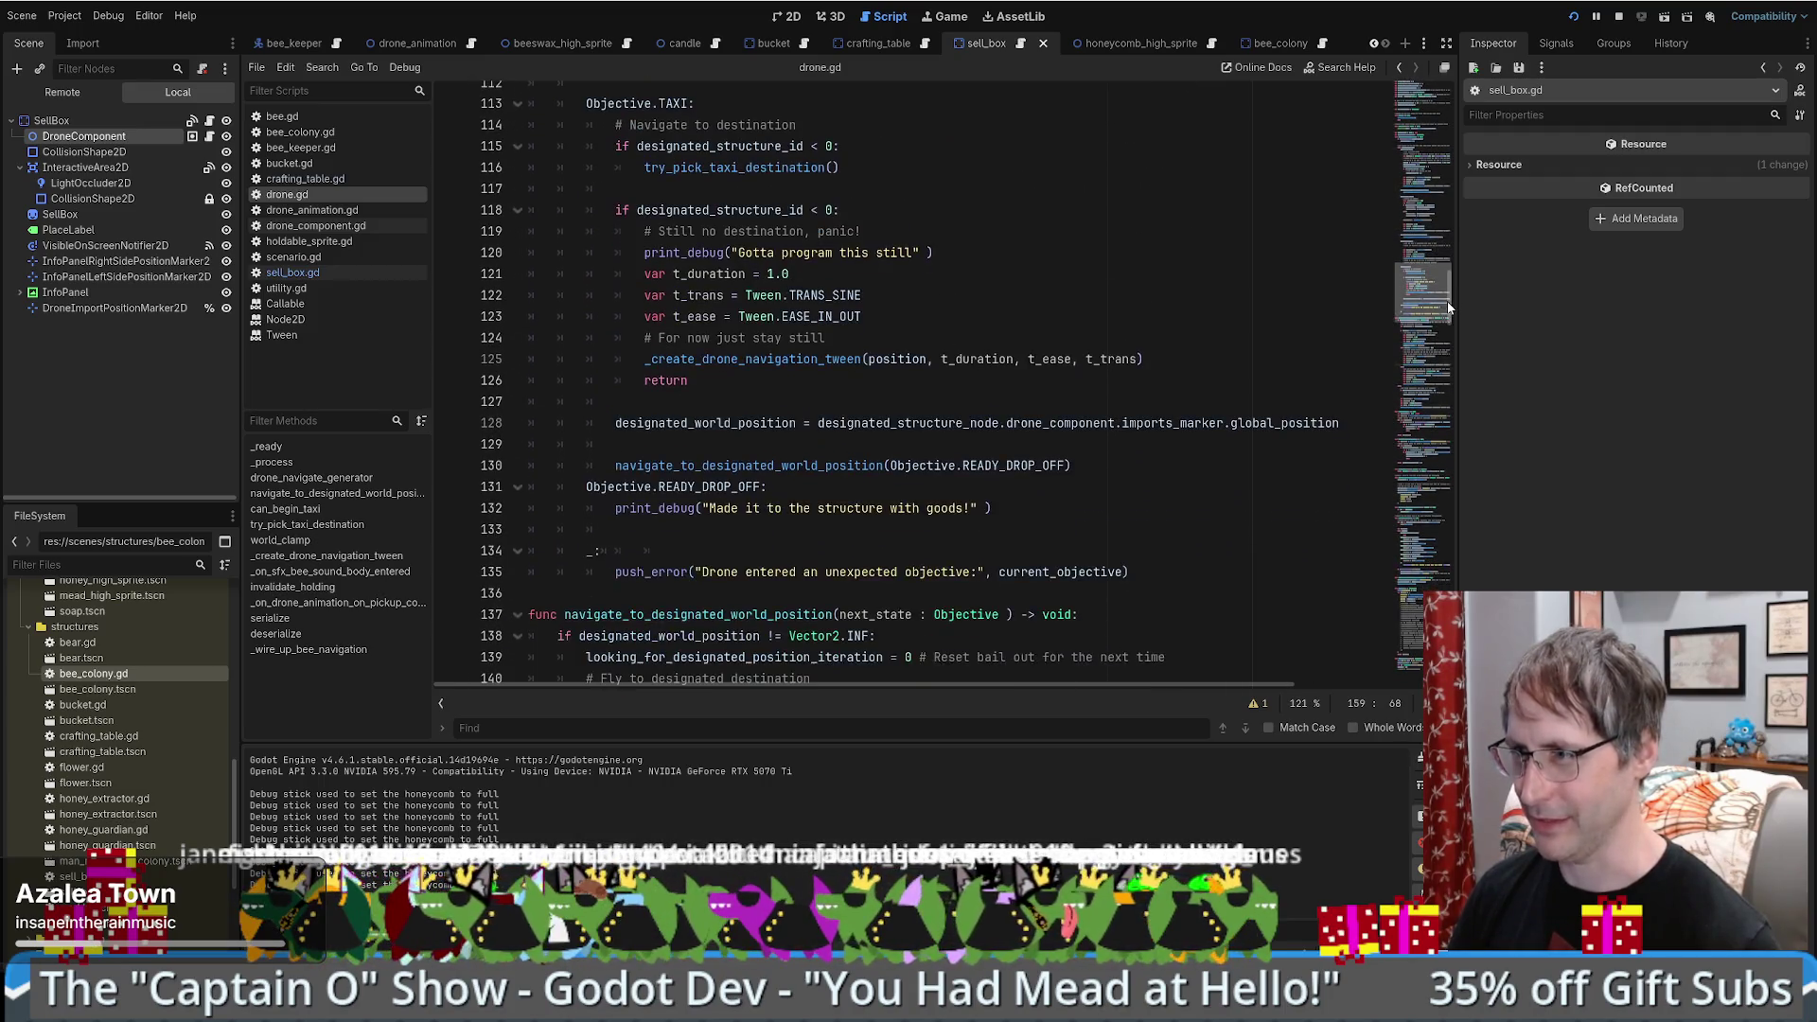
{"action": "left_click_drag", "start_coordinate": [688, 423], "coordinate": [1122, 423]}
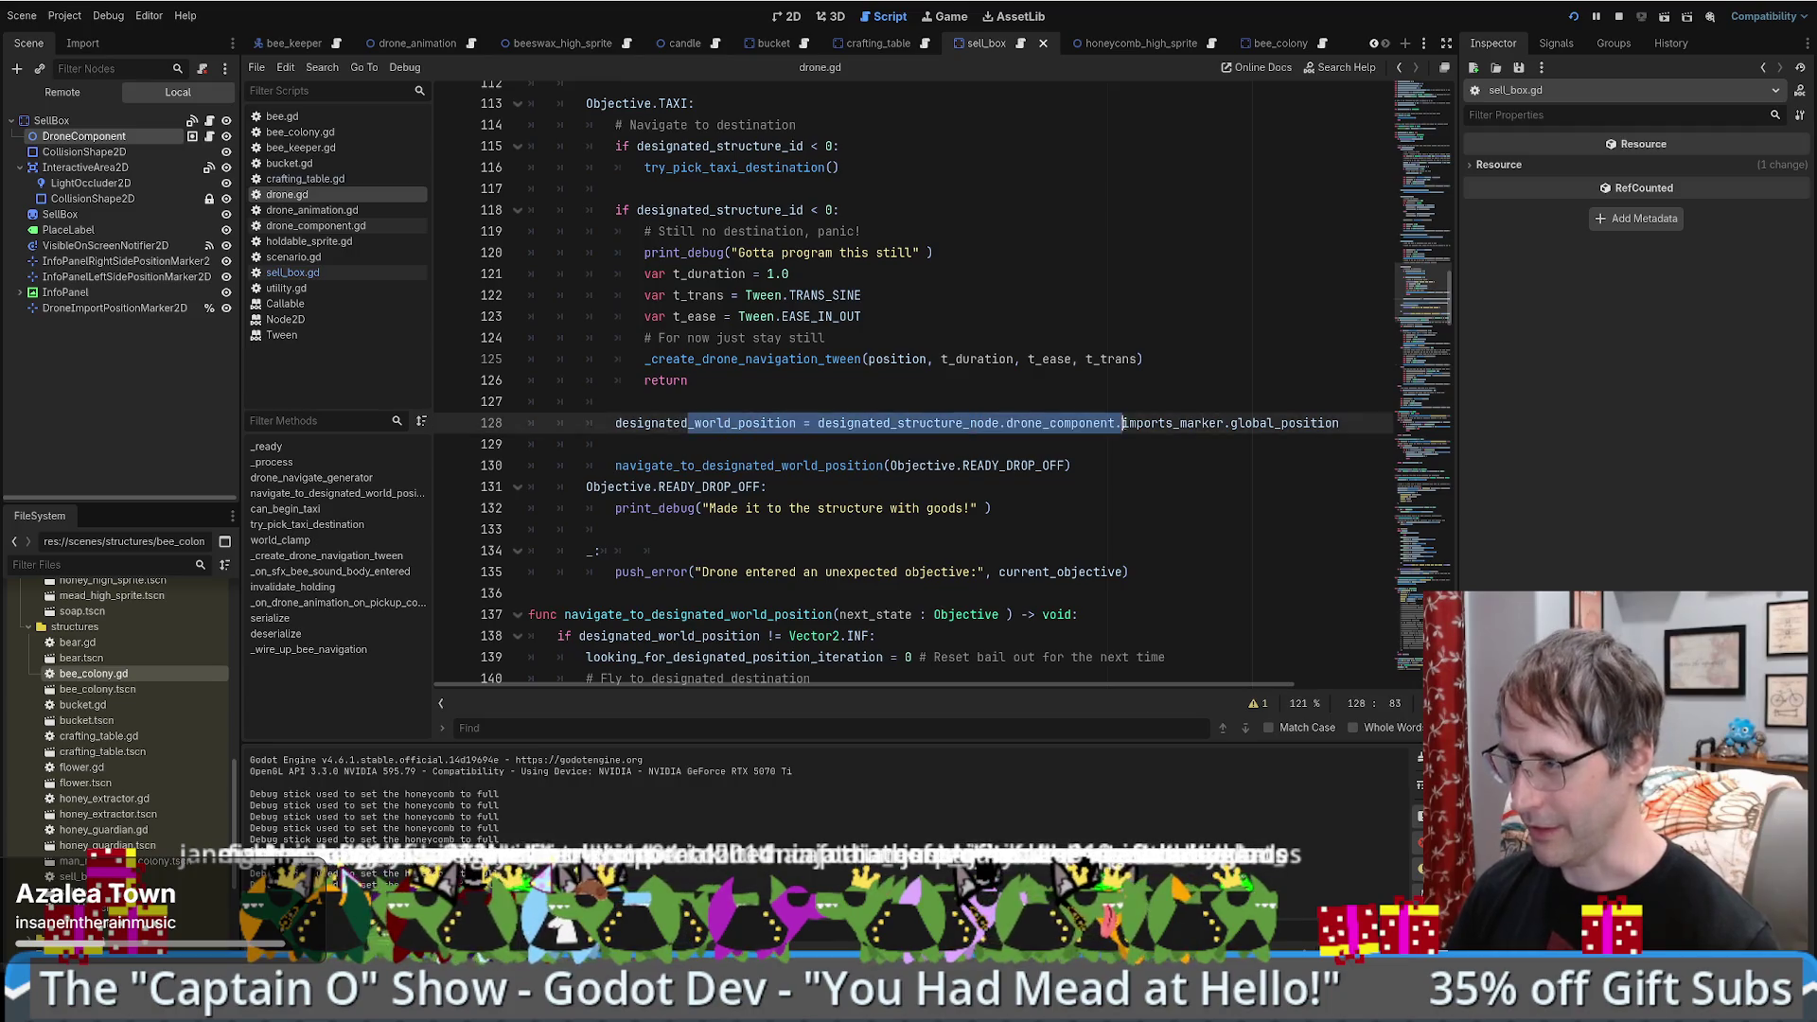
{"action": "left_click", "coordinate": [1124, 423]}
{"action": "scroll", "coordinate": [932, 391], "scroll_direction": "up", "scroll_amount": 3}
{"action": "scroll", "coordinate": [933, 391], "scroll_direction": "down", "scroll_amount": 4}
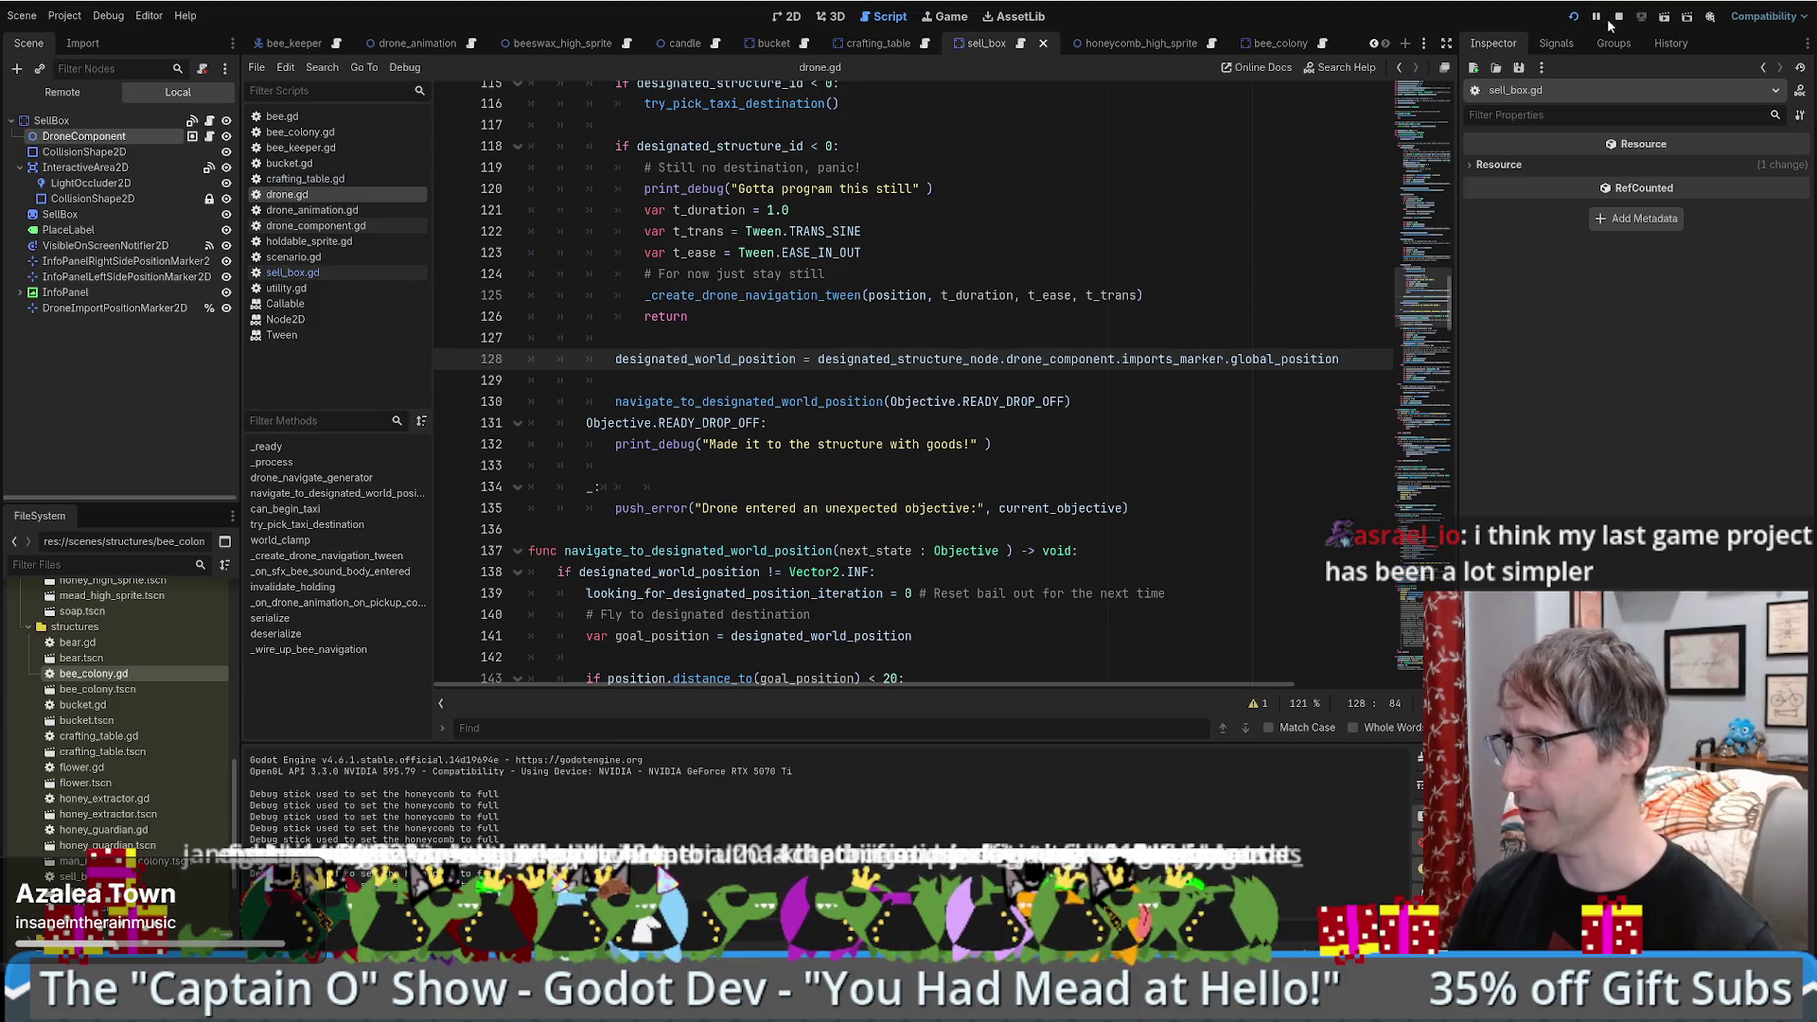
{"action": "left_click", "coordinate": [1574, 17]}
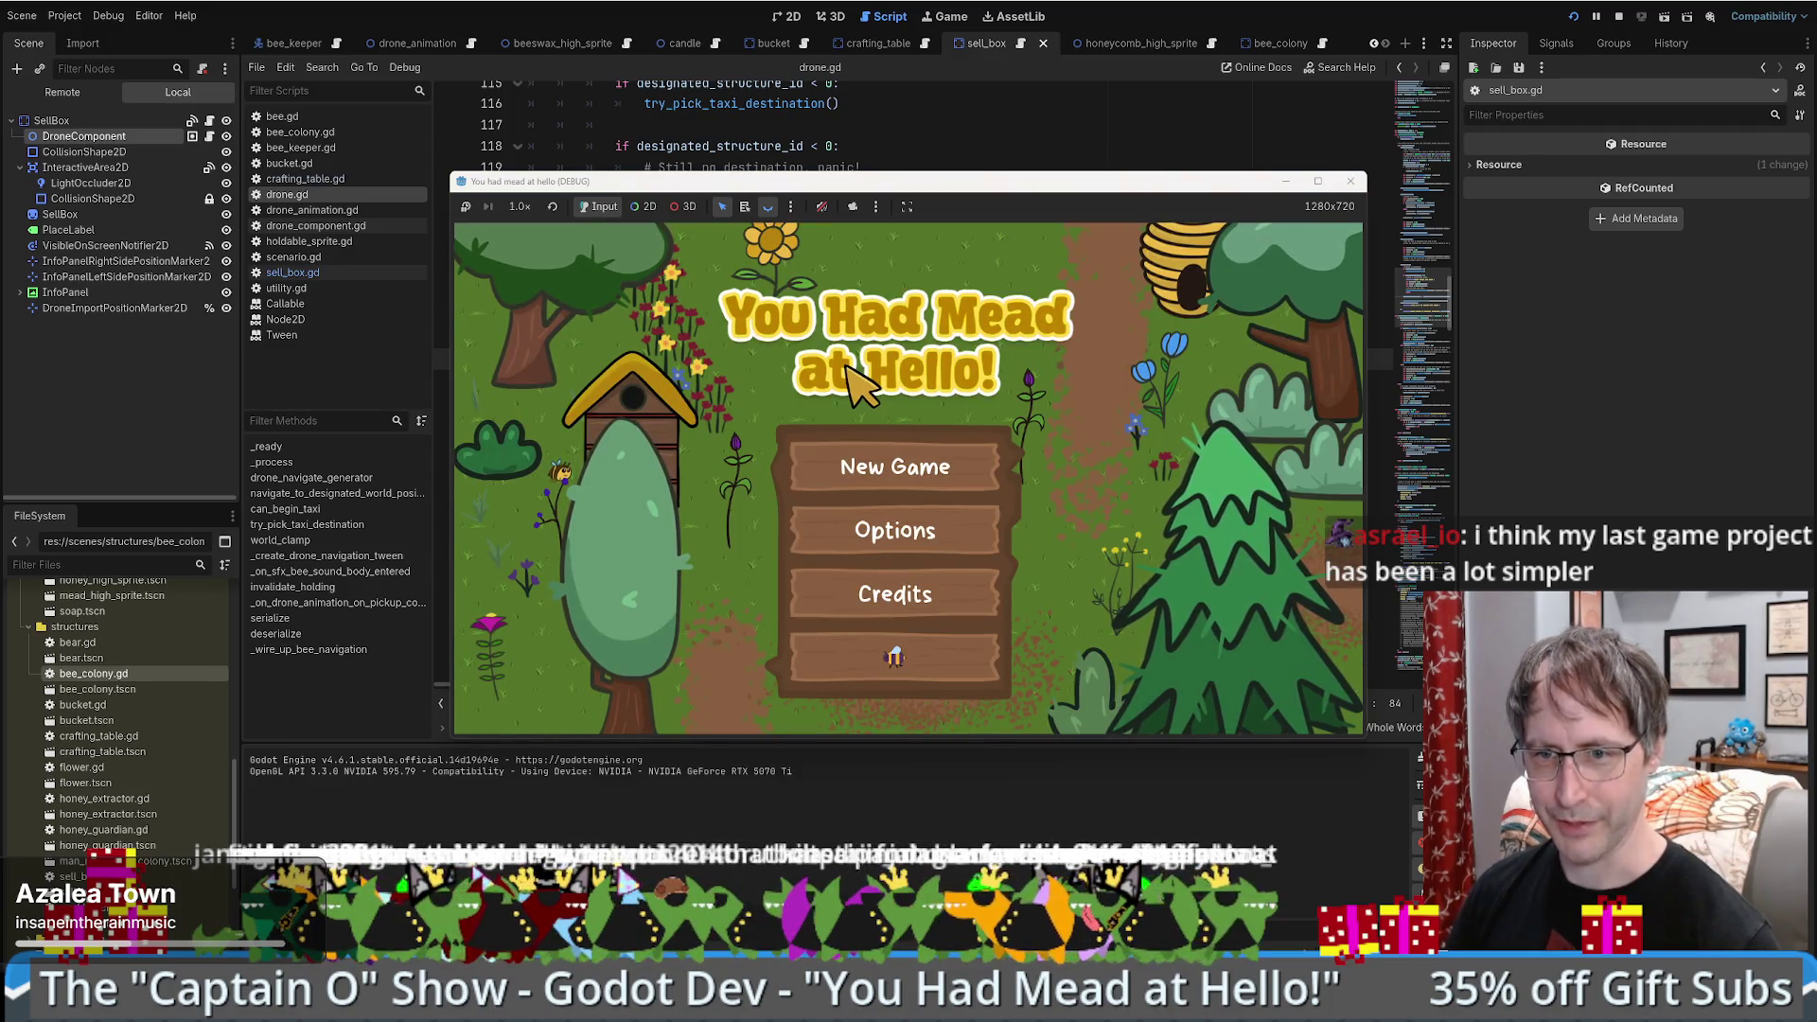
- Maximize the game window, start a new game, and place a honey extractor beside the farmer
{"action": "left_click", "coordinate": [1318, 182]}
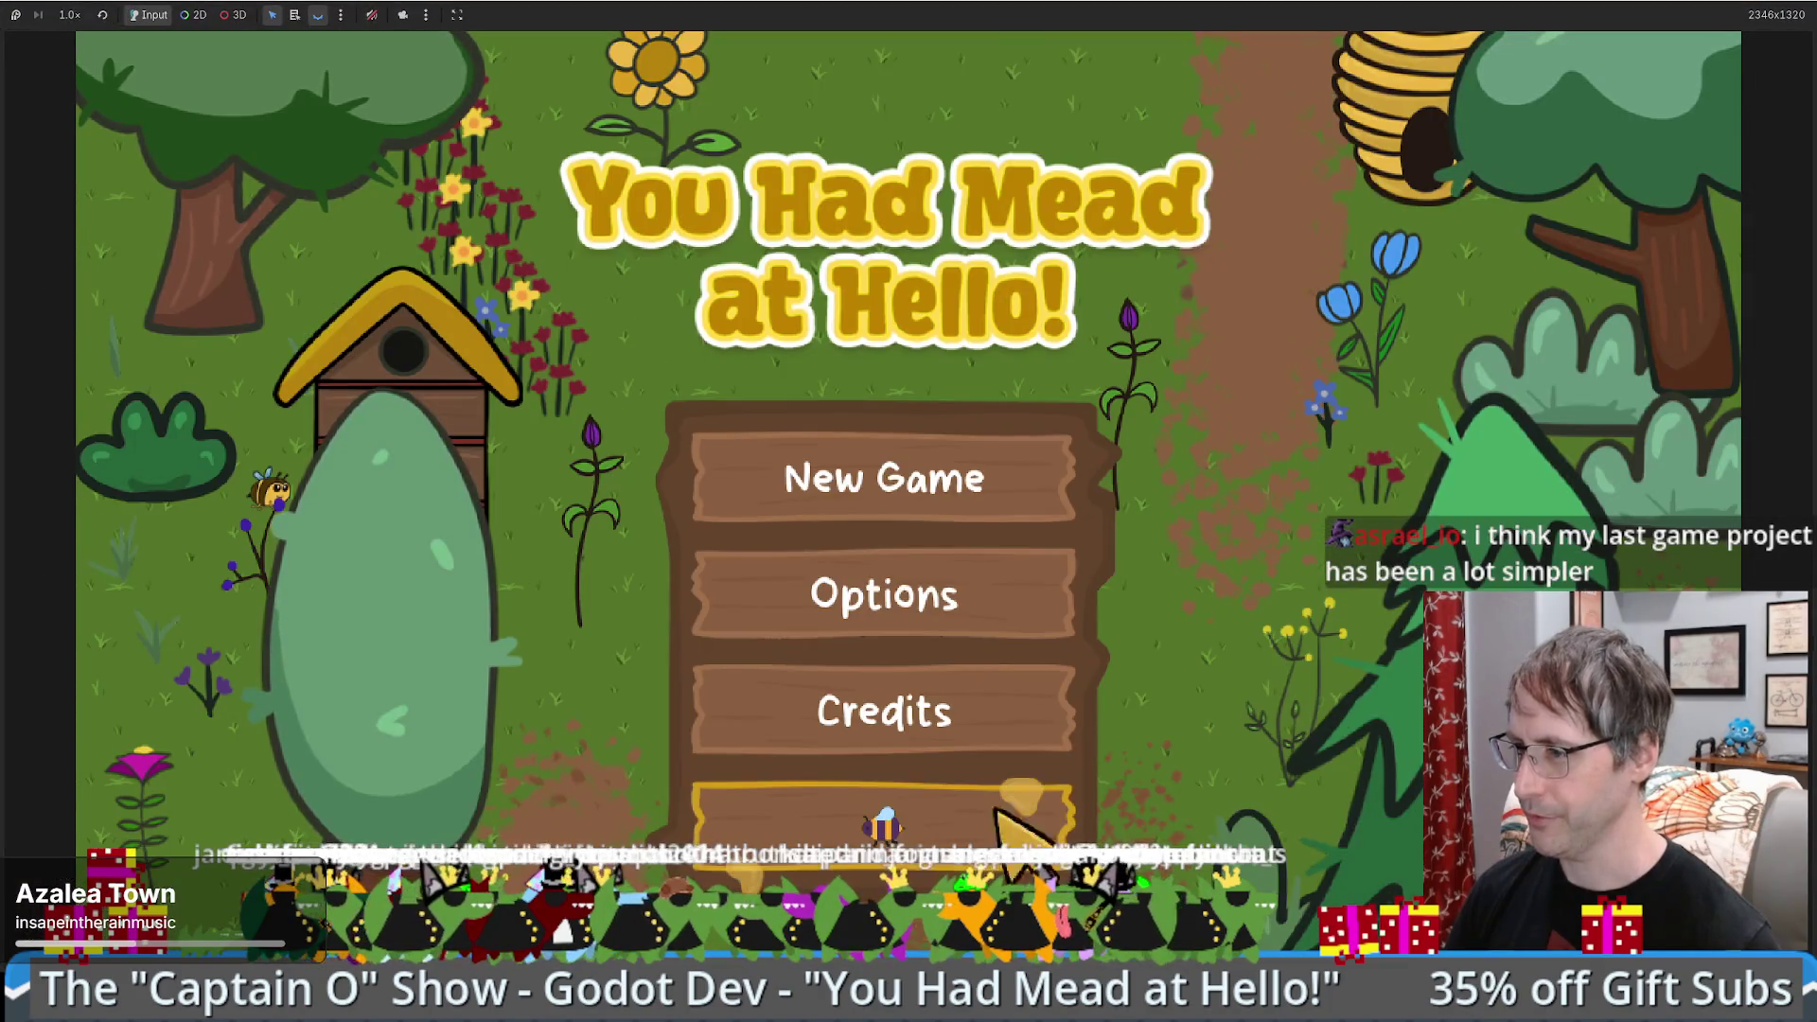
{"action": "left_click", "coordinate": [1075, 786]}
{"action": "mouse_move", "coordinate": [190, 492]}
{"action": "left_mouse_down"}
{"action": "mouse_move", "coordinate": [1075, 586]}
{"action": "mouse_move", "coordinate": [1087, 606]}
{"action": "left_mouse_up"}
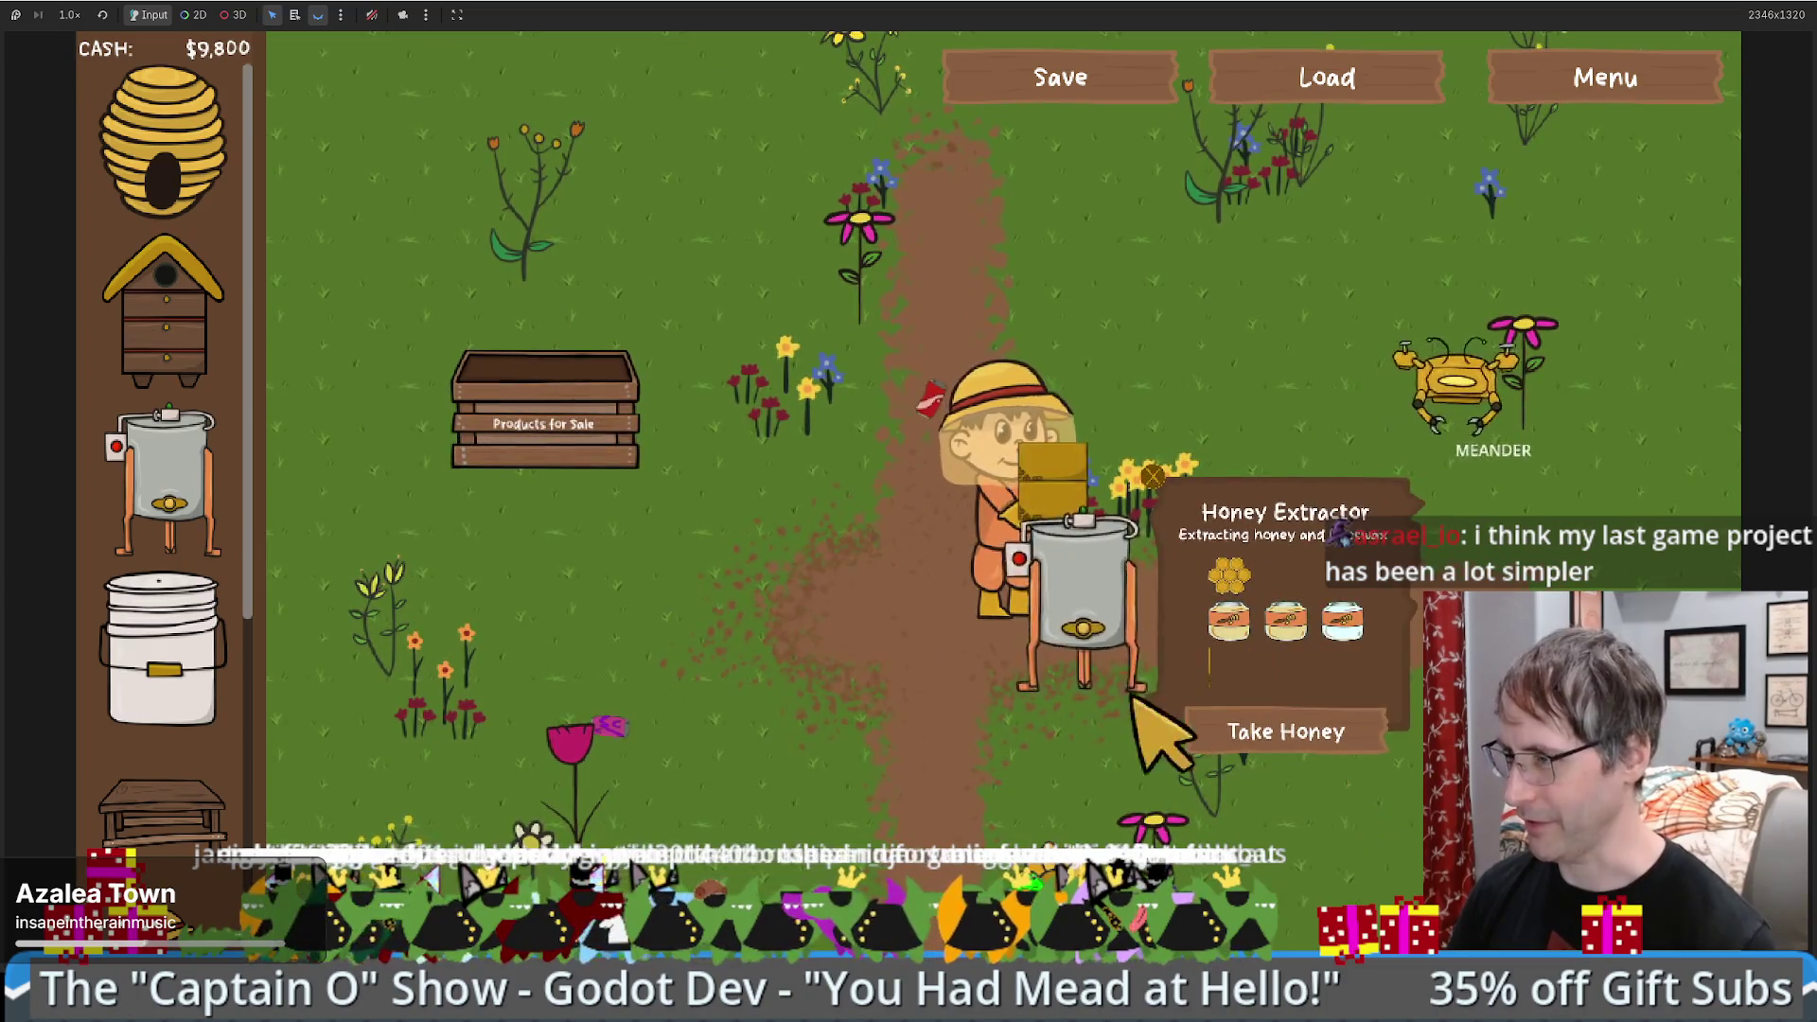
- Walk the farmer around with WASD and drop crafting tables onto open grass beside him
{"action": "key", "text": "d"}
{"action": "key", "text": "w"}
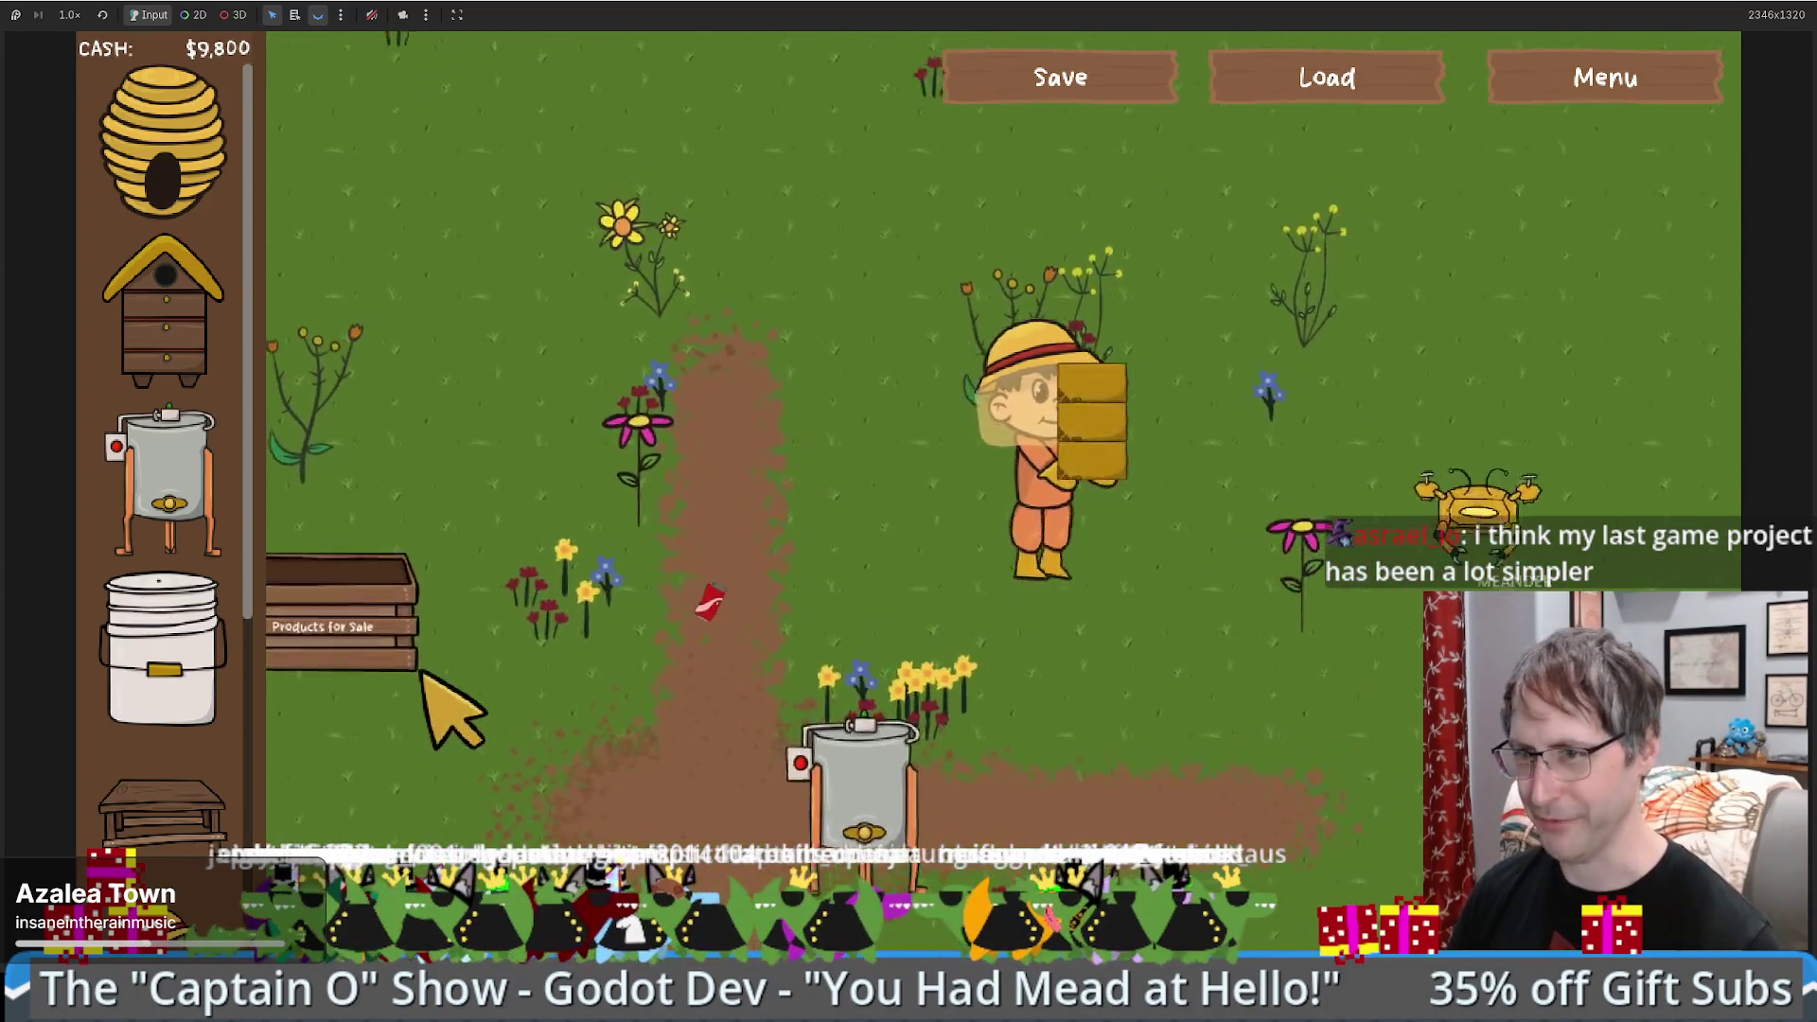
{"action": "mouse_move", "coordinate": [161, 814]}
{"action": "left_mouse_down"}
{"action": "mouse_move", "coordinate": [568, 568]}
{"action": "mouse_move", "coordinate": [899, 303]}
{"action": "left_mouse_up"}
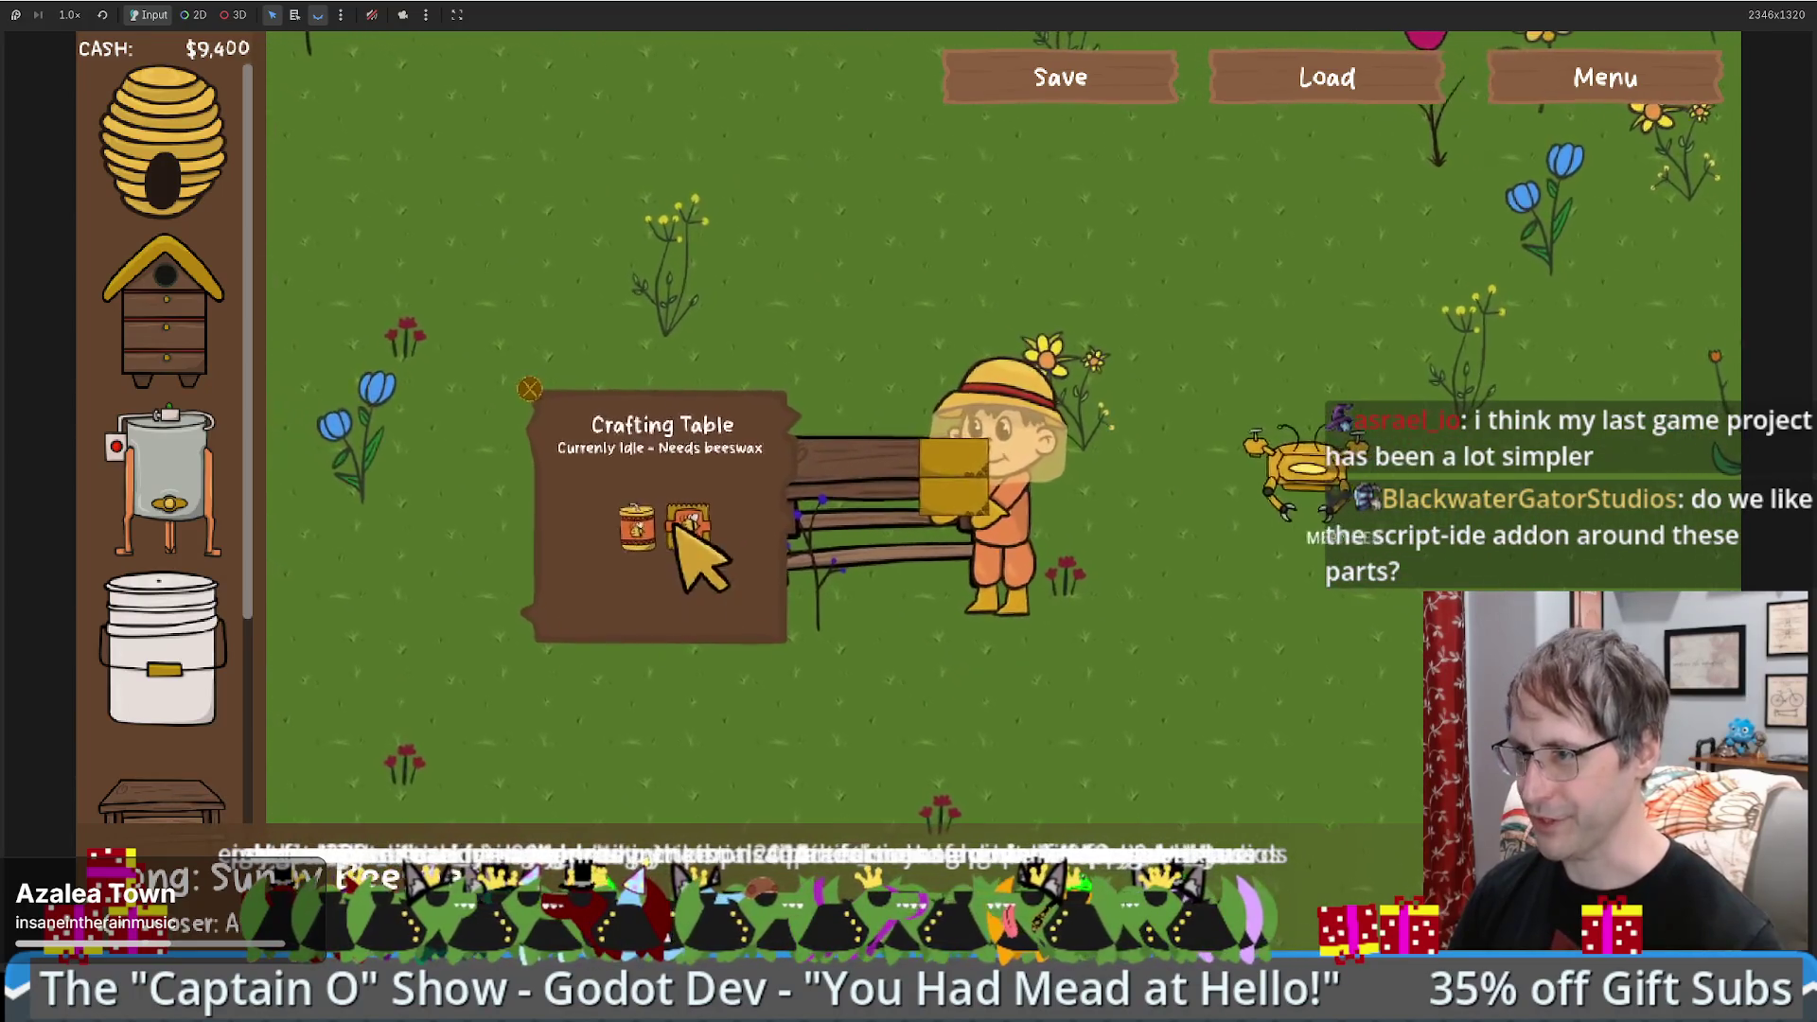
{"action": "key", "text": "s"}
{"action": "key", "text": "a"}
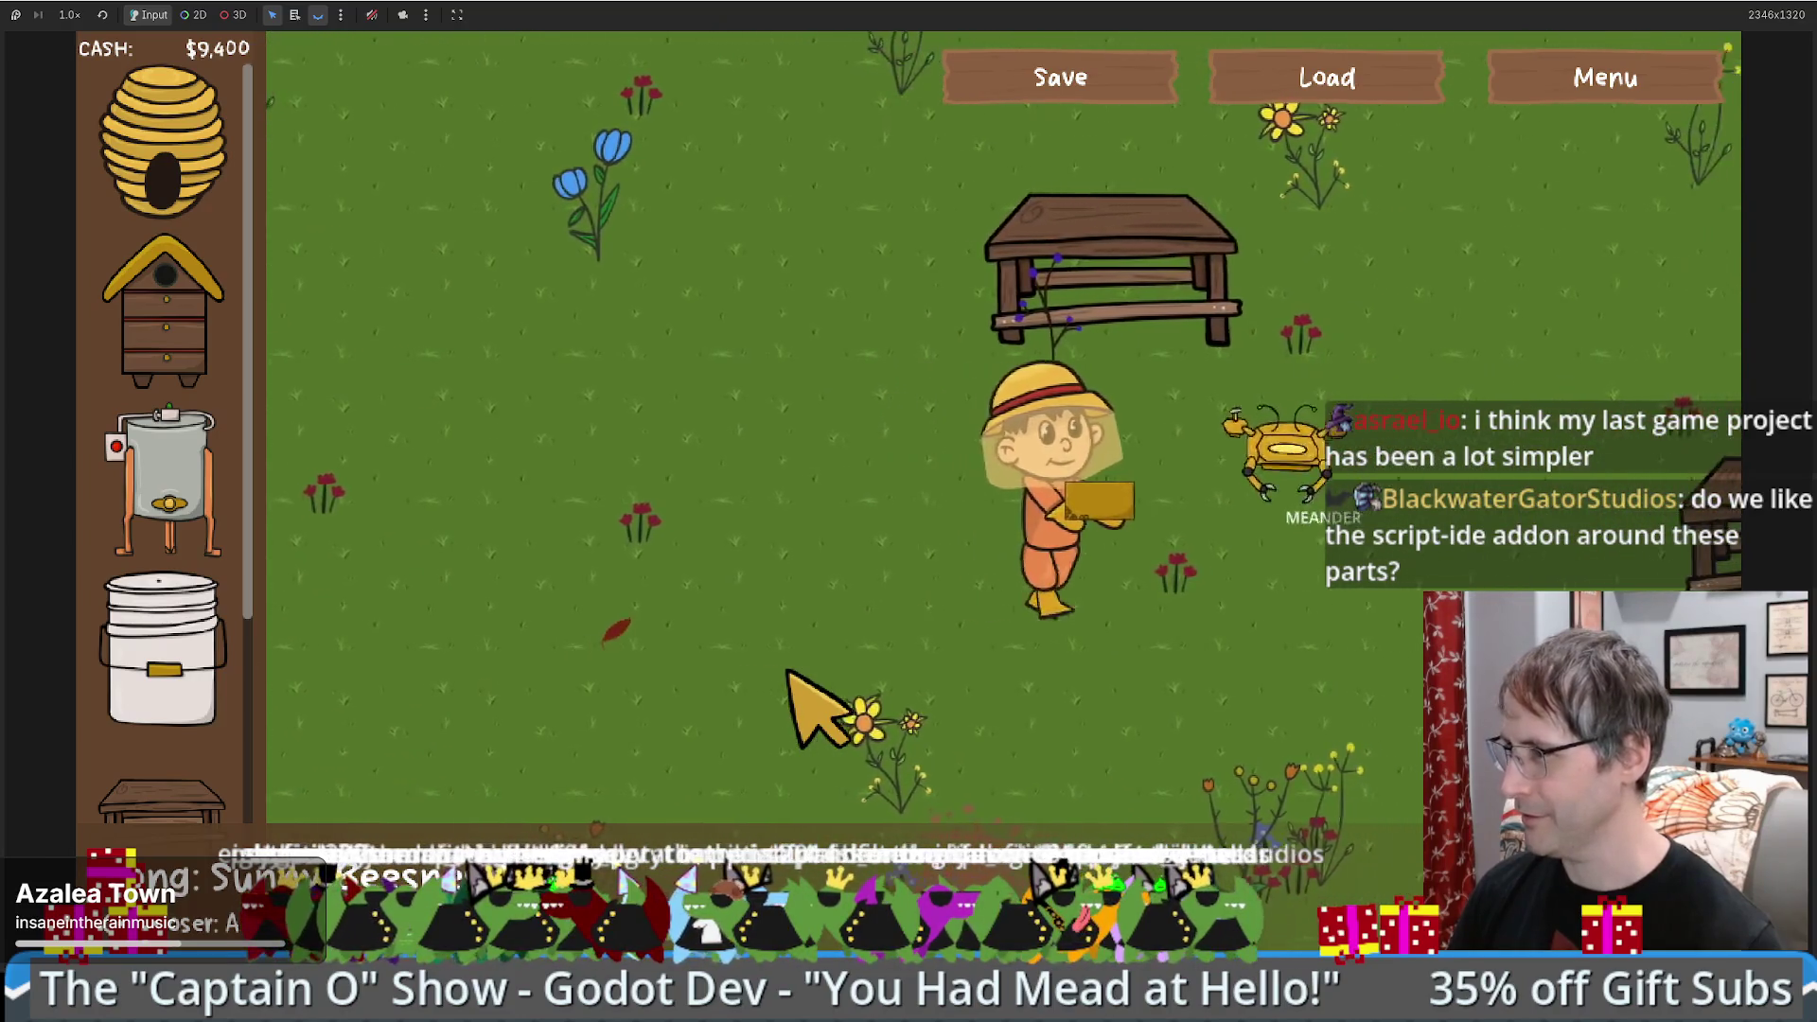
{"action": "mouse_move", "coordinate": [189, 805]}
{"action": "left_click_drag", "start_coordinate": [189, 805], "coordinate": [924, 722]}
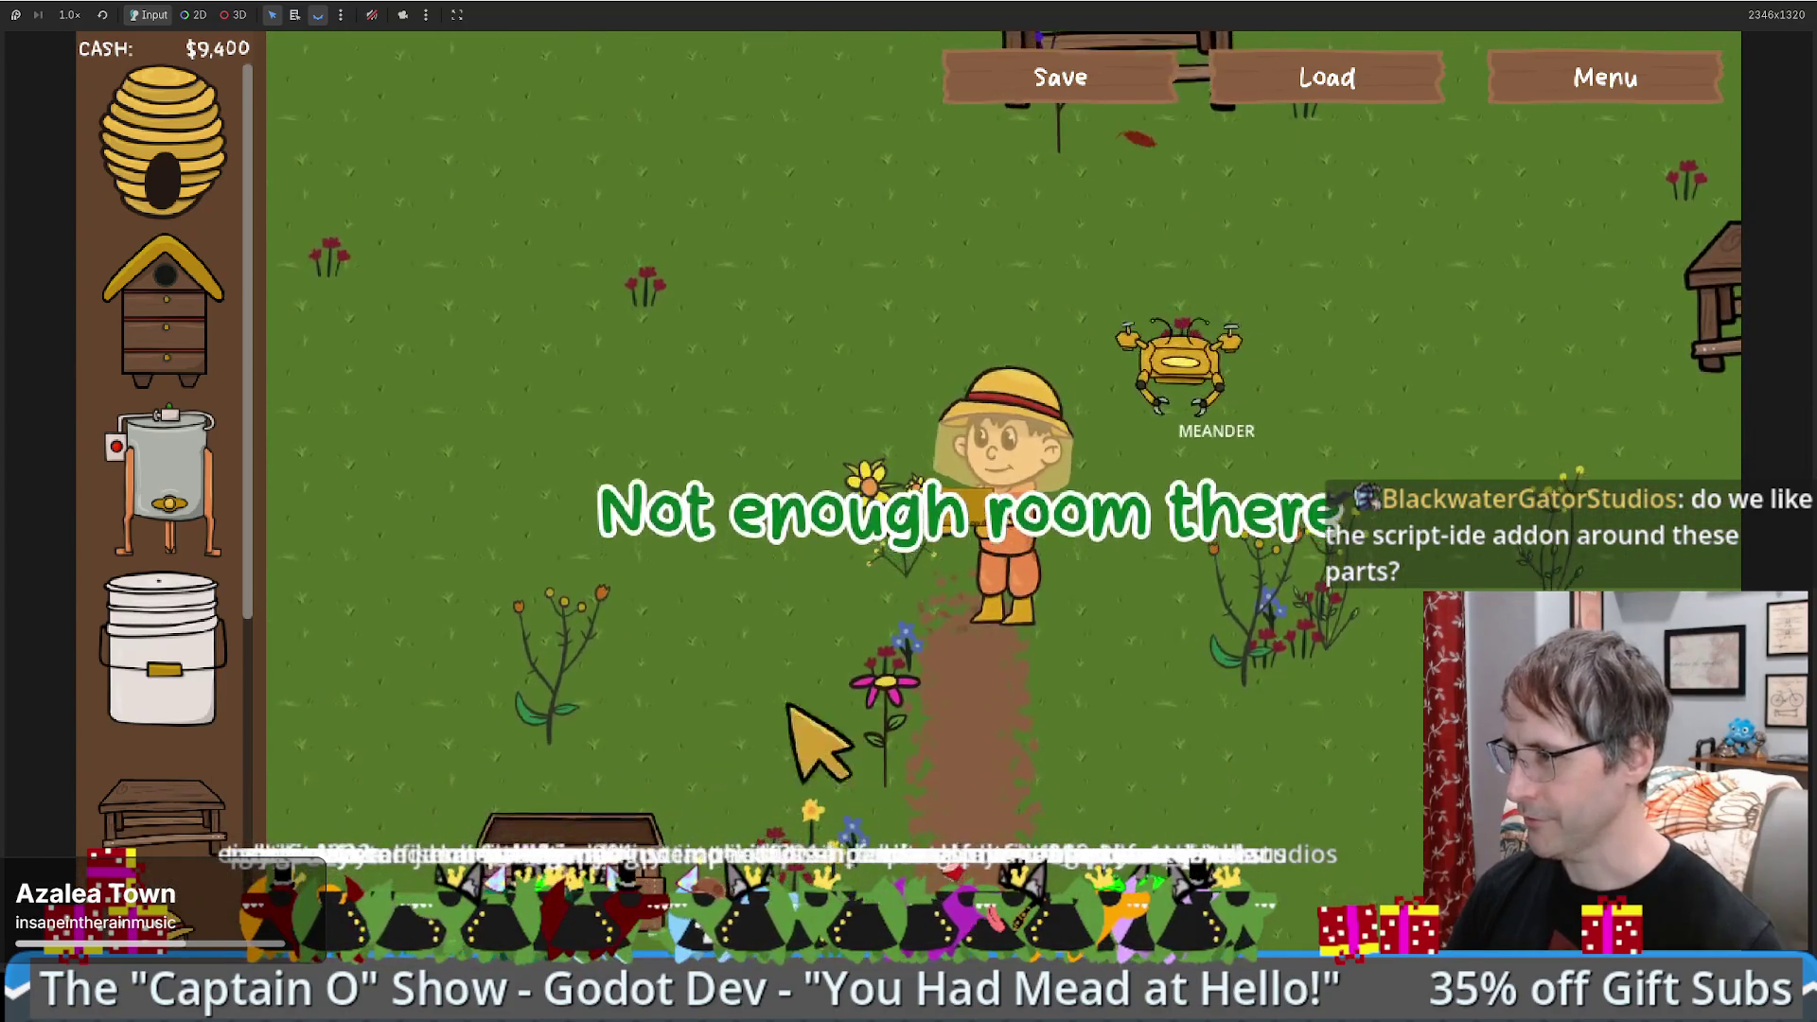
{"action": "key", "text": "a"}
{"action": "mouse_move", "coordinate": [1067, 547]}
{"action": "left_mouse_down"}
{"action": "mouse_move", "coordinate": [994, 541]}
{"action": "mouse_move", "coordinate": [1064, 530]}
{"action": "left_mouse_up"}
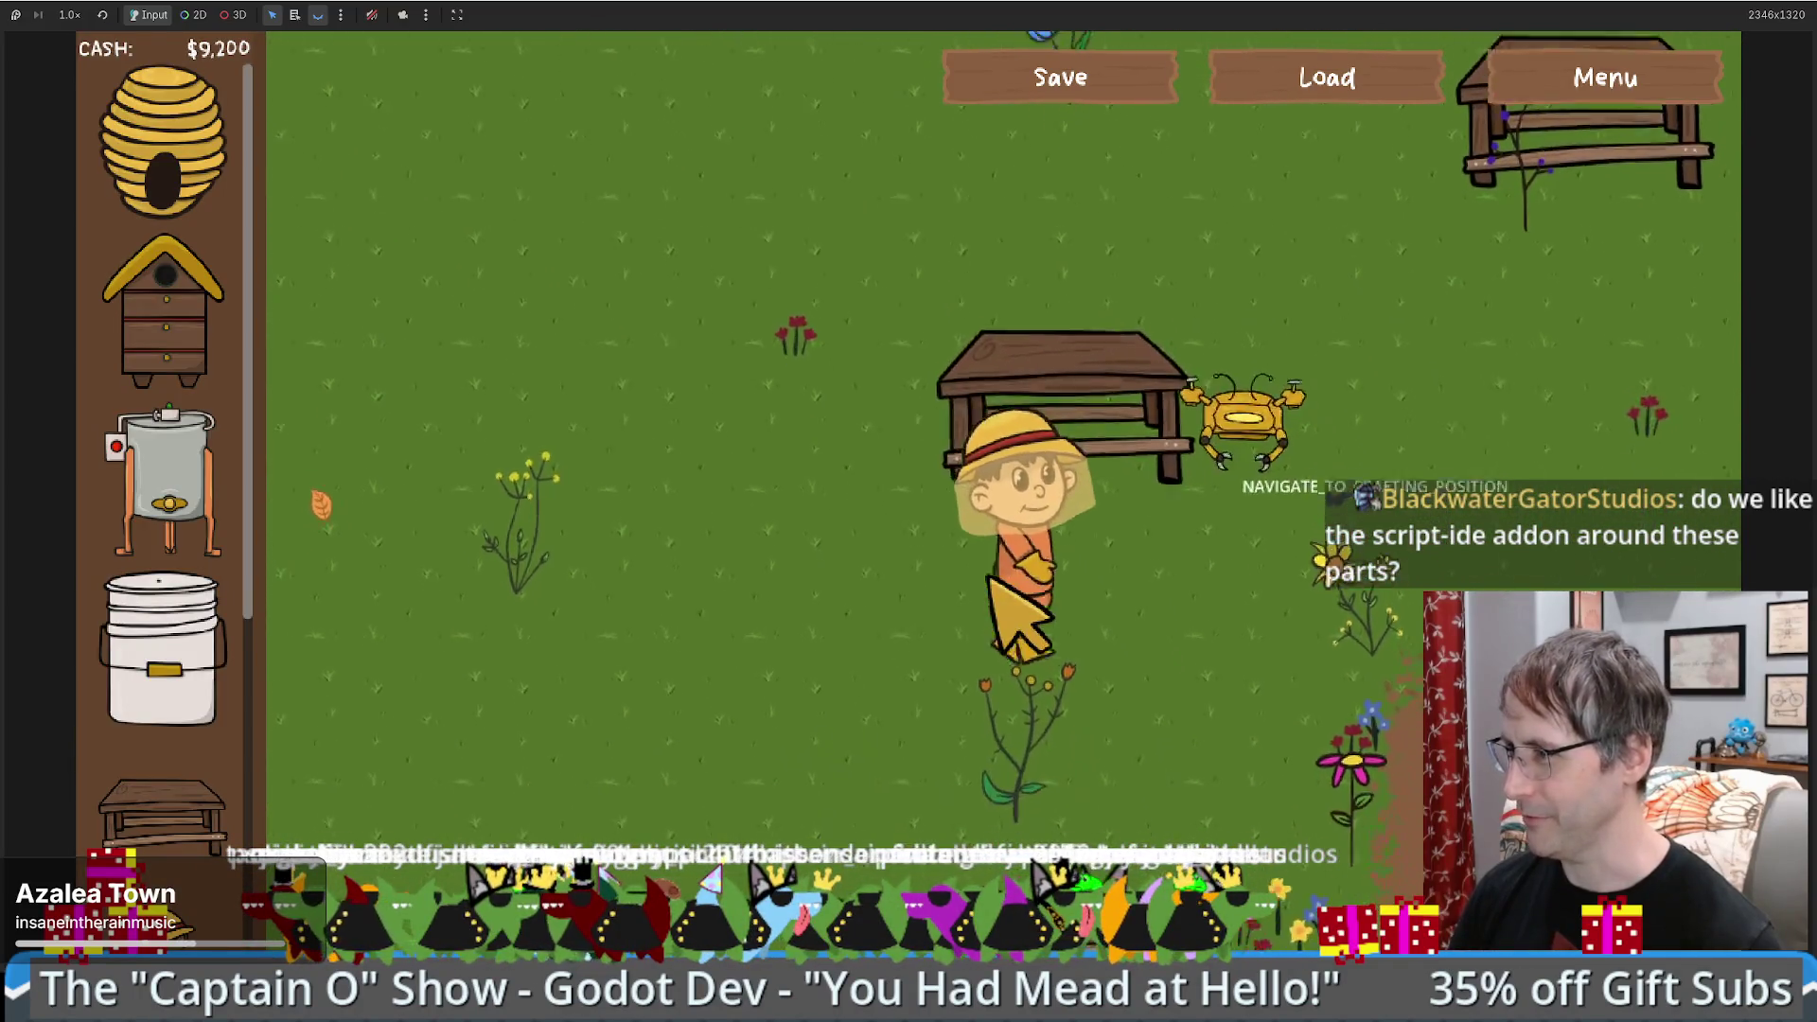
{"action": "key", "text": "a"}
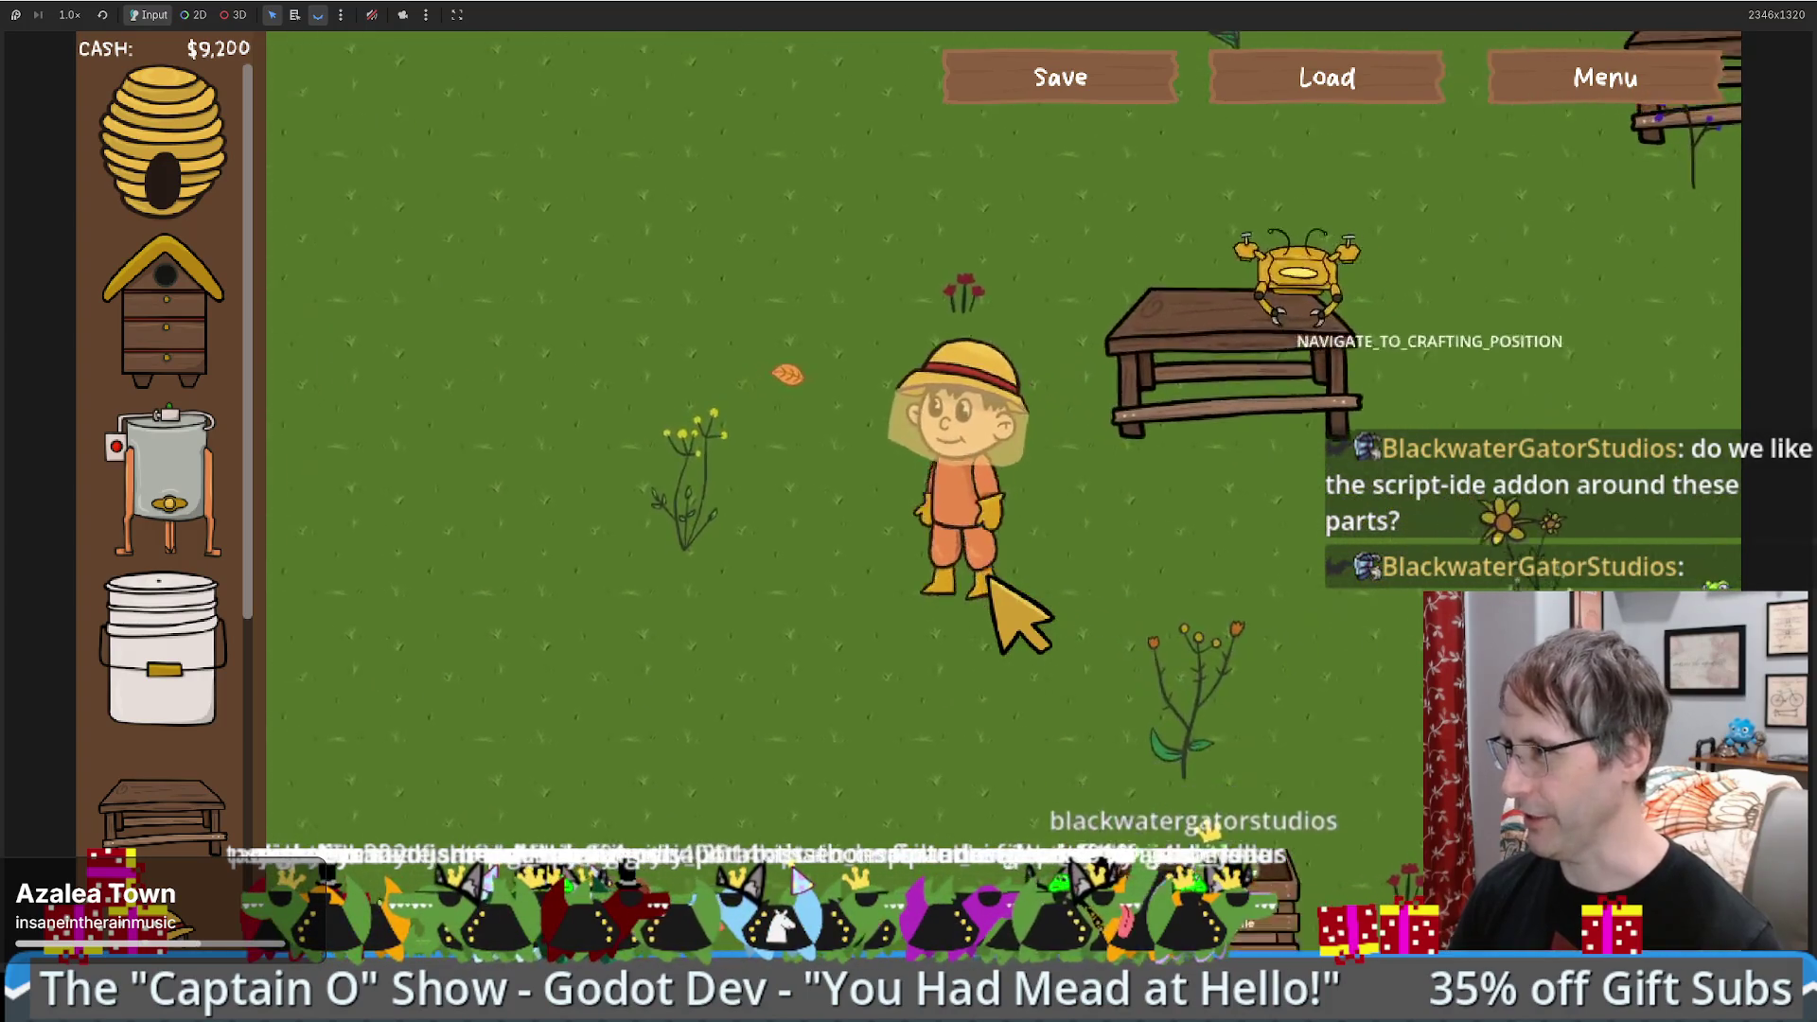
{"action": "key", "text": "w"}
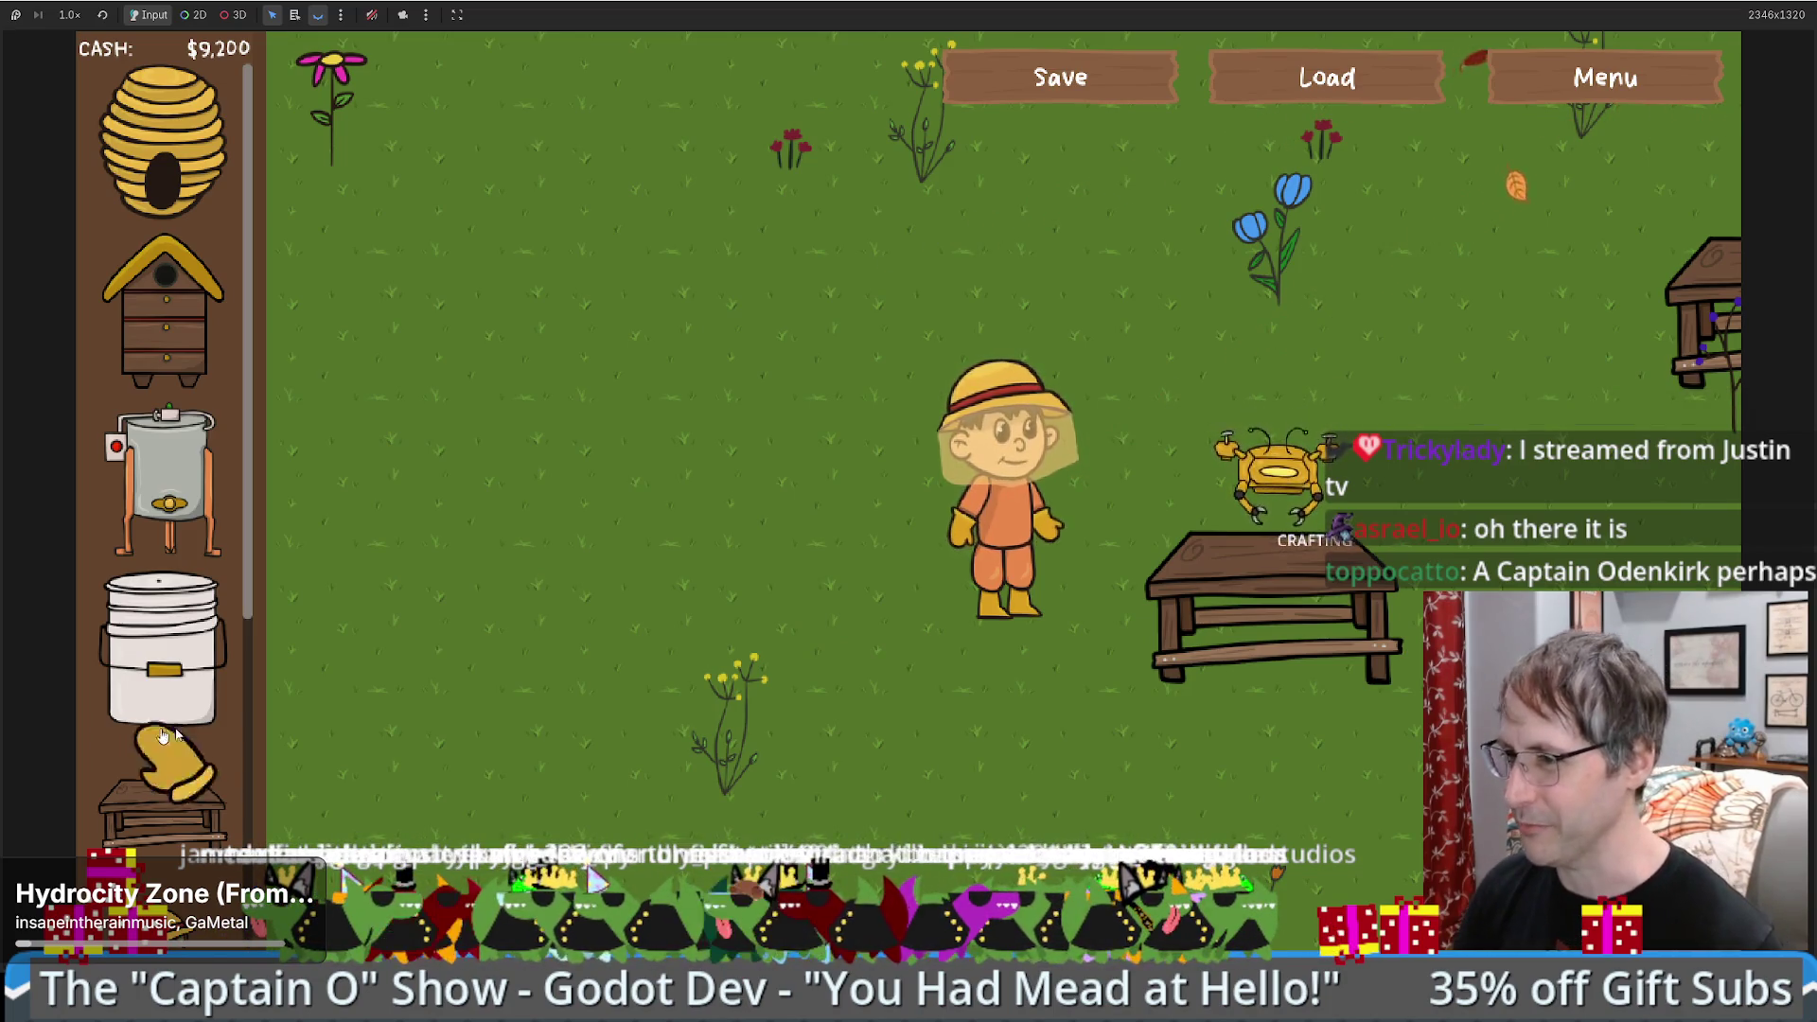
- Walk the farmer from the crafting table after the drone to the sale crate
{"action": "left_click", "coordinate": [1022, 669]}
{"action": "mouse_move", "coordinate": [1166, 638]}
{"action": "left_mouse_down"}
{"action": "mouse_move", "coordinate": [1115, 649]}
{"action": "mouse_move", "coordinate": [1164, 621]}
{"action": "mouse_move", "coordinate": [1138, 603]}
{"action": "left_mouse_up"}
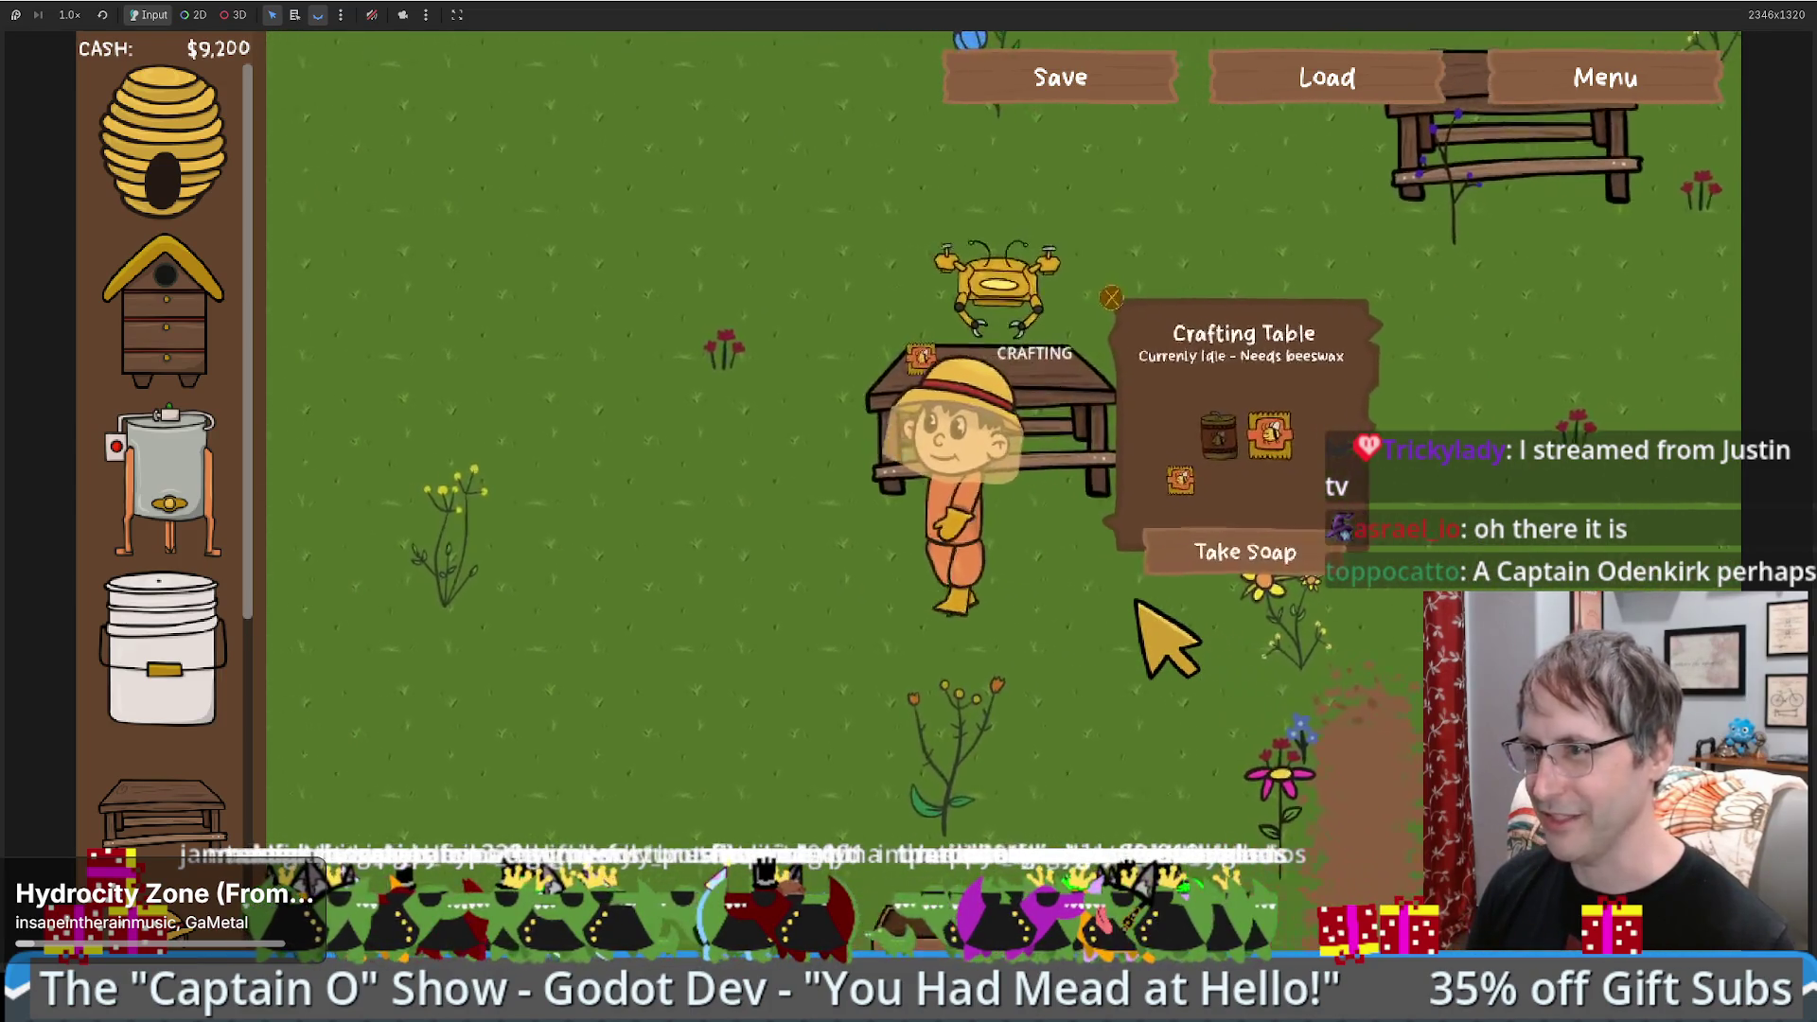
{"action": "left_click", "coordinate": [849, 669]}
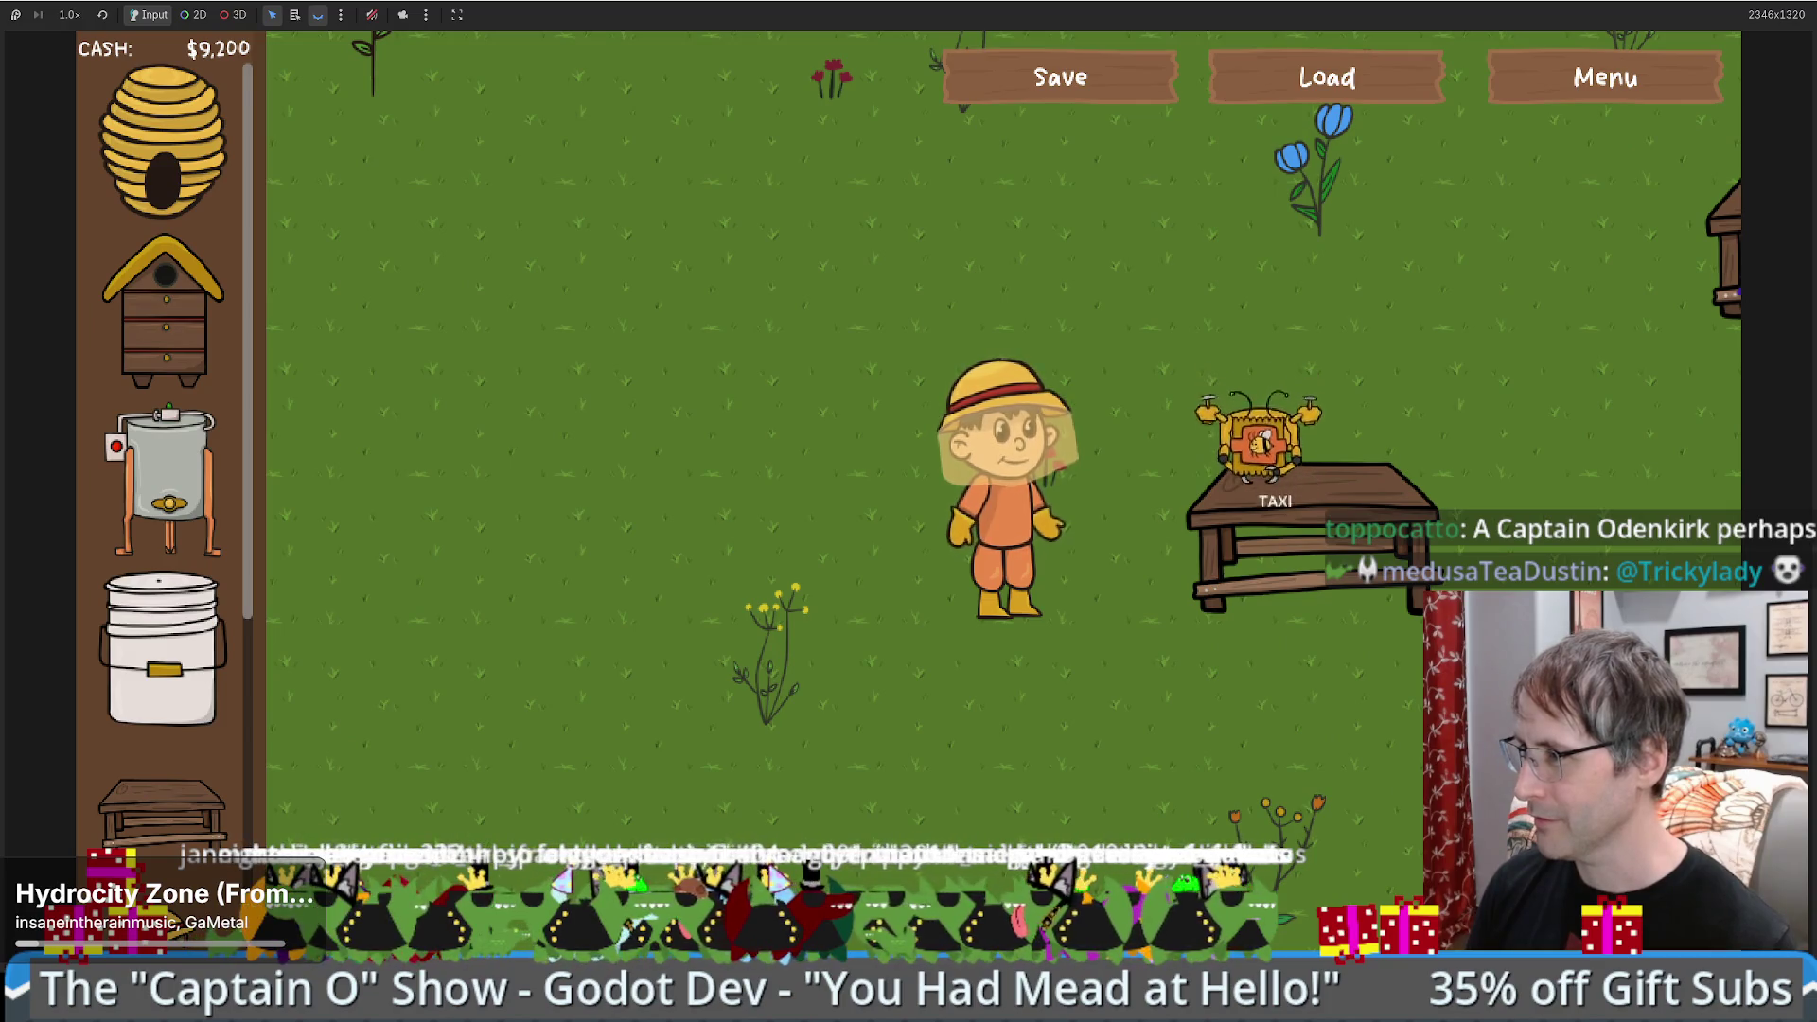
{"action": "left_click", "coordinate": [1221, 687]}
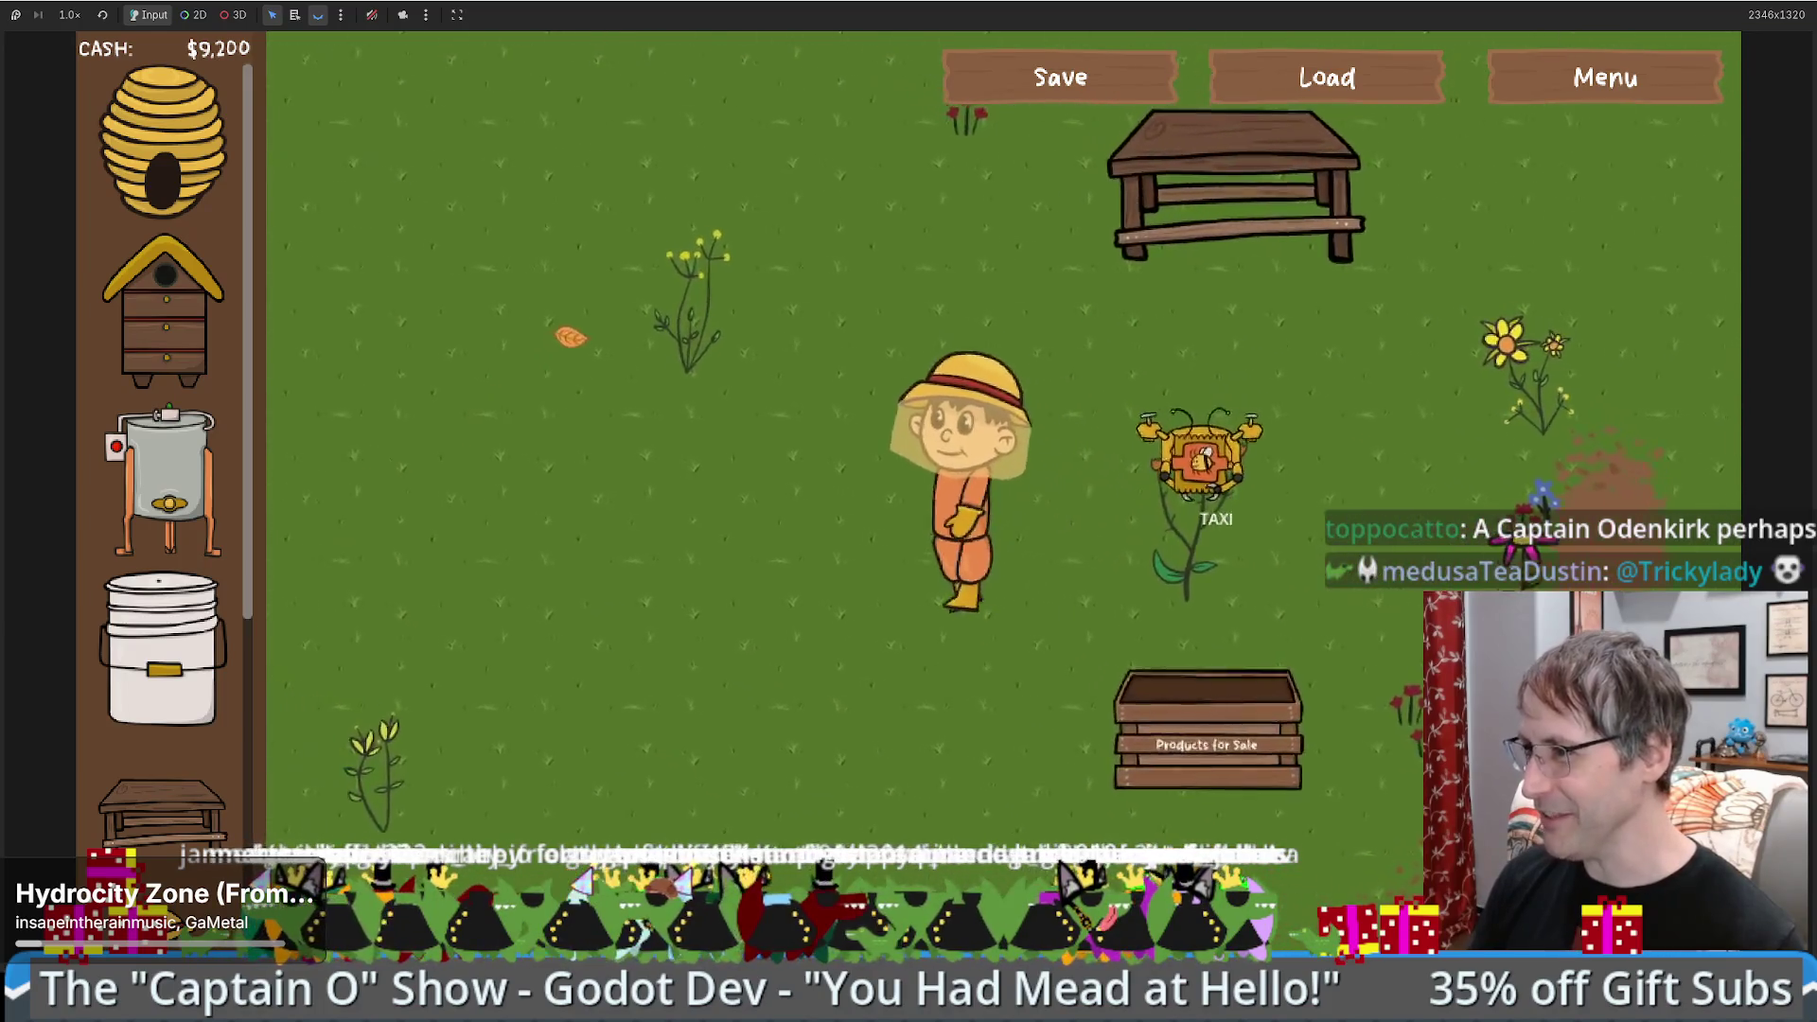
{"action": "left_click", "coordinate": [1367, 824]}
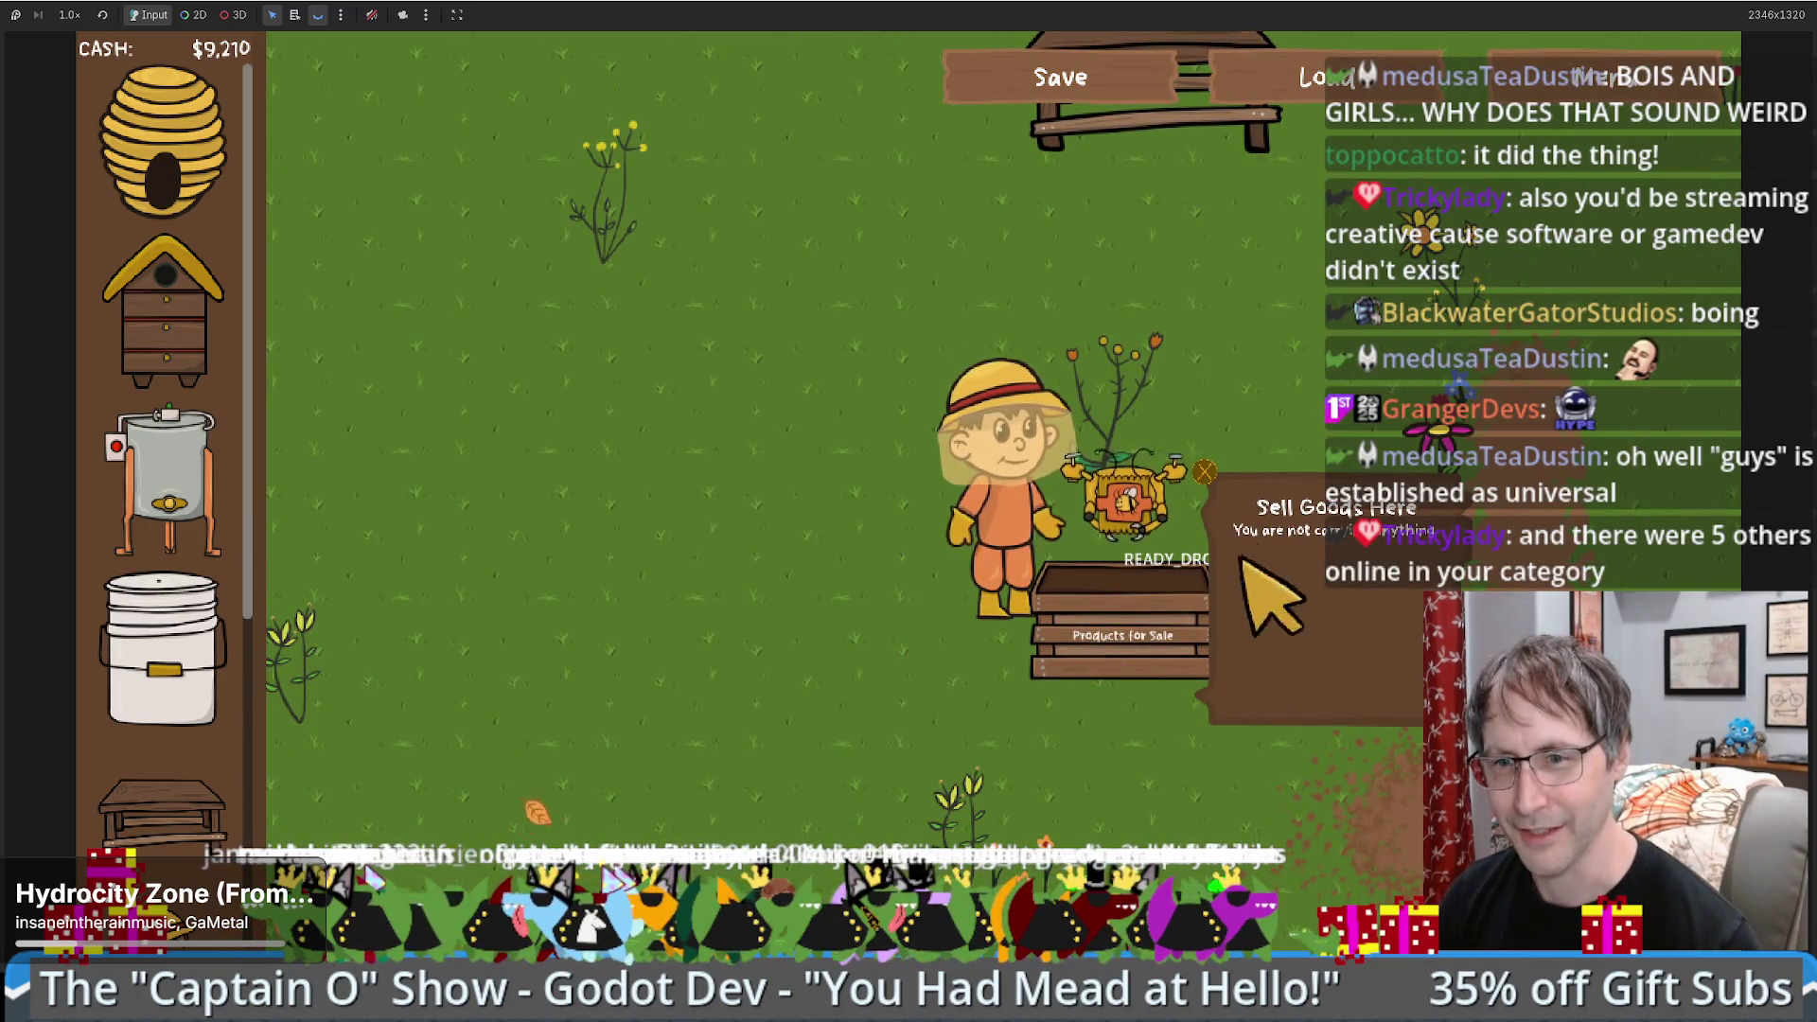
{"action": "key", "text": "w"}
{"action": "key", "text": "w"}
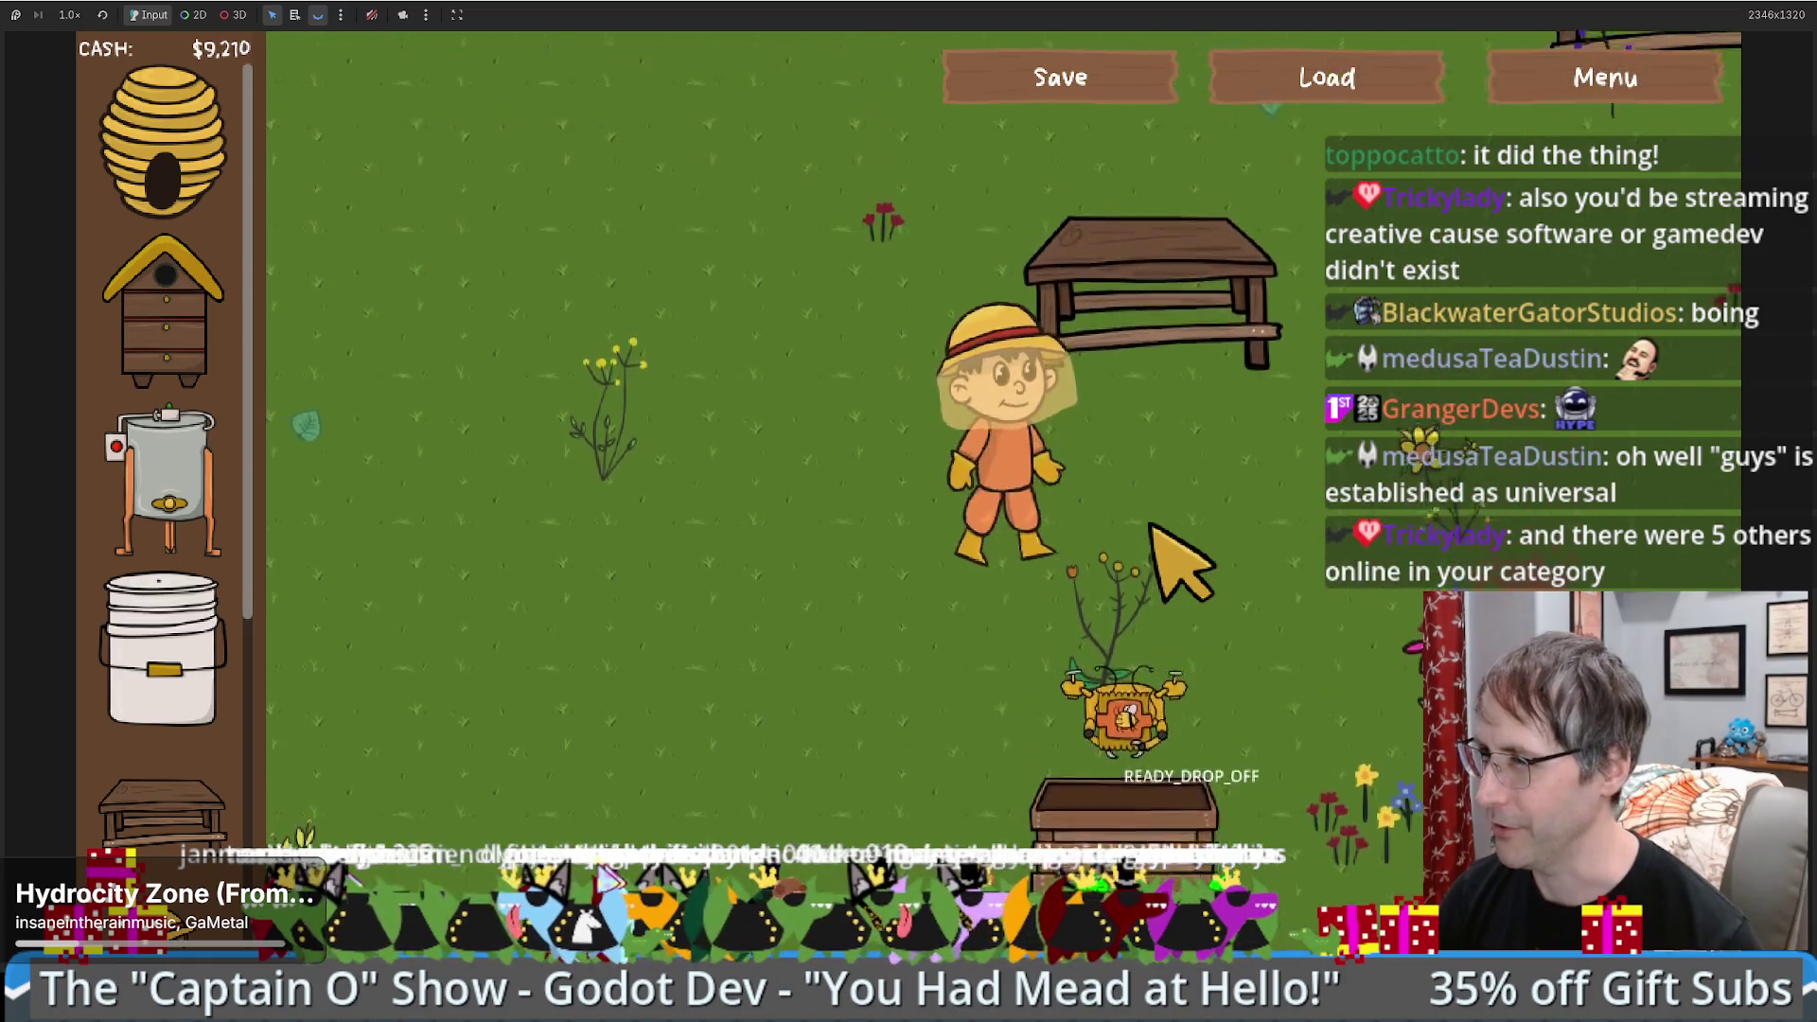
{"action": "key", "text": "s"}
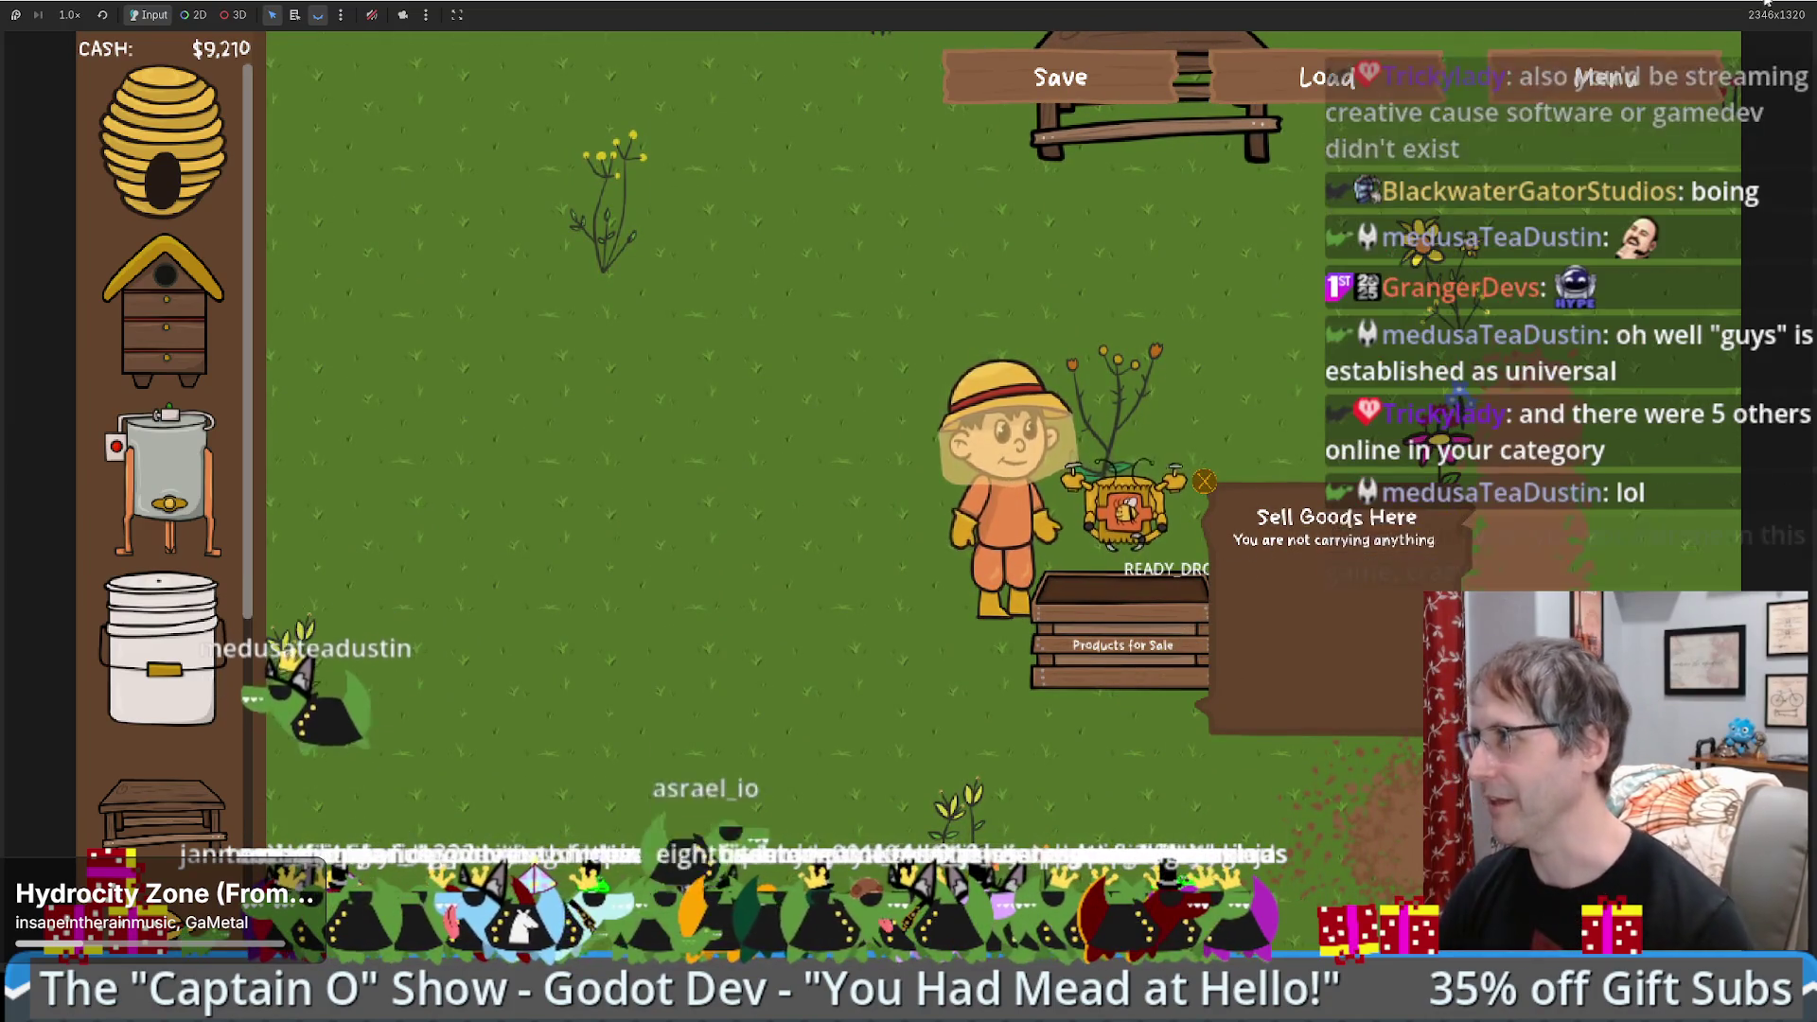
- Re-maximize the game window, open and save the settings, then stop the game with F8
{"action": "key", "text": "F11"}
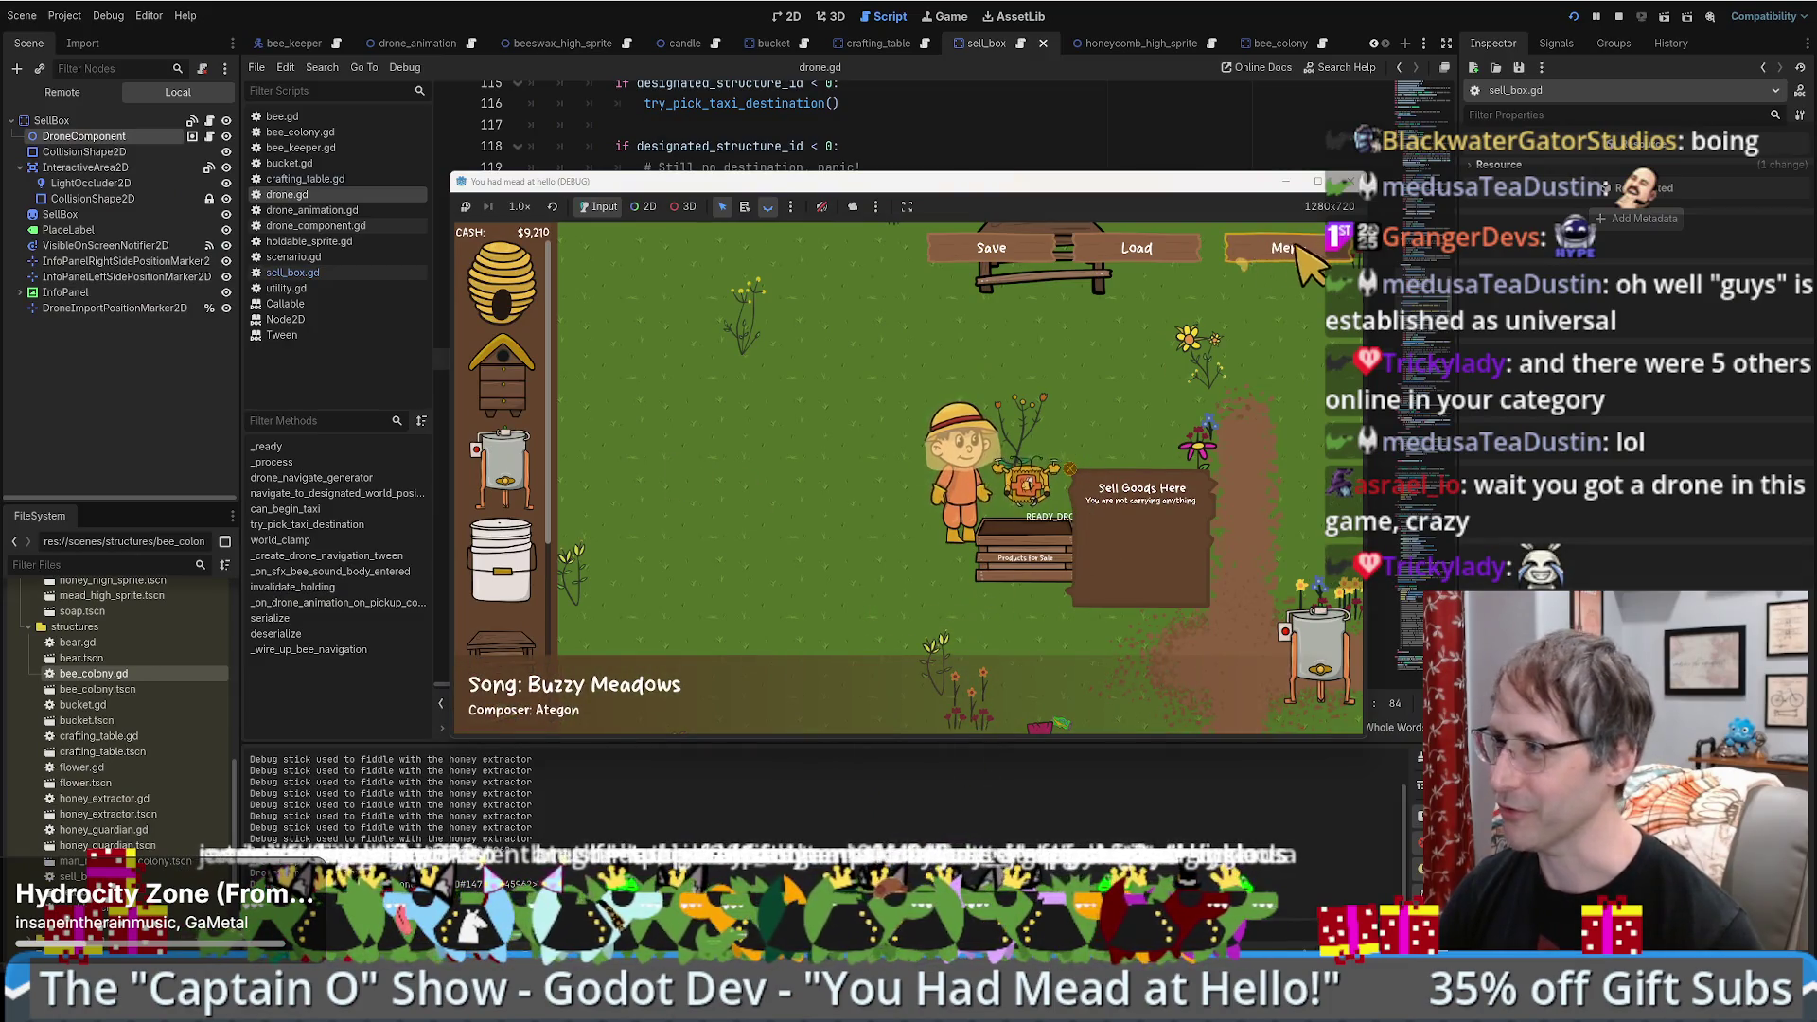
{"action": "left_click", "coordinate": [1318, 183]}
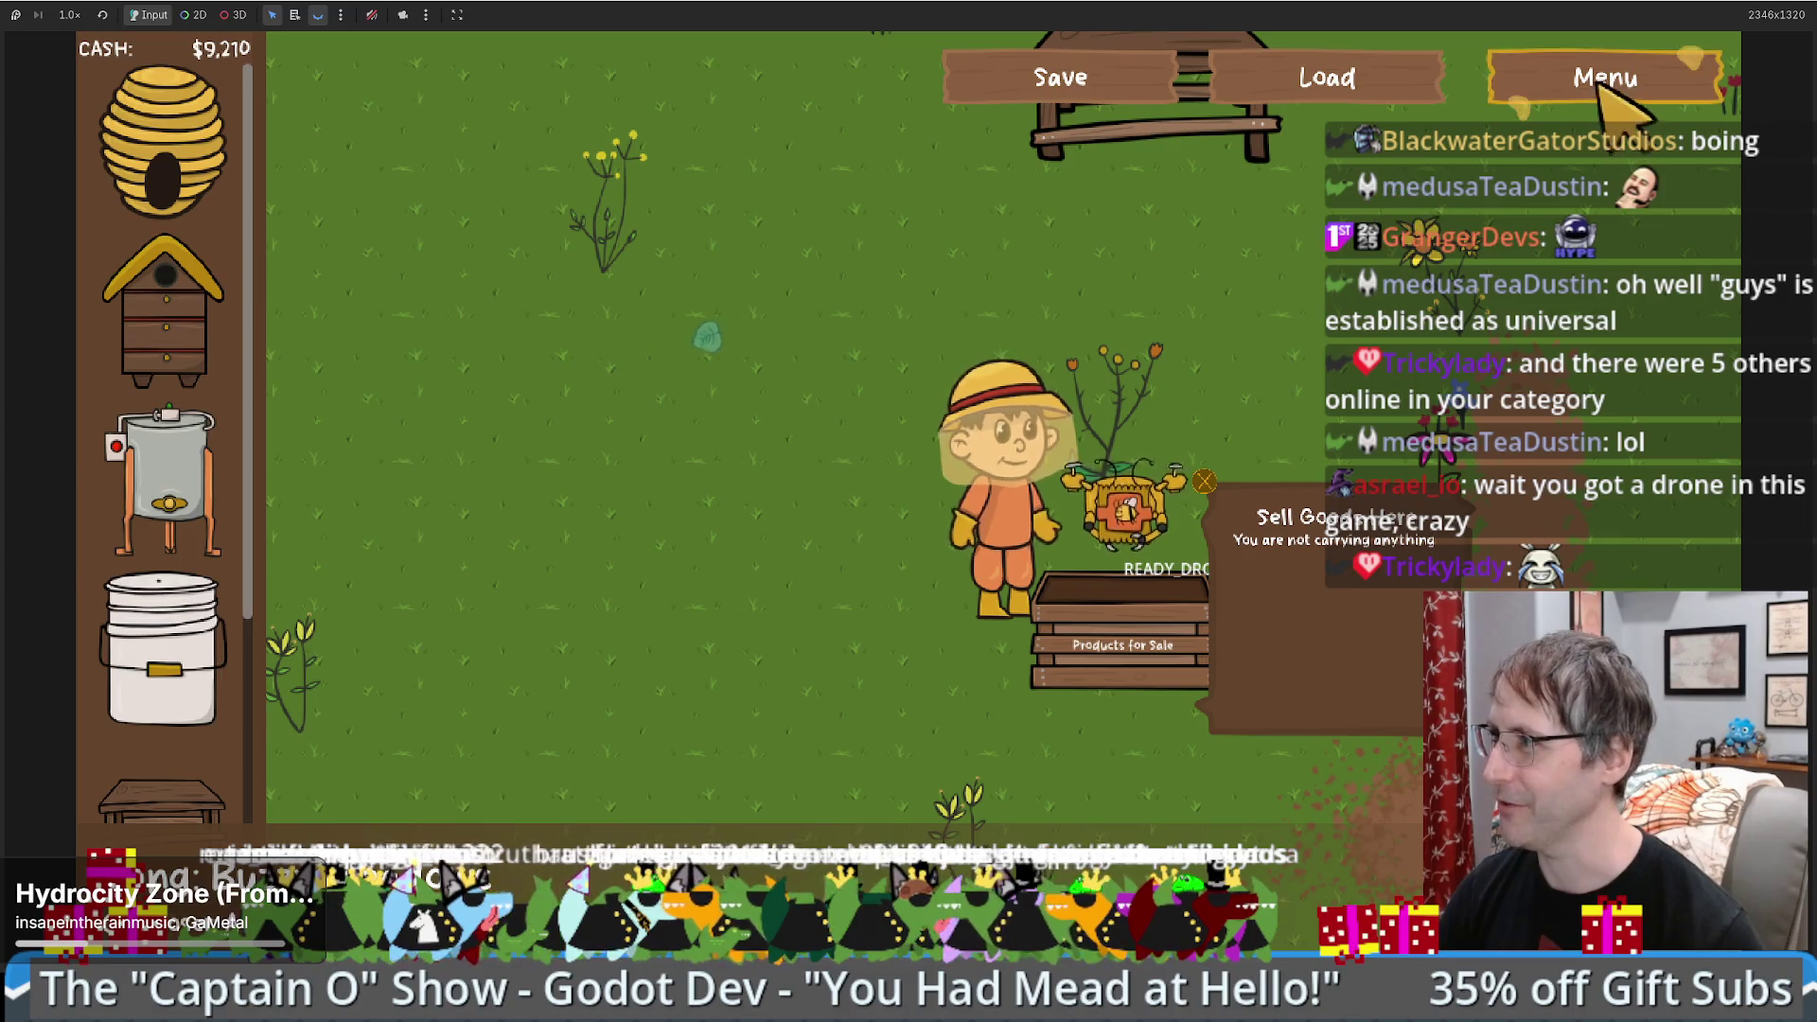
{"action": "left_click", "coordinate": [1599, 76]}
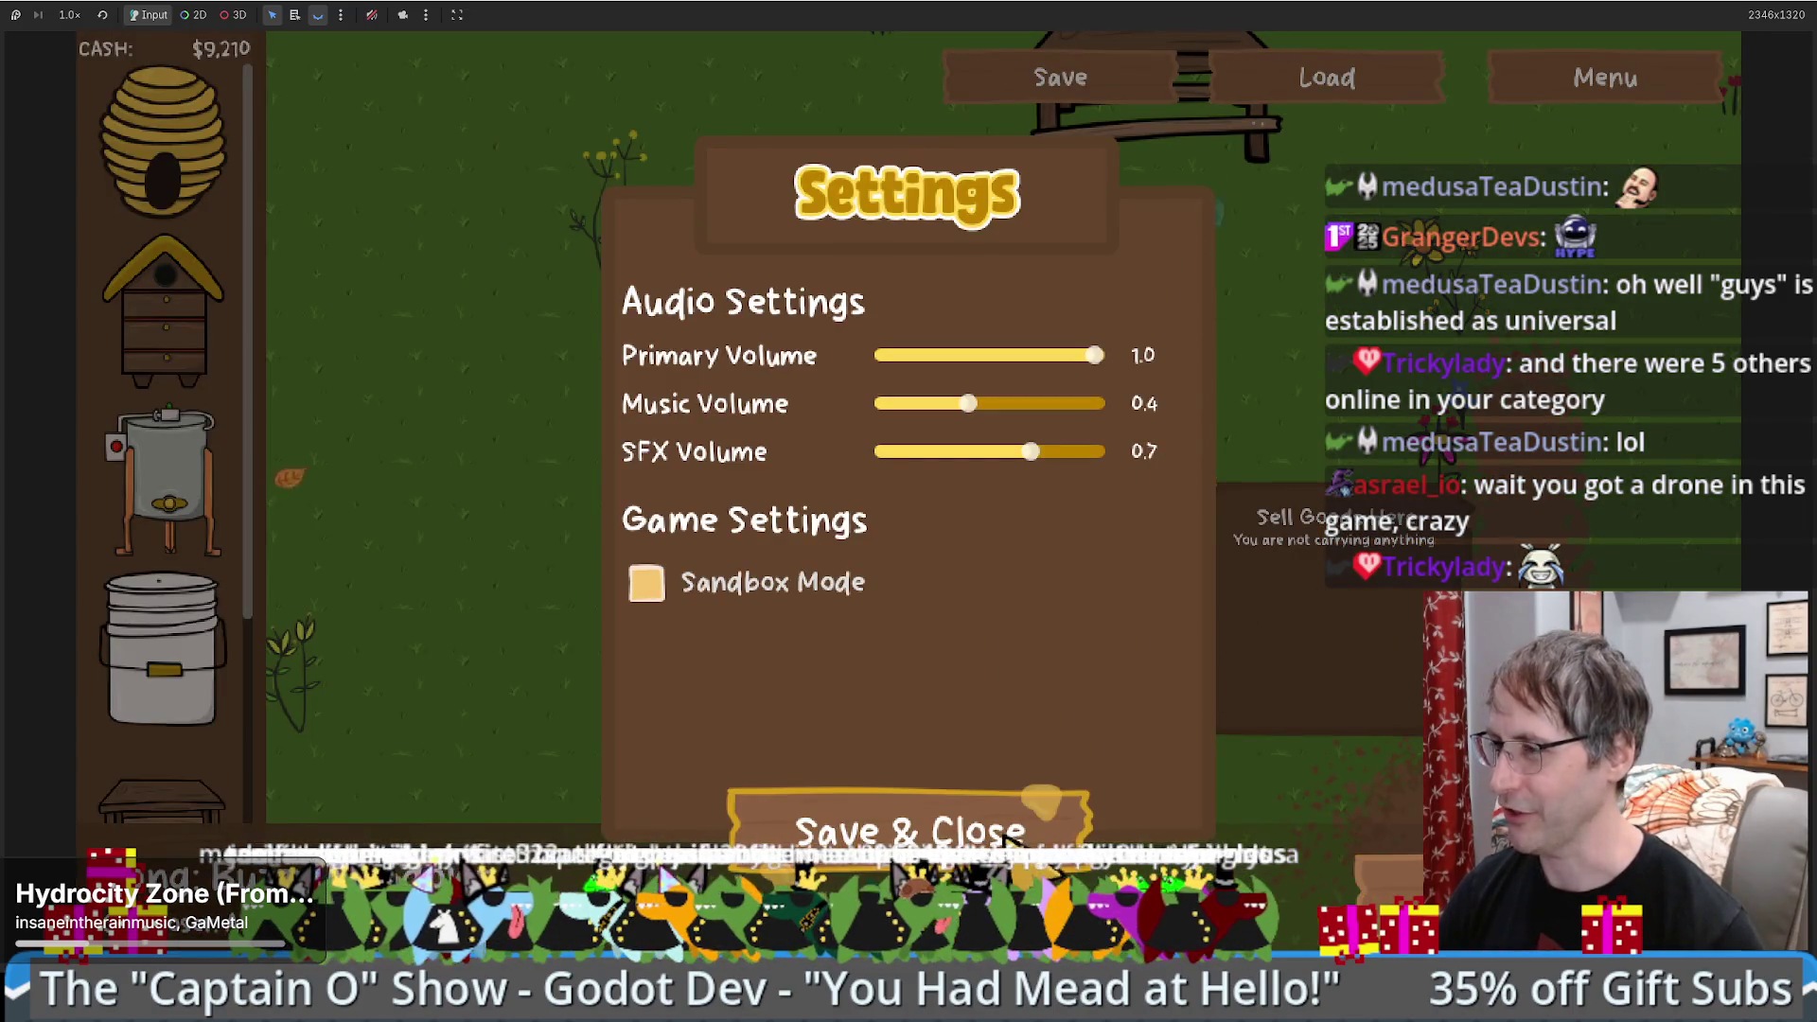
{"action": "left_click", "coordinate": [1011, 833]}
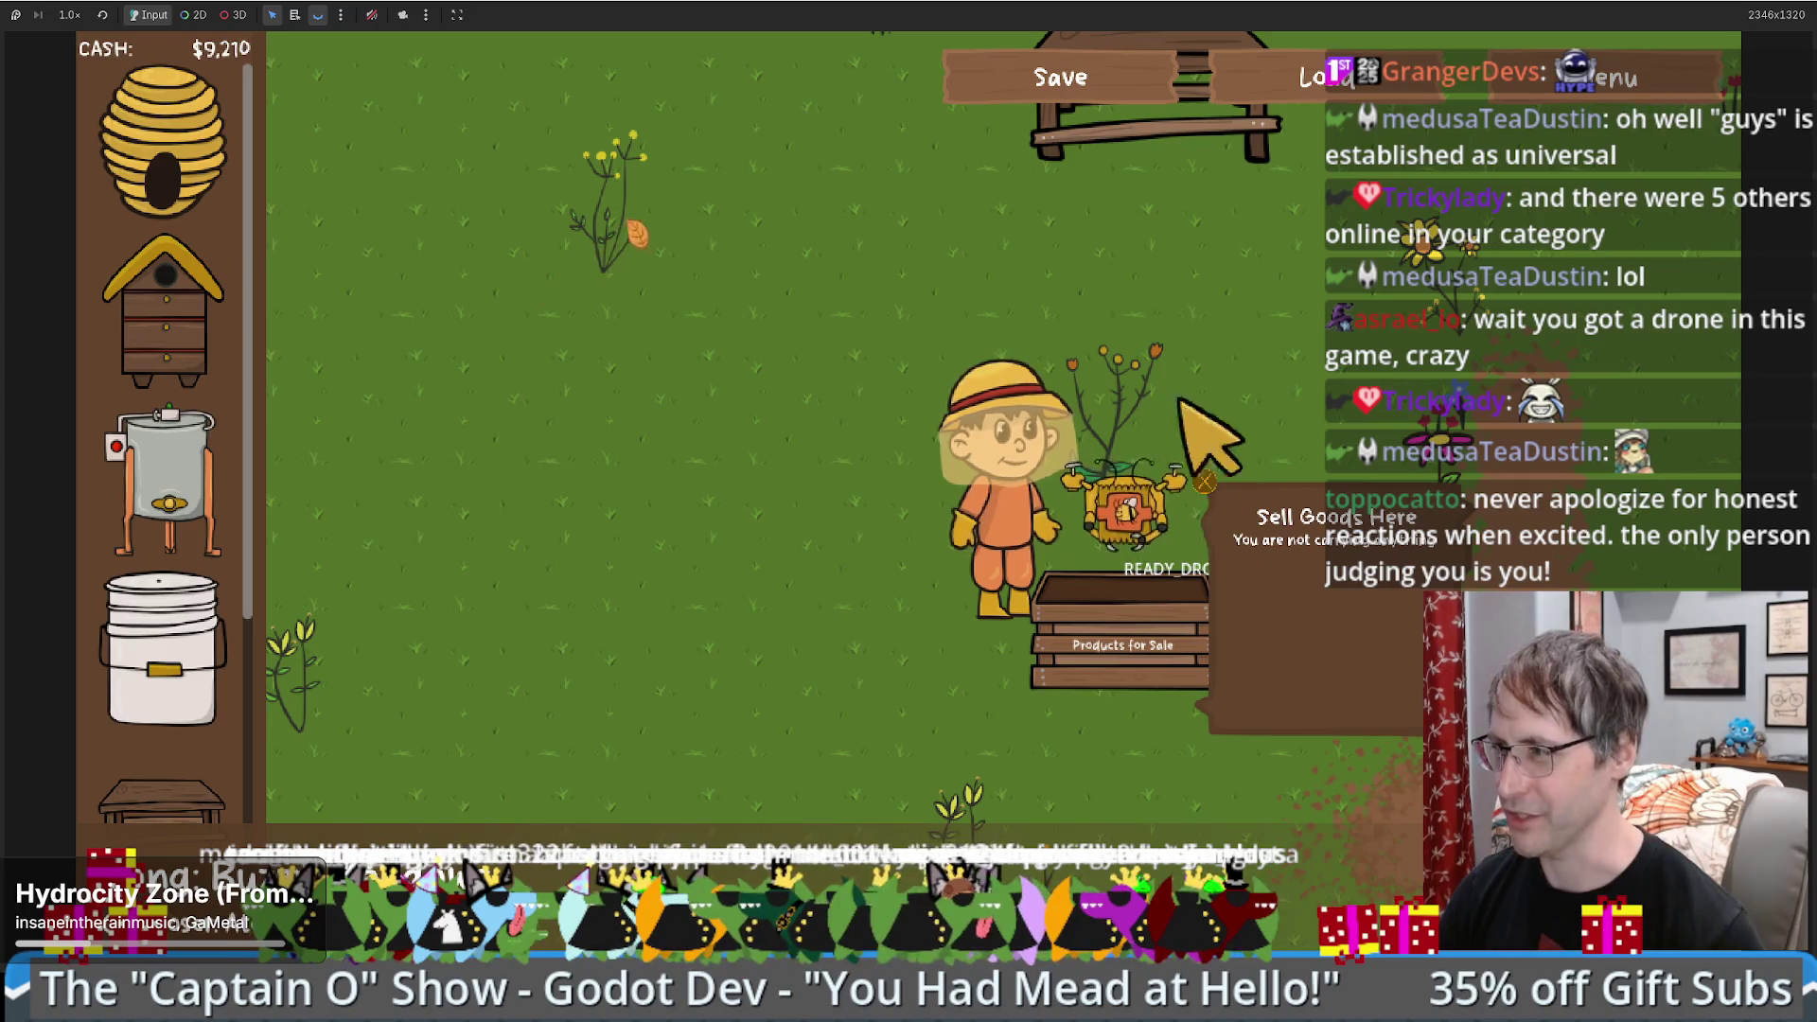
{"action": "key", "text": "w"}
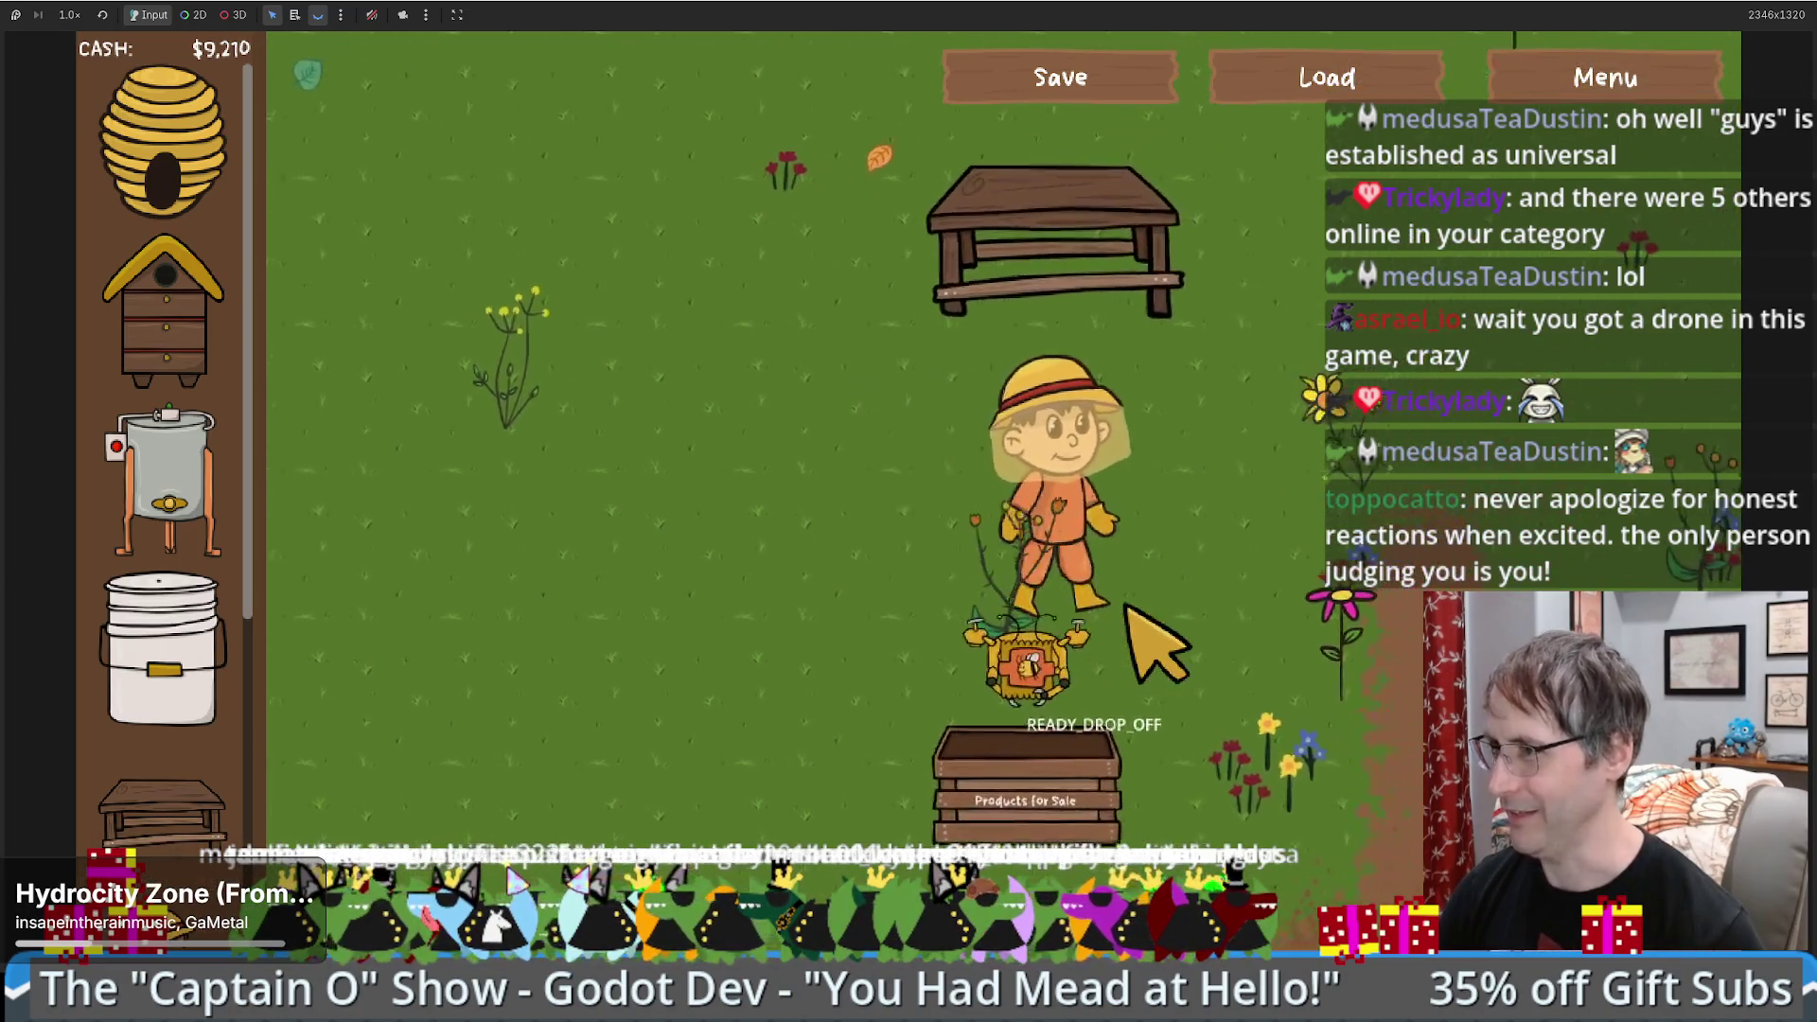
{"action": "key", "text": "s"}
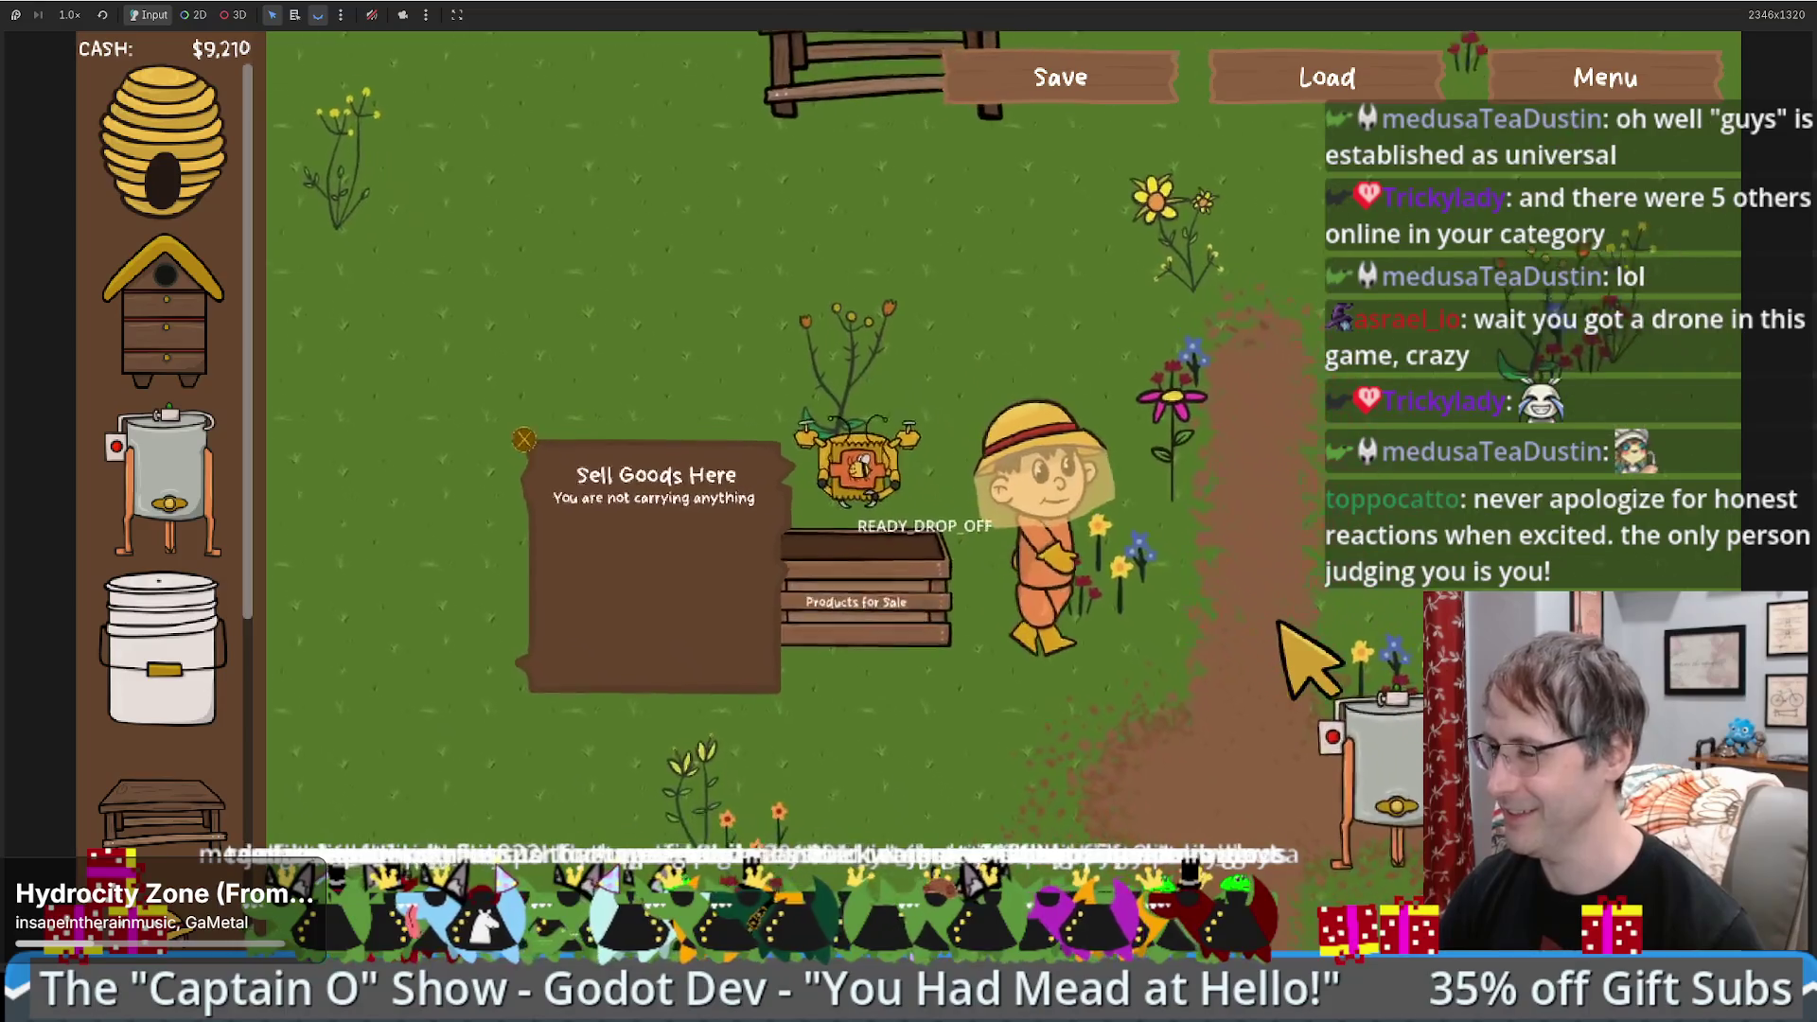
{"action": "key", "text": "a"}
{"action": "key", "text": "w"}
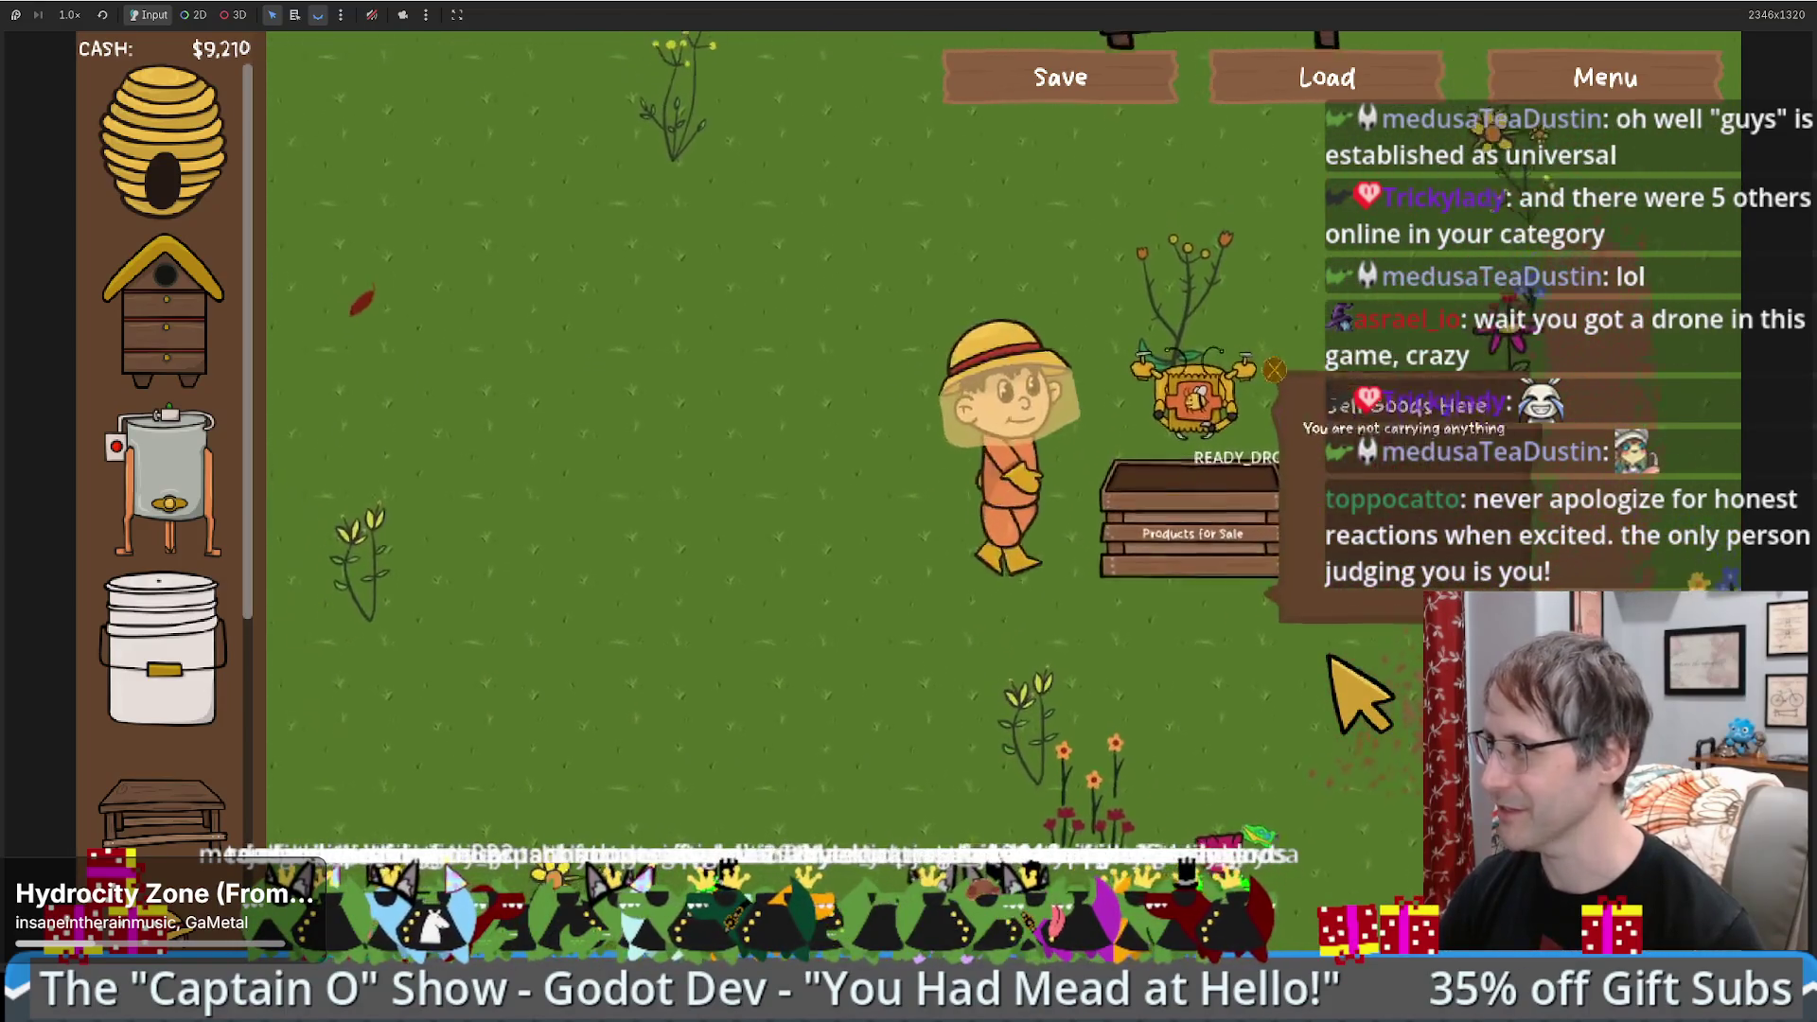
{"action": "key", "text": "F8"}
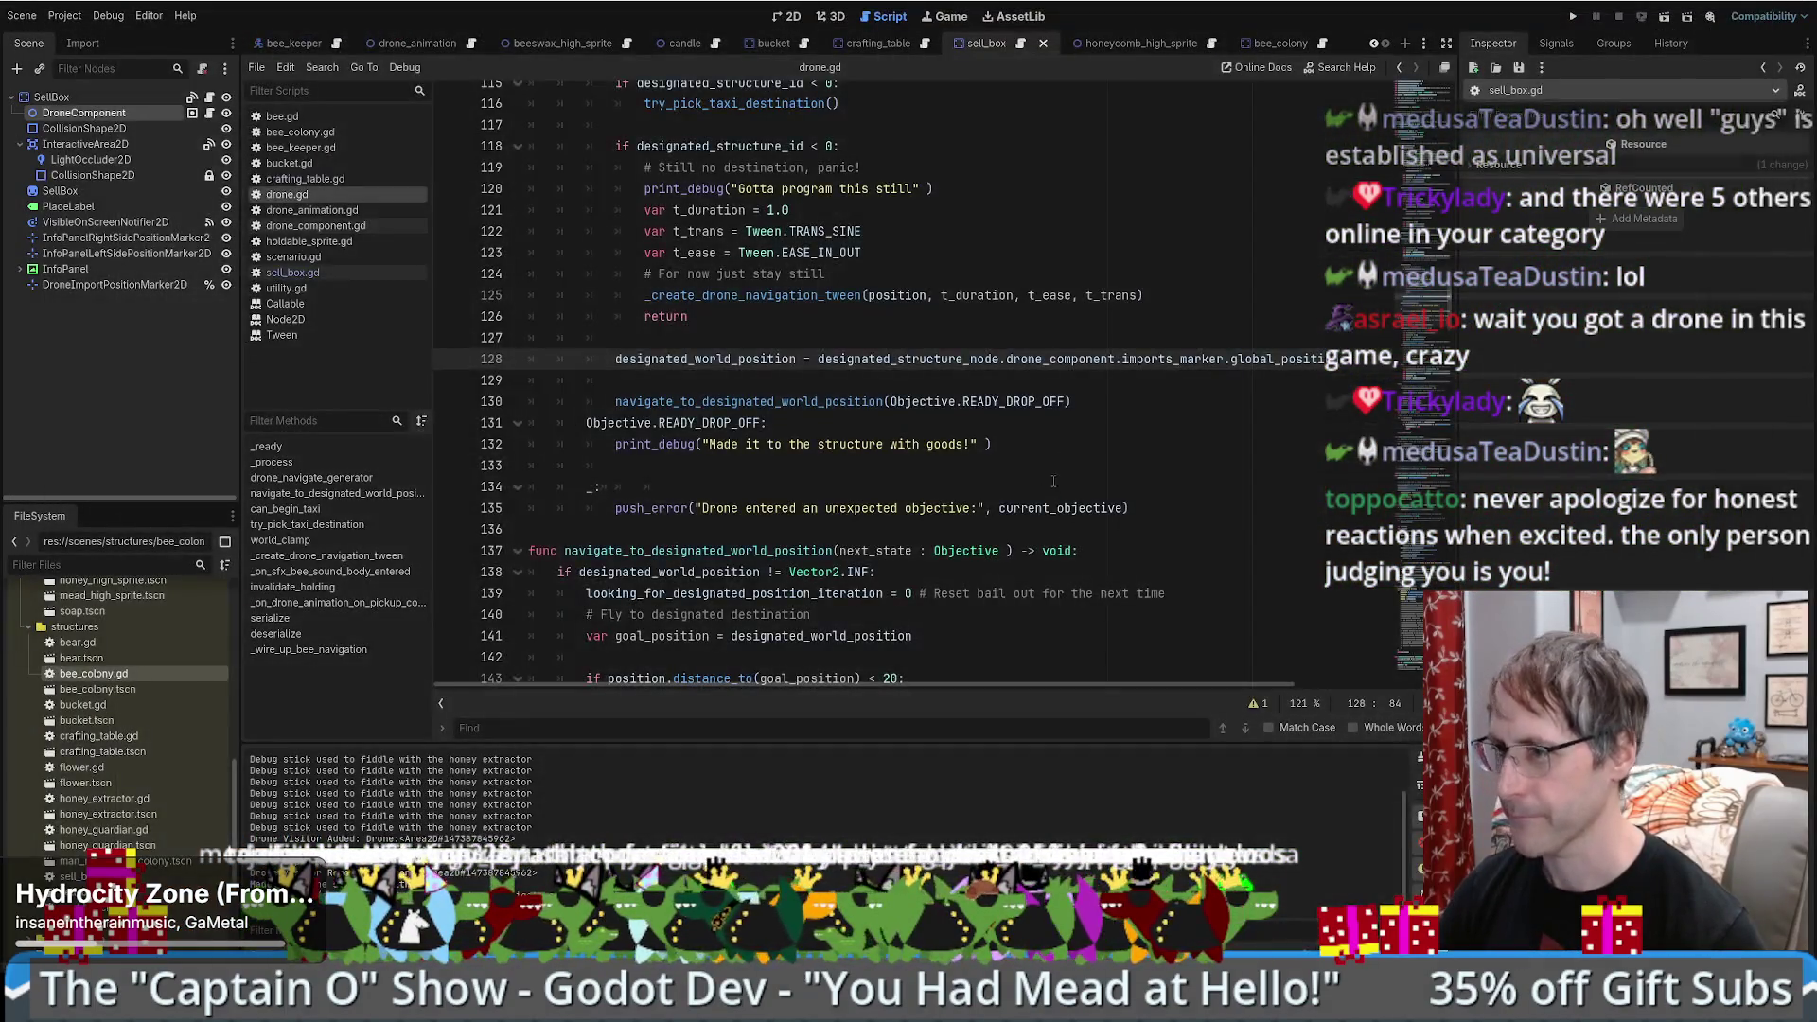
- Scroll through drone.gd's objective match block and select Objective.MEANDER on line 58
{"action": "scroll", "coordinate": [1121, 546], "scroll_direction": "up", "scroll_amount": 20}
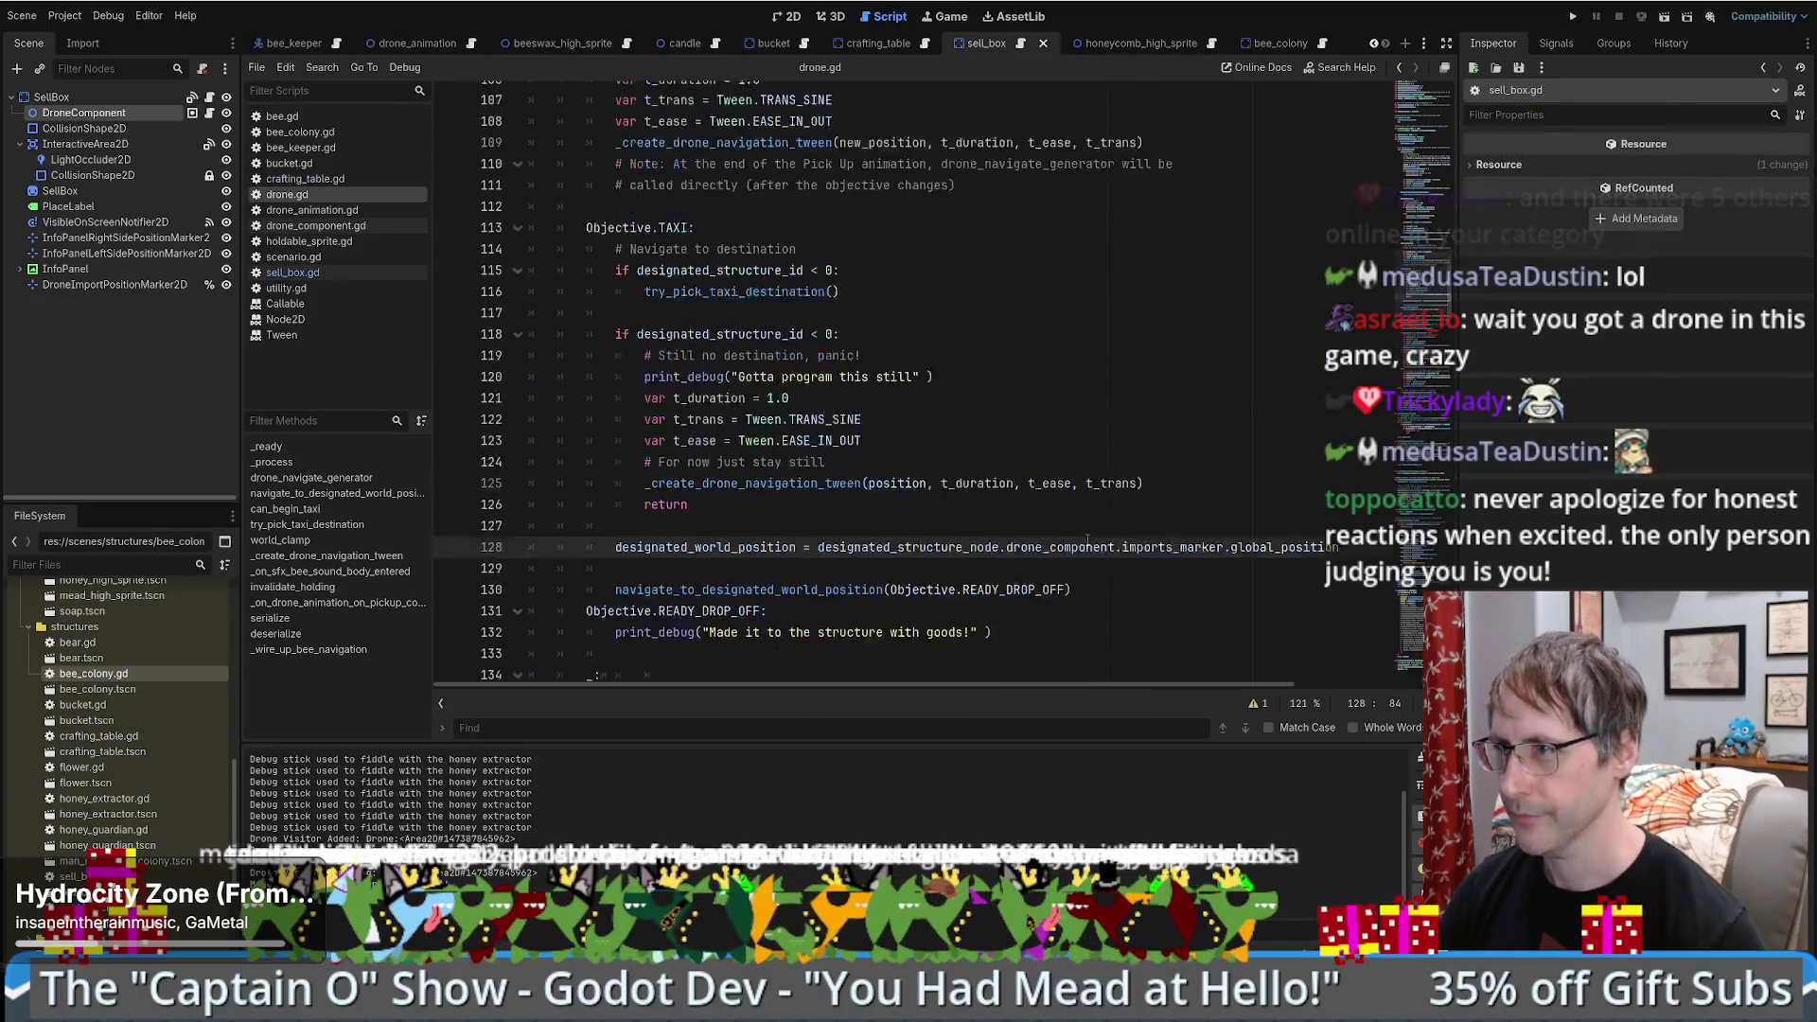
{"action": "scroll", "coordinate": [1189, 532], "scroll_direction": "up", "scroll_amount": 3}
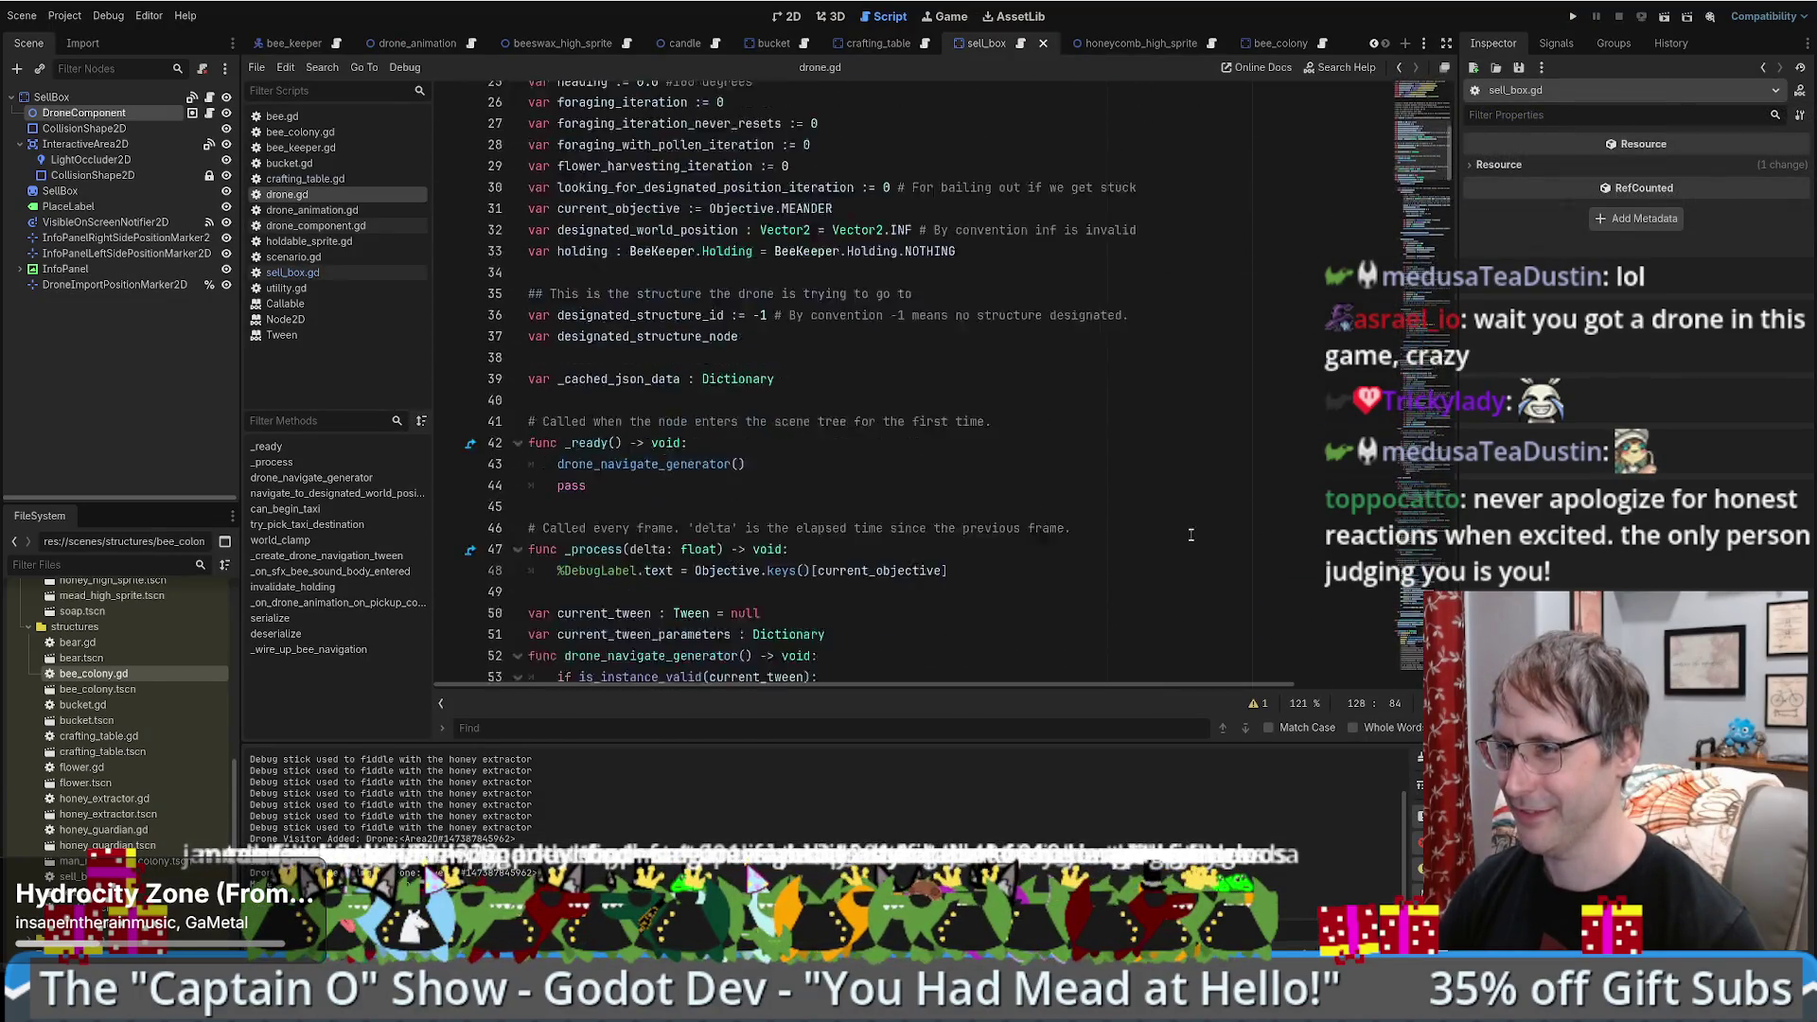
{"action": "scroll", "coordinate": [1183, 532], "scroll_direction": "down", "scroll_amount": 6}
{"action": "scroll", "coordinate": [1231, 407], "scroll_direction": "down", "scroll_amount": 2}
{"action": "scroll", "coordinate": [1187, 380], "scroll_direction": "up", "scroll_amount": 2}
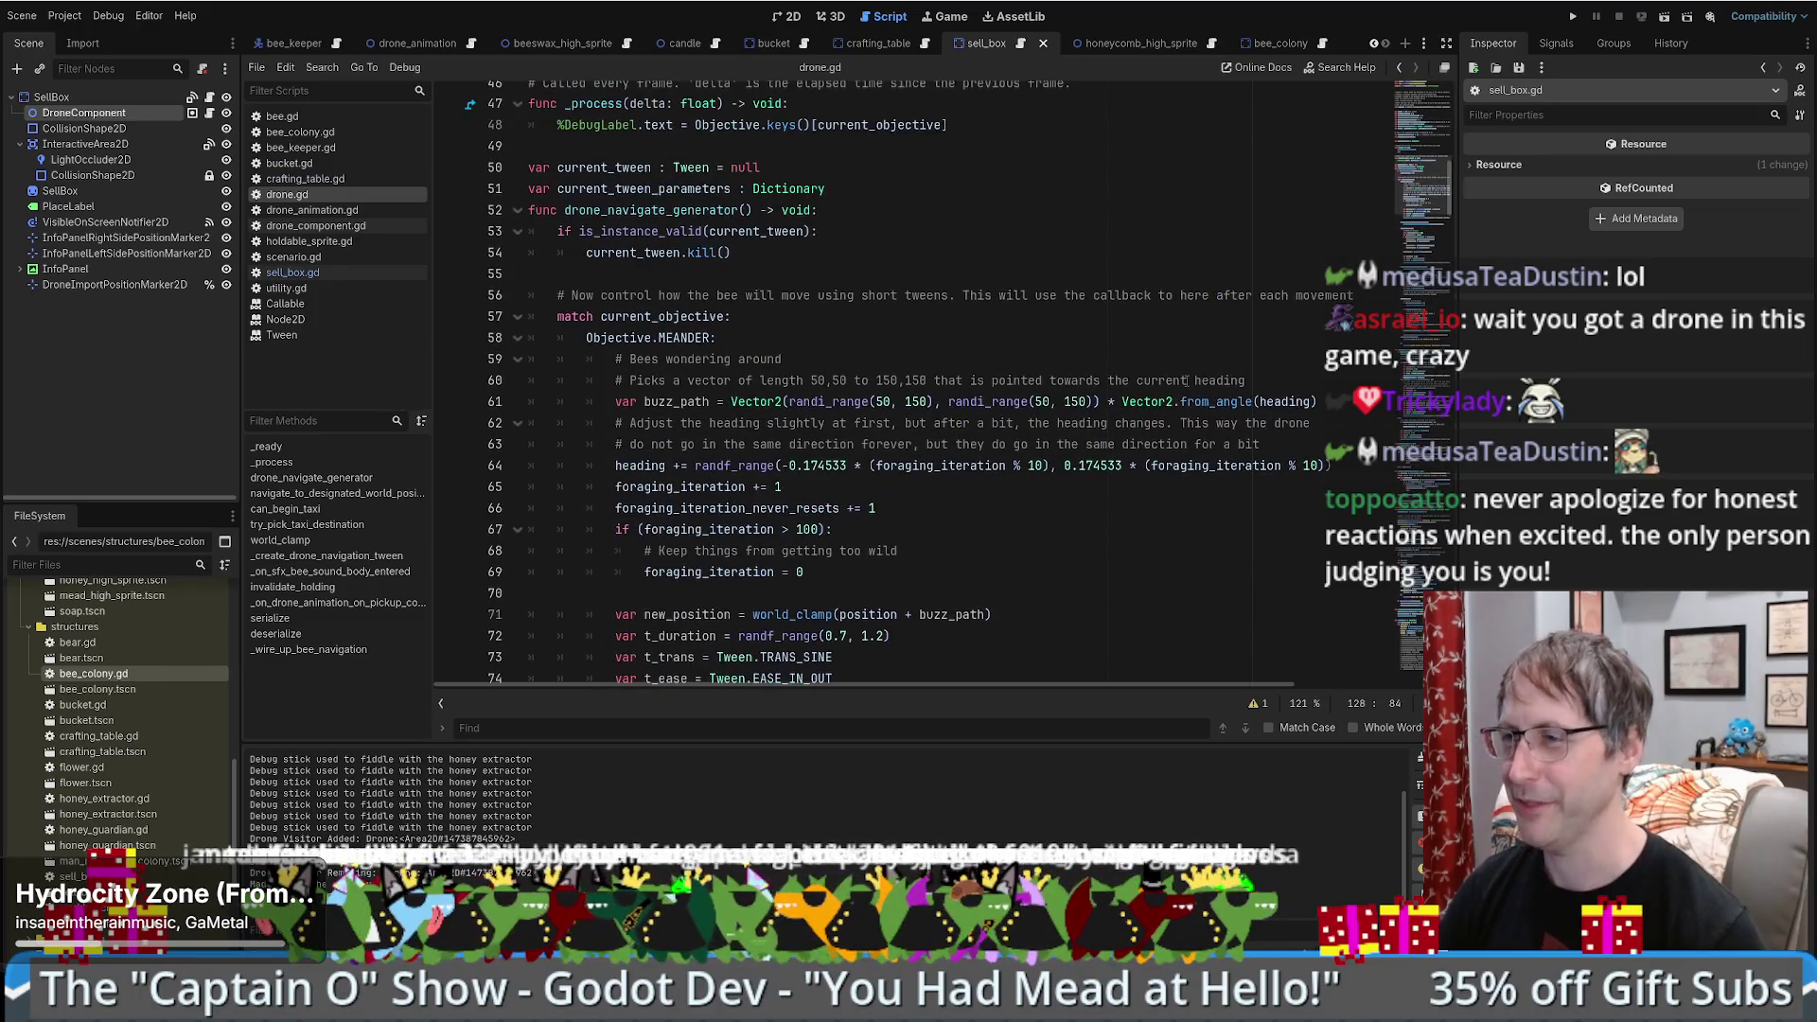
{"action": "scroll", "coordinate": [1051, 356], "scroll_direction": "up", "scroll_amount": 5}
{"action": "scroll", "coordinate": [1110, 399], "scroll_direction": "down", "scroll_amount": 5}
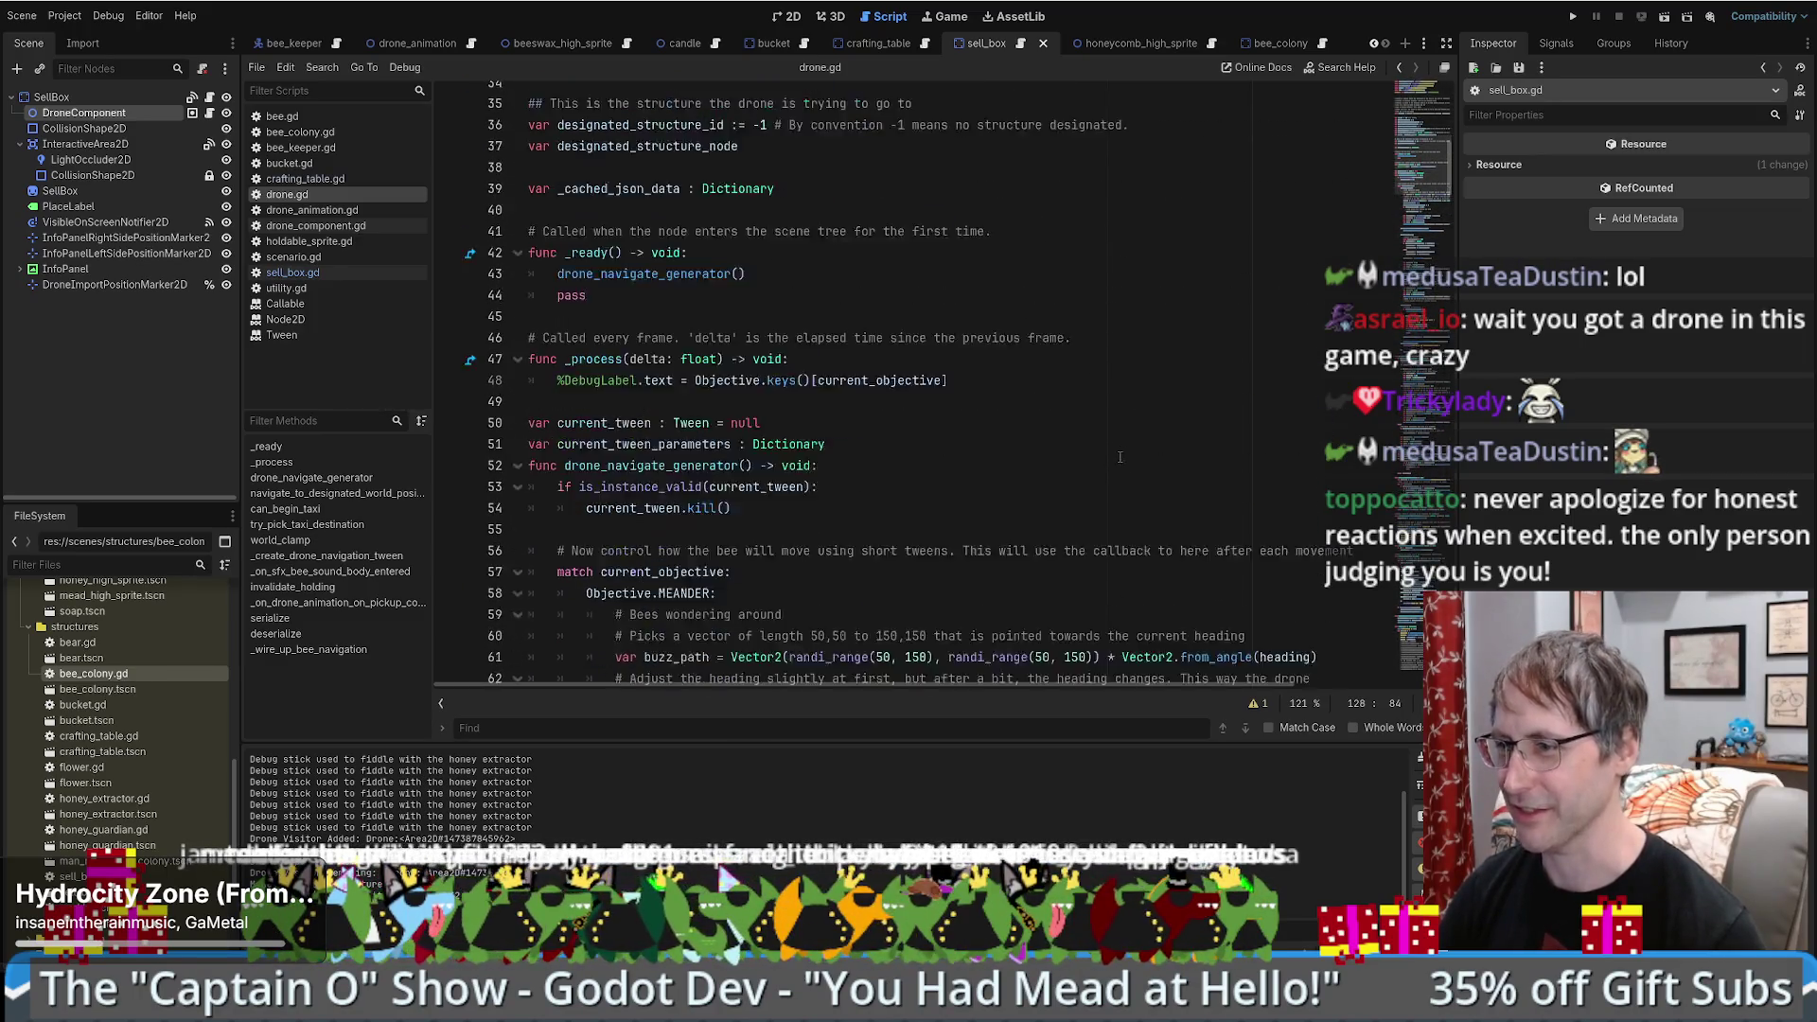
{"action": "scroll", "coordinate": [1135, 441], "scroll_direction": "down", "scroll_amount": 5}
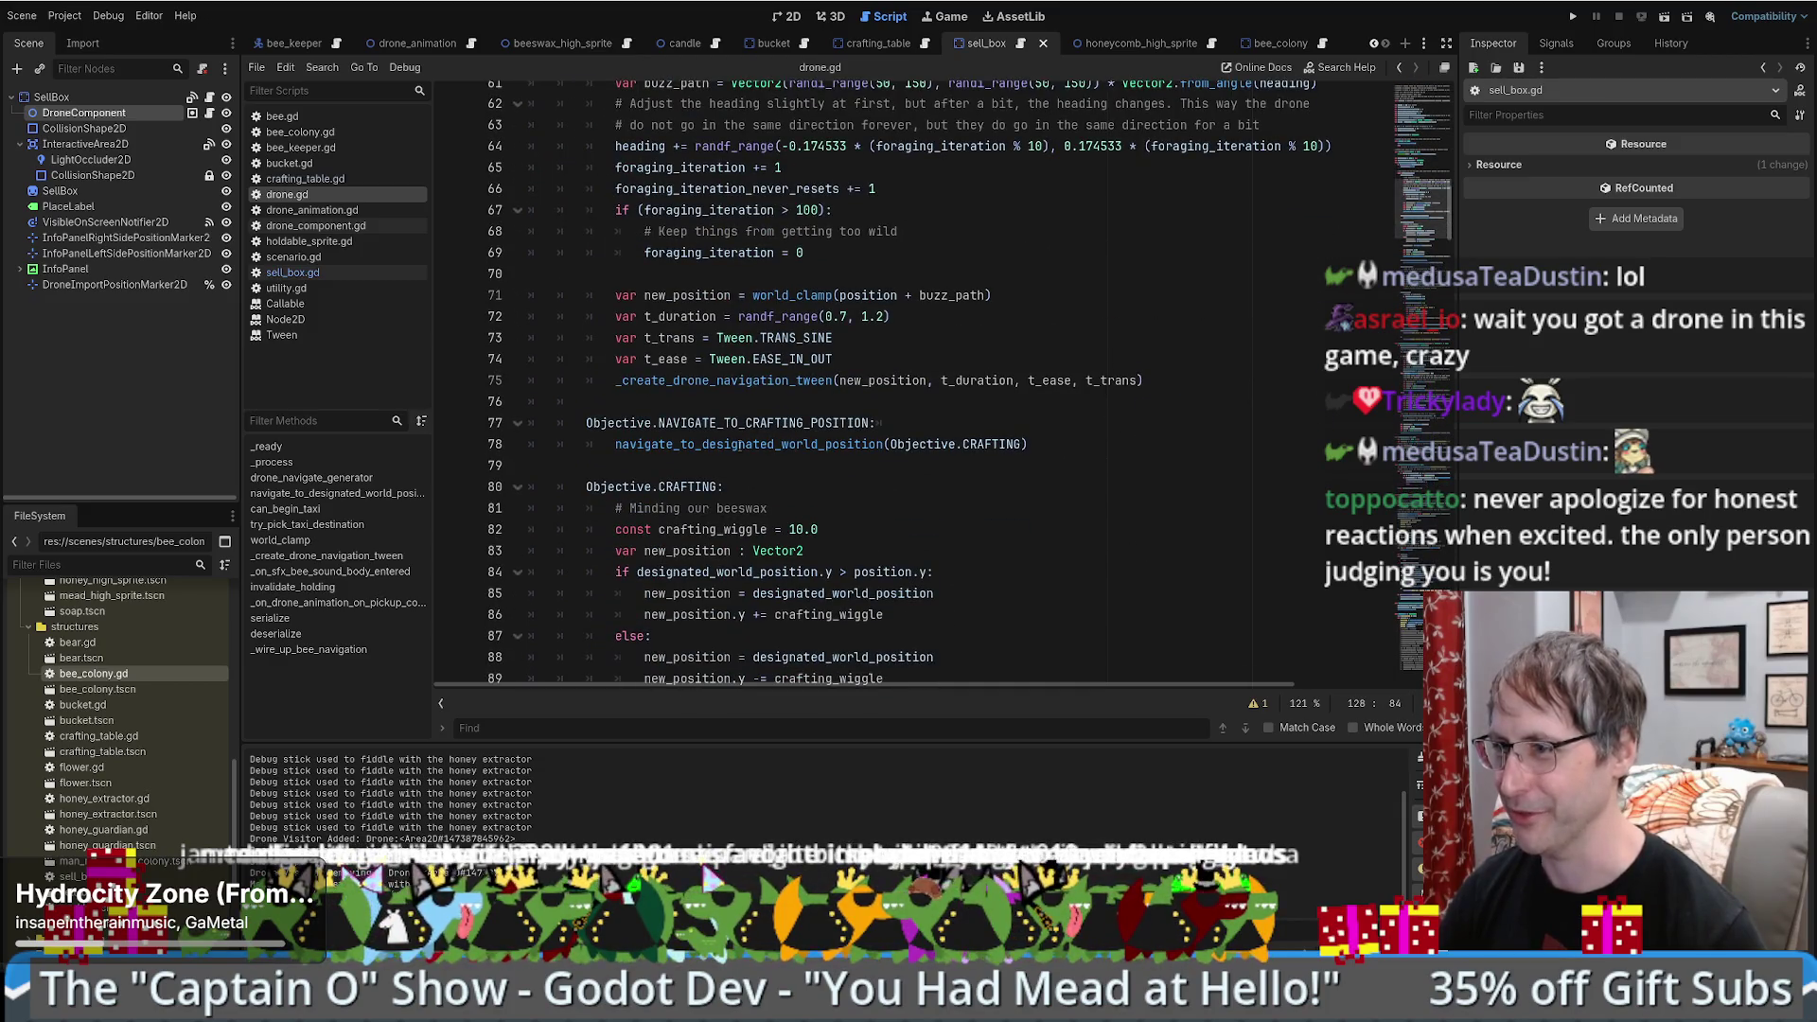
{"action": "scroll", "coordinate": [737, 444], "scroll_direction": "down", "scroll_amount": 13}
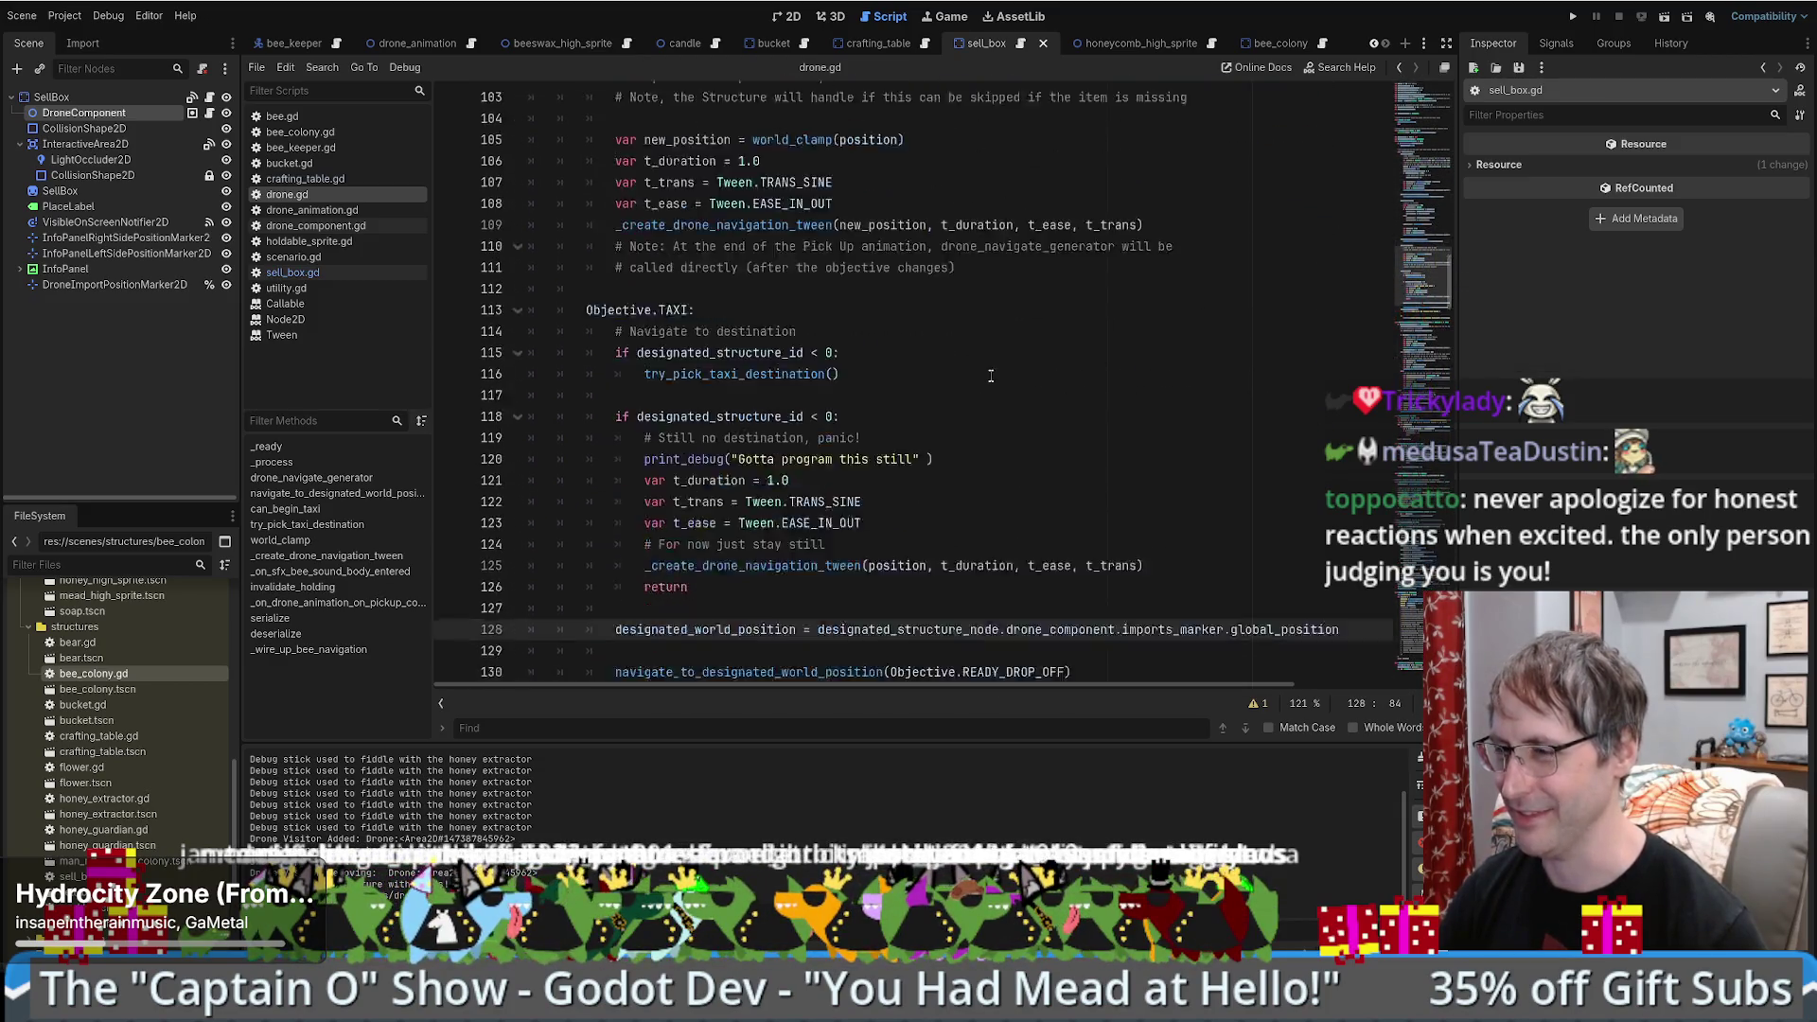
{"action": "scroll", "coordinate": [991, 375], "scroll_direction": "down", "scroll_amount": 4}
{"action": "scroll", "coordinate": [999, 397], "scroll_direction": "up", "scroll_amount": 20}
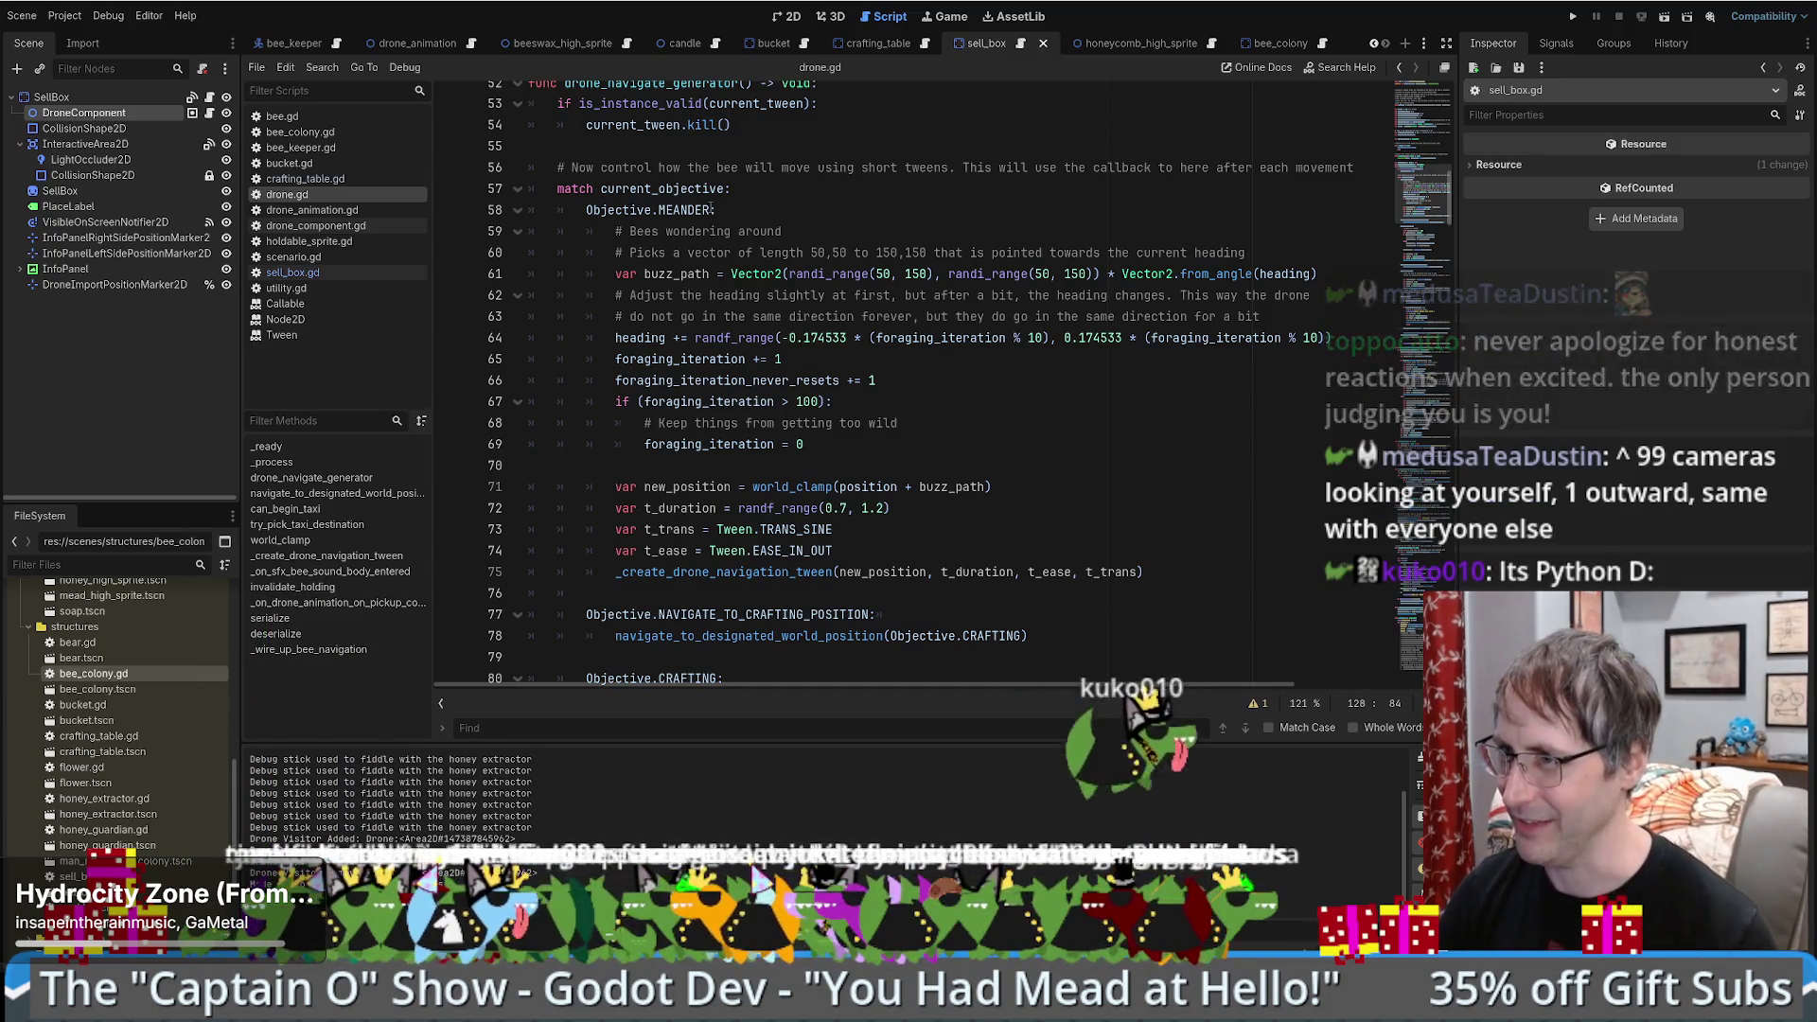
{"action": "left_click_drag", "start_coordinate": [587, 210], "coordinate": [721, 210]}
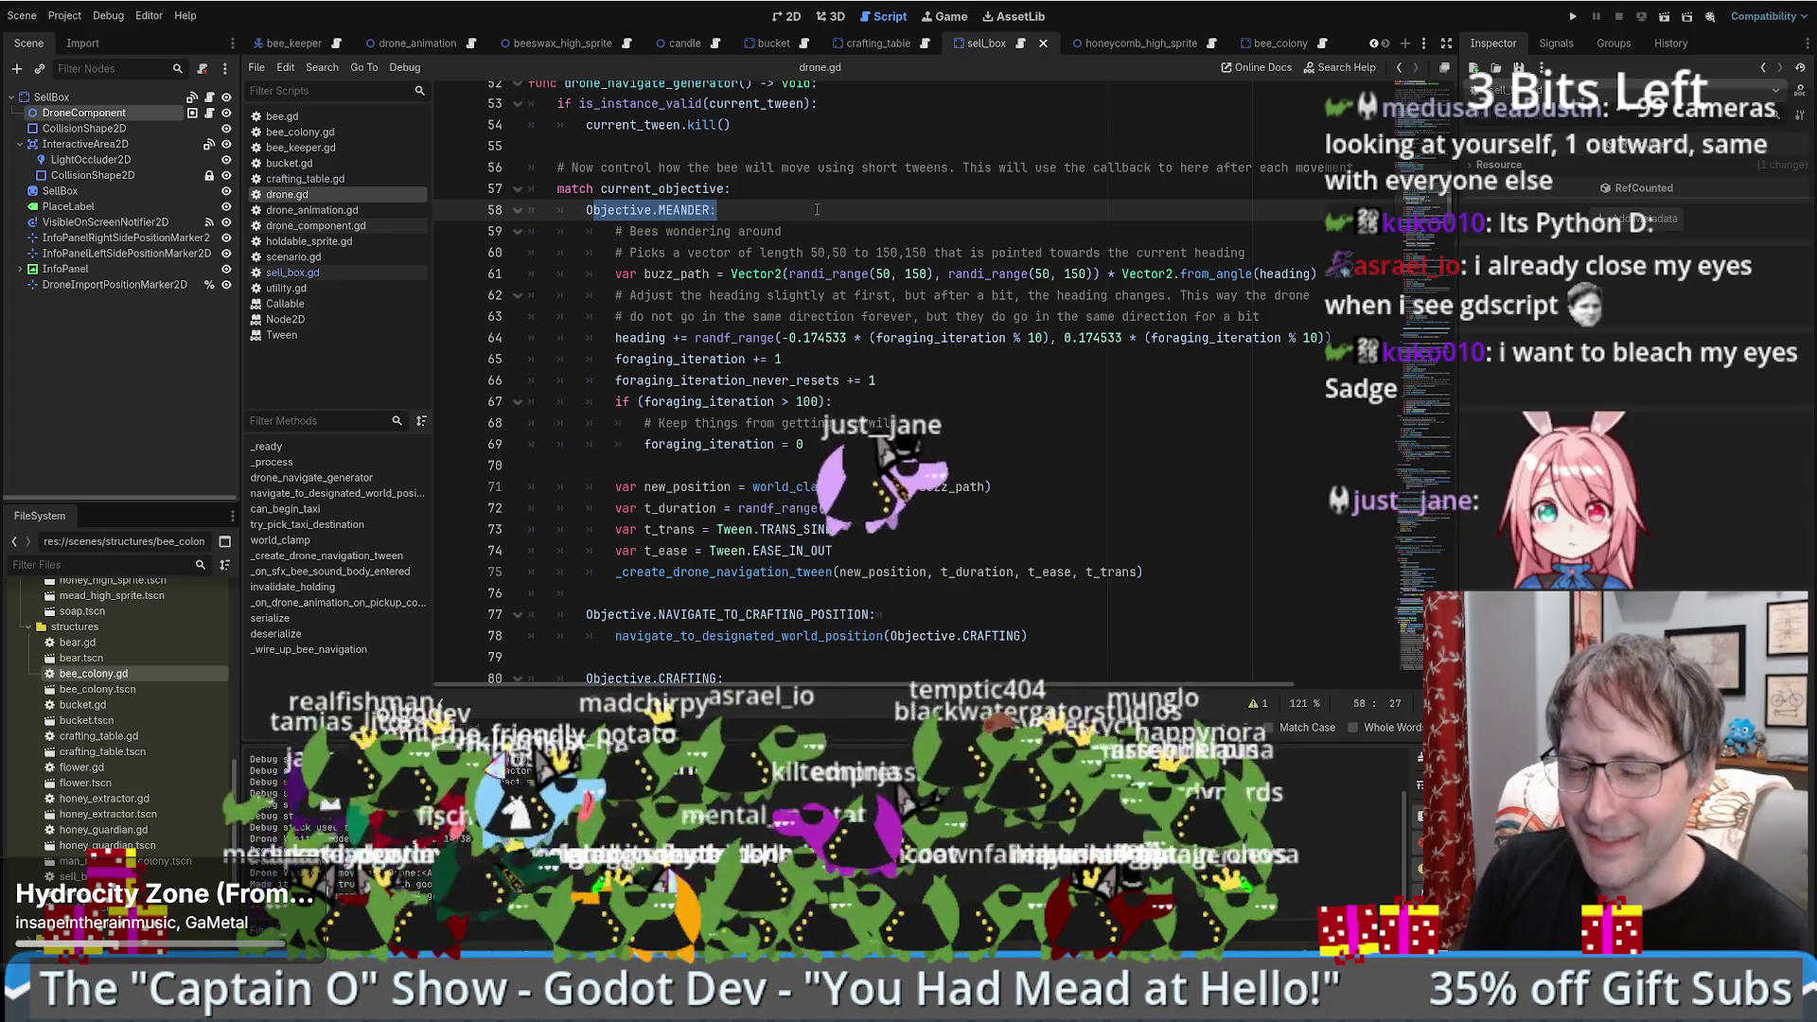
- Stop the running game with F8 and scroll further down drone.gd
{"action": "key", "text": "F8"}
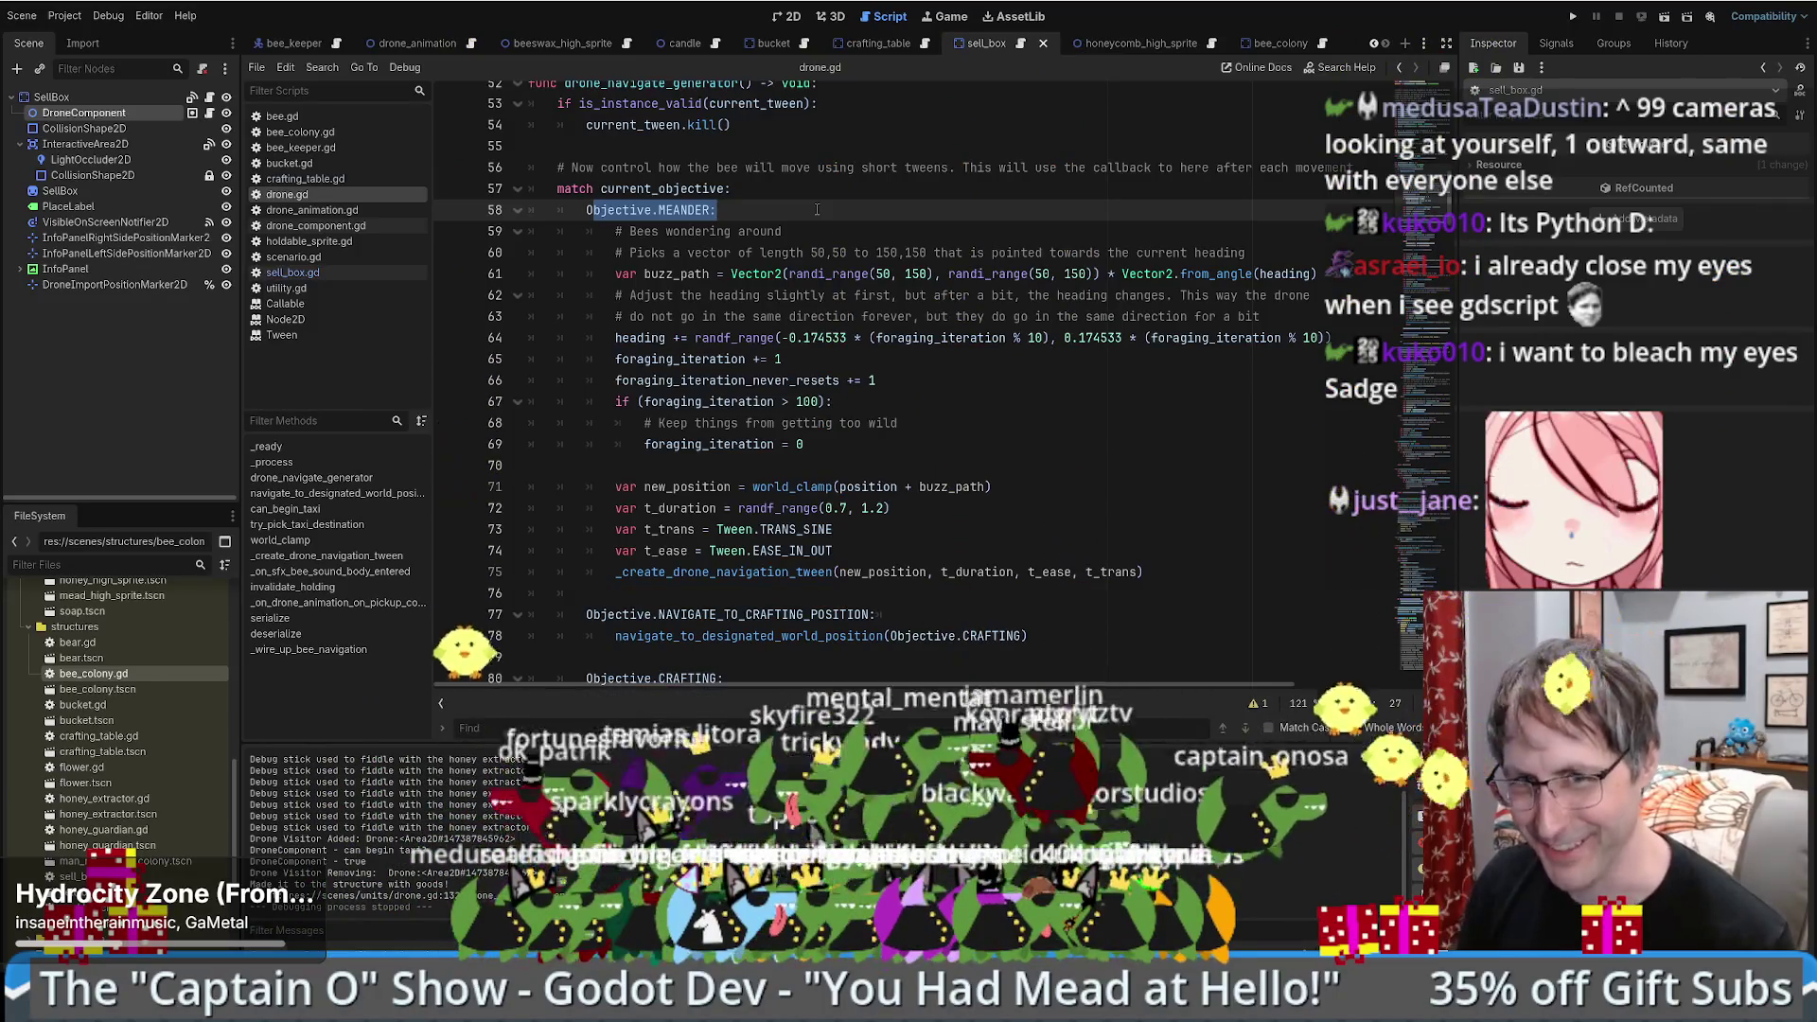
{"action": "scroll", "coordinate": [857, 379], "scroll_direction": "down", "scroll_amount": 3}
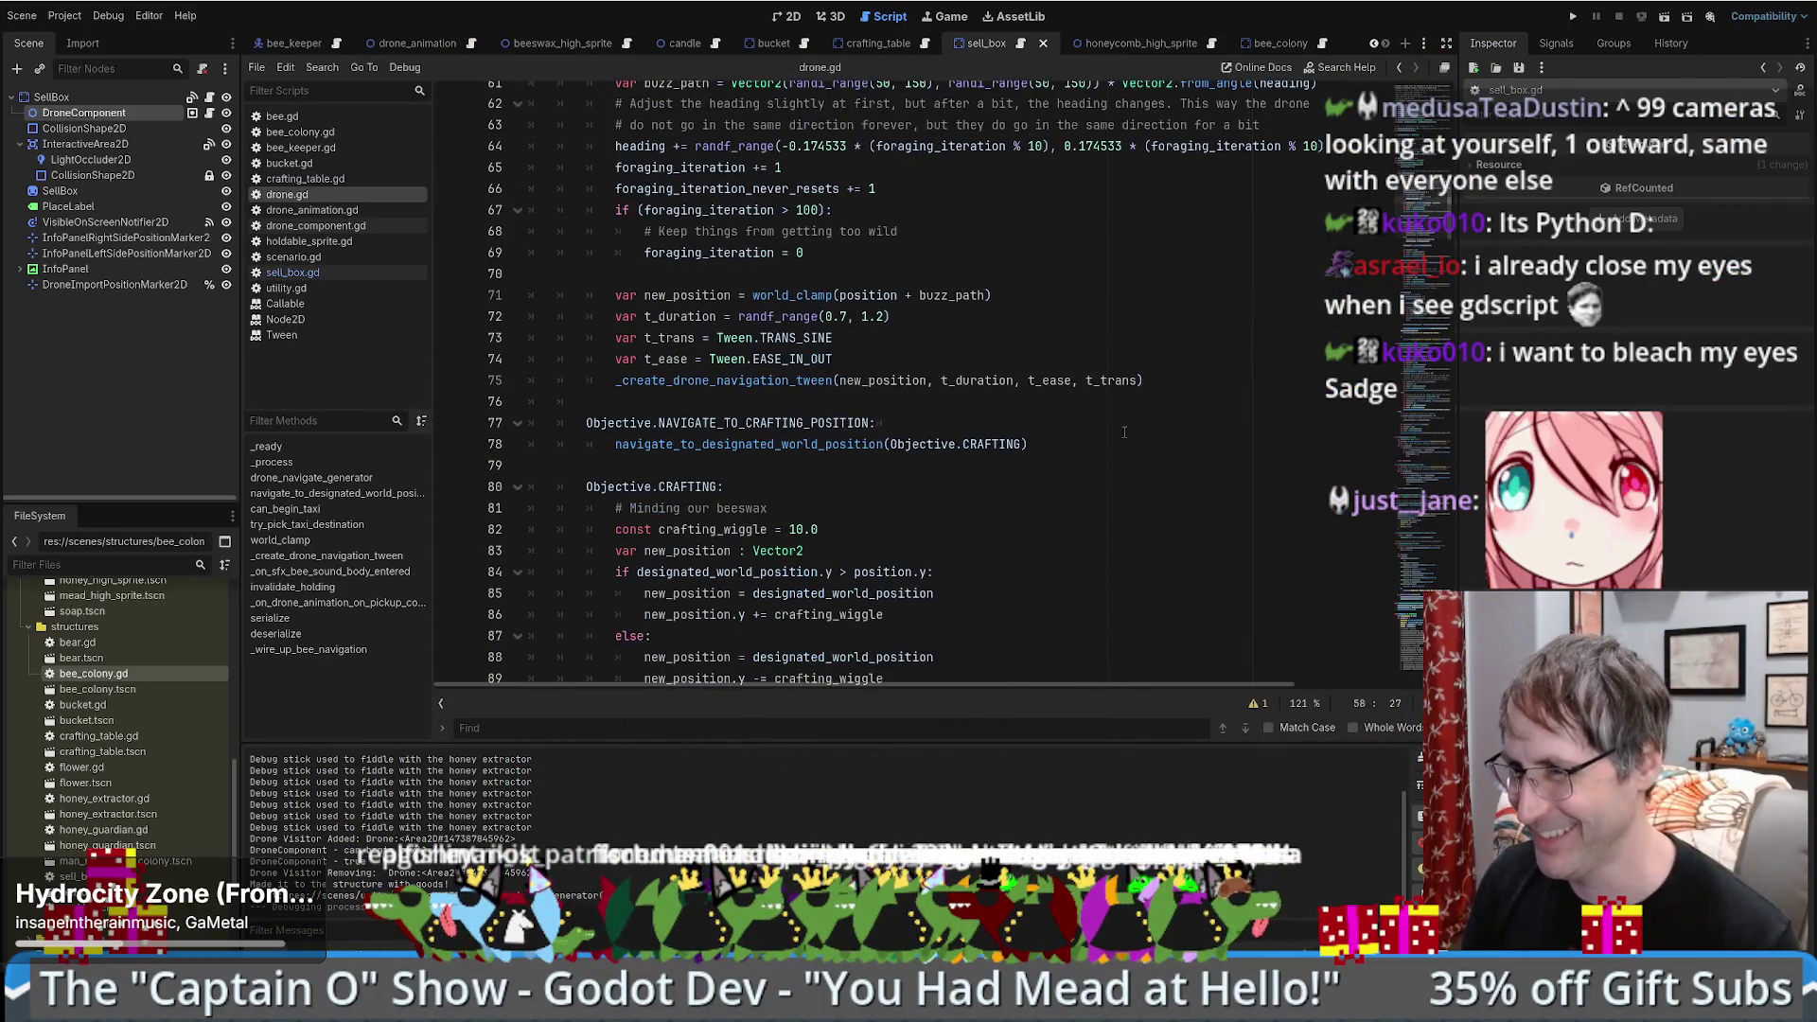
{"action": "mouse_move", "coordinate": [829, 352]}
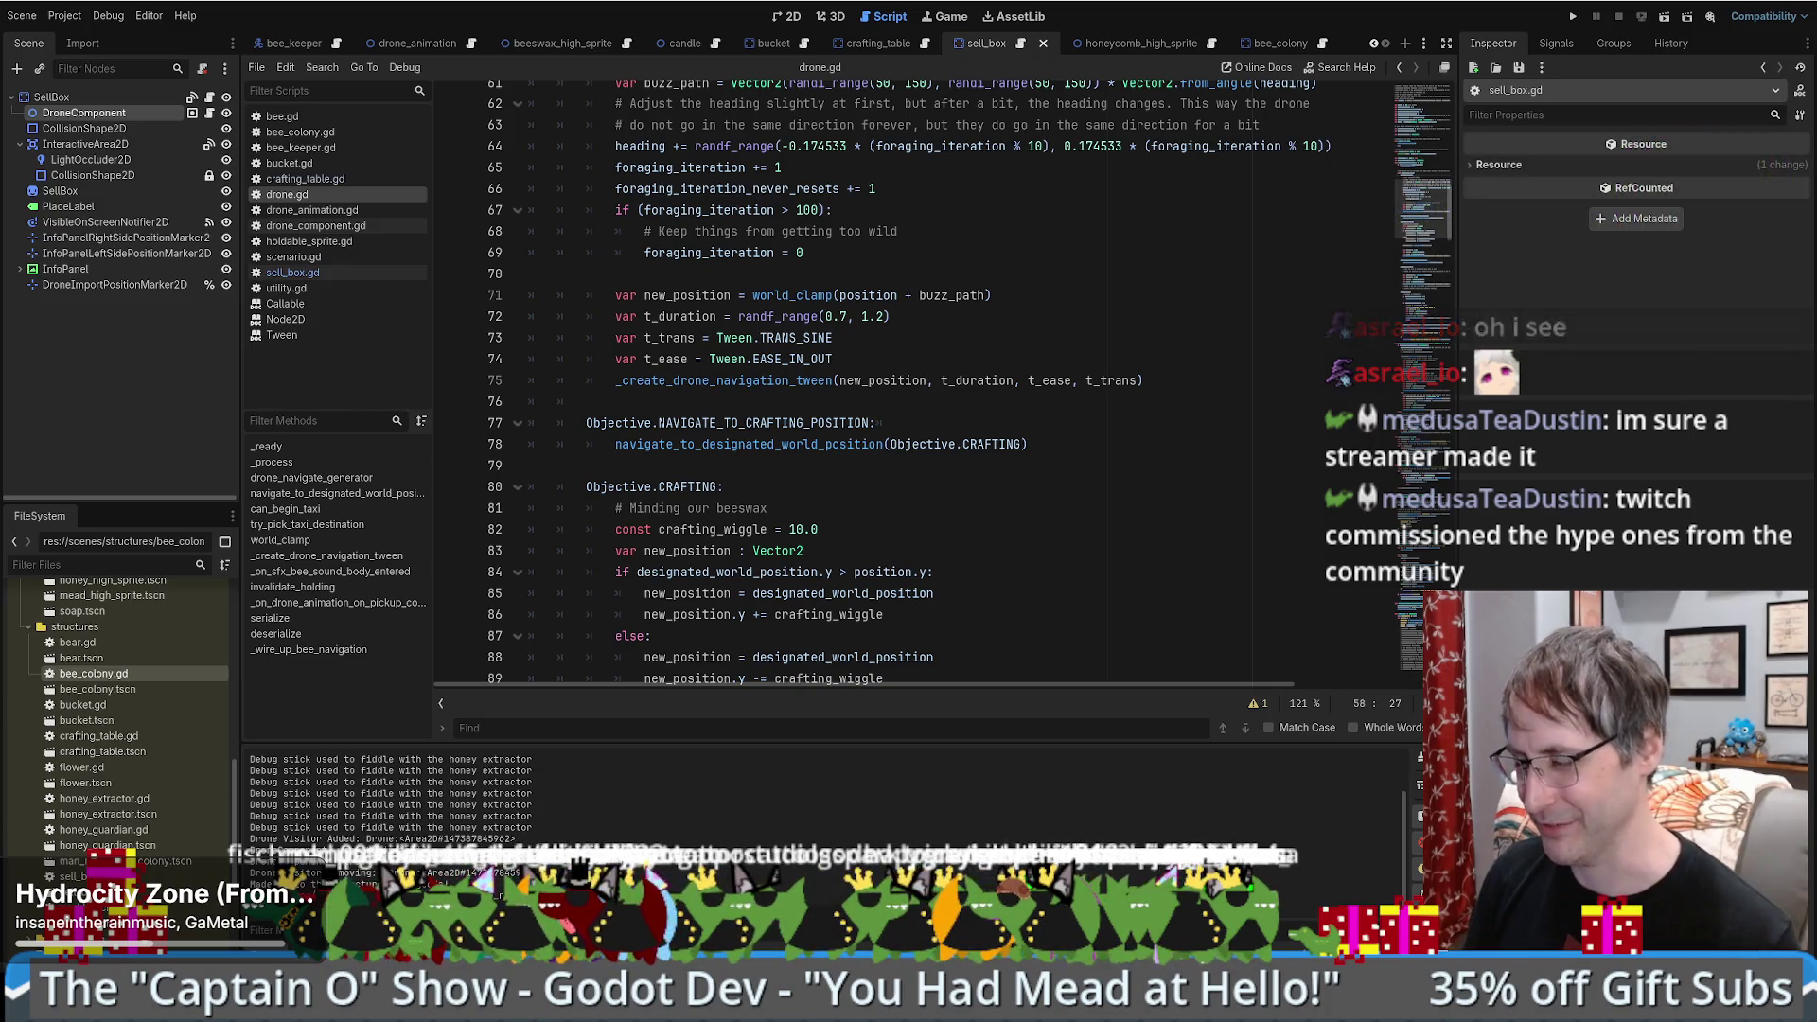
{"action": "left_click", "coordinate": [1197, 483]}
{"action": "scroll", "coordinate": [1197, 469], "scroll_direction": "down", "scroll_amount": 5}
{"action": "scroll", "coordinate": [1196, 468], "scroll_direction": "up", "scroll_amount": 5}
{"action": "scroll", "coordinate": [1196, 468], "scroll_direction": "up", "scroll_amount": 6}
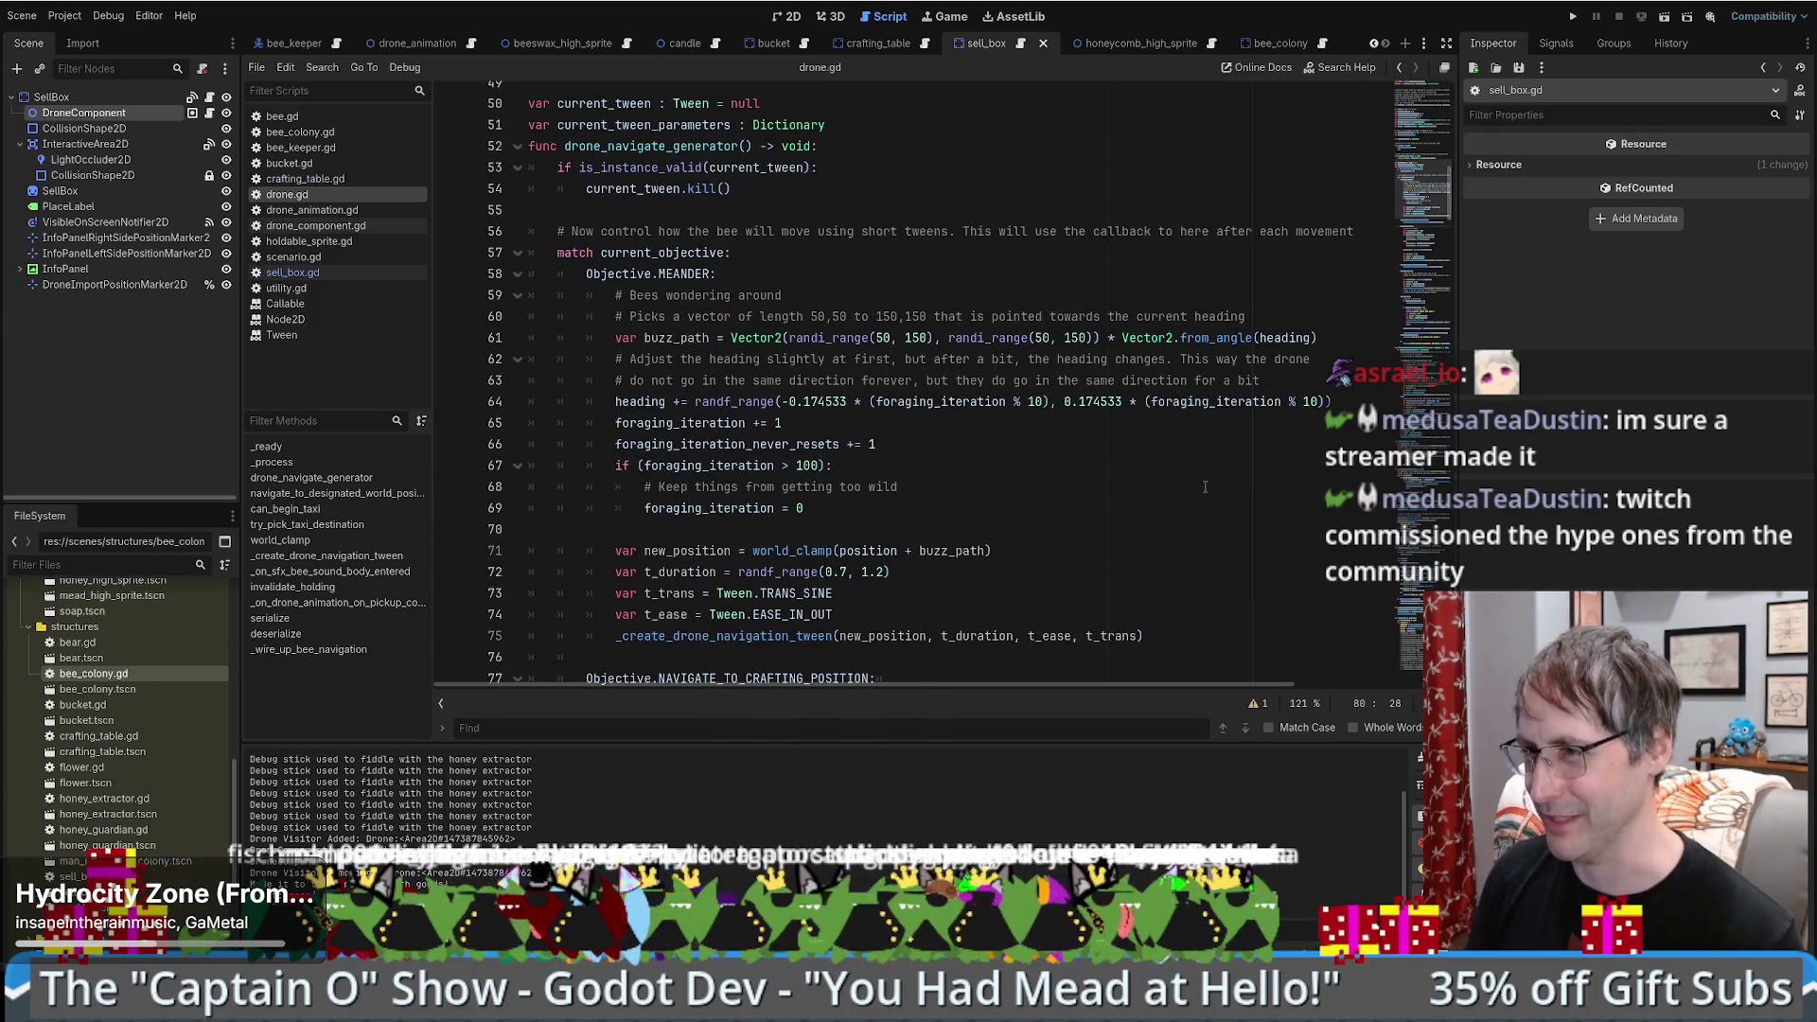
{"action": "scroll", "coordinate": [1194, 498], "scroll_direction": "down", "scroll_amount": 3}
{"action": "scroll", "coordinate": [1174, 483], "scroll_direction": "down", "scroll_amount": 3}
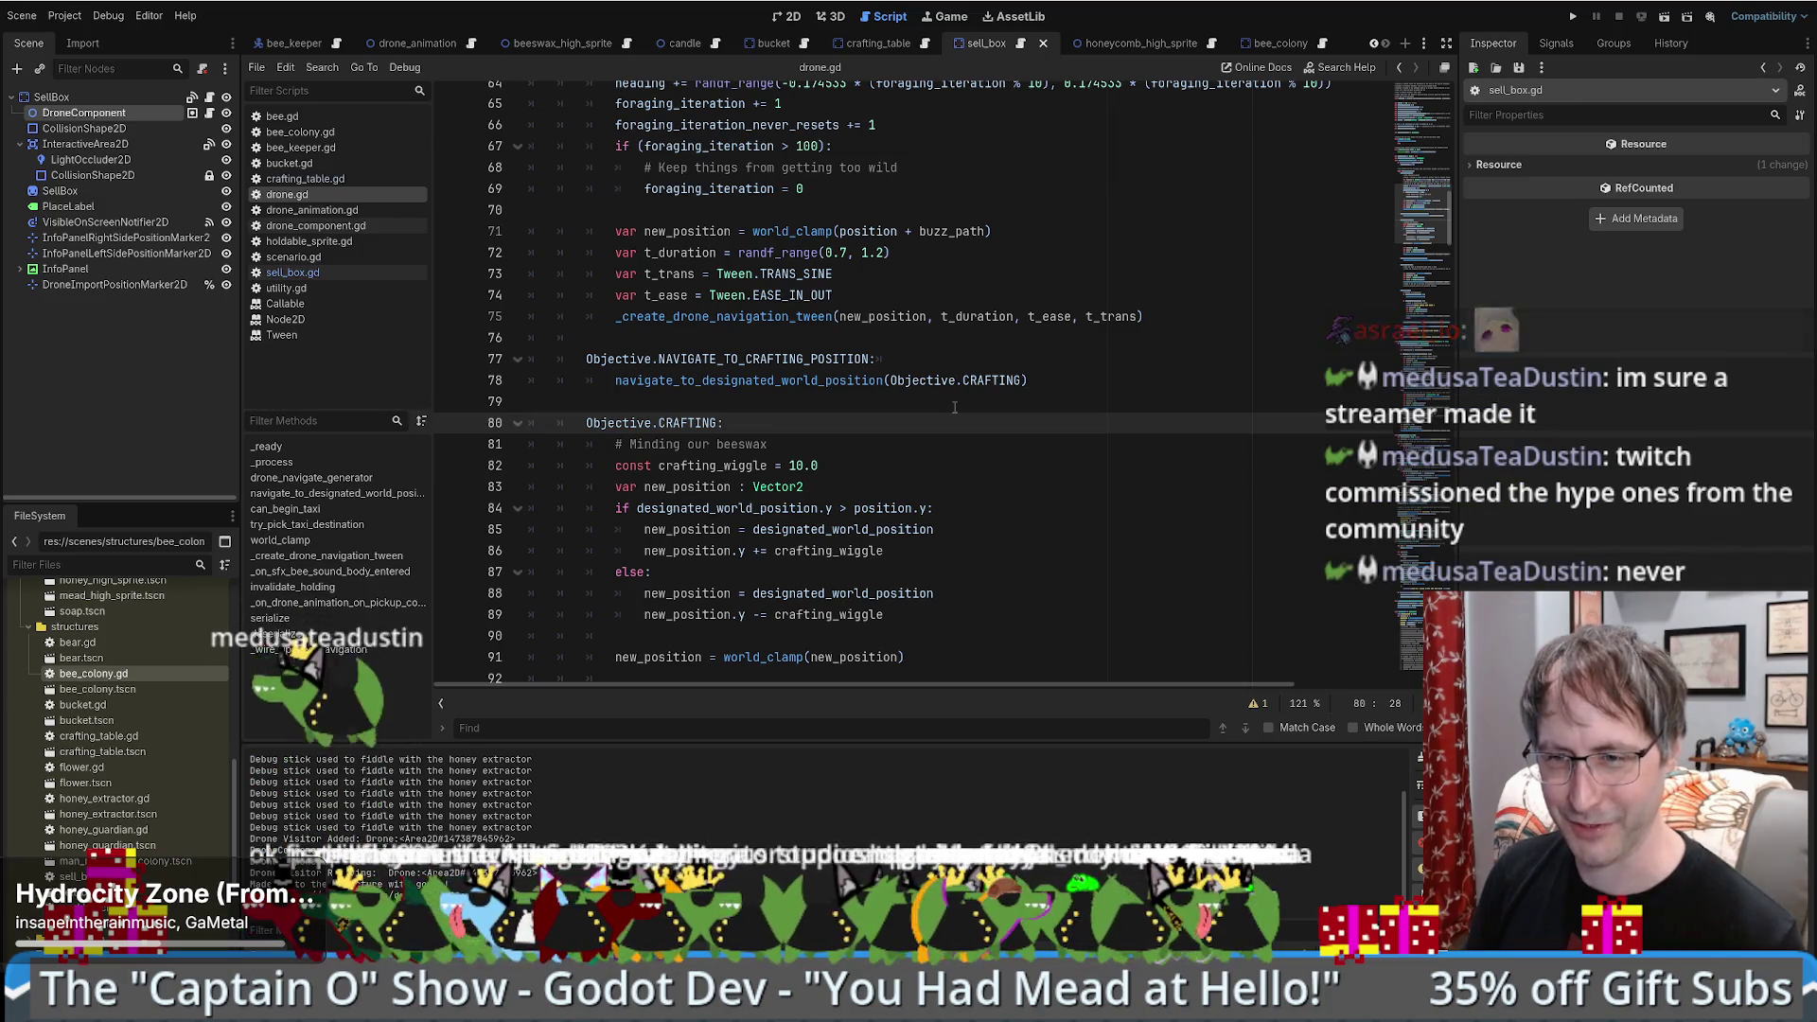
{"action": "scroll", "coordinate": [937, 414], "scroll_direction": "down", "scroll_amount": 3}
{"action": "scroll", "coordinate": [937, 415], "scroll_direction": "down", "scroll_amount": 9}
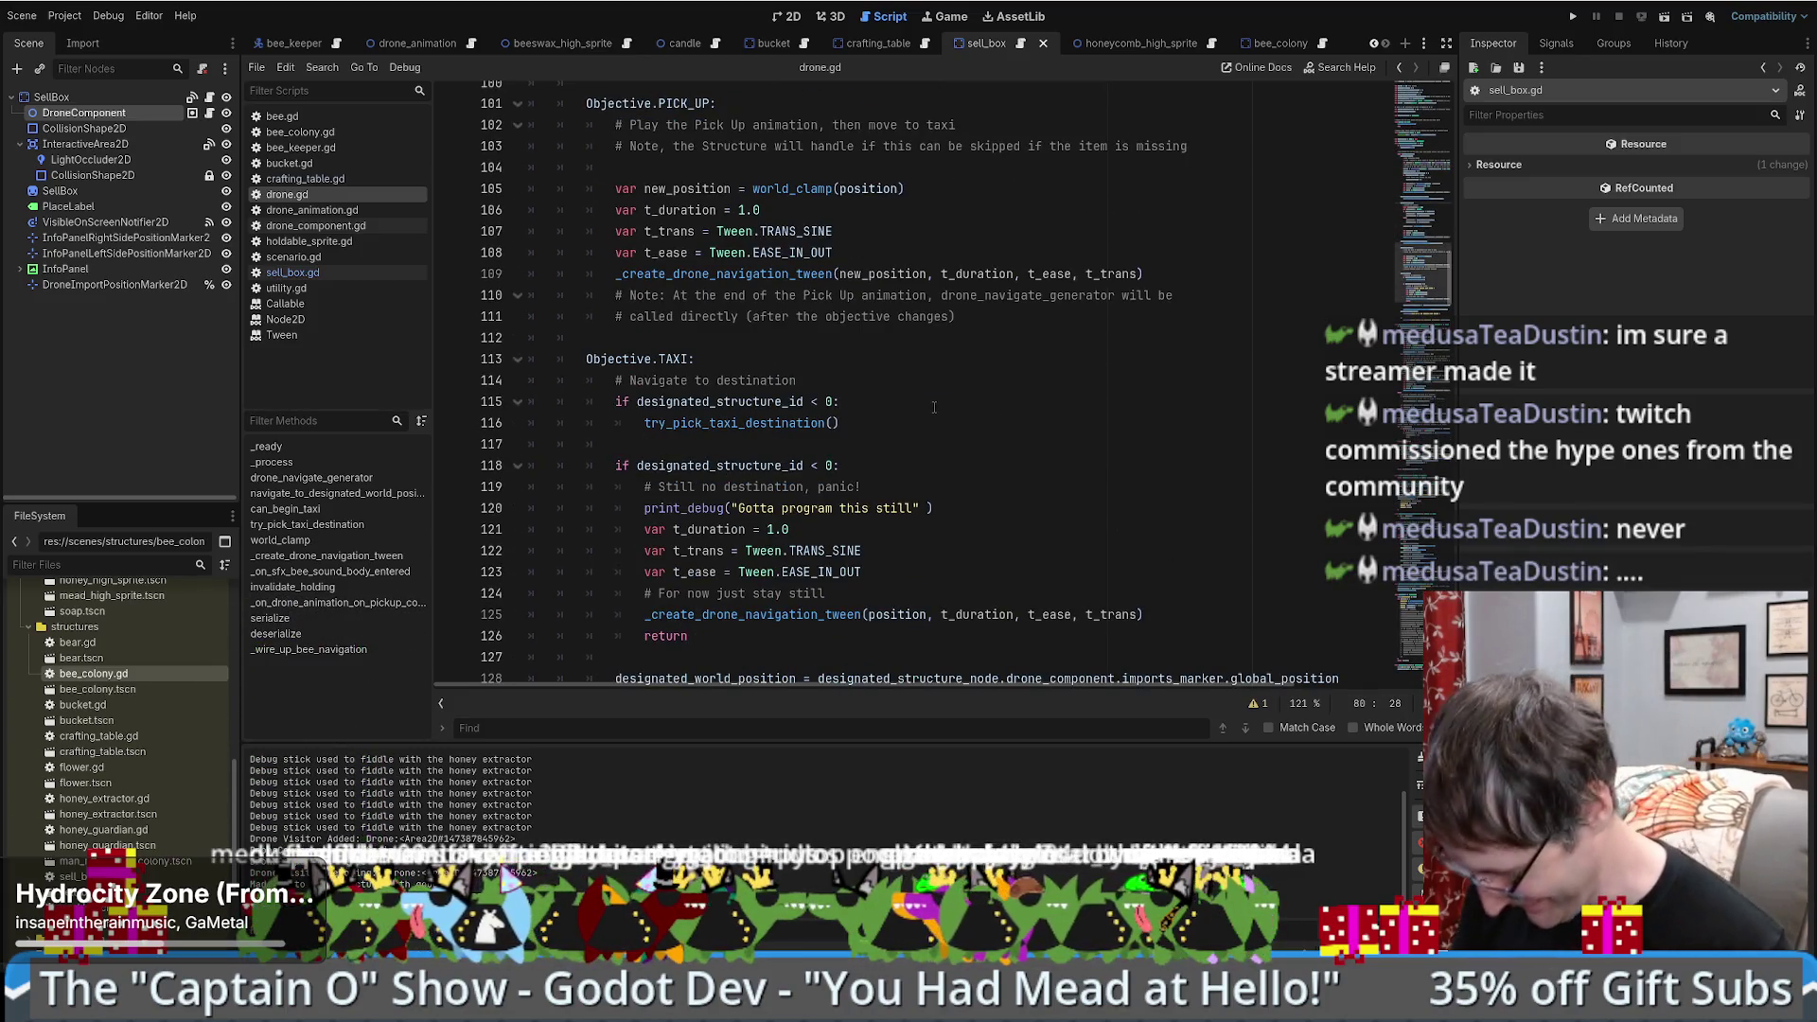
{"action": "scroll", "coordinate": [937, 409], "scroll_direction": "up", "scroll_amount": 7}
{"action": "scroll", "coordinate": [939, 411], "scroll_direction": "up", "scroll_amount": 4}
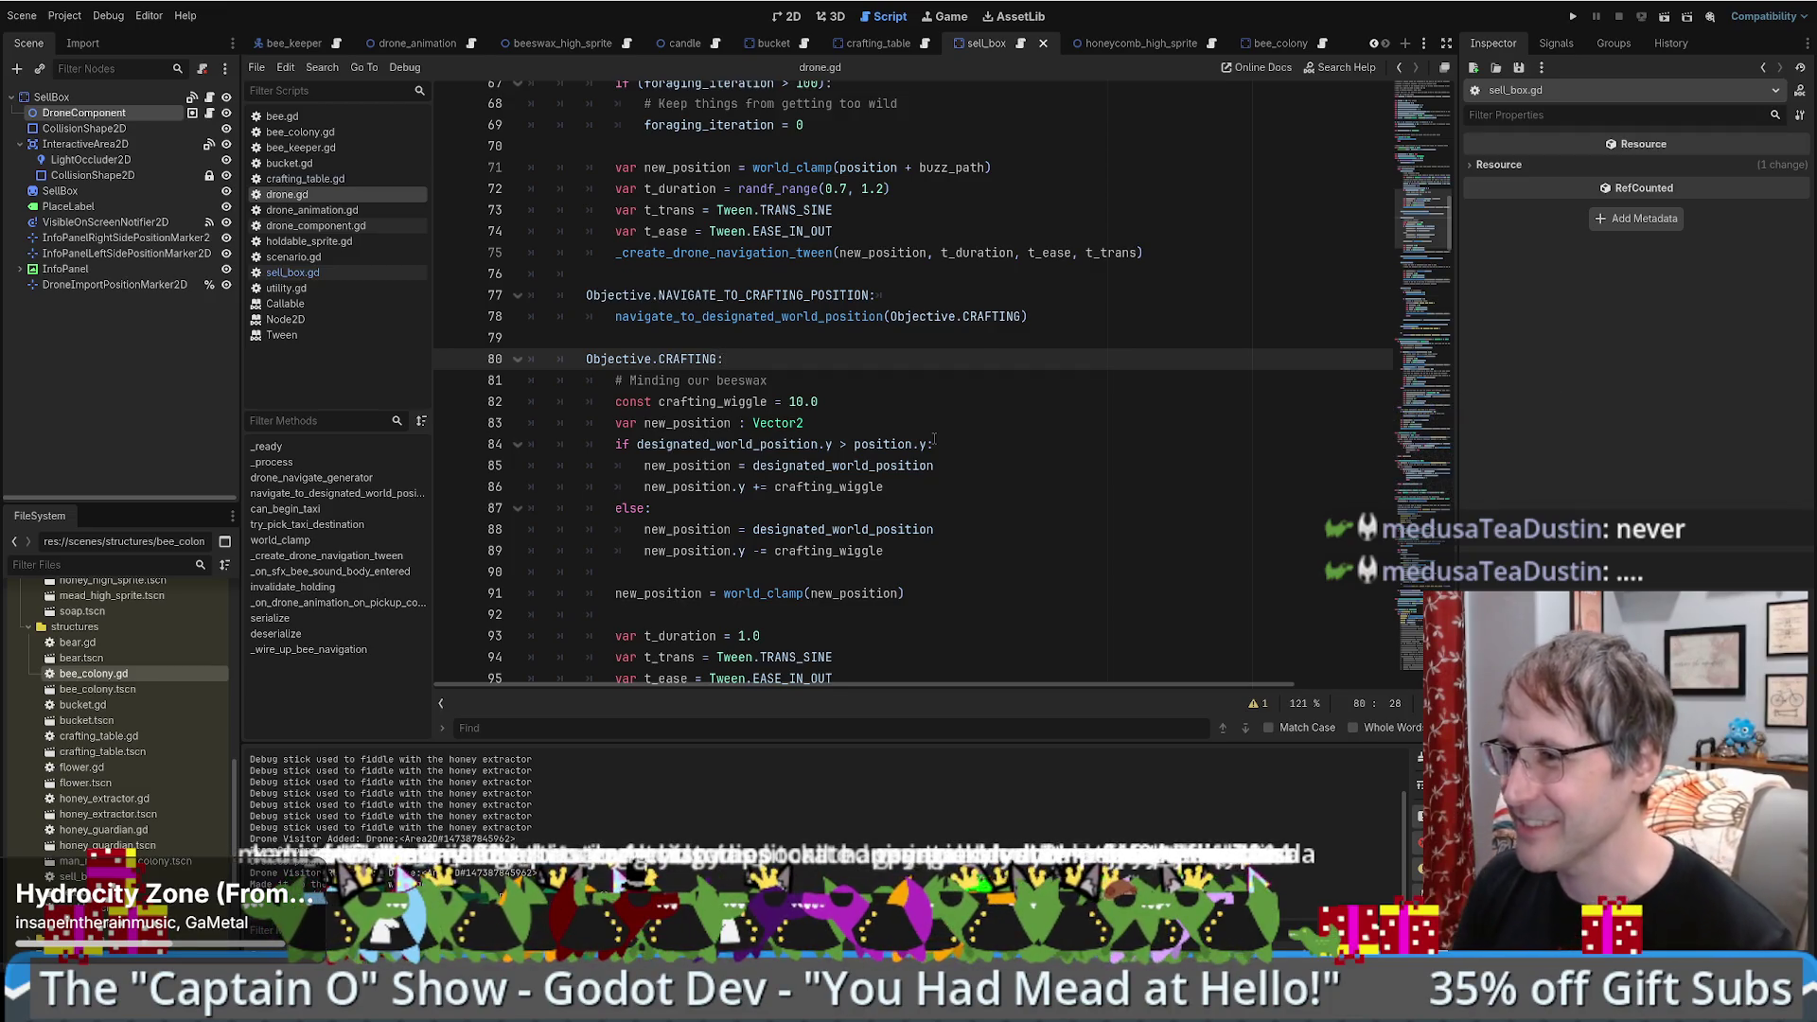
{"action": "scroll", "coordinate": [934, 437], "scroll_direction": "up", "scroll_amount": 4}
{"action": "scroll", "coordinate": [927, 503], "scroll_direction": "up", "scroll_amount": 5}
{"action": "scroll", "coordinate": [937, 478], "scroll_direction": "down", "scroll_amount": 20}
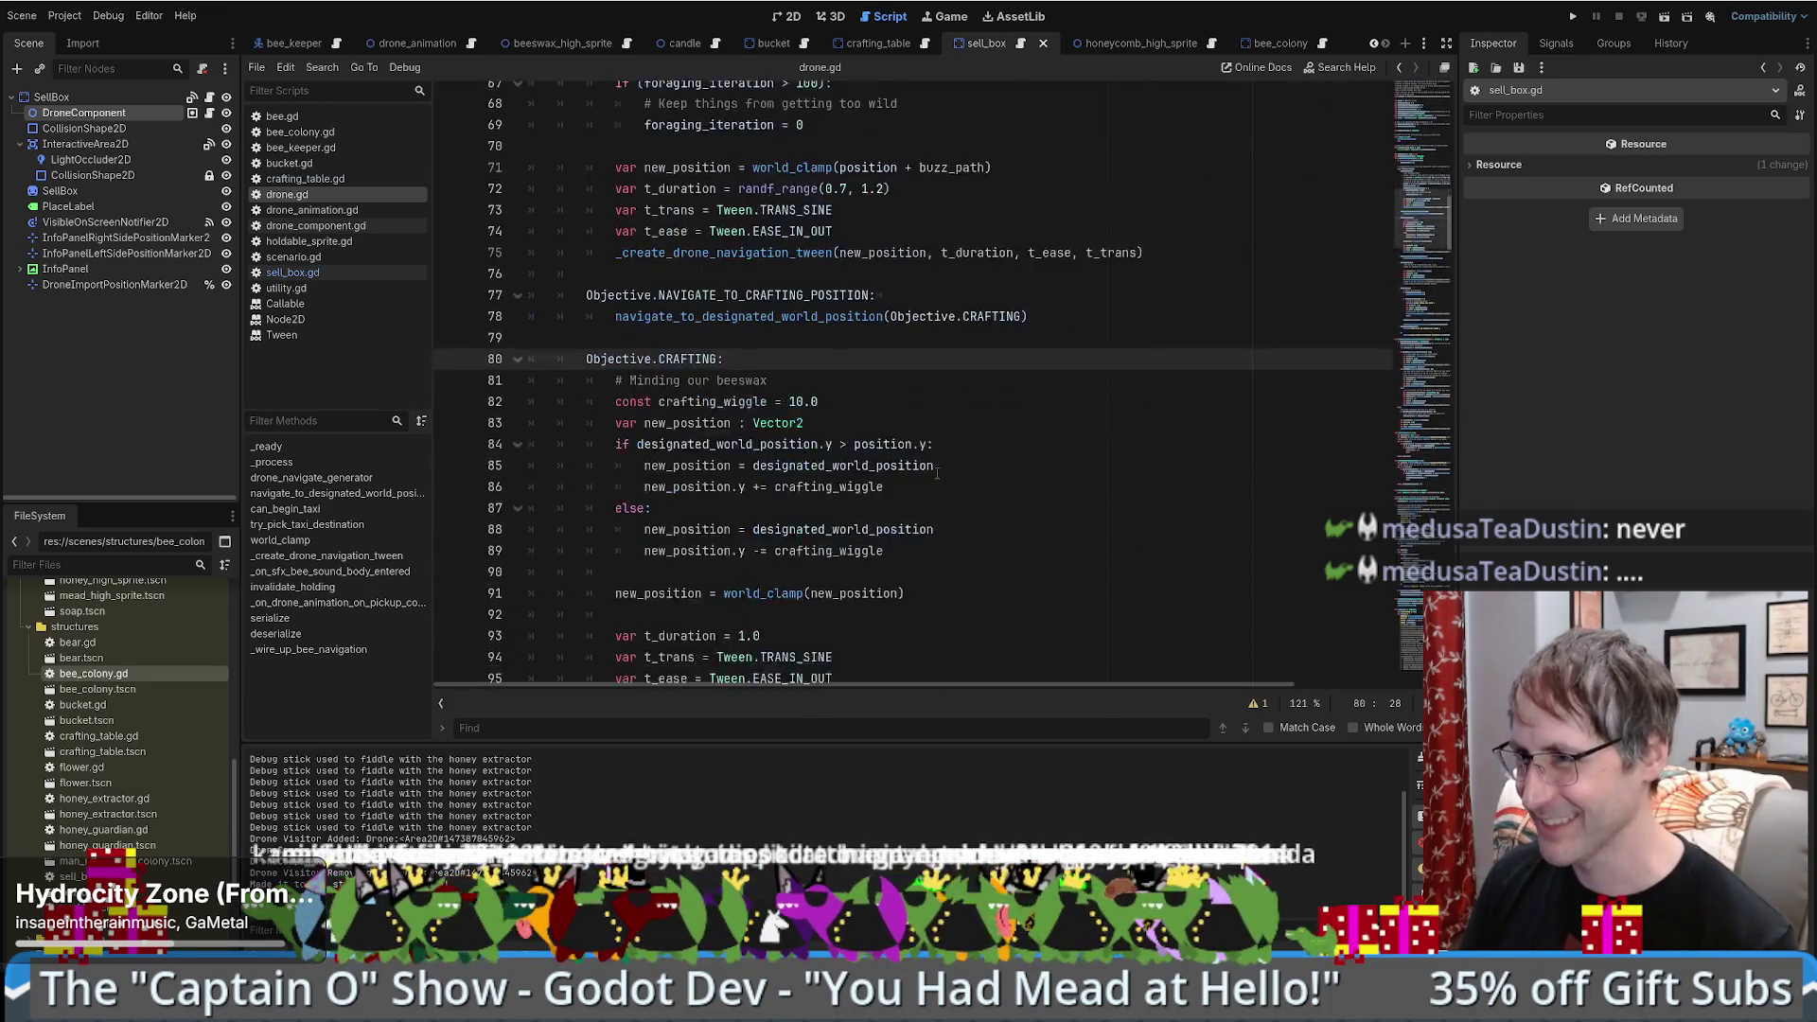
{"action": "left_click", "coordinate": [980, 441]}
- Position the caret around the READY_DROP_OFF case and its print line in drone.gd
{"action": "left_click", "coordinate": [1054, 416]}
{"action": "left_click", "coordinate": [1058, 407]}
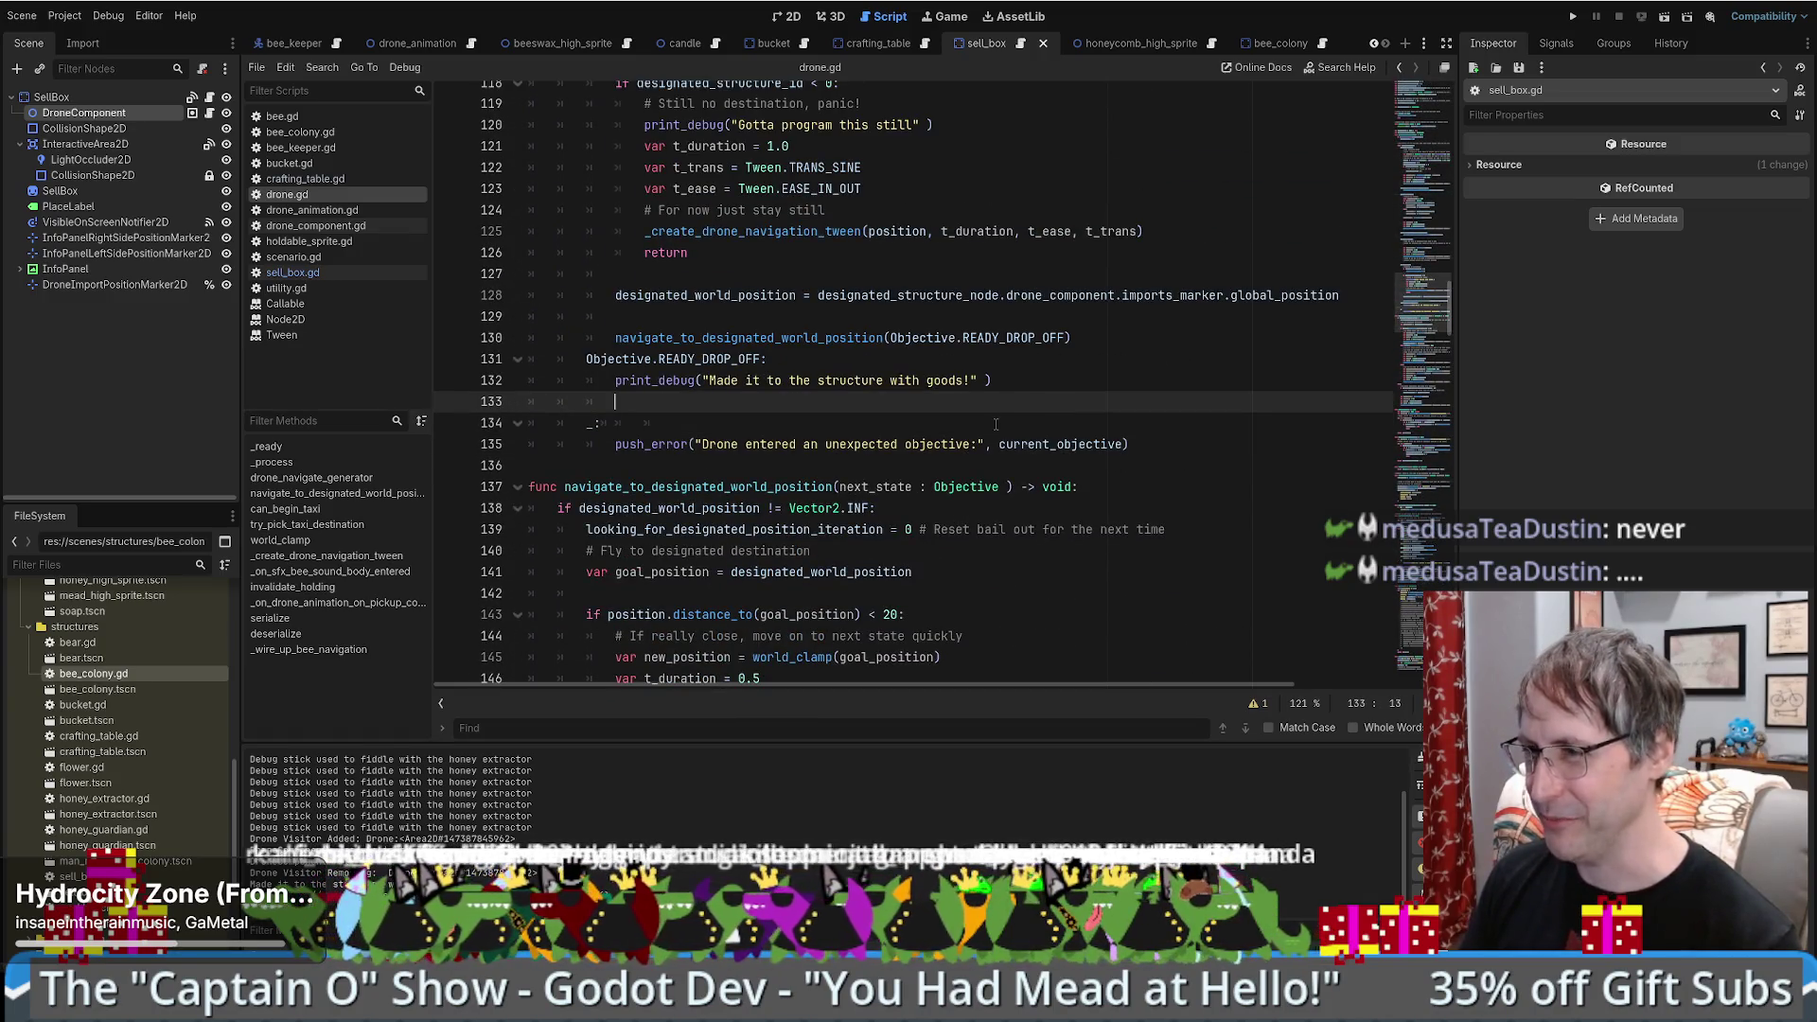
{"action": "left_click", "coordinate": [1145, 374]}
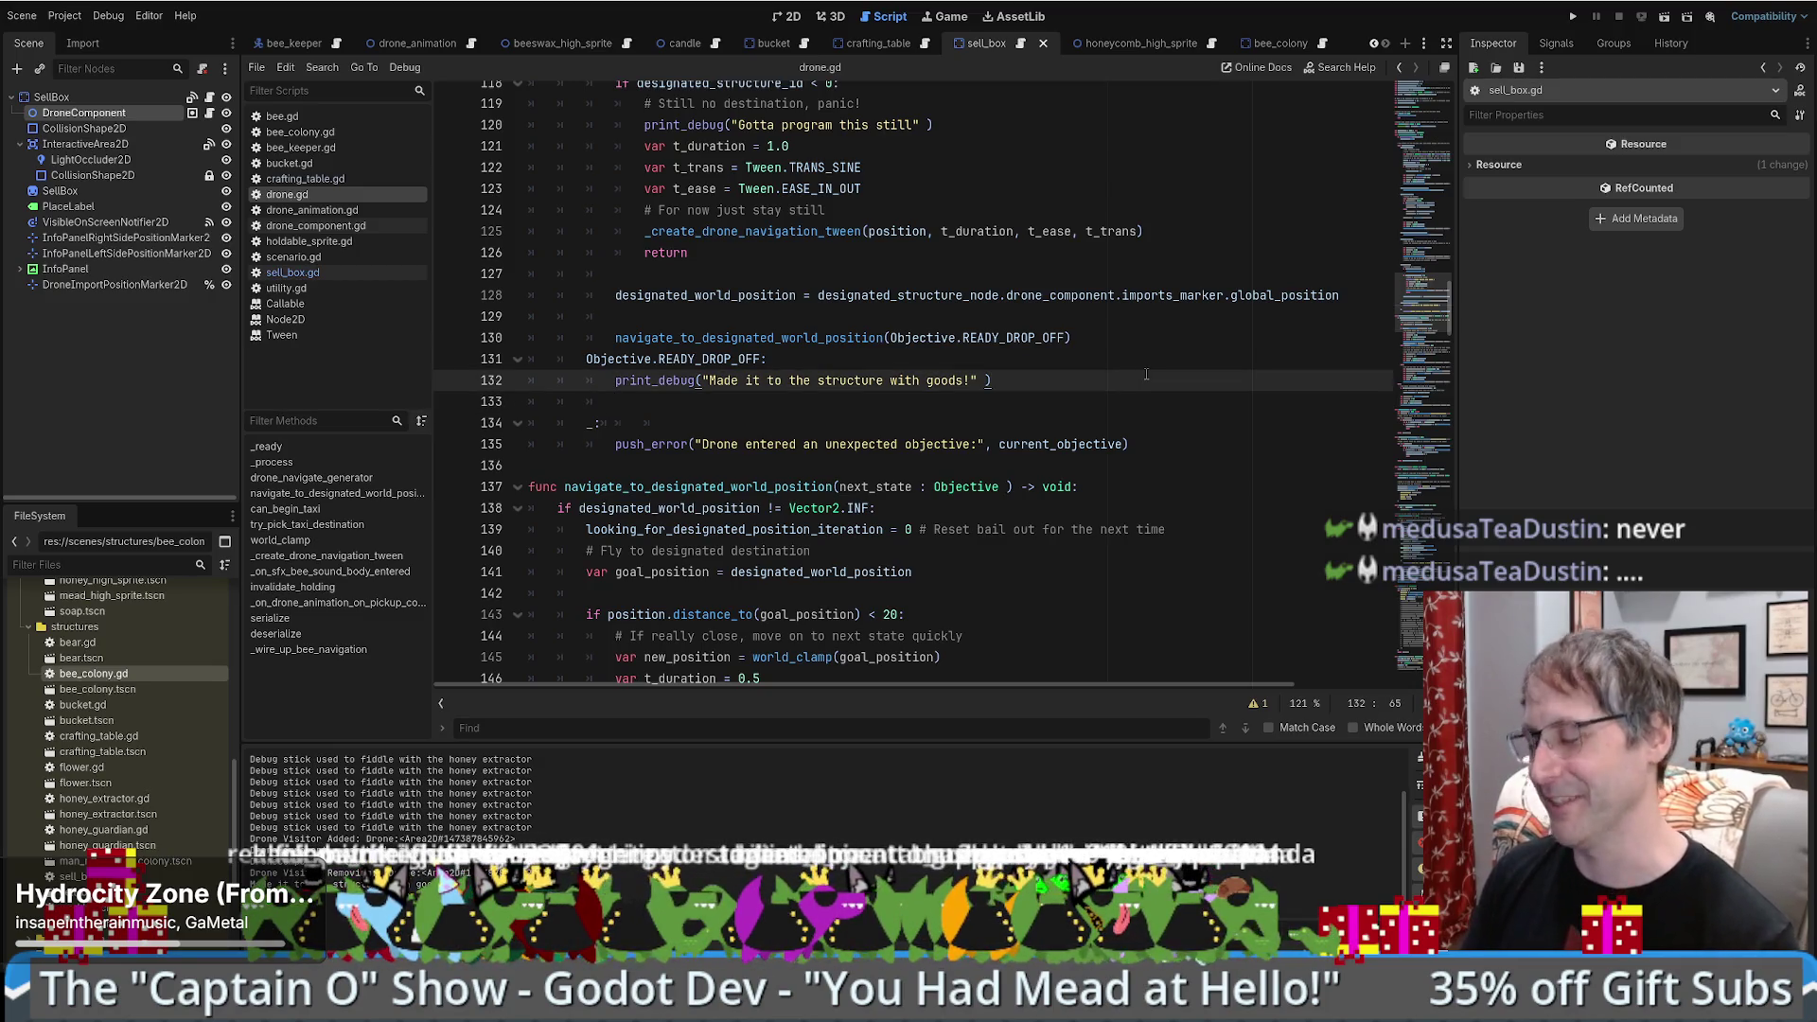
{"action": "scroll", "coordinate": [1136, 379], "scroll_direction": "up", "scroll_amount": 4}
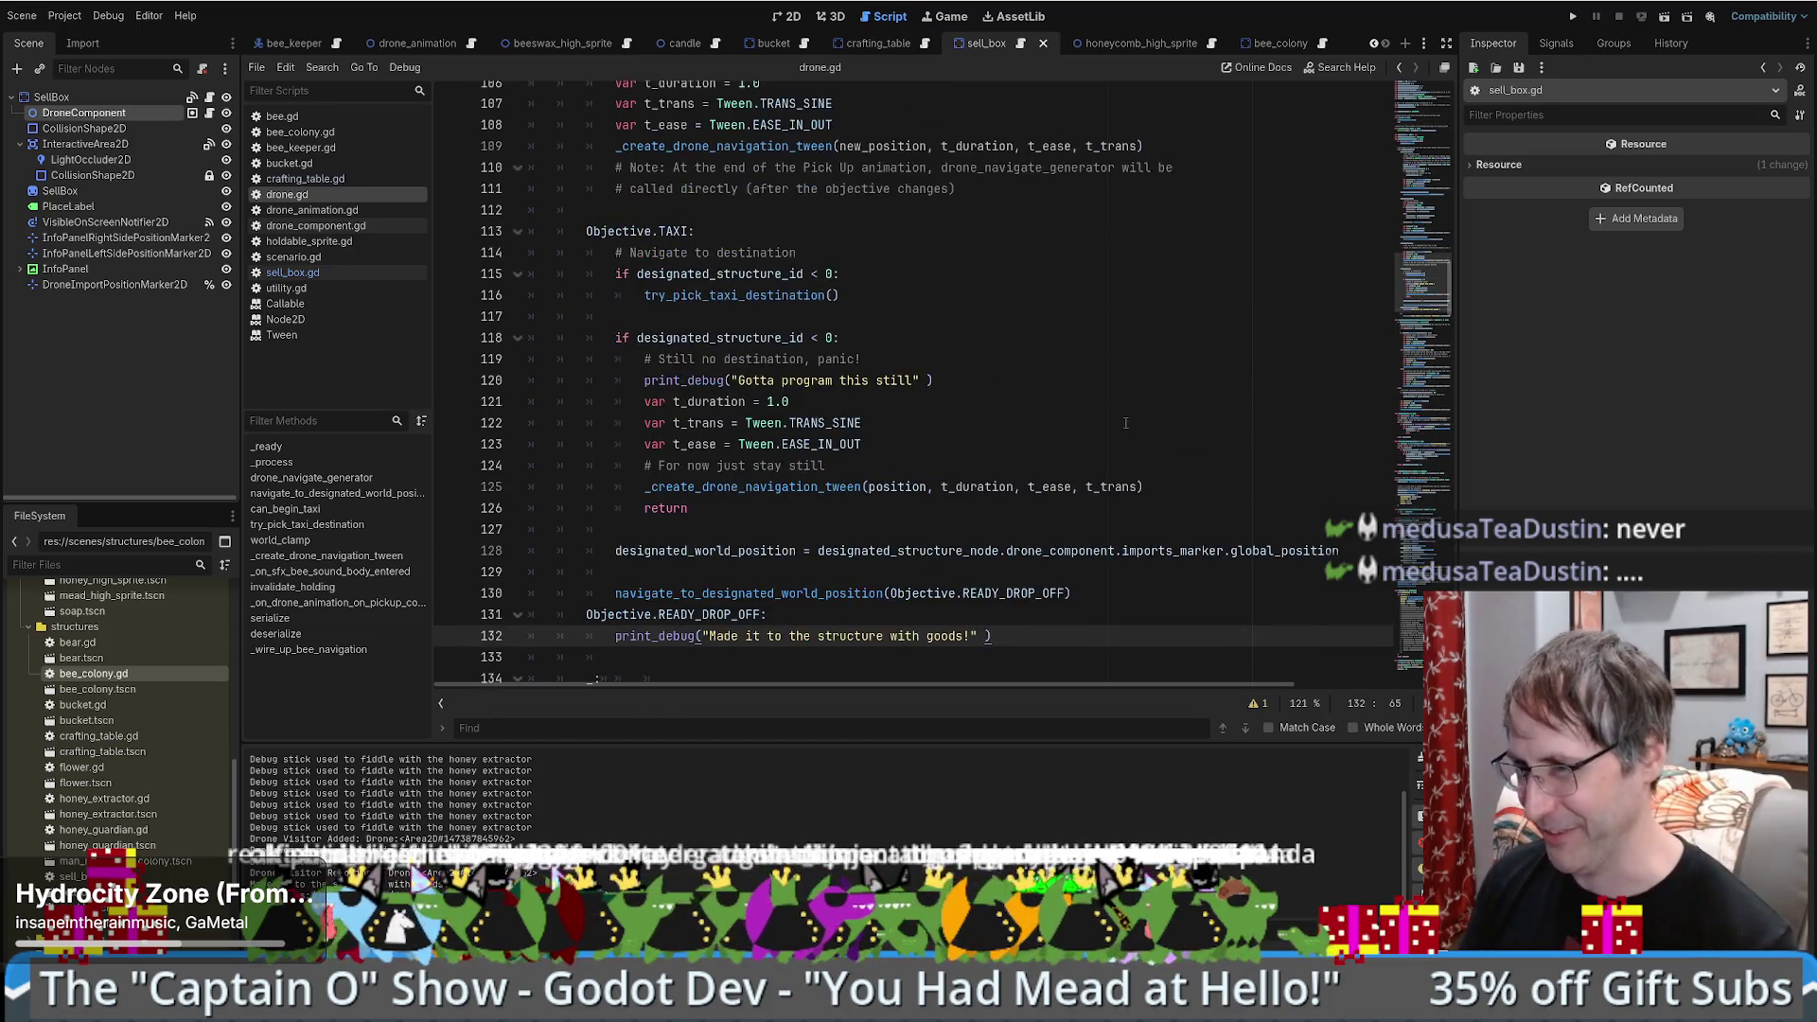
{"action": "scroll", "coordinate": [1107, 393], "scroll_direction": "down", "scroll_amount": 6}
{"action": "scroll", "coordinate": [1098, 398], "scroll_direction": "up", "scroll_amount": 10}
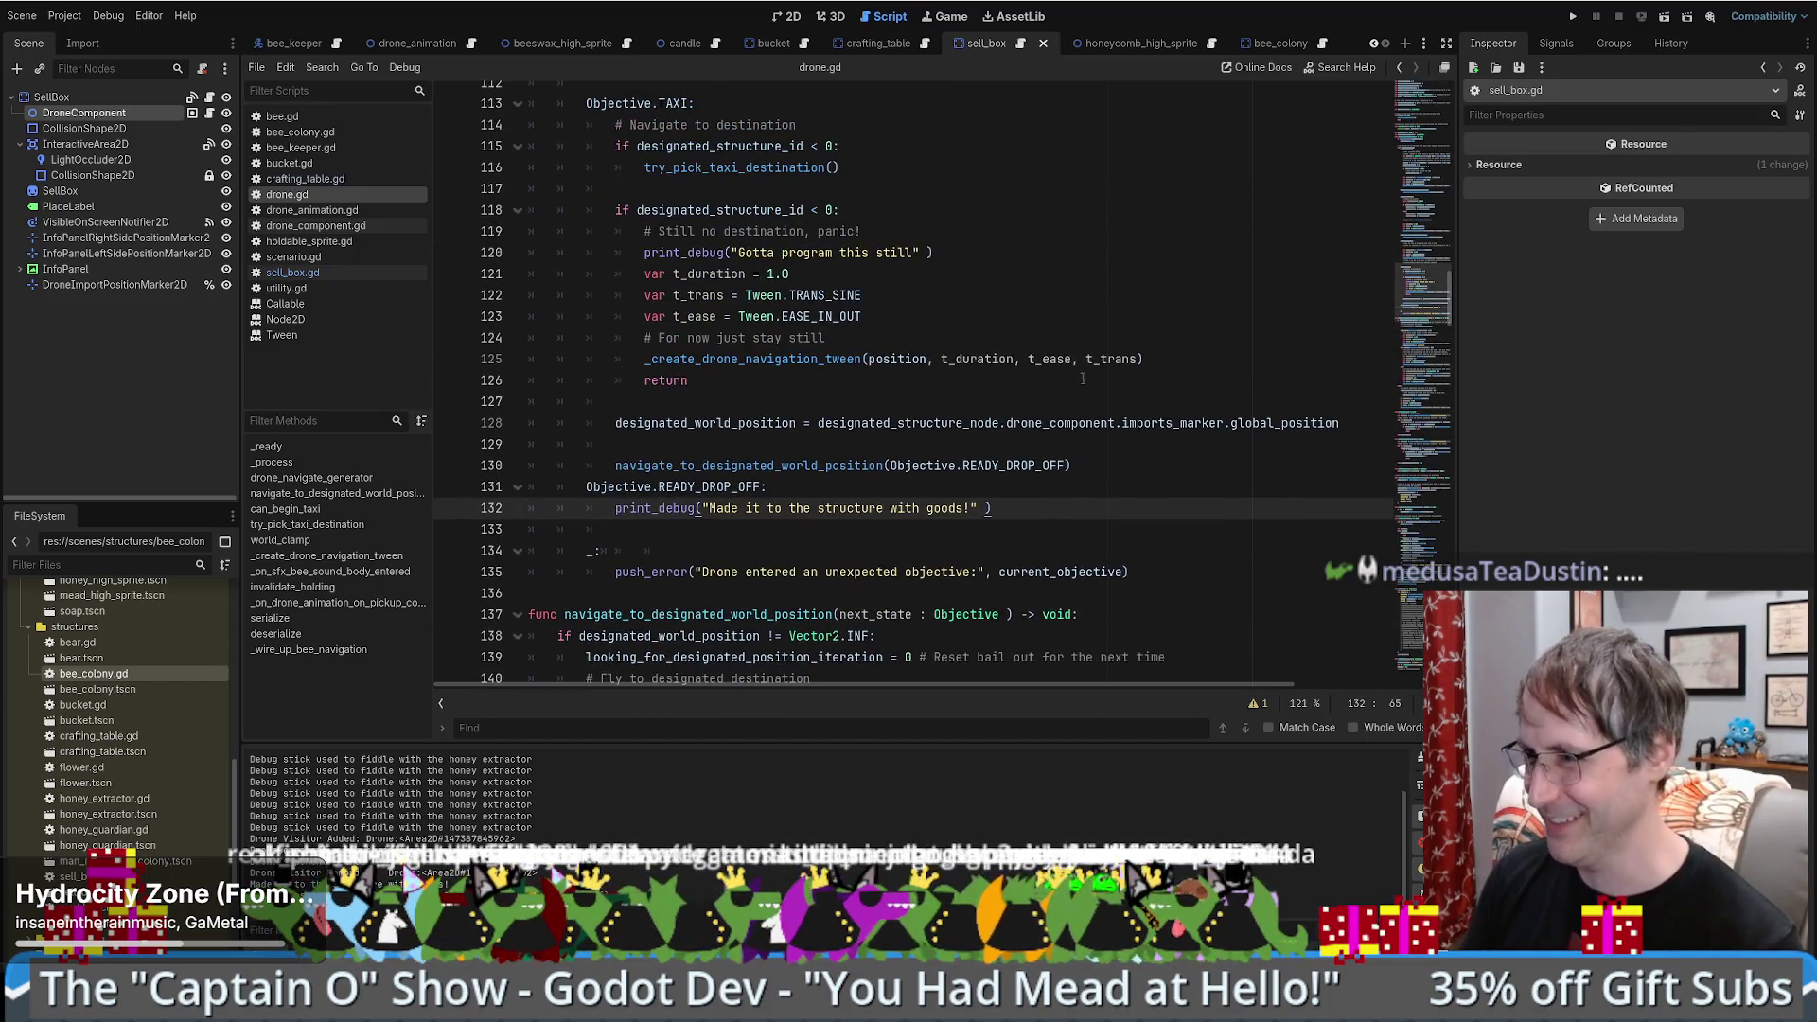
{"action": "scroll", "coordinate": [1101, 398], "scroll_direction": "up", "scroll_amount": 13}
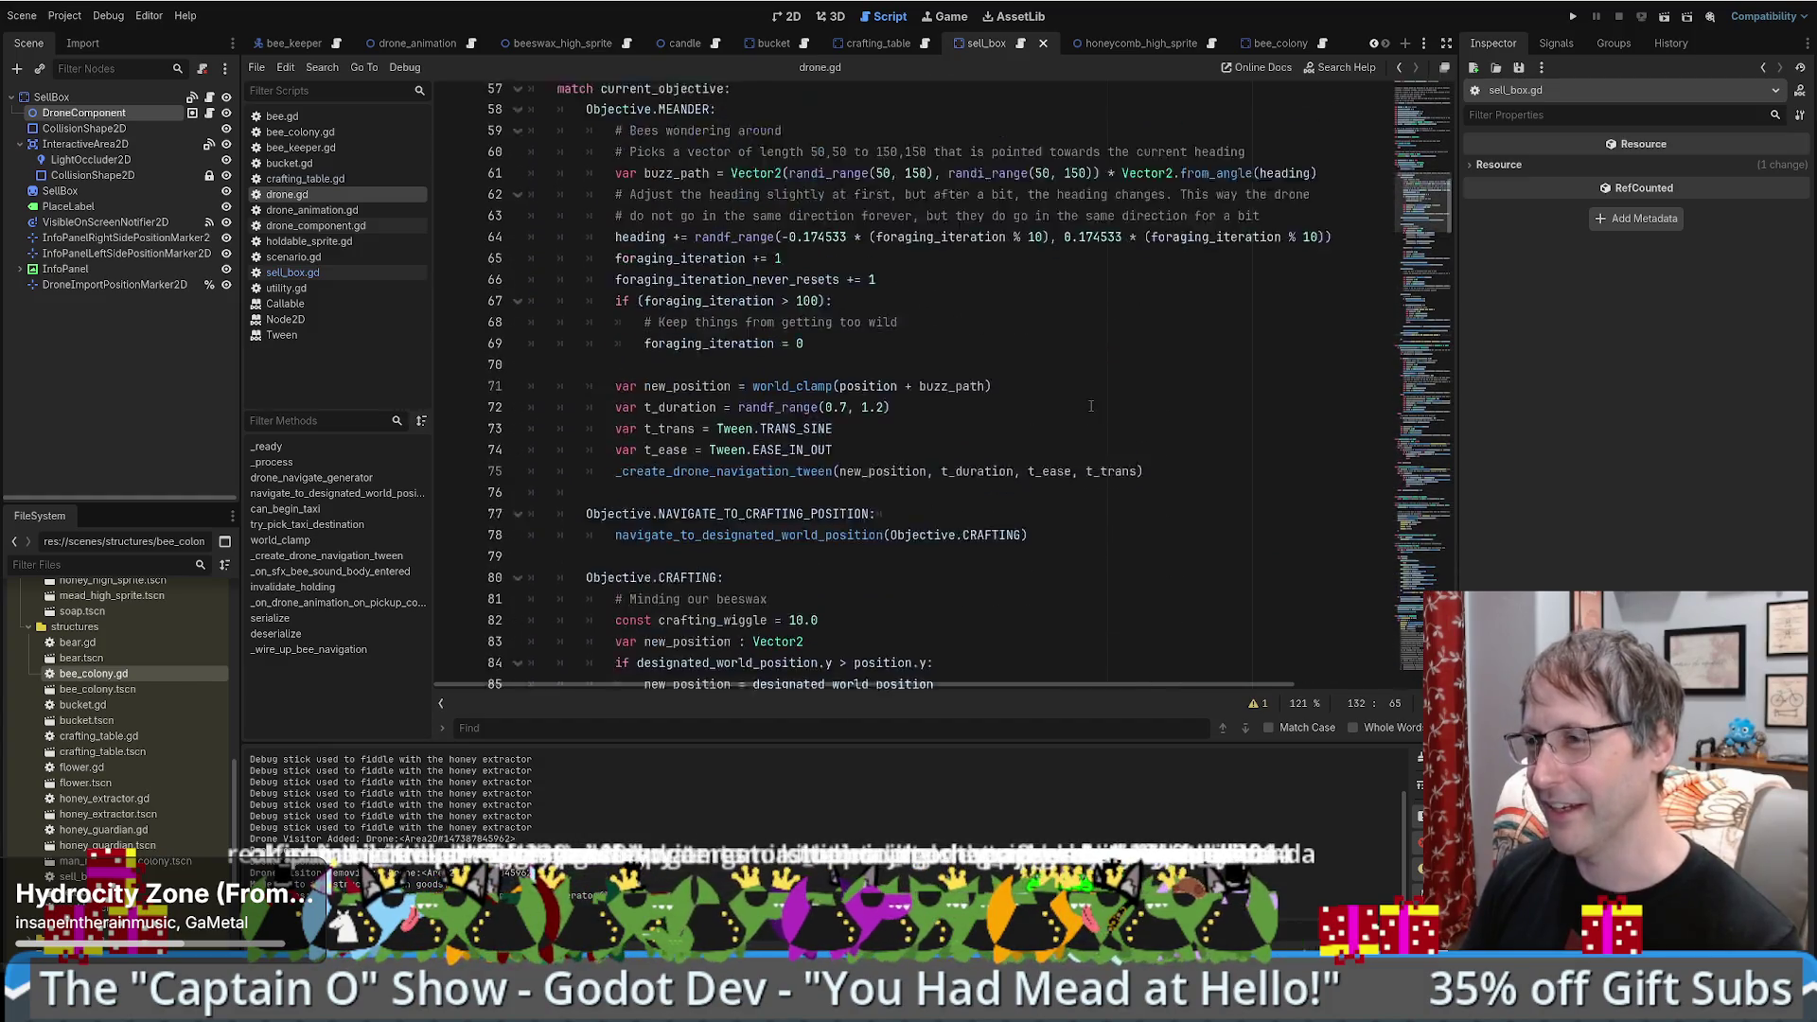
{"action": "left_click_drag", "start_coordinate": [1442, 182], "coordinate": [1457, 316]}
{"action": "left_click", "coordinate": [1072, 298]}
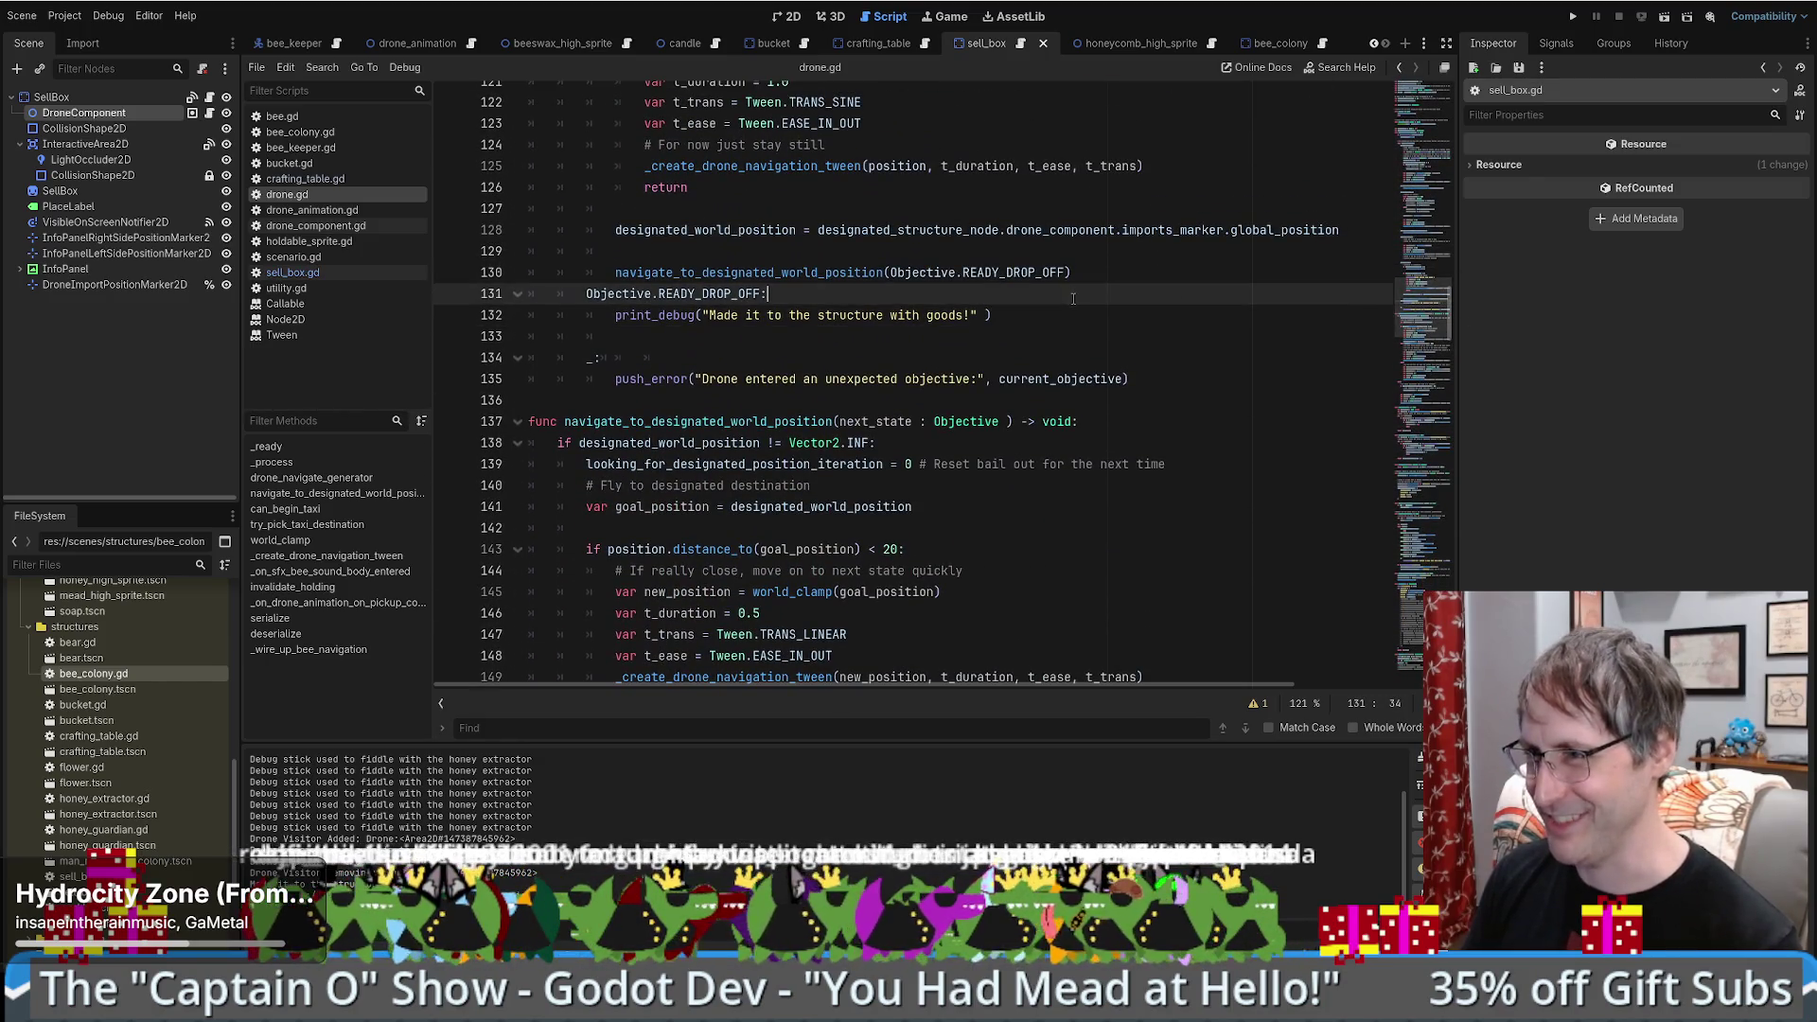
- Recheck the READY_DROP_OFF print line, then switch to the browser's design sketch
{"action": "scroll", "coordinate": [1067, 312], "scroll_direction": "up", "scroll_amount": 3}
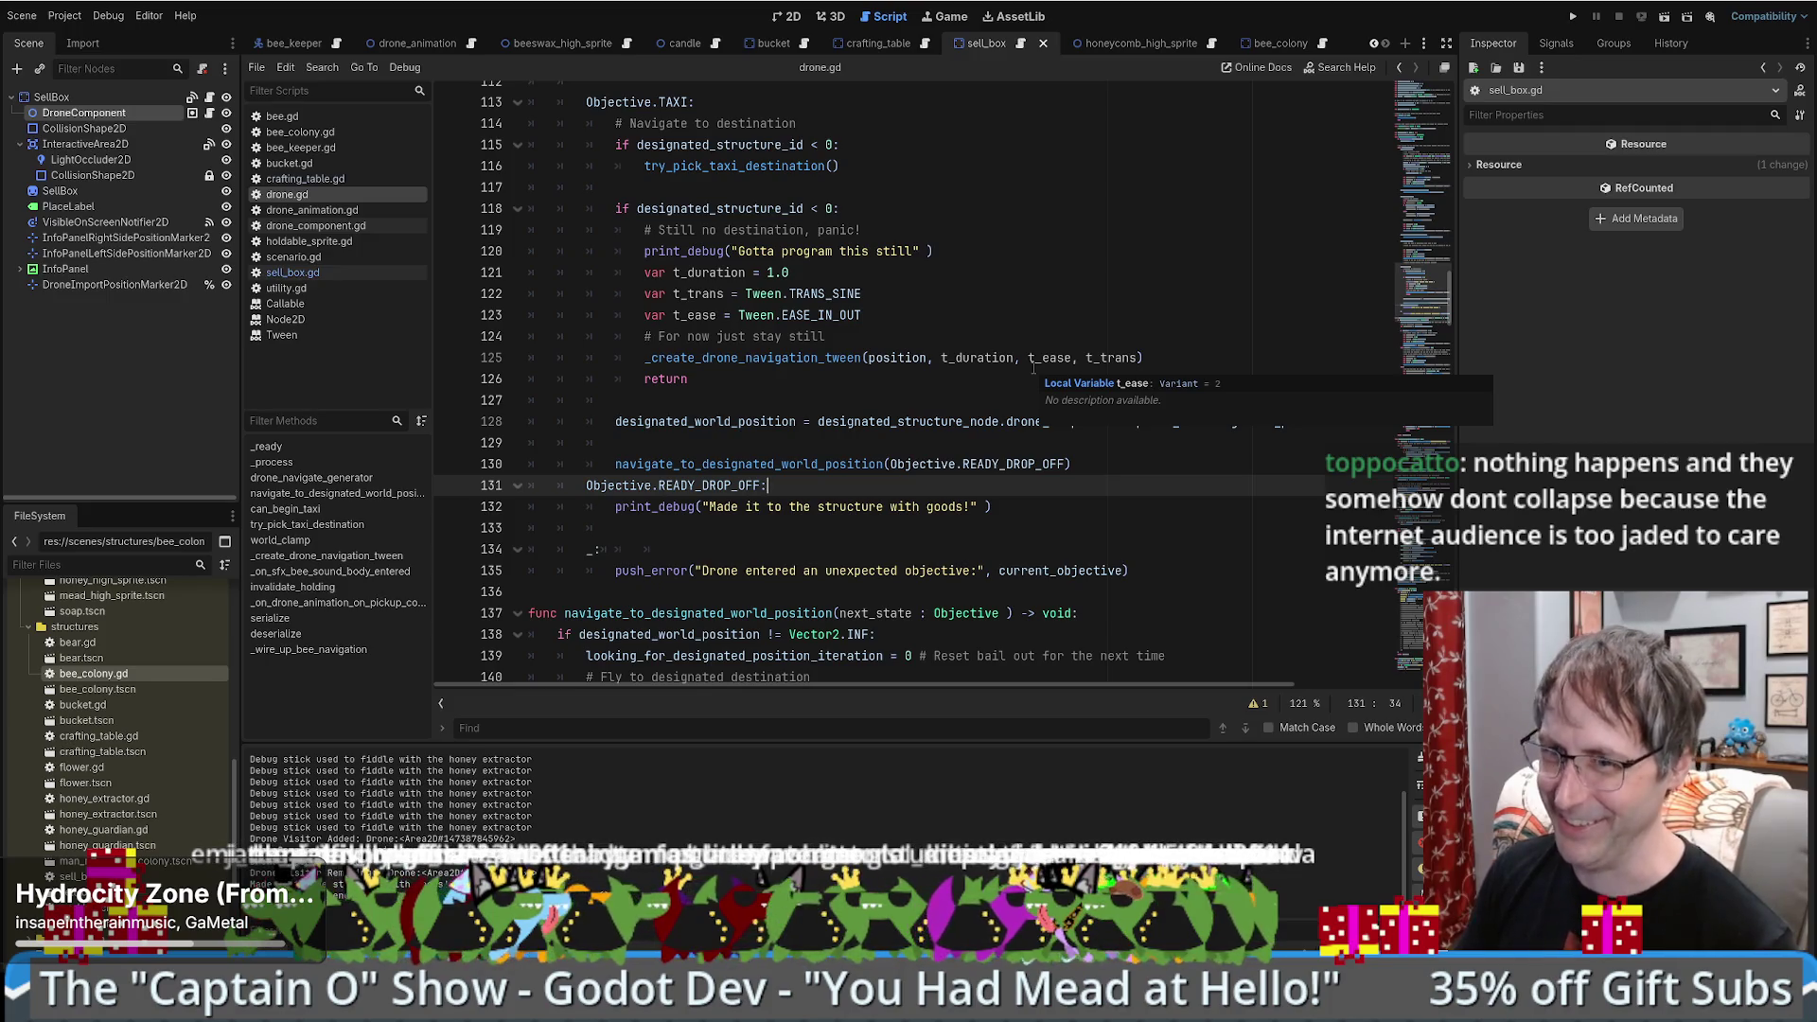
{"action": "scroll", "coordinate": [1003, 404], "scroll_direction": "down", "scroll_amount": 4}
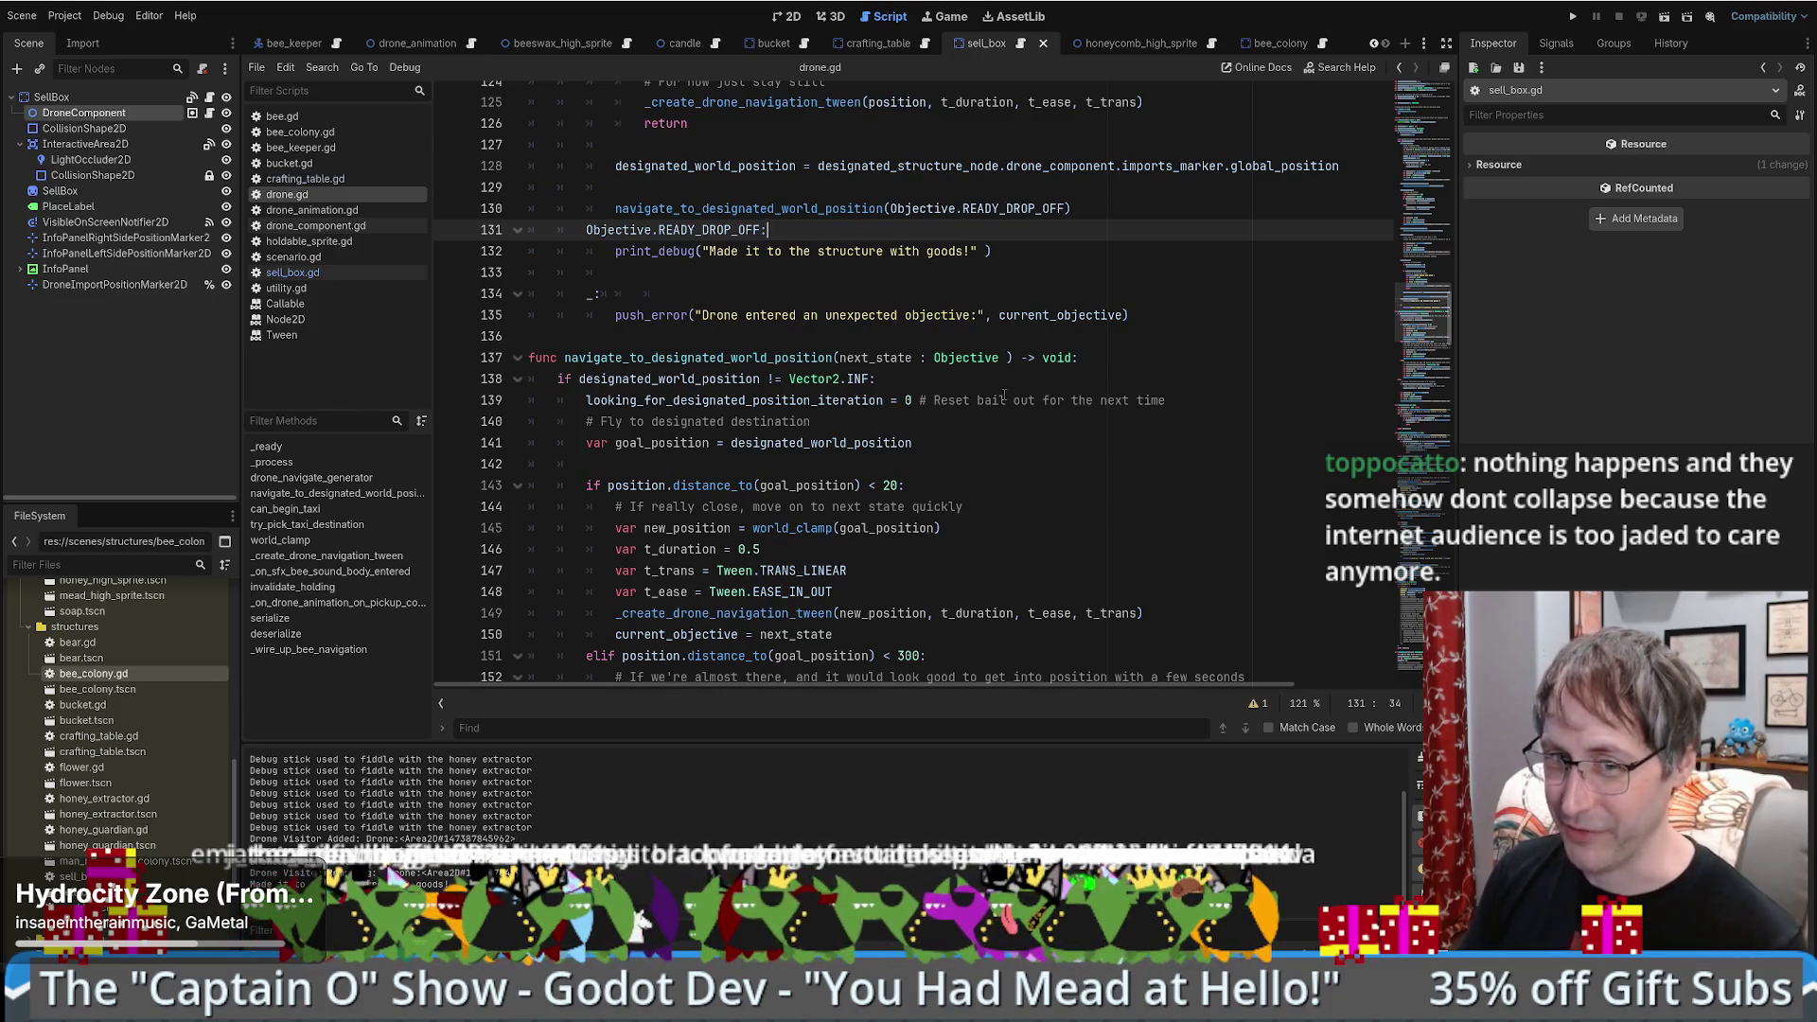
{"action": "scroll", "coordinate": [1022, 400], "scroll_direction": "up", "scroll_amount": 4}
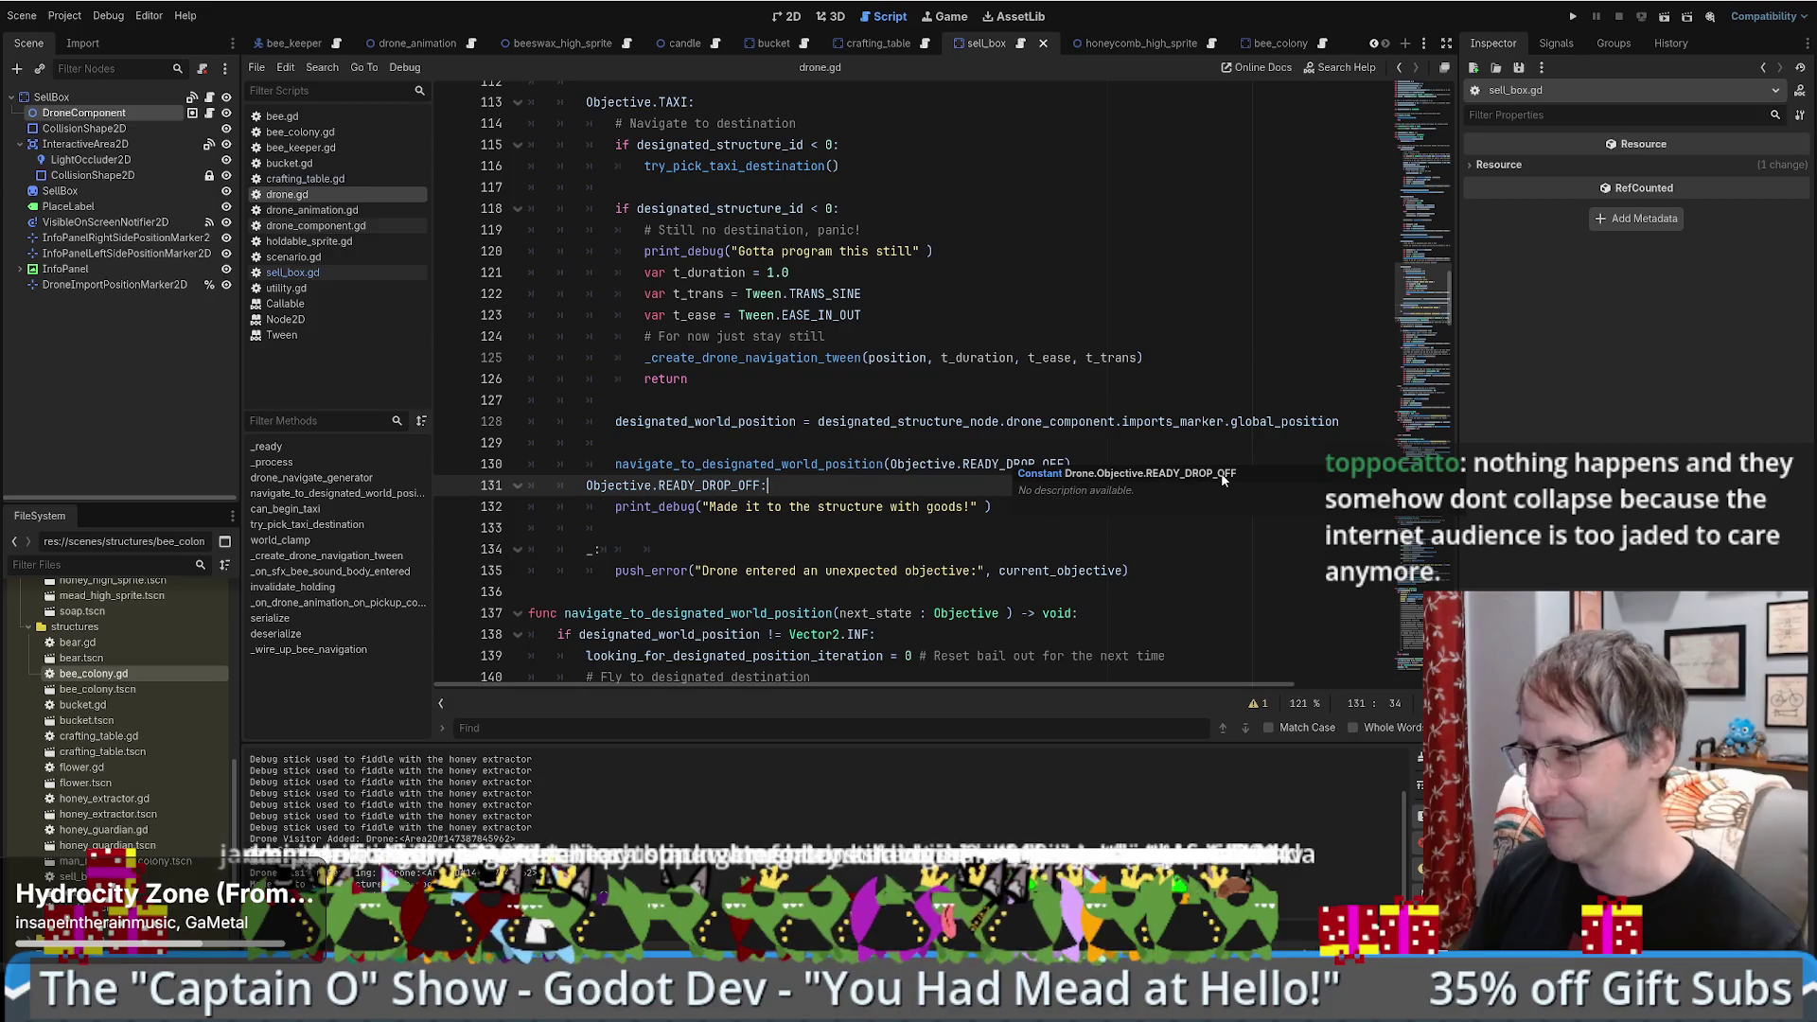
{"action": "left_click", "coordinate": [994, 509]}
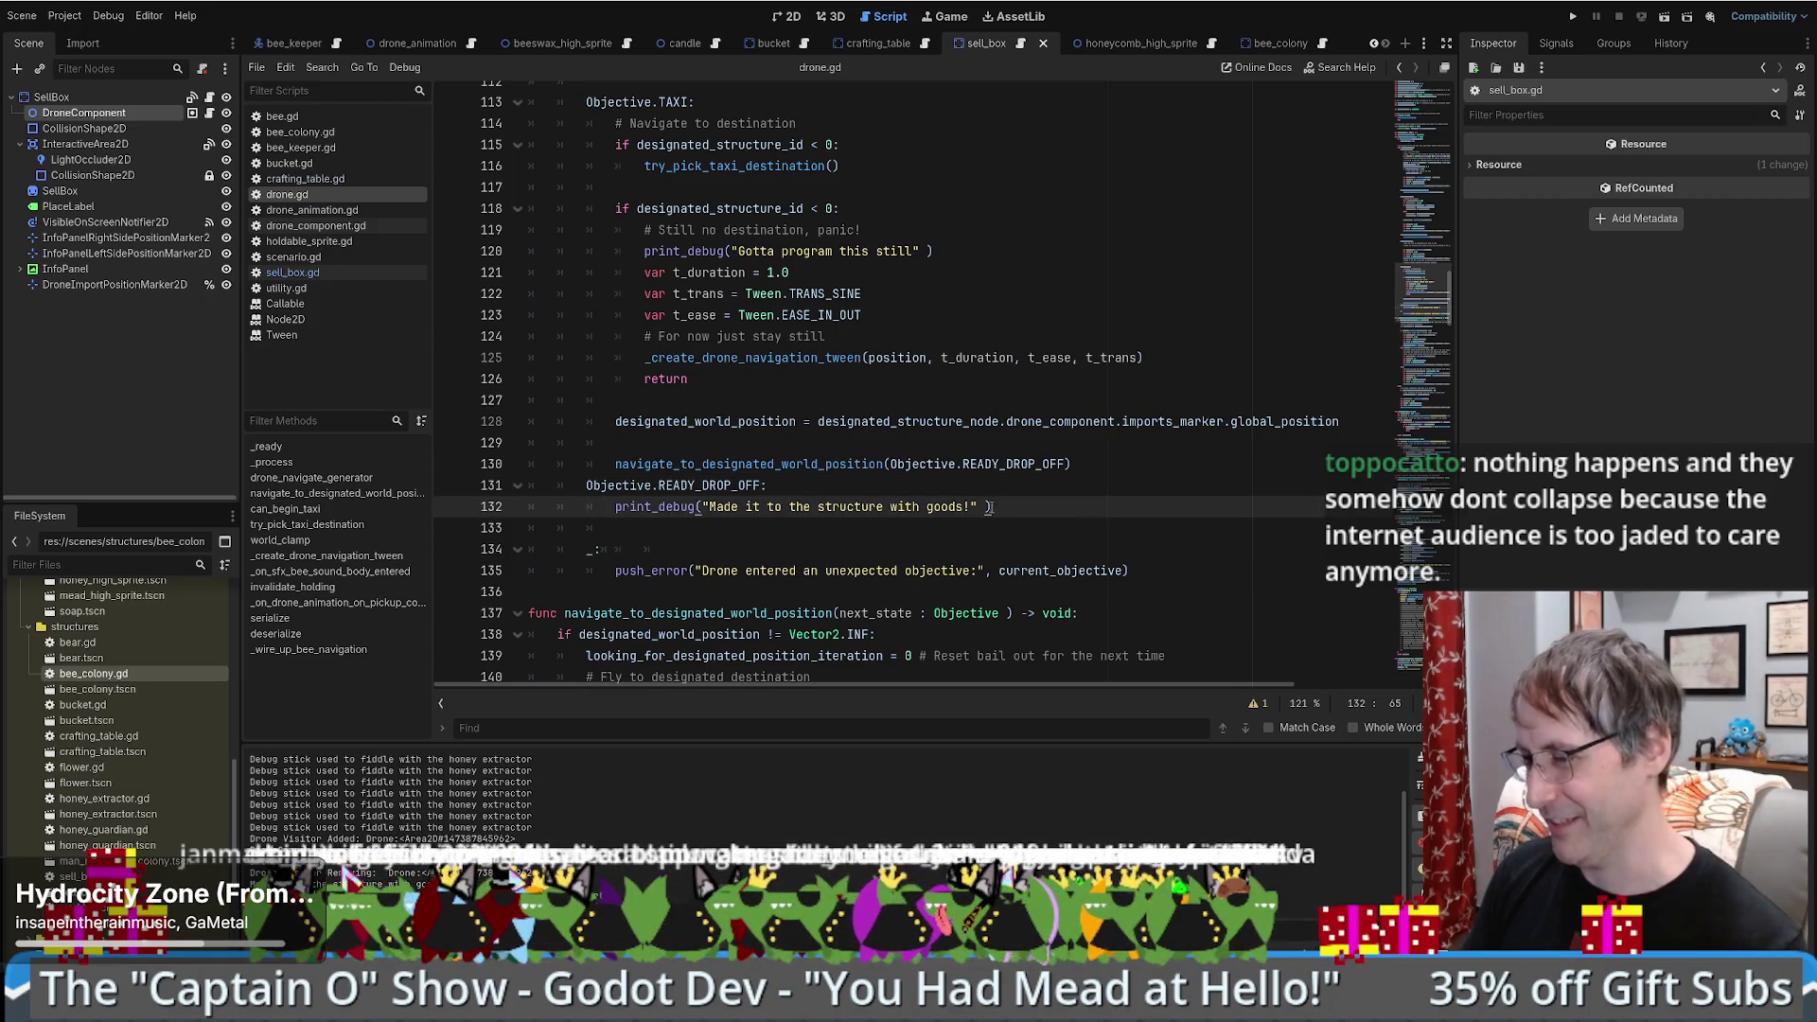
{"action": "left_click", "coordinate": [992, 486]}
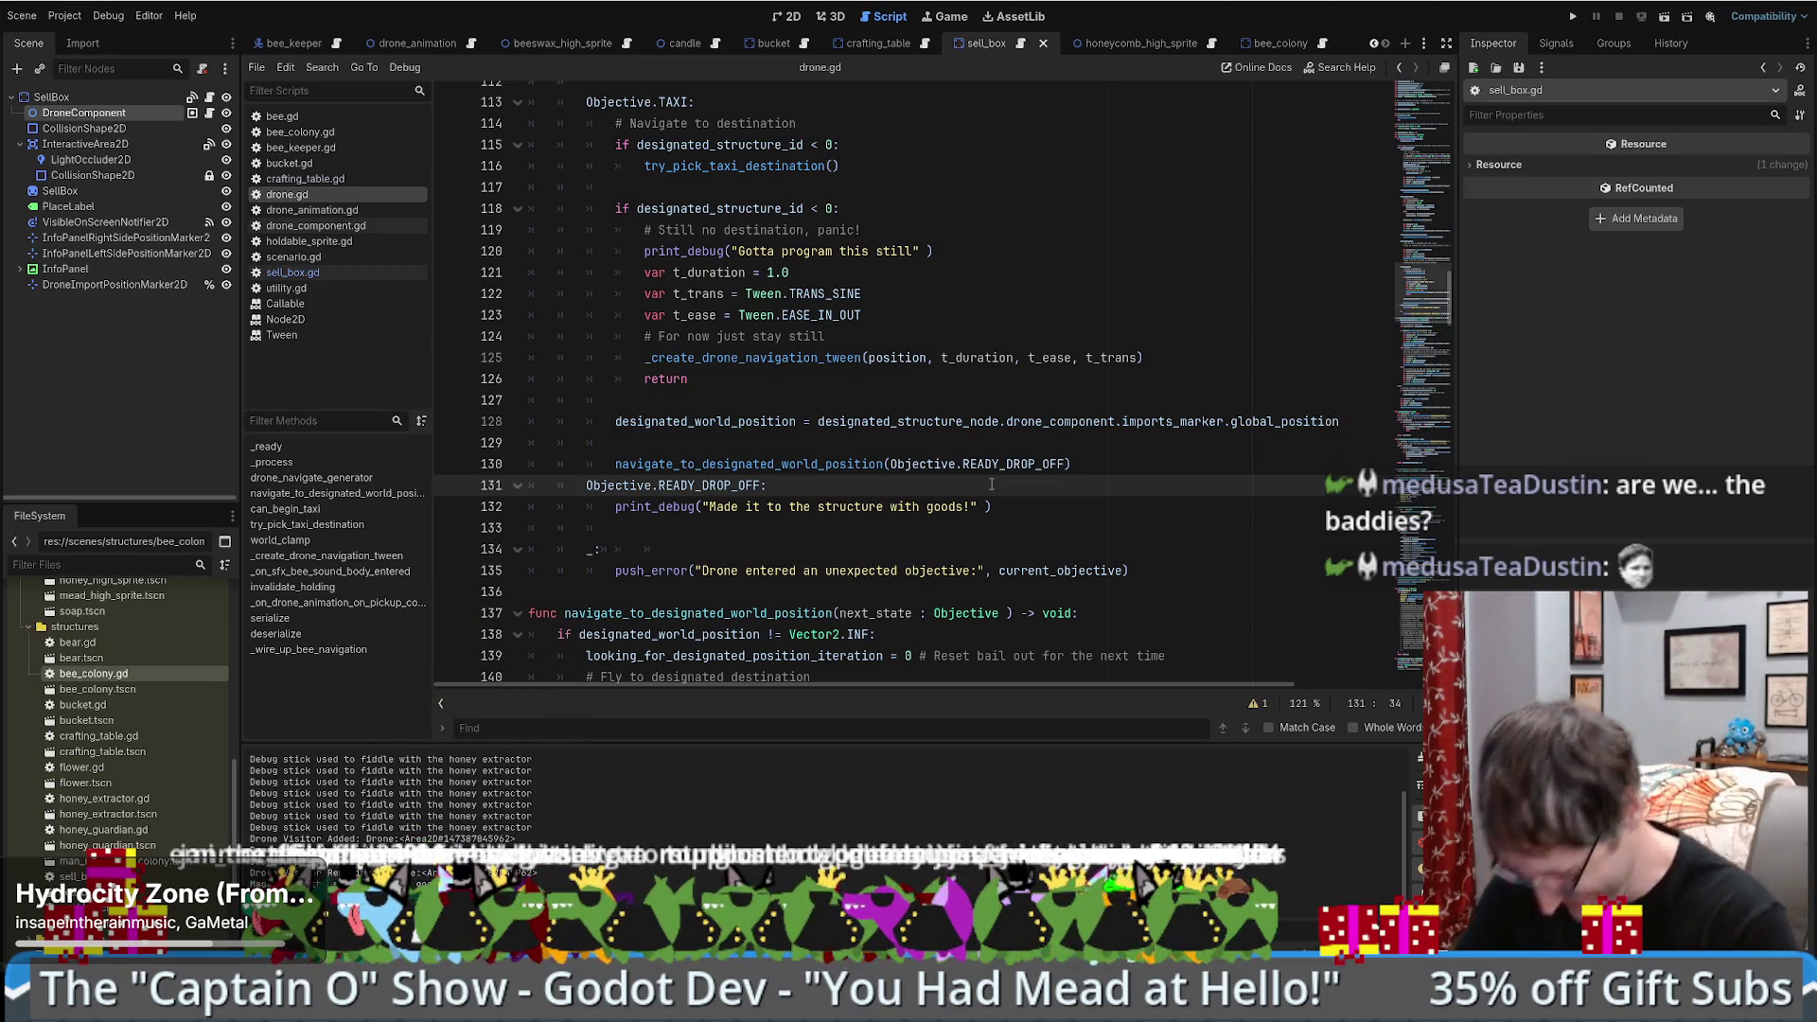
{"action": "scroll", "coordinate": [1003, 473], "scroll_direction": "down", "scroll_amount": 1}
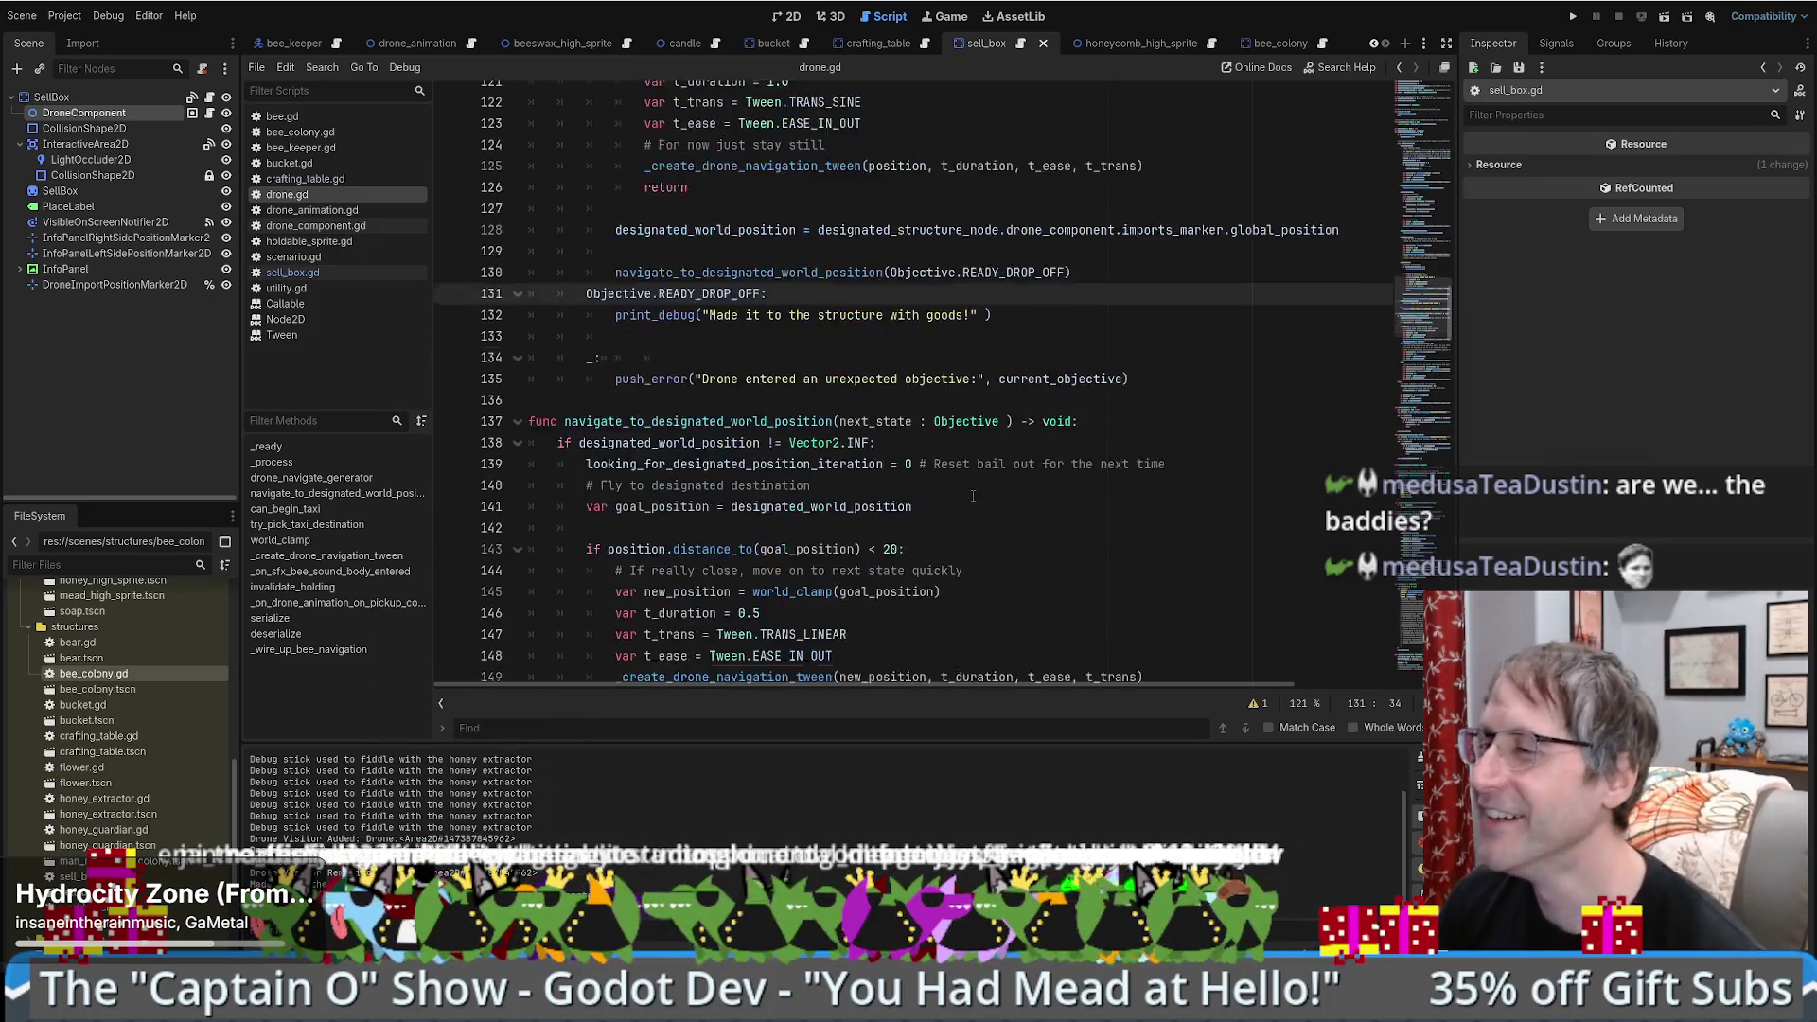
{"action": "left_click", "coordinate": [1103, 437]}
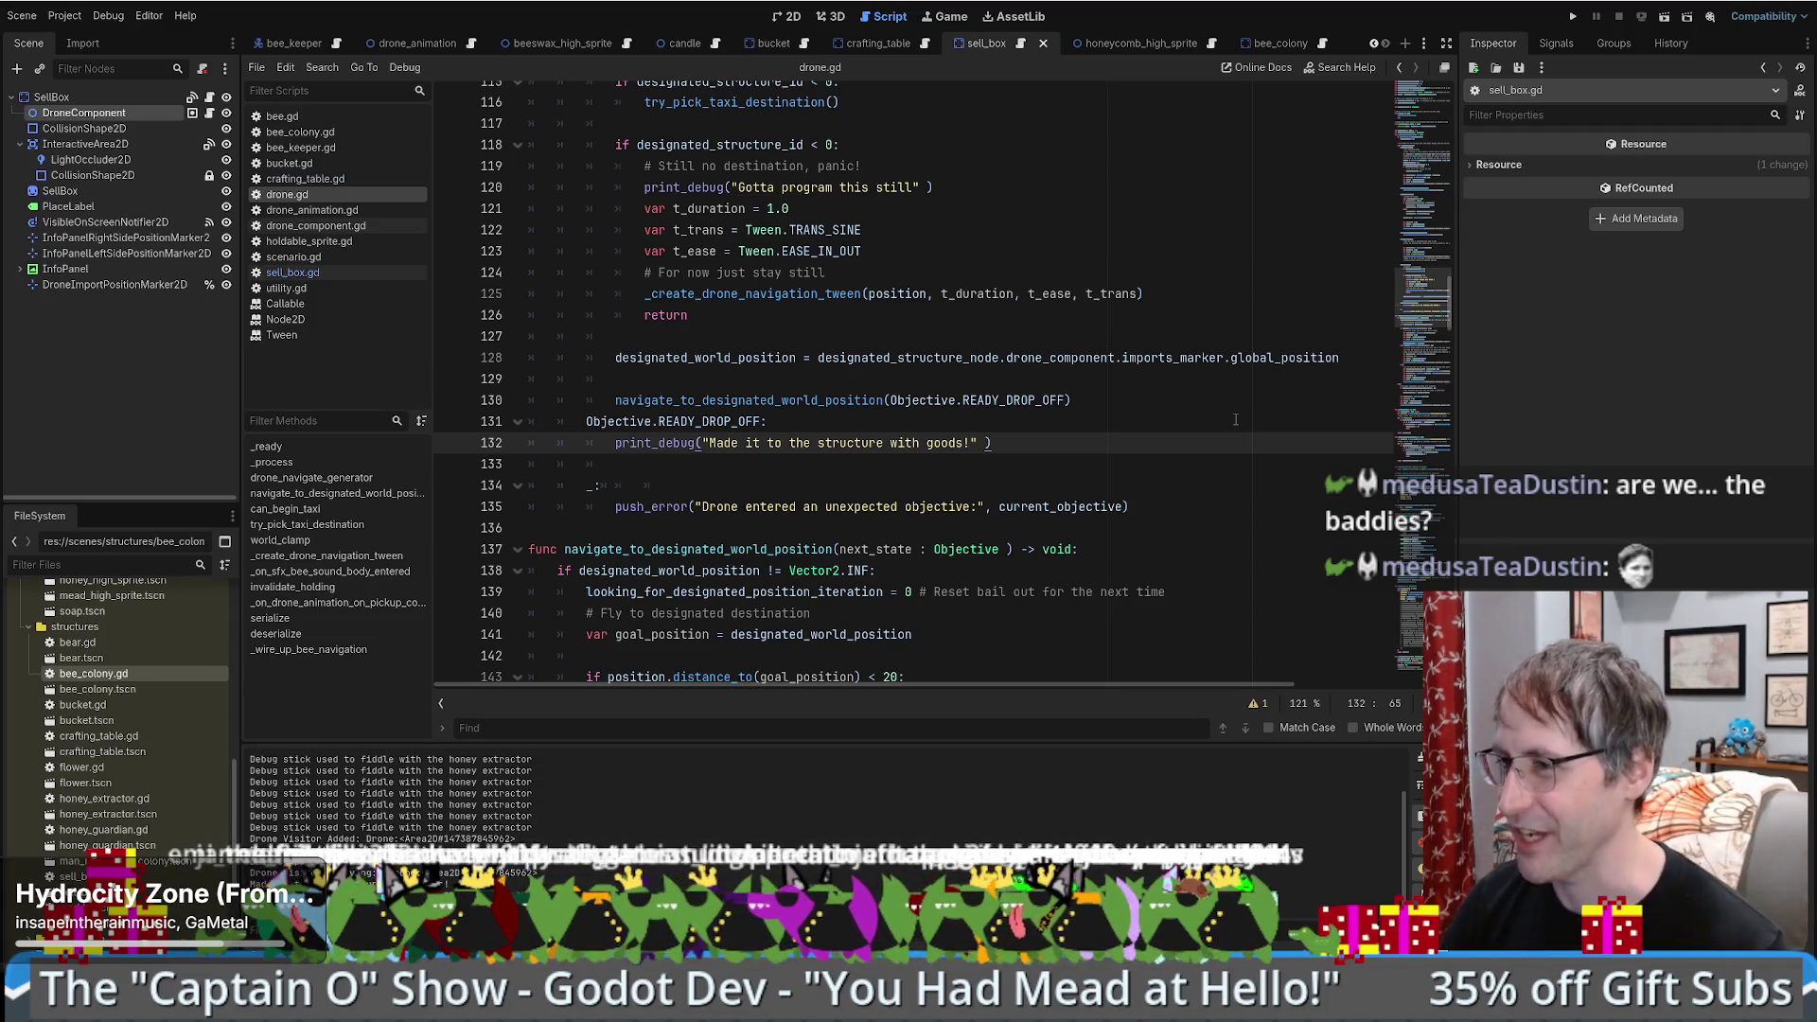
{"action": "left_click", "coordinate": [1059, 428]}
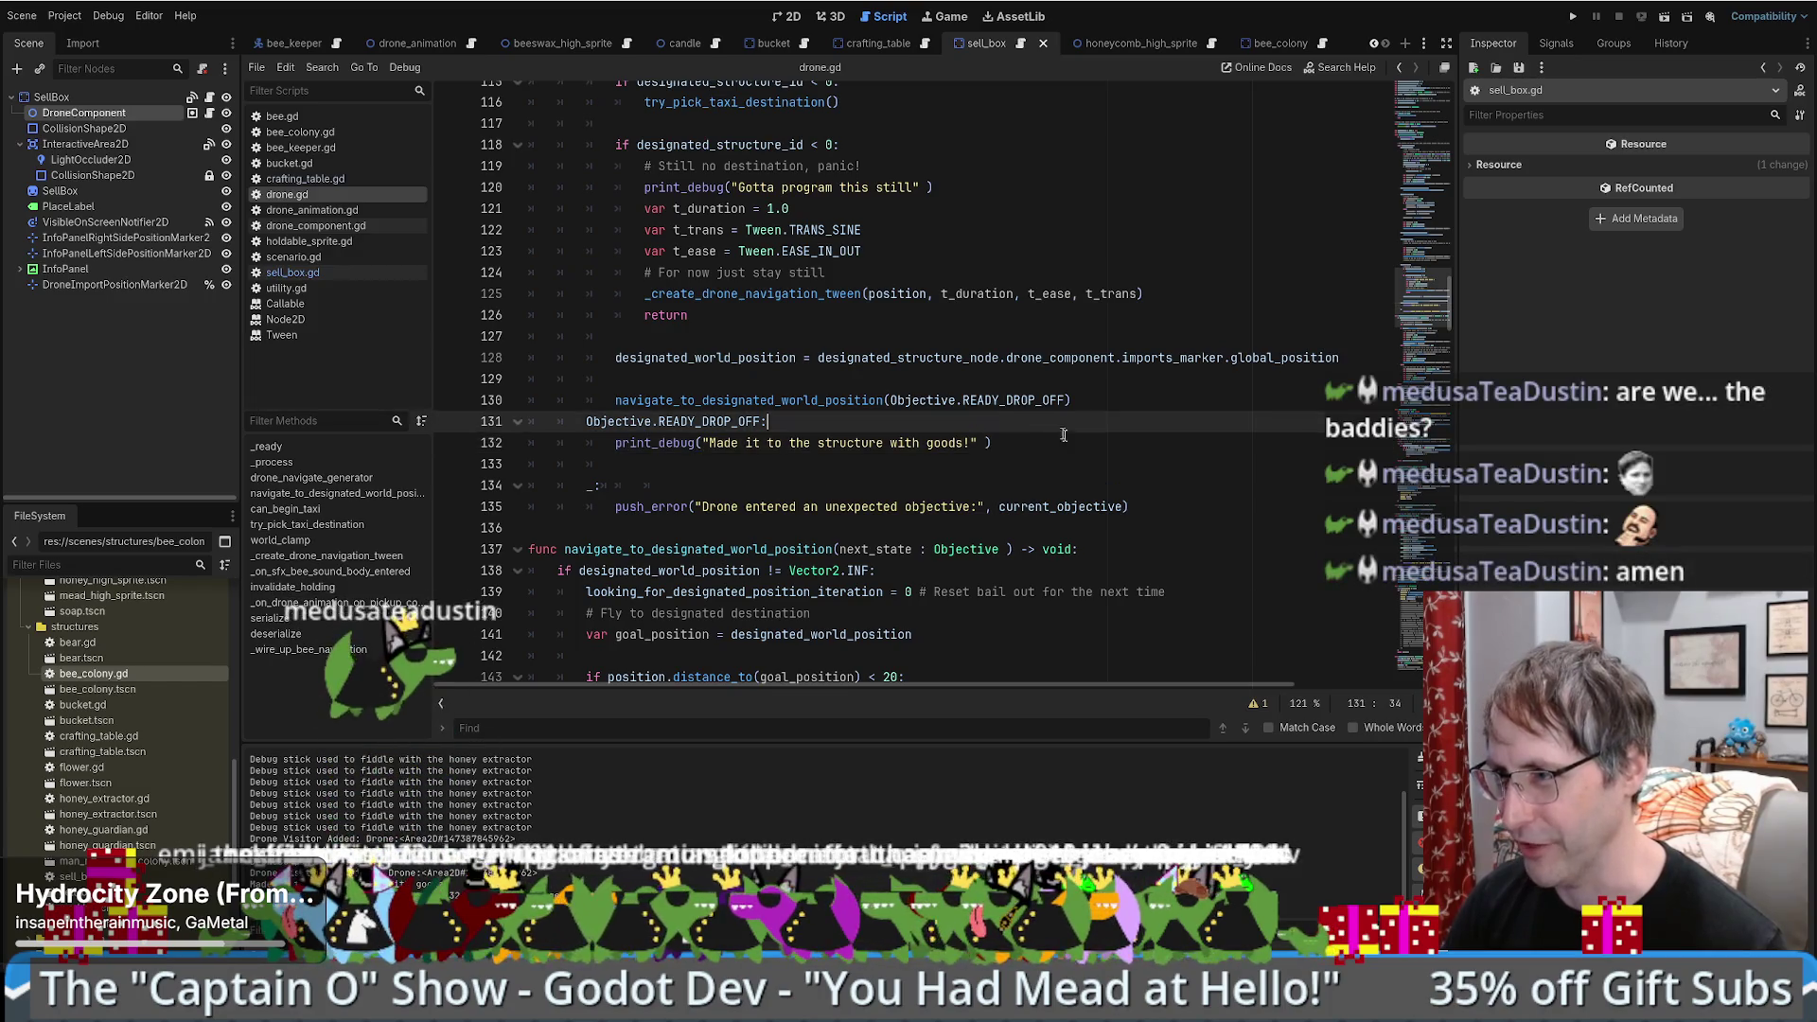
{"action": "left_click", "coordinate": [1078, 443]}
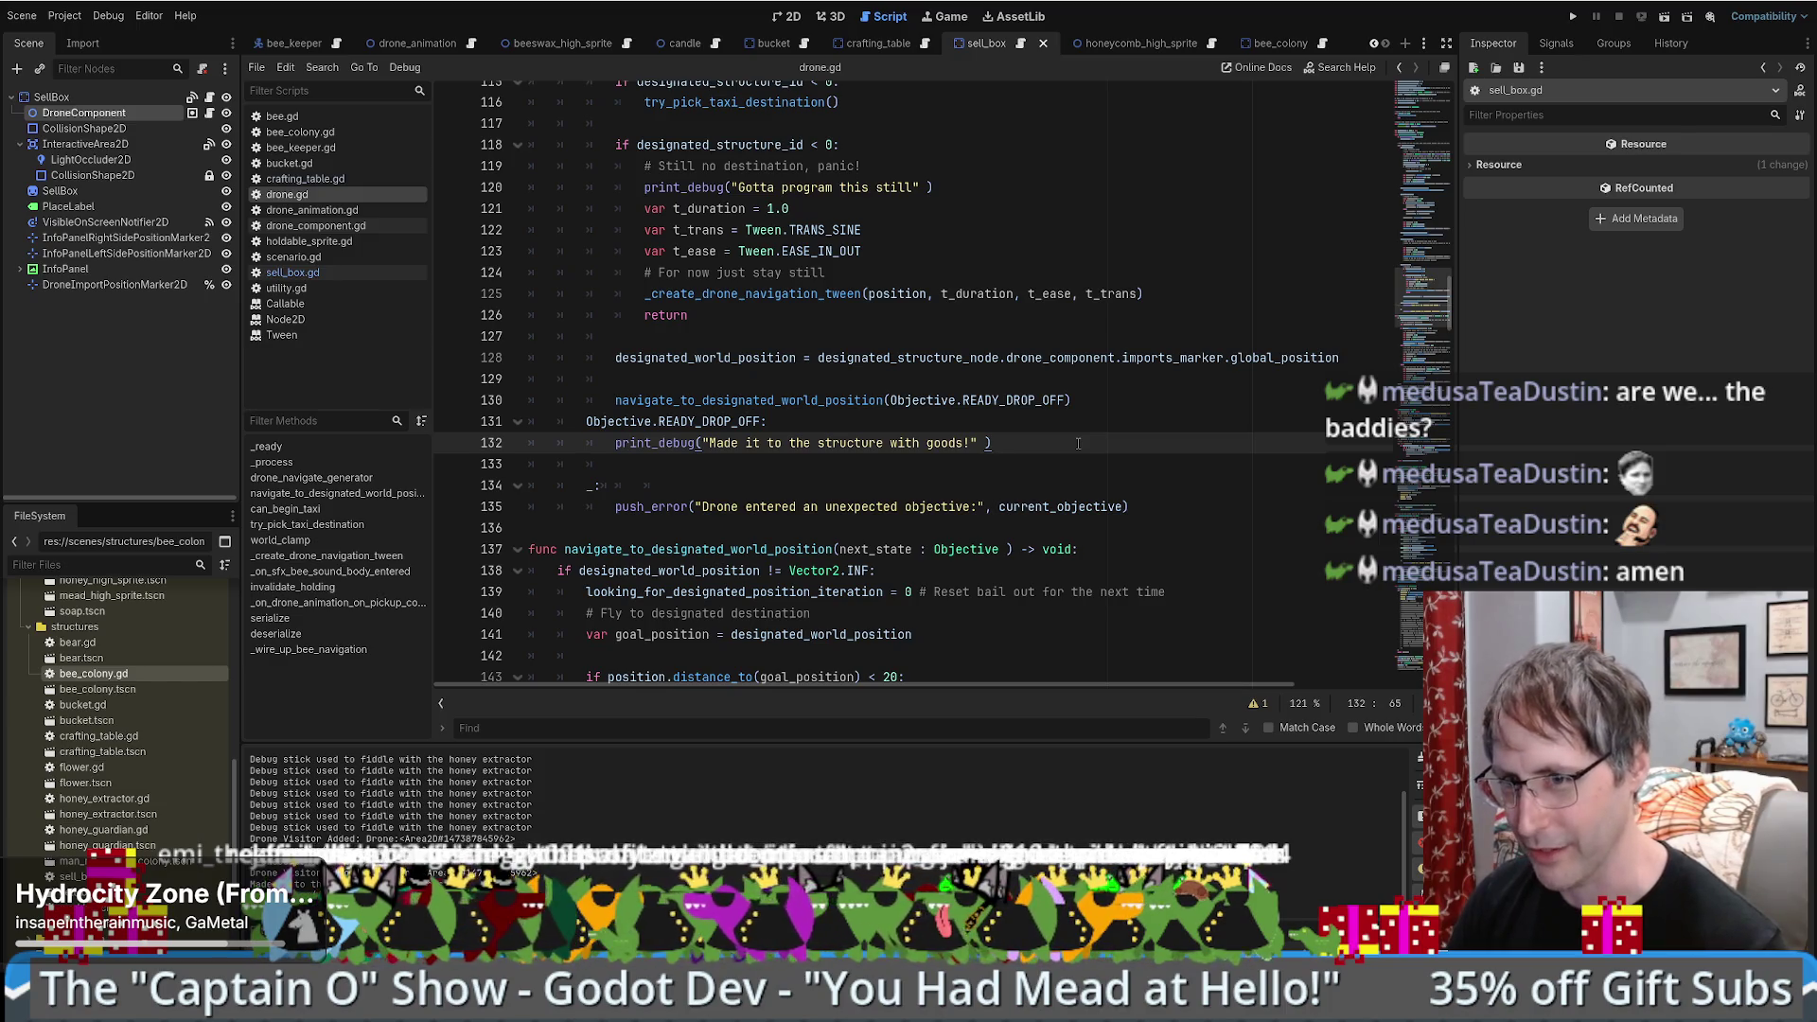
{"action": "scroll", "coordinate": [1086, 443], "scroll_direction": "down", "scroll_amount": 3}
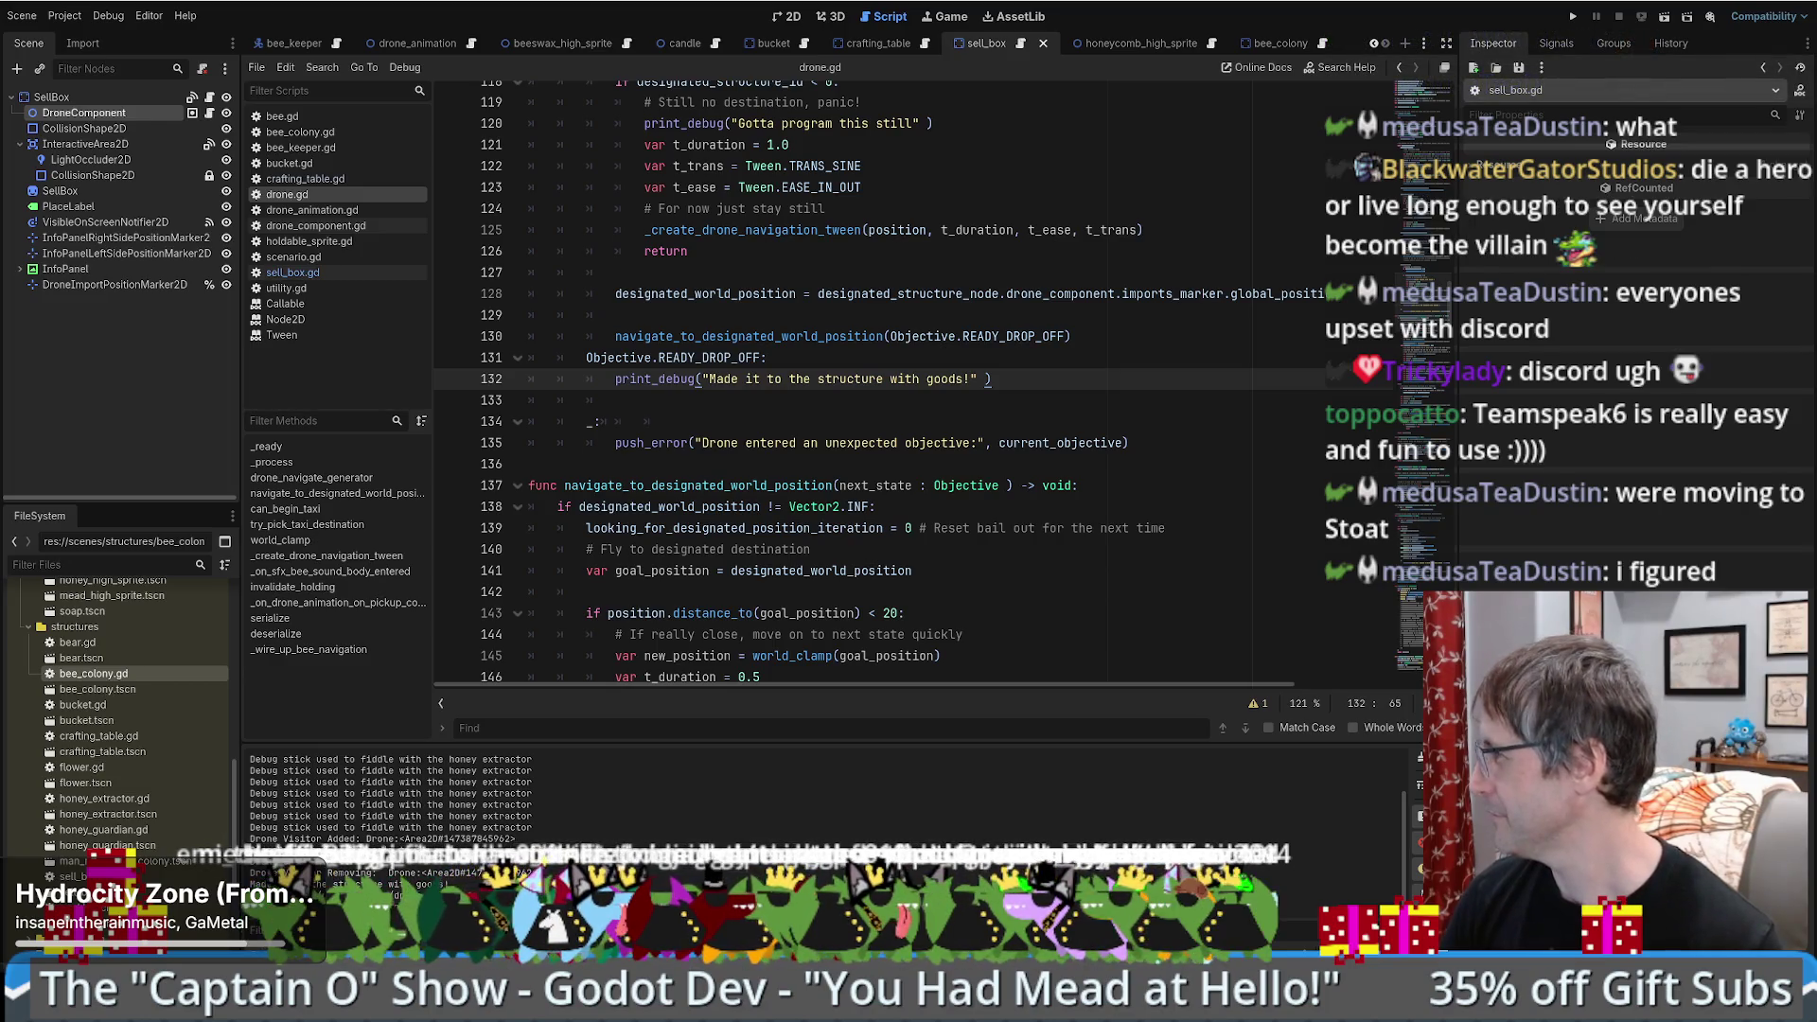
{"action": "key", "text": "alt+Tab"}
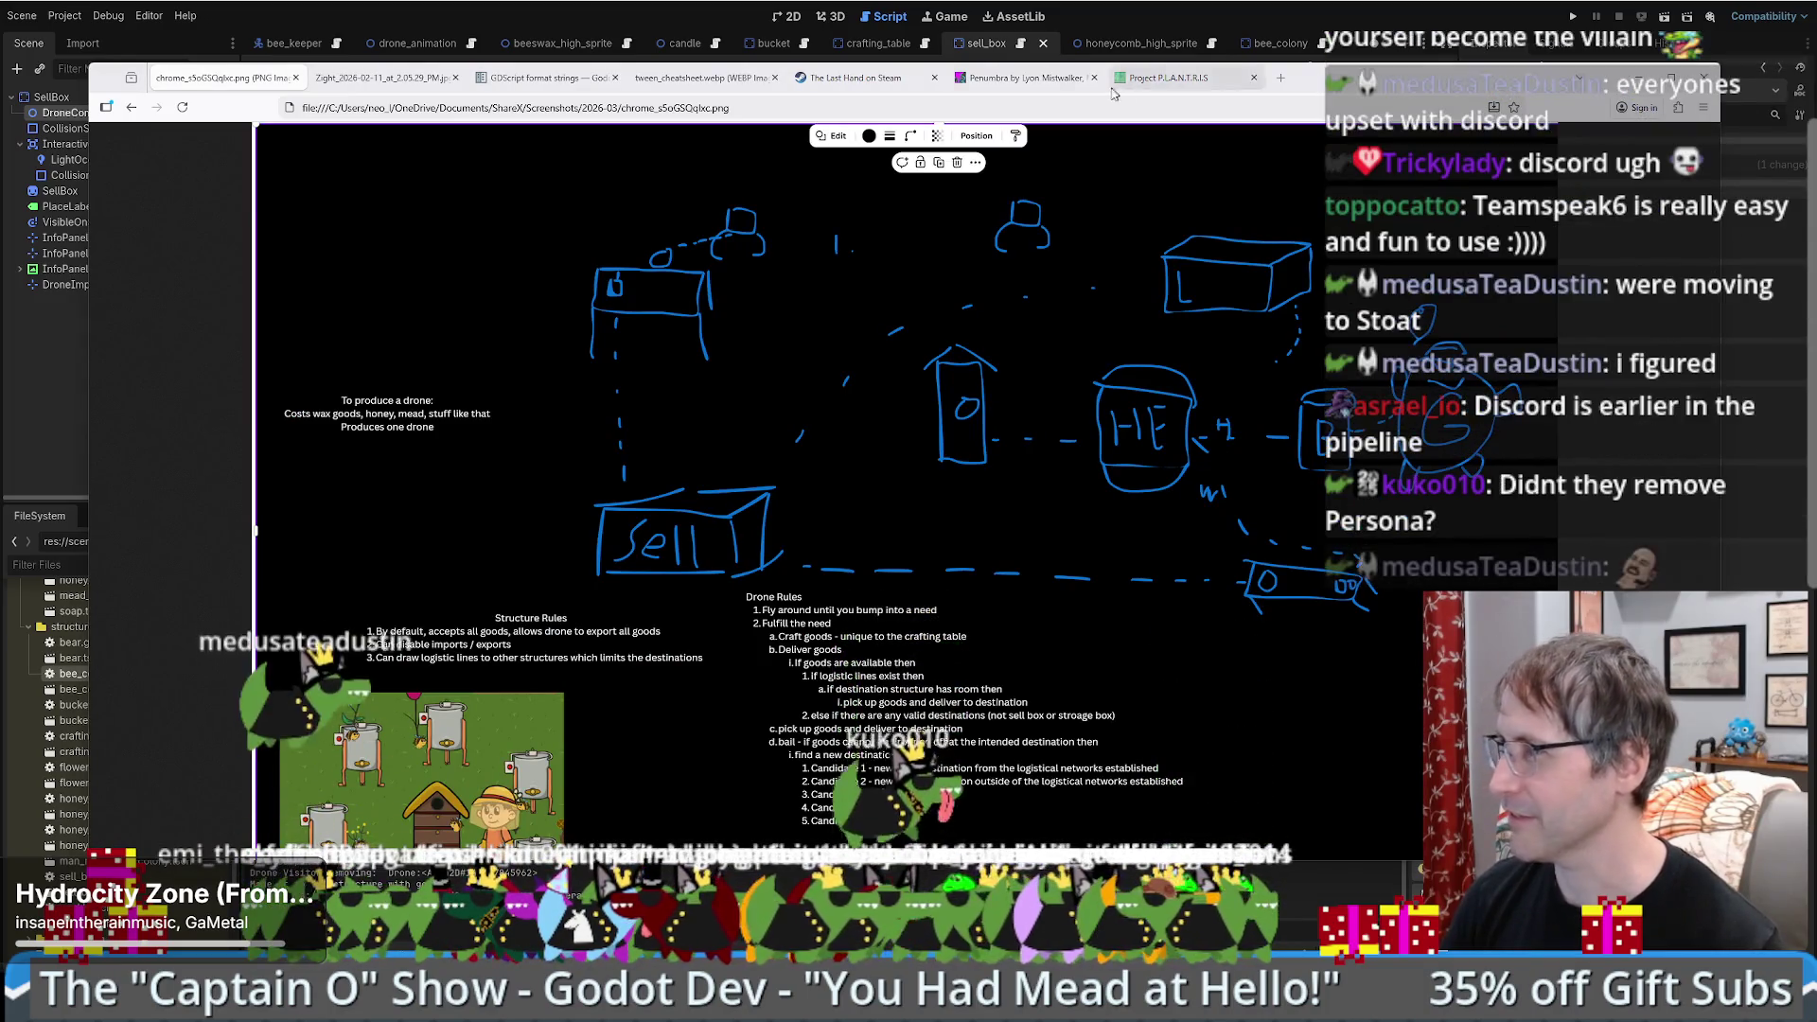
- Load en.wikipedia.org/wiki/Stoat in a new tab and view the infobox stoat photo's original file at full size
{"action": "key", "text": "ctrl+t"}
{"action": "type", "text": "en.wikipedia.org/wiki/Stoat"}
{"action": "key", "text": "Return"}
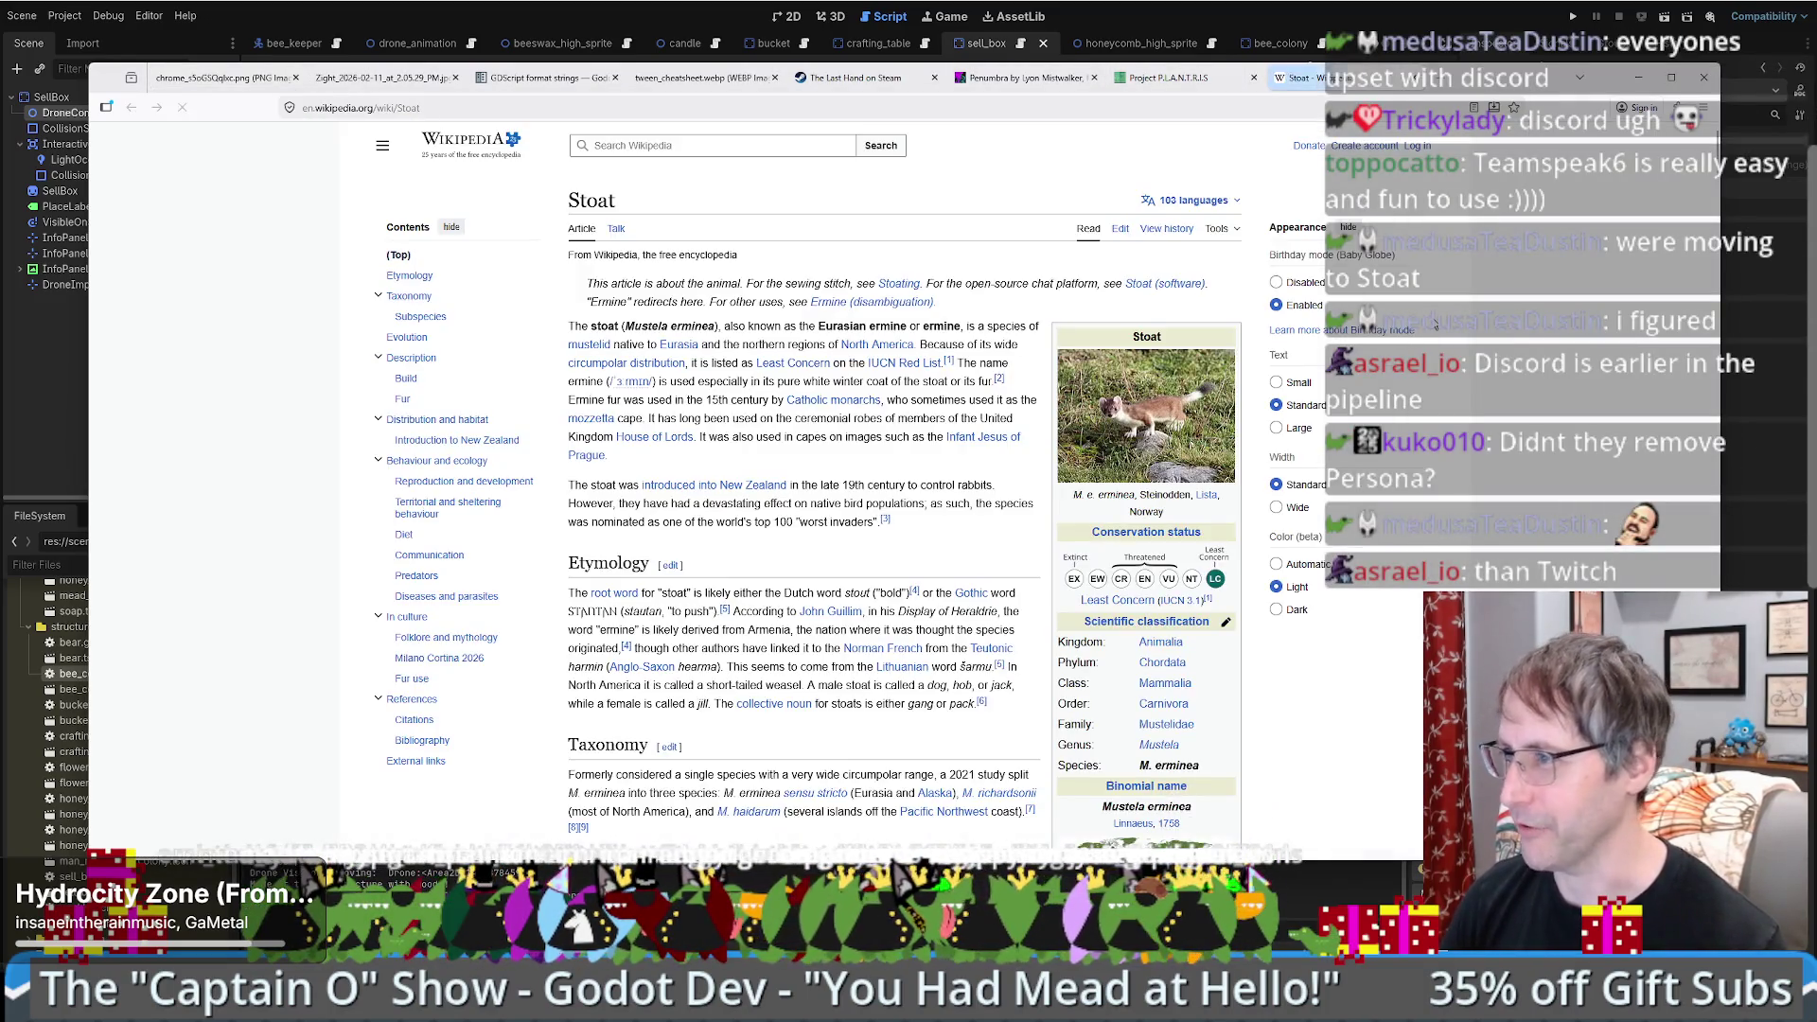
{"action": "left_click", "coordinate": [1230, 388]}
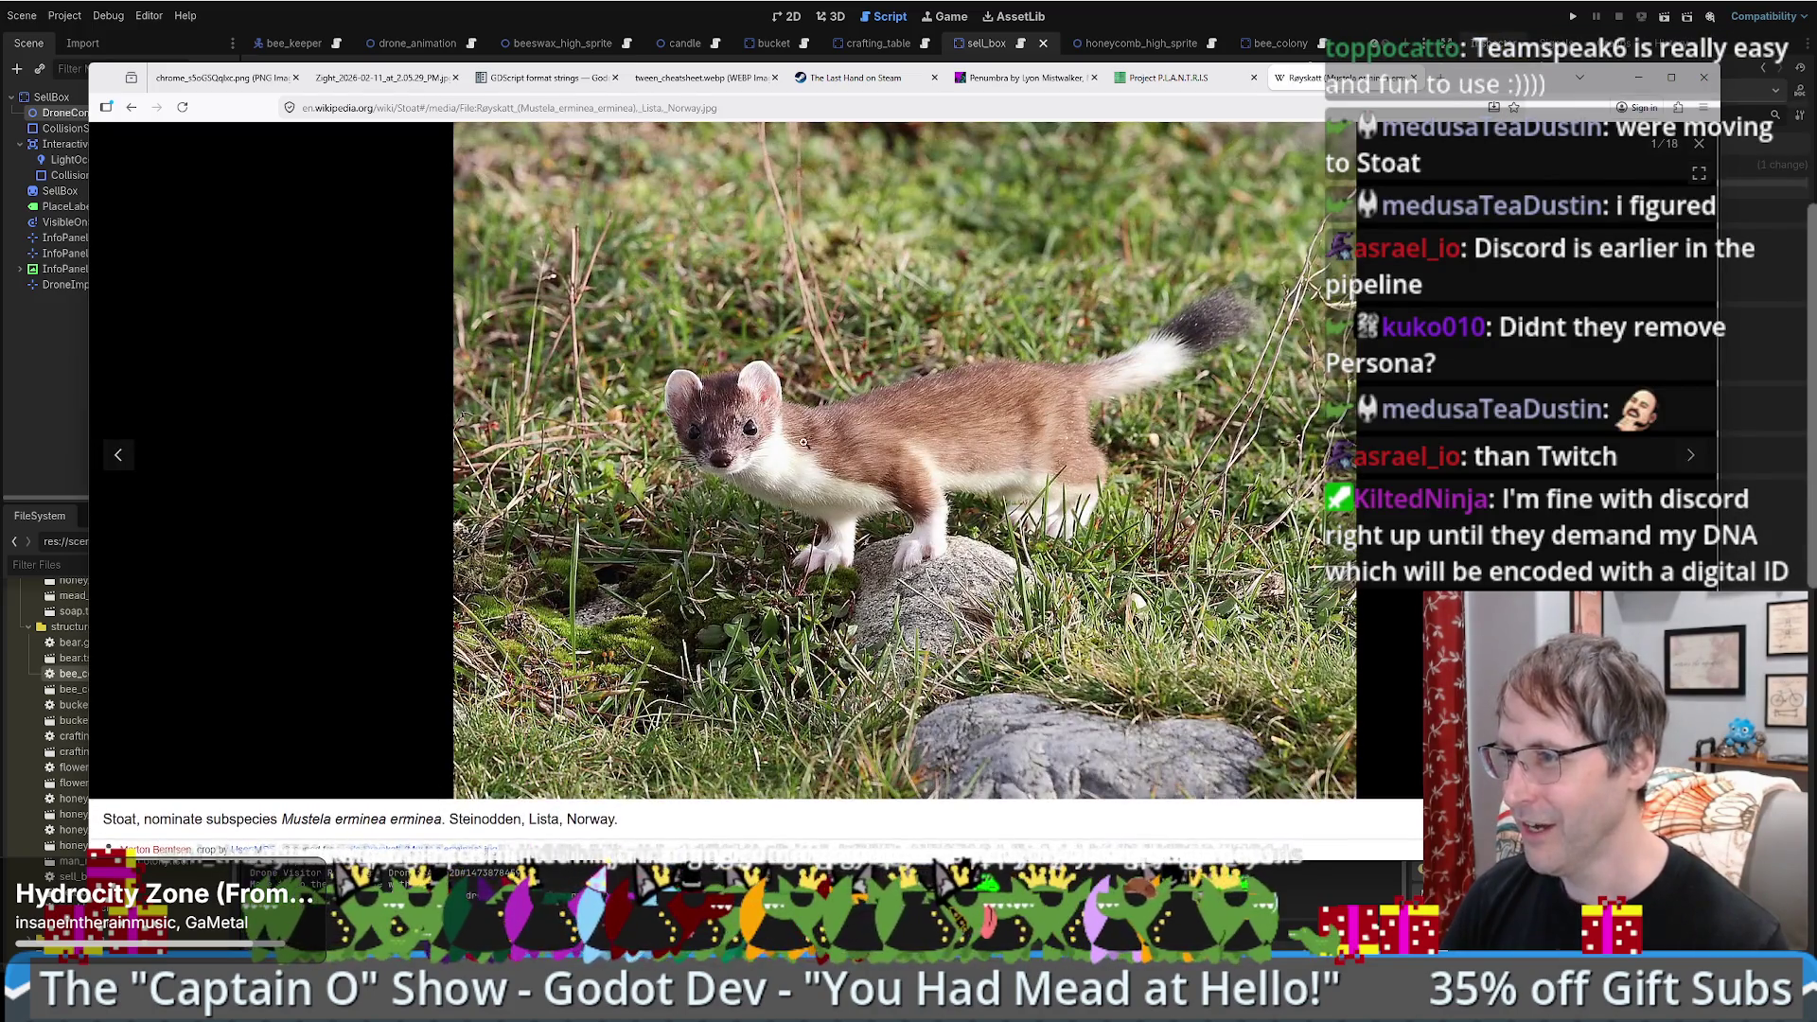
{"action": "left_click", "coordinate": [1050, 433]}
{"action": "left_click", "coordinate": [805, 457]}
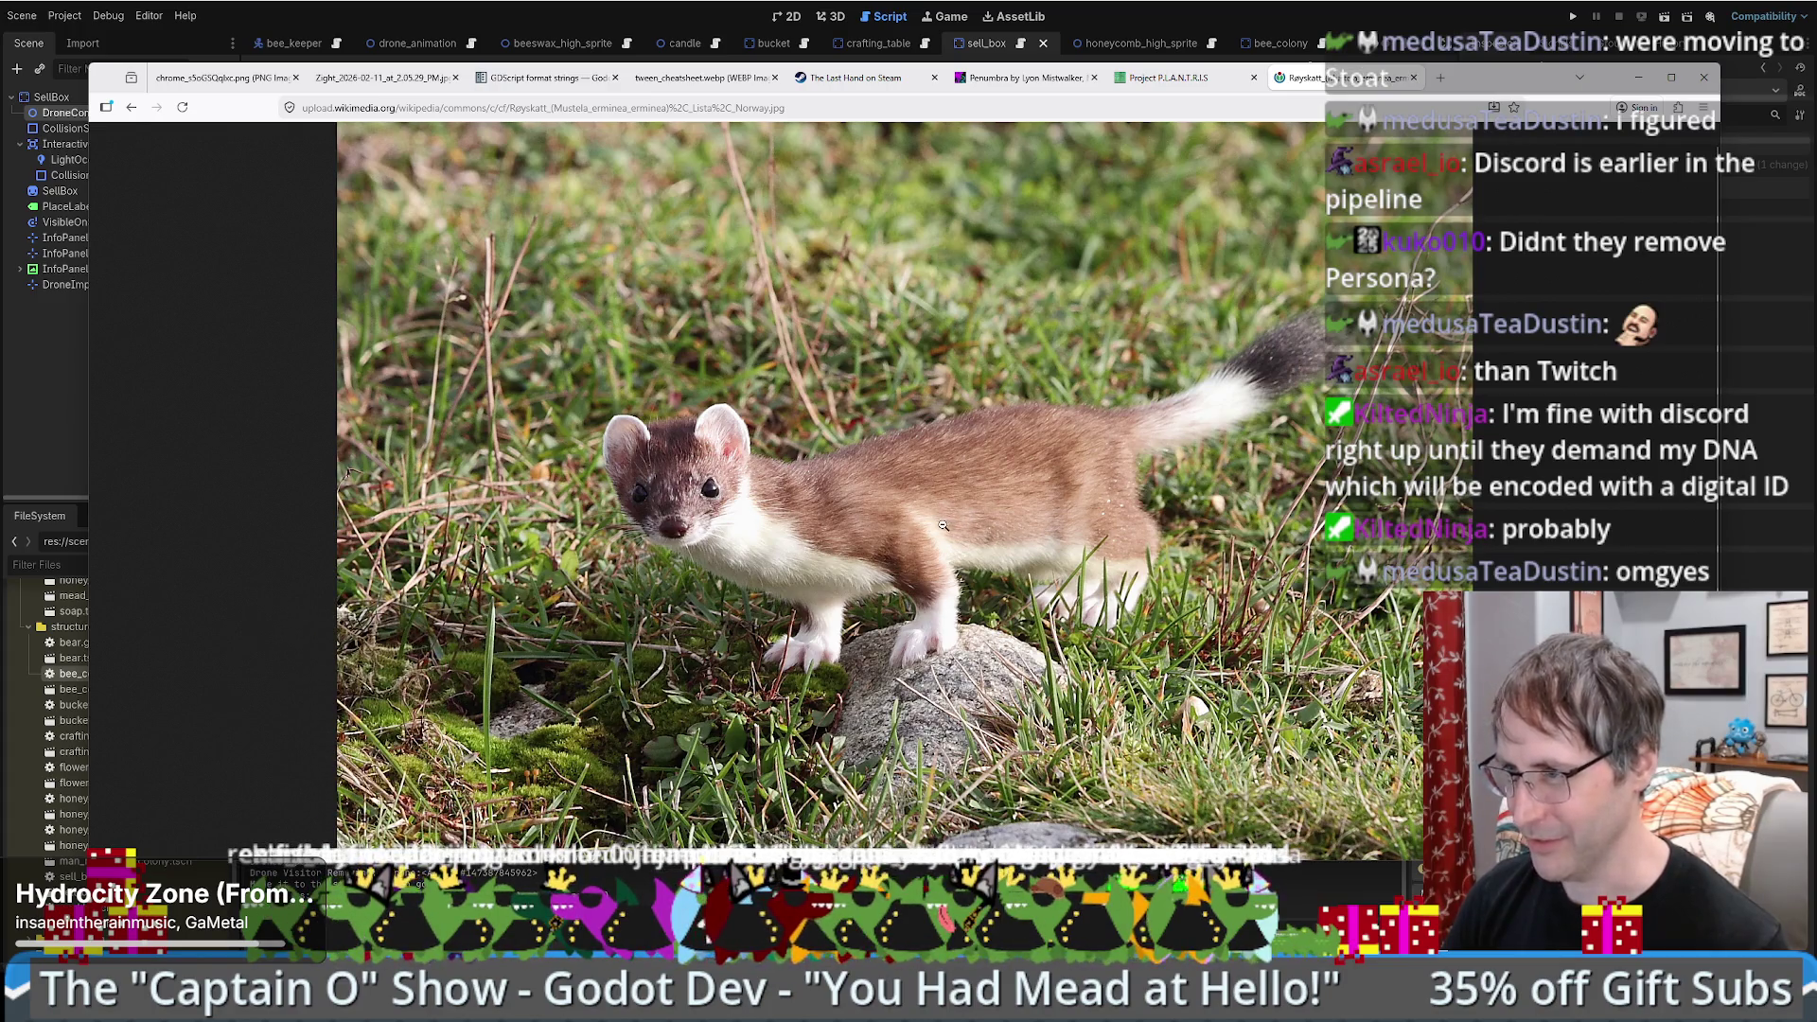
{"action": "scroll", "coordinate": [977, 539], "scroll_direction": "up", "scroll_amount": 3, "text": "ctrl"}
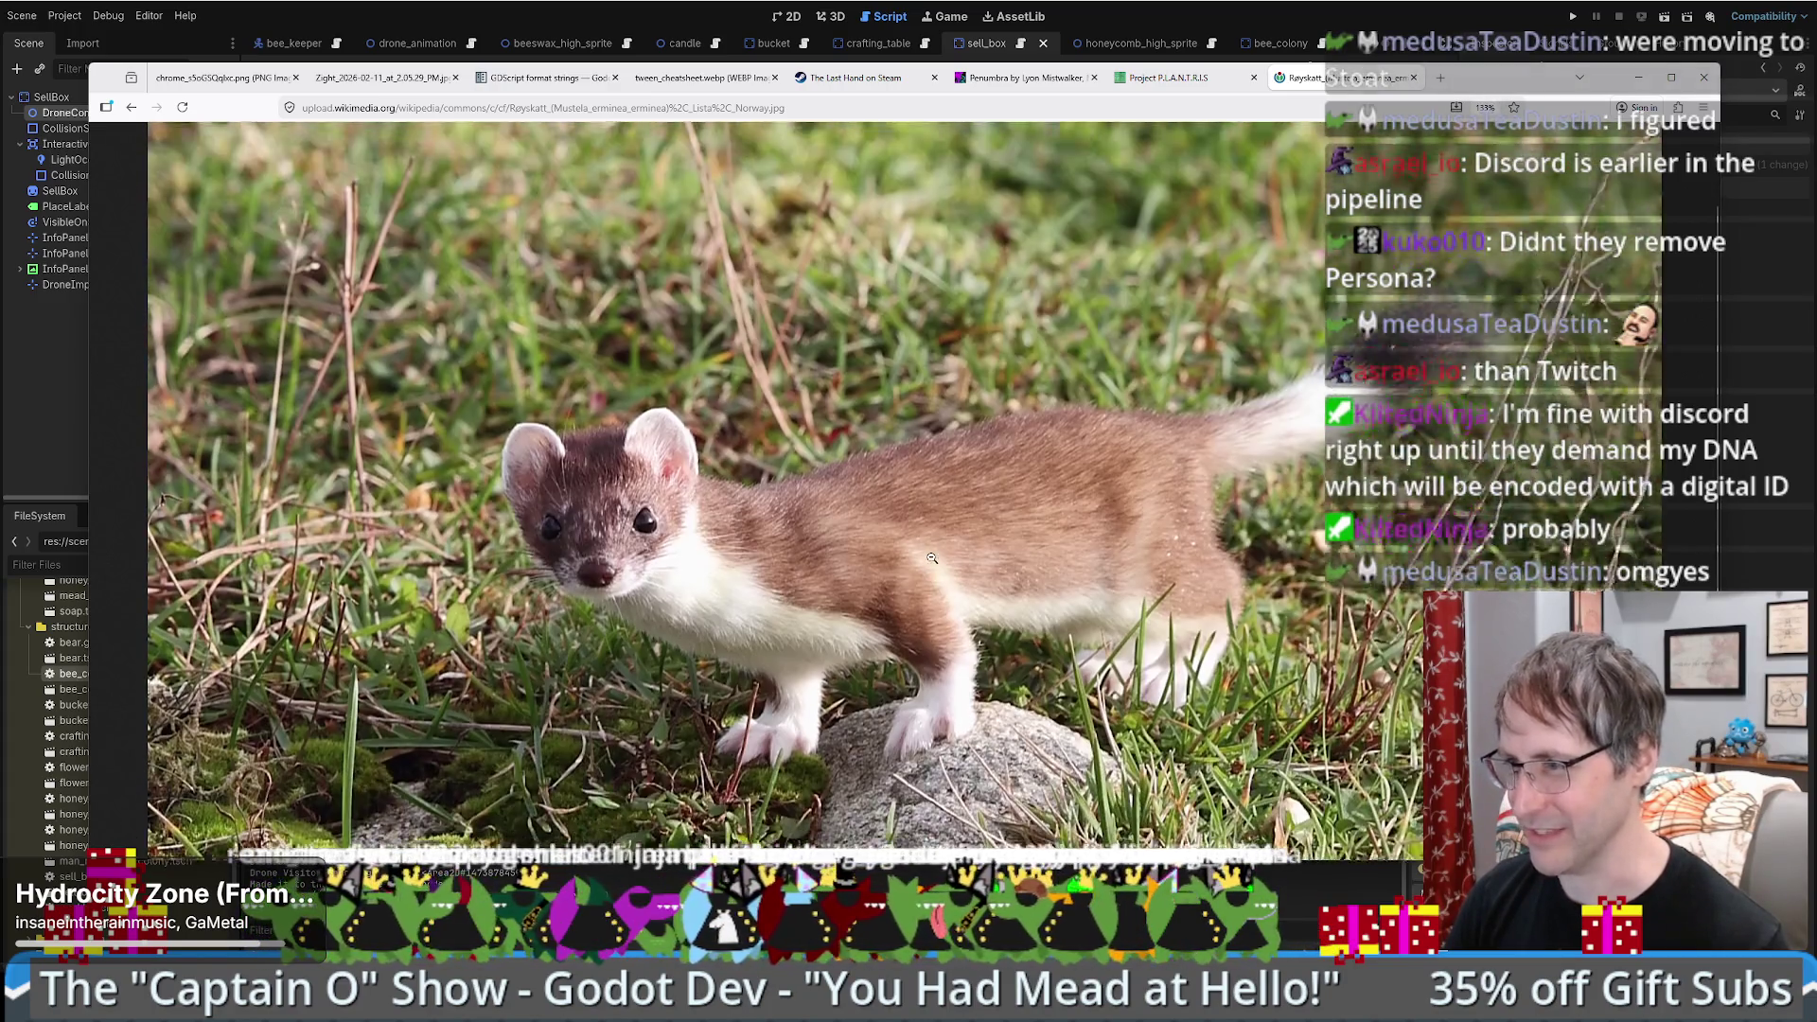
{"action": "scroll", "coordinate": [950, 582], "scroll_direction": "up", "scroll_amount": 1, "text": "ctrl"}
{"action": "scroll", "coordinate": [934, 557], "scroll_direction": "down", "scroll_amount": 1}
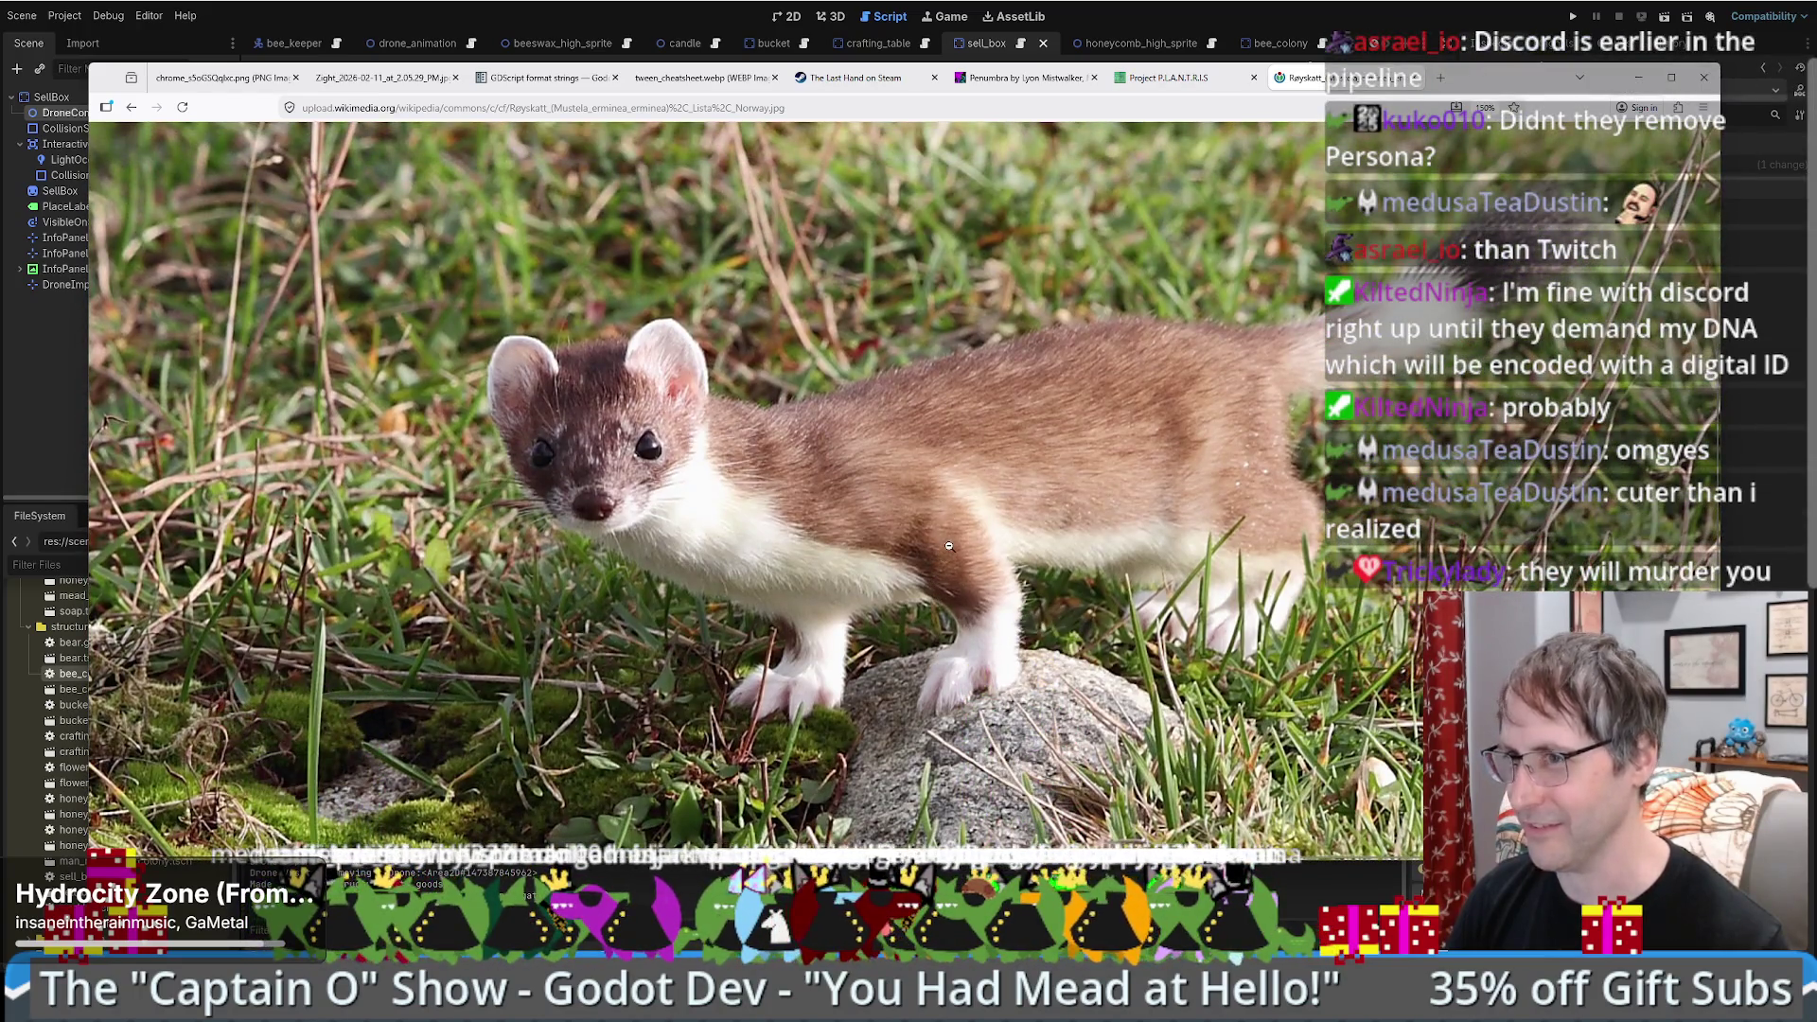
- Go back to the Stoat article and scroll through it, then return to the top
{"action": "key", "text": "alt+Left"}
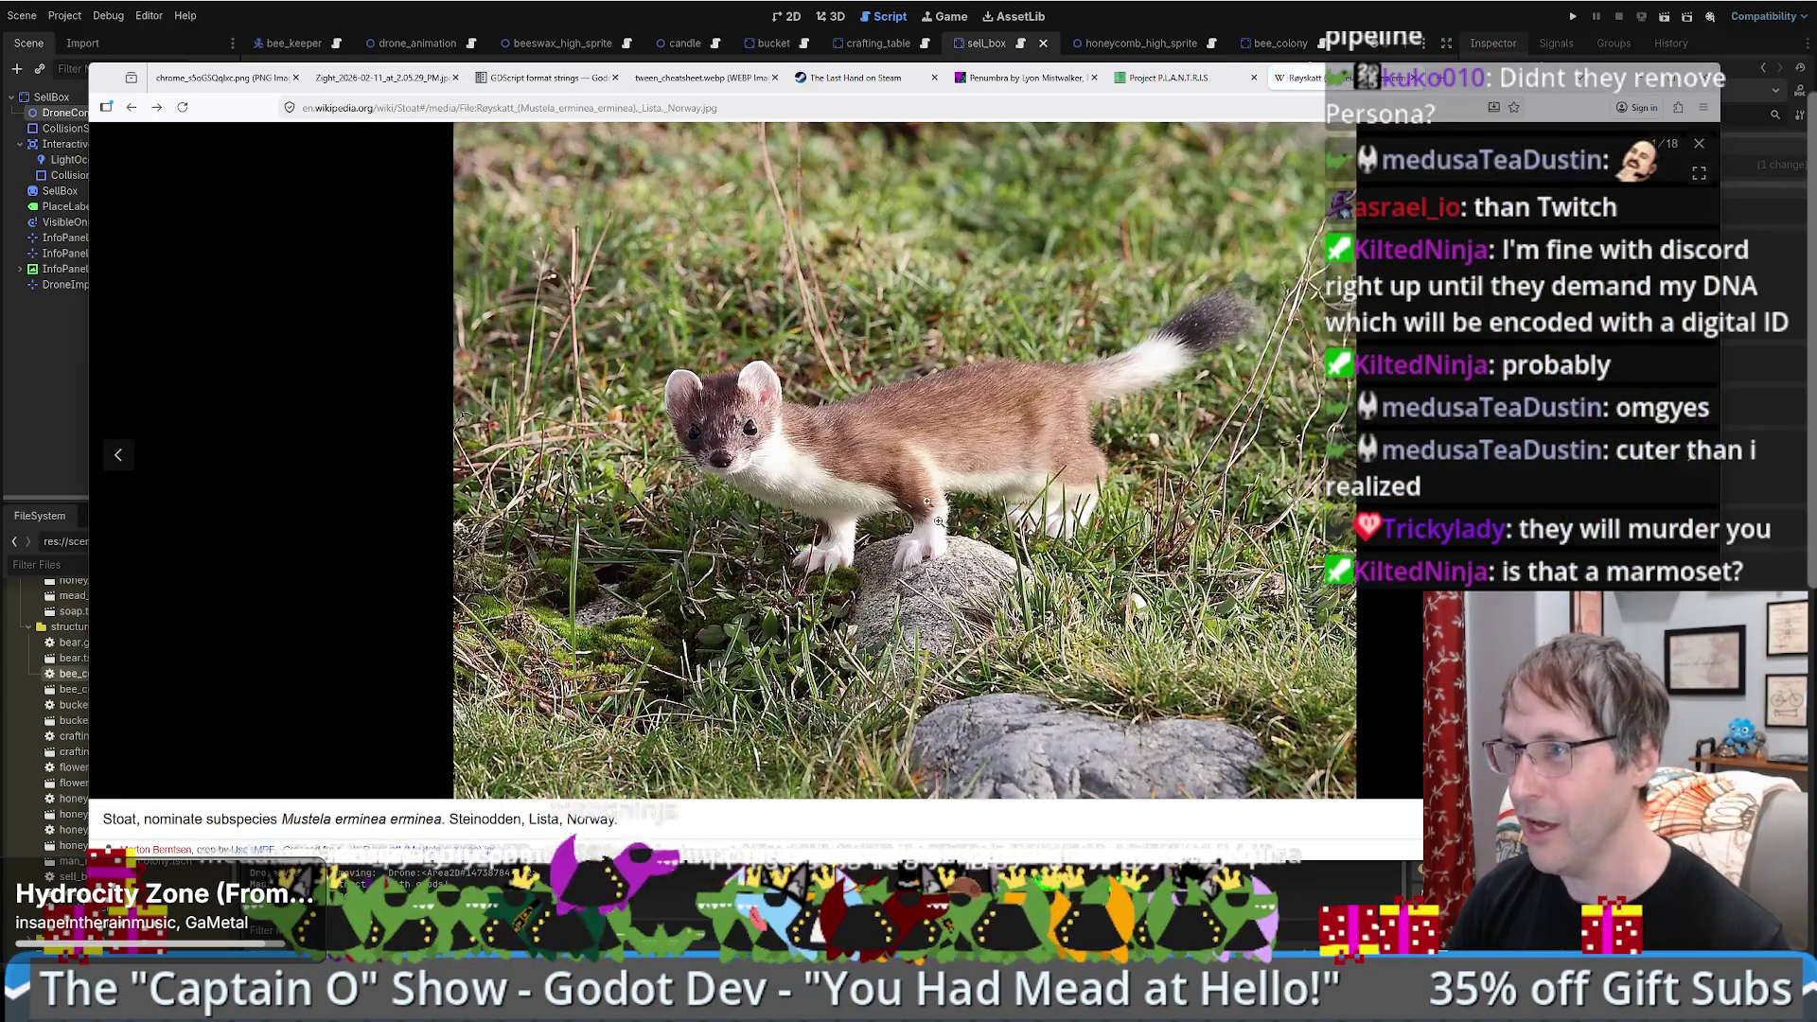
{"action": "key", "text": "alt+Left"}
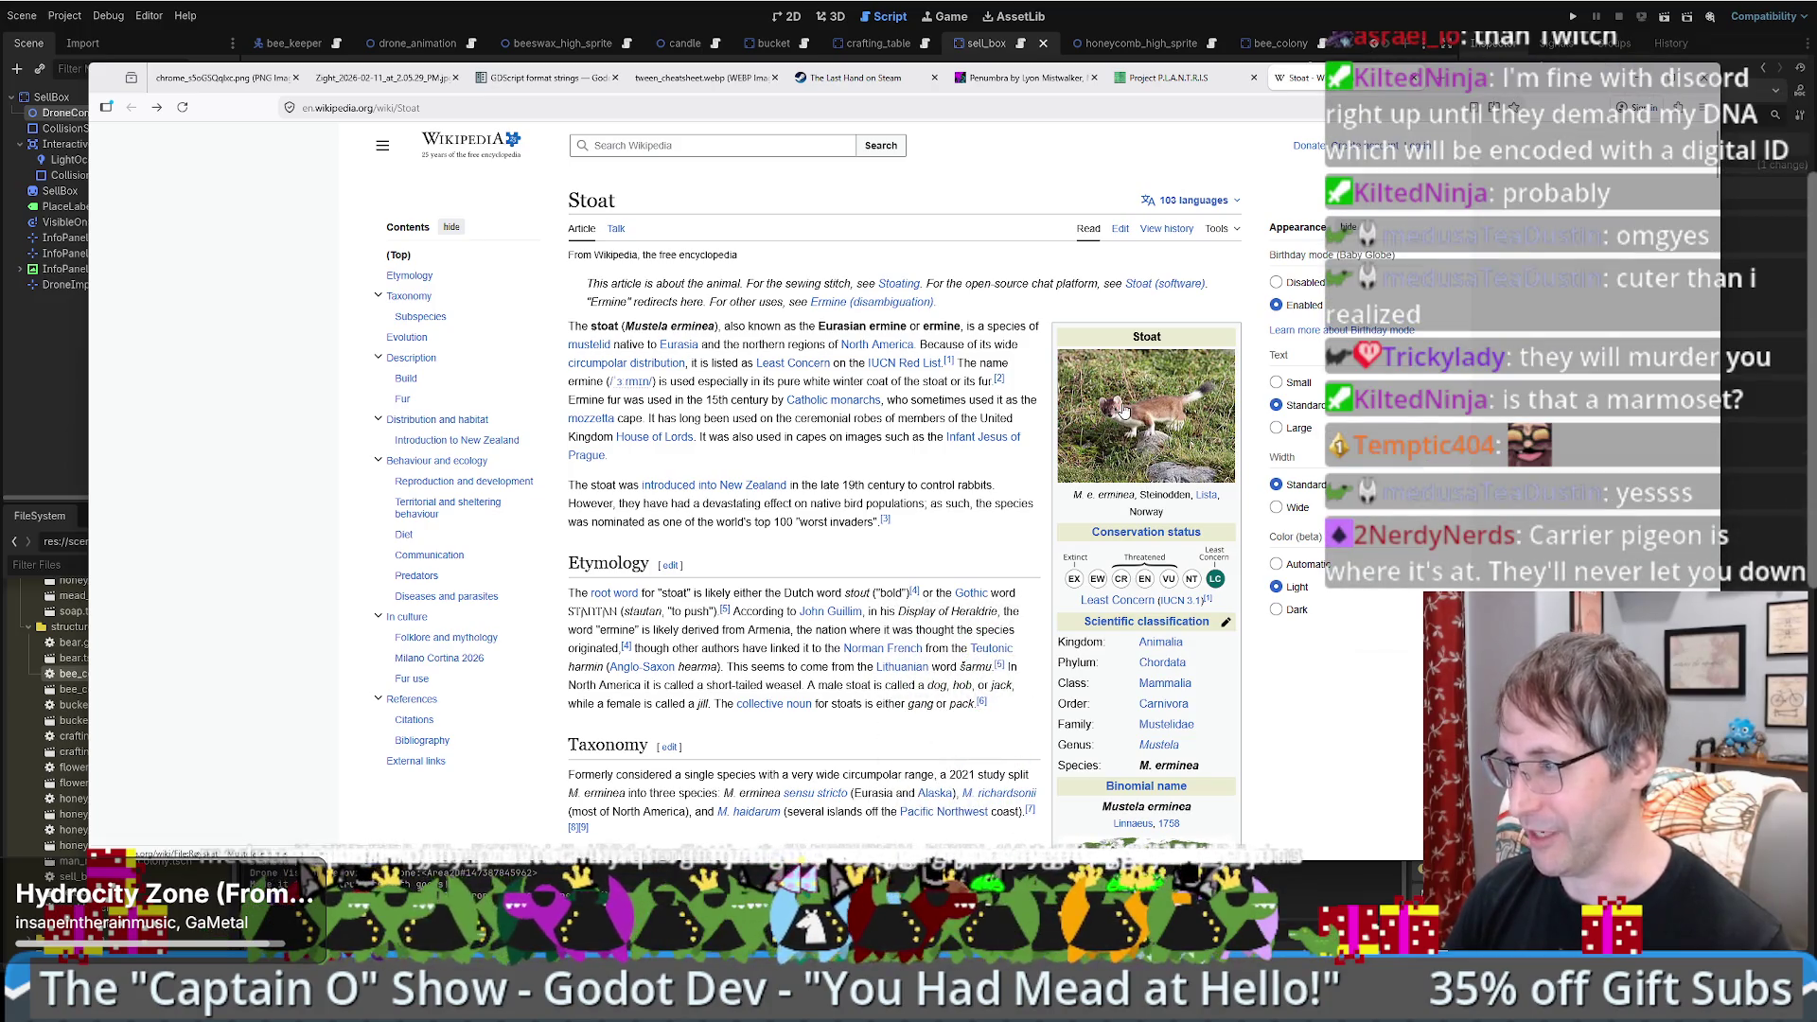
{"action": "scroll", "coordinate": [948, 477], "scroll_direction": "down", "scroll_amount": 4}
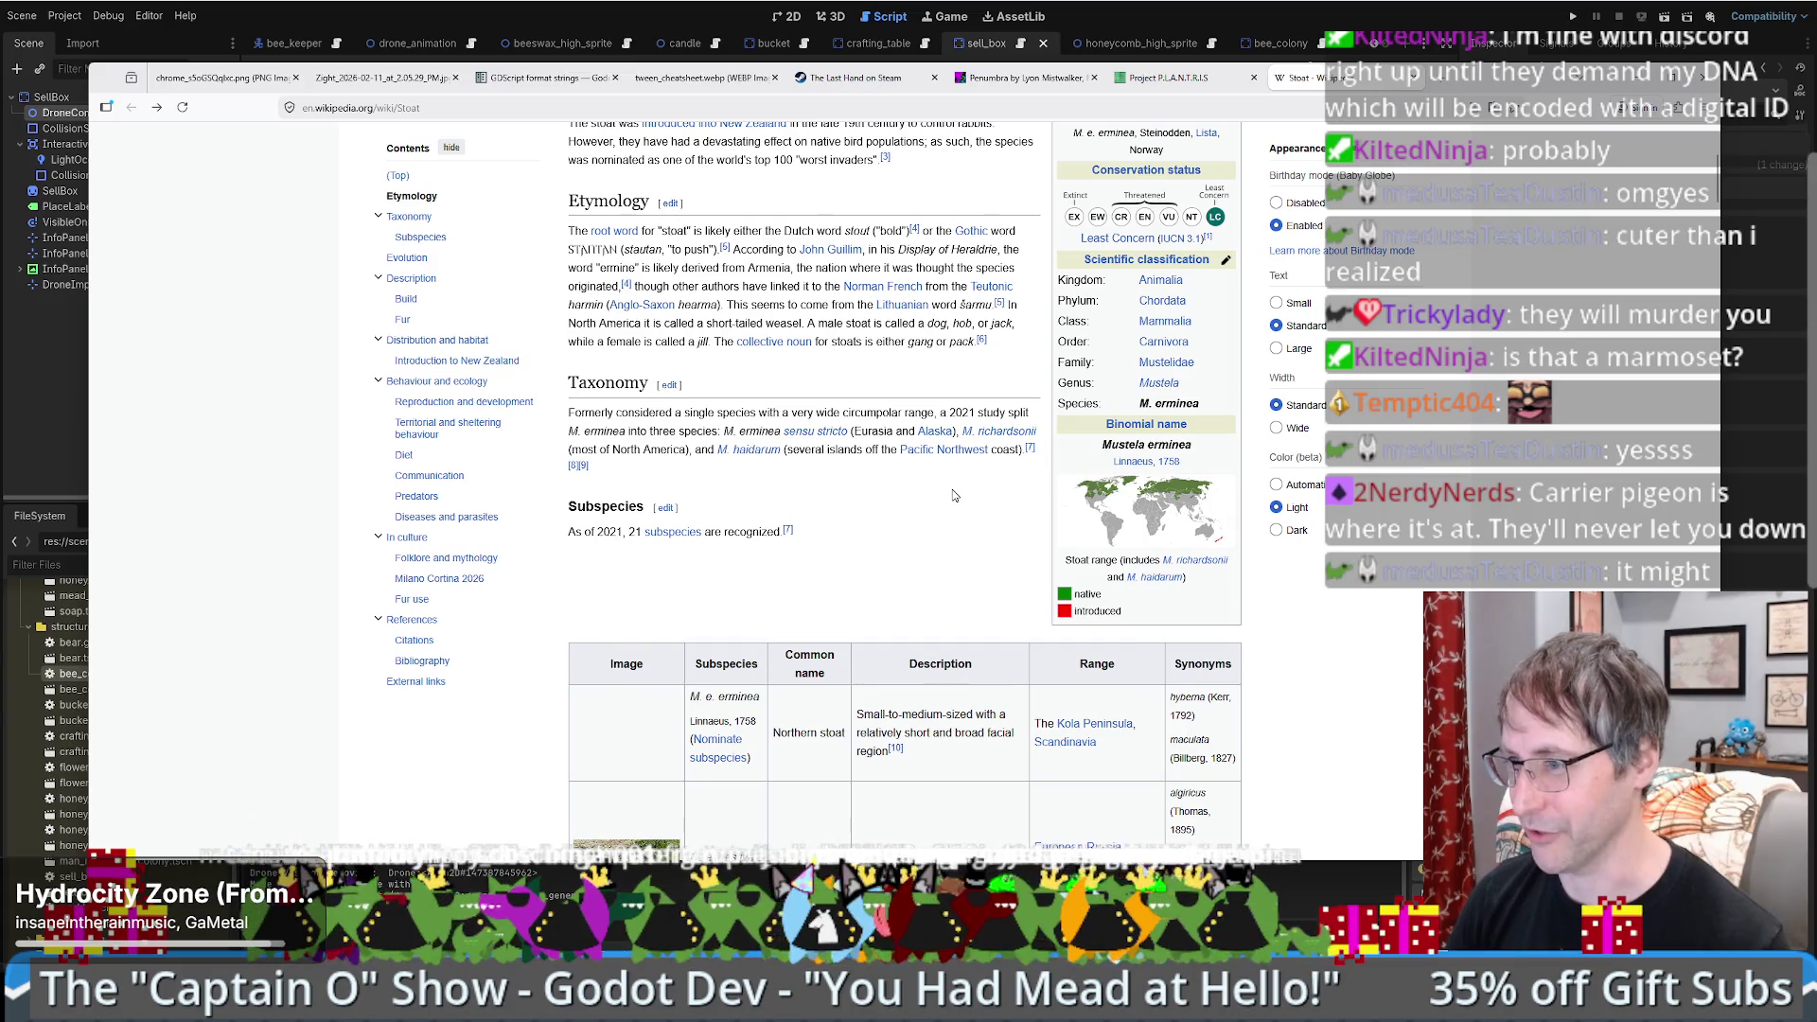
{"action": "scroll", "coordinate": [954, 495], "scroll_direction": "down", "scroll_amount": 4}
{"action": "scroll", "coordinate": [941, 493], "scroll_direction": "down", "scroll_amount": 7}
{"action": "scroll", "coordinate": [940, 491], "scroll_direction": "down", "scroll_amount": 12}
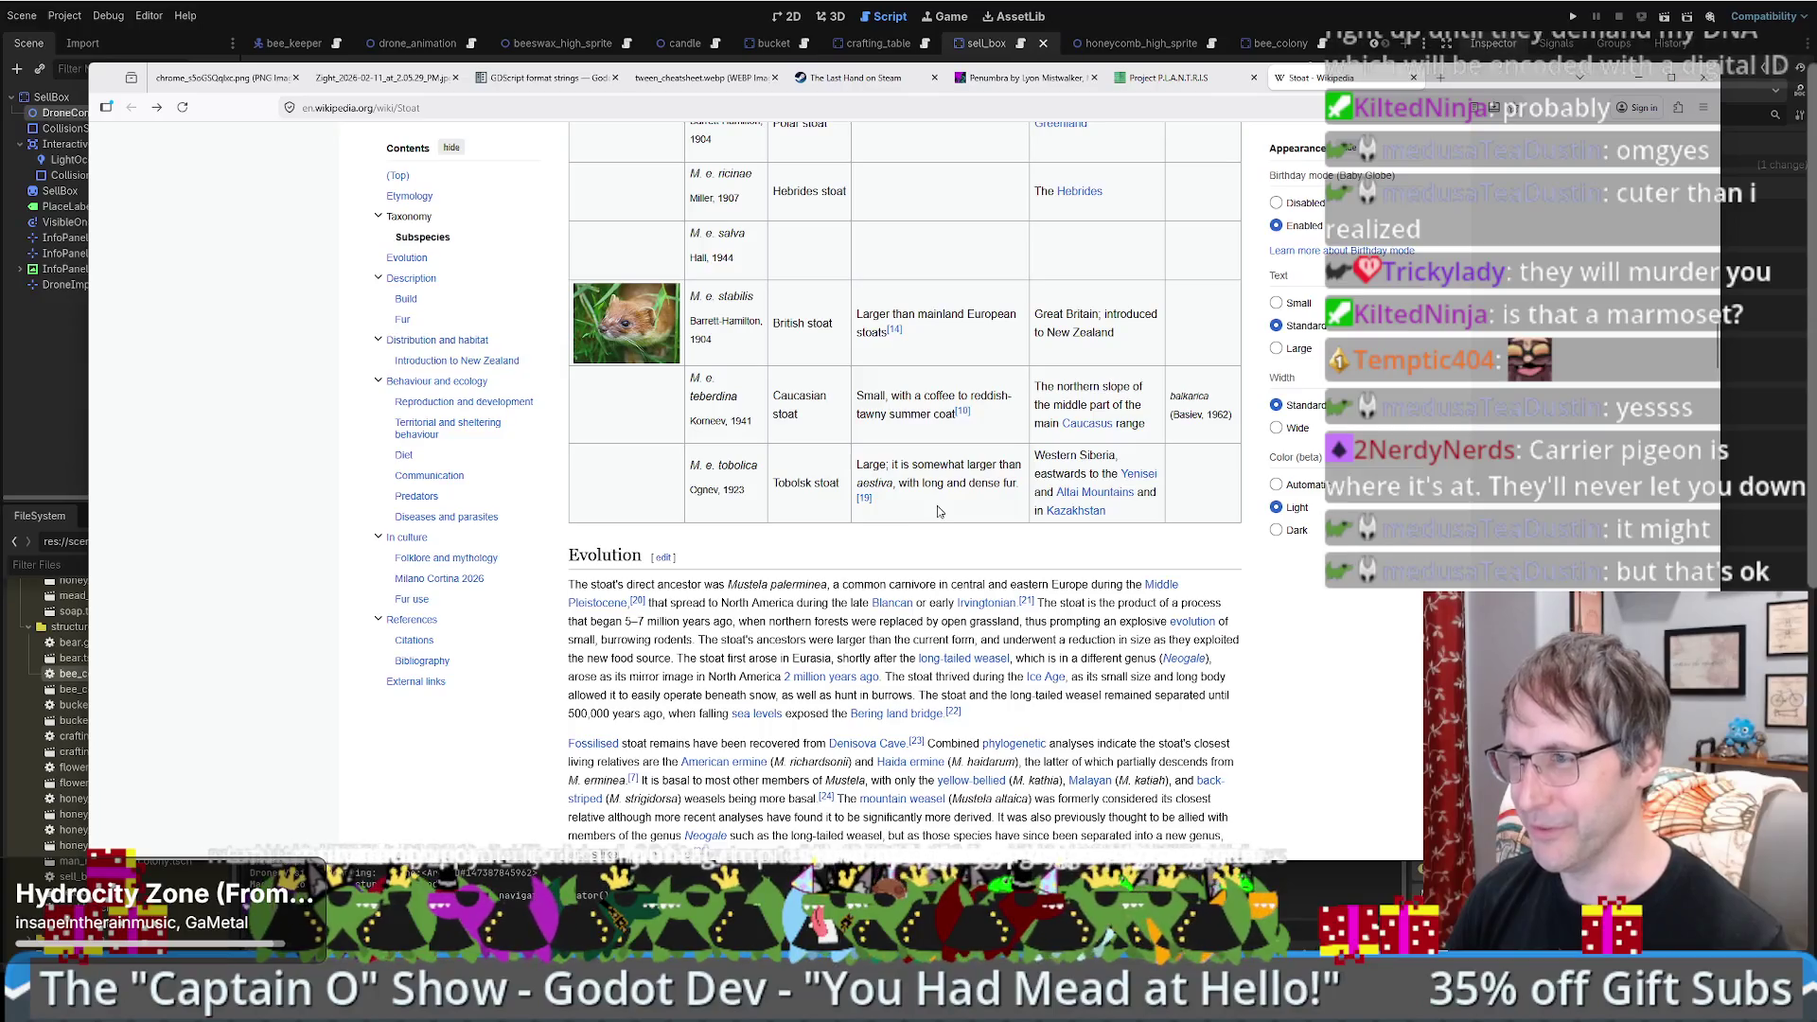
{"action": "scroll", "coordinate": [940, 511], "scroll_direction": "down", "scroll_amount": 3}
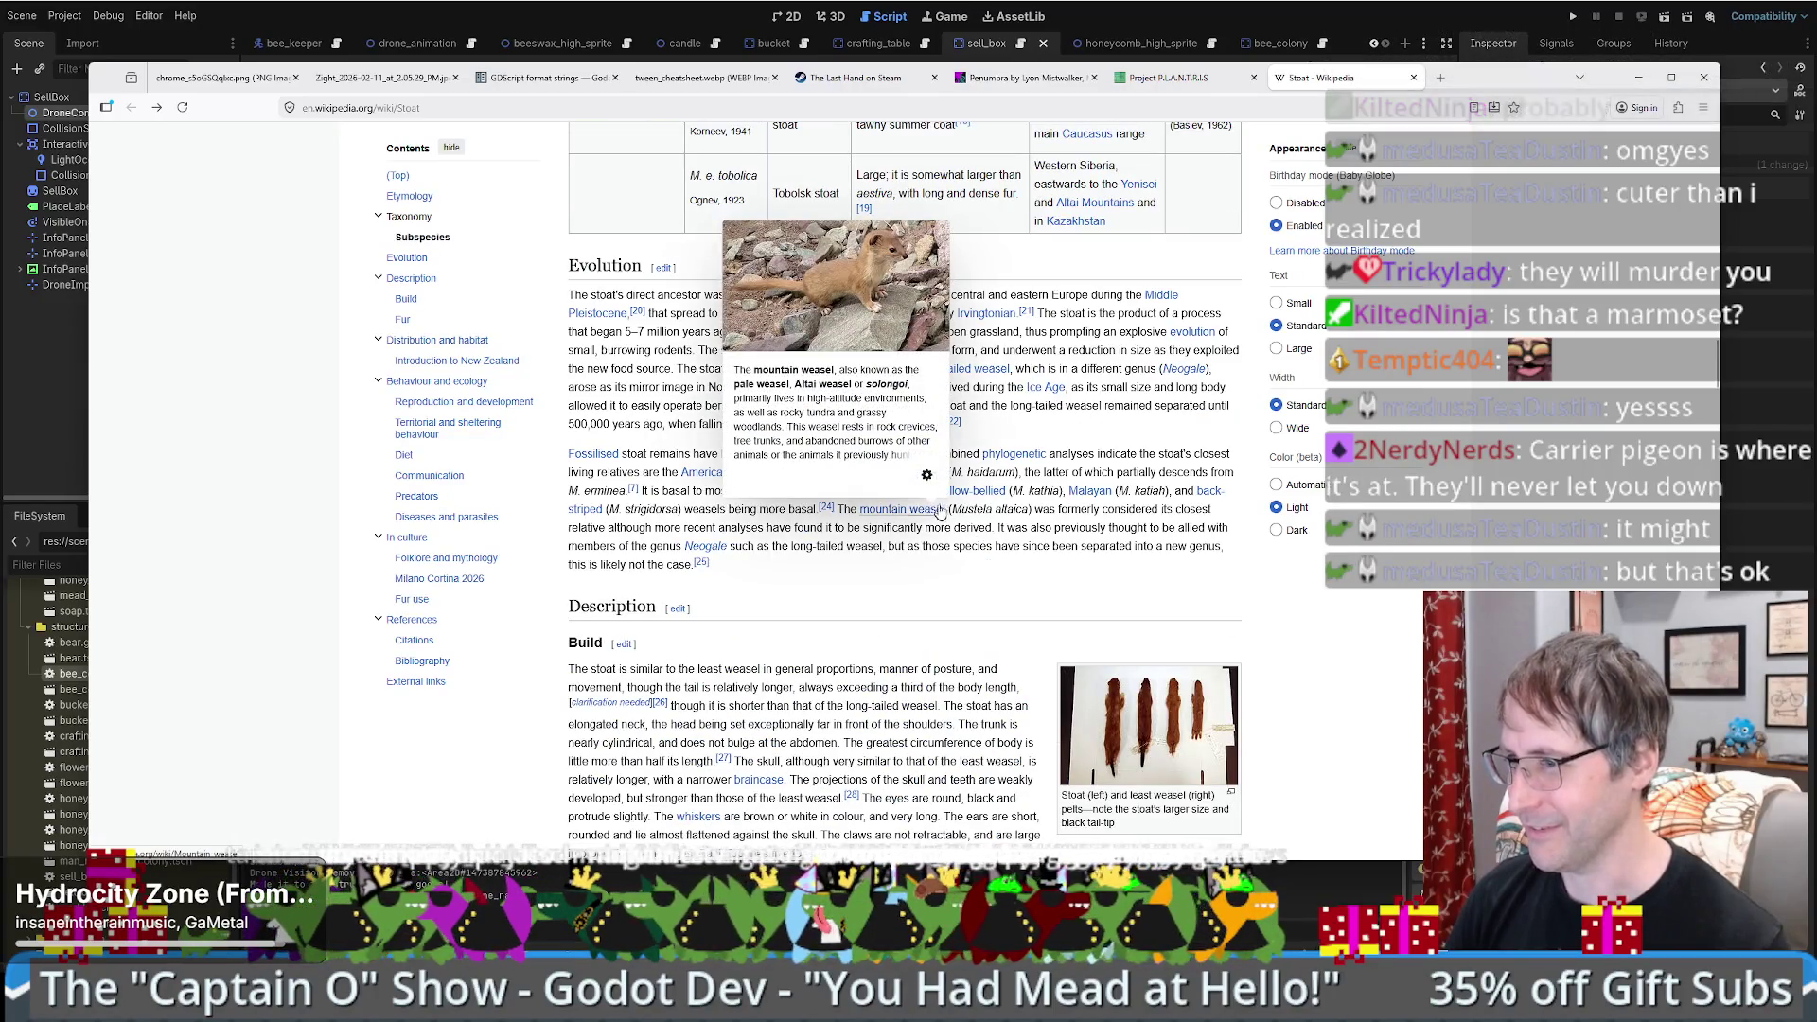
{"action": "scroll", "coordinate": [942, 509], "scroll_direction": "up", "scroll_amount": 7}
{"action": "scroll", "coordinate": [941, 510], "scroll_direction": "up", "scroll_amount": 15}
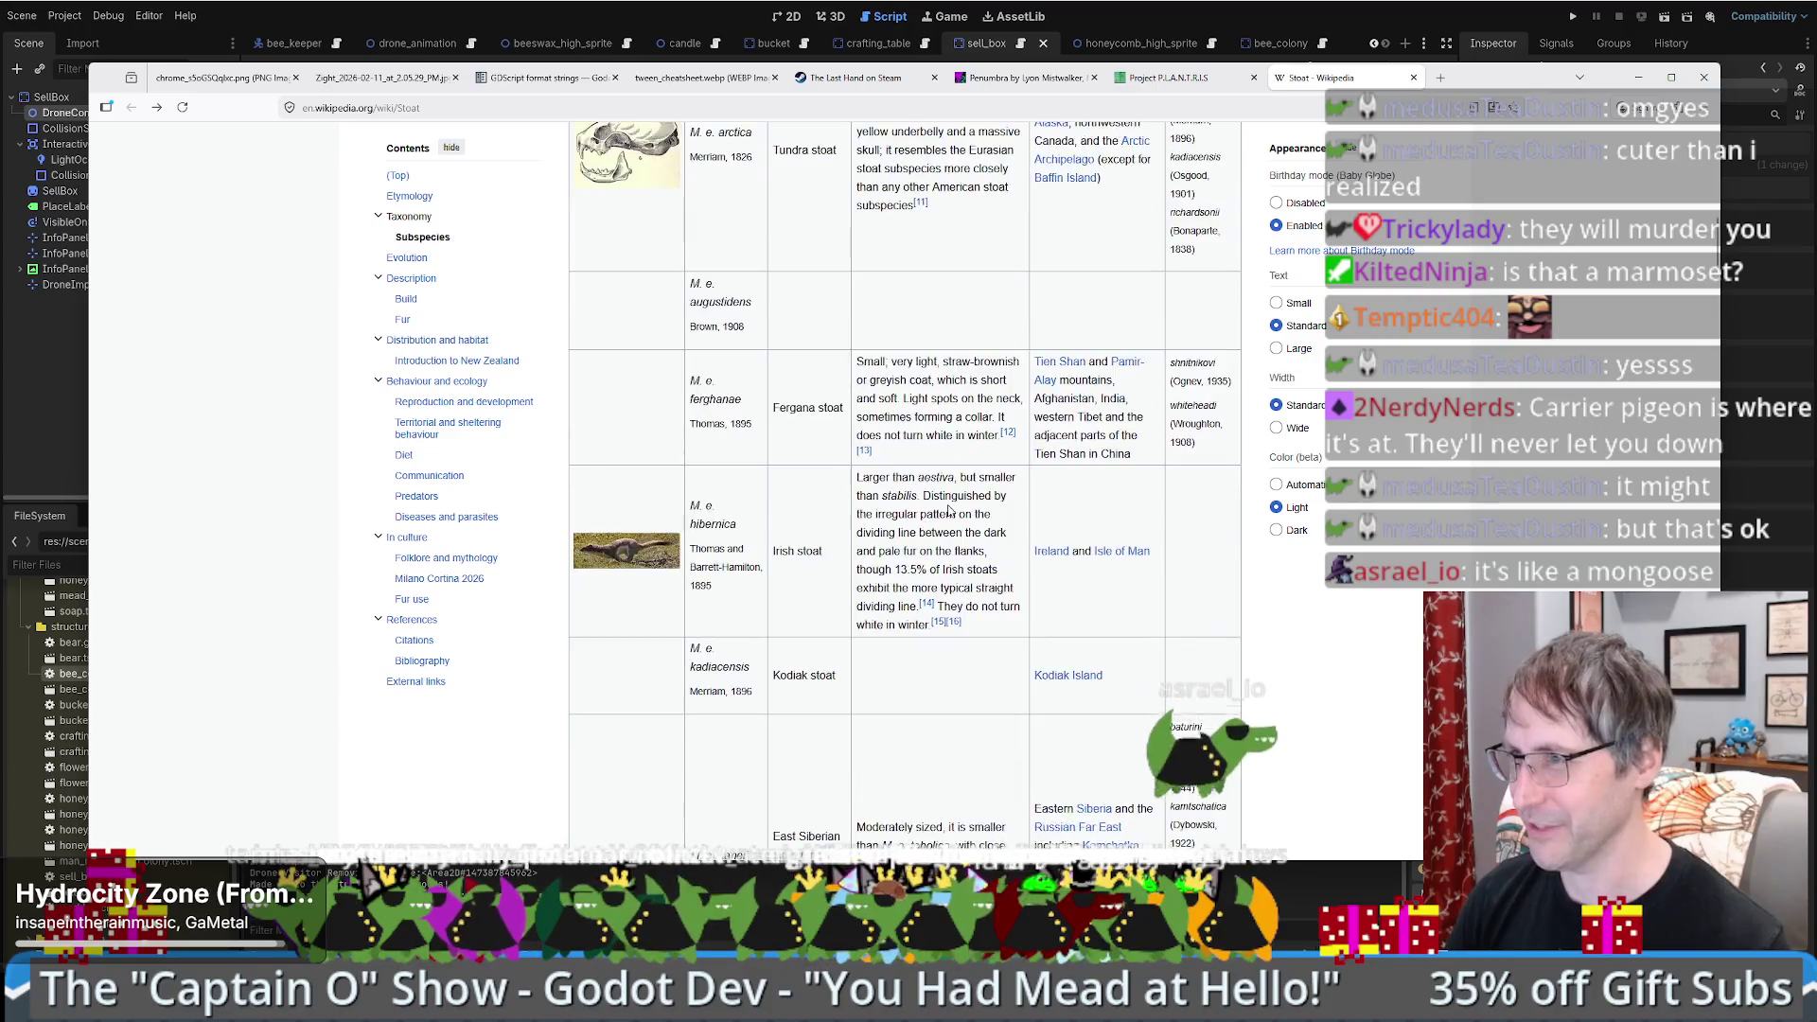
{"action": "scroll", "coordinate": [952, 512], "scroll_direction": "up", "scroll_amount": 3}
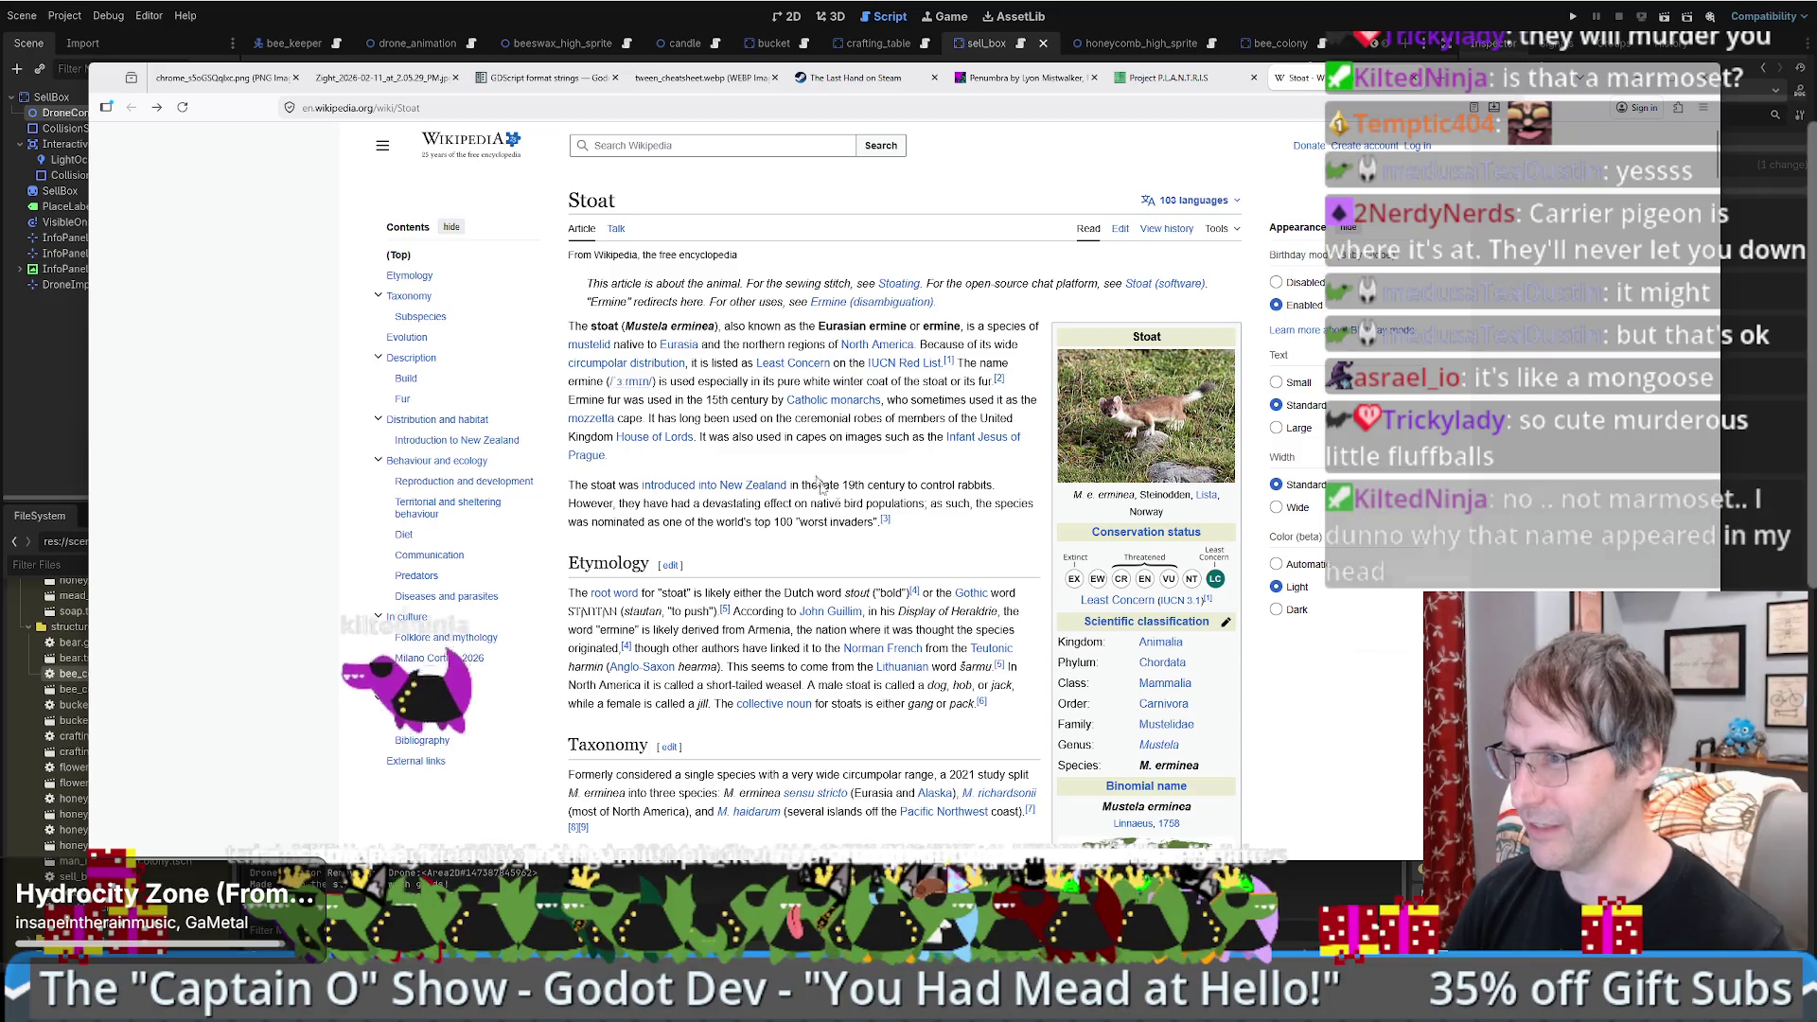
- Reopen the infobox stoat photo's original file at full size, then switch back to Godot
{"action": "left_click", "coordinate": [1183, 407]}
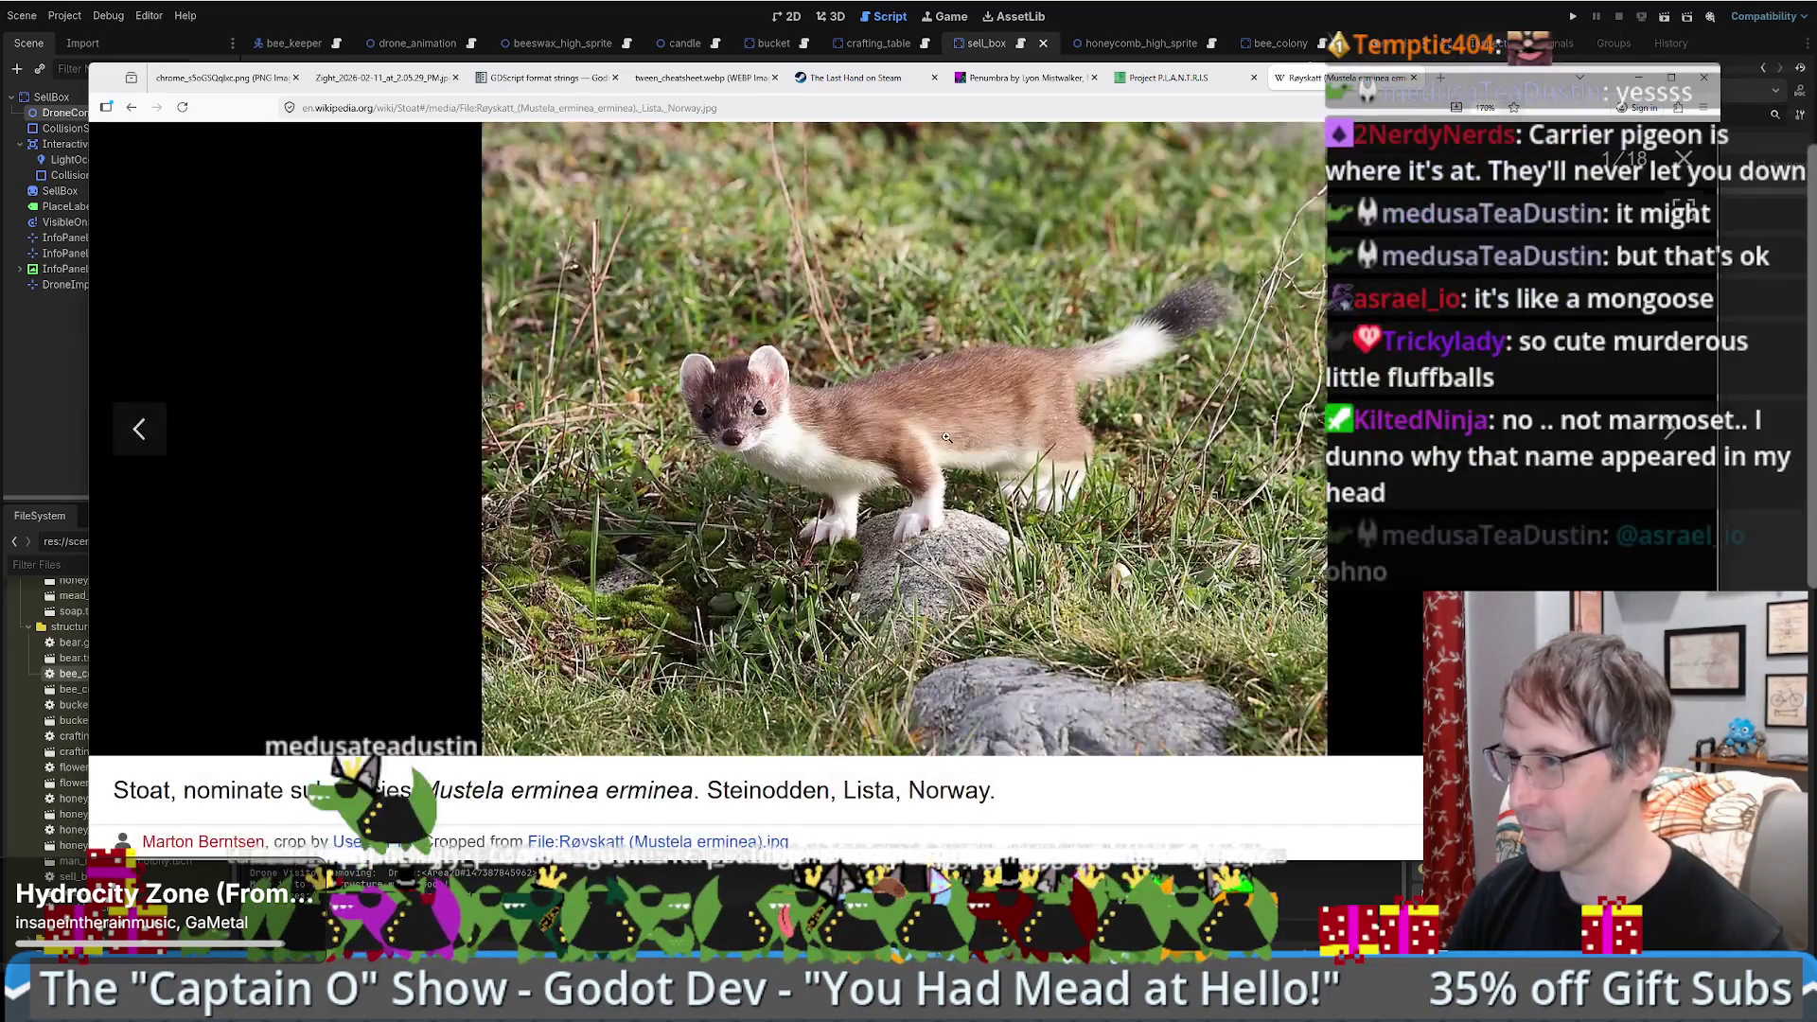
{"action": "left_click", "coordinate": [934, 444]}
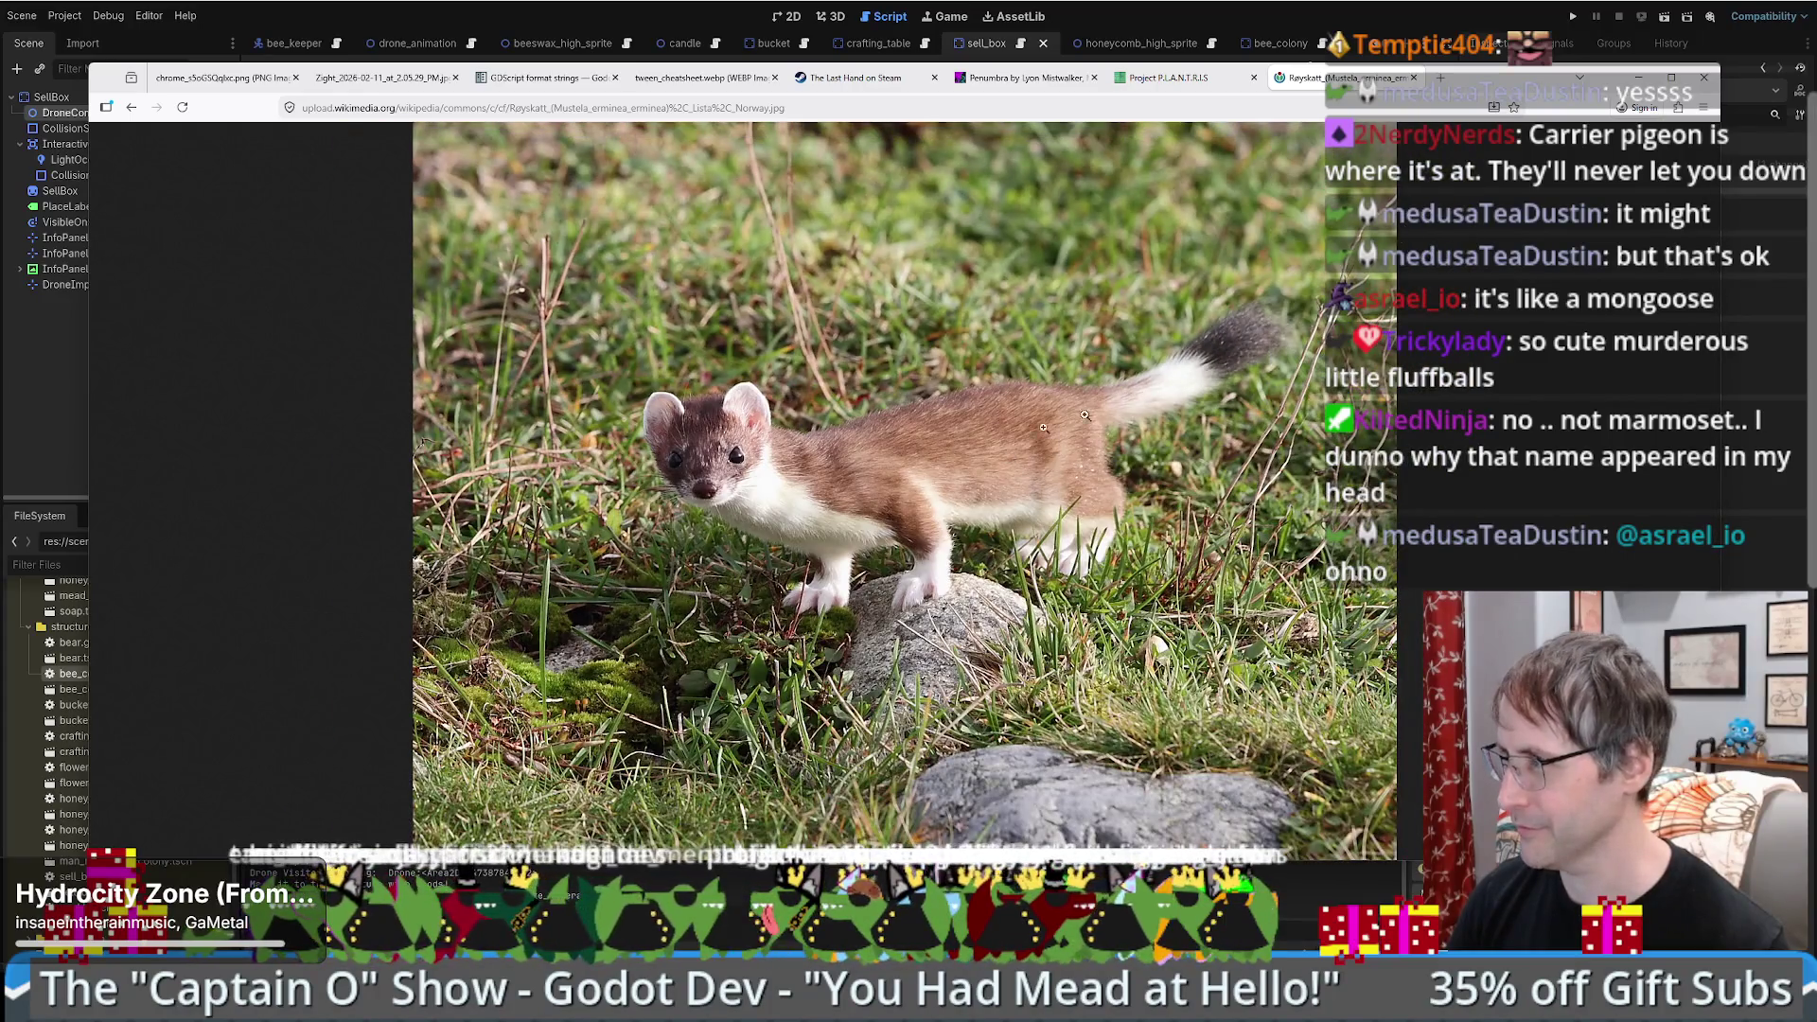
{"action": "left_click", "coordinate": [1159, 391]}
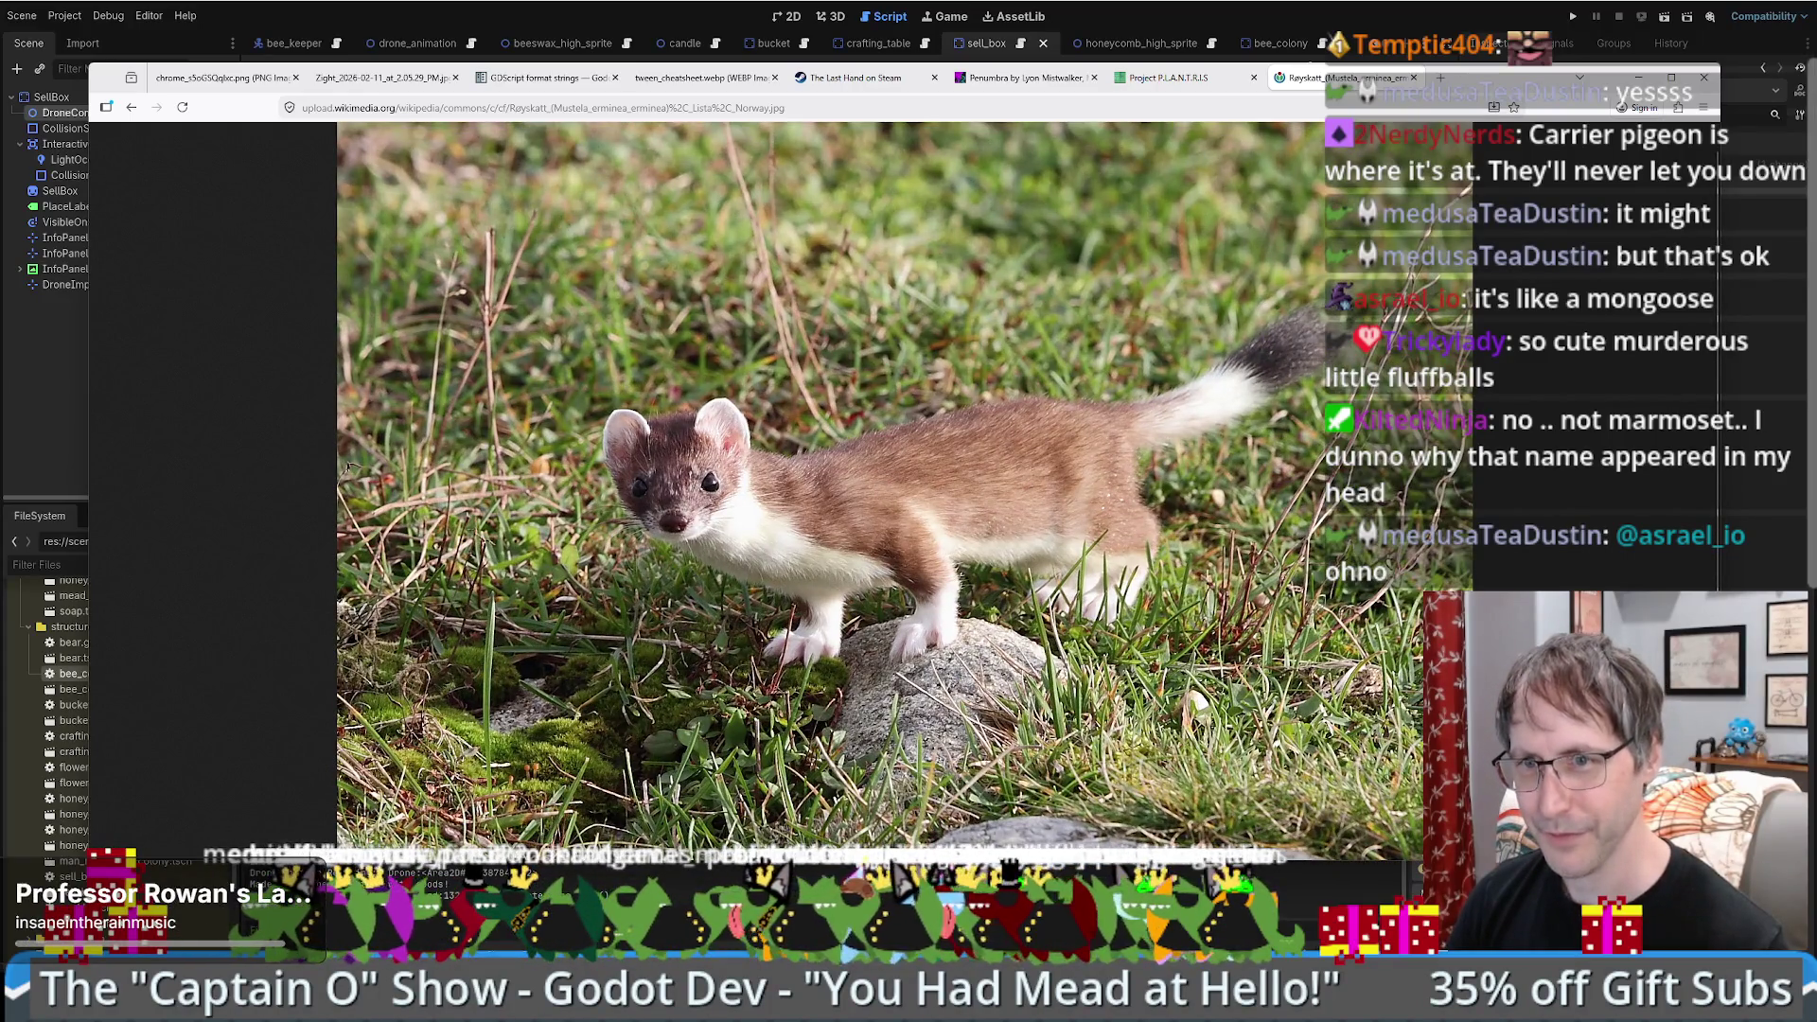
{"action": "key", "text": "alt+Tab"}
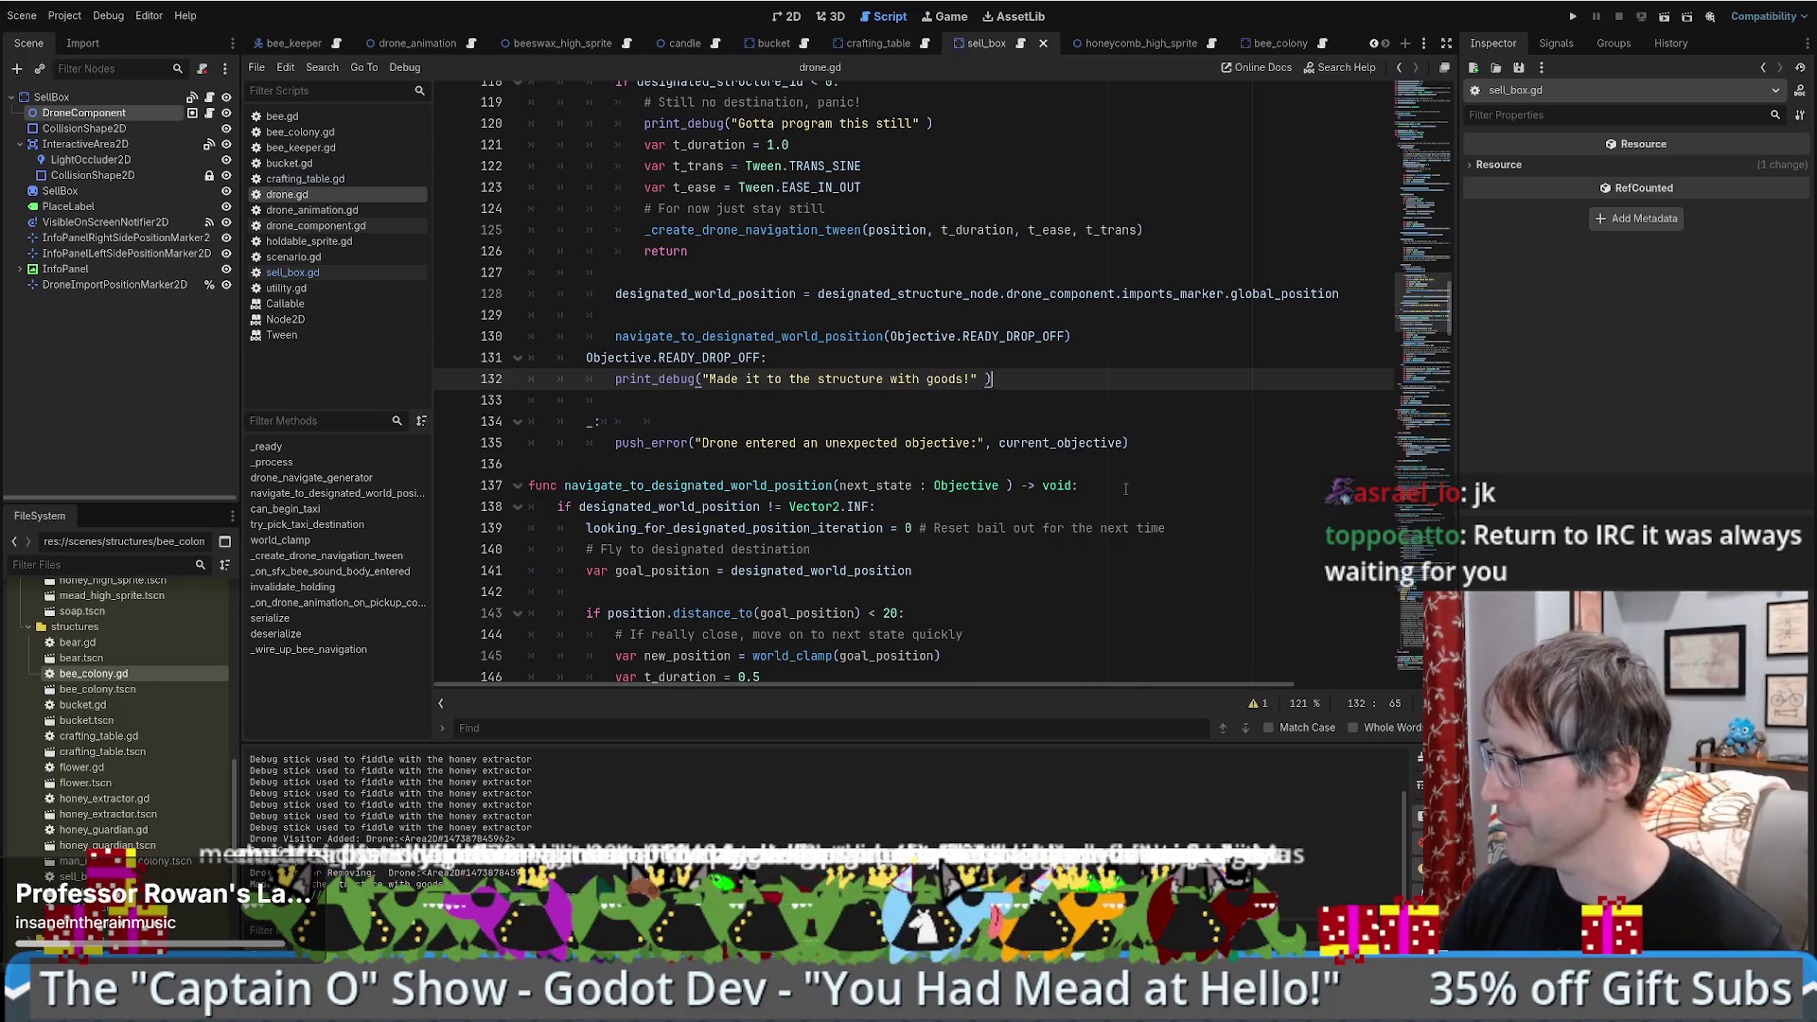
- Scroll down drone.gd to the TAXI branch and the READY_DROP_OFF case's debug print
{"action": "scroll", "coordinate": [1125, 488], "scroll_direction": "down", "scroll_amount": 3}
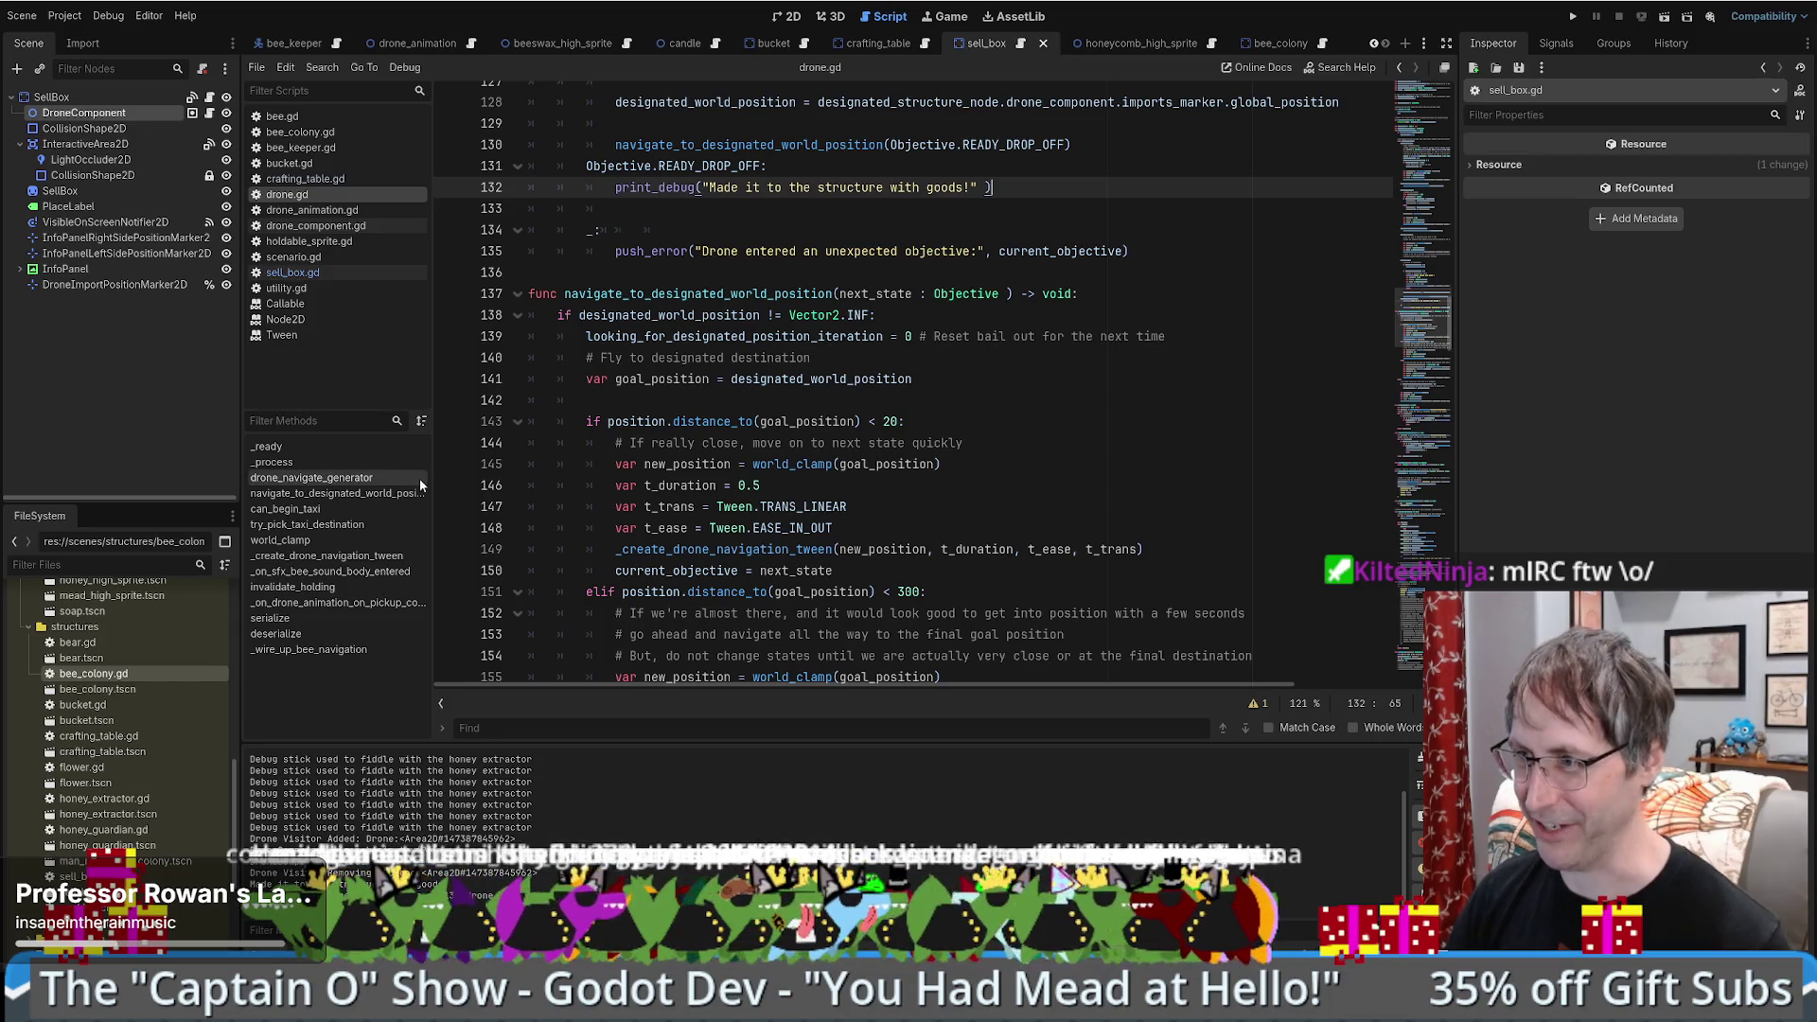
{"action": "left_click", "coordinate": [1017, 484]}
{"action": "scroll", "coordinate": [1025, 484], "scroll_direction": "down", "scroll_amount": 1}
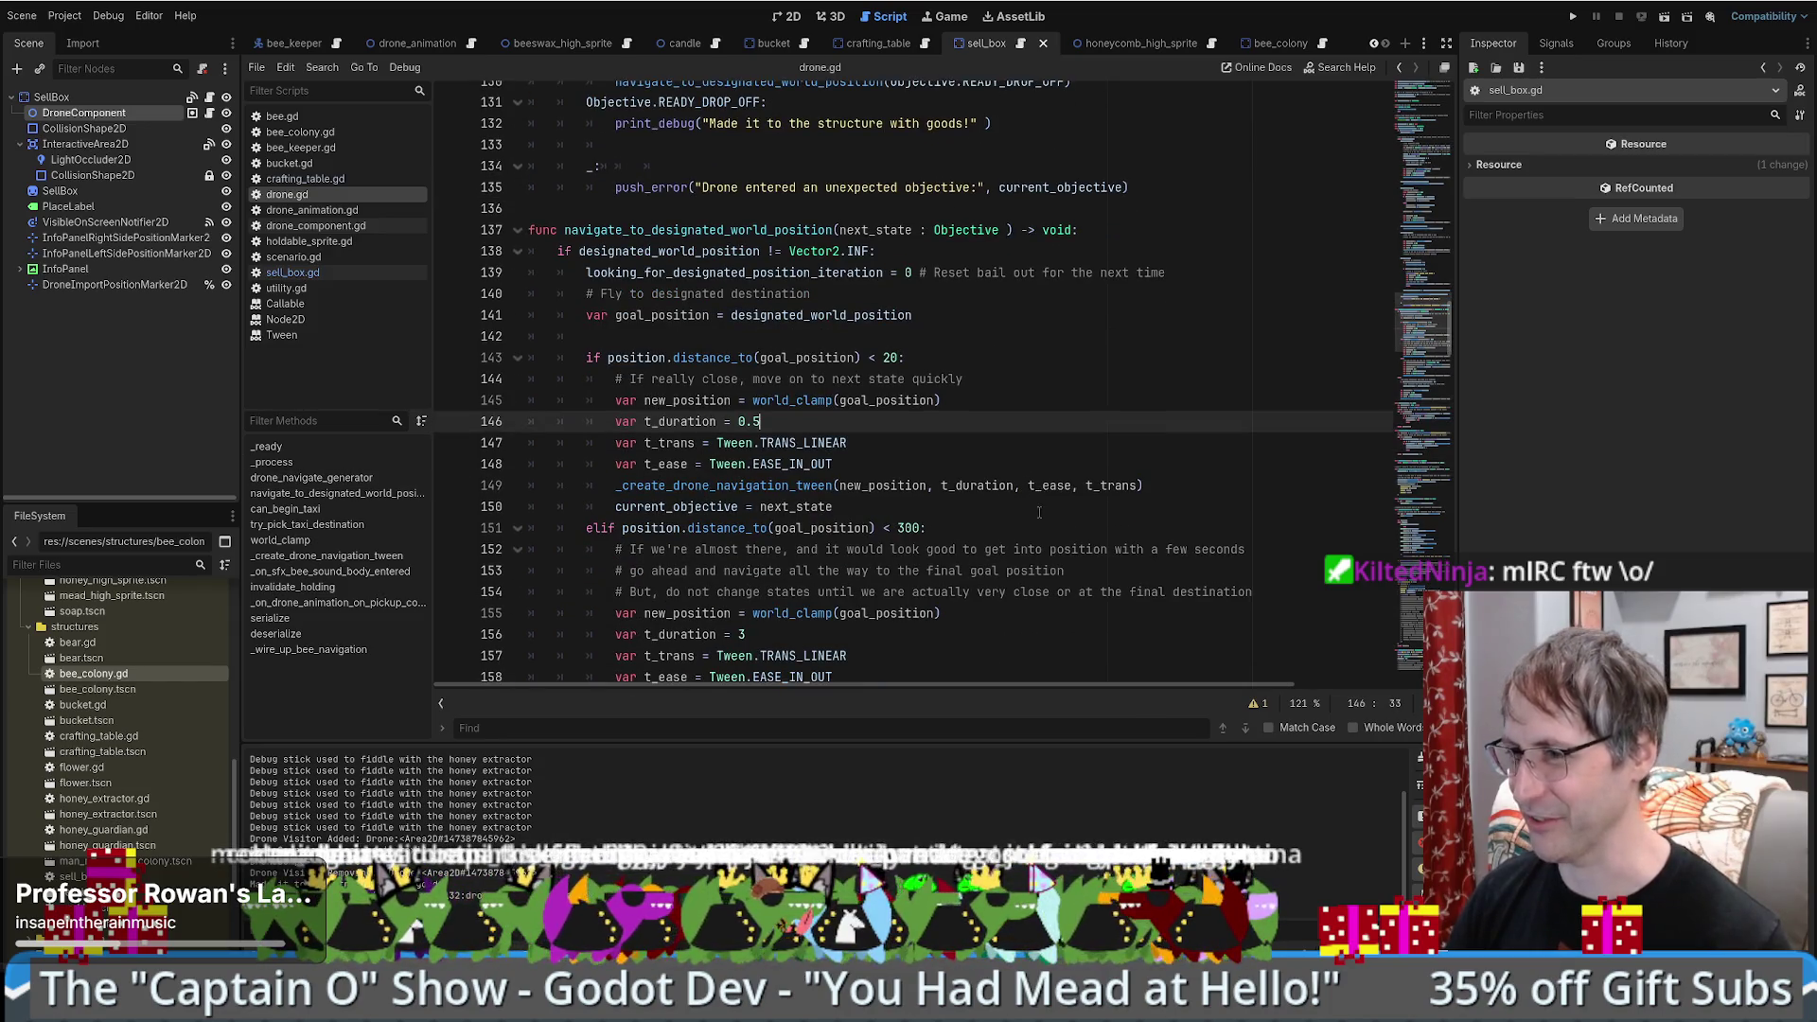
{"action": "scroll", "coordinate": [1031, 494], "scroll_direction": "down", "scroll_amount": 2}
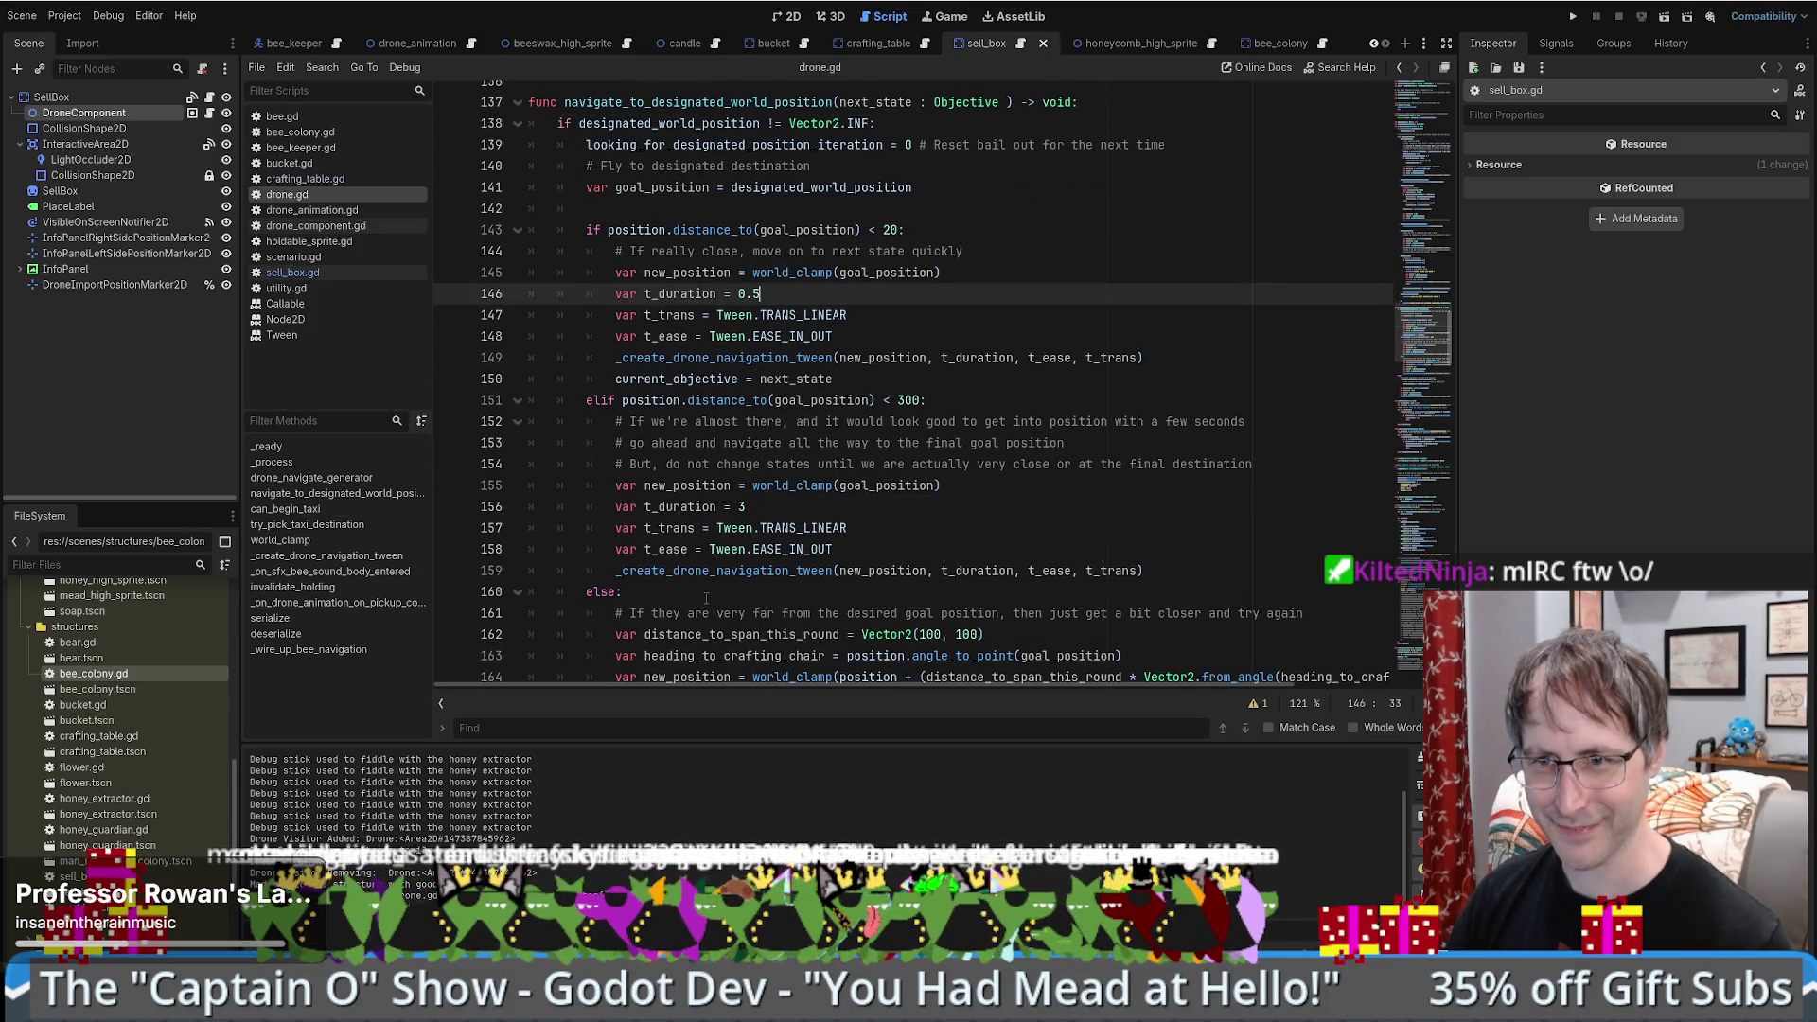
{"action": "scroll", "coordinate": [1170, 409], "scroll_direction": "down", "scroll_amount": 3}
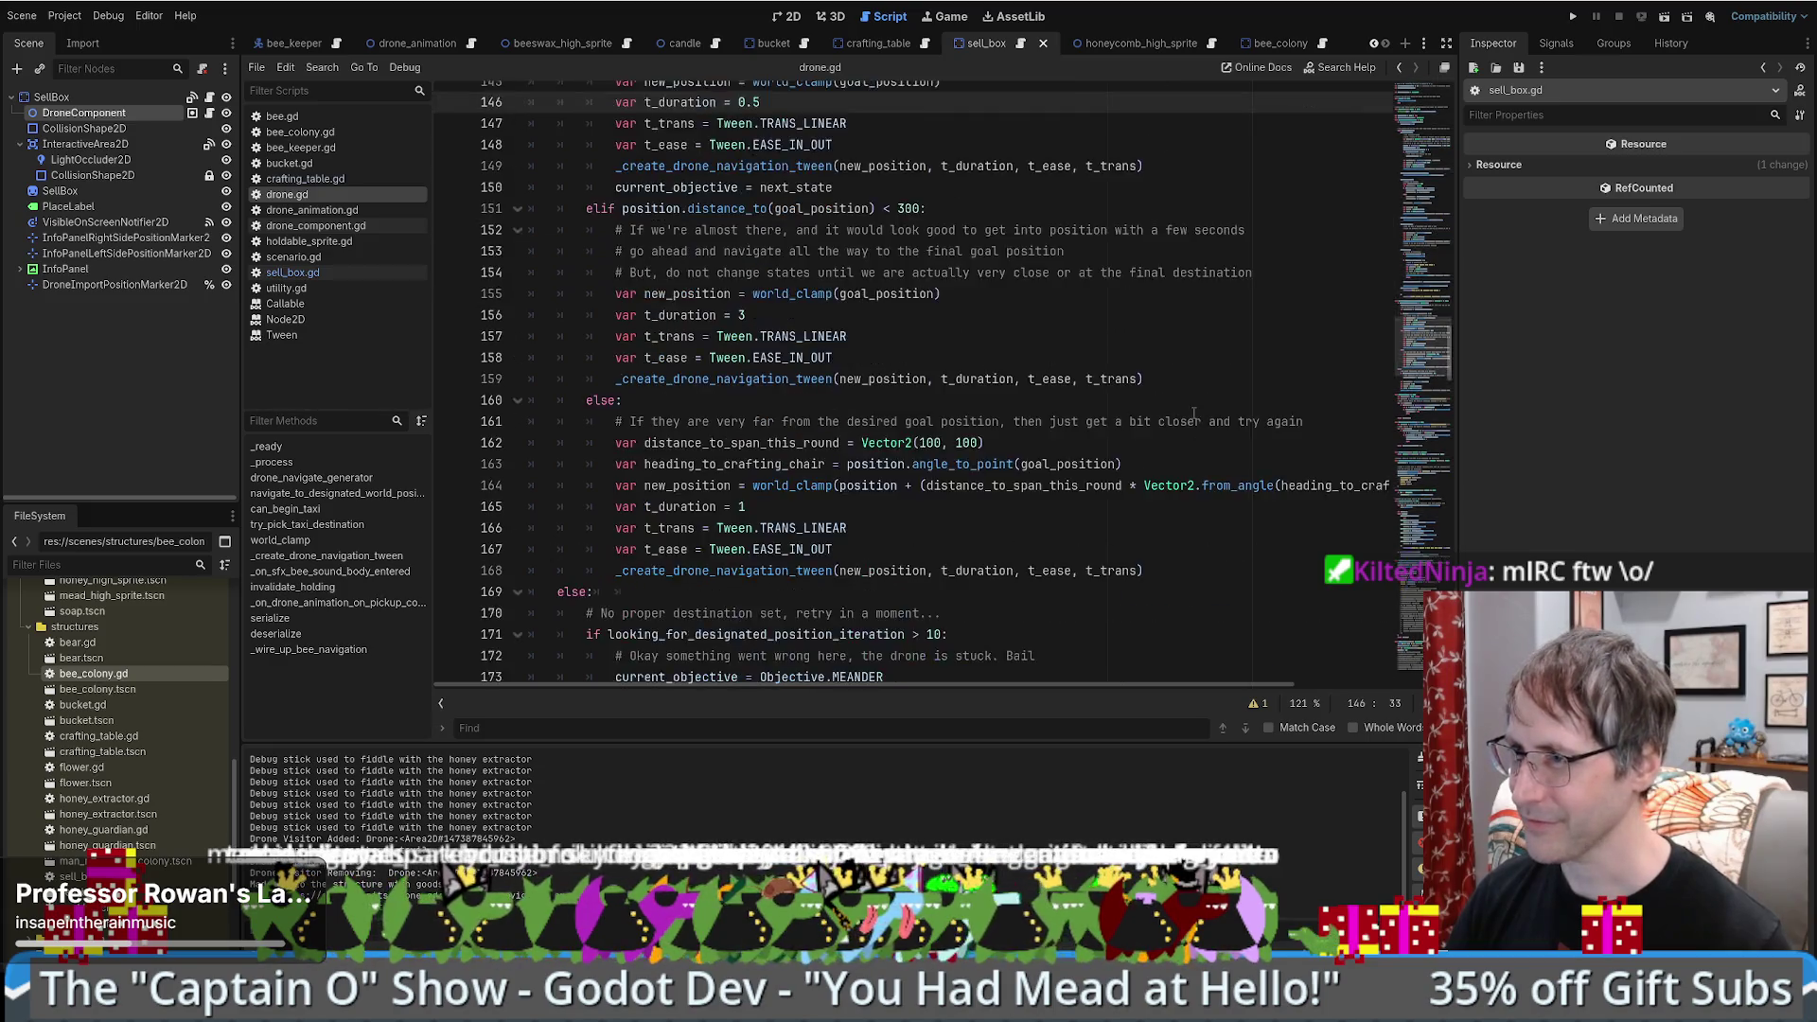
{"action": "scroll", "coordinate": [1169, 409], "scroll_direction": "up", "scroll_amount": 4}
{"action": "scroll", "coordinate": [1170, 409], "scroll_direction": "down", "scroll_amount": 12}
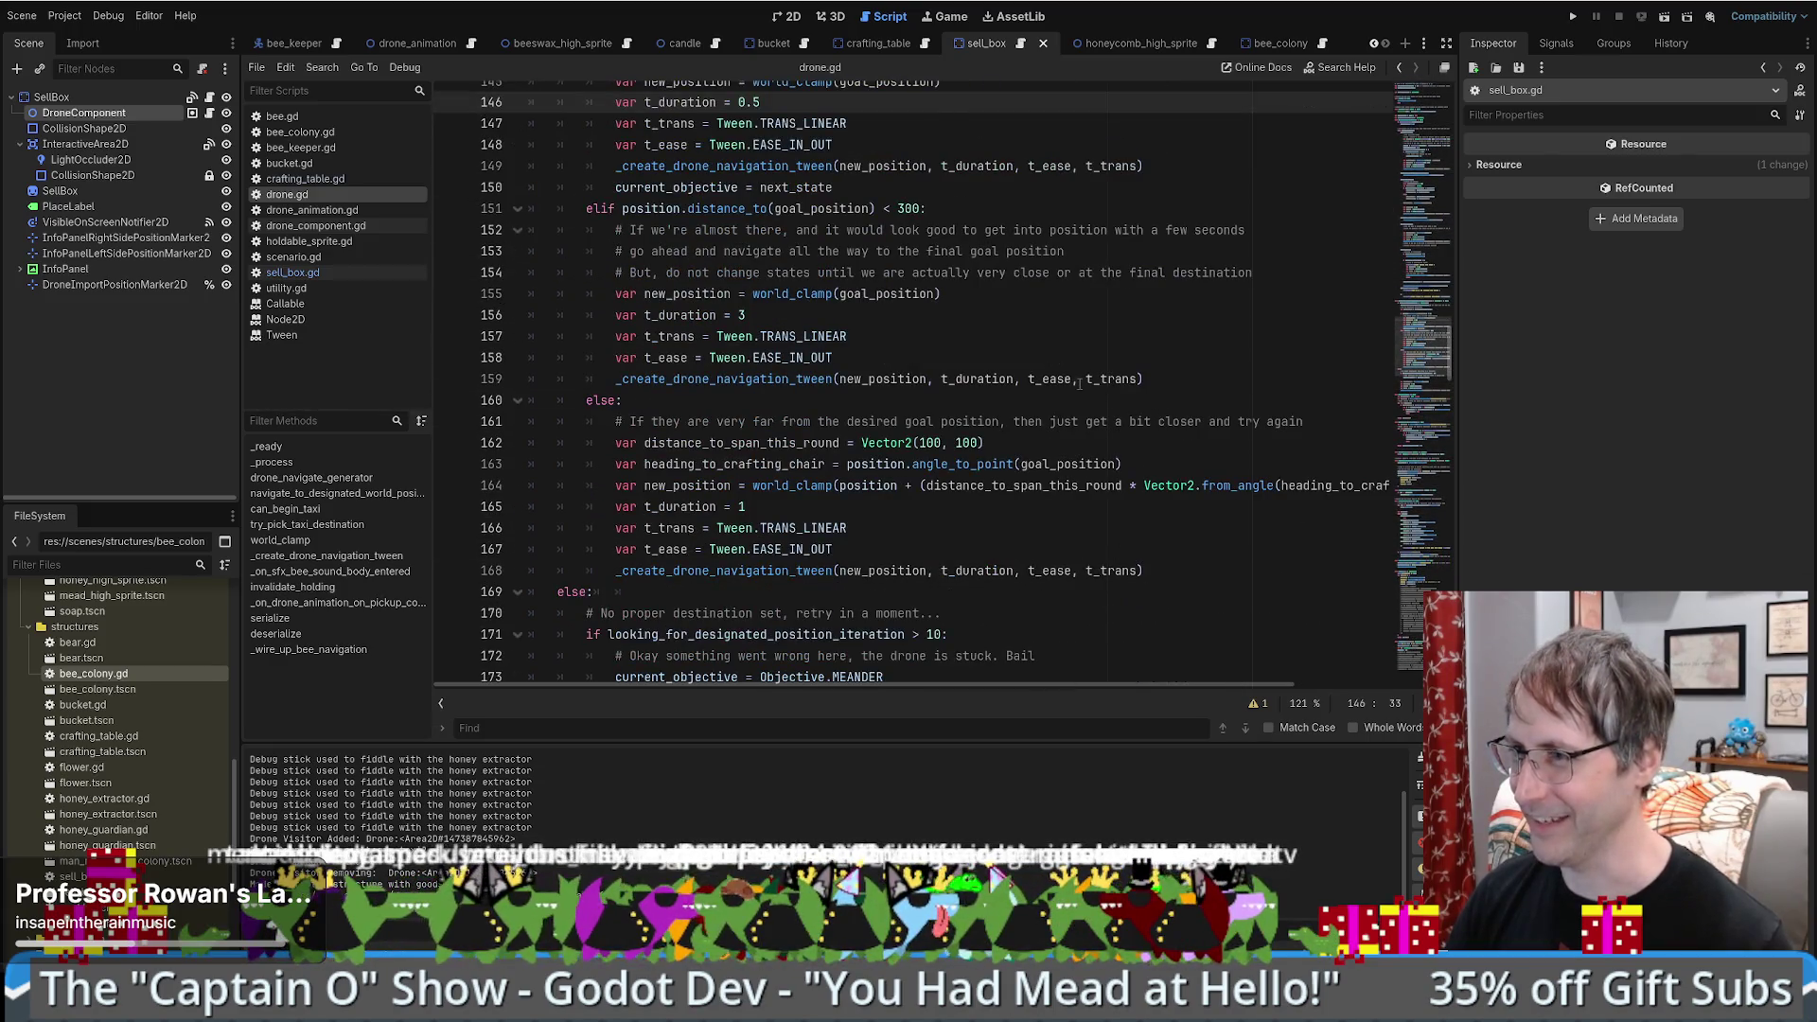
{"action": "scroll", "coordinate": [1067, 395], "scroll_direction": "up", "scroll_amount": 8}
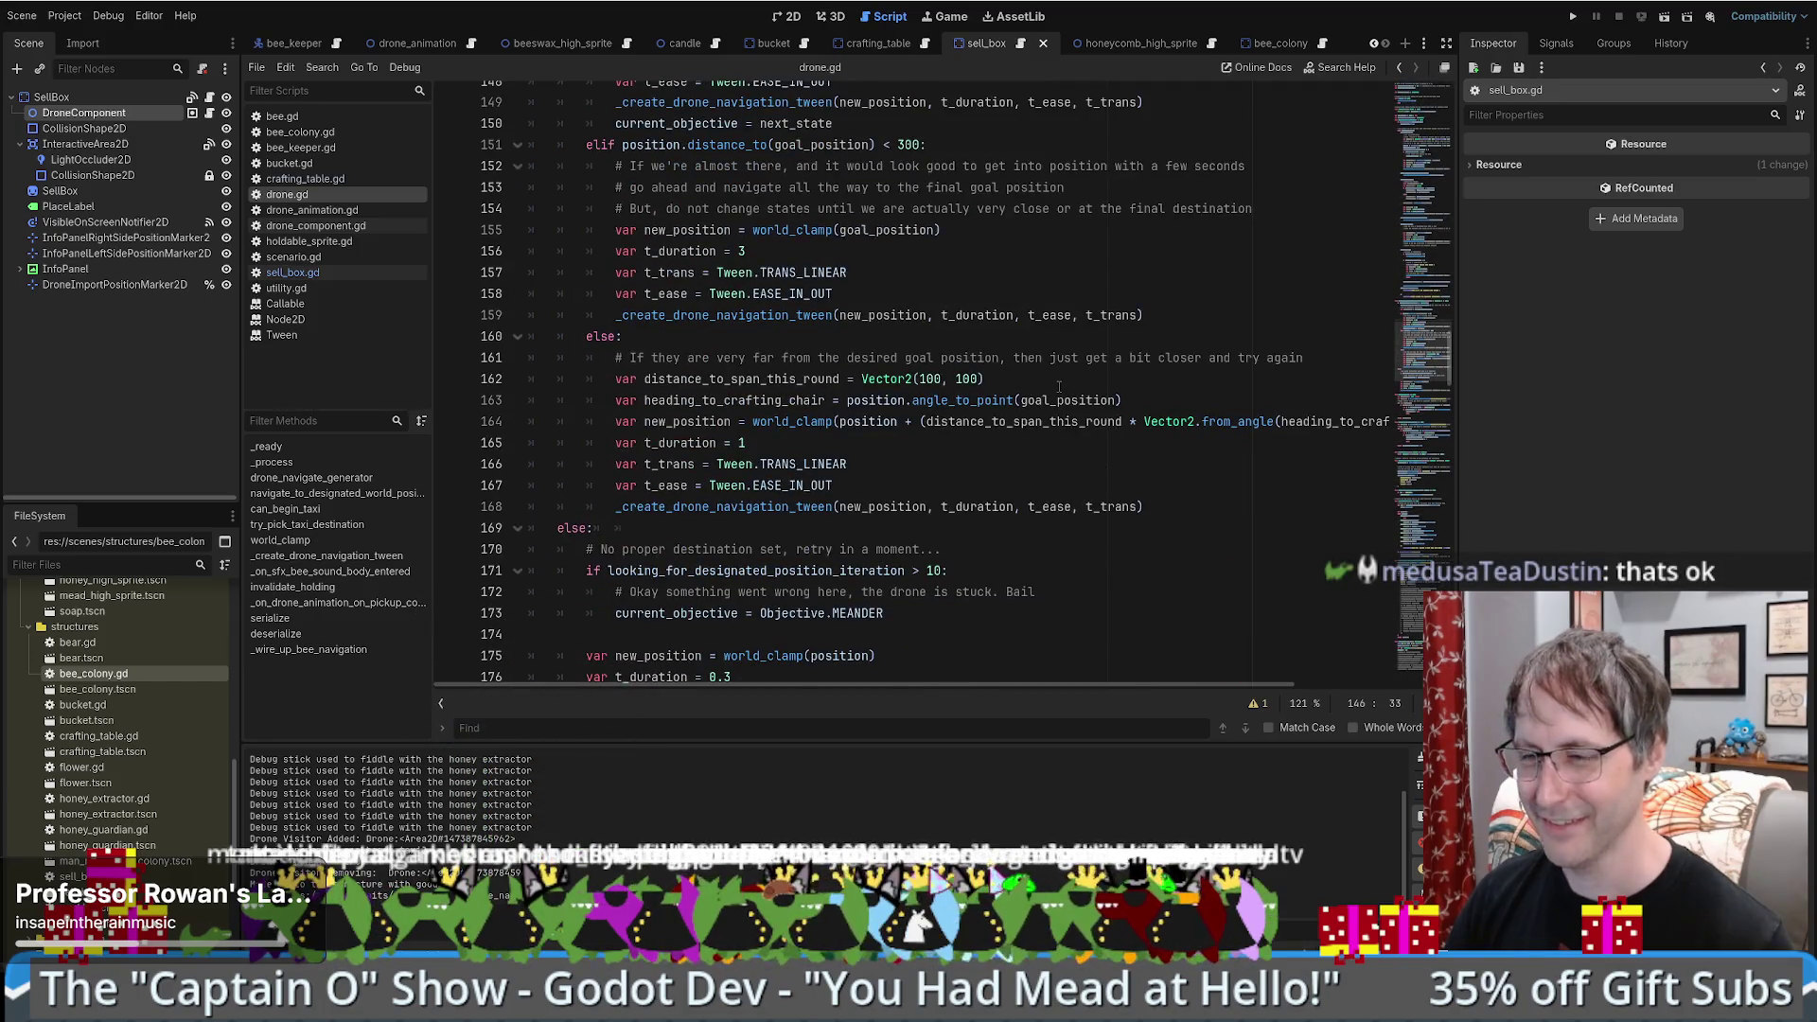
{"action": "scroll", "coordinate": [1060, 389], "scroll_direction": "up", "scroll_amount": 8}
{"action": "scroll", "coordinate": [1060, 398], "scroll_direction": "down", "scroll_amount": 11}
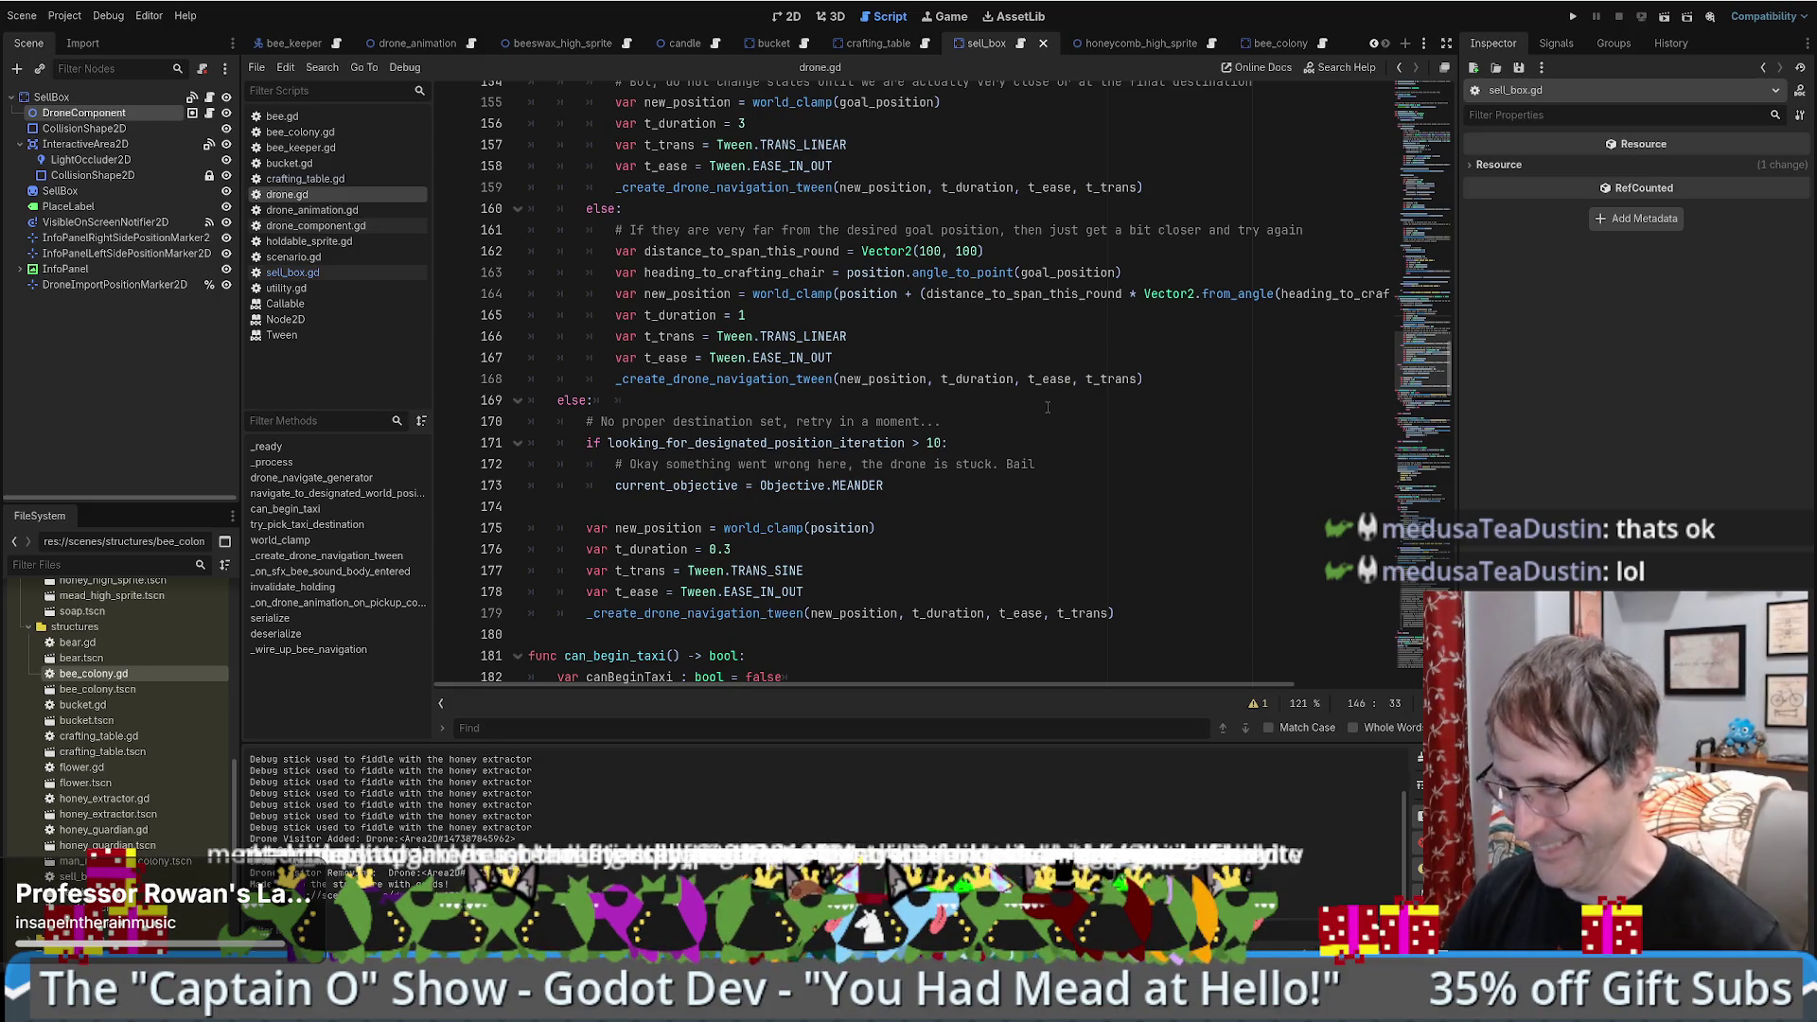
{"action": "scroll", "coordinate": [1048, 409], "scroll_direction": "down", "scroll_amount": 2}
{"action": "scroll", "coordinate": [1048, 409], "scroll_direction": "up", "scroll_amount": 11}
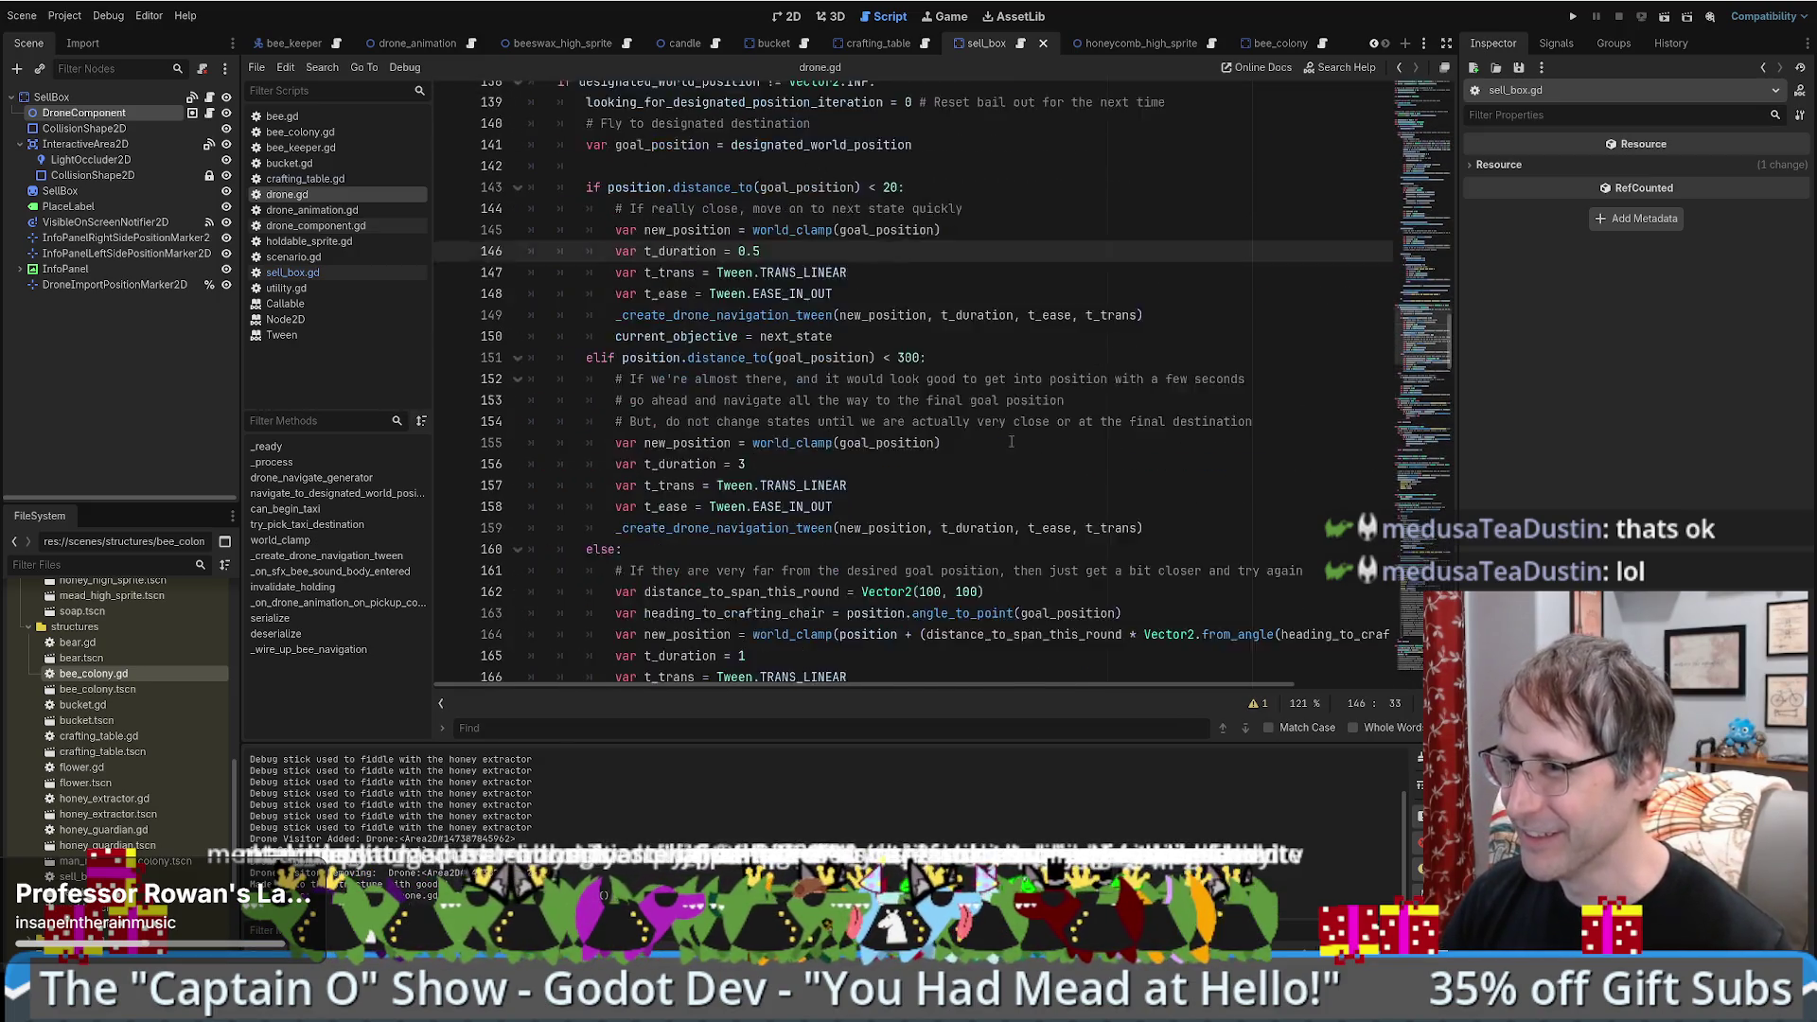
{"action": "mouse_move", "coordinate": [1438, 320]}
{"action": "left_mouse_down"}
{"action": "mouse_move", "coordinate": [1443, 189]}
{"action": "mouse_move", "coordinate": [1426, 181]}
{"action": "mouse_move", "coordinate": [1417, 312]}
{"action": "left_mouse_up"}
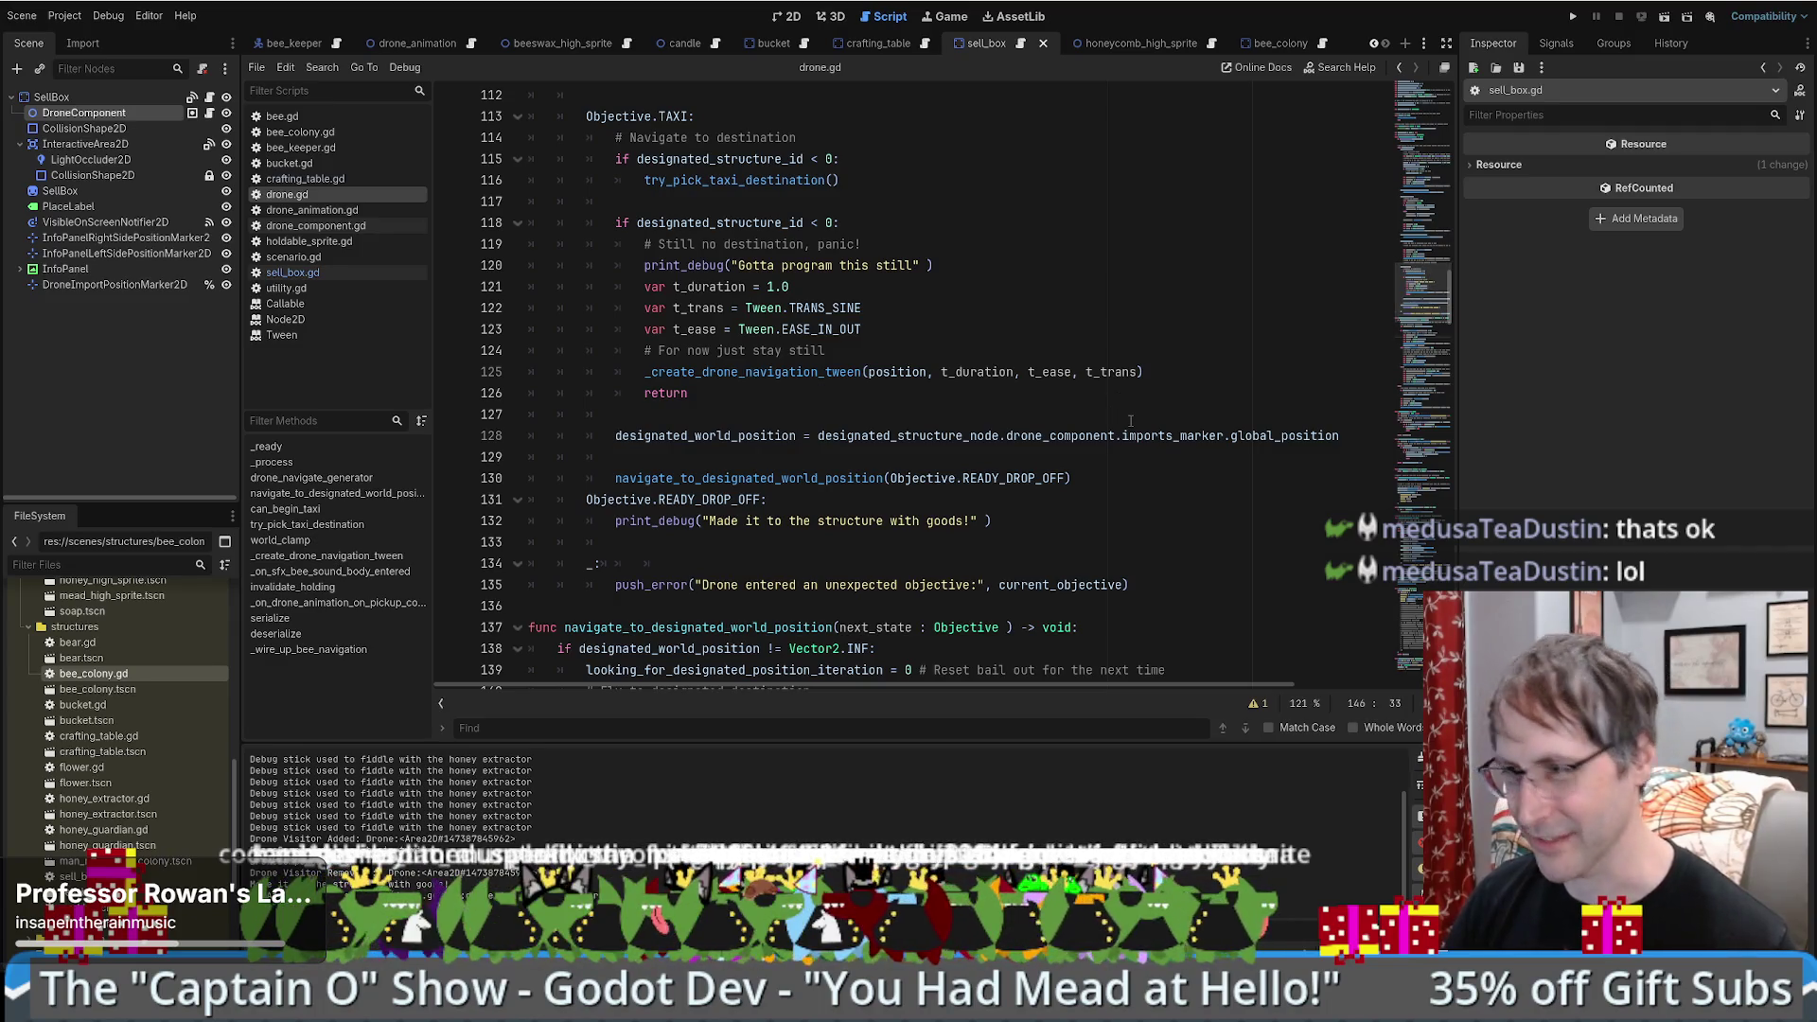
{"action": "scroll", "coordinate": [1139, 435], "scroll_direction": "up", "scroll_amount": 3}
{"action": "scroll", "coordinate": [1109, 457], "scroll_direction": "down", "scroll_amount": 6}
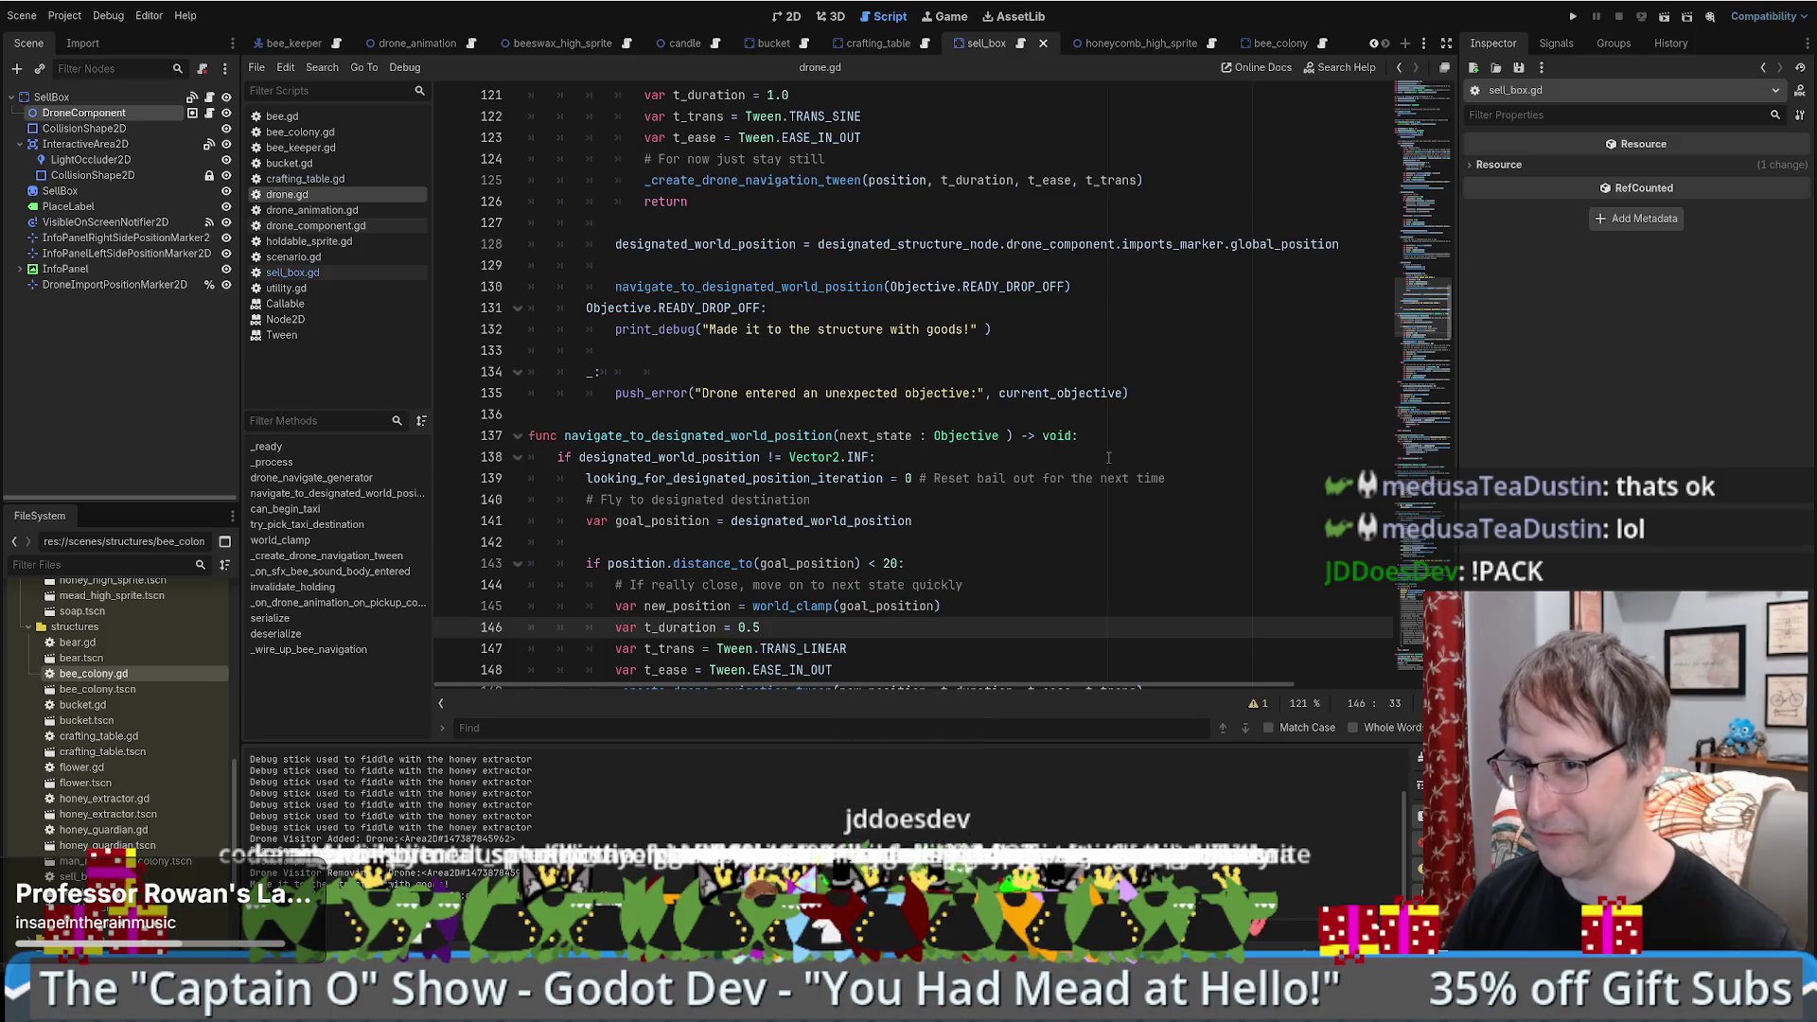
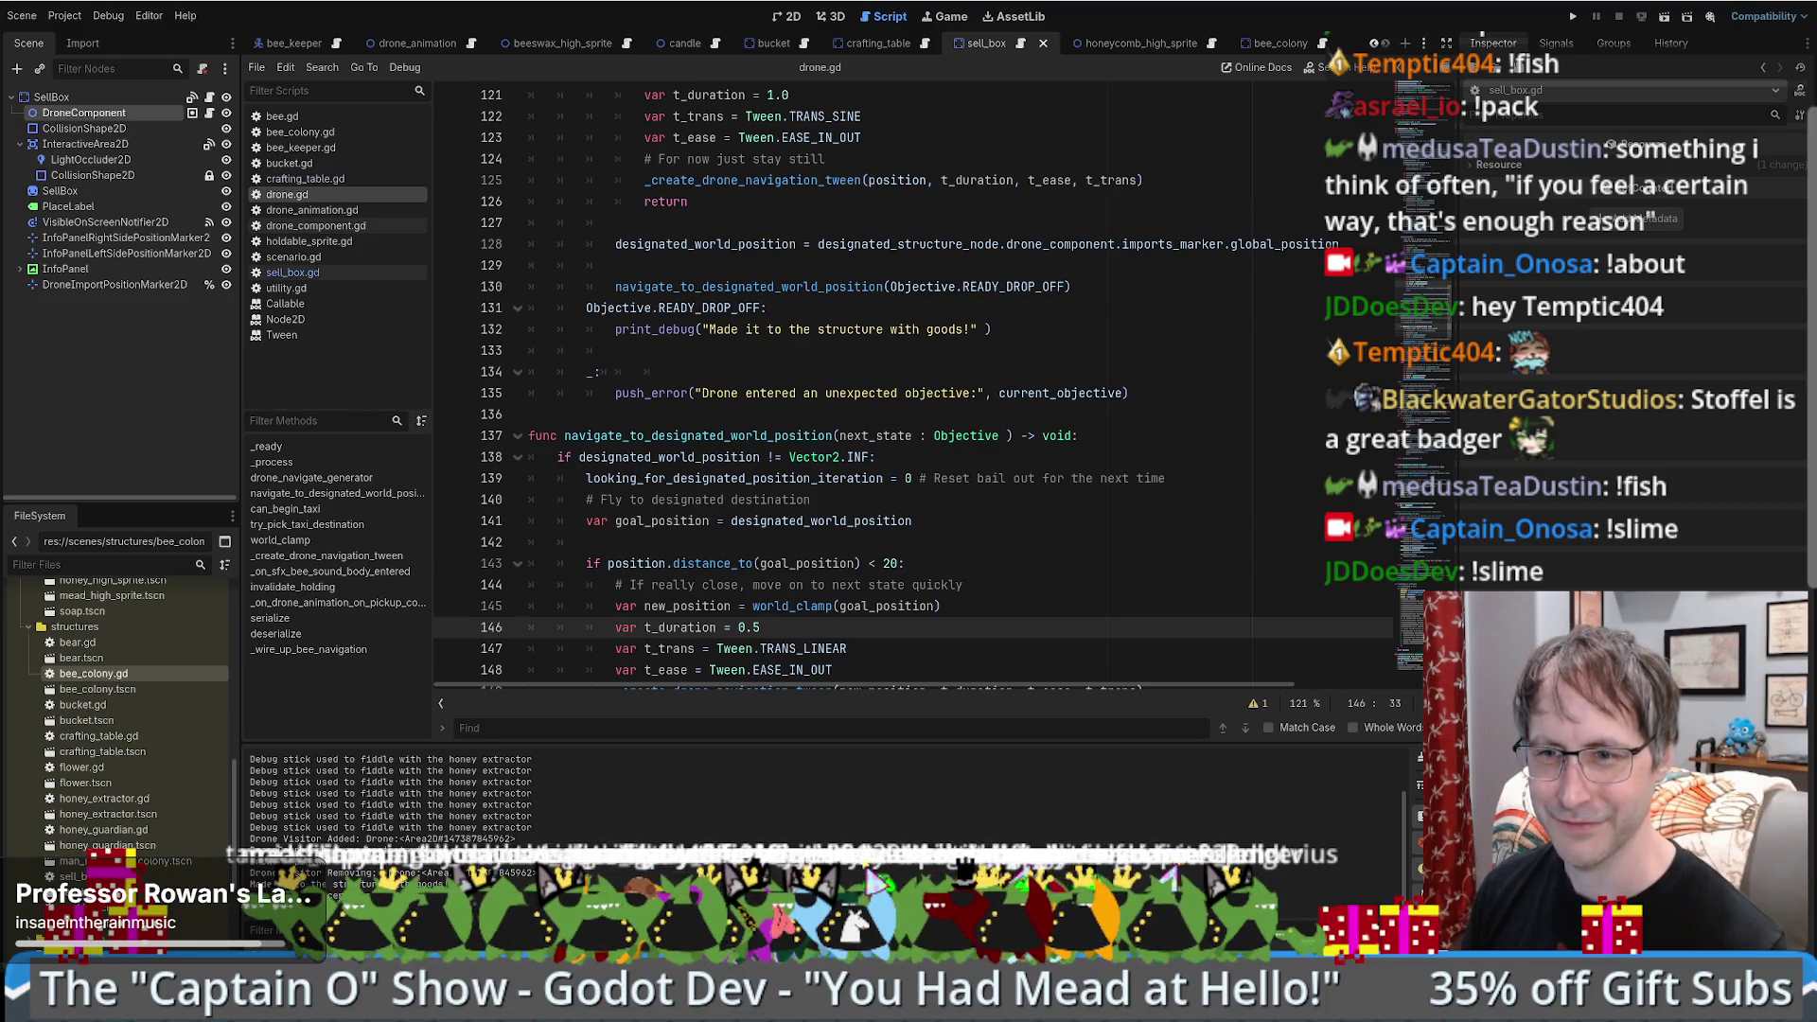
- Leave drone.gd at the end of line 140 and open a blank browser tab
{"action": "left_click", "coordinate": [823, 498]}
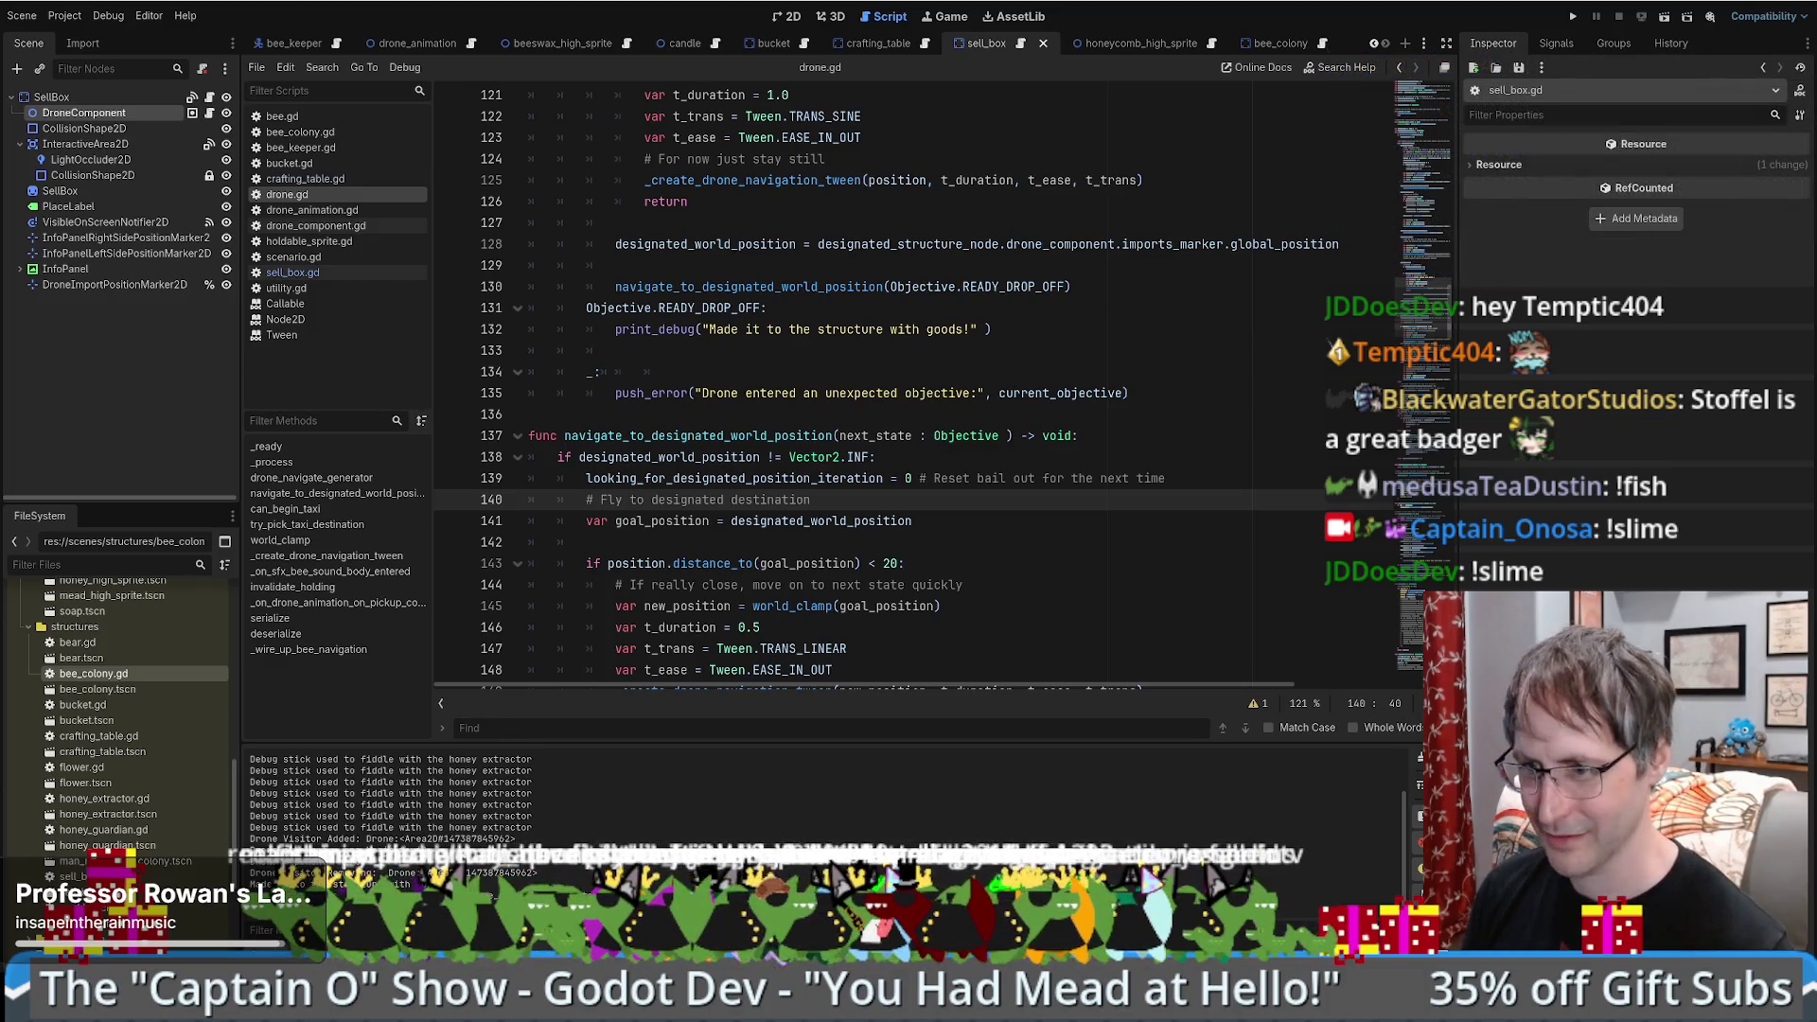
{"action": "key", "text": "alt+Tab"}
{"action": "left_click", "coordinate": [1438, 82]}
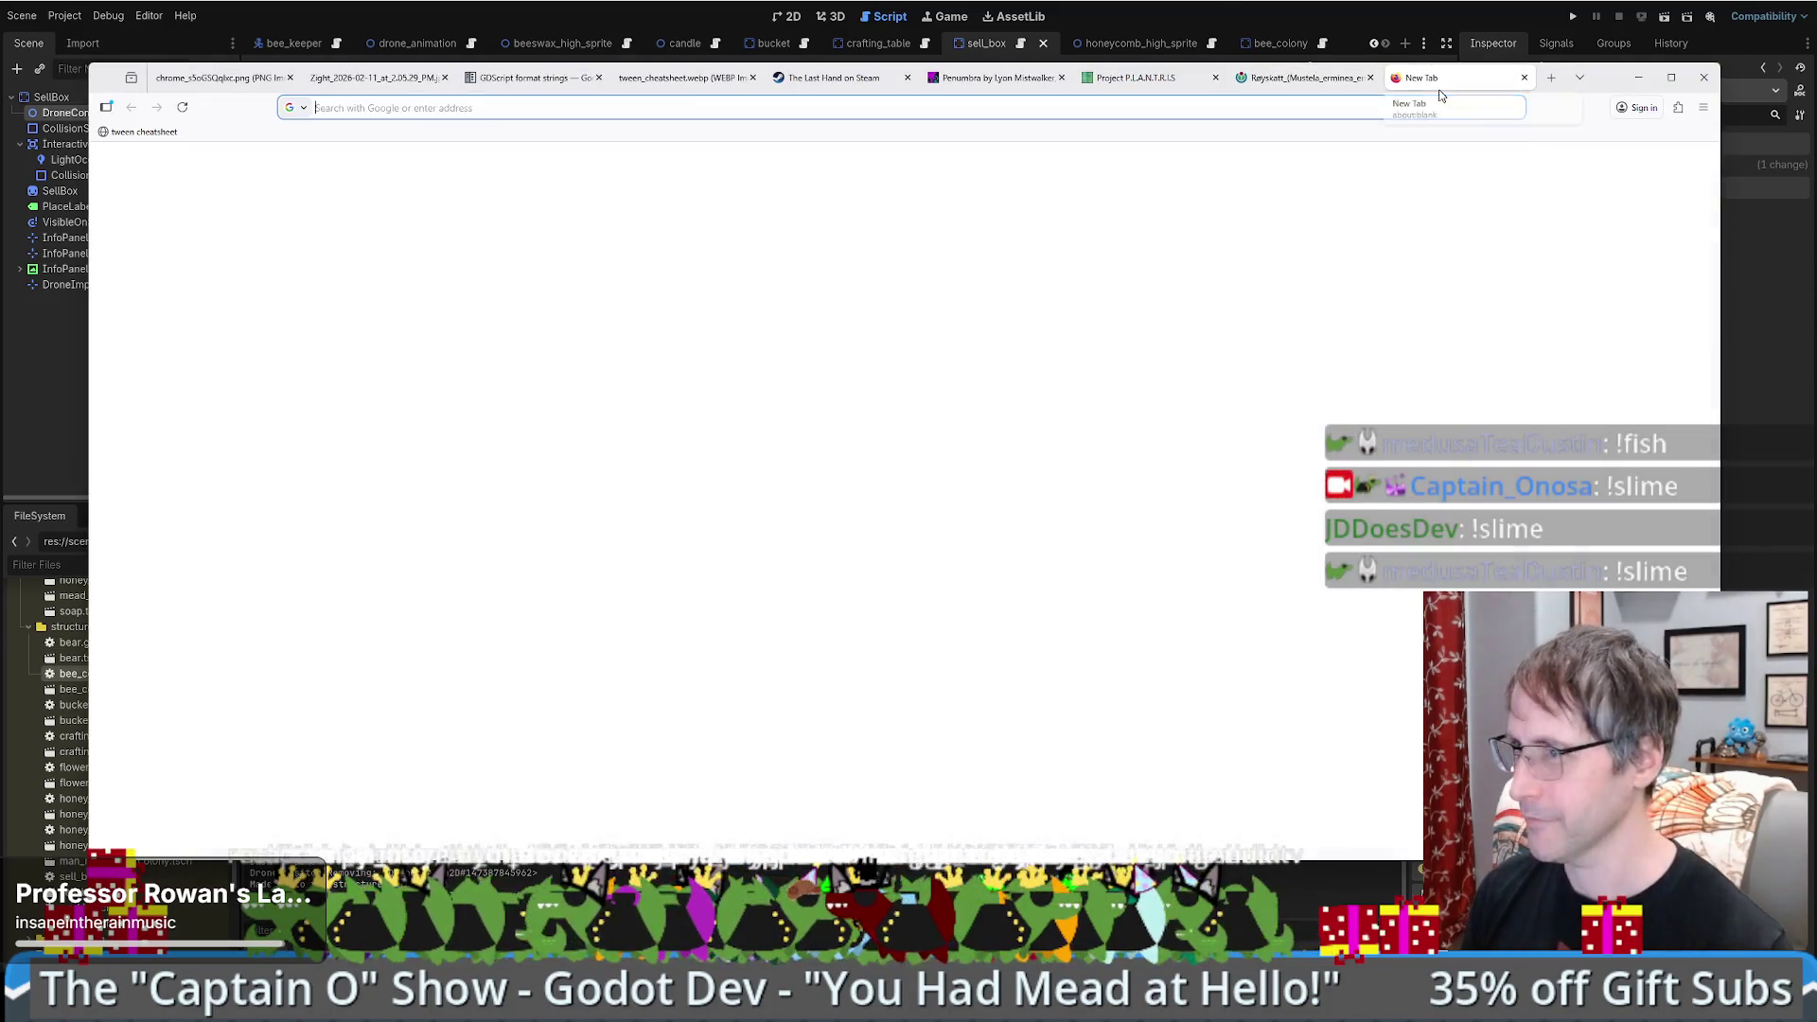
- Load aelios.rocks/slimedex and search the slimes for 'que'
{"action": "type", "text": "aelios.rocks/slimedex"}
{"action": "key", "text": "Return"}
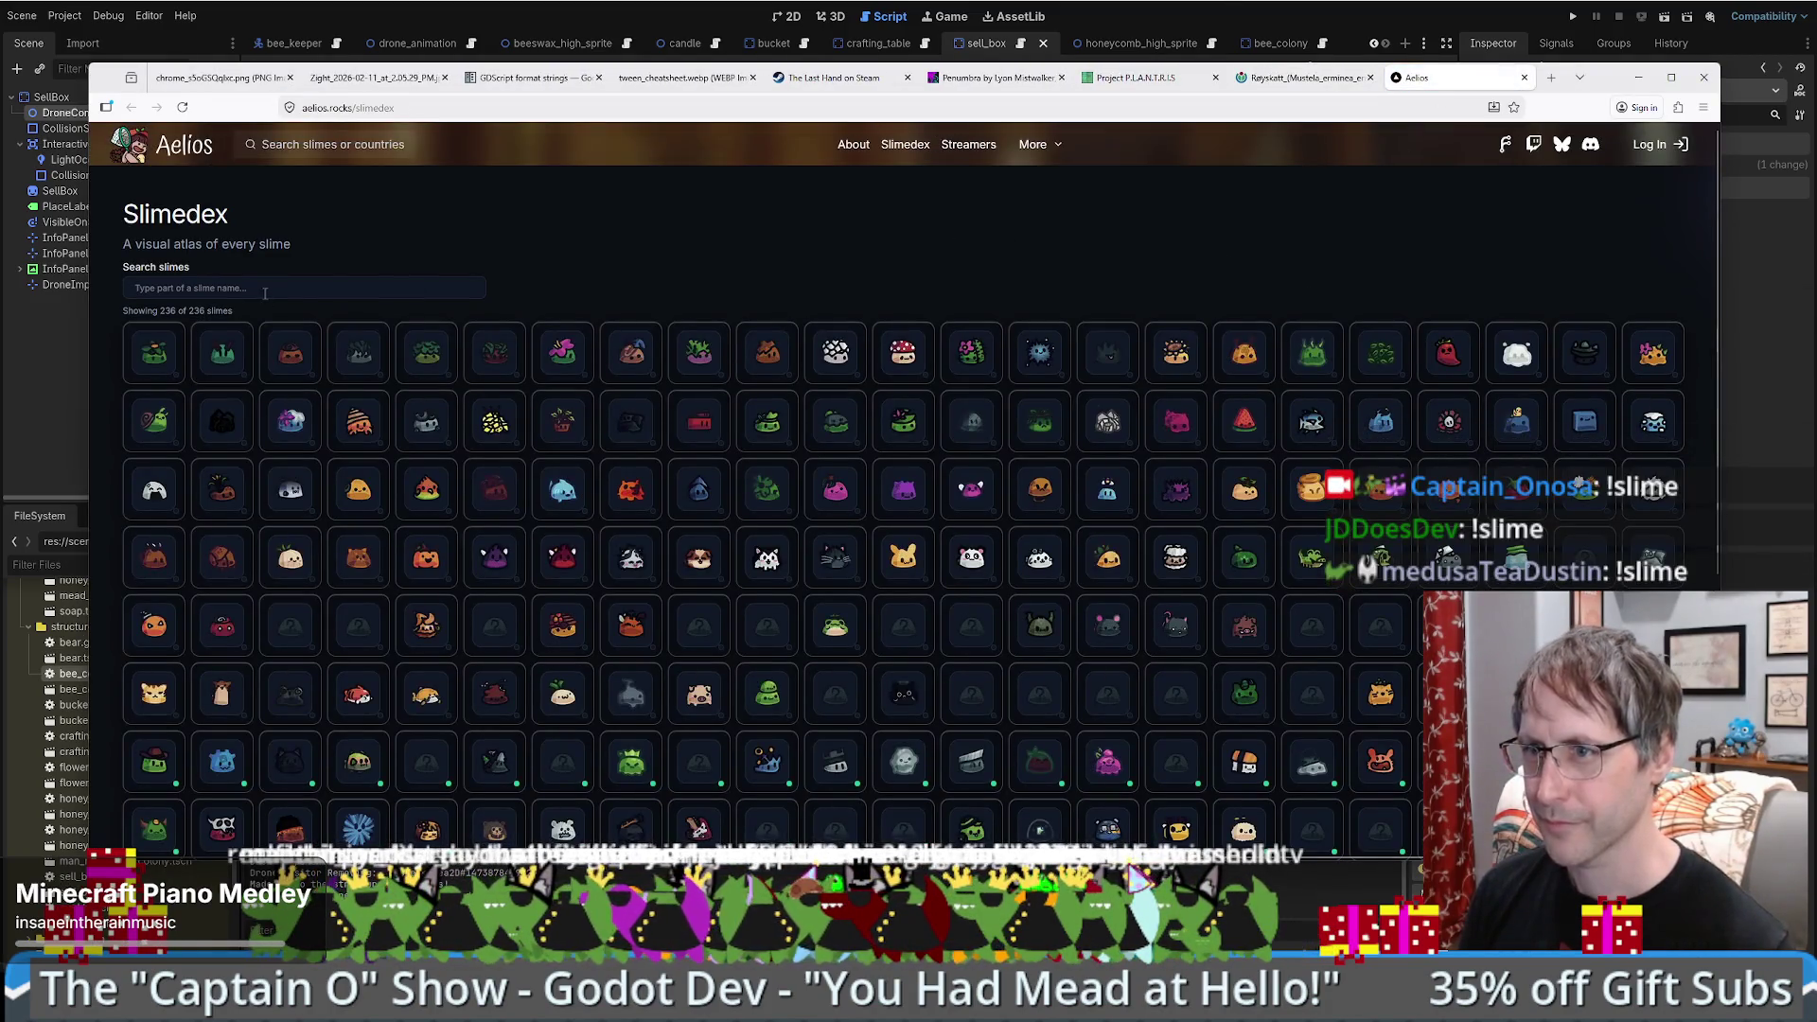
{"action": "left_click", "coordinate": [303, 287]}
{"action": "type", "text": "que"}
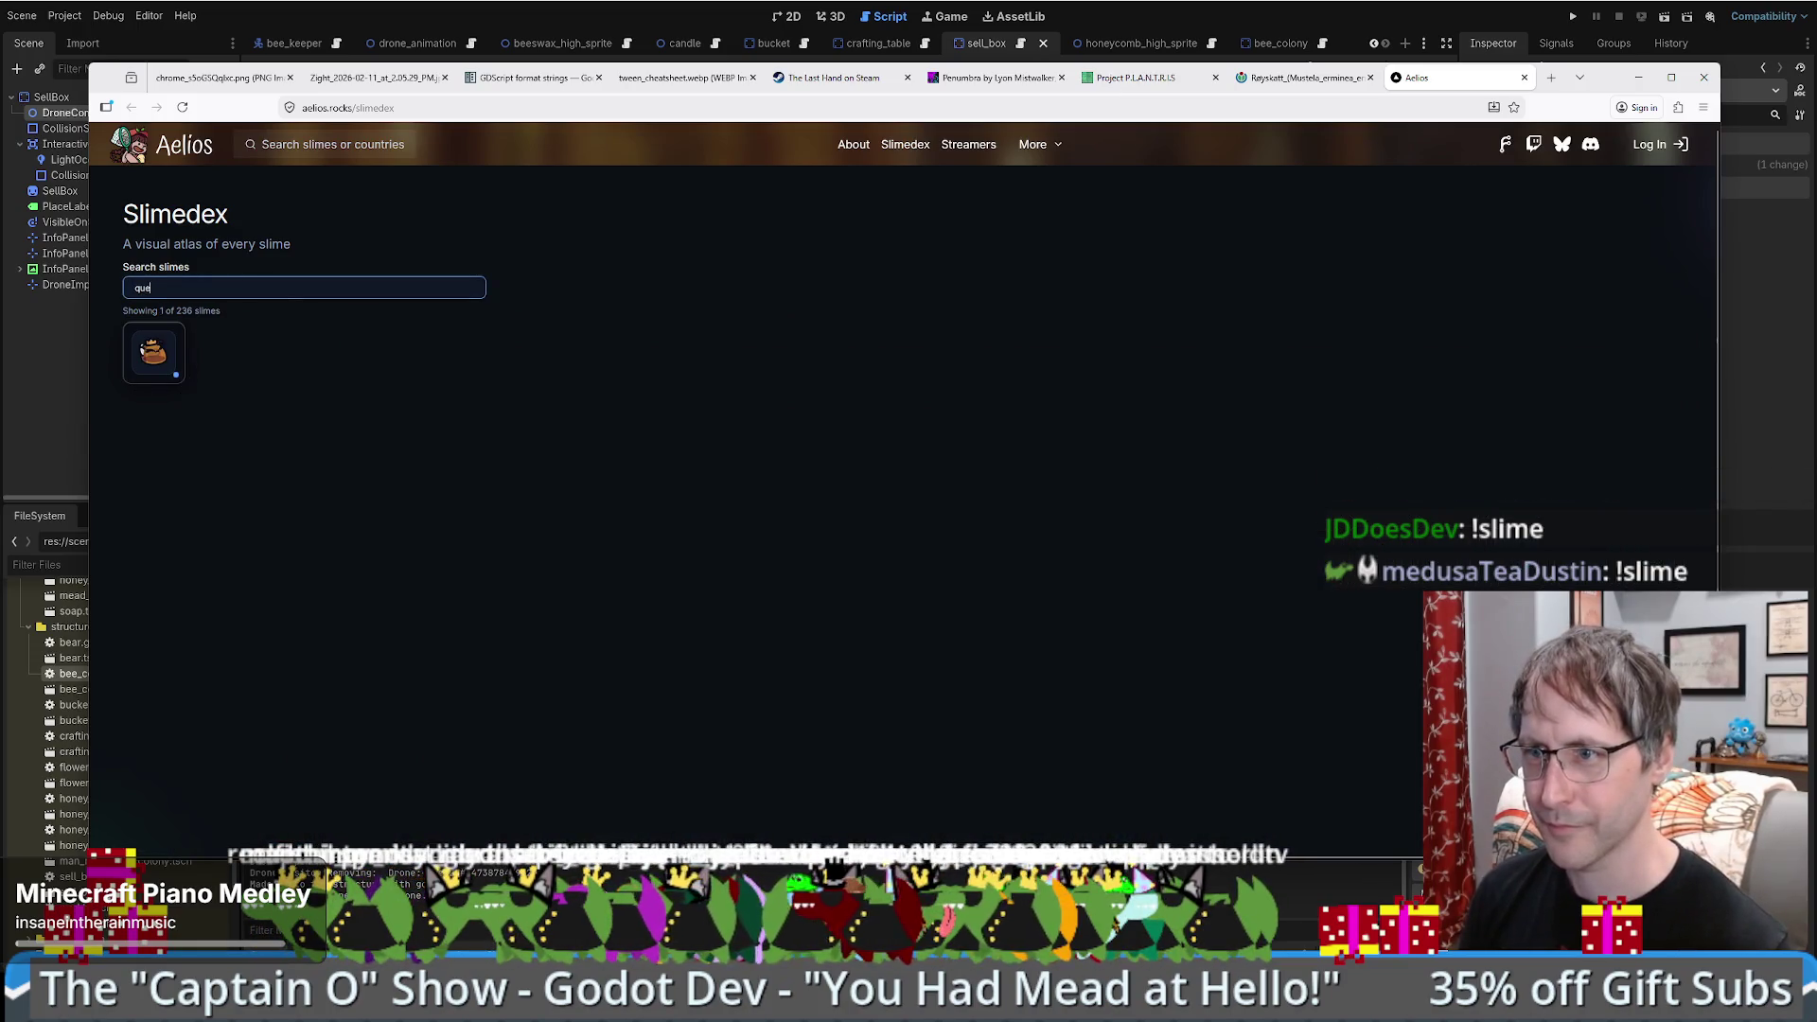
- Open the Queen Slime image in a new tab, then close it
{"action": "right_click", "coordinate": [155, 350]}
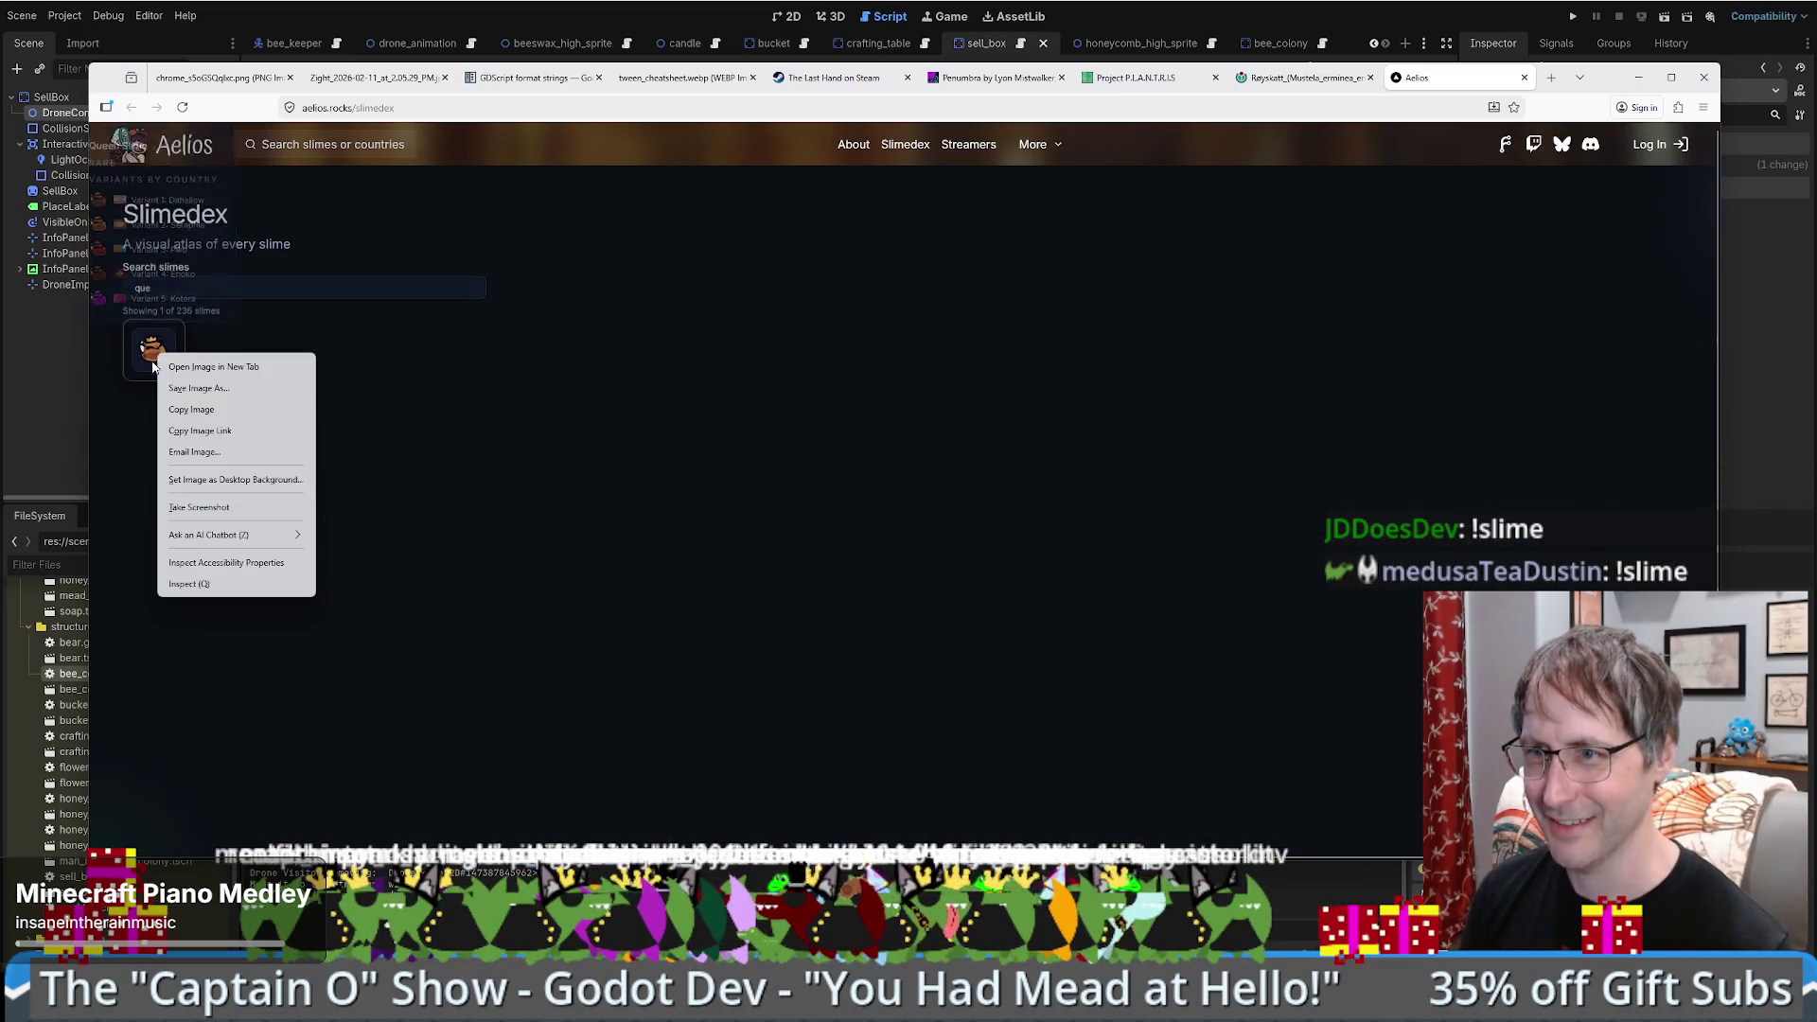
{"action": "left_click", "coordinate": [196, 320]}
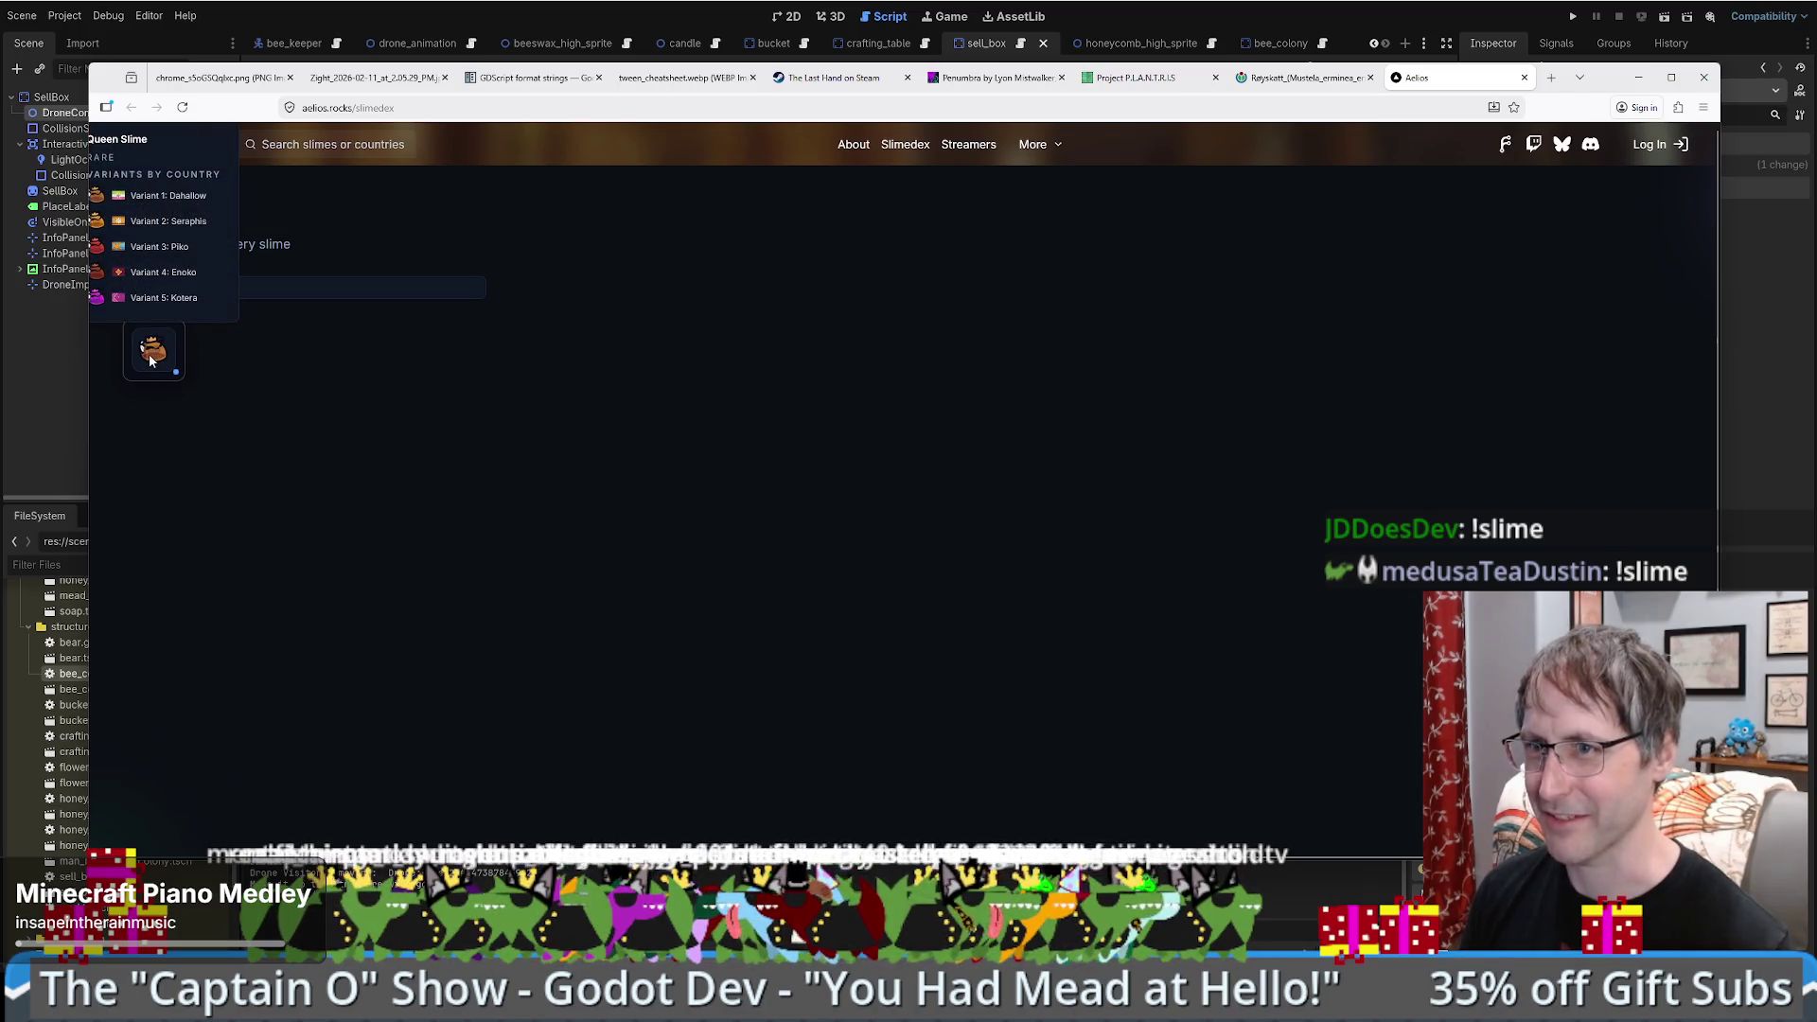
{"action": "right_click", "coordinate": [150, 358]}
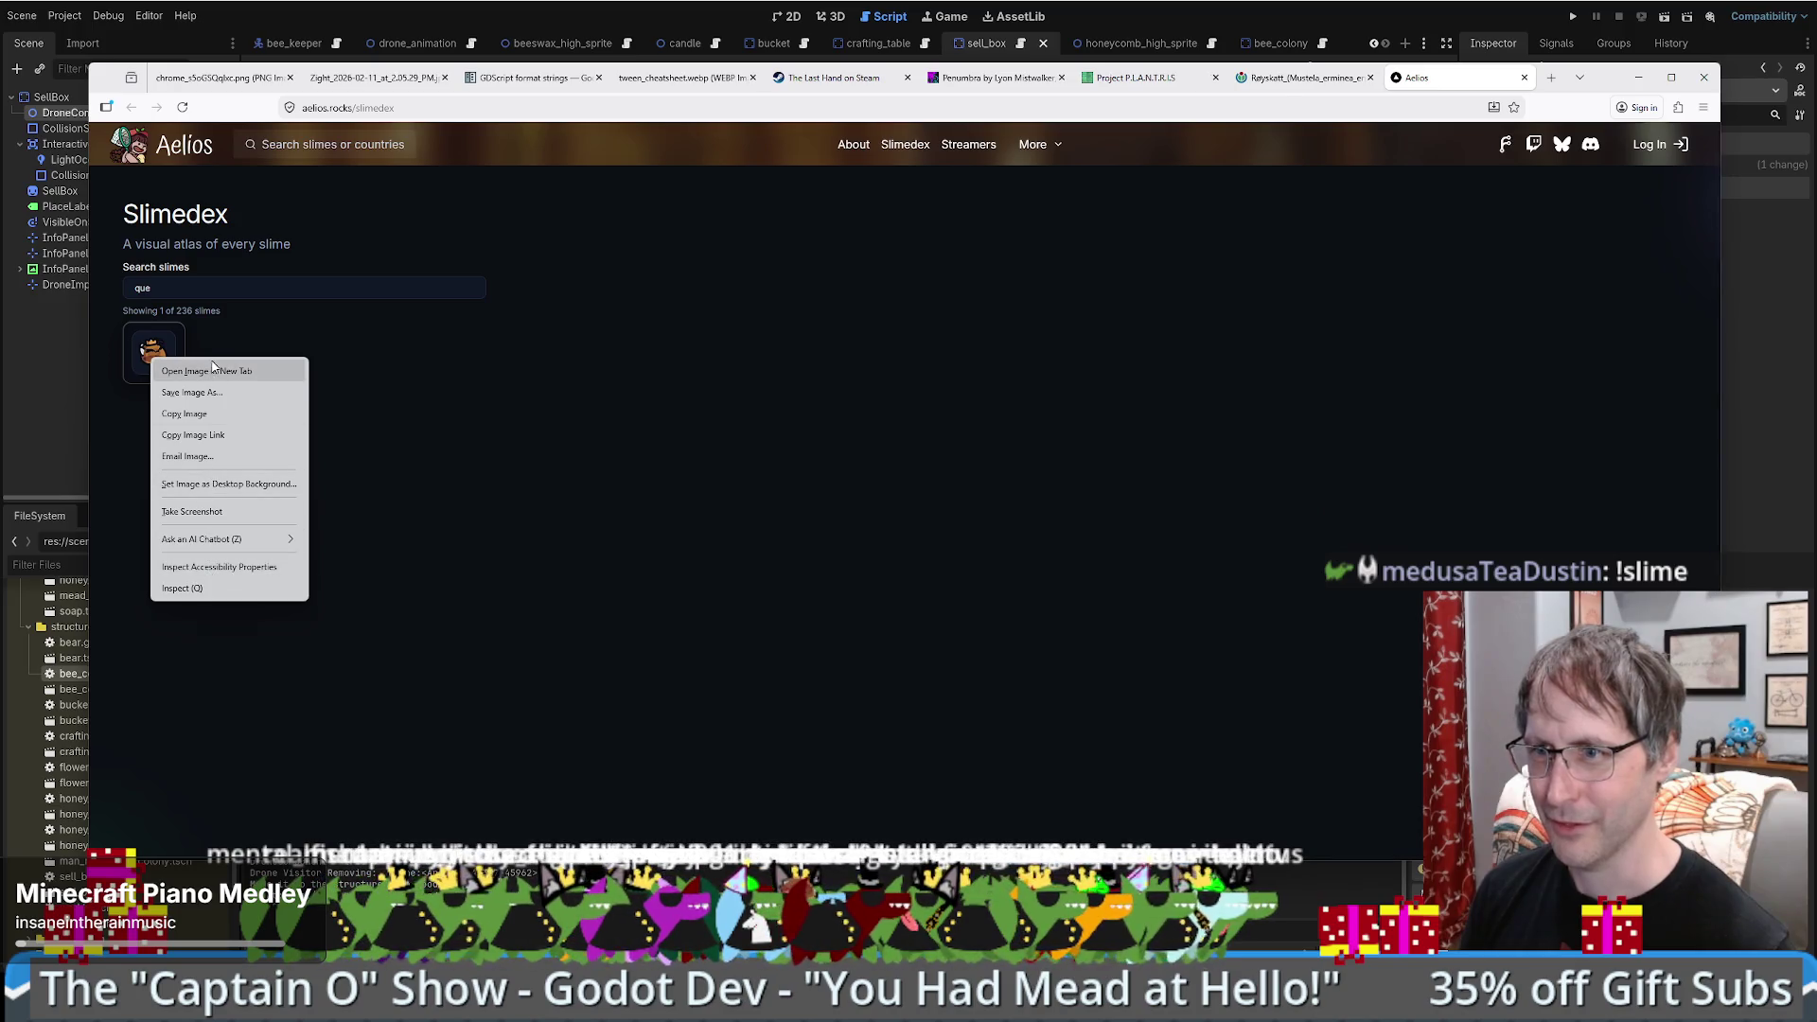
{"action": "left_click", "coordinate": [213, 370]}
{"action": "left_click", "coordinate": [1458, 77]}
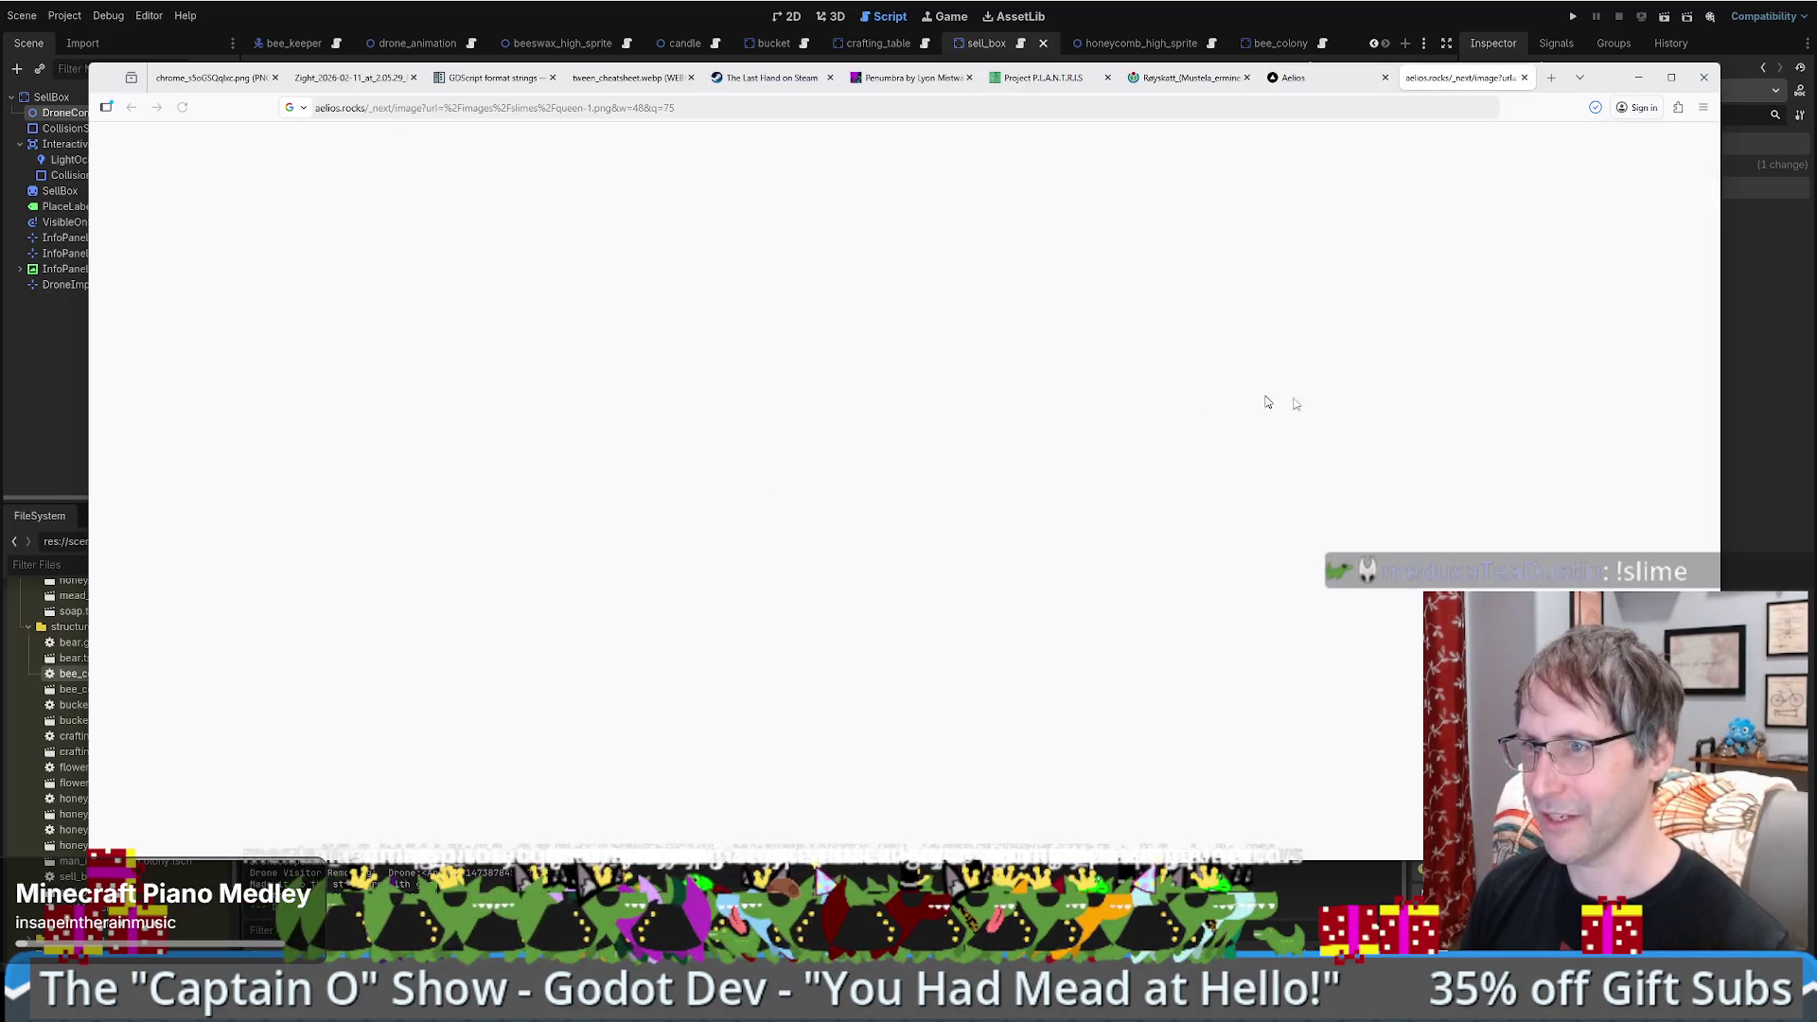
{"action": "key", "text": "ctrl+w"}
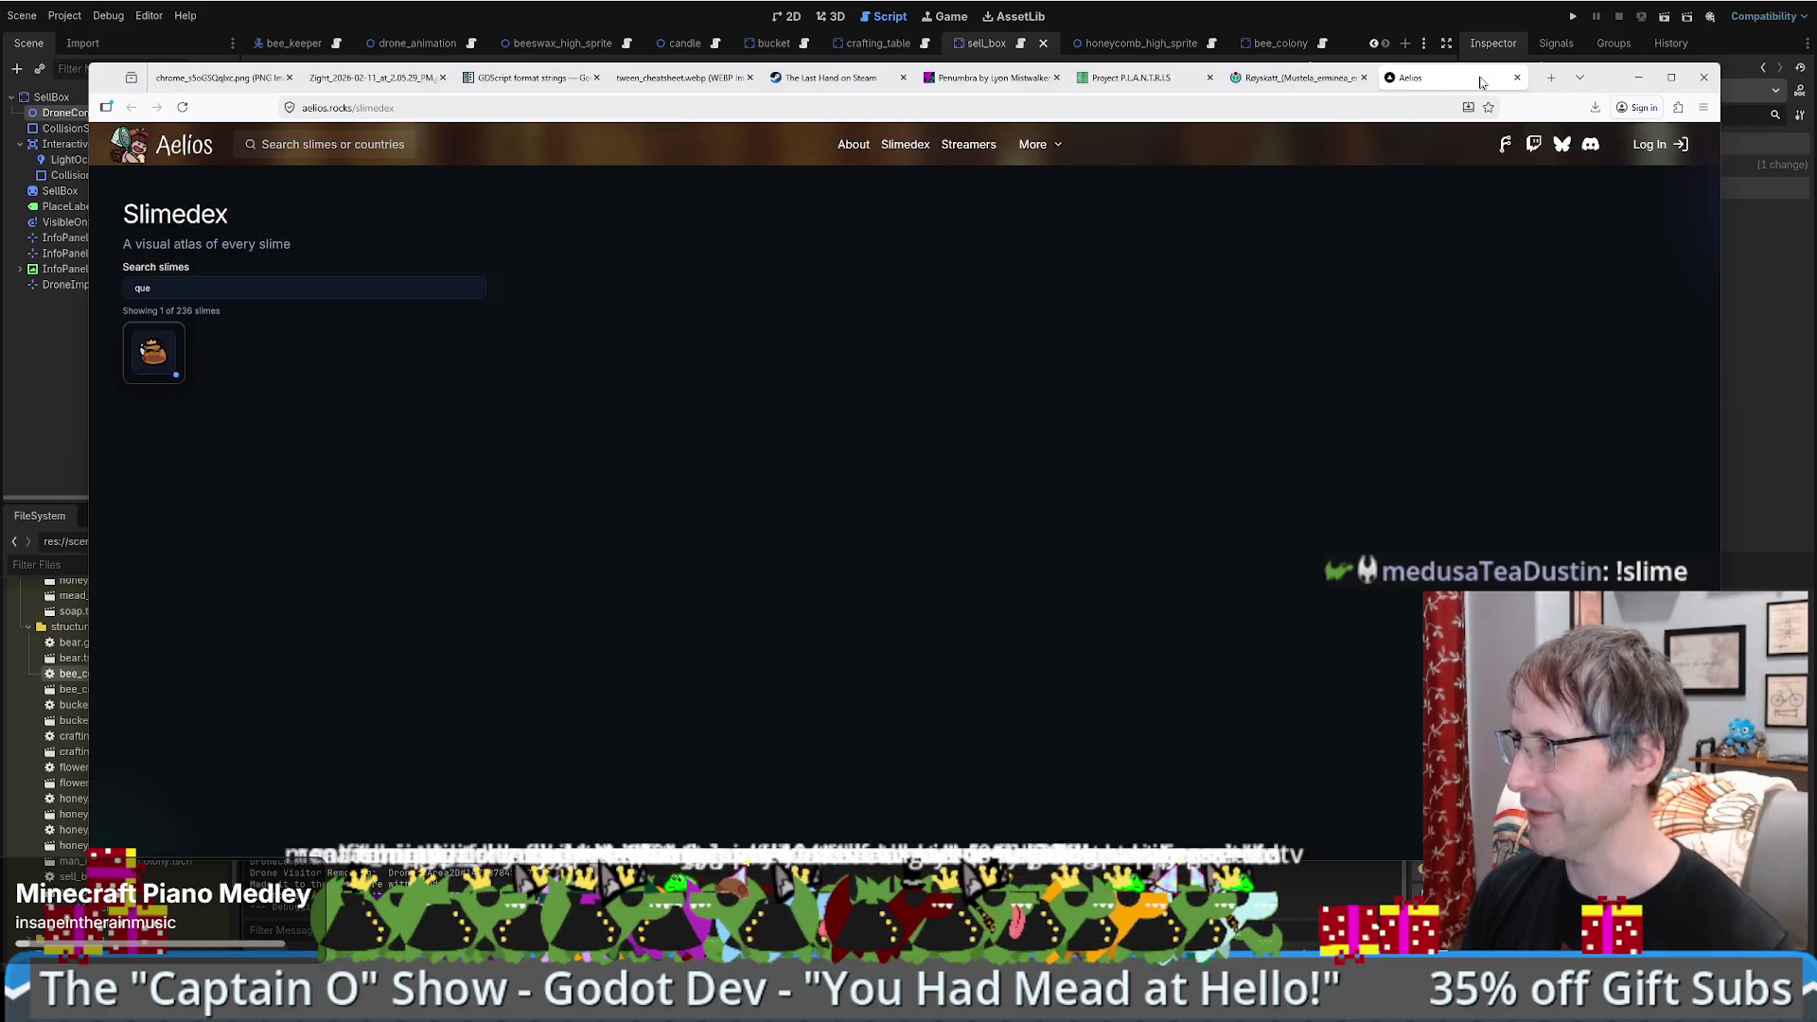
{"action": "scroll", "coordinate": [231, 417], "scroll_direction": "up", "scroll_amount": 10}
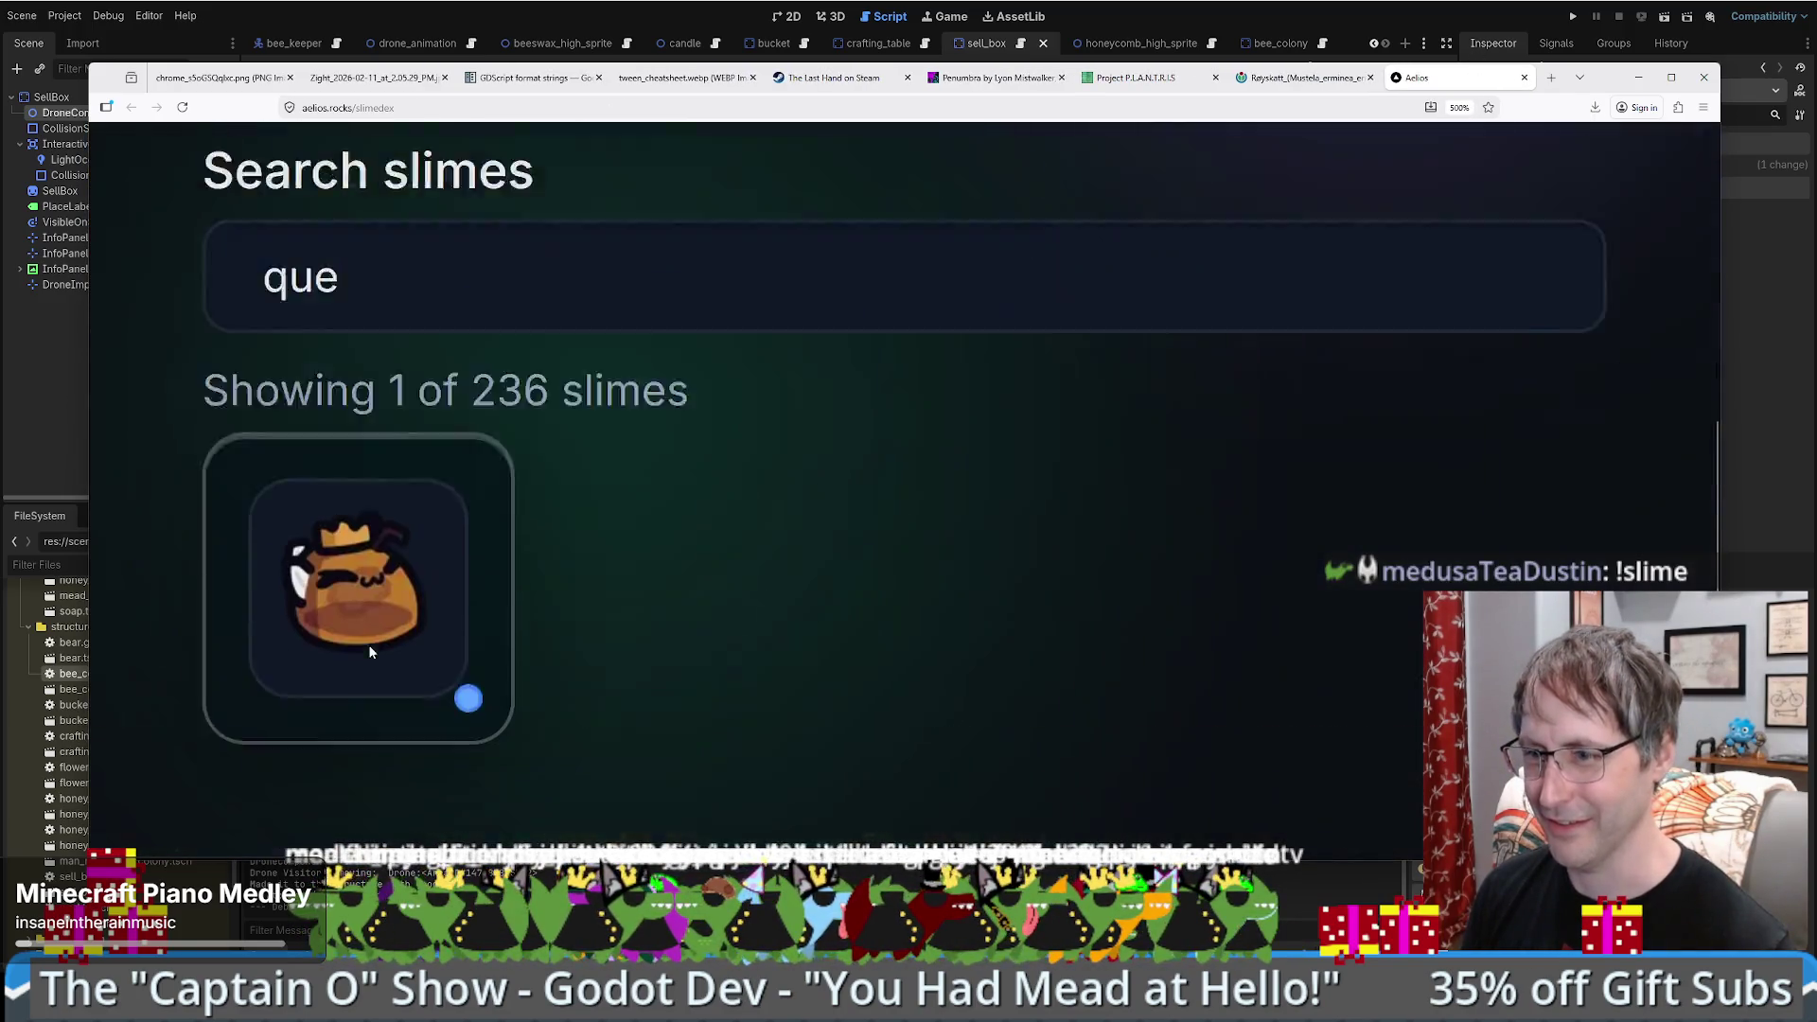
{"action": "scroll", "coordinate": [407, 567], "scroll_direction": "down", "scroll_amount": 3}
- View the Queen Slime's variants by country, reset the page zoom, and return to Godot
{"action": "left_click", "coordinate": [384, 417]}
{"action": "left_click", "coordinate": [388, 462]}
{"action": "scroll", "coordinate": [568, 568], "scroll_direction": "up", "scroll_amount": 3}
{"action": "scroll", "coordinate": [683, 690], "scroll_direction": "down", "scroll_amount": 3}
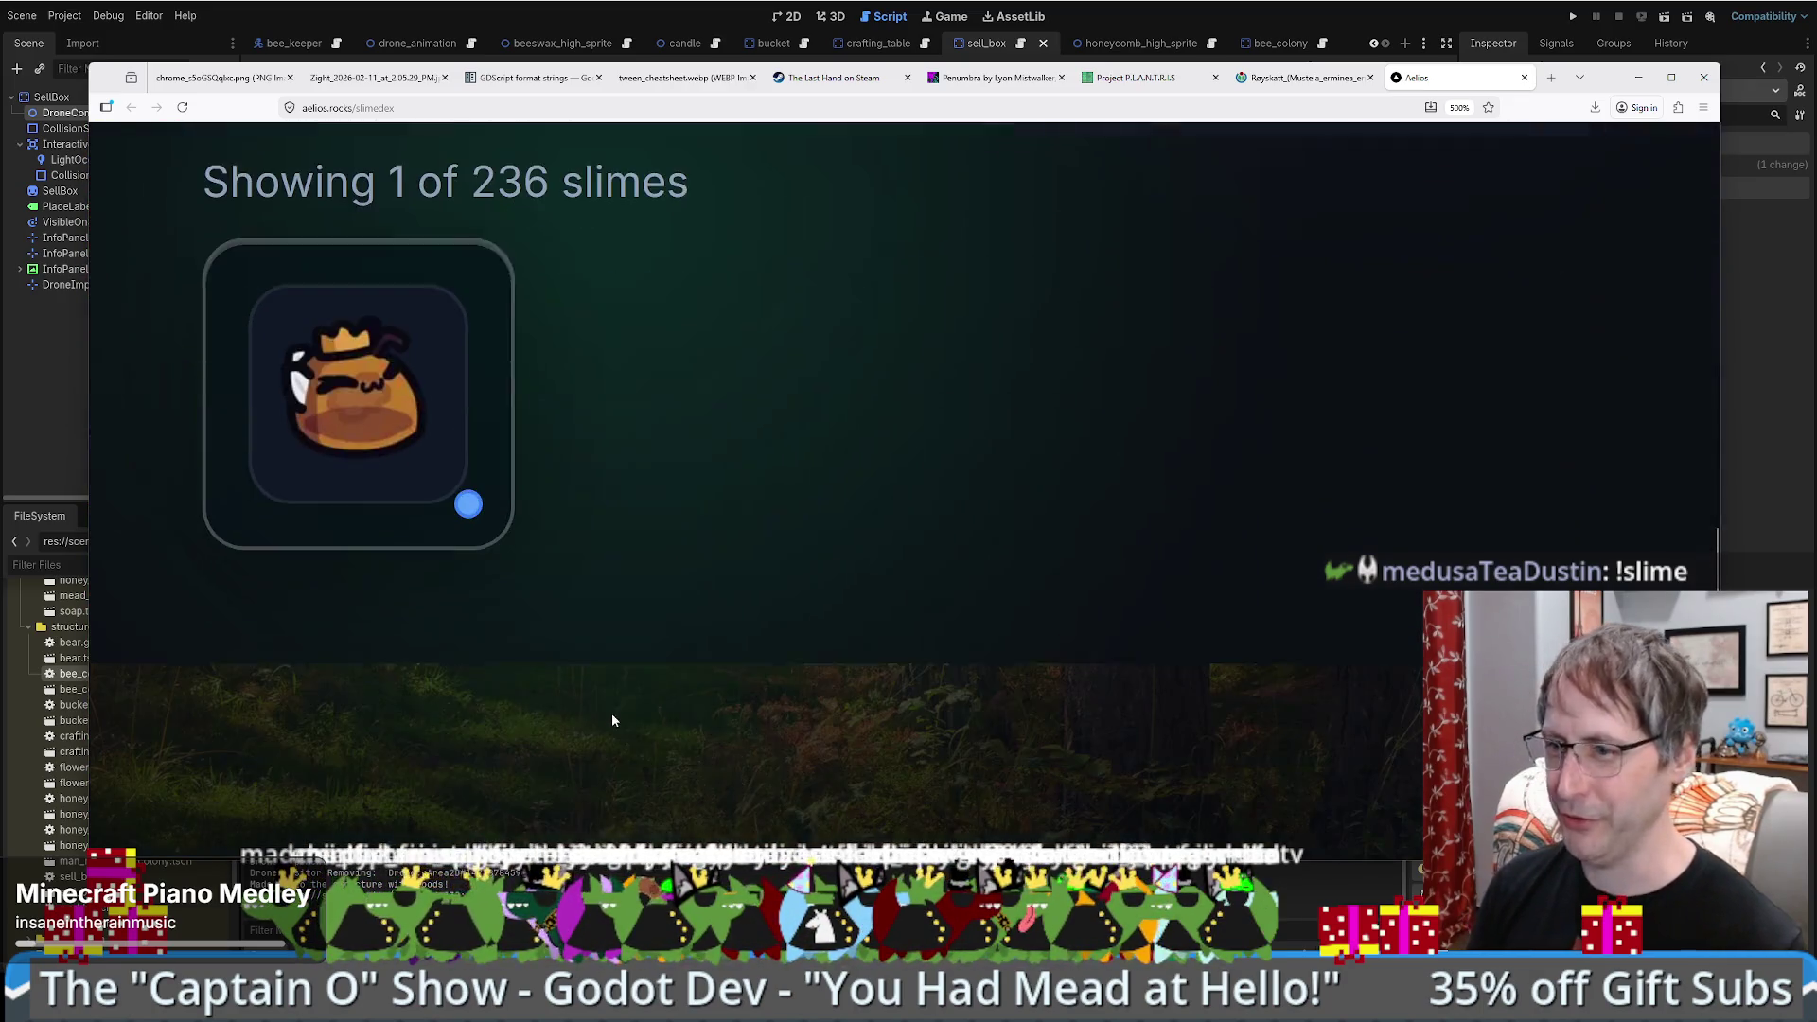
{"action": "scroll", "coordinate": [744, 444], "scroll_direction": "down", "scroll_amount": 1}
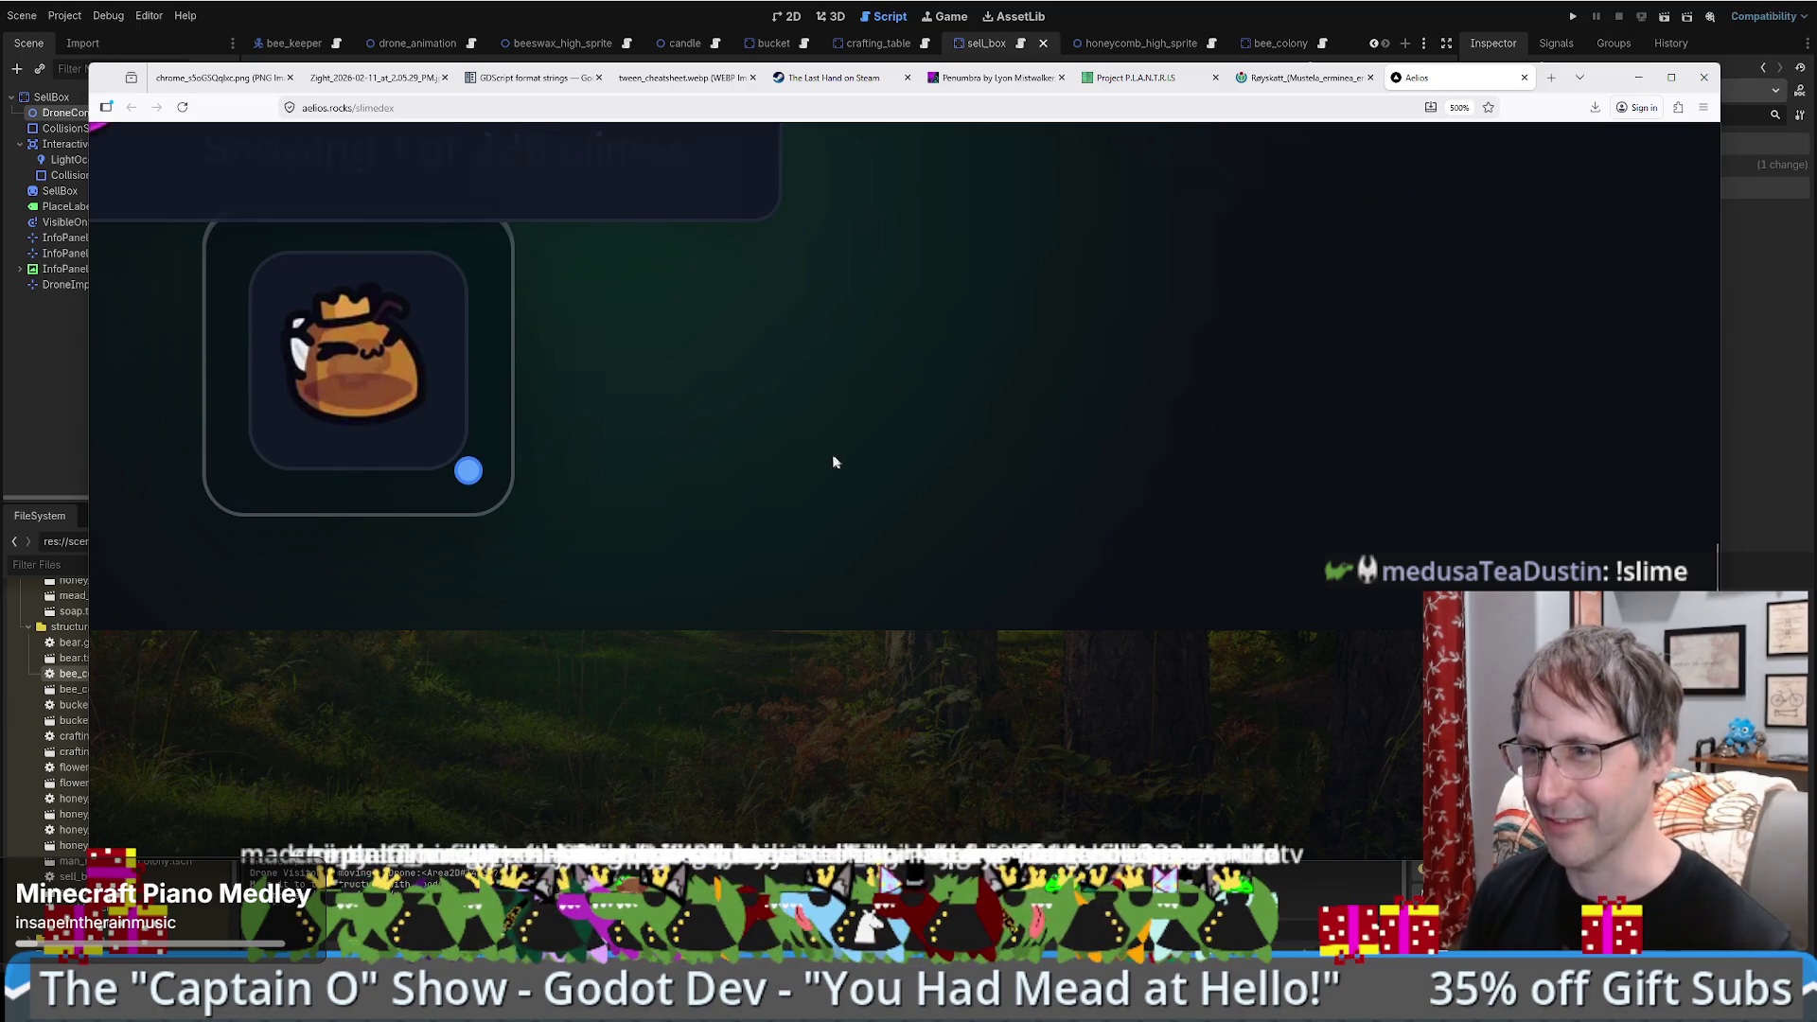
{"action": "key", "text": "ctrl+0"}
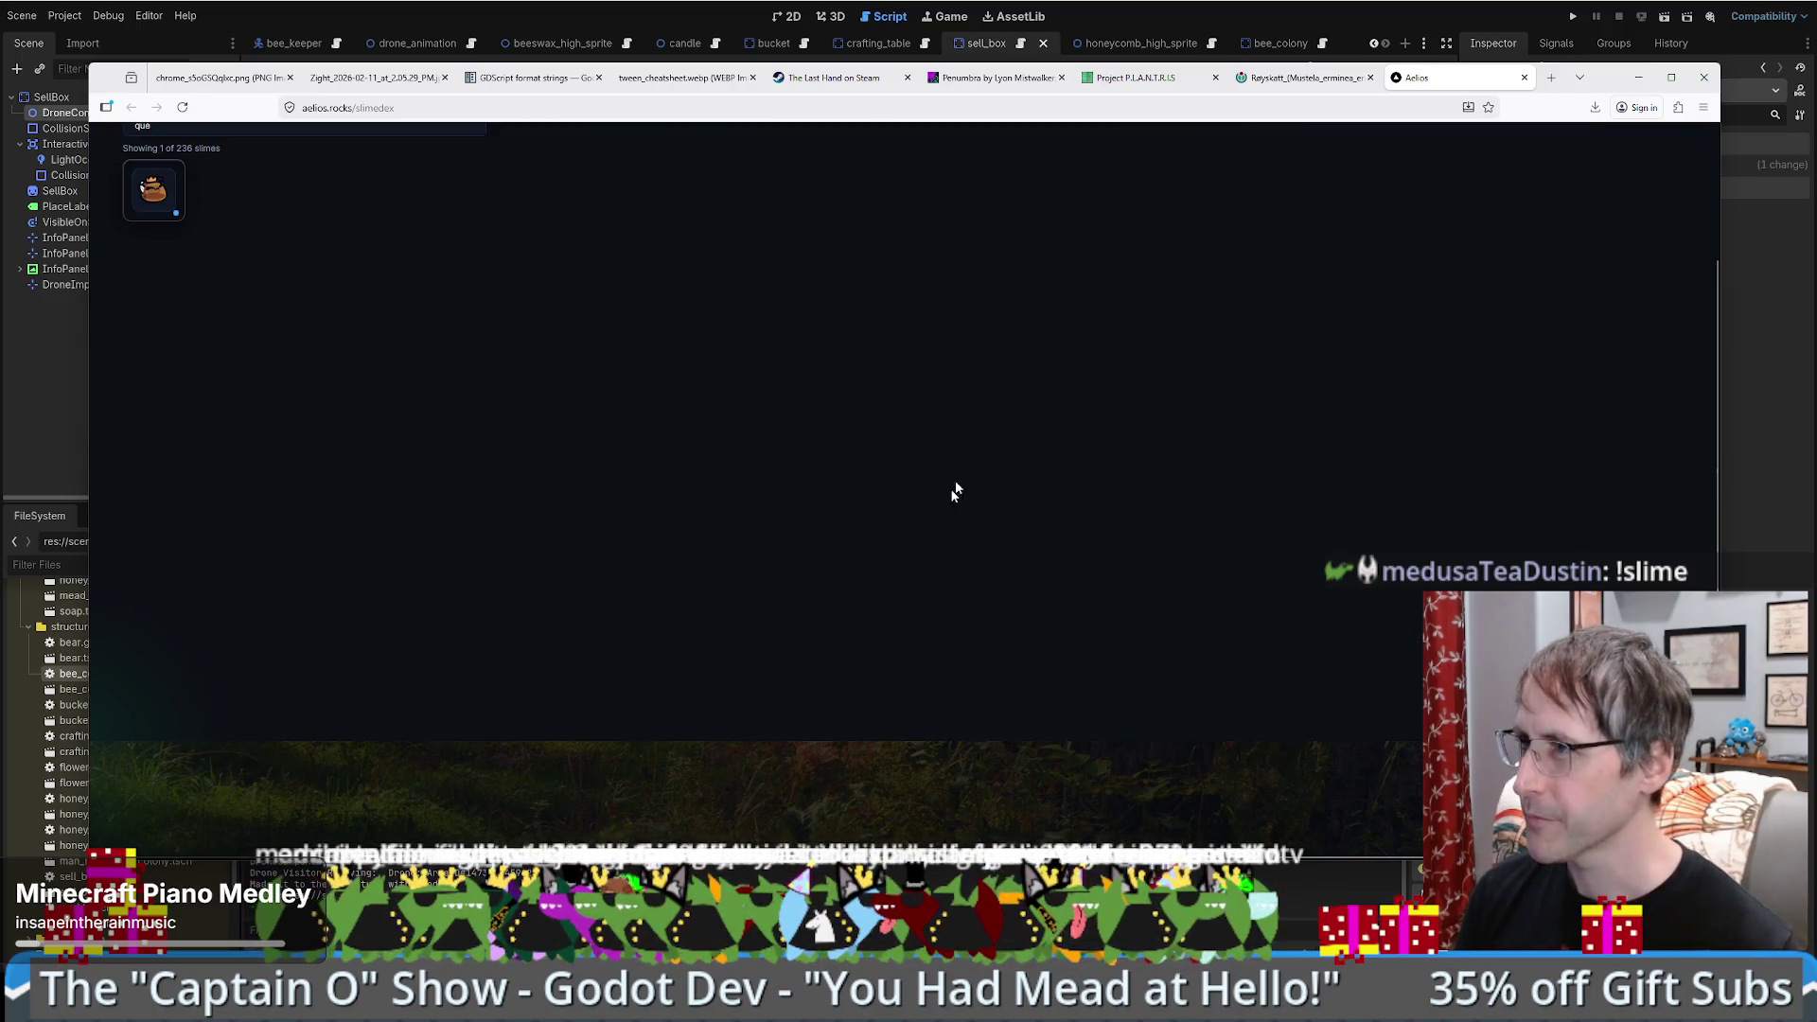
{"action": "key", "text": "alt+Tab"}
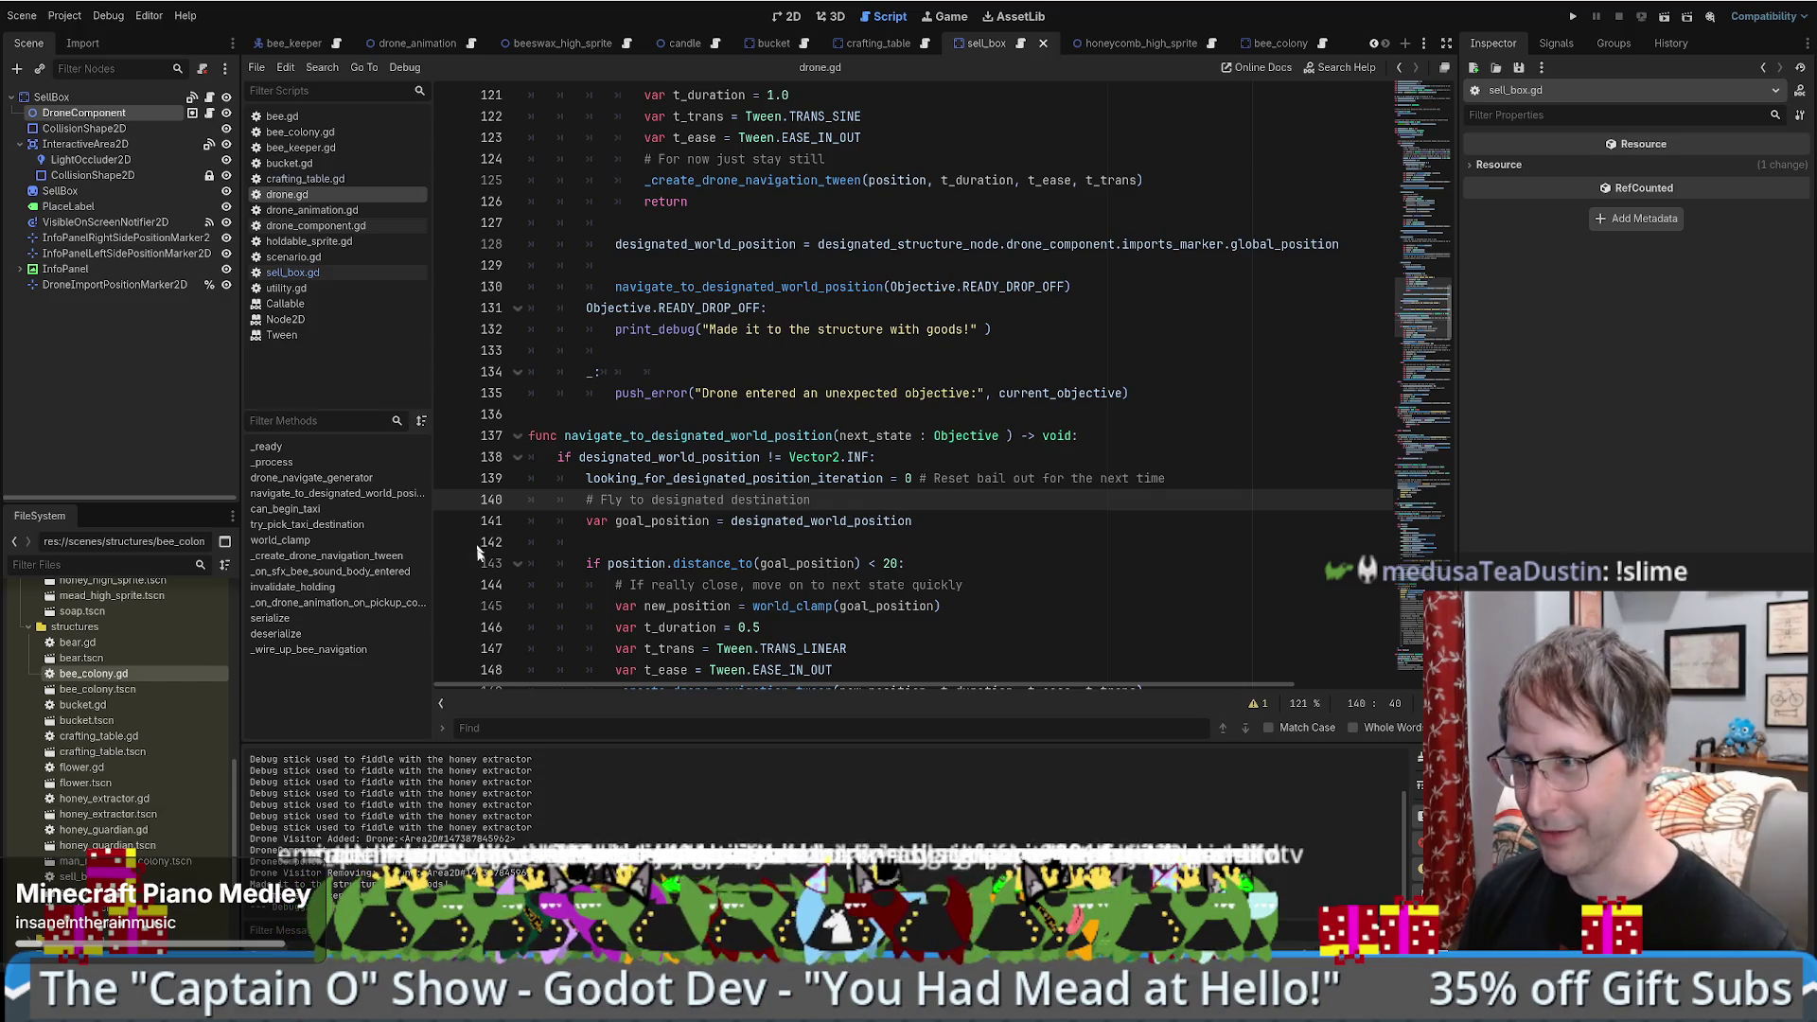
- Replace the READY_DROP_OFF print_debug on line 132 with the start of an 'if'
{"action": "scroll", "coordinate": [944, 524], "scroll_direction": "up", "scroll_amount": 2}
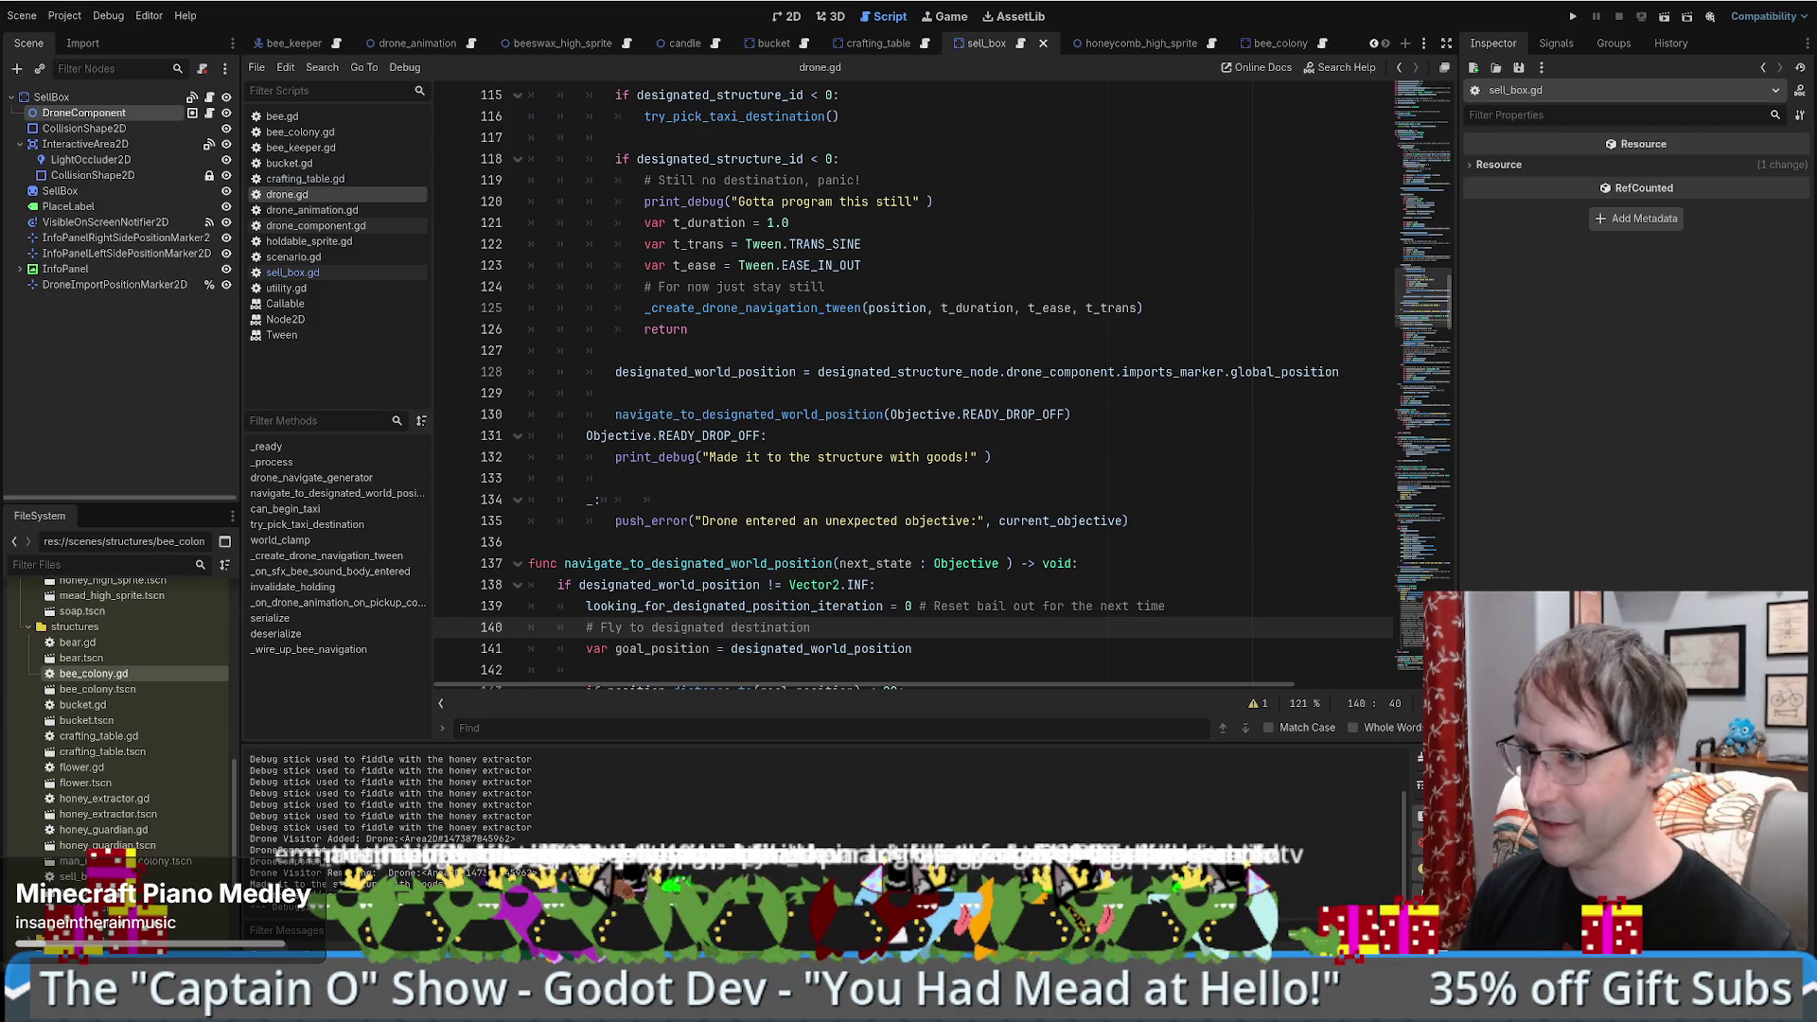
{"action": "scroll", "coordinate": [1072, 329], "scroll_direction": "down", "scroll_amount": 2}
{"action": "left_click", "coordinate": [1073, 329]}
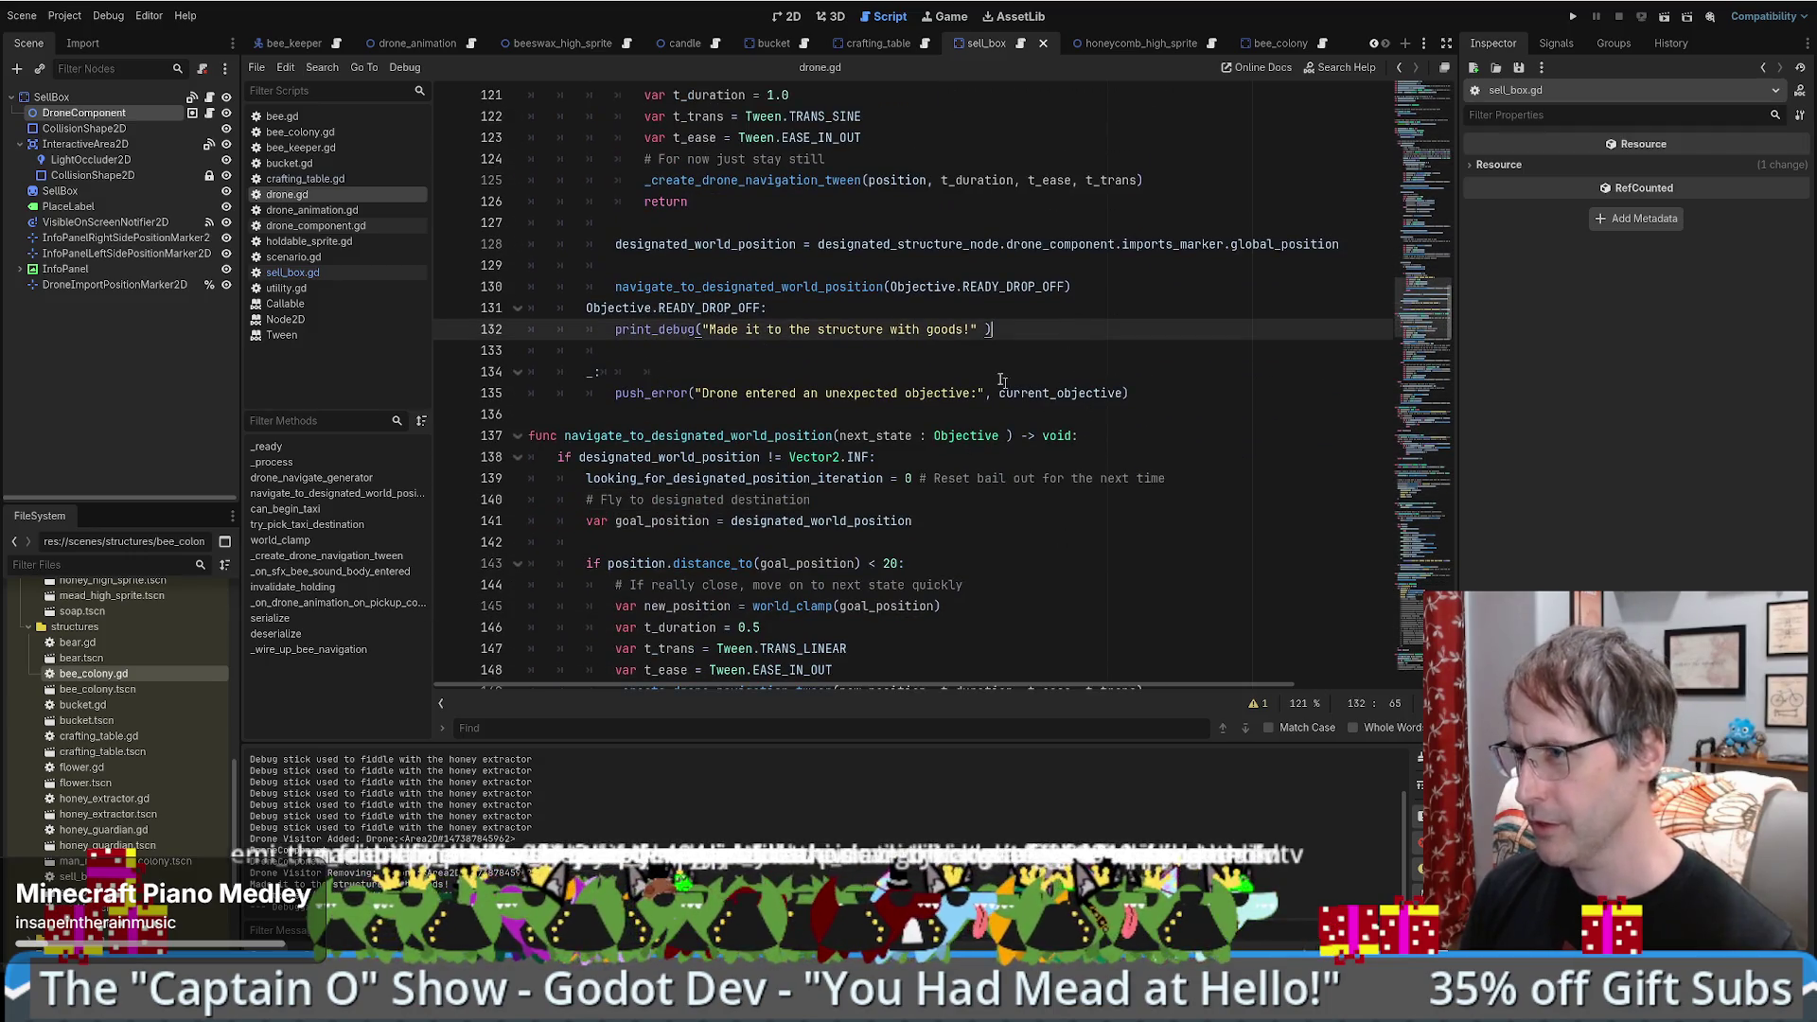
{"action": "left_click_drag", "start_coordinate": [1050, 308], "coordinate": [1047, 322]}
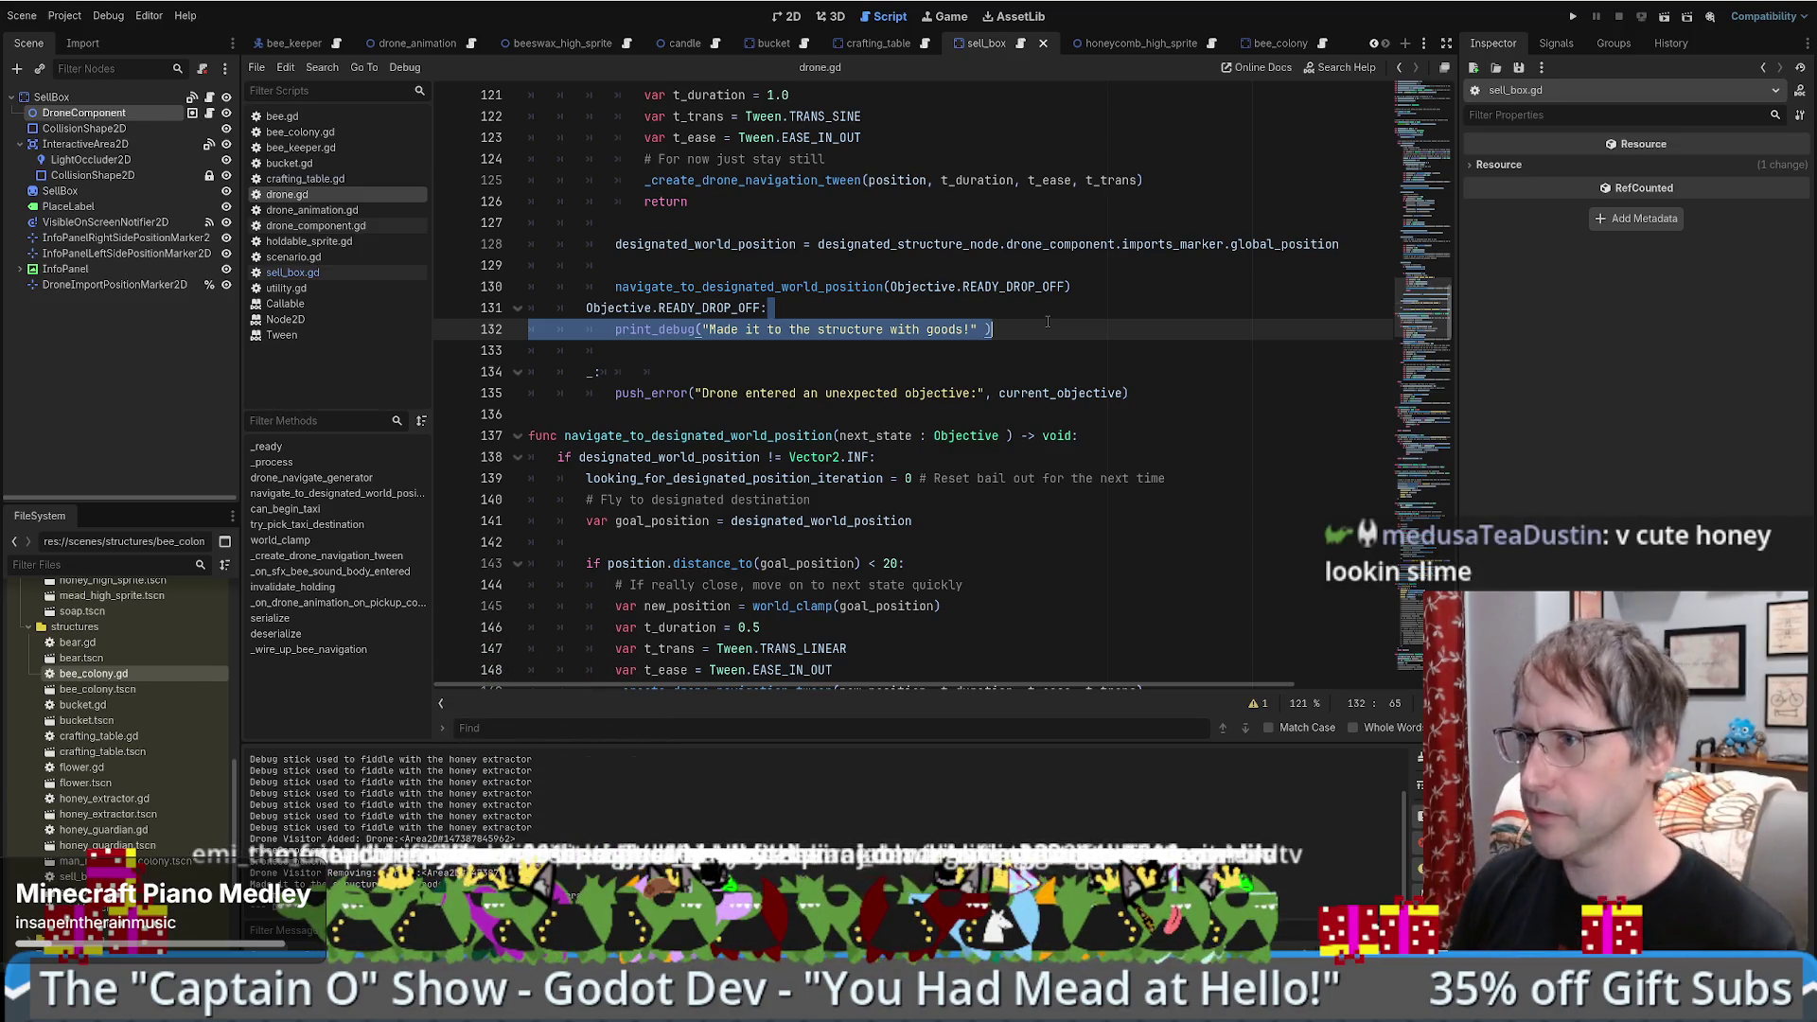
{"action": "key", "text": "Return"}
{"action": "type", "text": "if"}
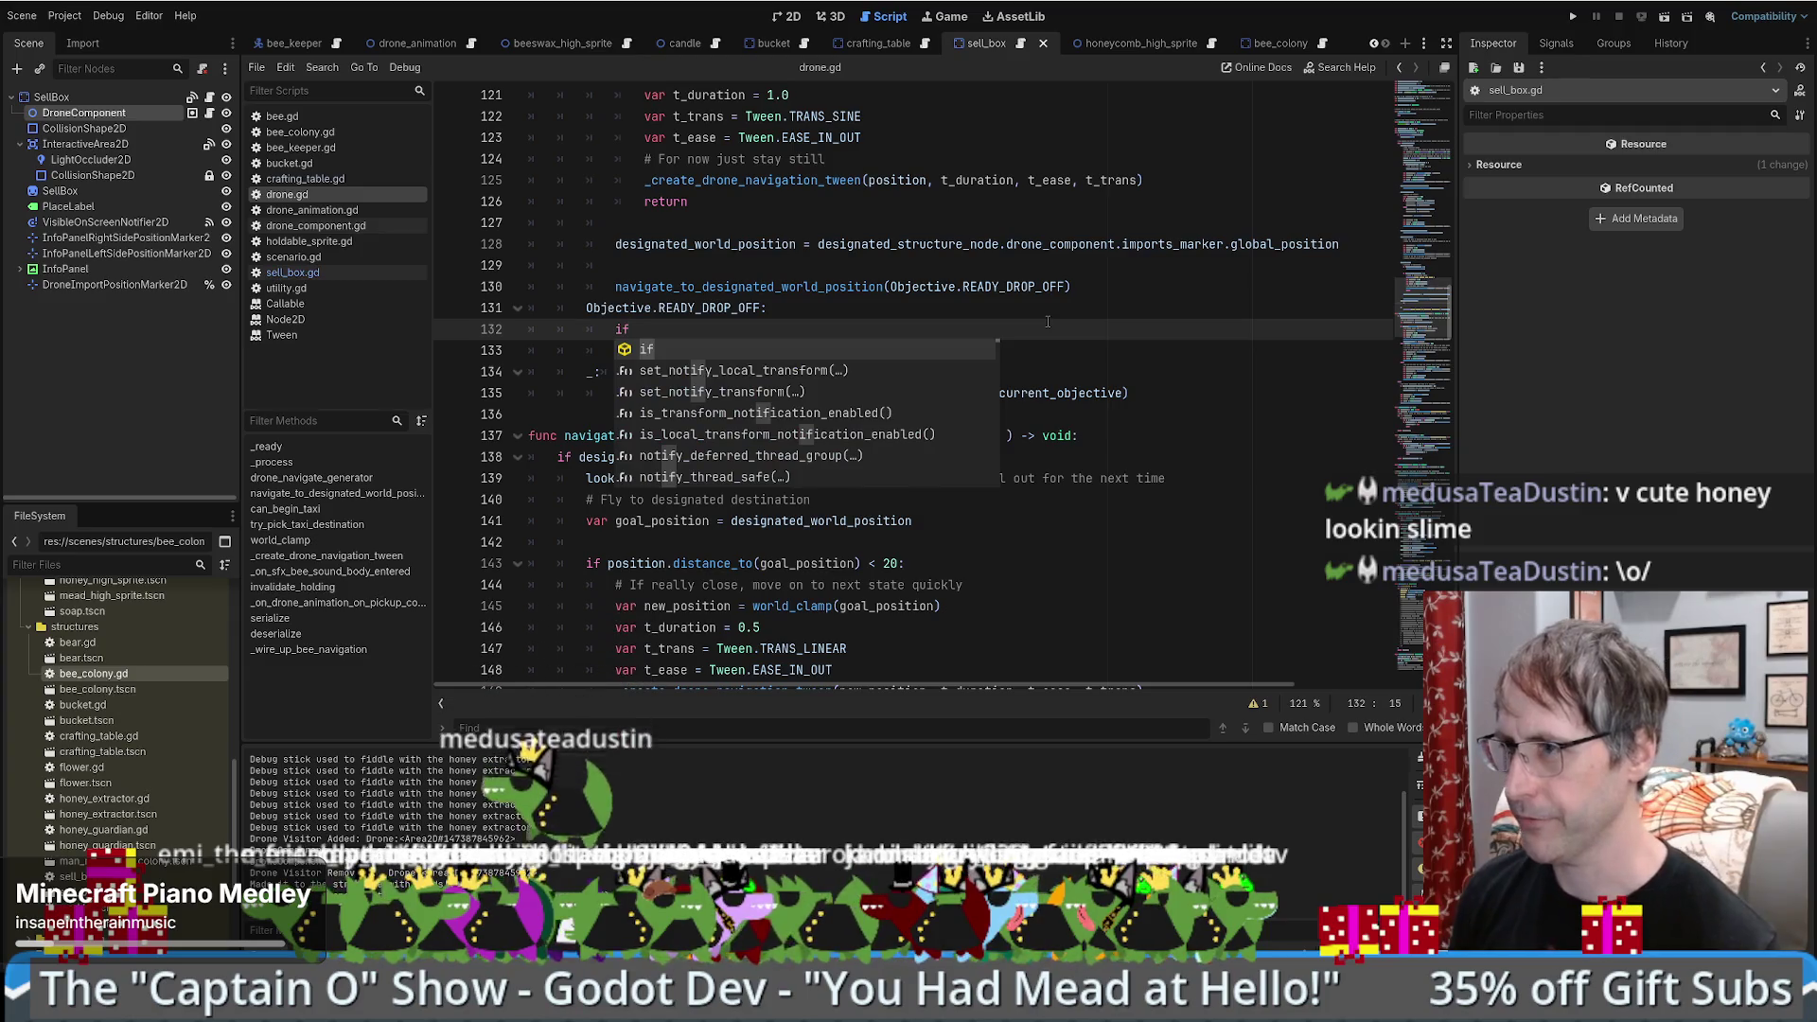
- Add is_instance_valid(designated_structure_node) to the condition using autocomplete
{"action": "double_click", "coordinate": [748, 244]}
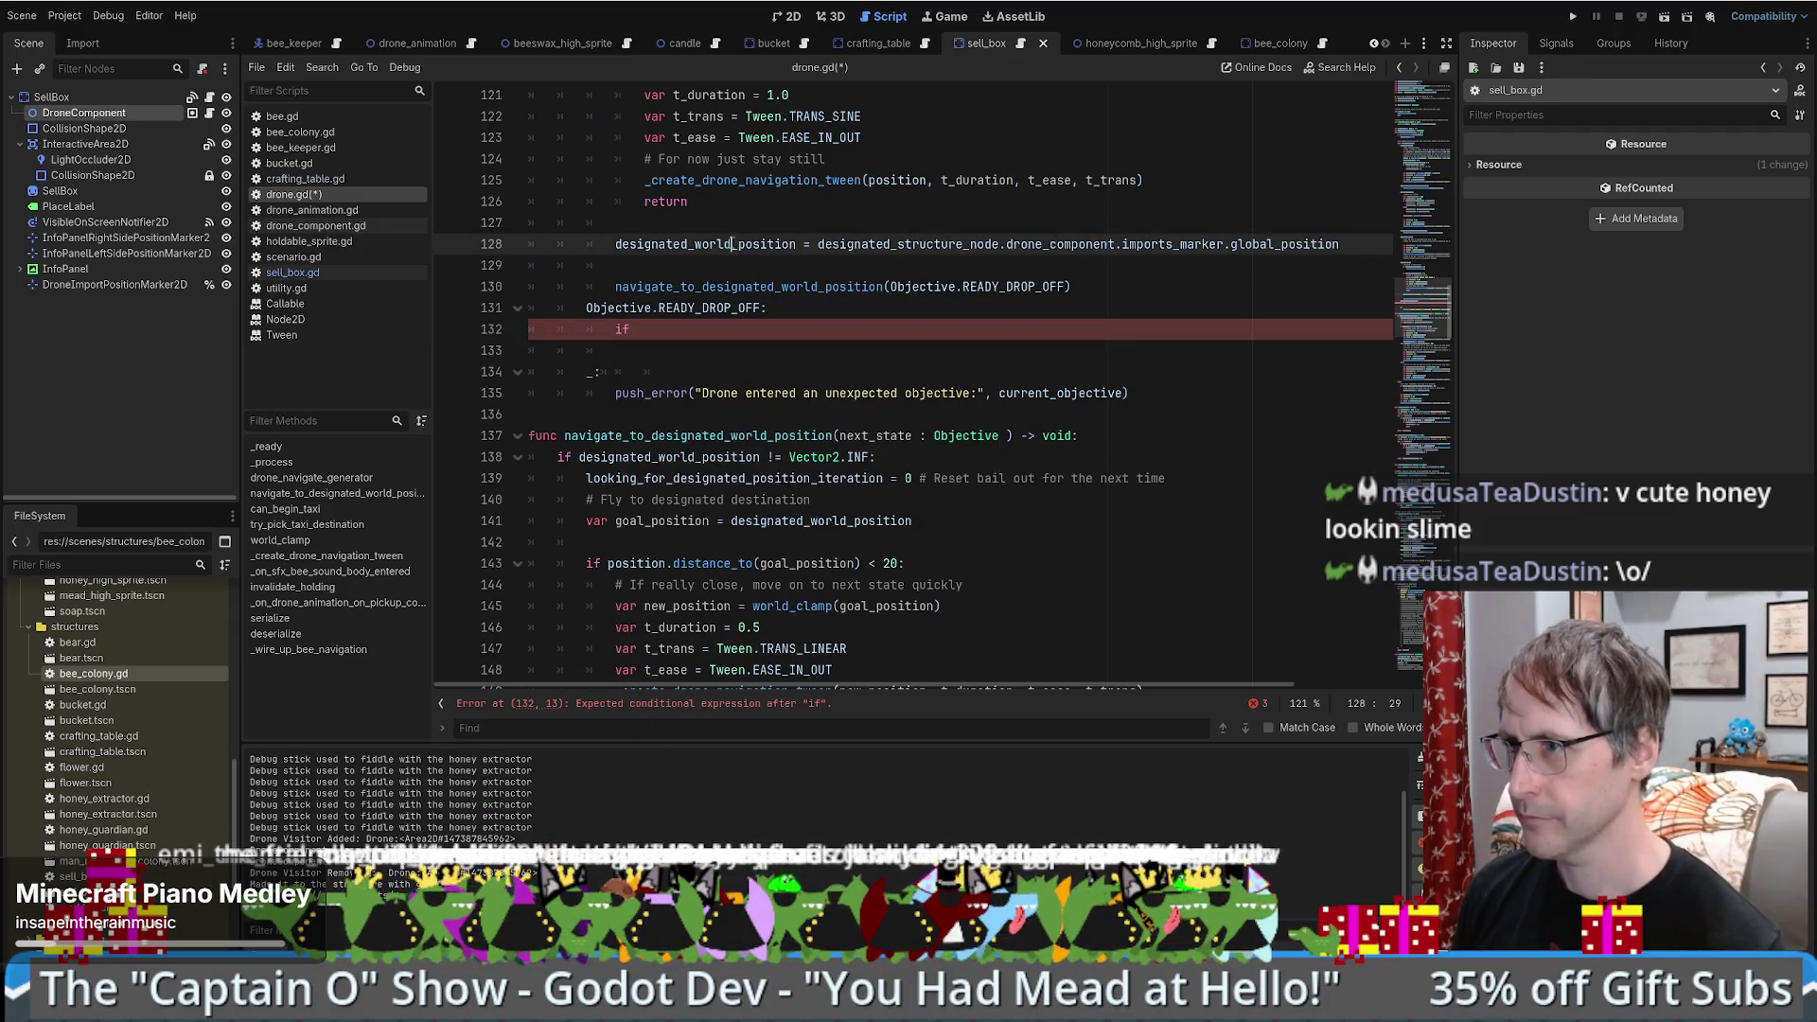
{"action": "scroll", "coordinate": [873, 277], "scroll_direction": "up", "scroll_amount": 1}
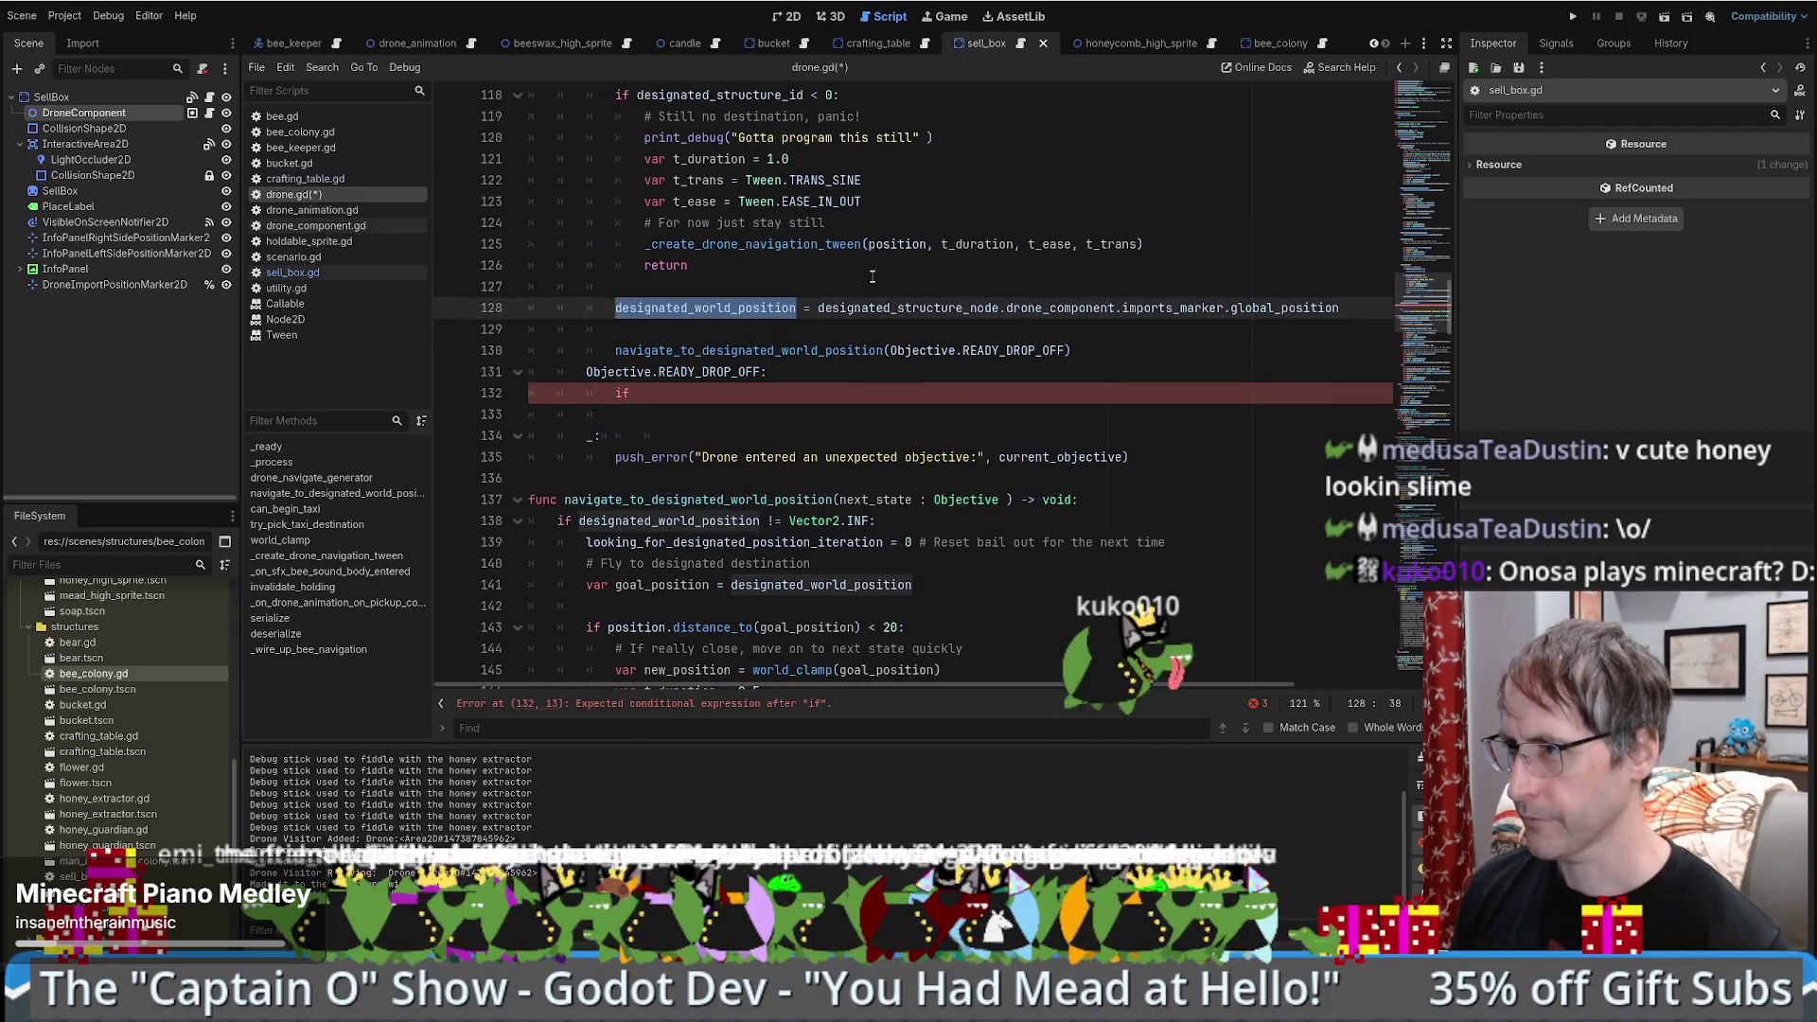
{"action": "left_click", "coordinate": [736, 396]}
{"action": "type", "text": "_va"}
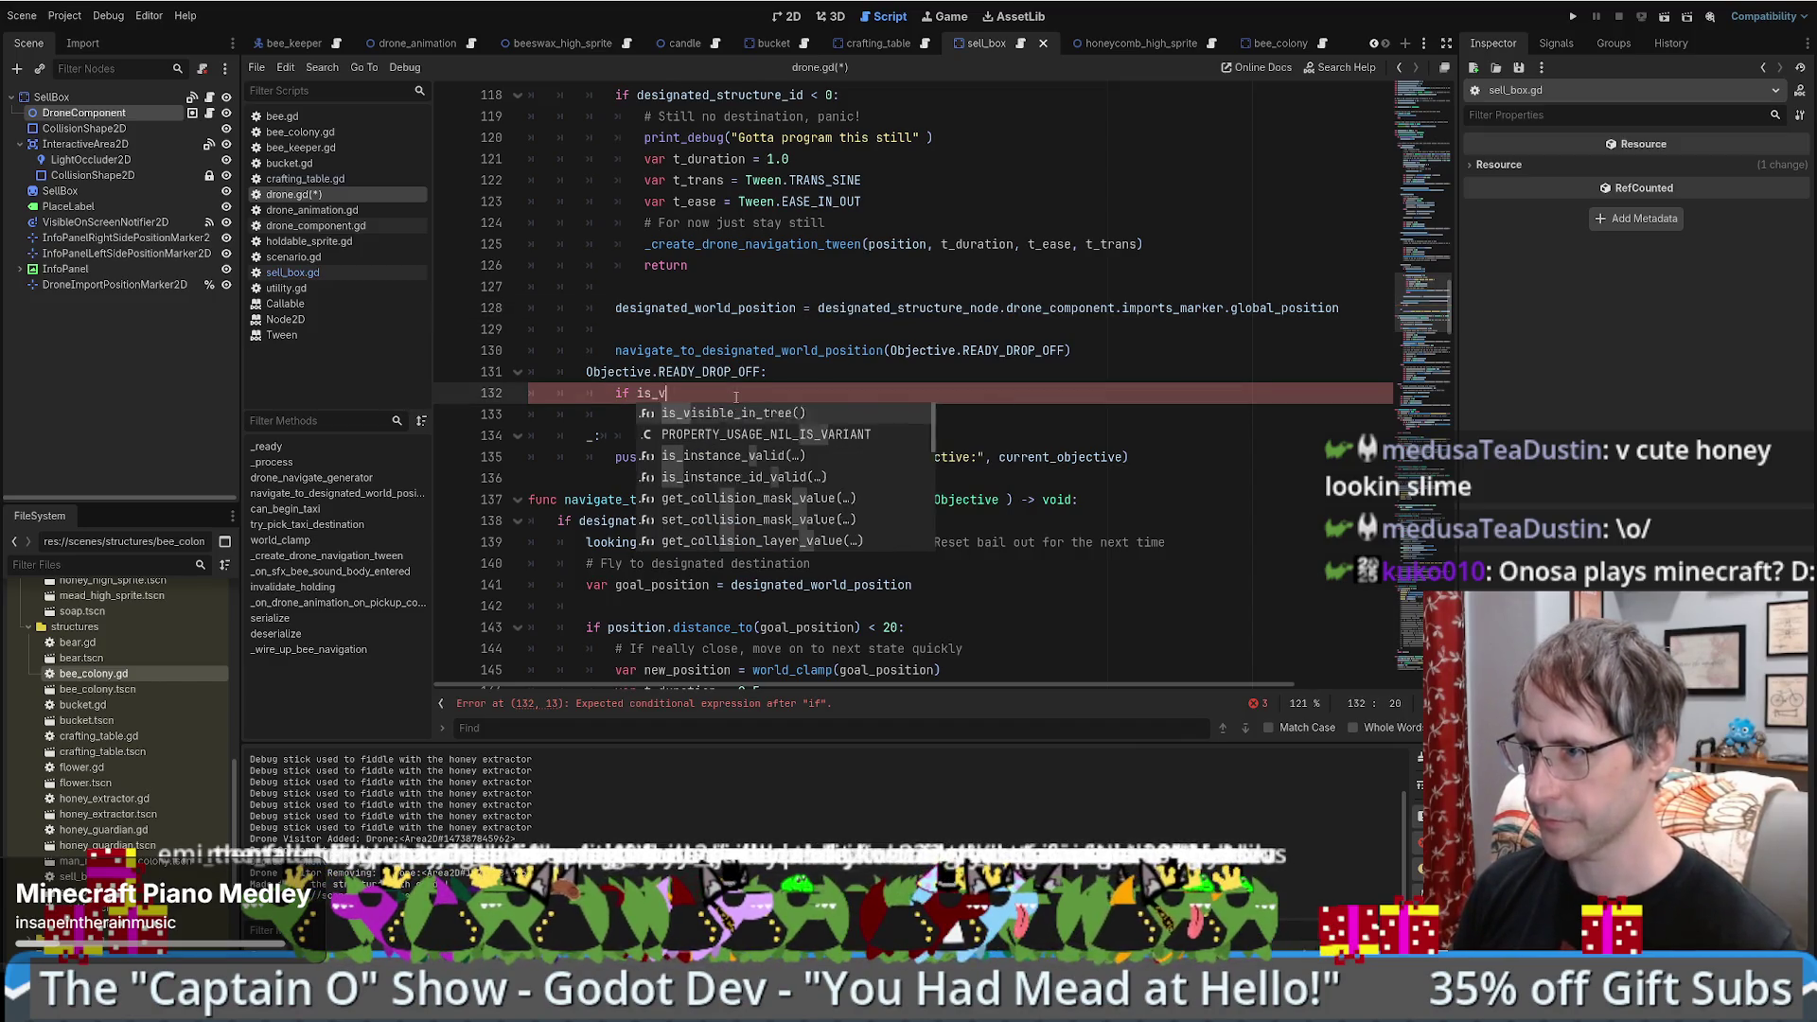
{"action": "key", "text": "Return"}
{"action": "type", "text": "des"}
{"action": "key", "text": "Return"}
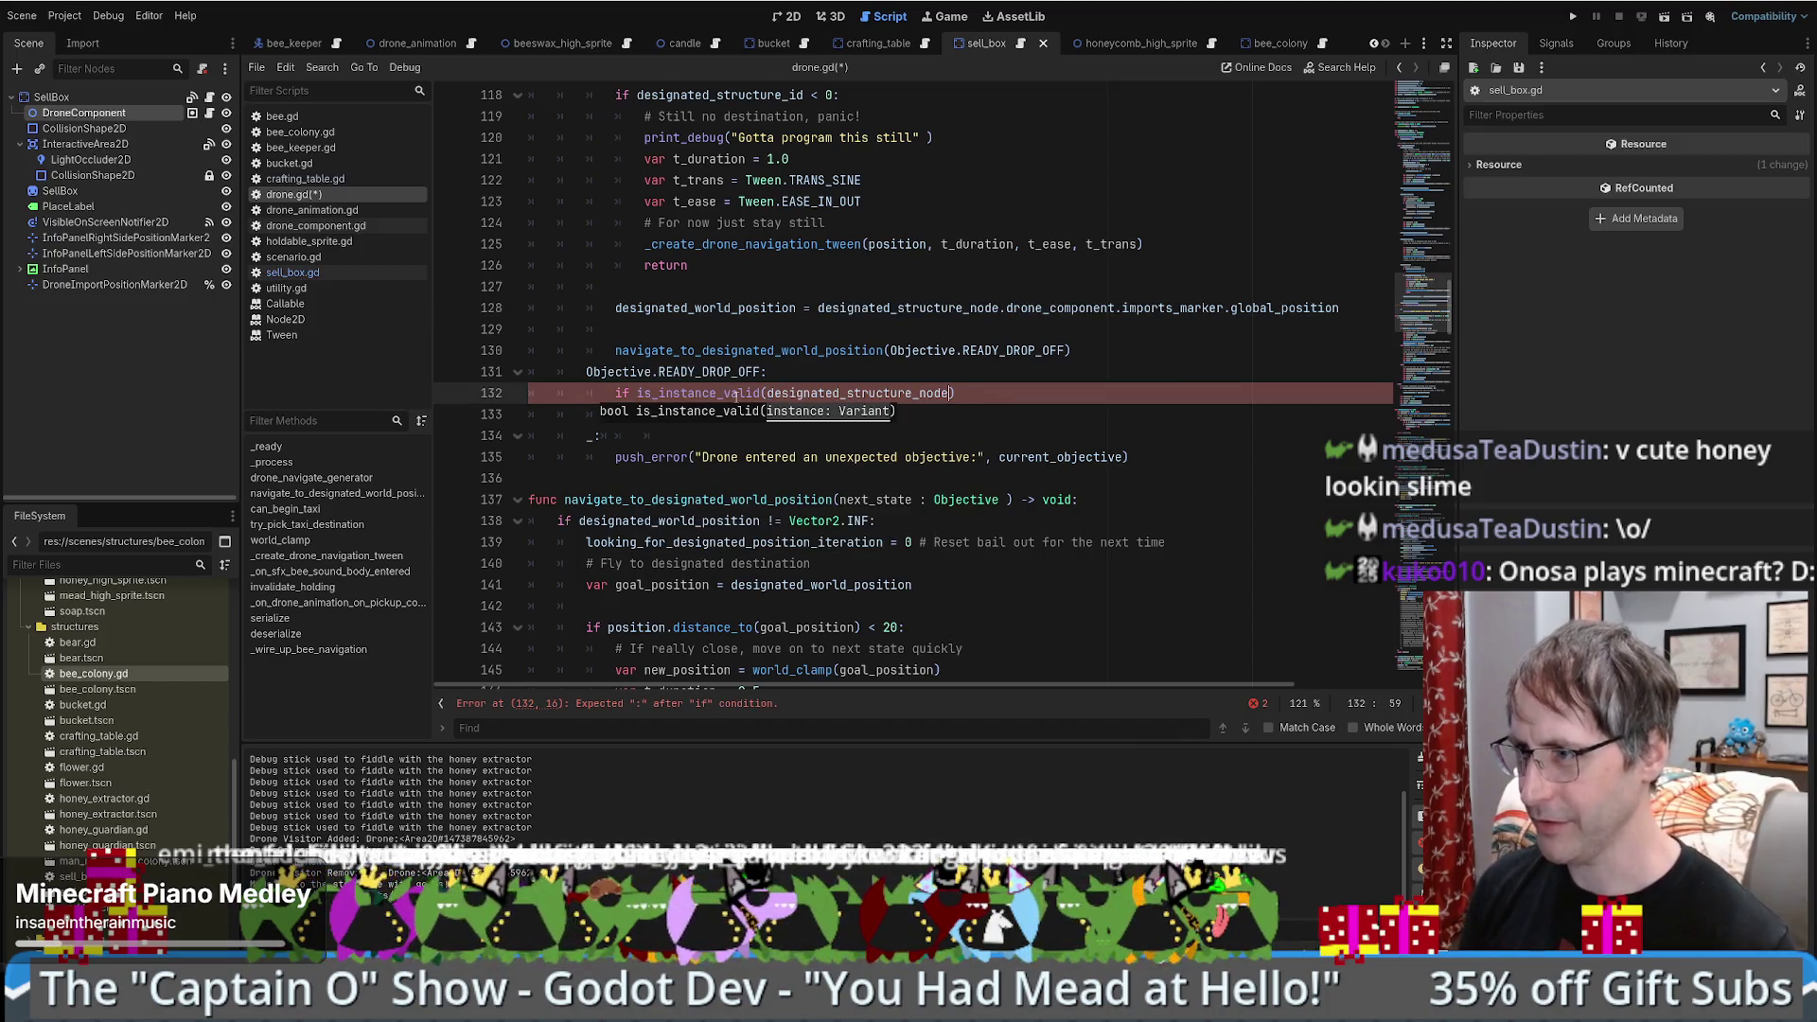
{"action": "left_click", "coordinate": [996, 395]}
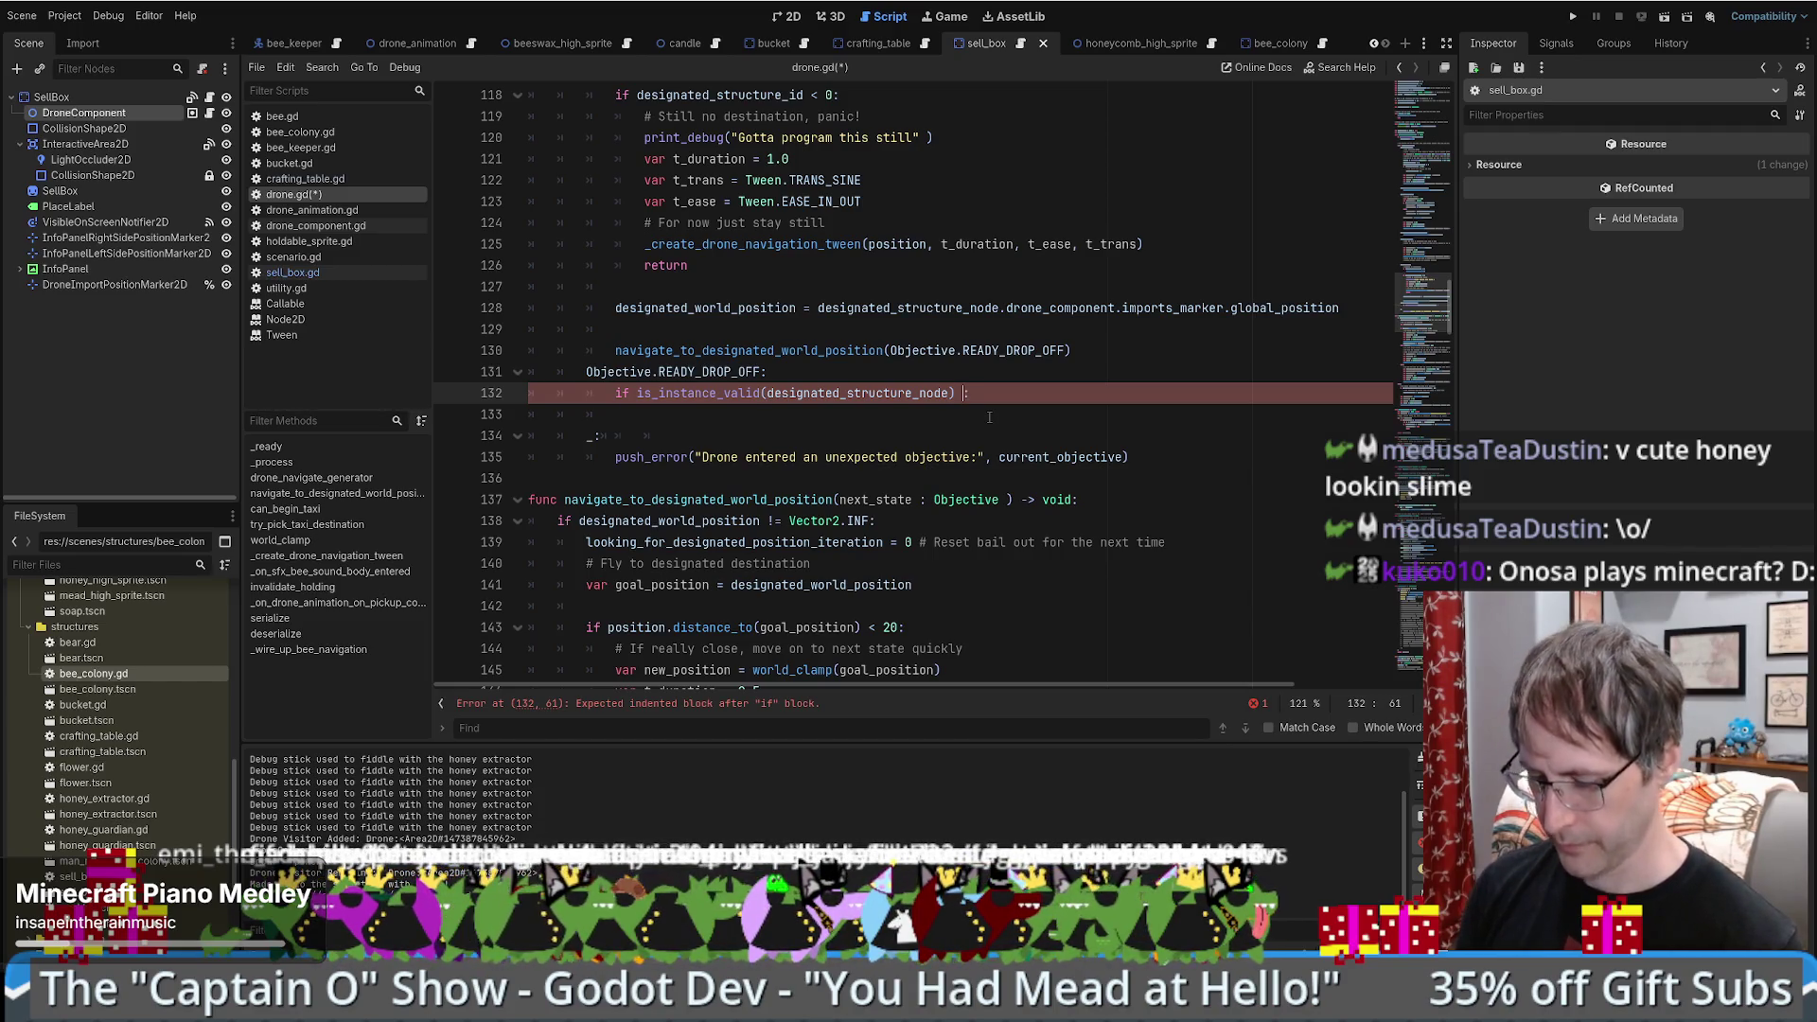
{"action": "type", "text": "&&"}
- Add '&& is_instance_valid(designated_structure_node.drone_component):' and start the block body
{"action": "mouse_move", "coordinate": [818, 307]}
{"action": "left_mouse_down"}
{"action": "mouse_move", "coordinate": [1141, 313]}
{"action": "mouse_move", "coordinate": [1122, 309]}
{"action": "left_mouse_up"}
{"action": "key", "text": "ctrl+c"}
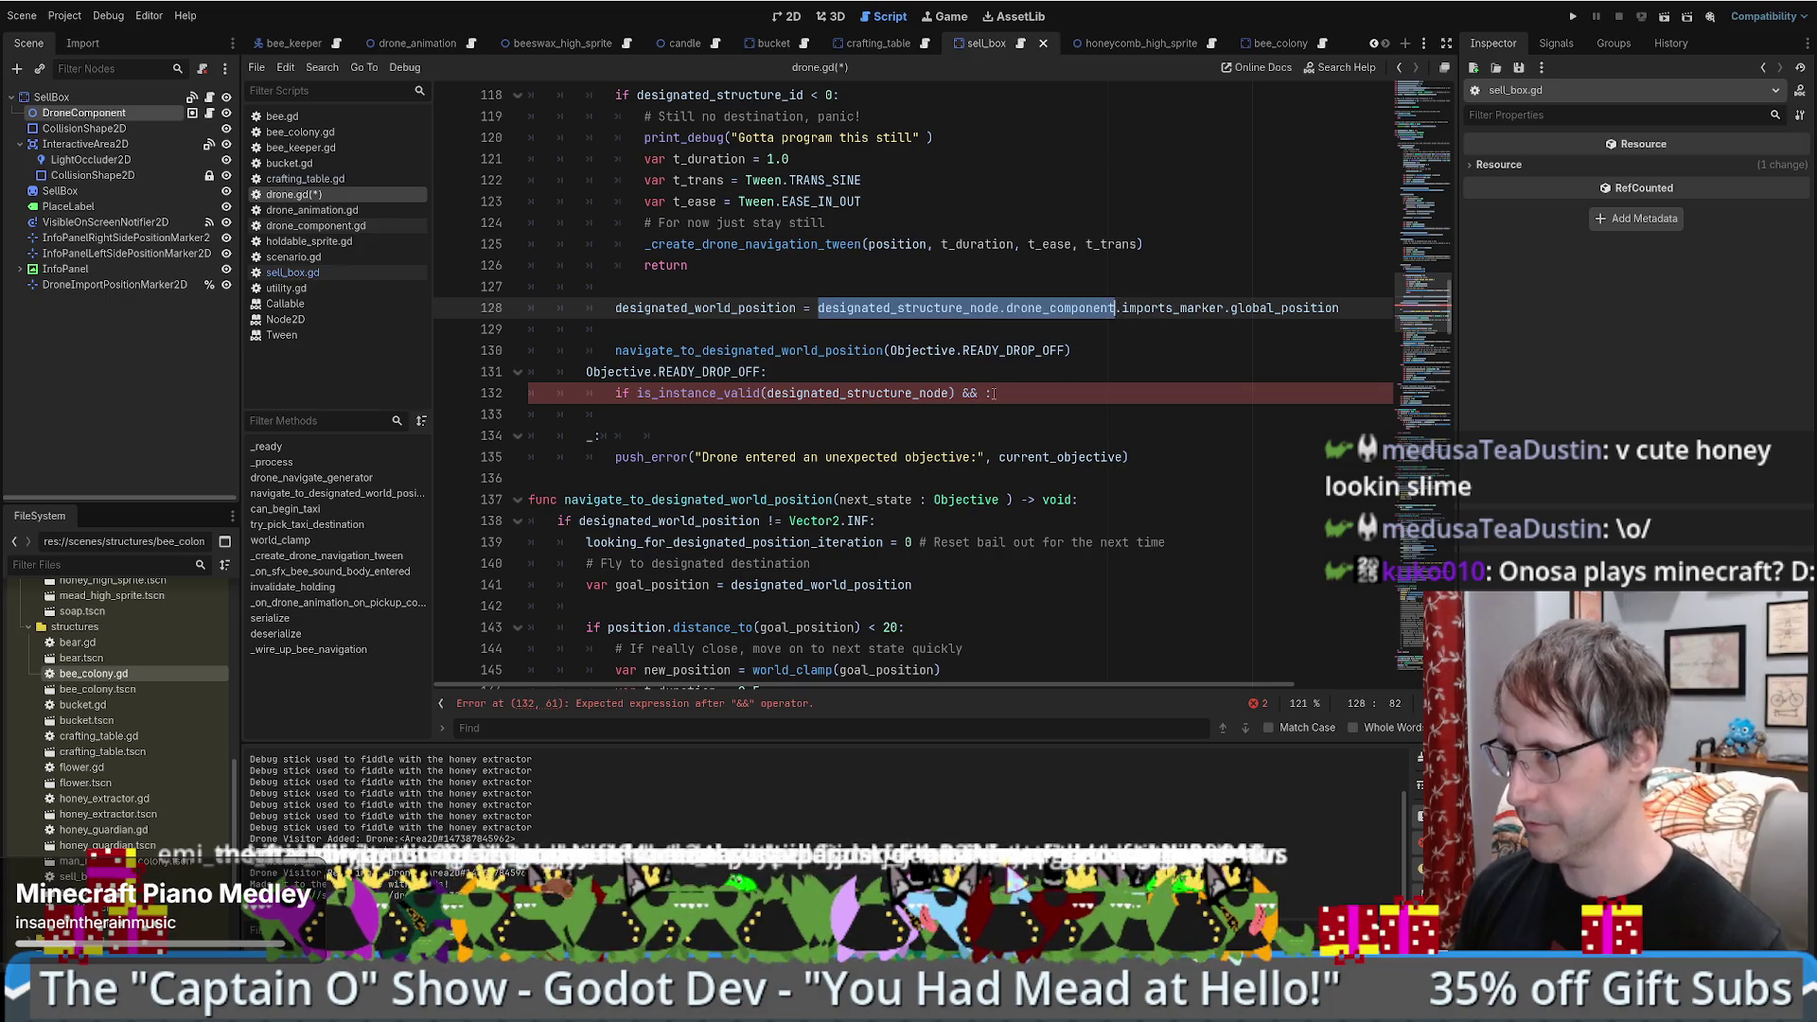
{"action": "left_click", "coordinate": [994, 393]}
{"action": "type", "text": "instance_valid("}
{"action": "key", "text": "ctrl+v"}
{"action": "type", "text": ")"}
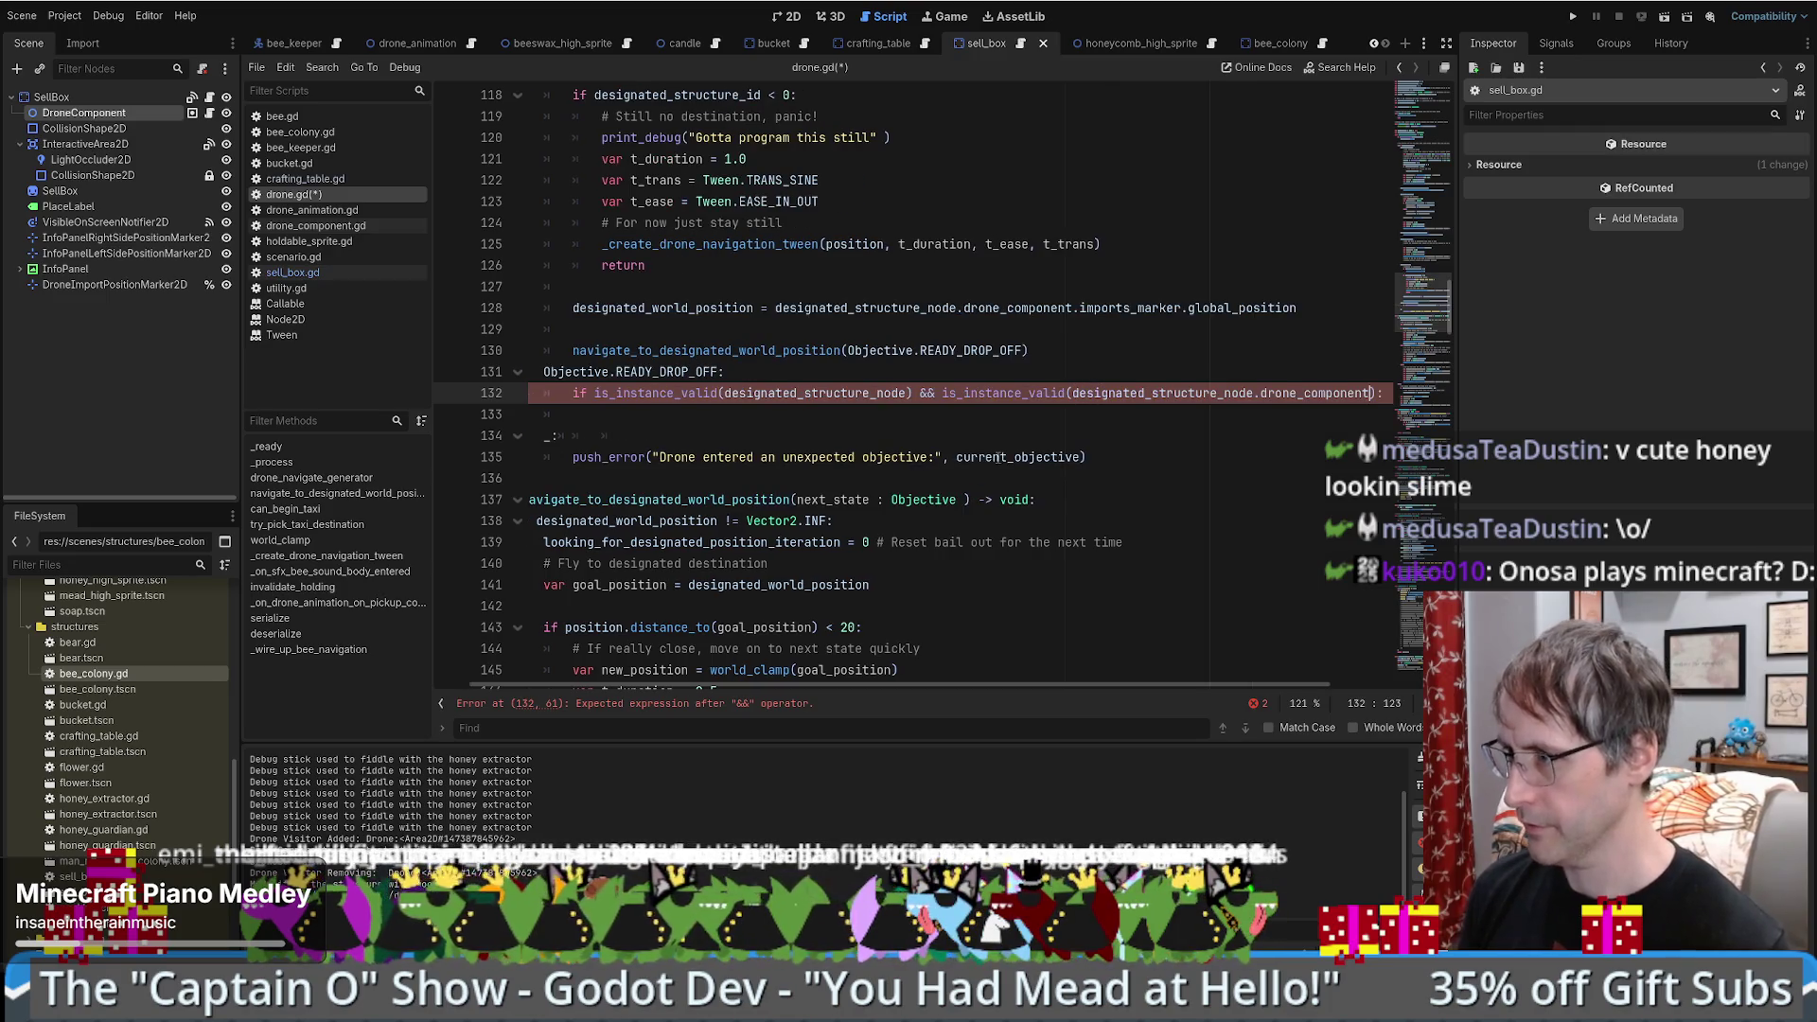
{"action": "key", "text": "Return"}
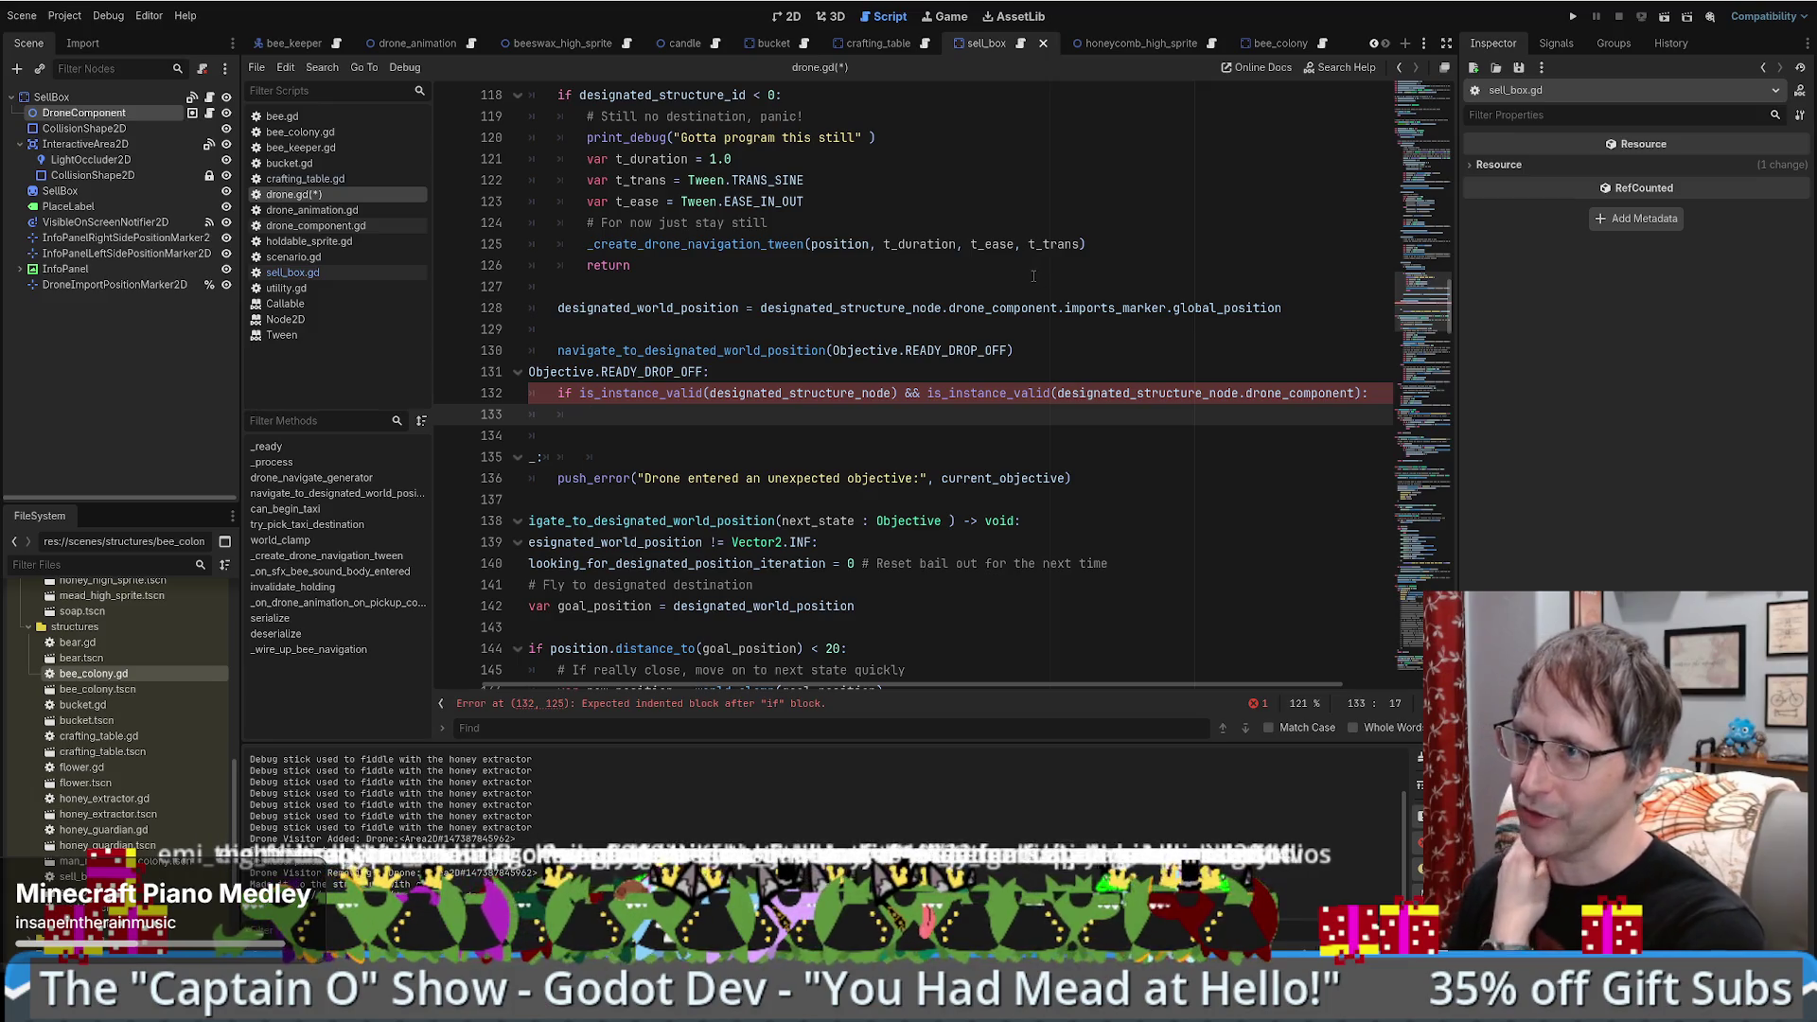
{"action": "left_click", "coordinate": [57, 97]}
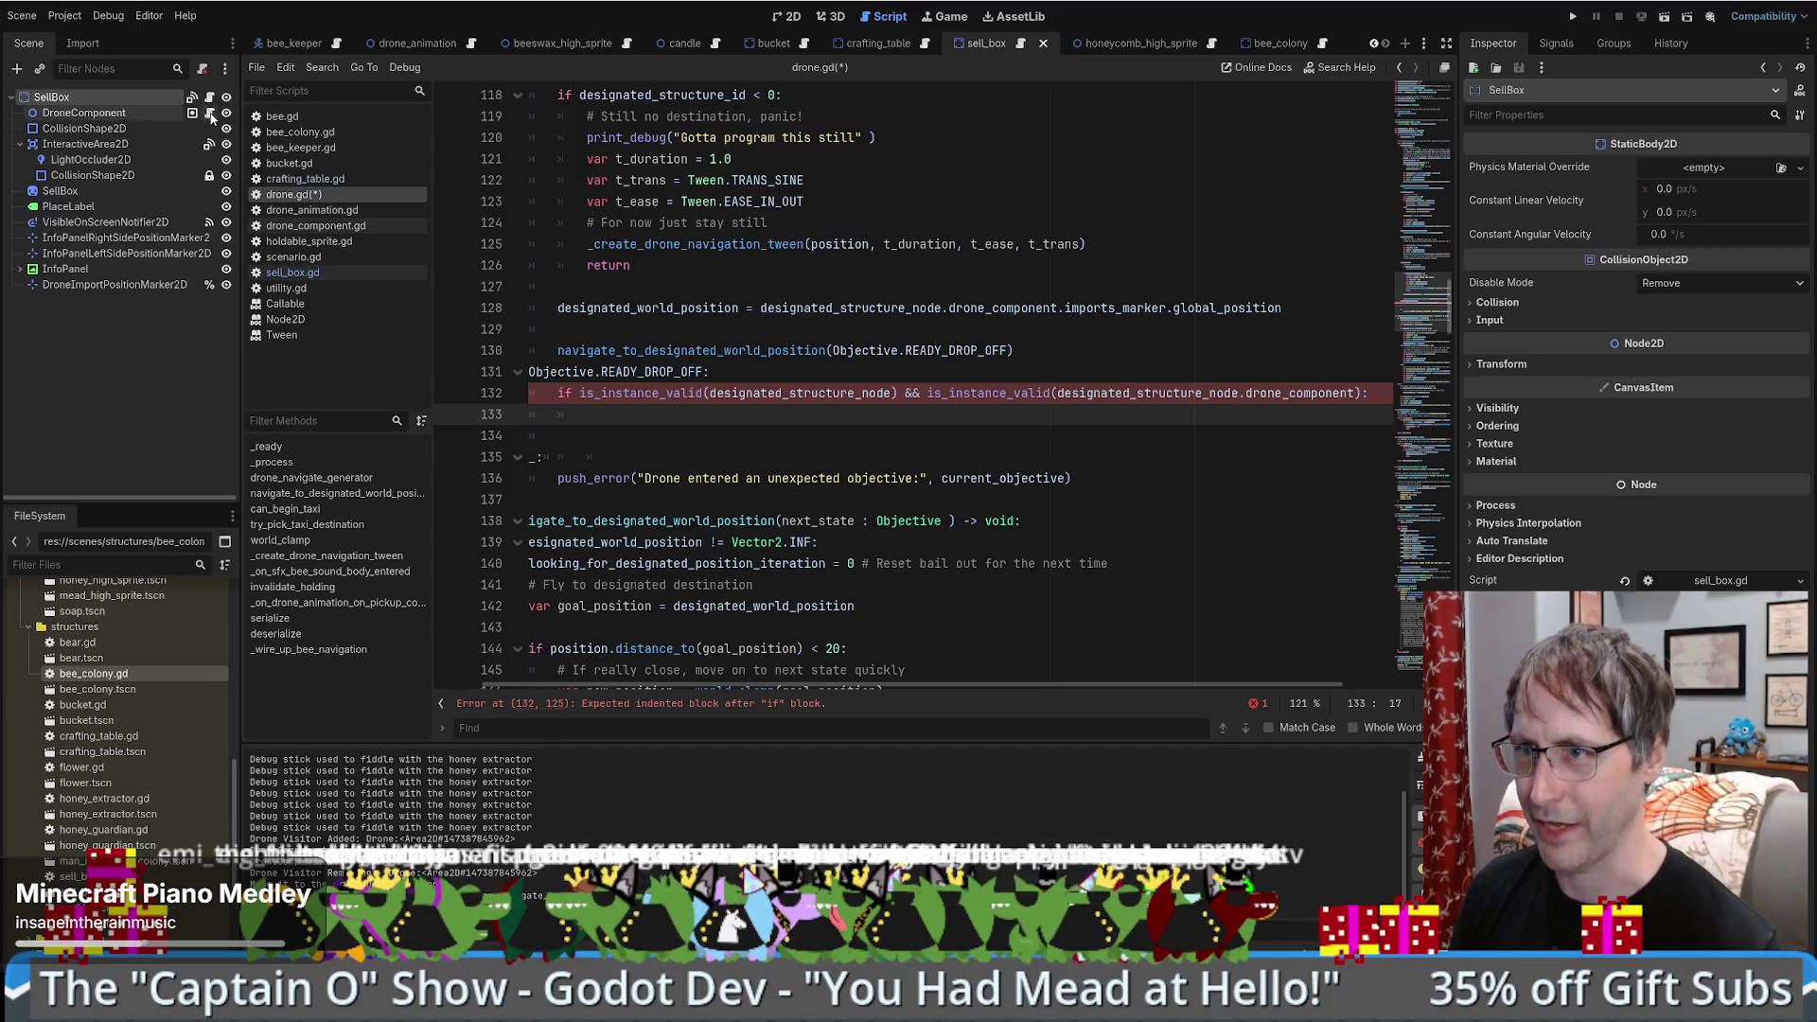
{"action": "left_click", "coordinate": [210, 113]}
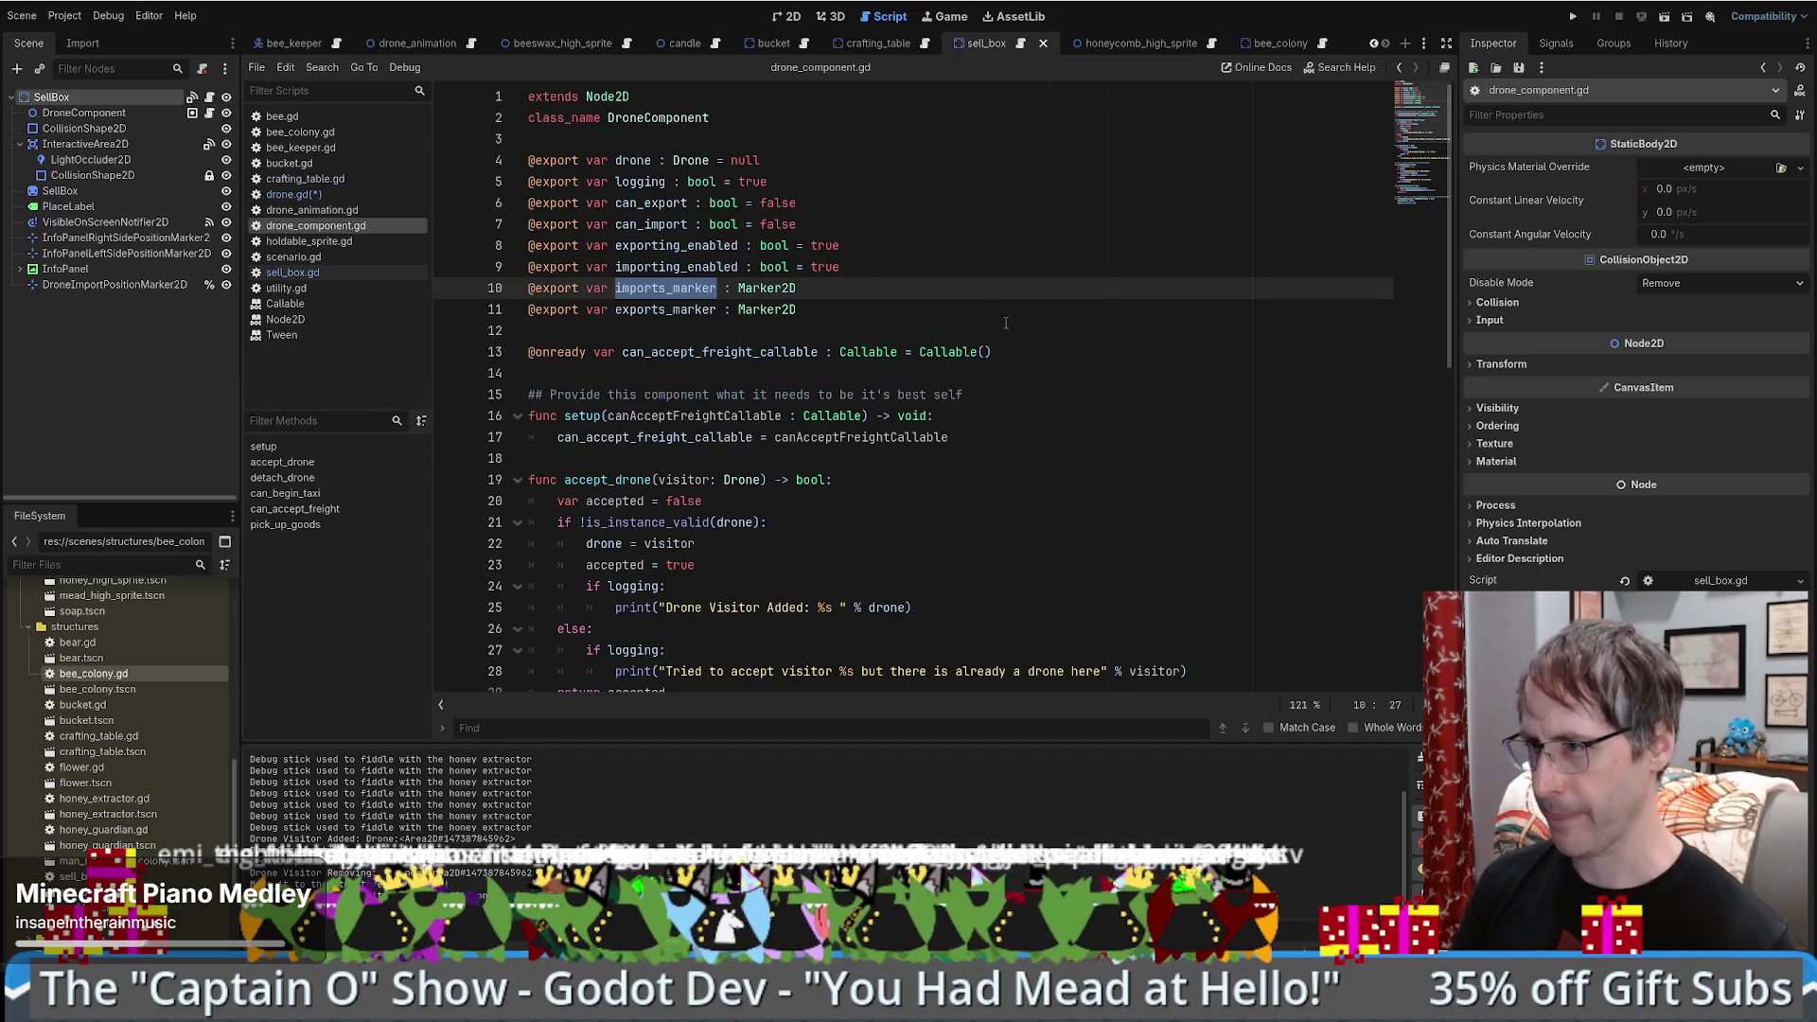
{"action": "double_click", "coordinate": [719, 352]}
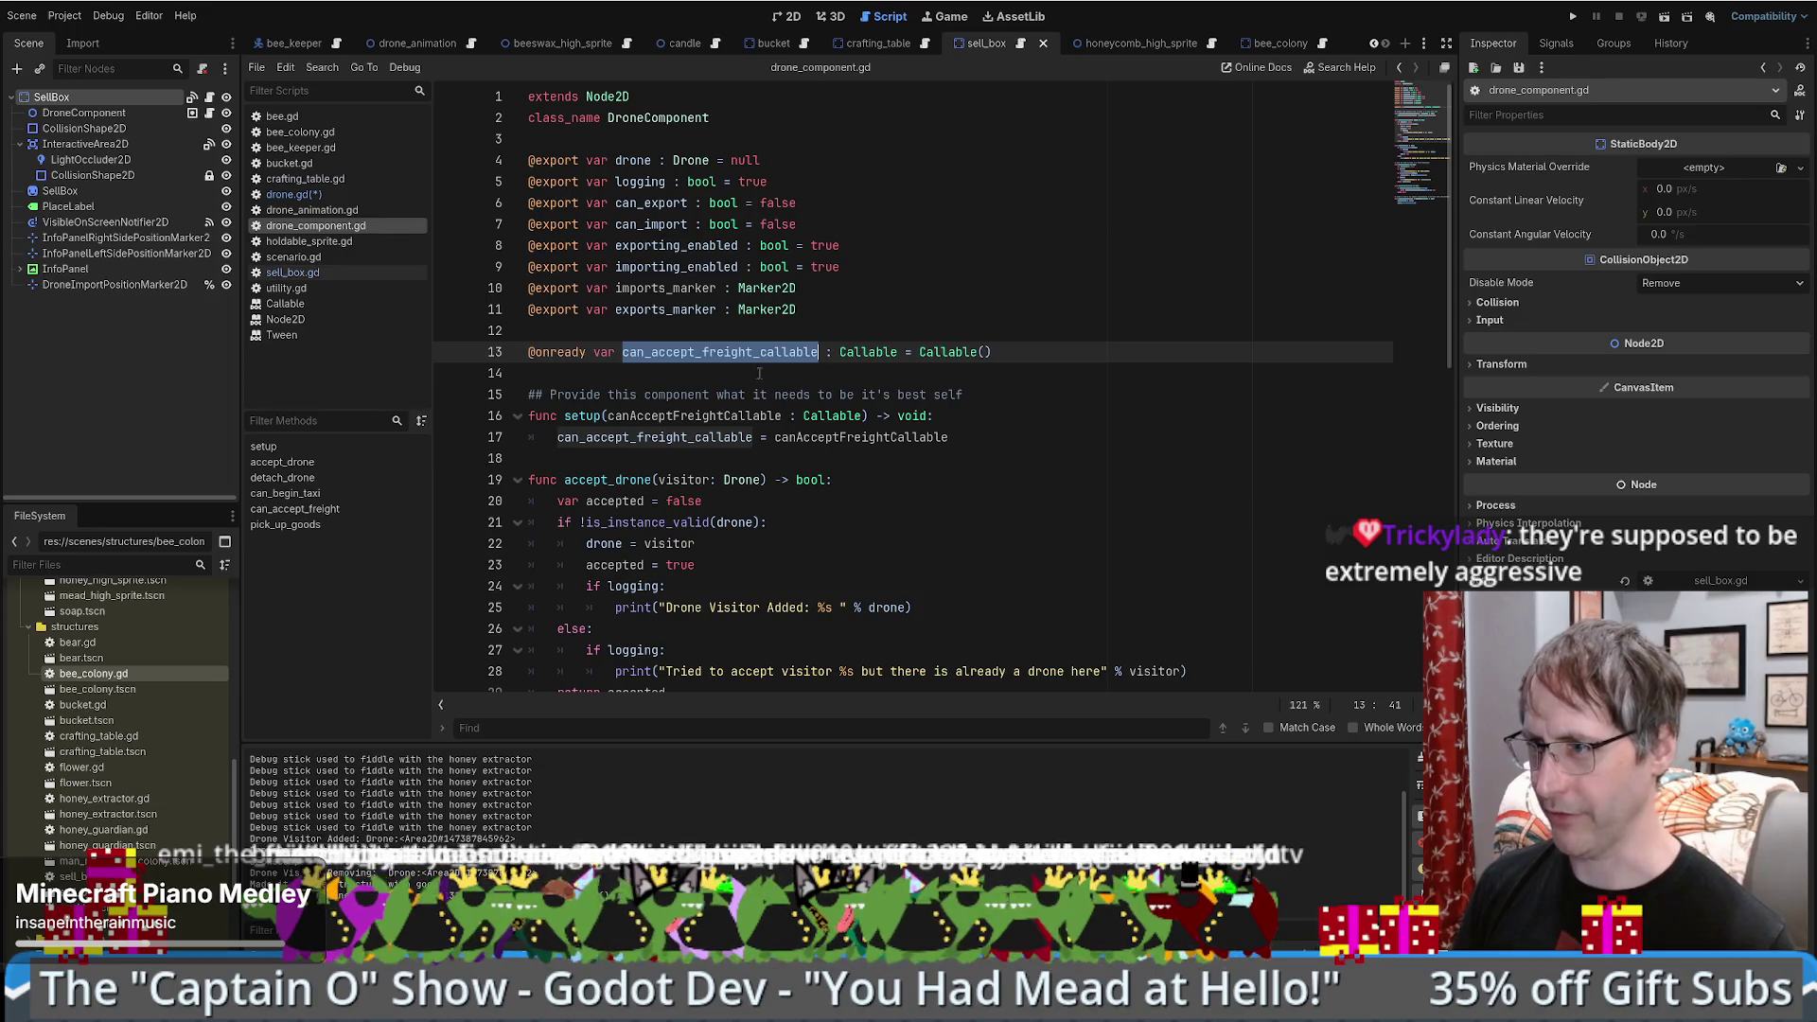
{"action": "left_click", "coordinate": [209, 97]}
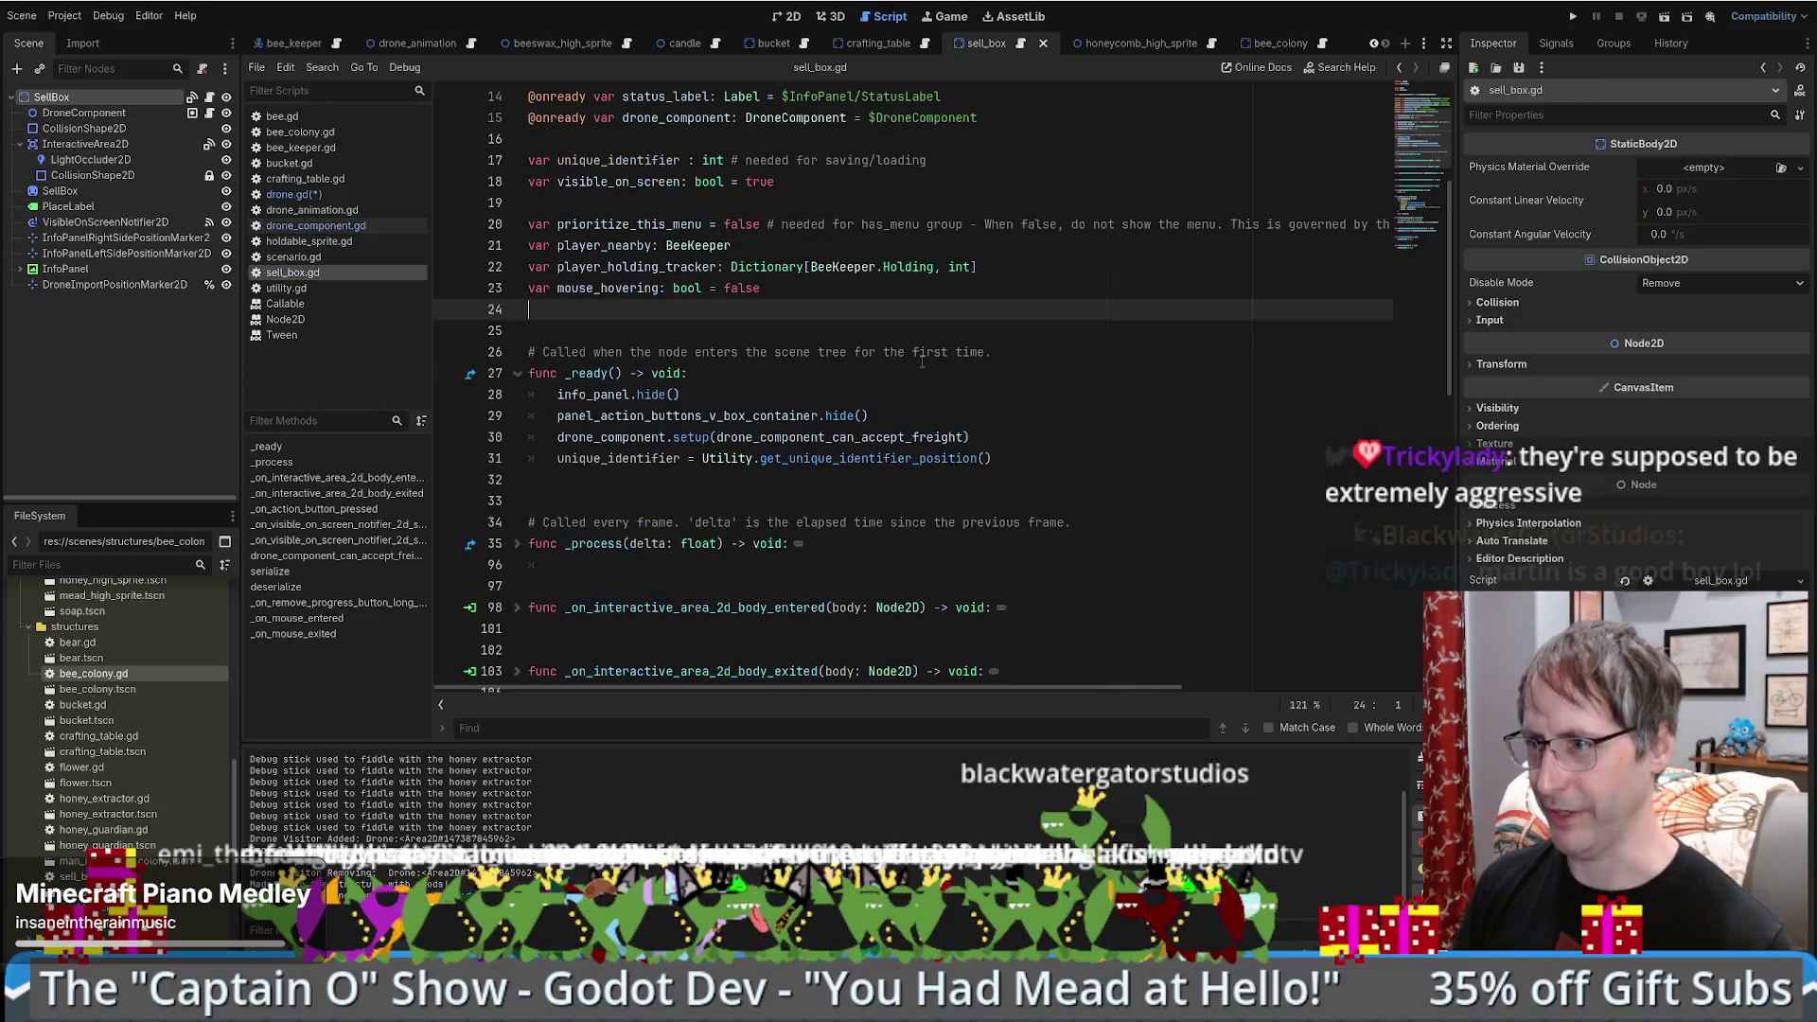
{"action": "scroll", "coordinate": [1403, 336], "scroll_direction": "down", "scroll_amount": 10}
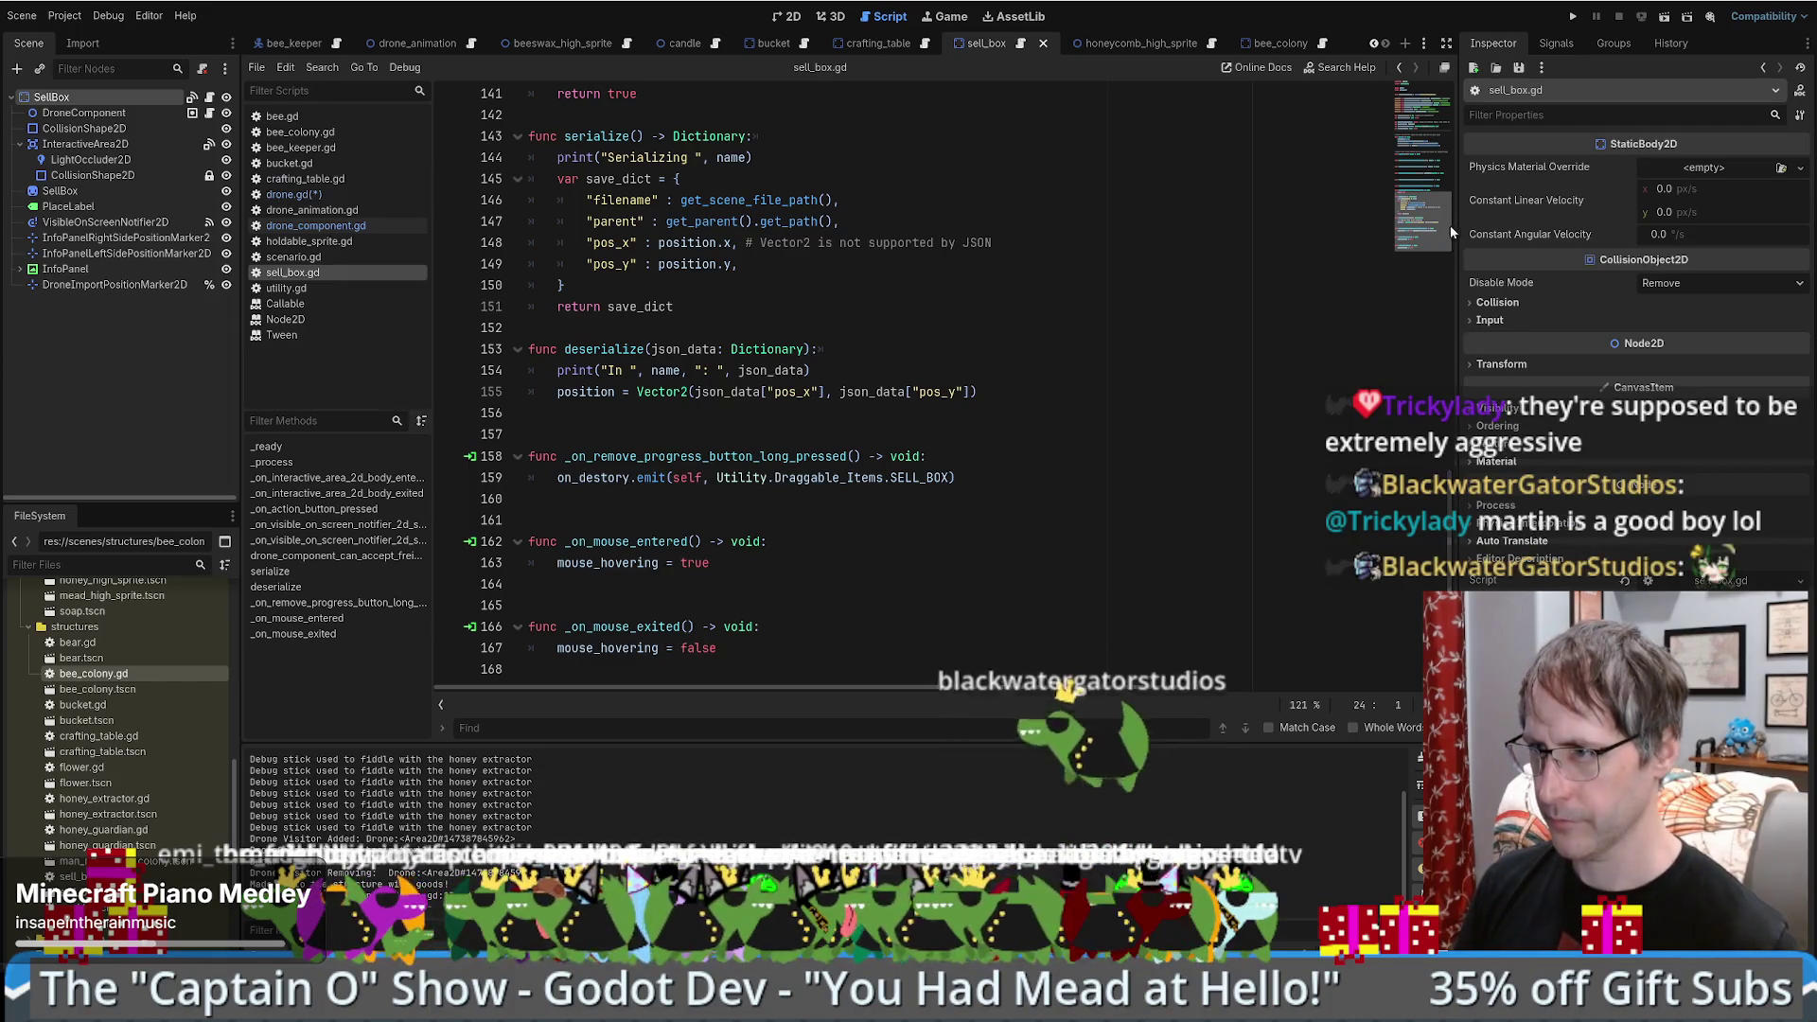
{"action": "scroll", "coordinate": [1448, 225], "scroll_direction": "up", "scroll_amount": 4}
{"action": "double_click", "coordinate": [757, 337]}
{"action": "scroll", "coordinate": [858, 409], "scroll_direction": "up", "scroll_amount": 7}
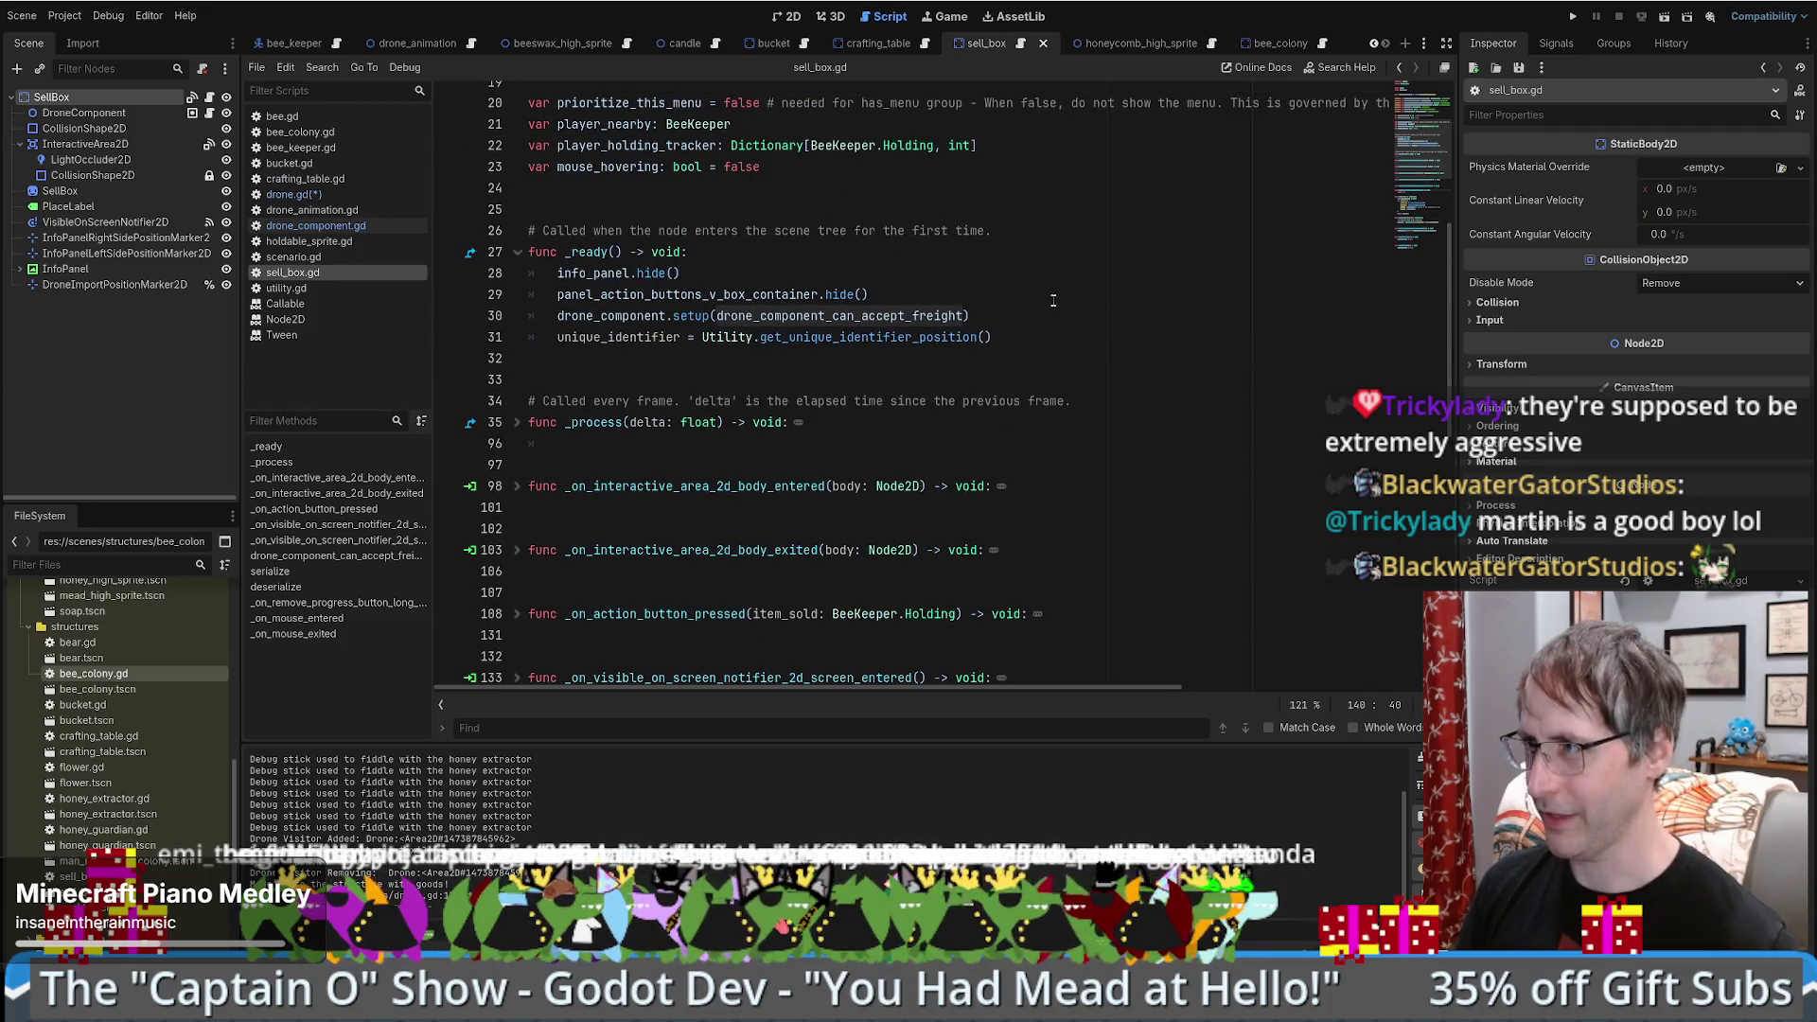
{"action": "left_click", "coordinate": [644, 315], "text": "ctrl"}
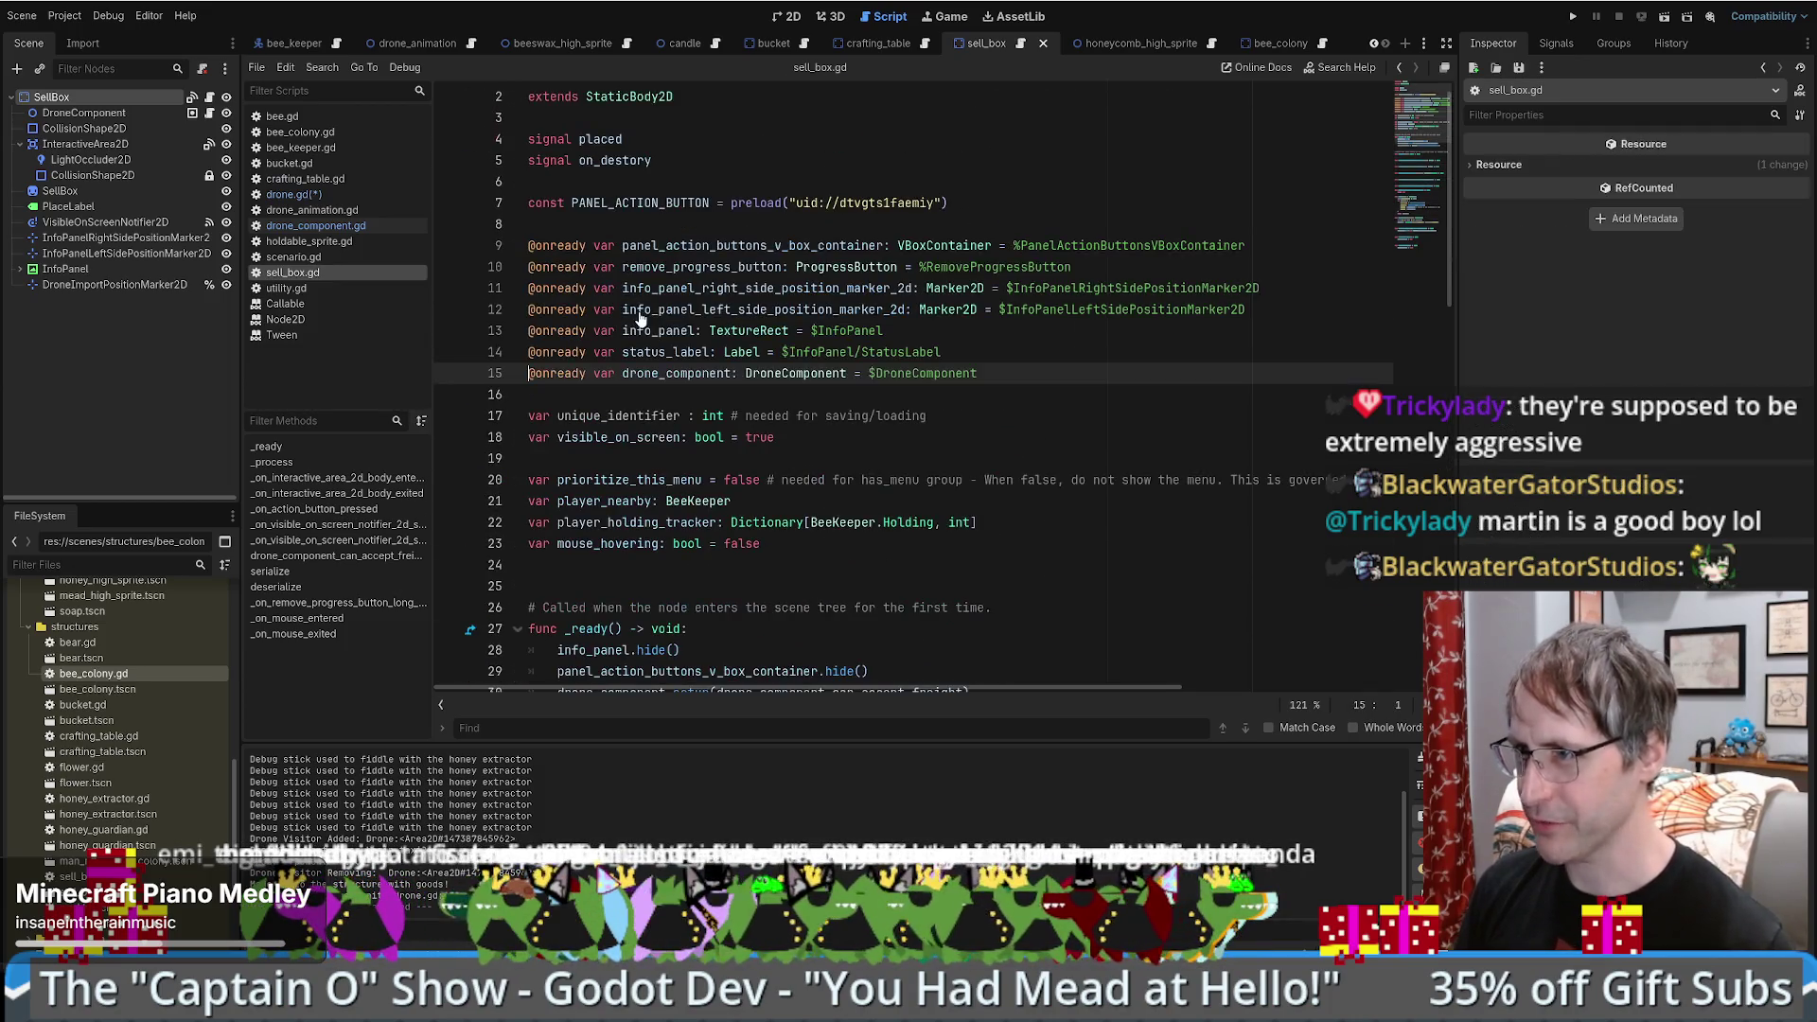
{"action": "left_click", "coordinate": [814, 374], "text": "ctrl"}
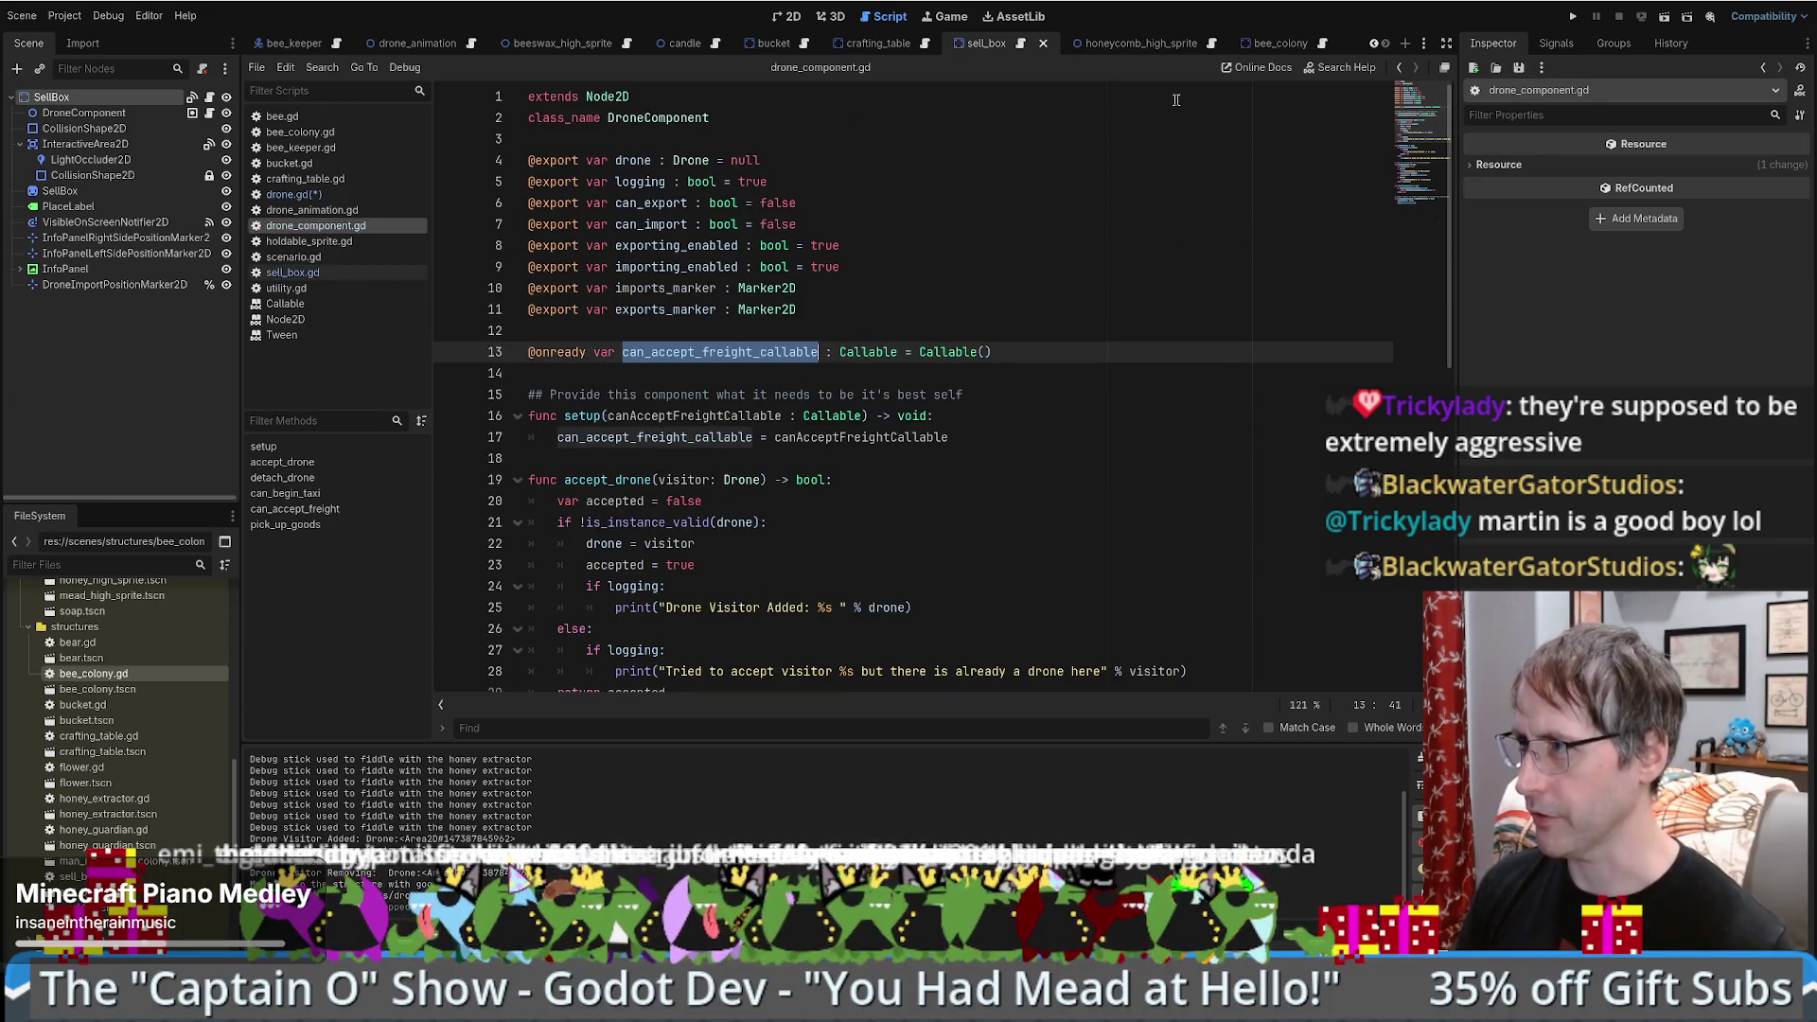
{"action": "key", "text": "alt+Left"}
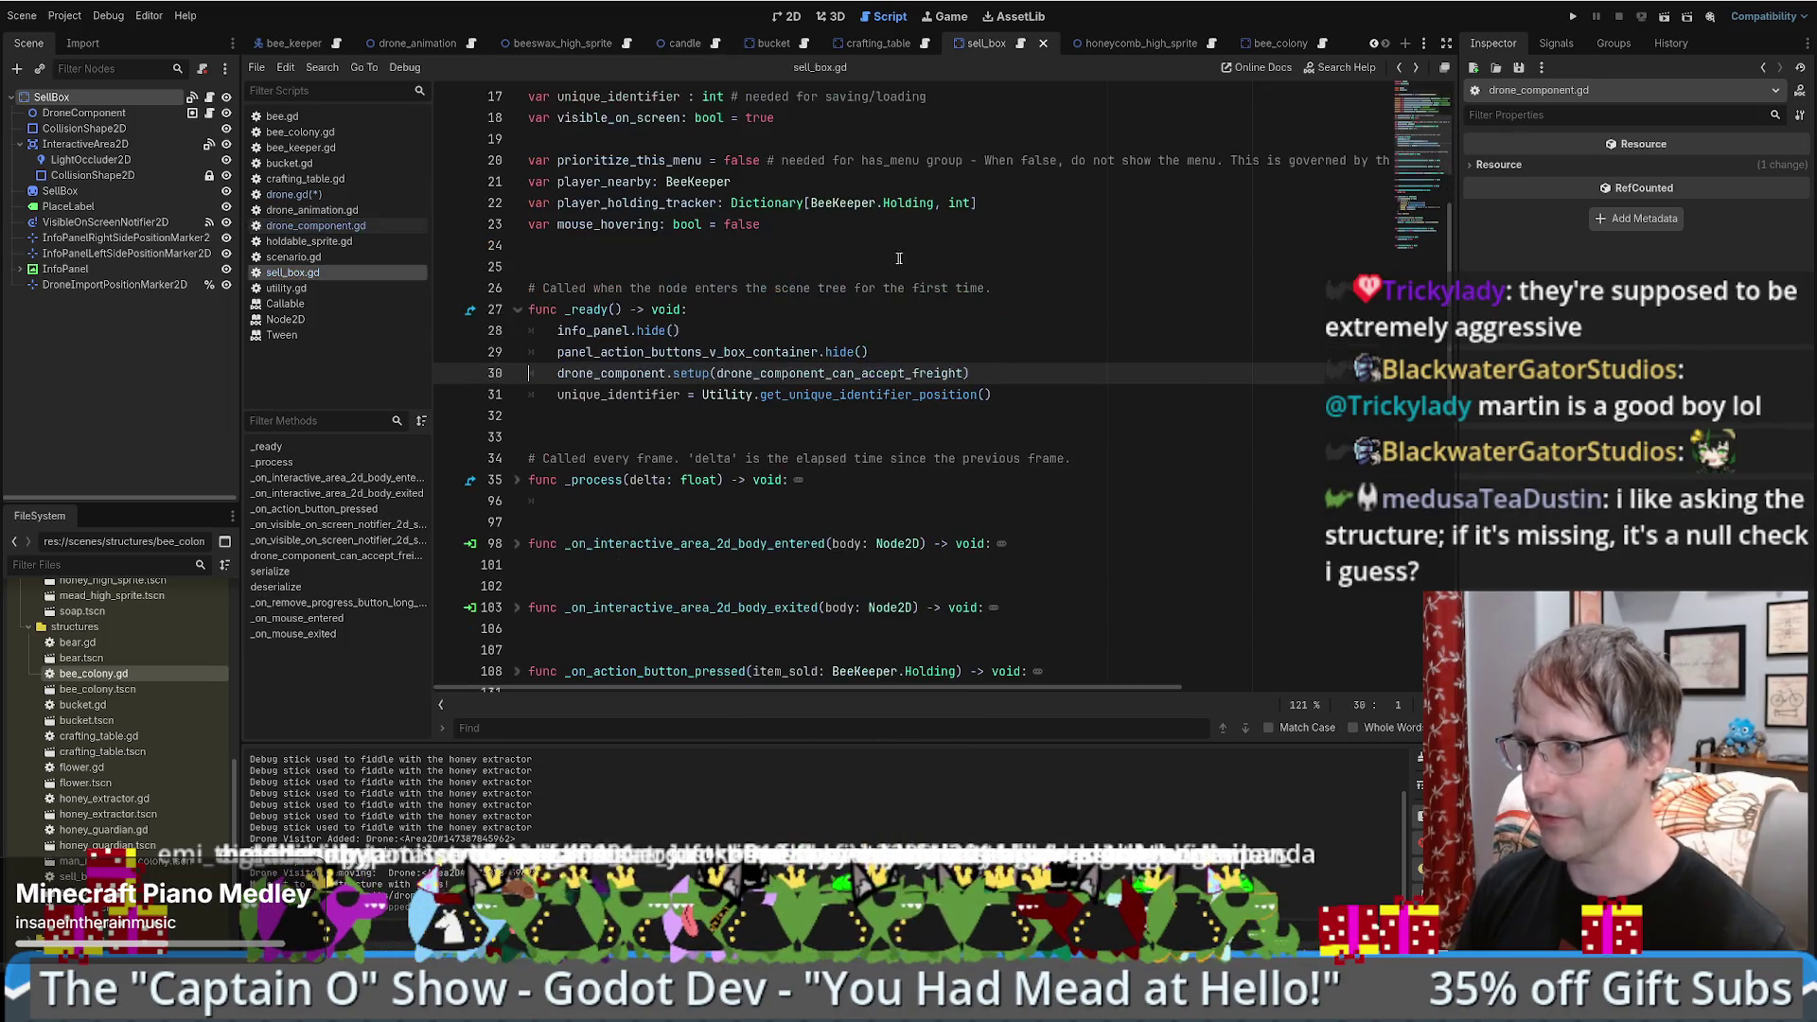
{"action": "key", "text": "alt+Left"}
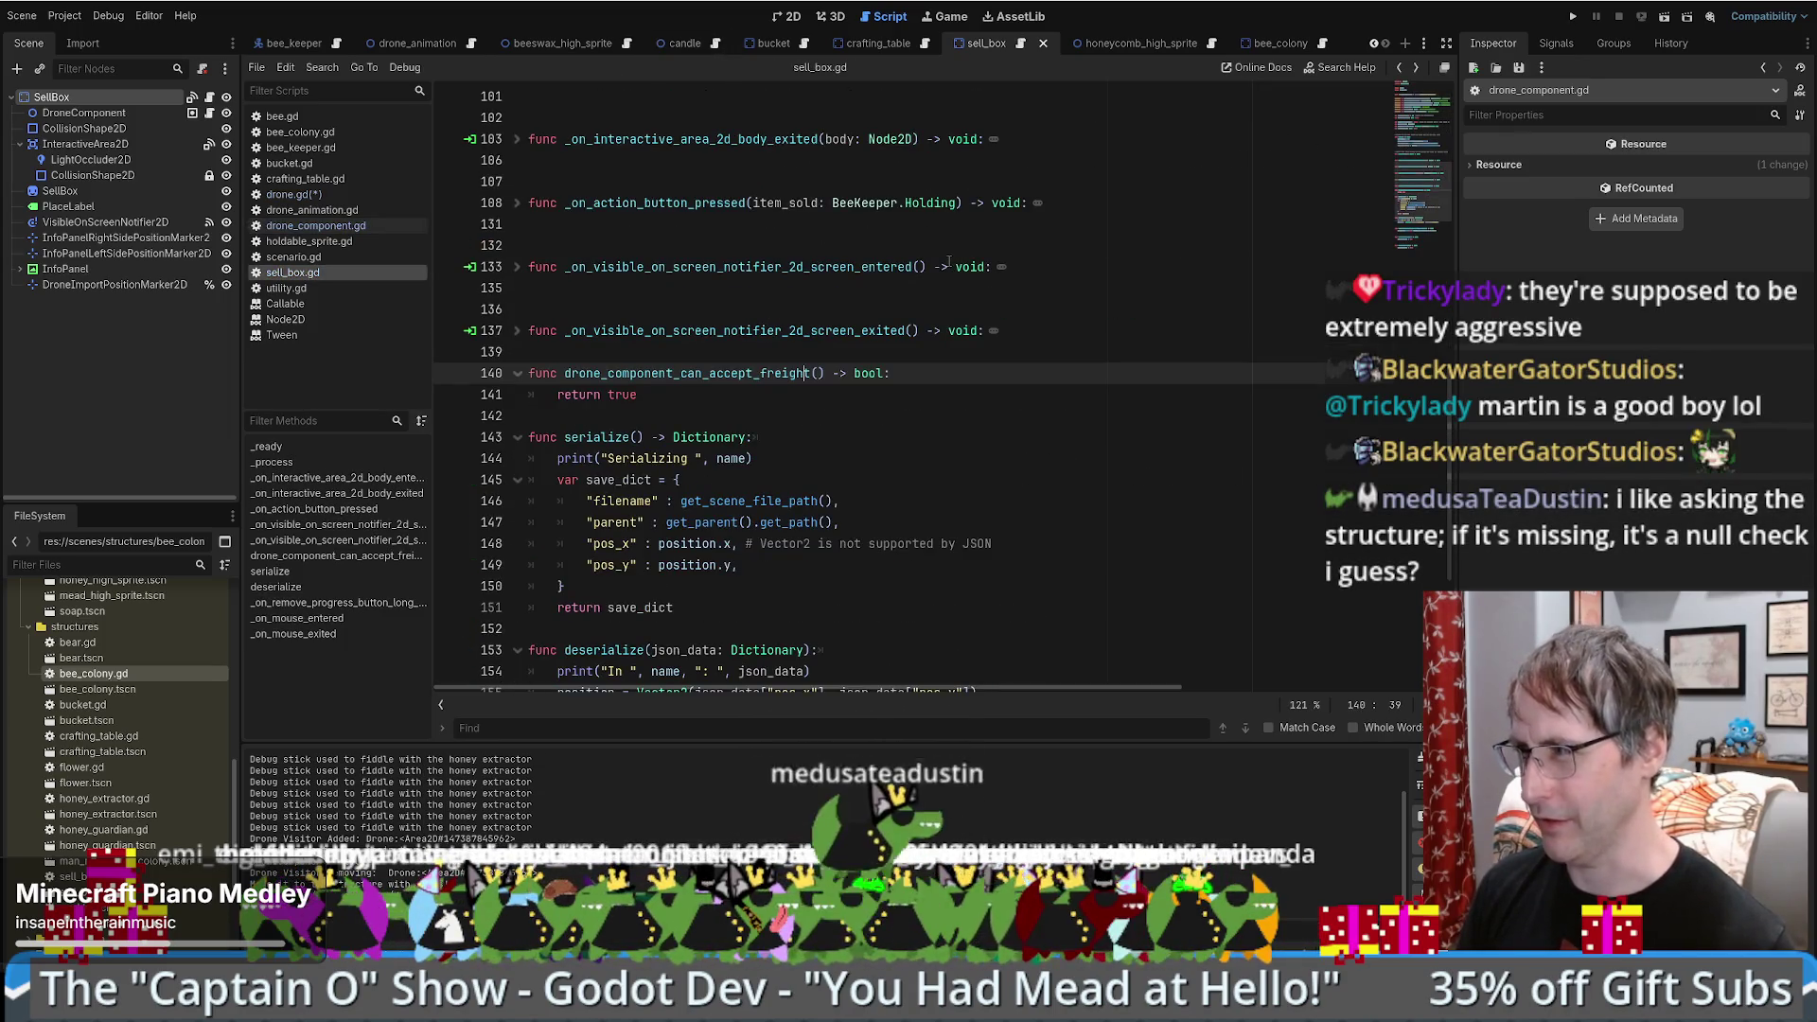
{"action": "key", "text": "alt+Left"}
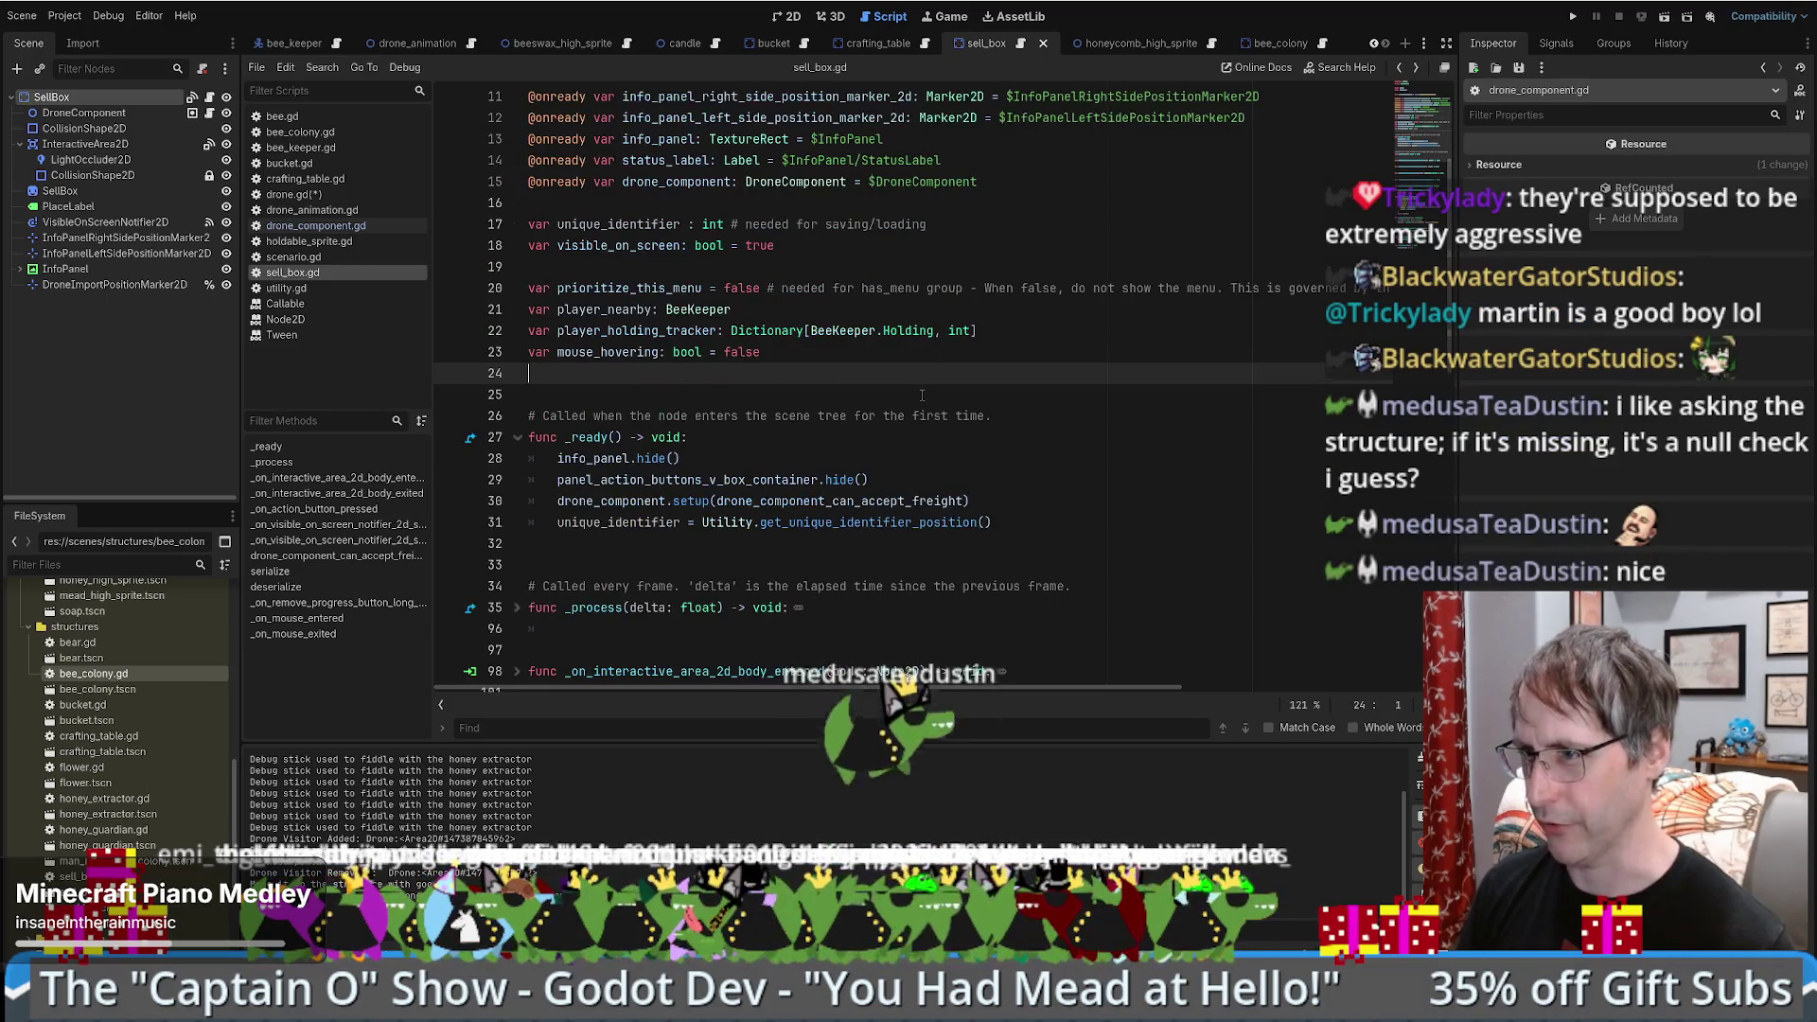
{"action": "key", "text": "alt+Left"}
{"action": "key", "text": "alt+Left"}
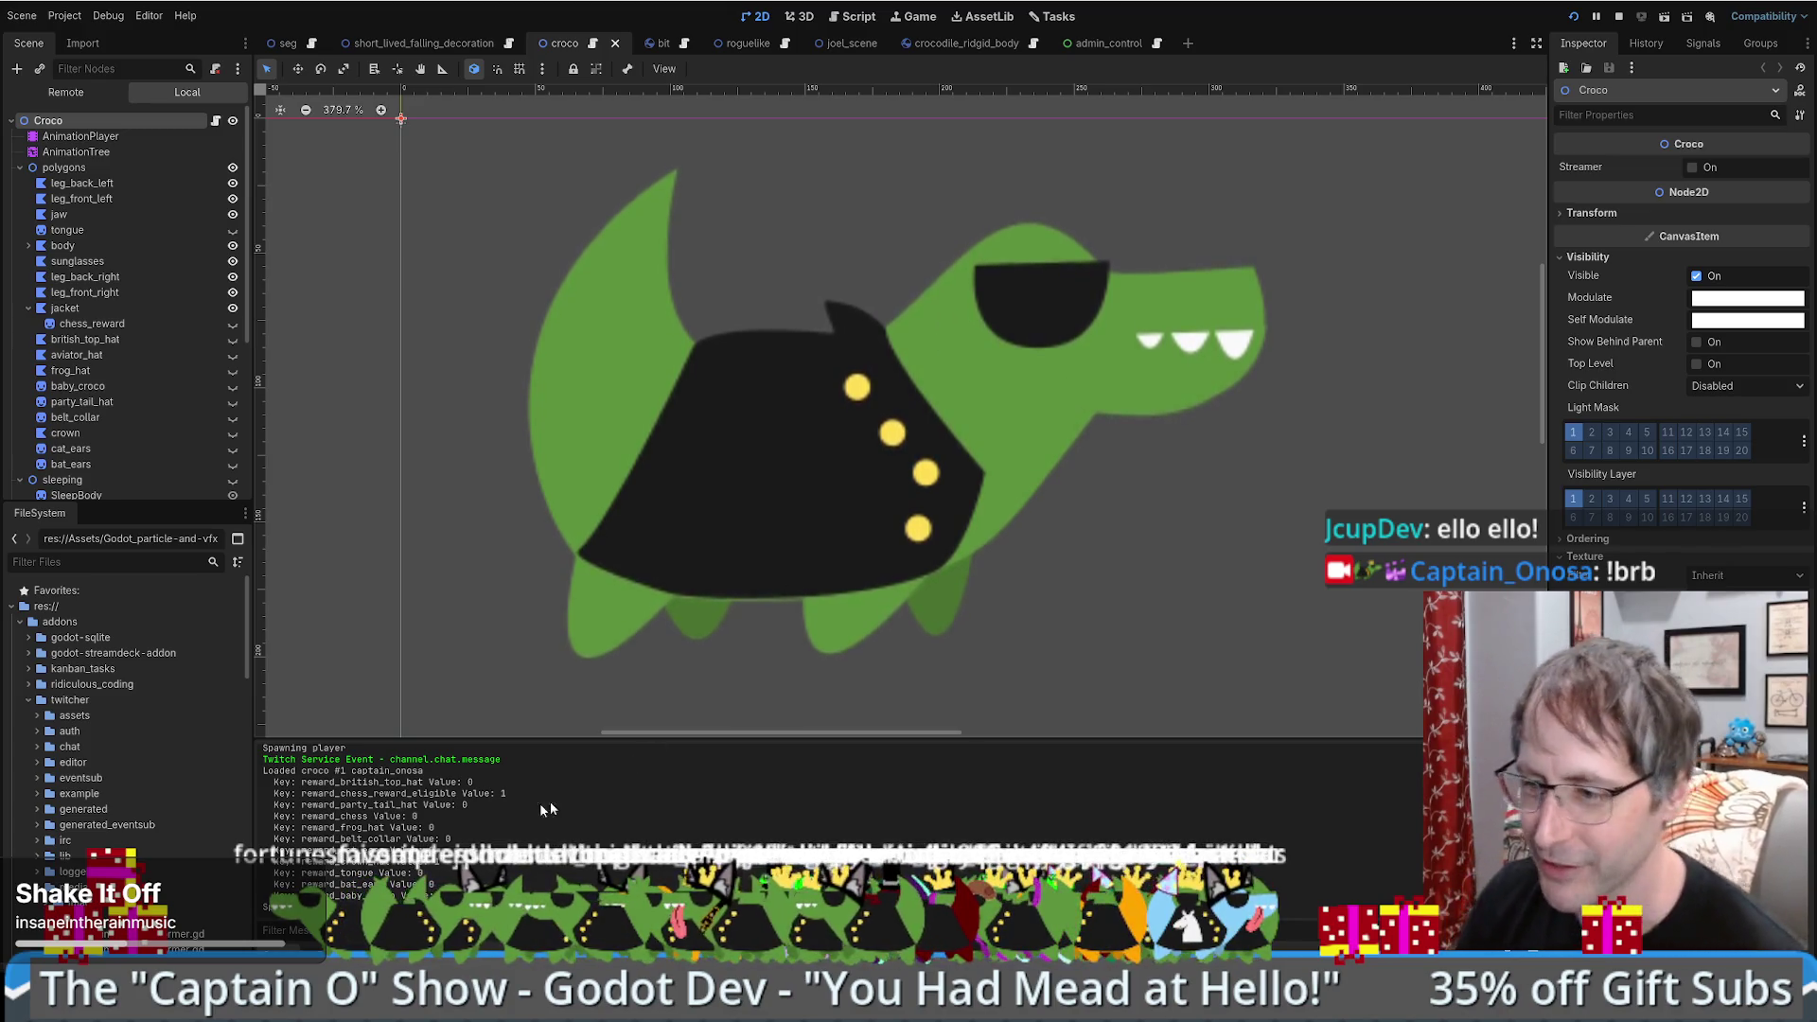
- Return to the drone.gd editor window and scroll to the READY_DROP_OFF case
{"action": "mouse_move", "coordinate": [303, 1008]}
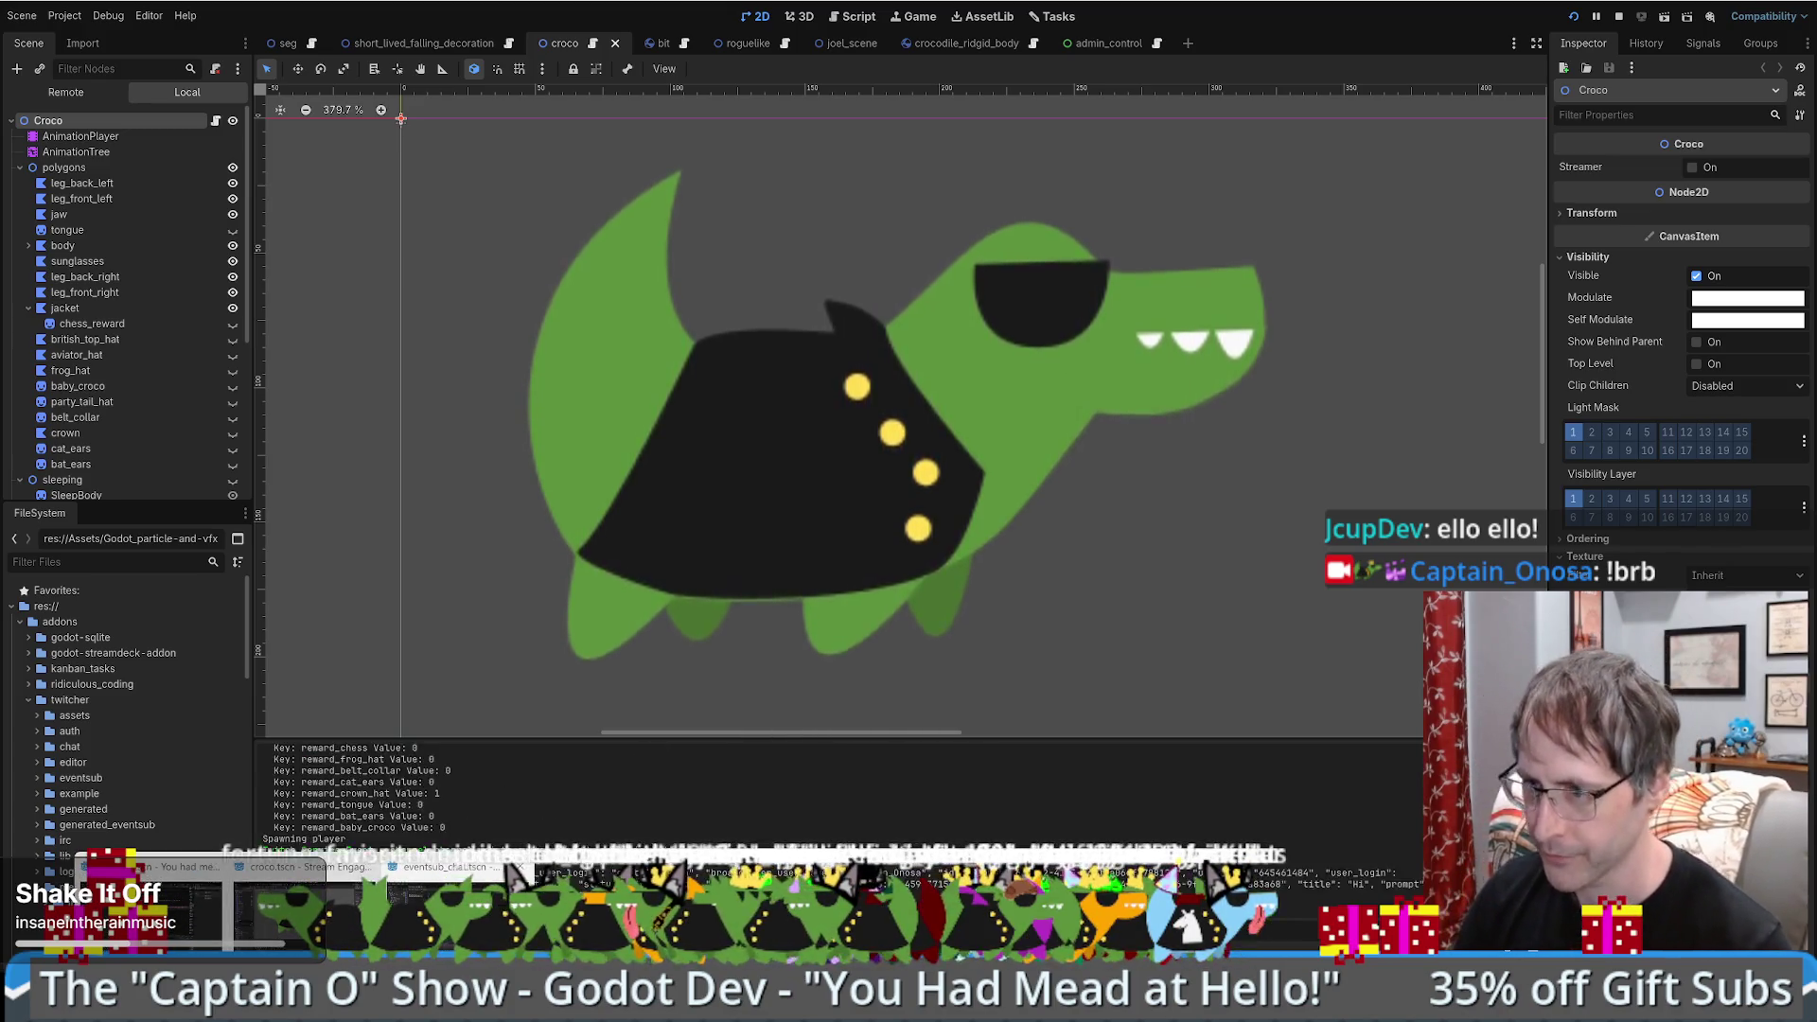
{"action": "left_click", "coordinate": [445, 908]}
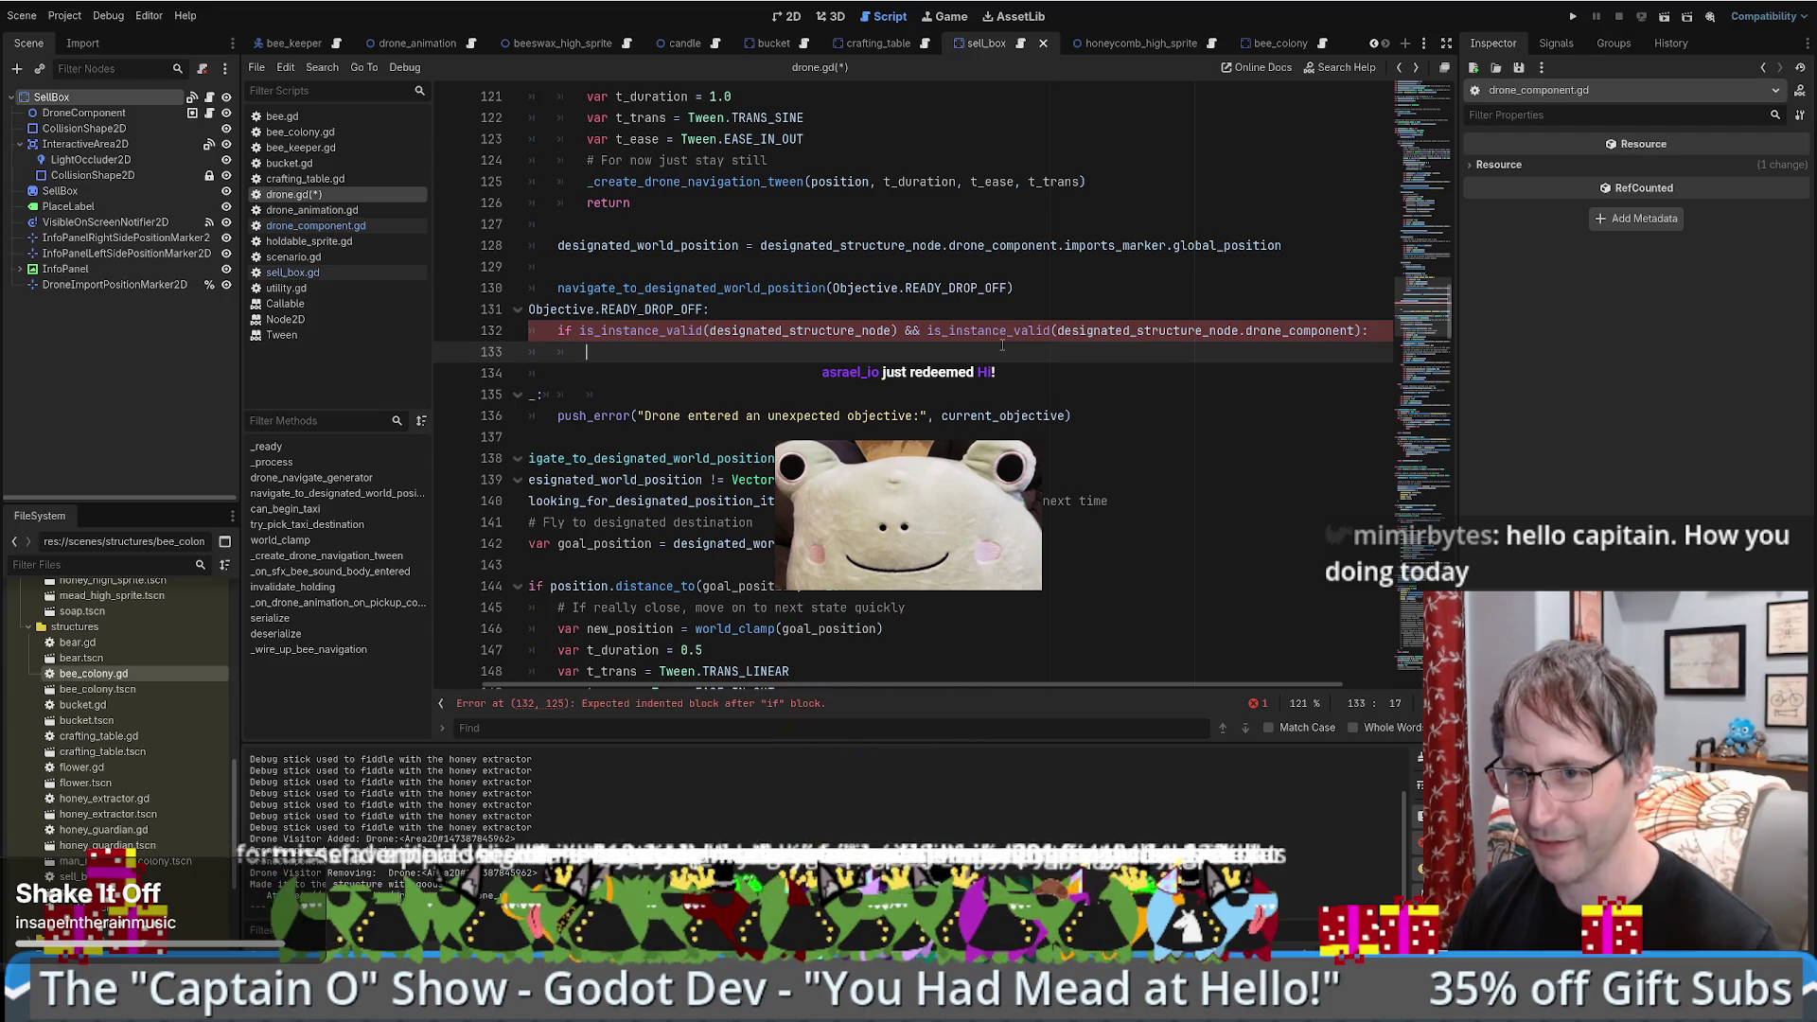
{"action": "scroll", "coordinate": [1095, 373], "scroll_direction": "down", "scroll_amount": 4}
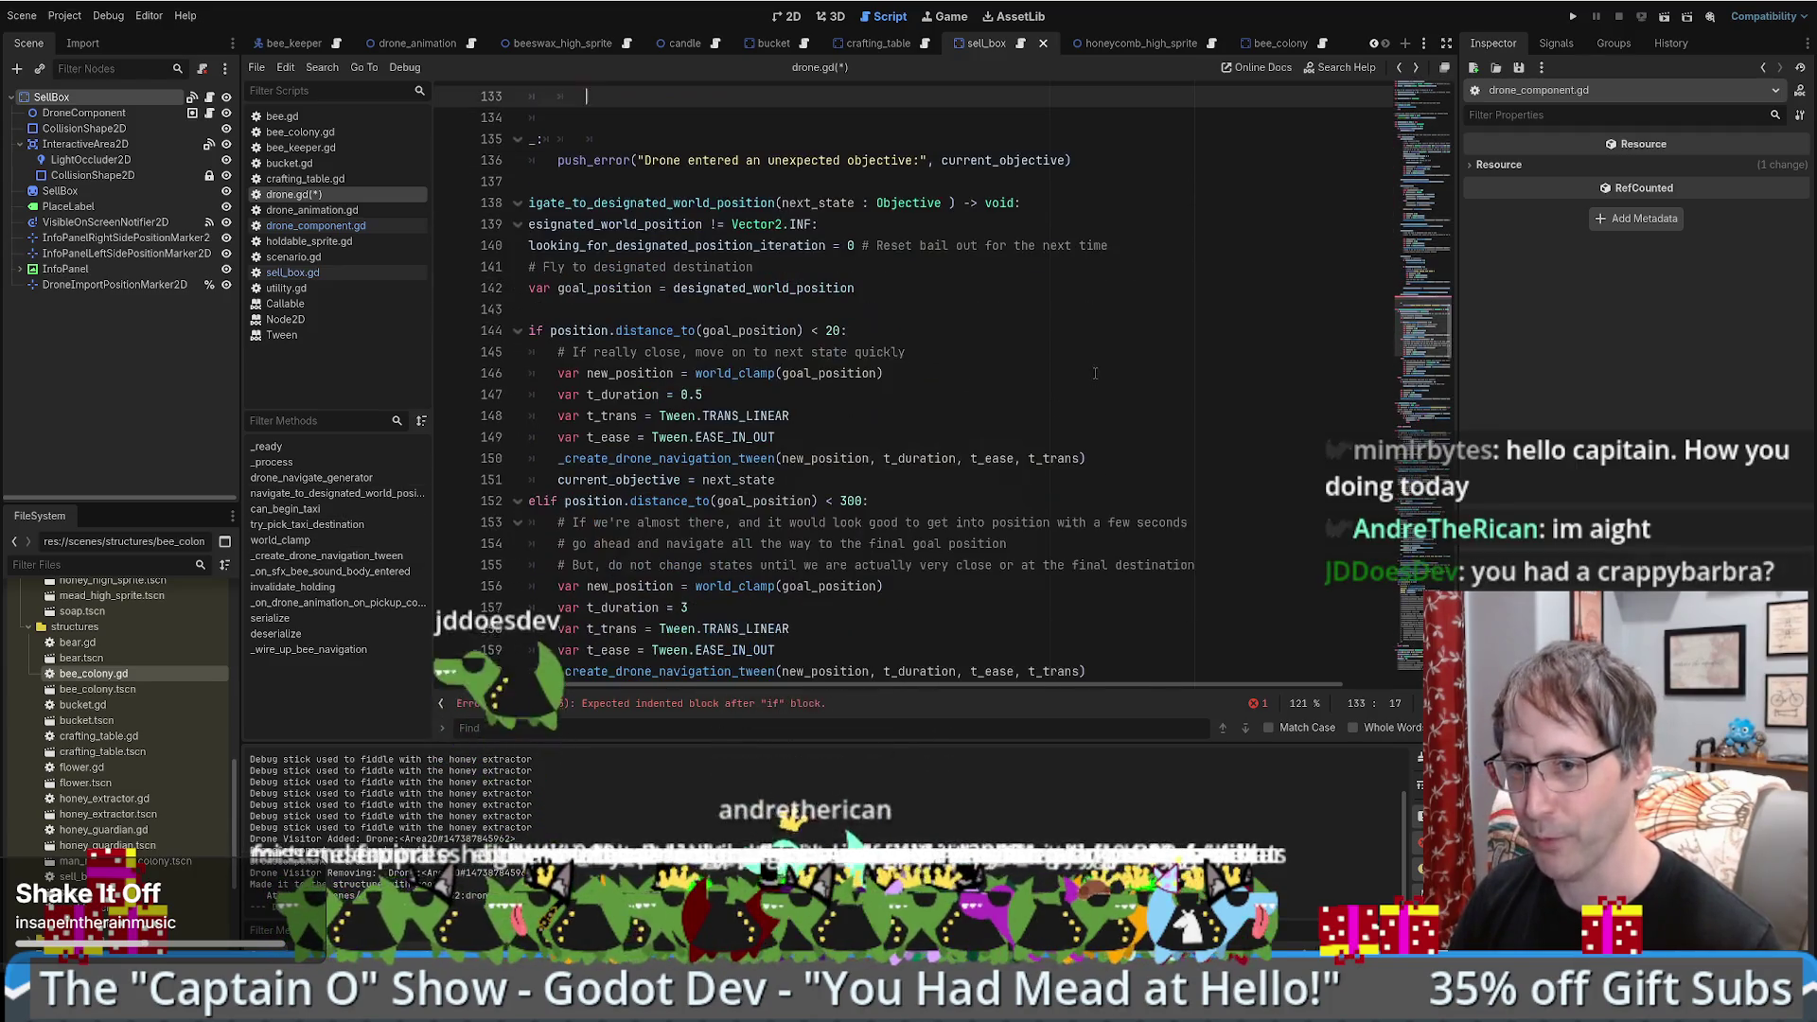
{"action": "scroll", "coordinate": [1116, 360], "scroll_direction": "up", "scroll_amount": 3}
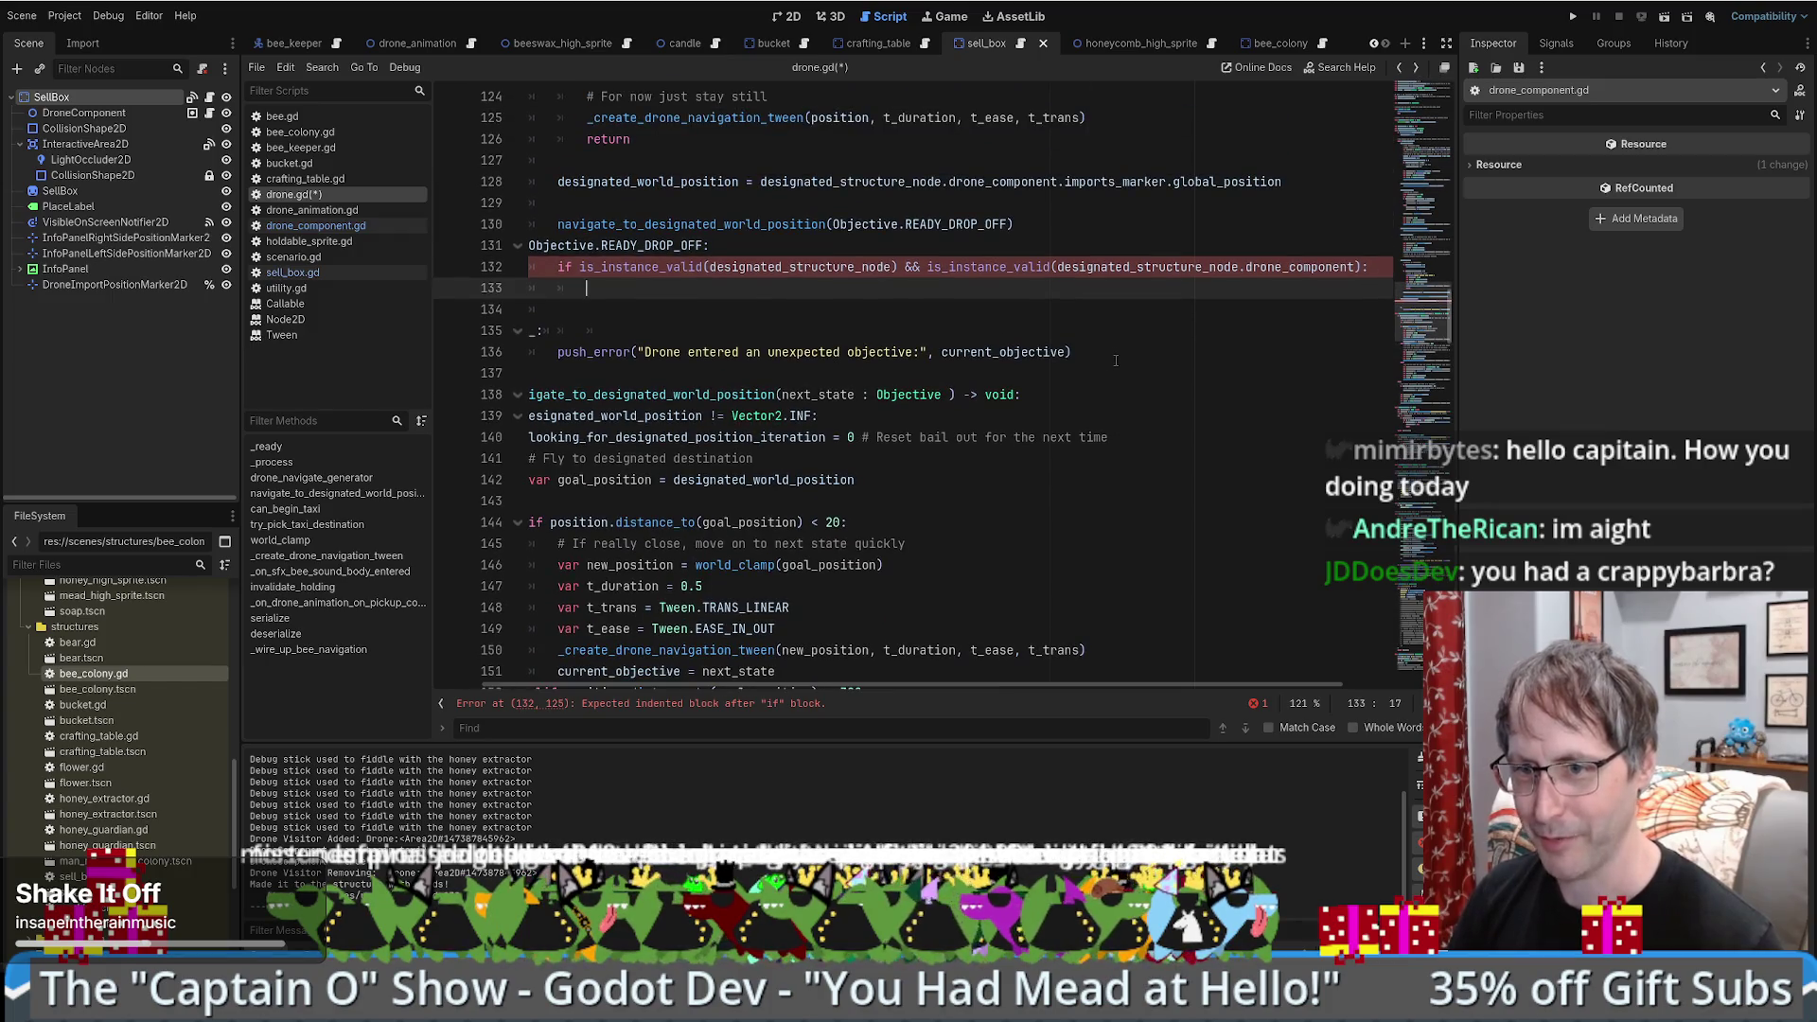
{"action": "scroll", "coordinate": [1108, 362], "scroll_direction": "up", "scroll_amount": 1}
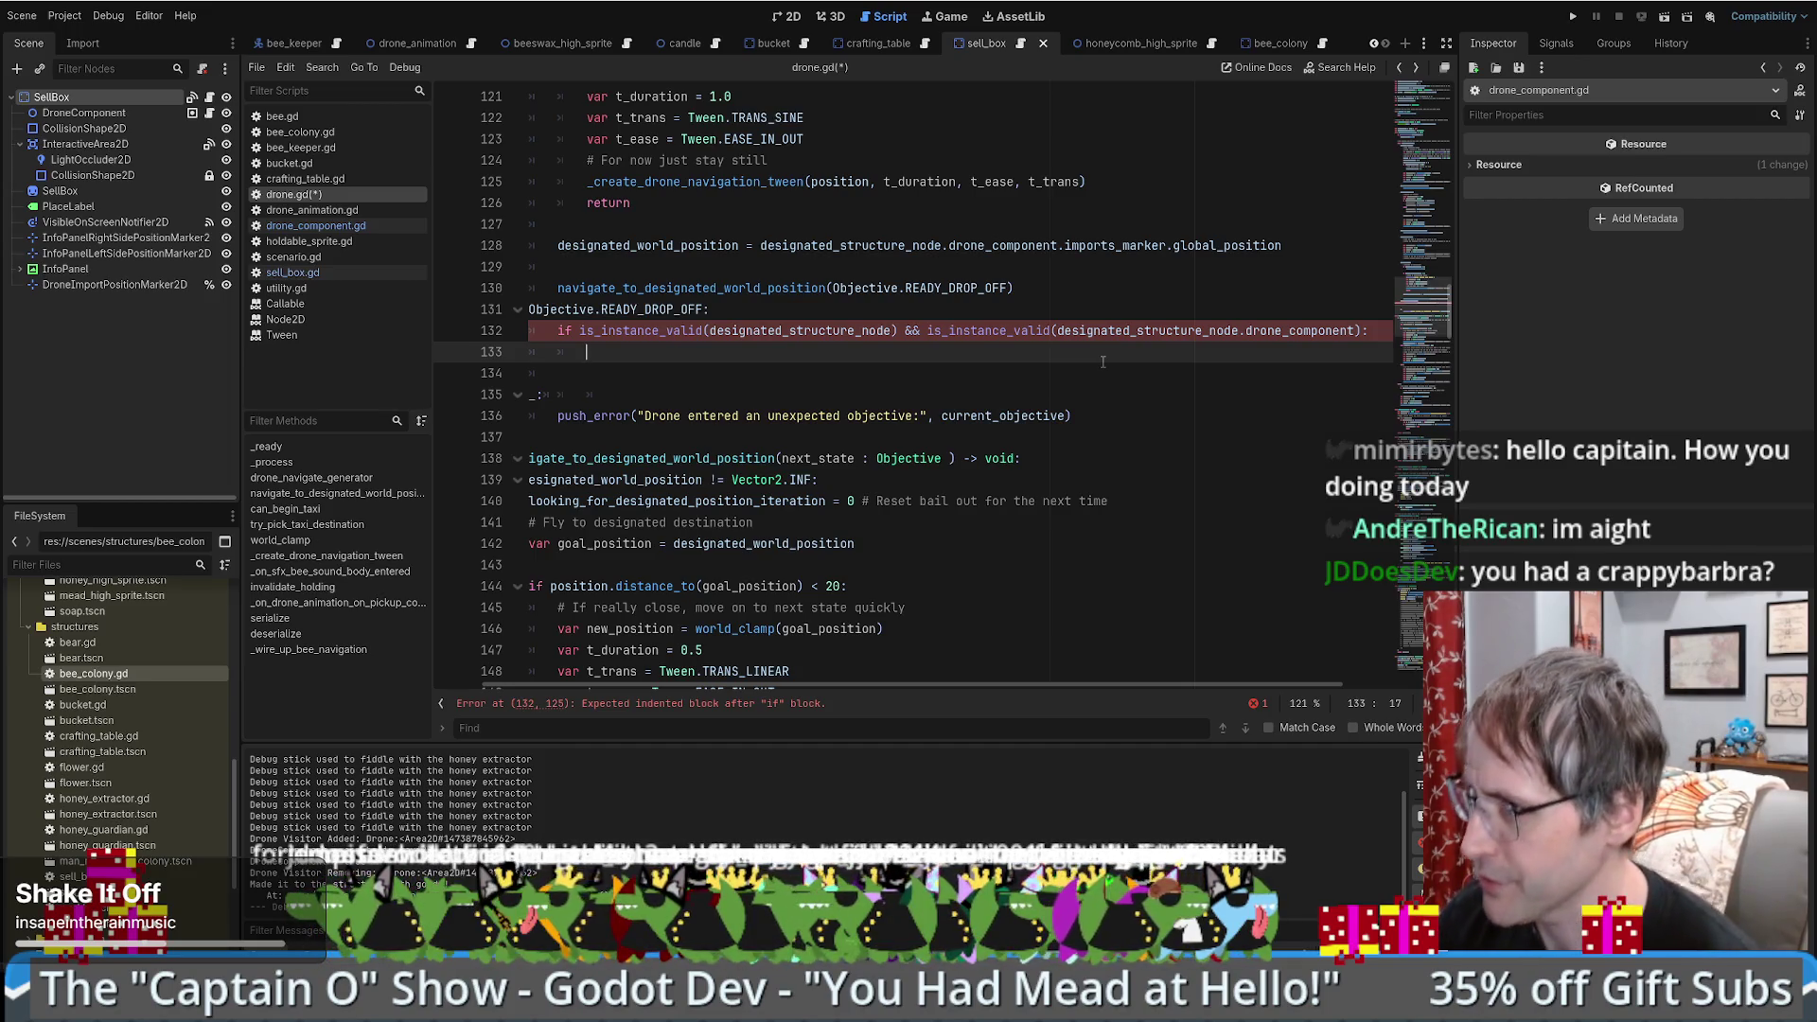
{"action": "scroll", "coordinate": [1074, 345], "scroll_direction": "up", "scroll_amount": 1}
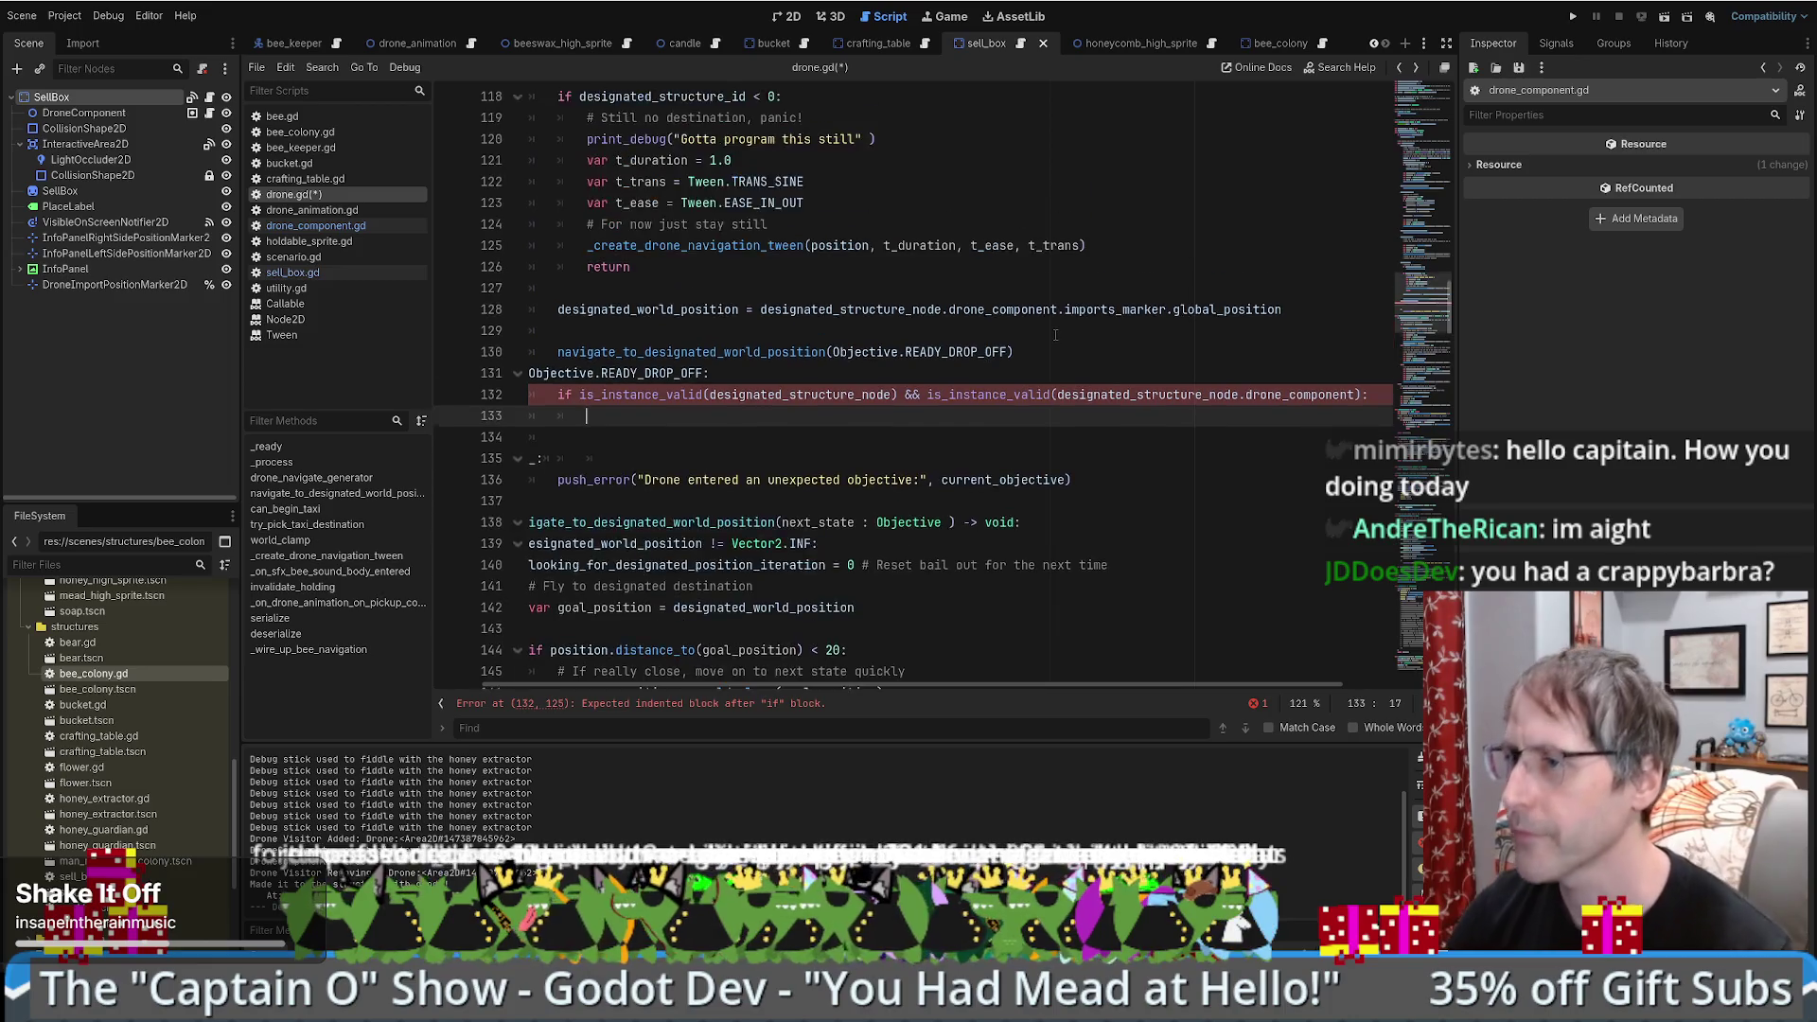
{"action": "scroll", "coordinate": [1064, 338], "scroll_direction": "down", "scroll_amount": 2}
{"action": "scroll", "coordinate": [1060, 331], "scroll_direction": "up", "scroll_amount": 1}
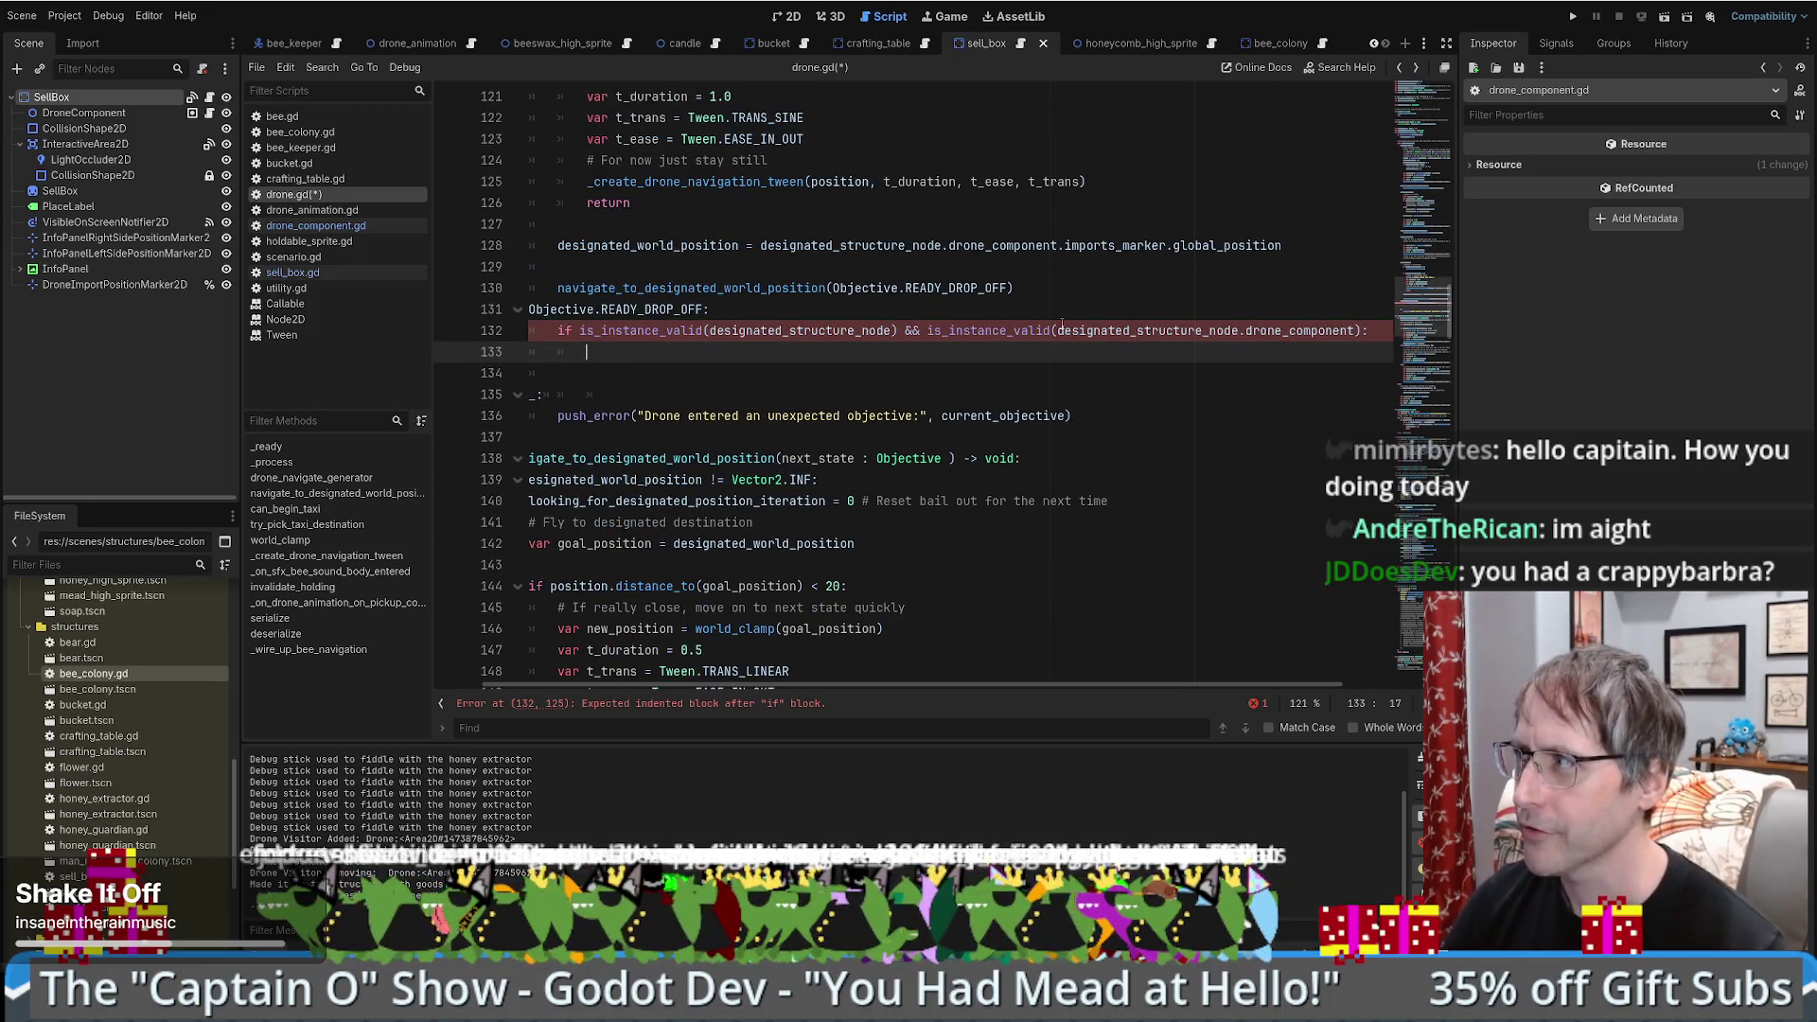
- Review the unfinished condition and select its designated_structure_node.drone_component expression
{"action": "mouse_move", "coordinate": [795, 685]}
{"action": "left_mouse_down"}
{"action": "mouse_move", "coordinate": [845, 689]}
{"action": "mouse_move", "coordinate": [719, 687]}
{"action": "left_mouse_up"}
{"action": "scroll", "coordinate": [863, 458], "scroll_direction": "up", "scroll_amount": 3}
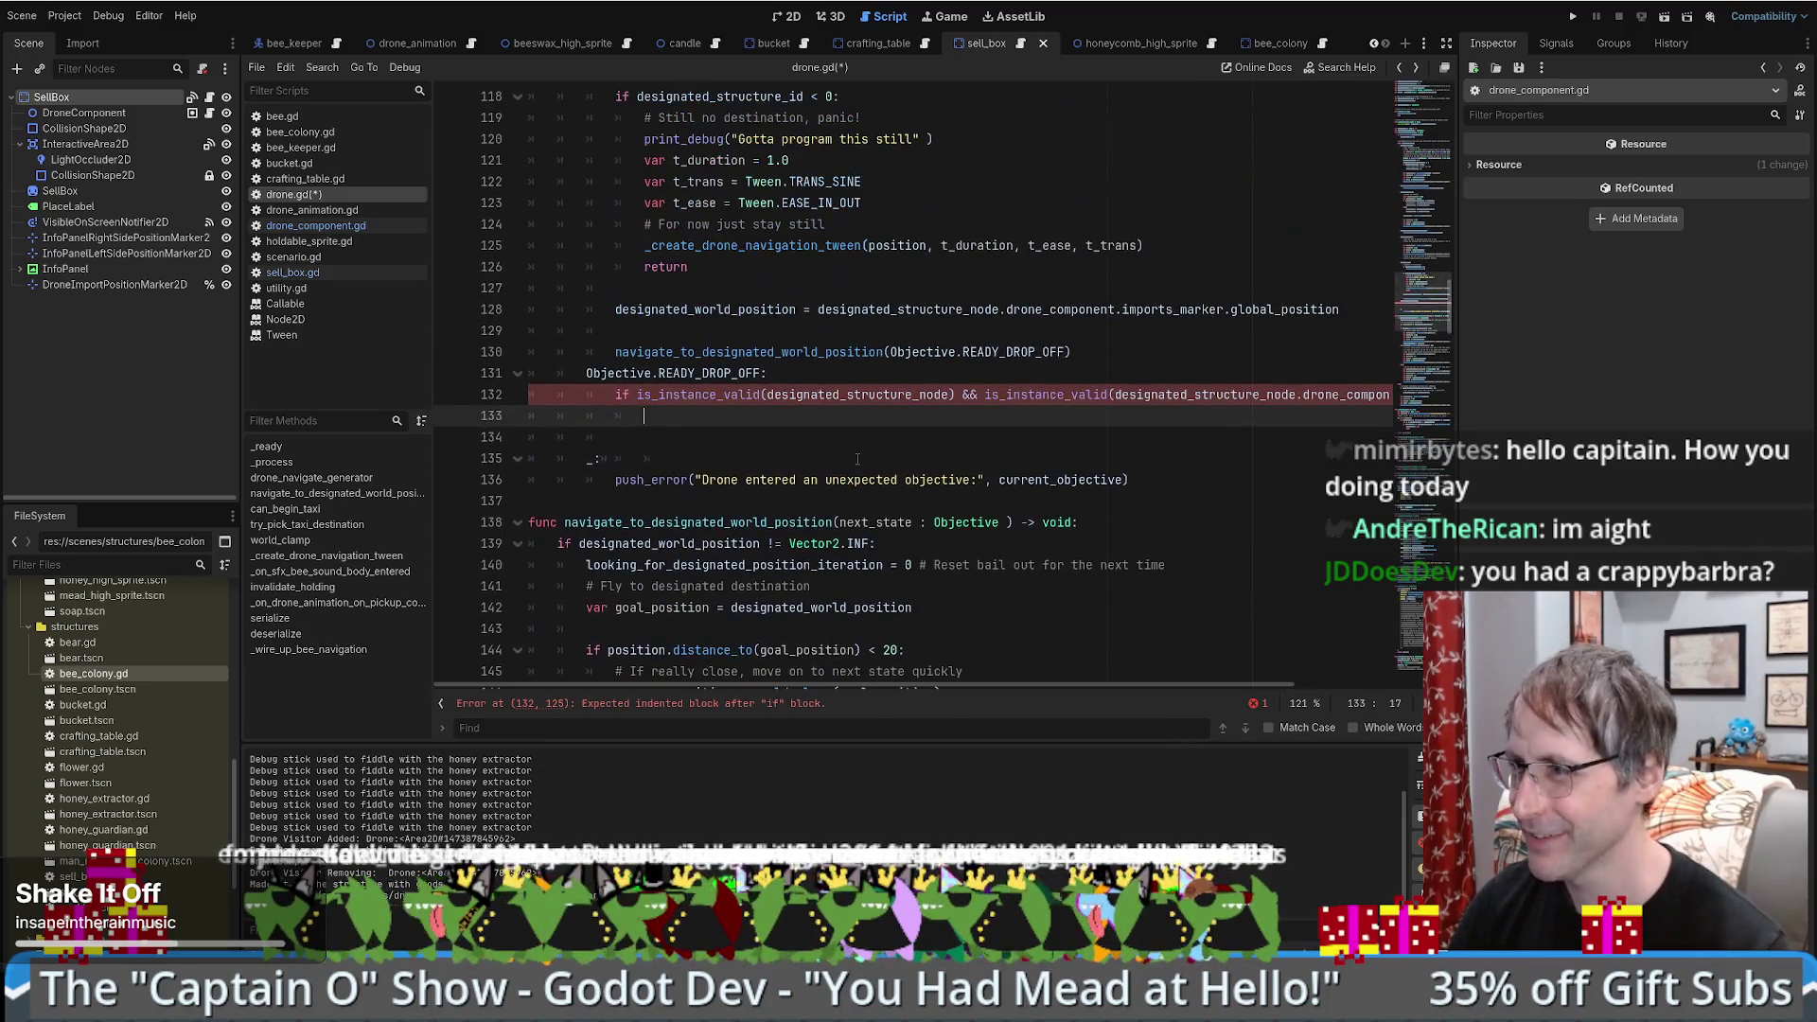
{"action": "scroll", "coordinate": [907, 488], "scroll_direction": "down", "scroll_amount": 3}
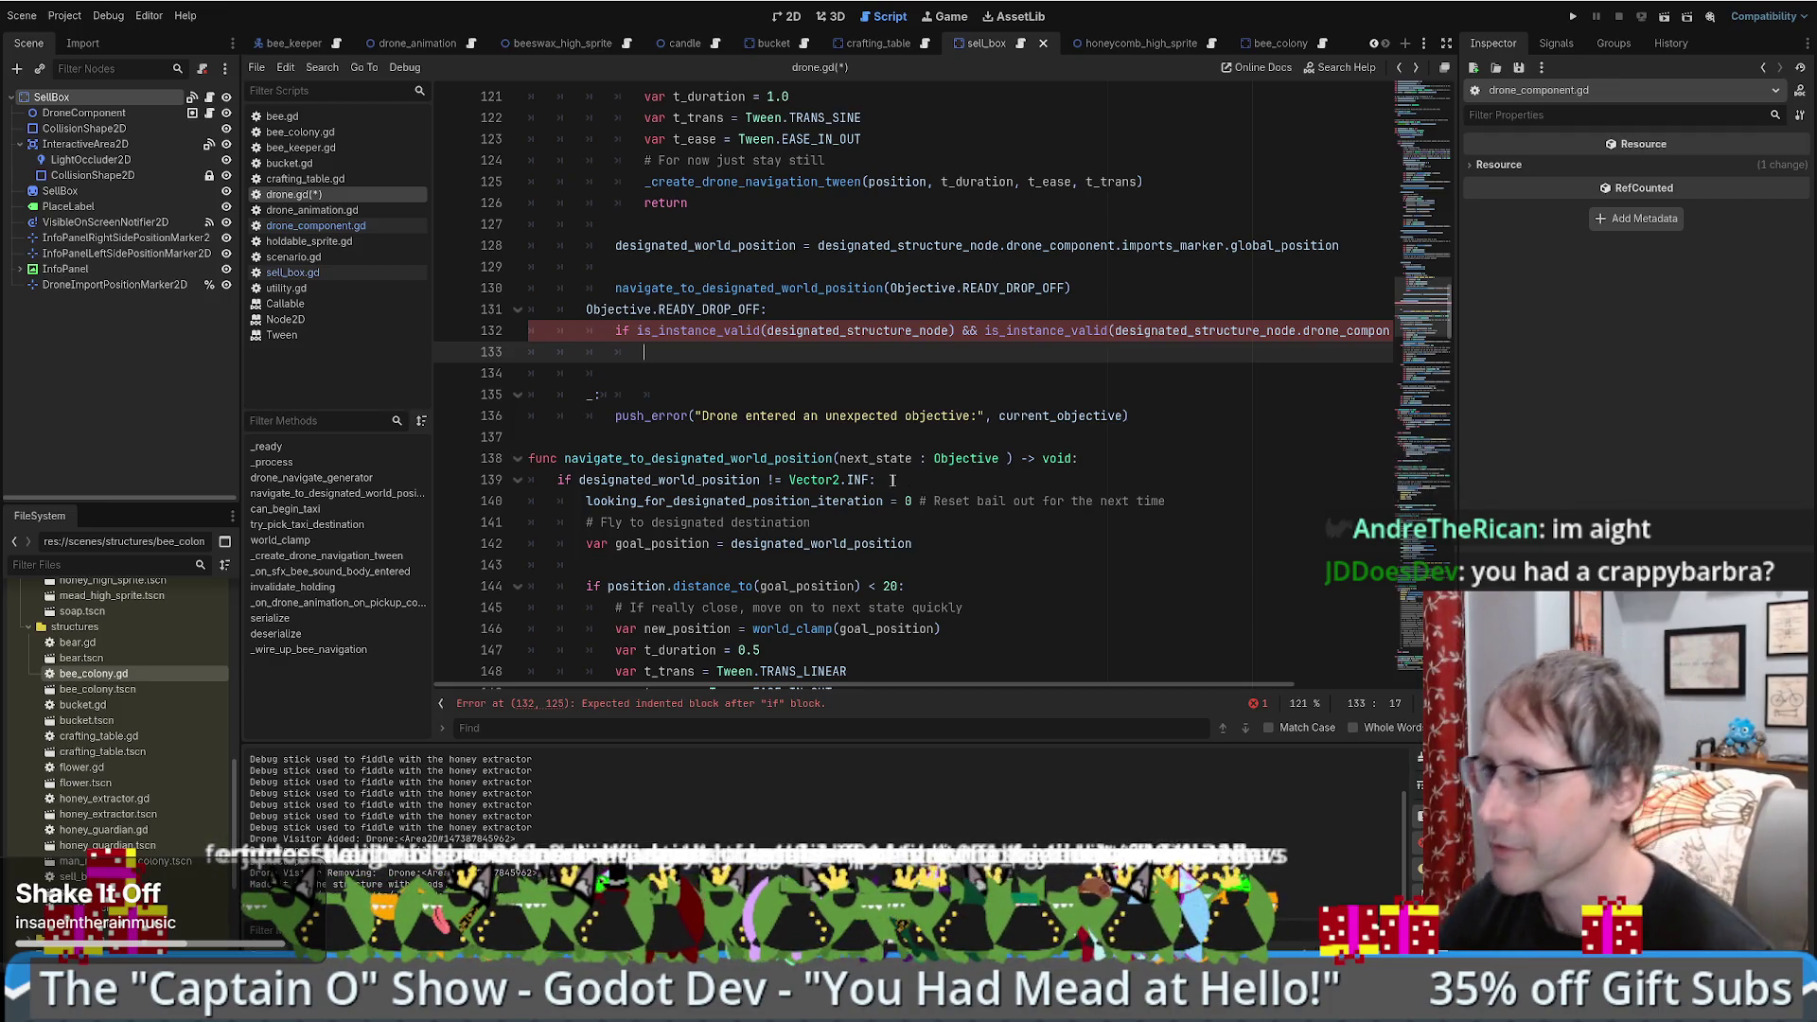
{"action": "scroll", "coordinate": [898, 471], "scroll_direction": "up", "scroll_amount": 3}
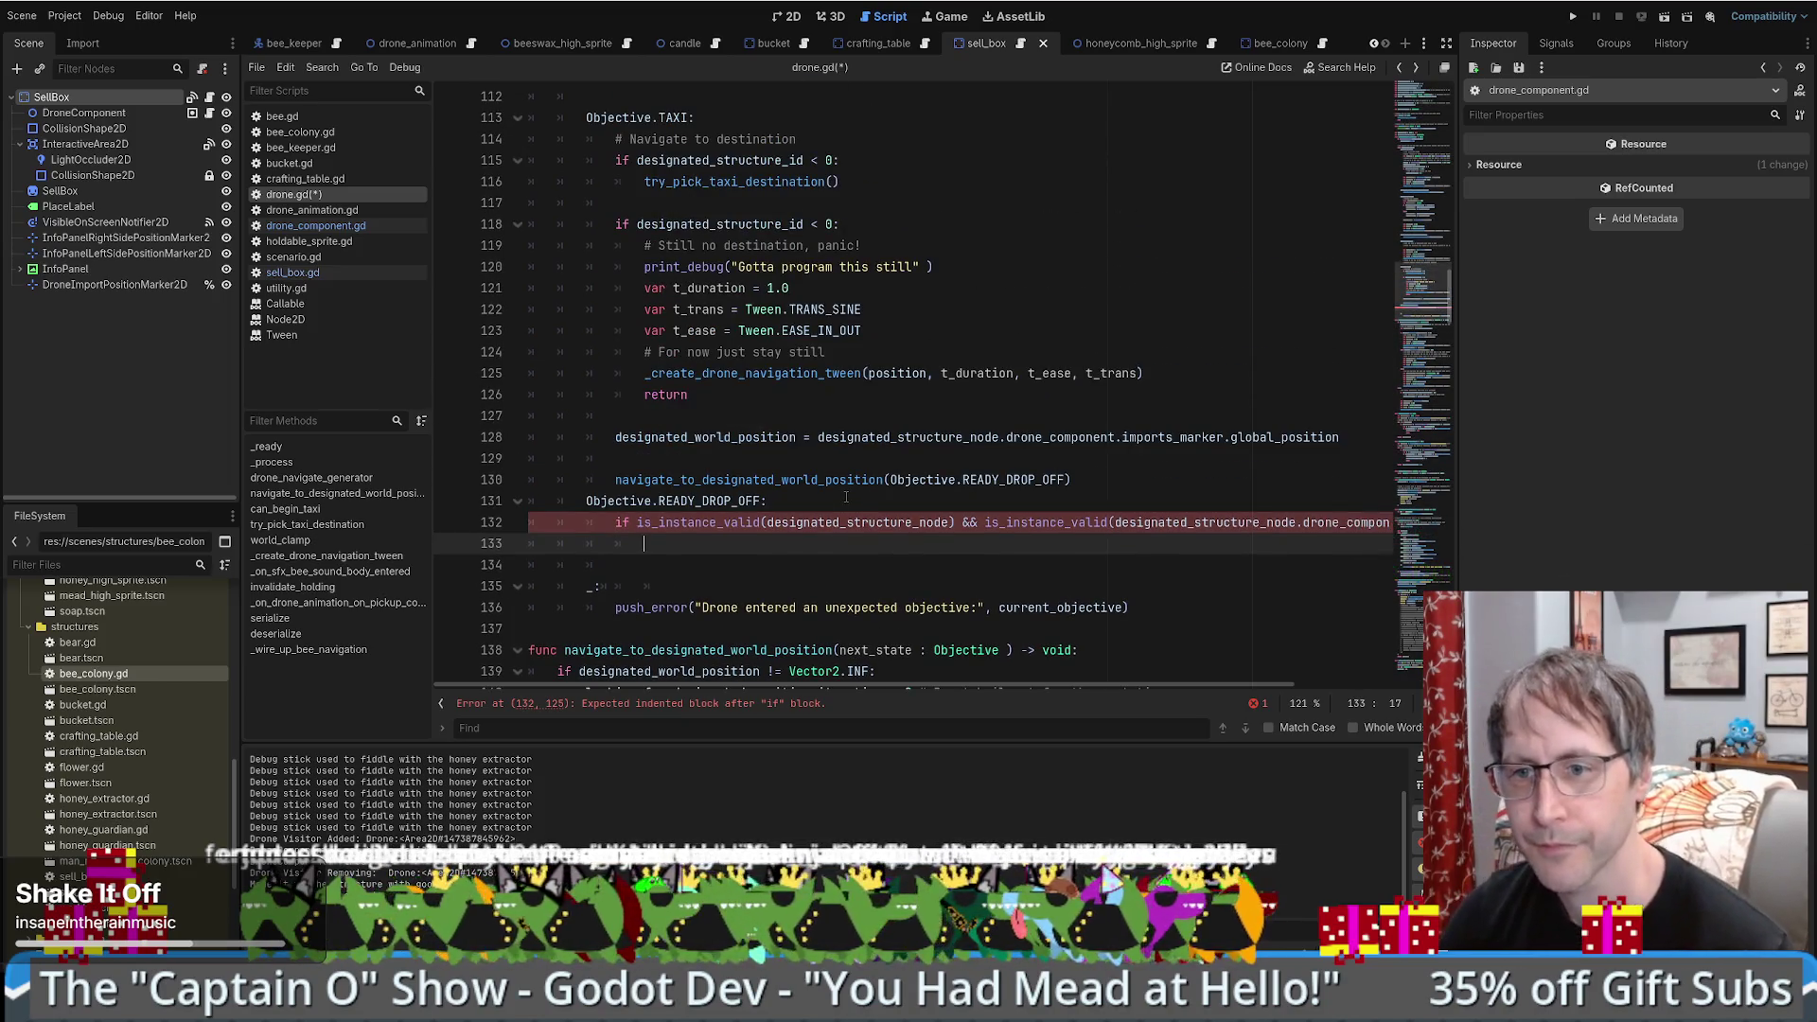
{"action": "scroll", "coordinate": [814, 498], "scroll_direction": "down", "scroll_amount": 1}
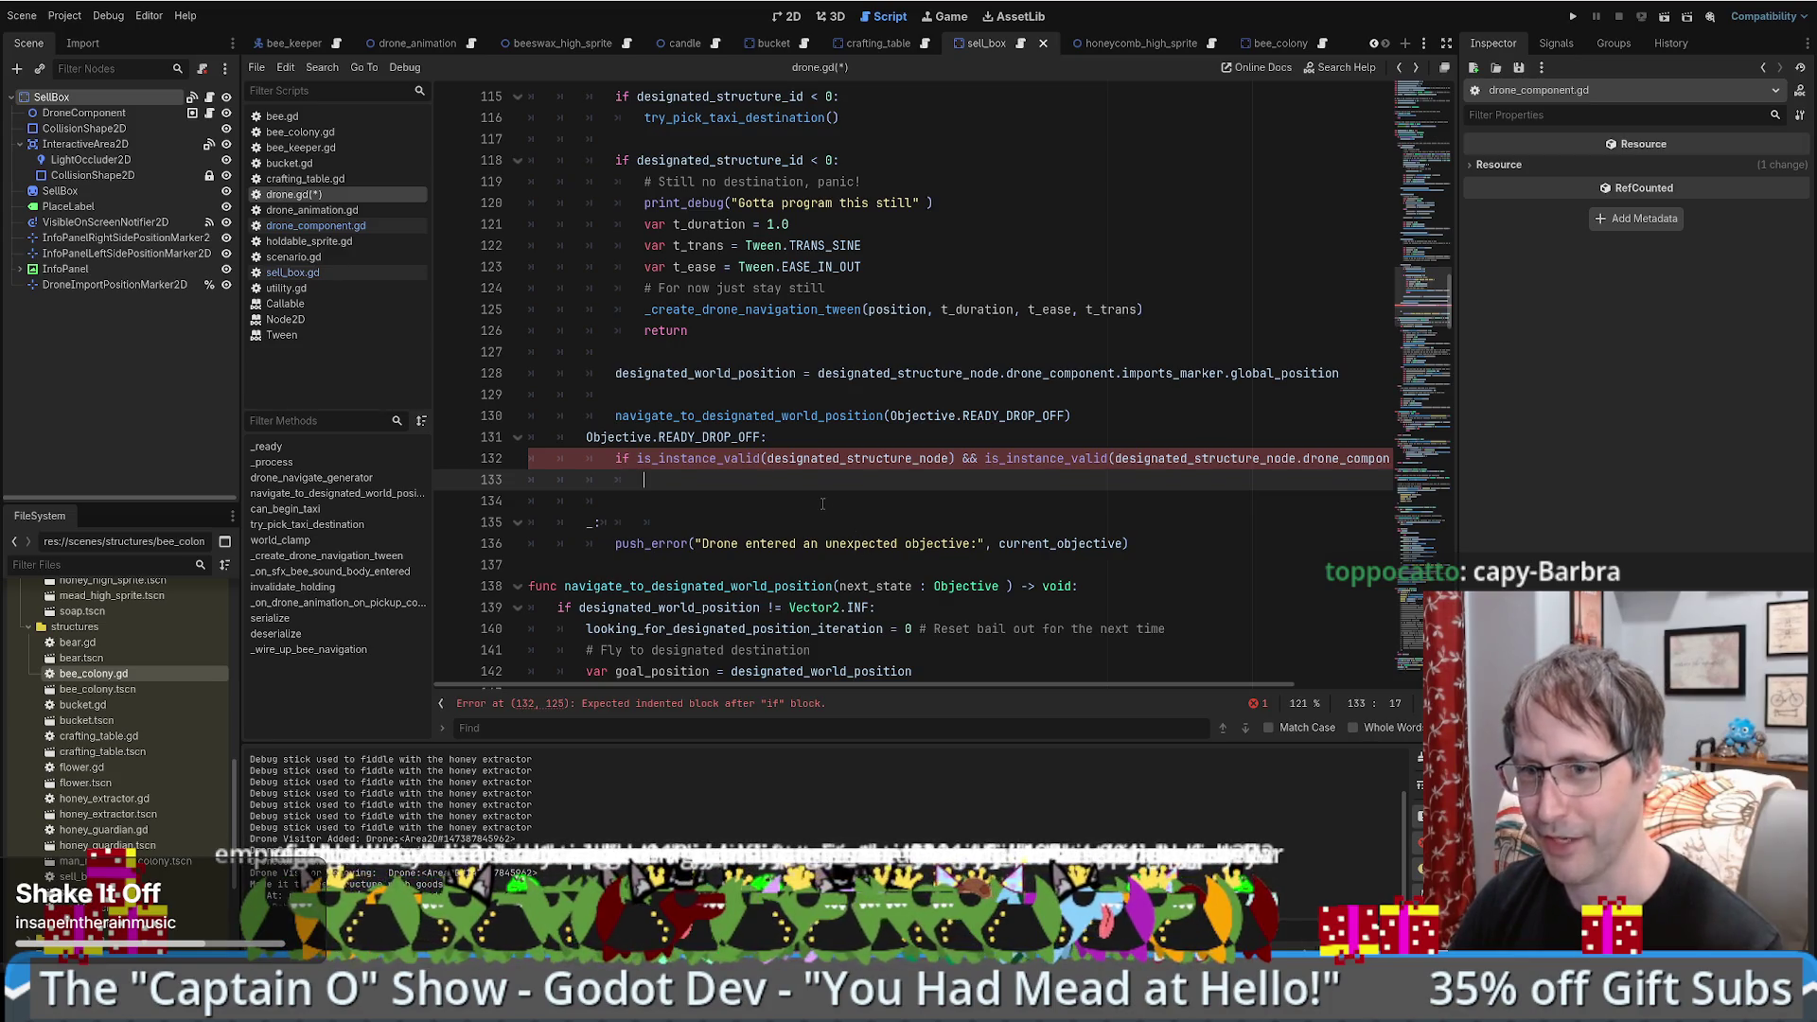
{"action": "scroll", "coordinate": [733, 530], "scroll_direction": "down", "scroll_amount": 1}
{"action": "scroll", "coordinate": [728, 587], "scroll_direction": "up", "scroll_amount": 1}
{"action": "scroll", "coordinate": [724, 643], "scroll_direction": "down", "scroll_amount": 1}
{"action": "scroll", "coordinate": [705, 663], "scroll_direction": "right", "scroll_amount": 2}
{"action": "scroll", "coordinate": [695, 634], "scroll_direction": "left", "scroll_amount": 2}
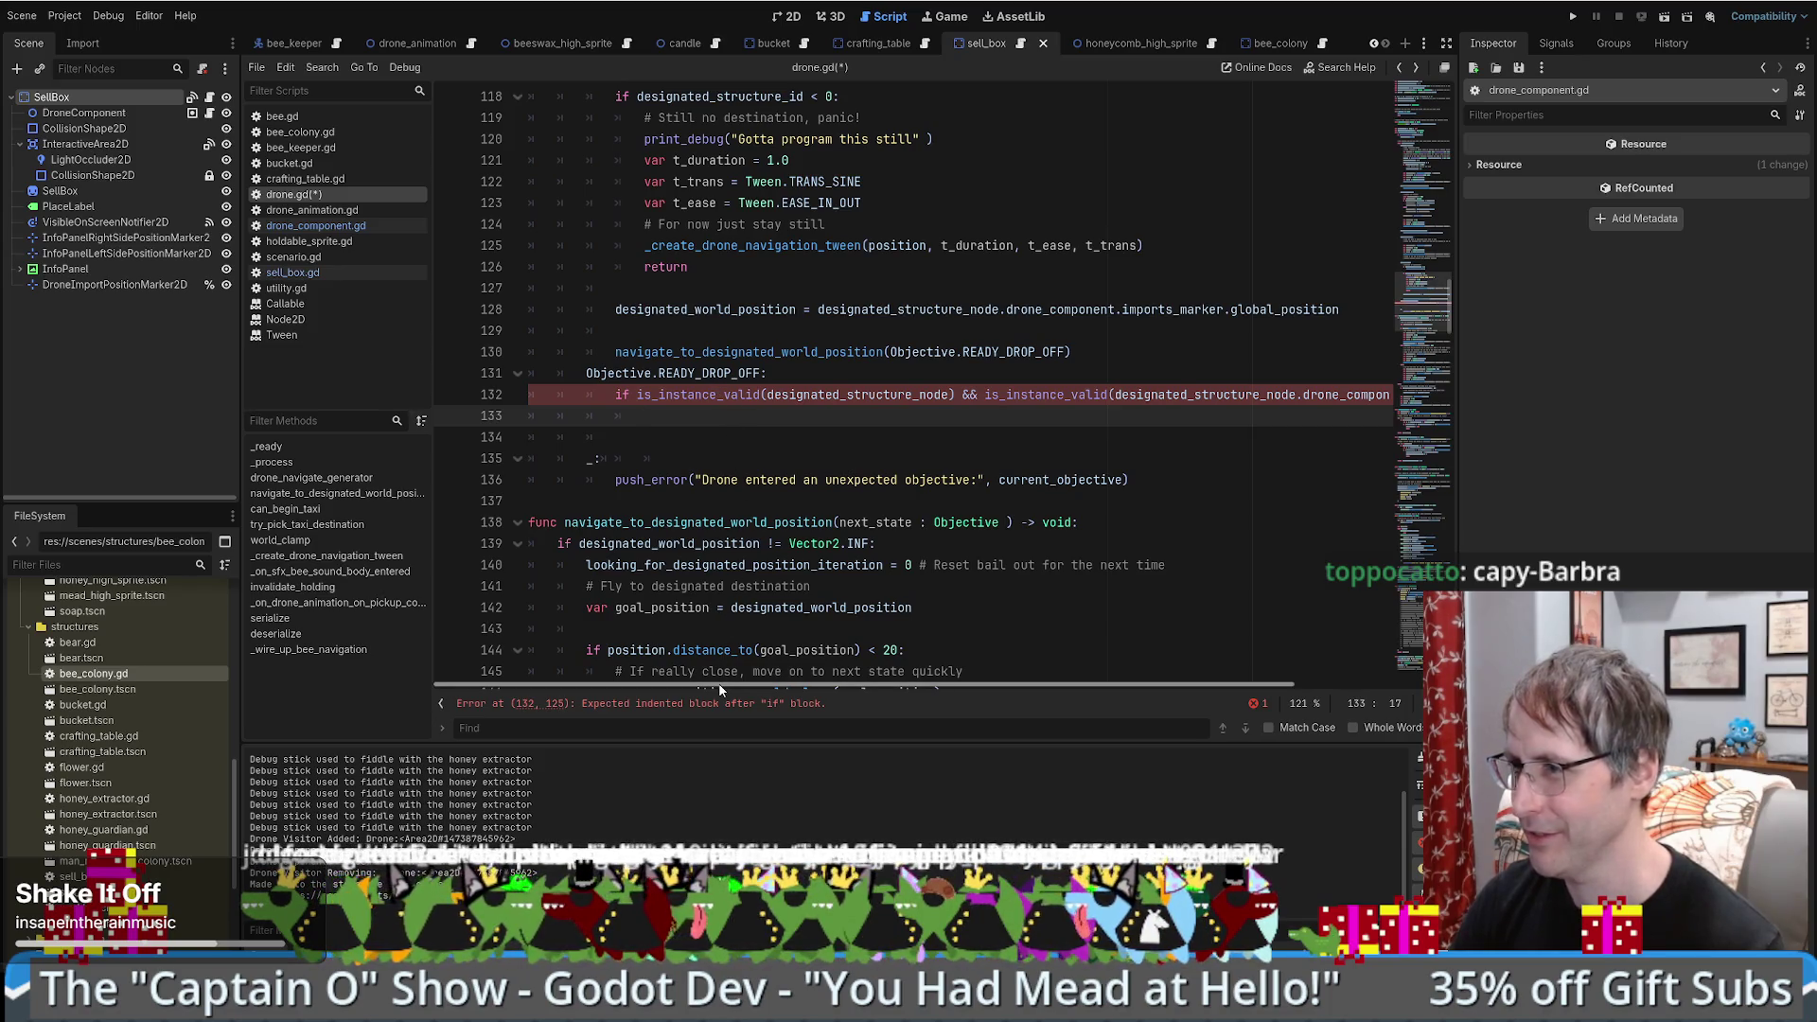
{"action": "scroll", "coordinate": [814, 684], "scroll_direction": "right", "scroll_amount": 3}
{"action": "scroll", "coordinate": [748, 694], "scroll_direction": "left", "scroll_amount": 3}
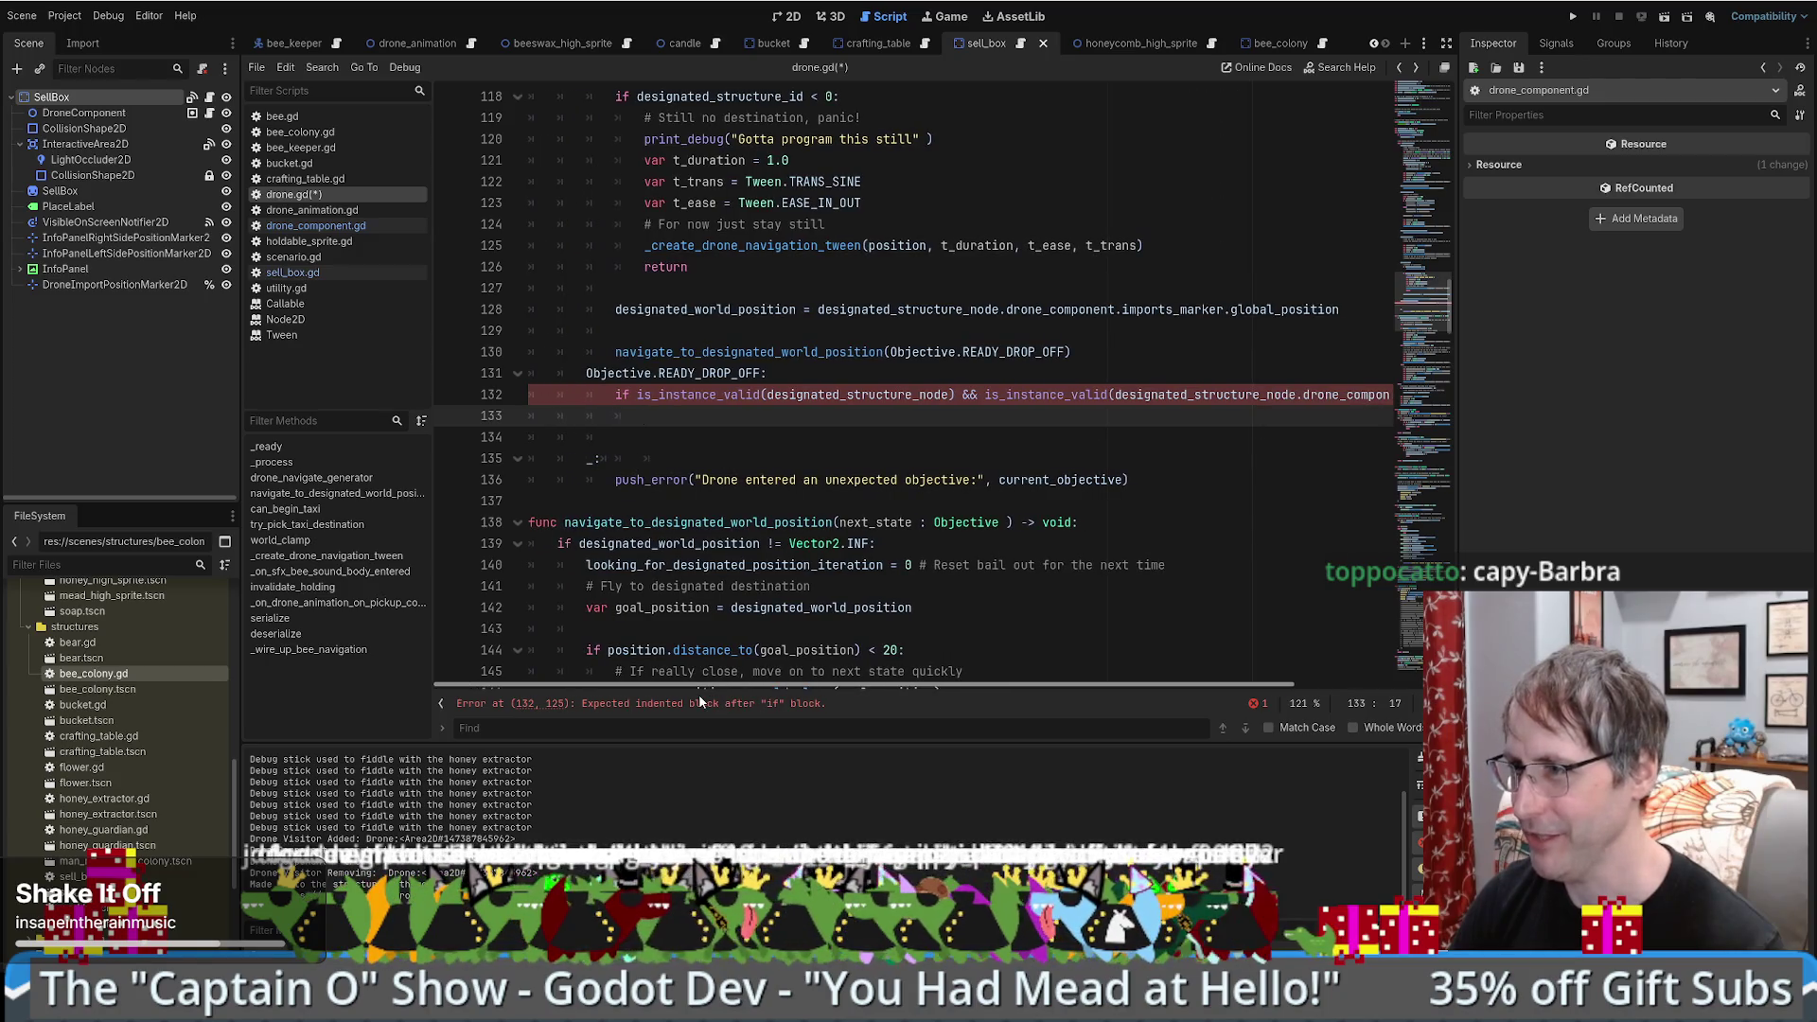
{"action": "scroll", "coordinate": [734, 694], "scroll_direction": "right", "scroll_amount": 1}
{"action": "scroll", "coordinate": [762, 689], "scroll_direction": "right", "scroll_amount": 1}
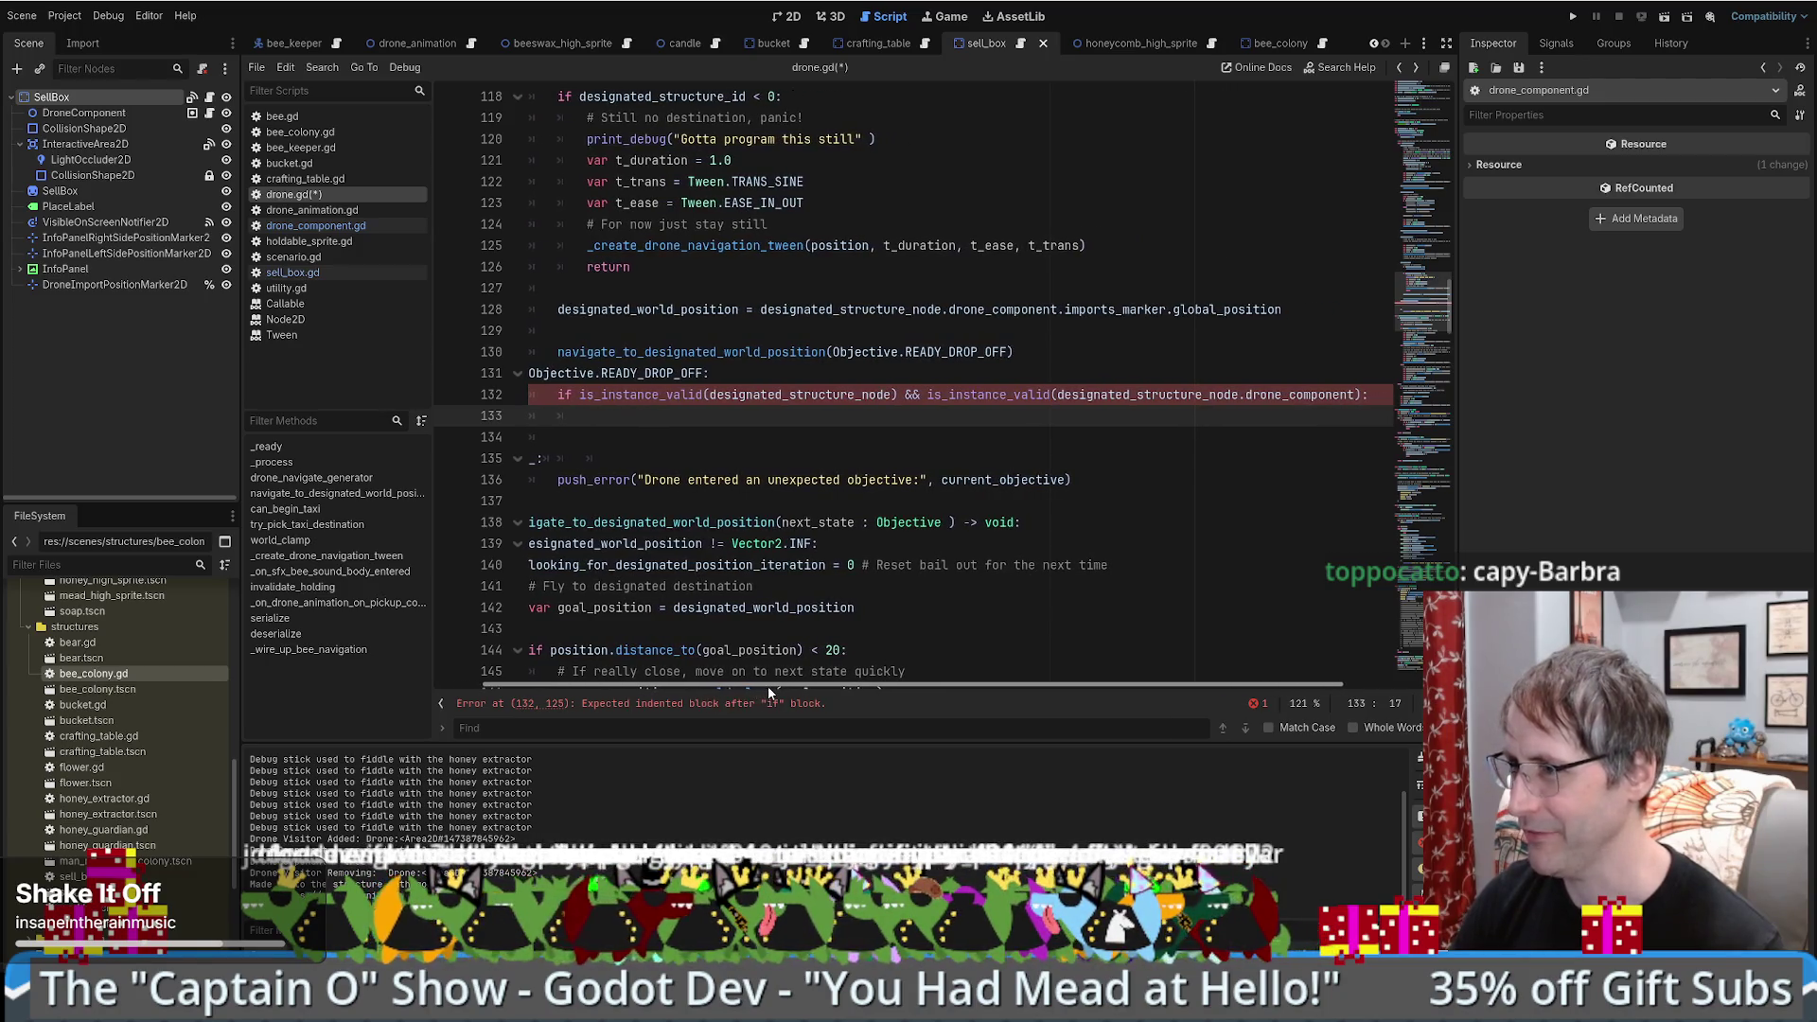
{"action": "left_click_drag", "start_coordinate": [1067, 394], "coordinate": [1370, 395]}
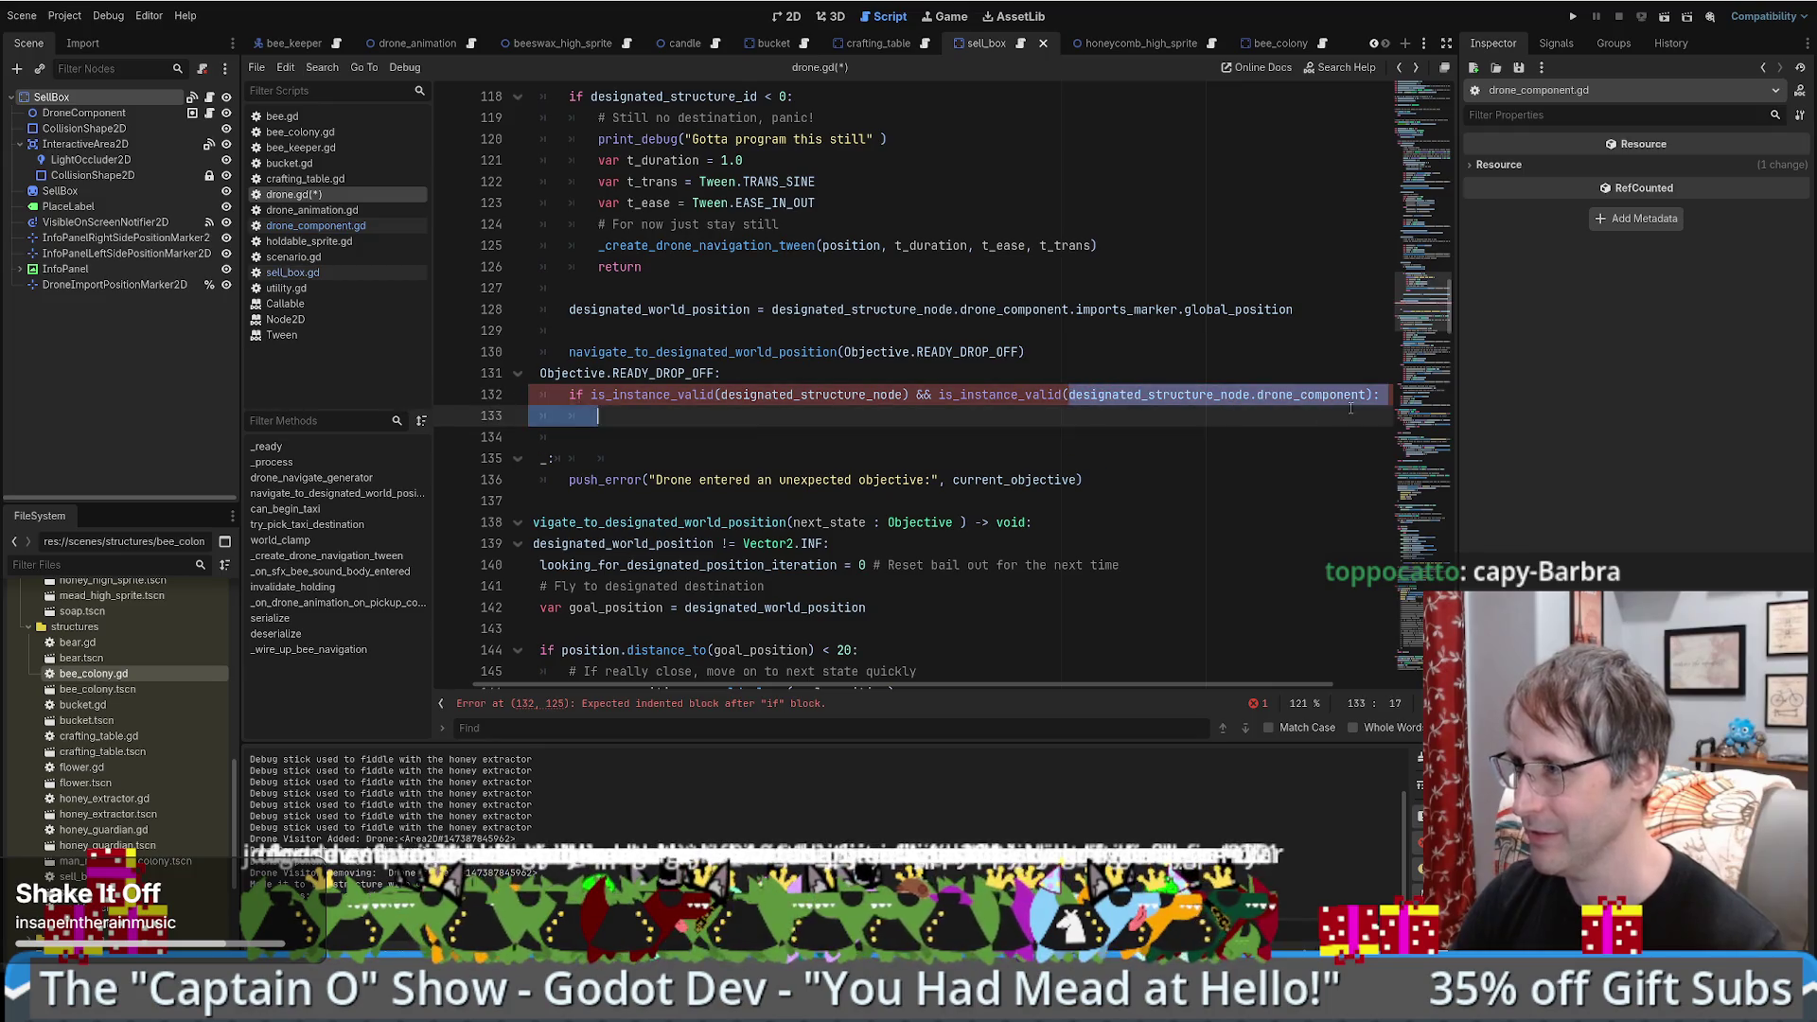
- Split the condition over several lines with backslash continuations and begin a new '&&' clause
{"action": "left_click", "coordinate": [652, 416]}
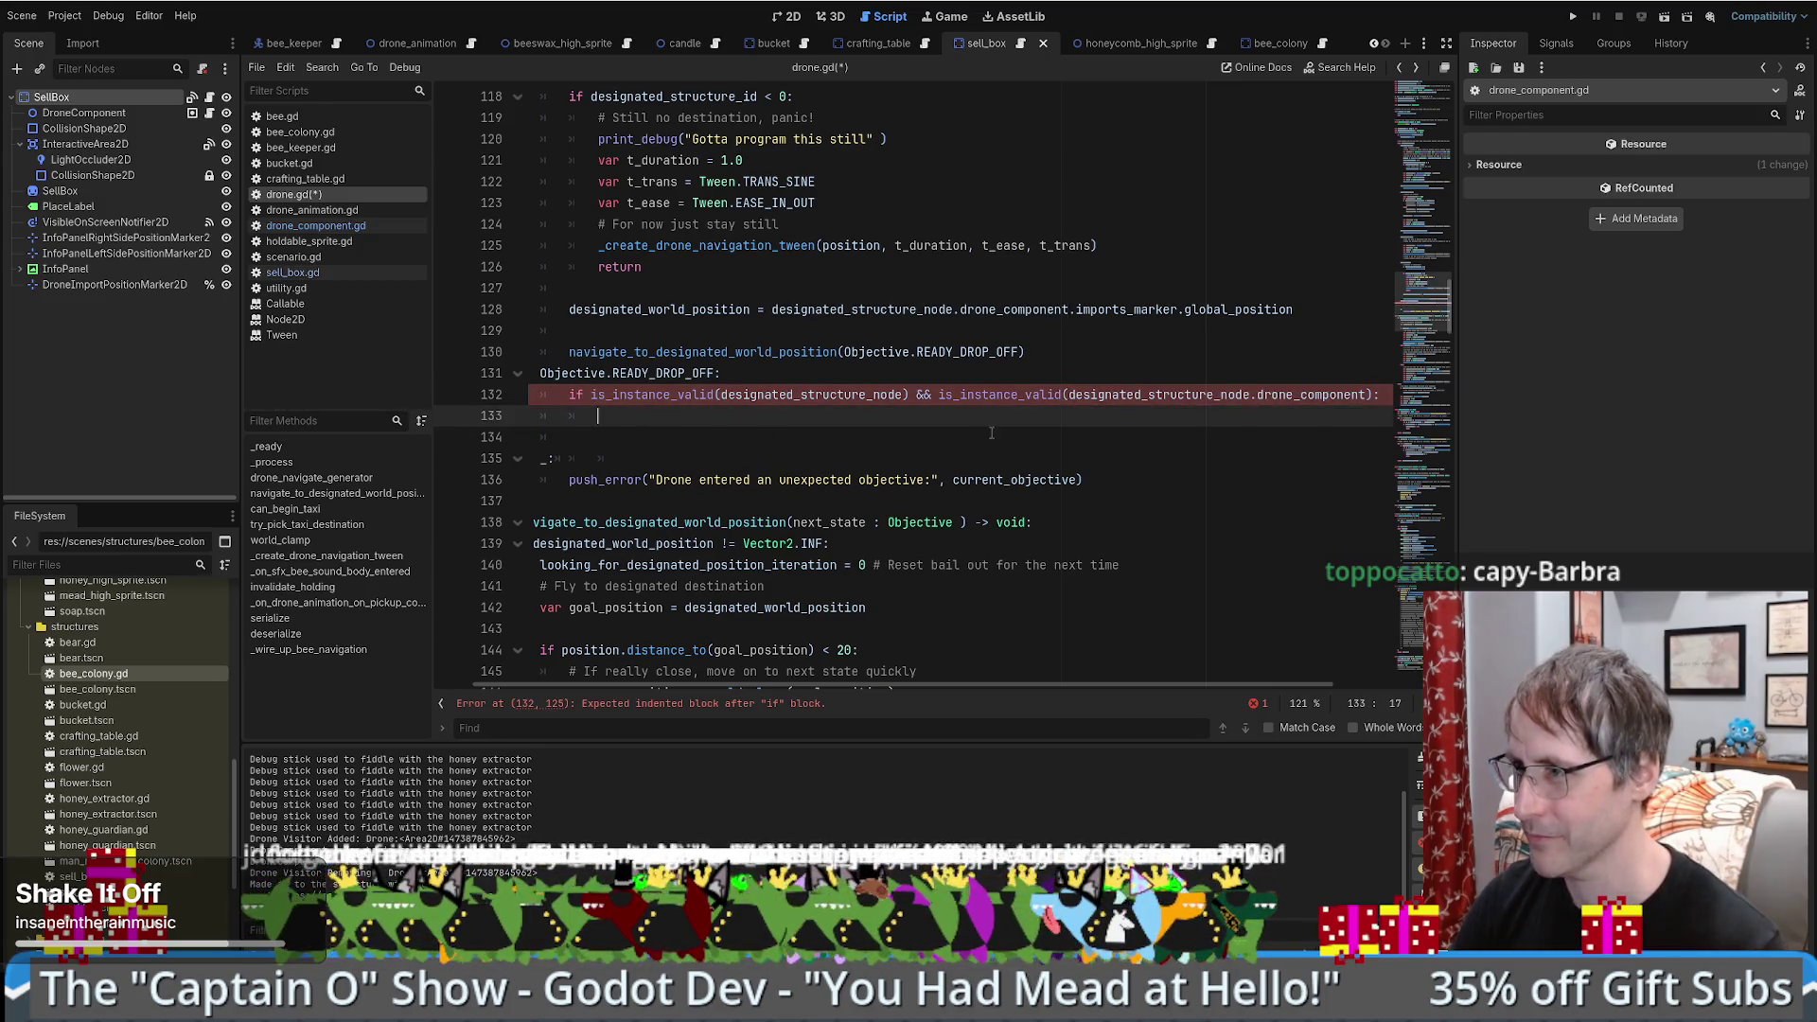
{"action": "left_click", "coordinate": [915, 398]}
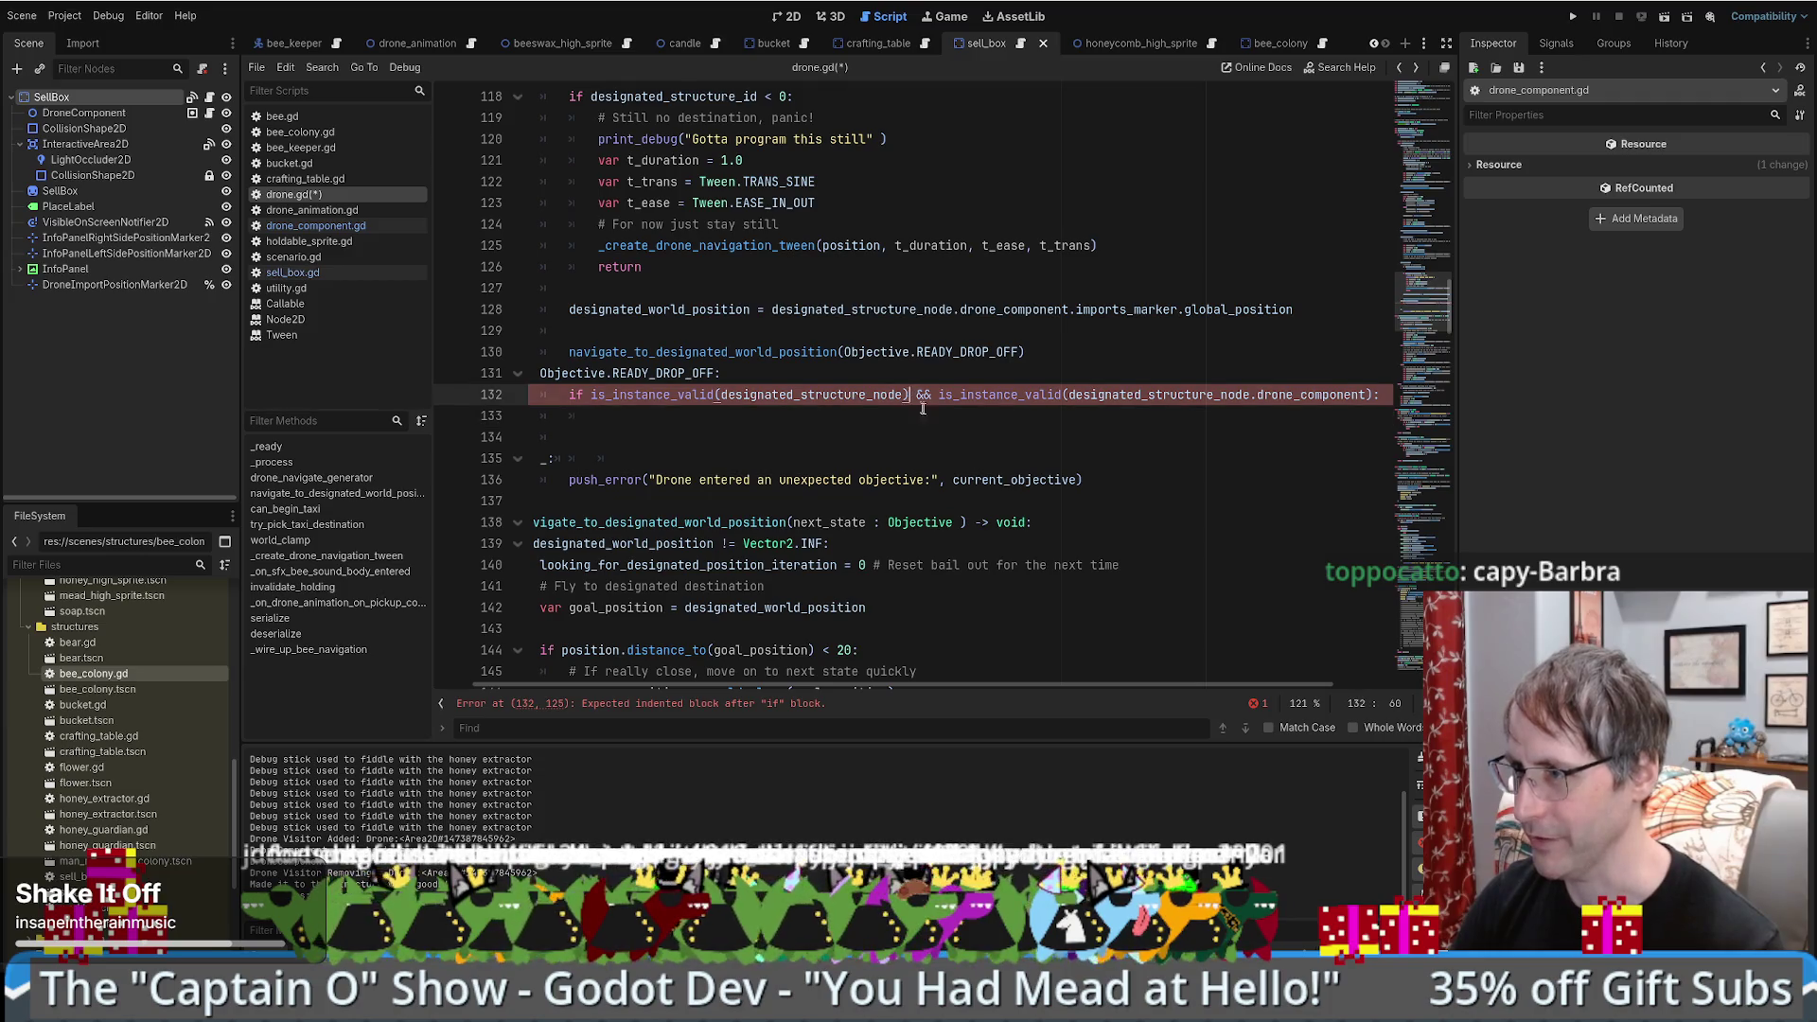
{"action": "type", "text": "\\"}
{"action": "key", "text": "Return"}
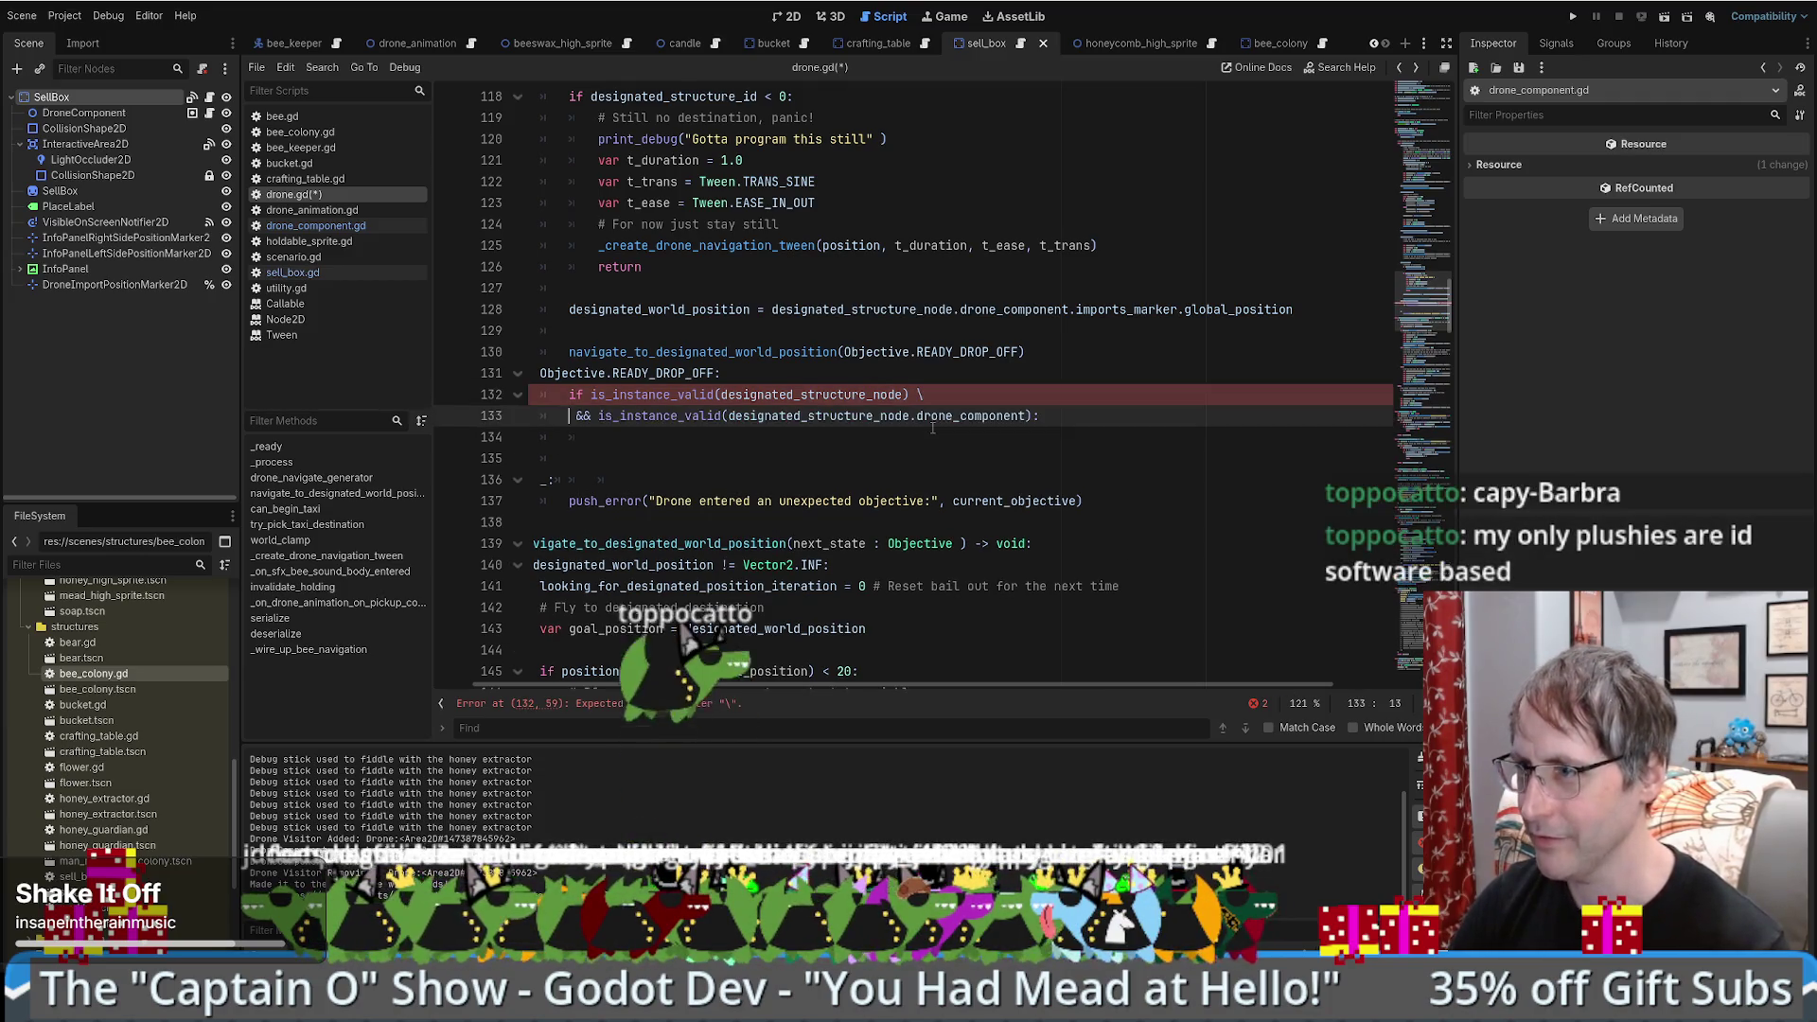
{"action": "key", "text": "Return"}
{"action": "left_click", "coordinate": [1031, 417]}
{"action": "type", "text": "\\"}
{"action": "key", "text": "Return"}
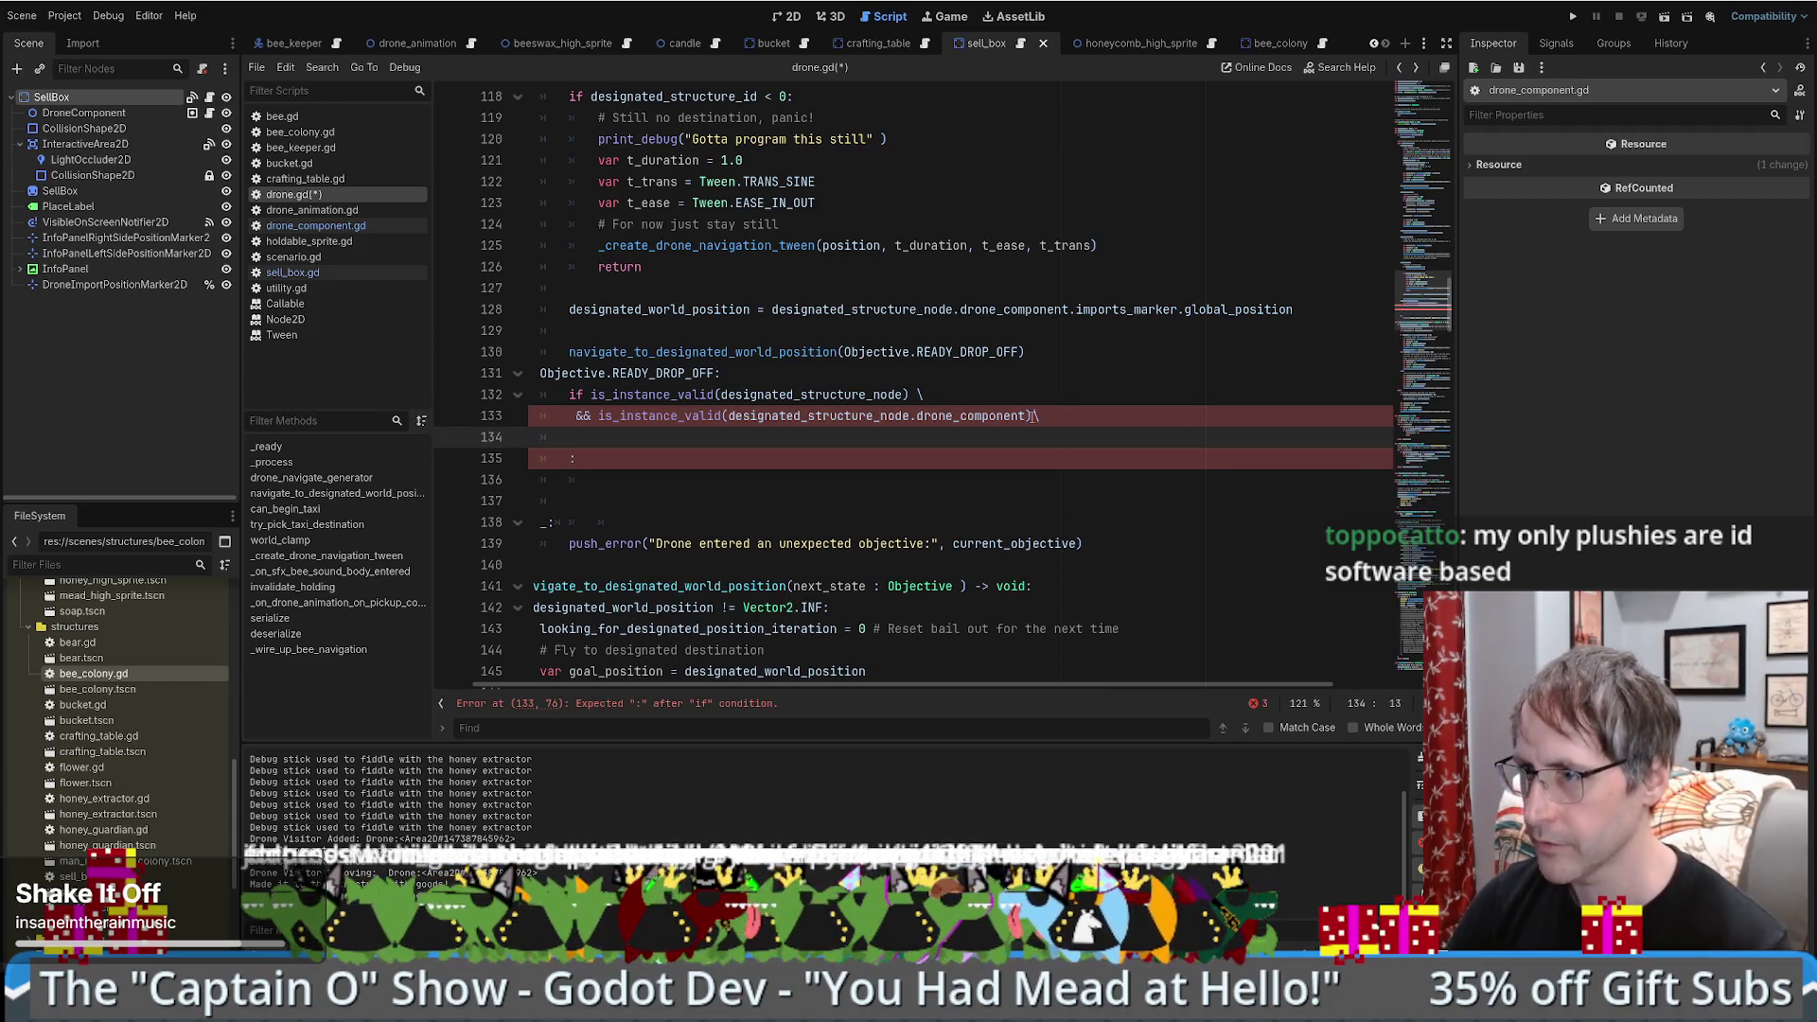
{"action": "type", "text": "&&"}
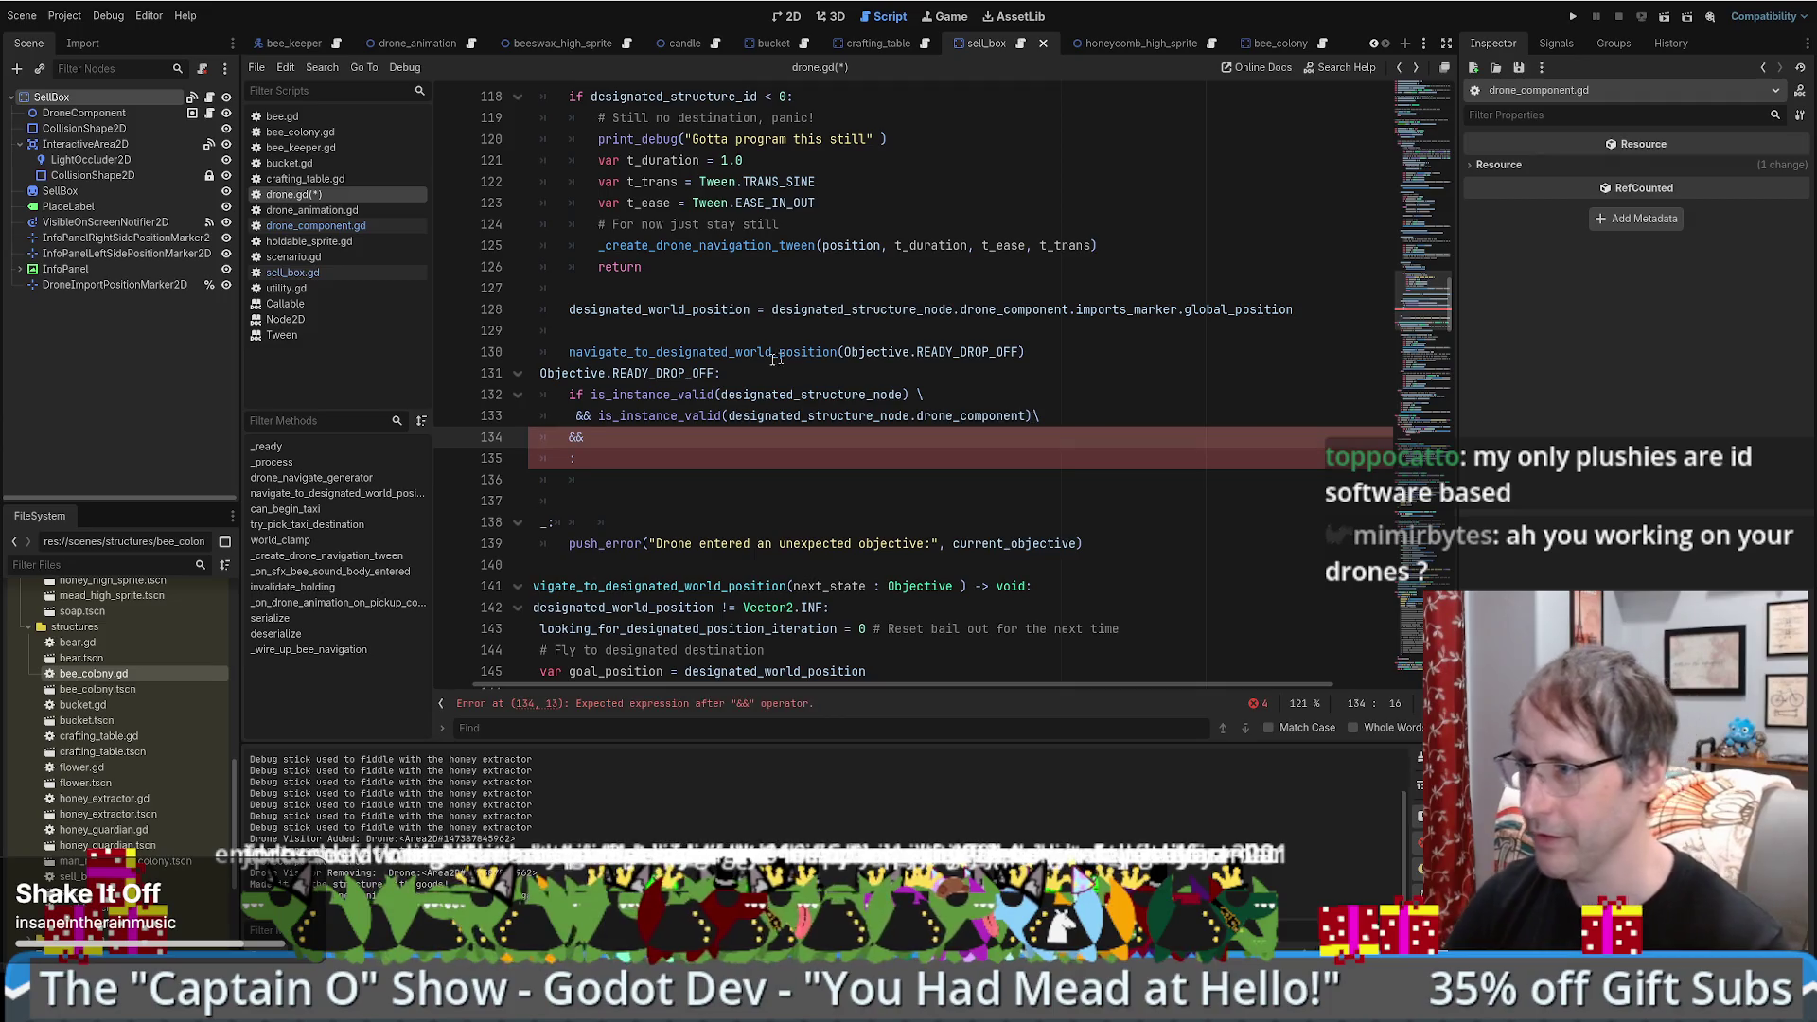
- Complete the clause as designated_structure_node.drone_component.can_accept_freight_callable
{"action": "left_click_drag", "start_coordinate": [728, 423], "coordinate": [1027, 419]}
{"action": "key", "text": "ctrl+c"}
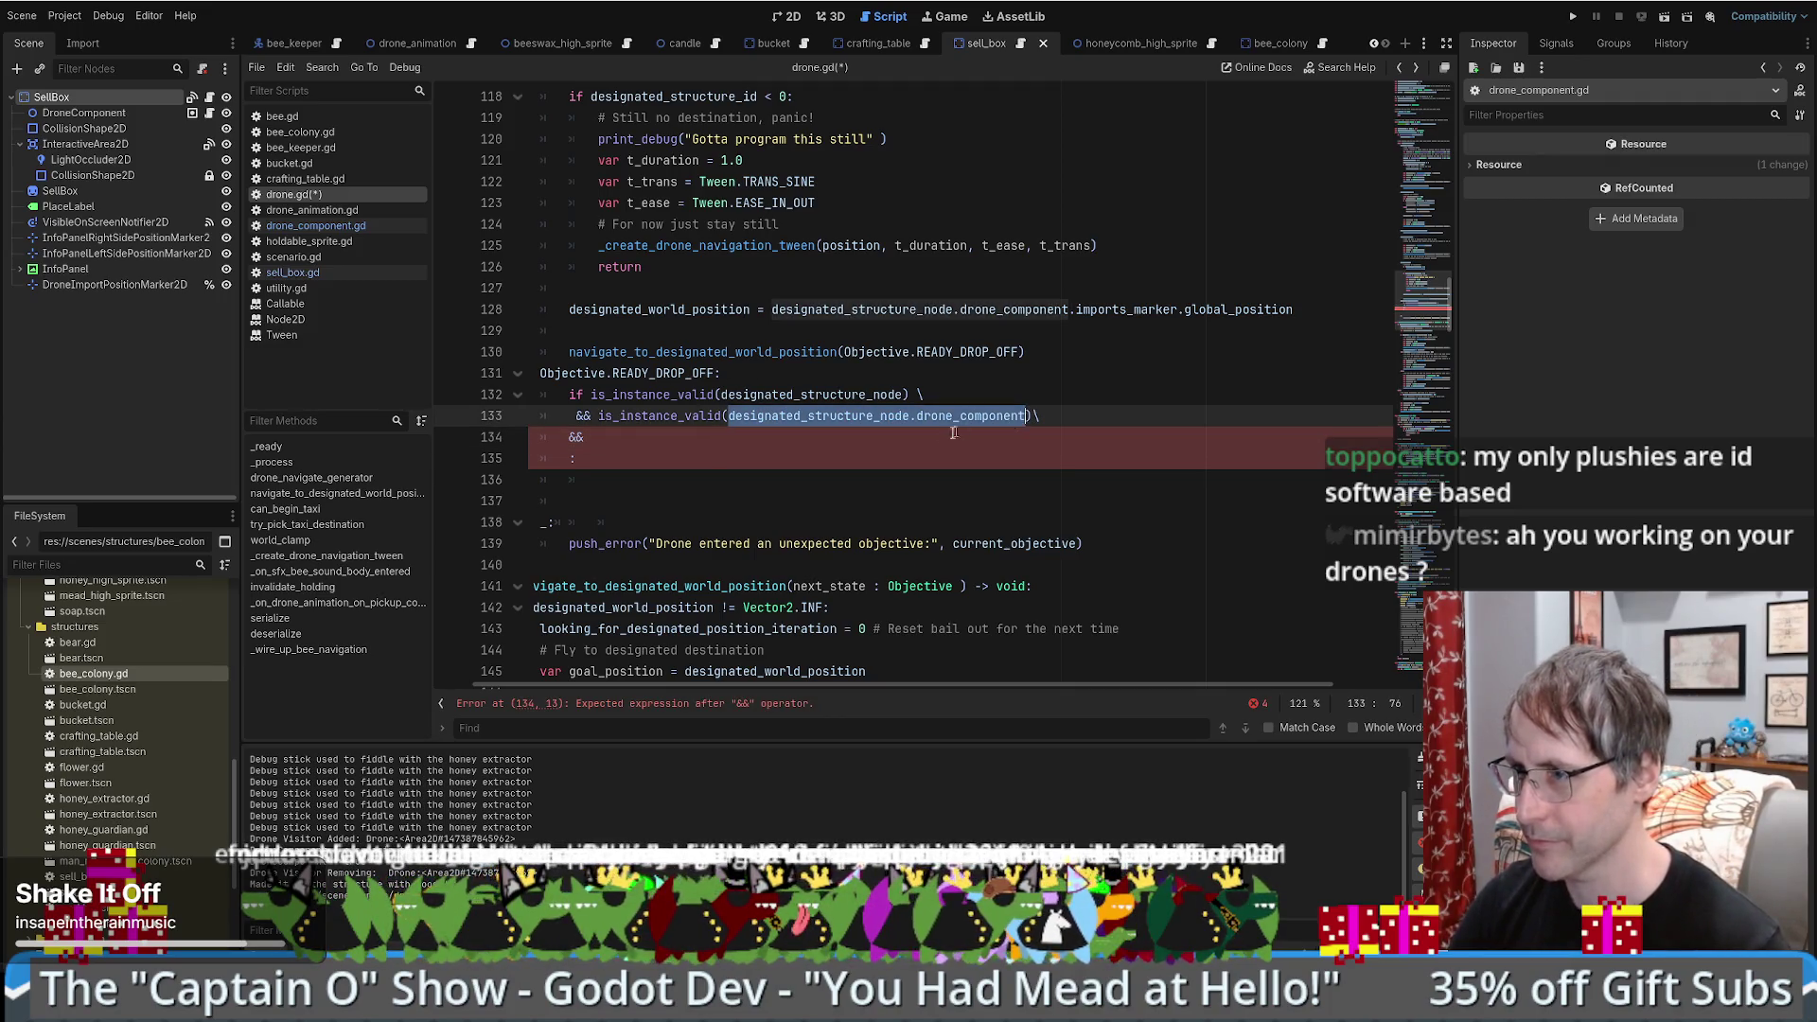
{"action": "left_click", "coordinate": [943, 436]}
{"action": "key", "text": "ctrl+v"}
{"action": "type", "text": "."}
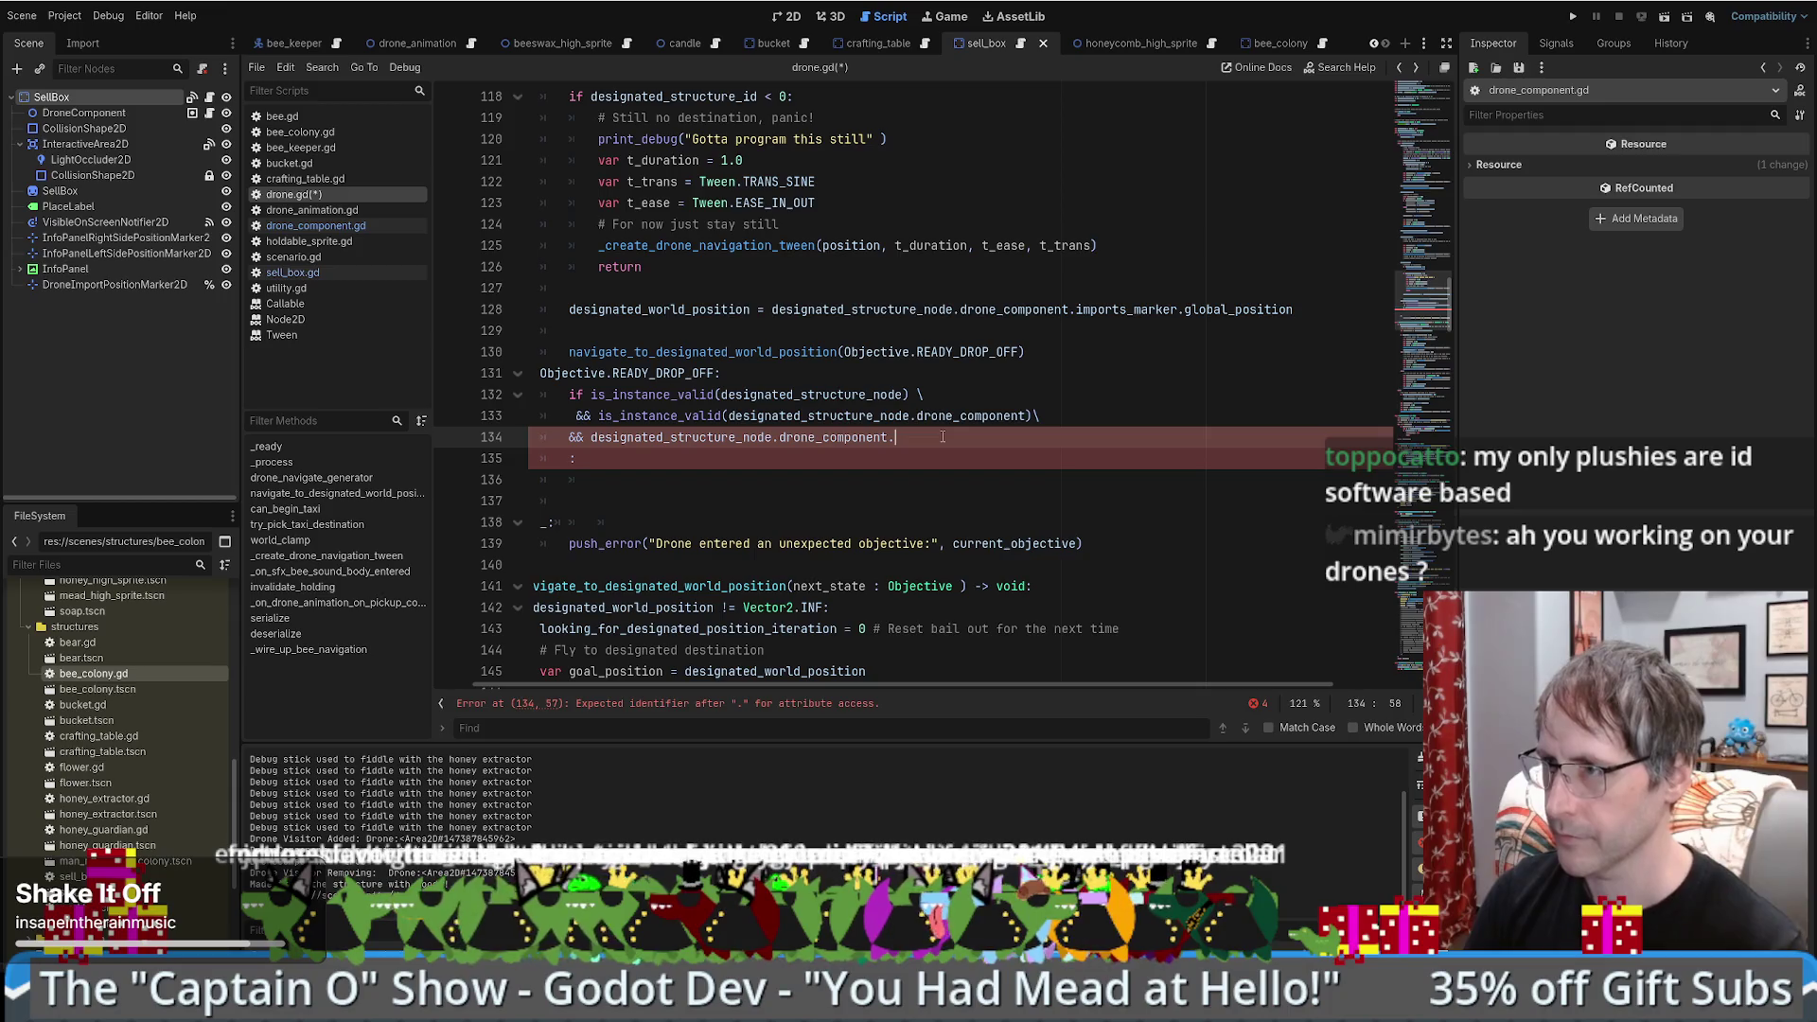
{"action": "key", "text": "ctrl+grave"}
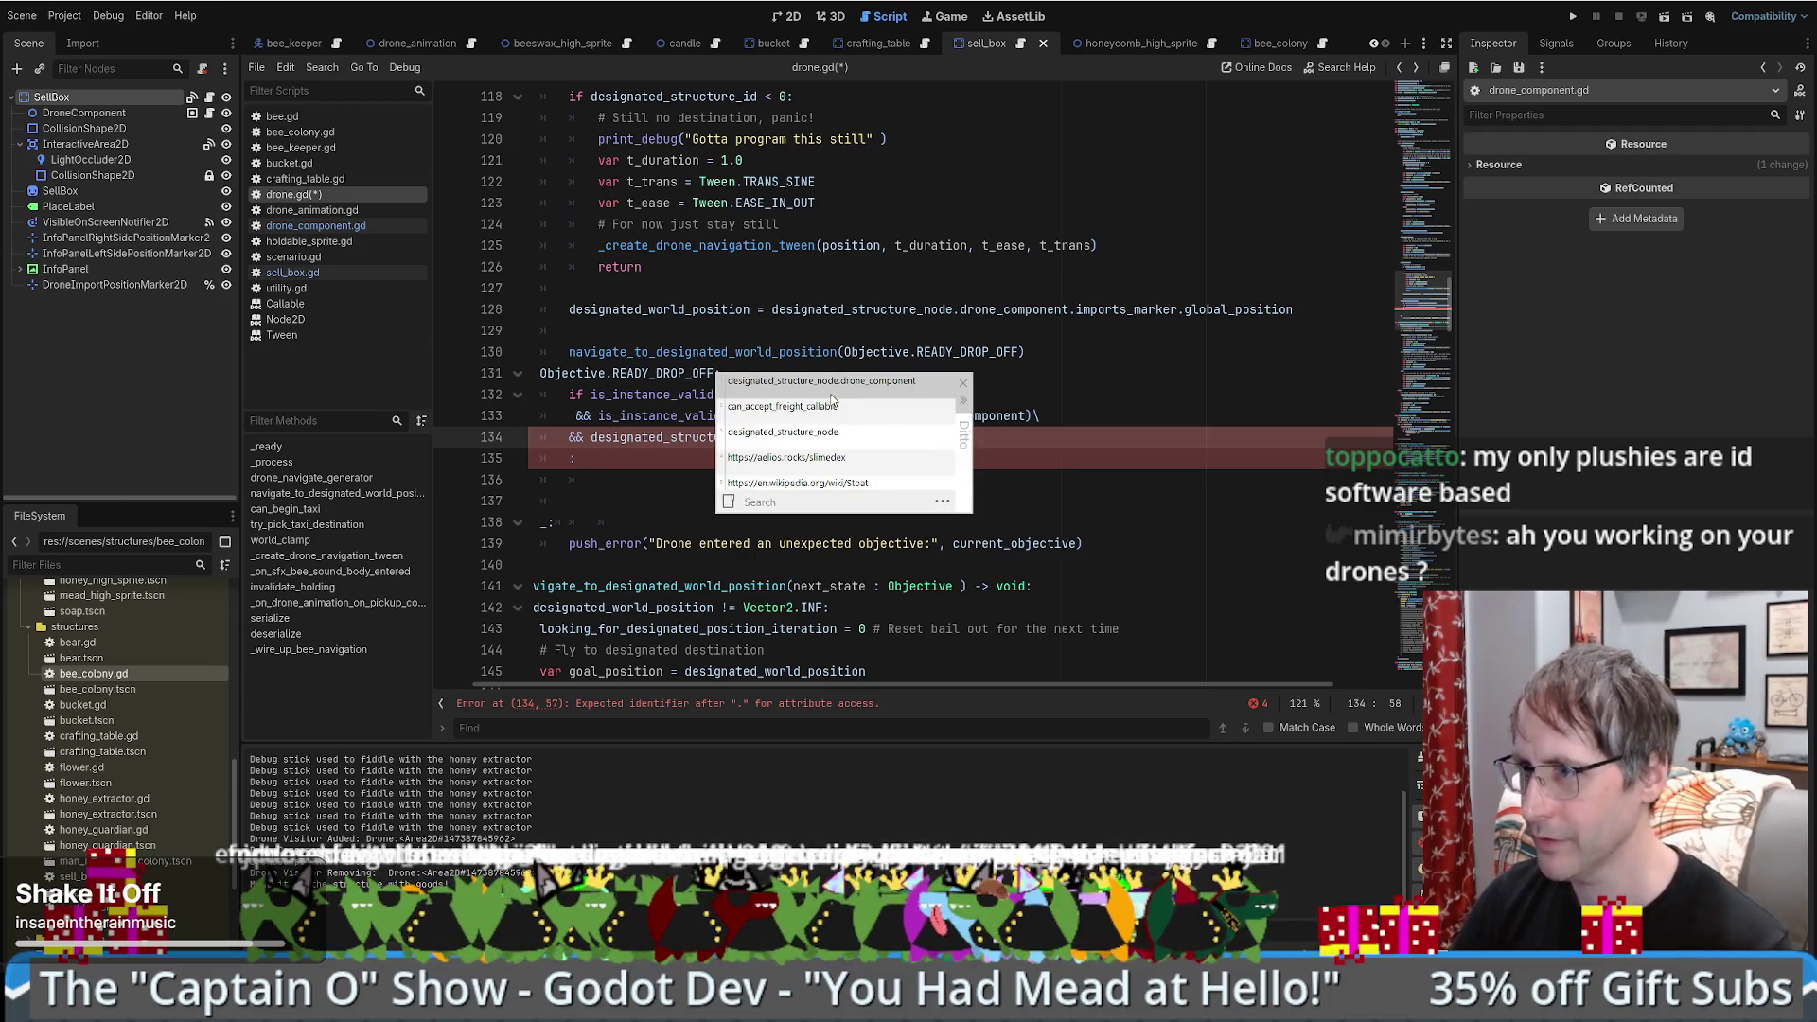
{"action": "double_click", "coordinate": [786, 416]}
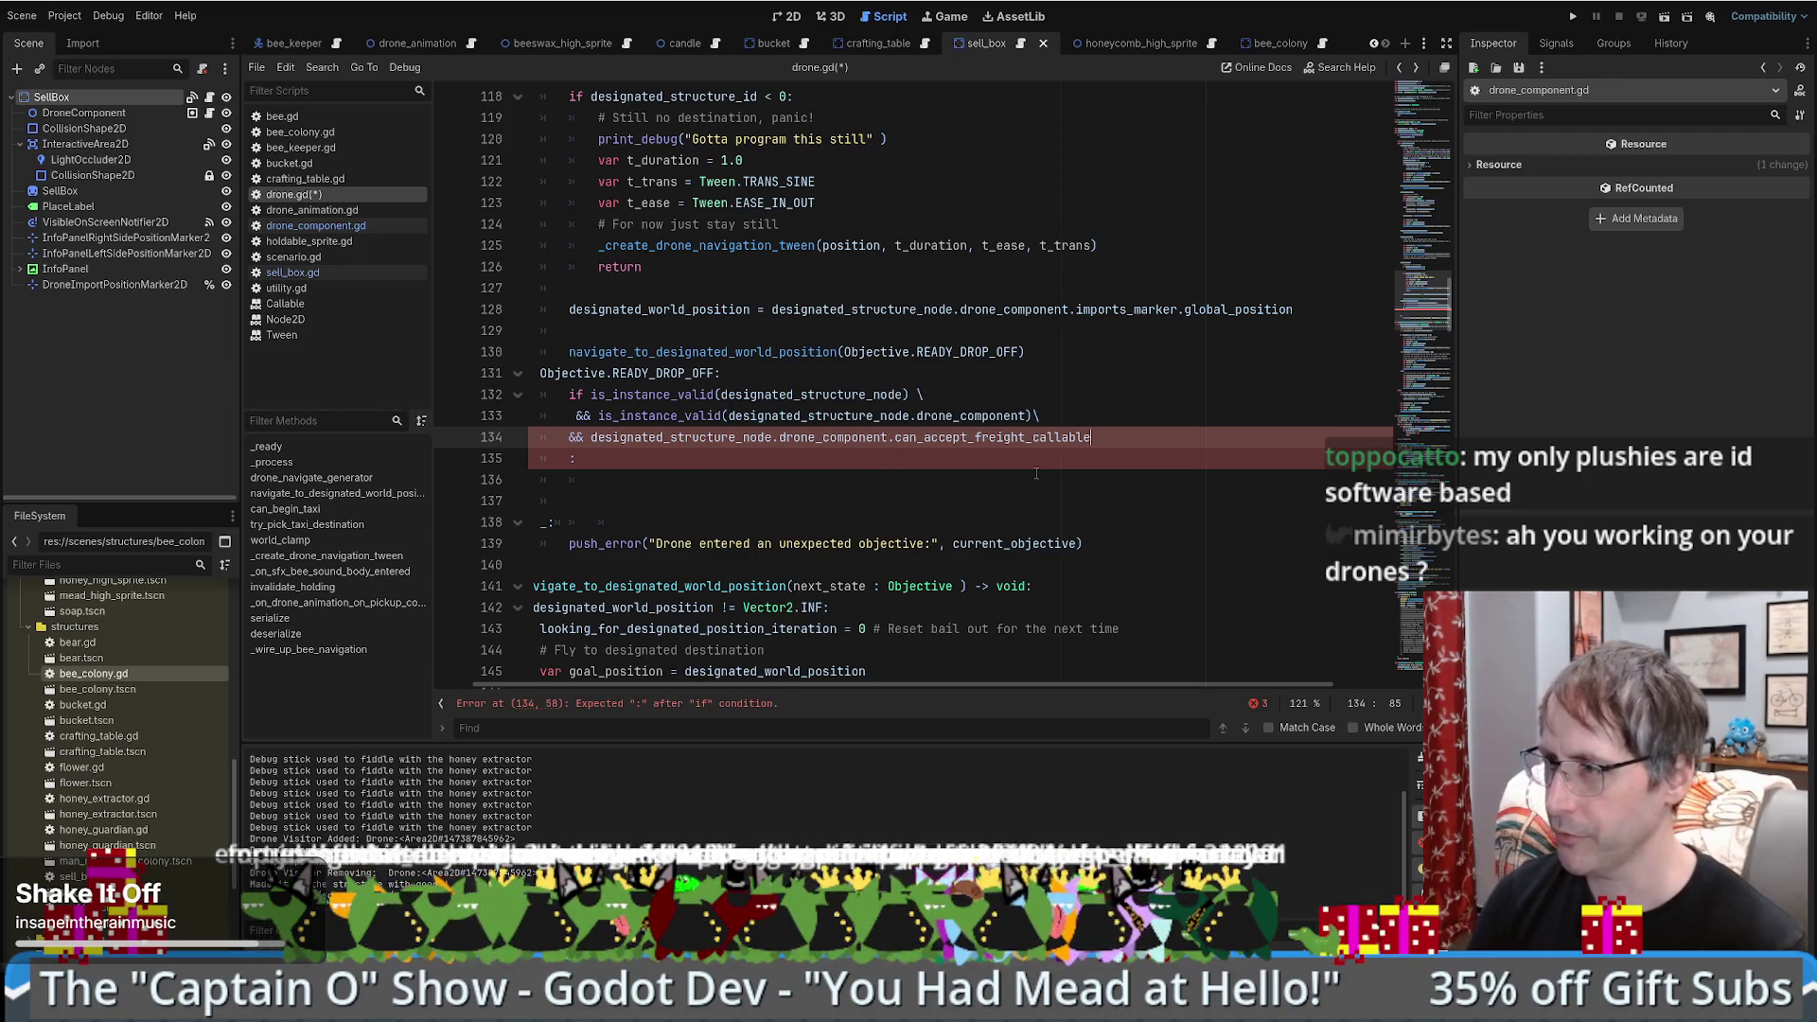
- Search the whole project for can_accept_freight_callable
{"action": "double_click", "coordinate": [992, 444]}
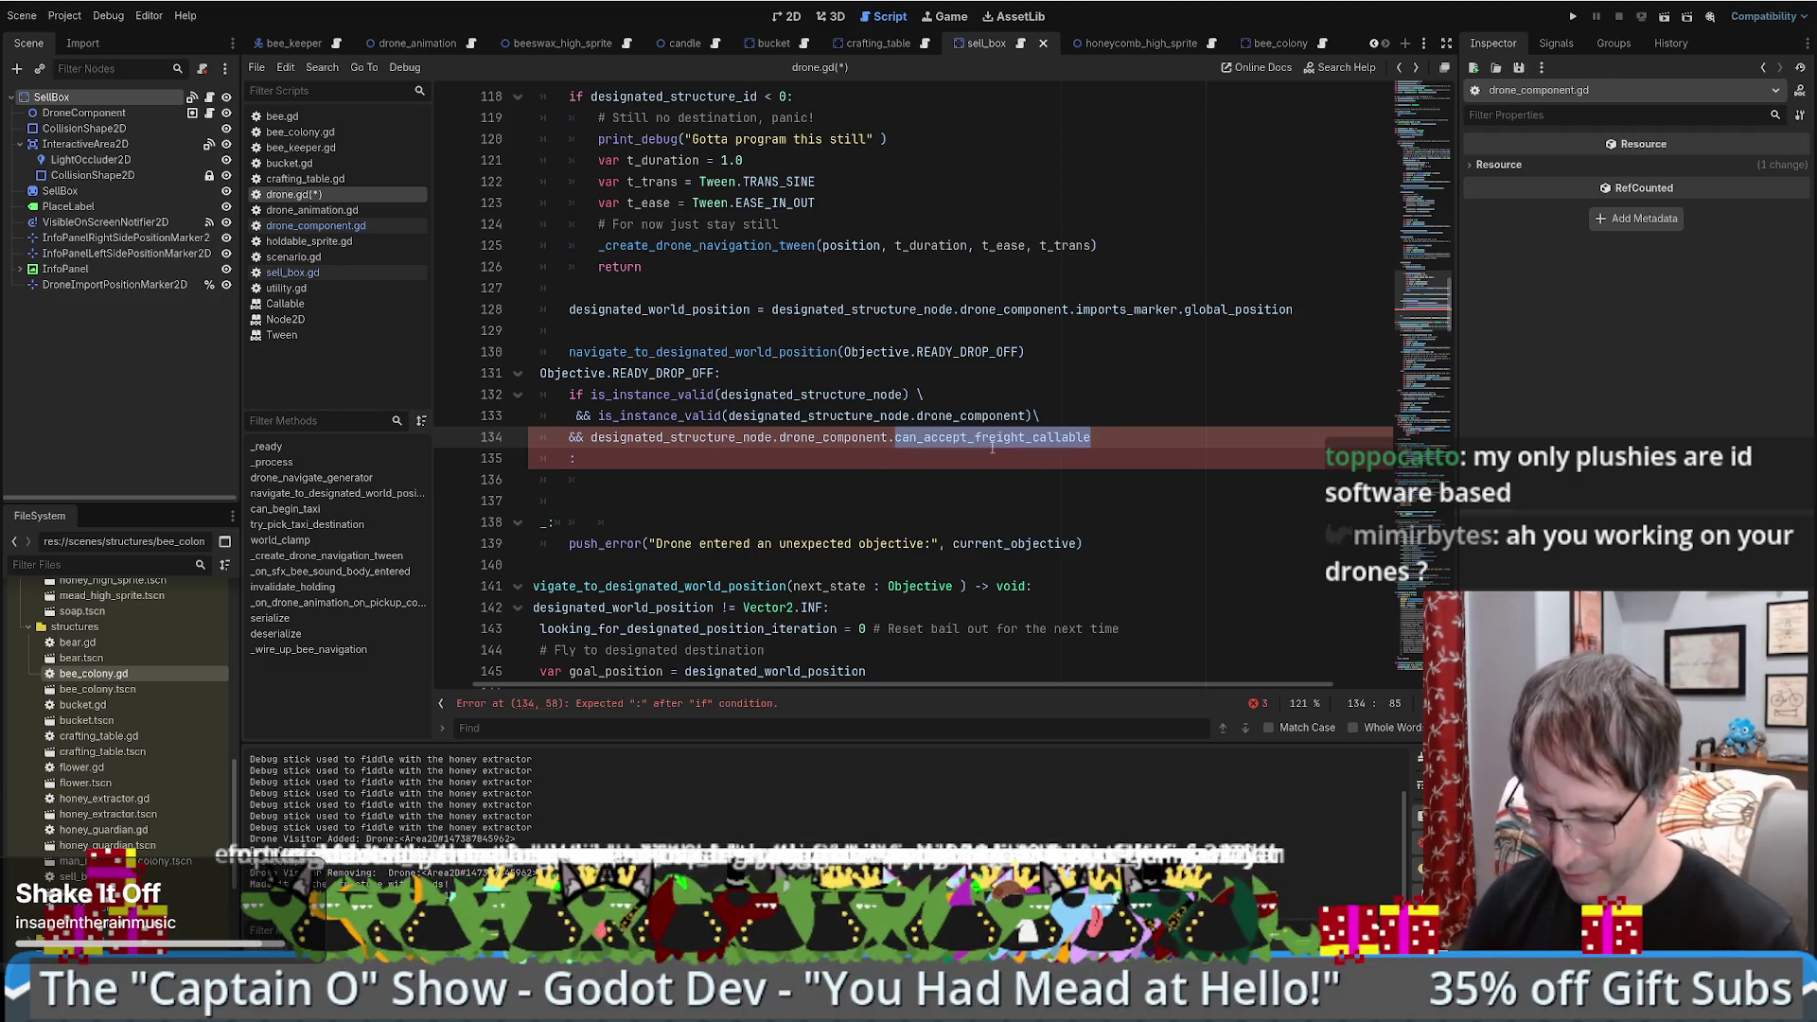
{"action": "key", "text": "ctrl+shift+f"}
{"action": "key", "text": "Return"}
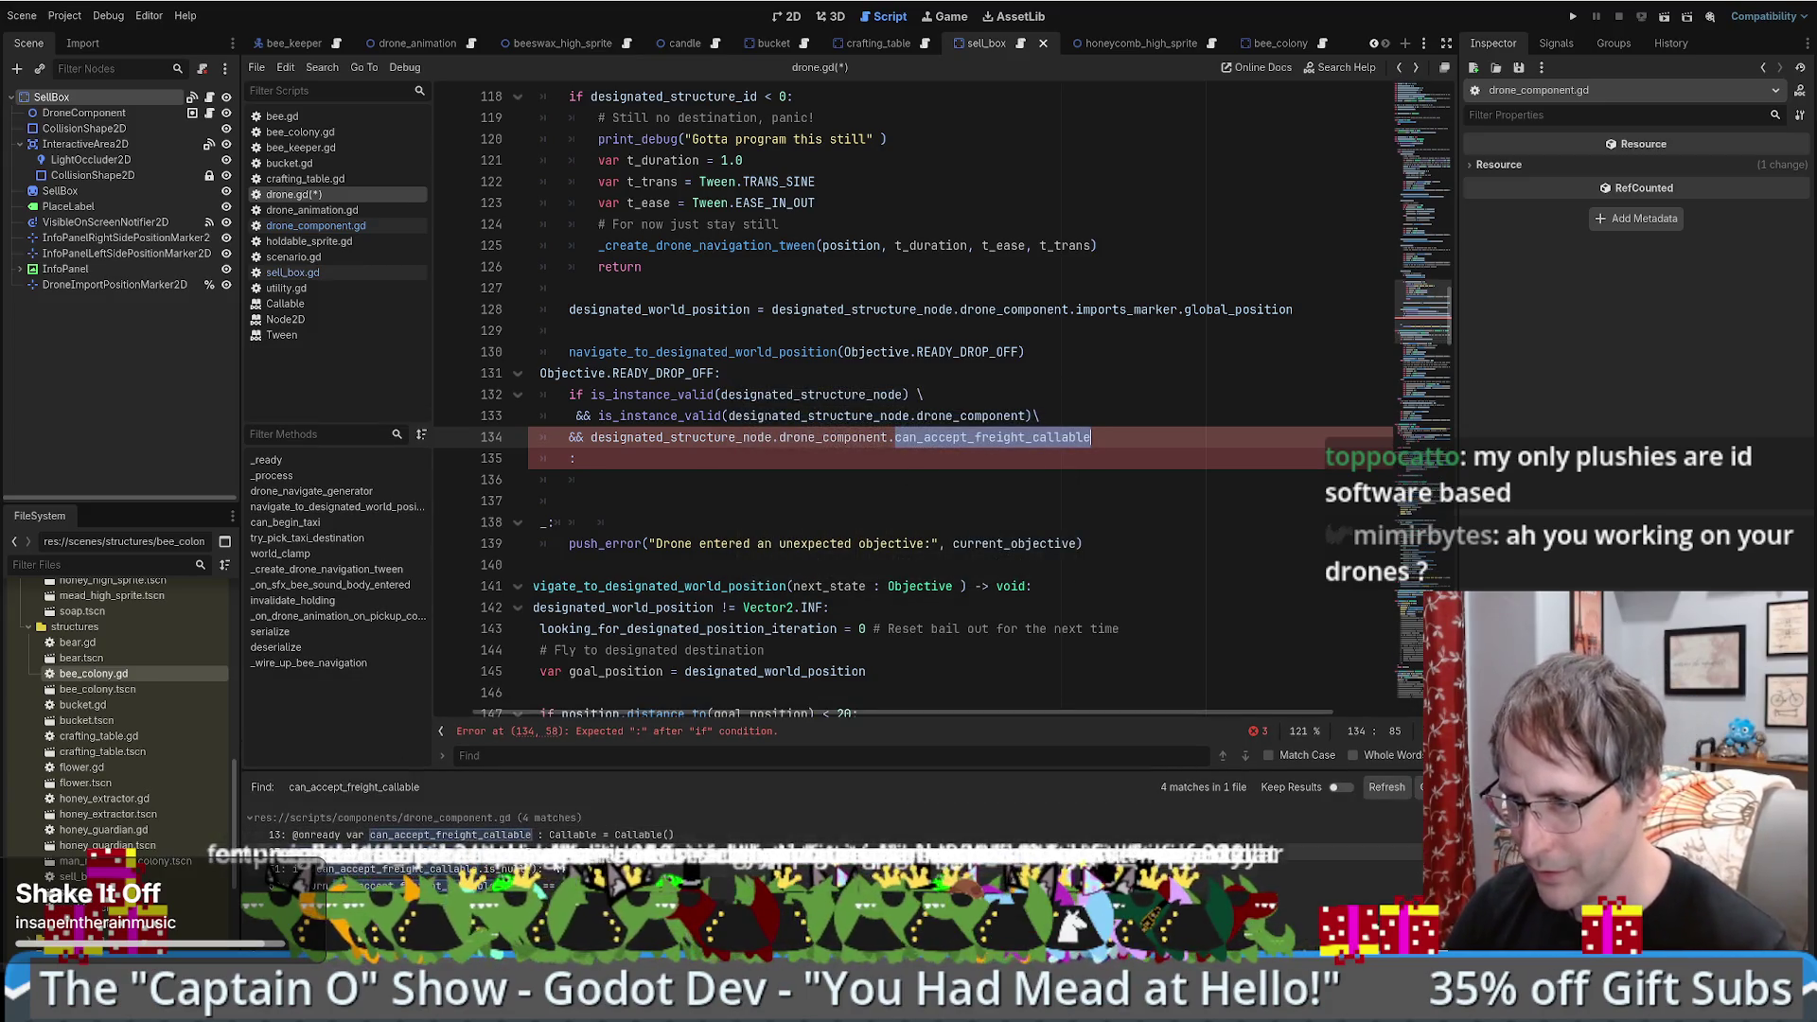
- End line 134 with '.call() == true \' and tidy the continuation on line 133
{"action": "left_click", "coordinate": [1105, 446]}
{"action": "type", "text": "() == true"}
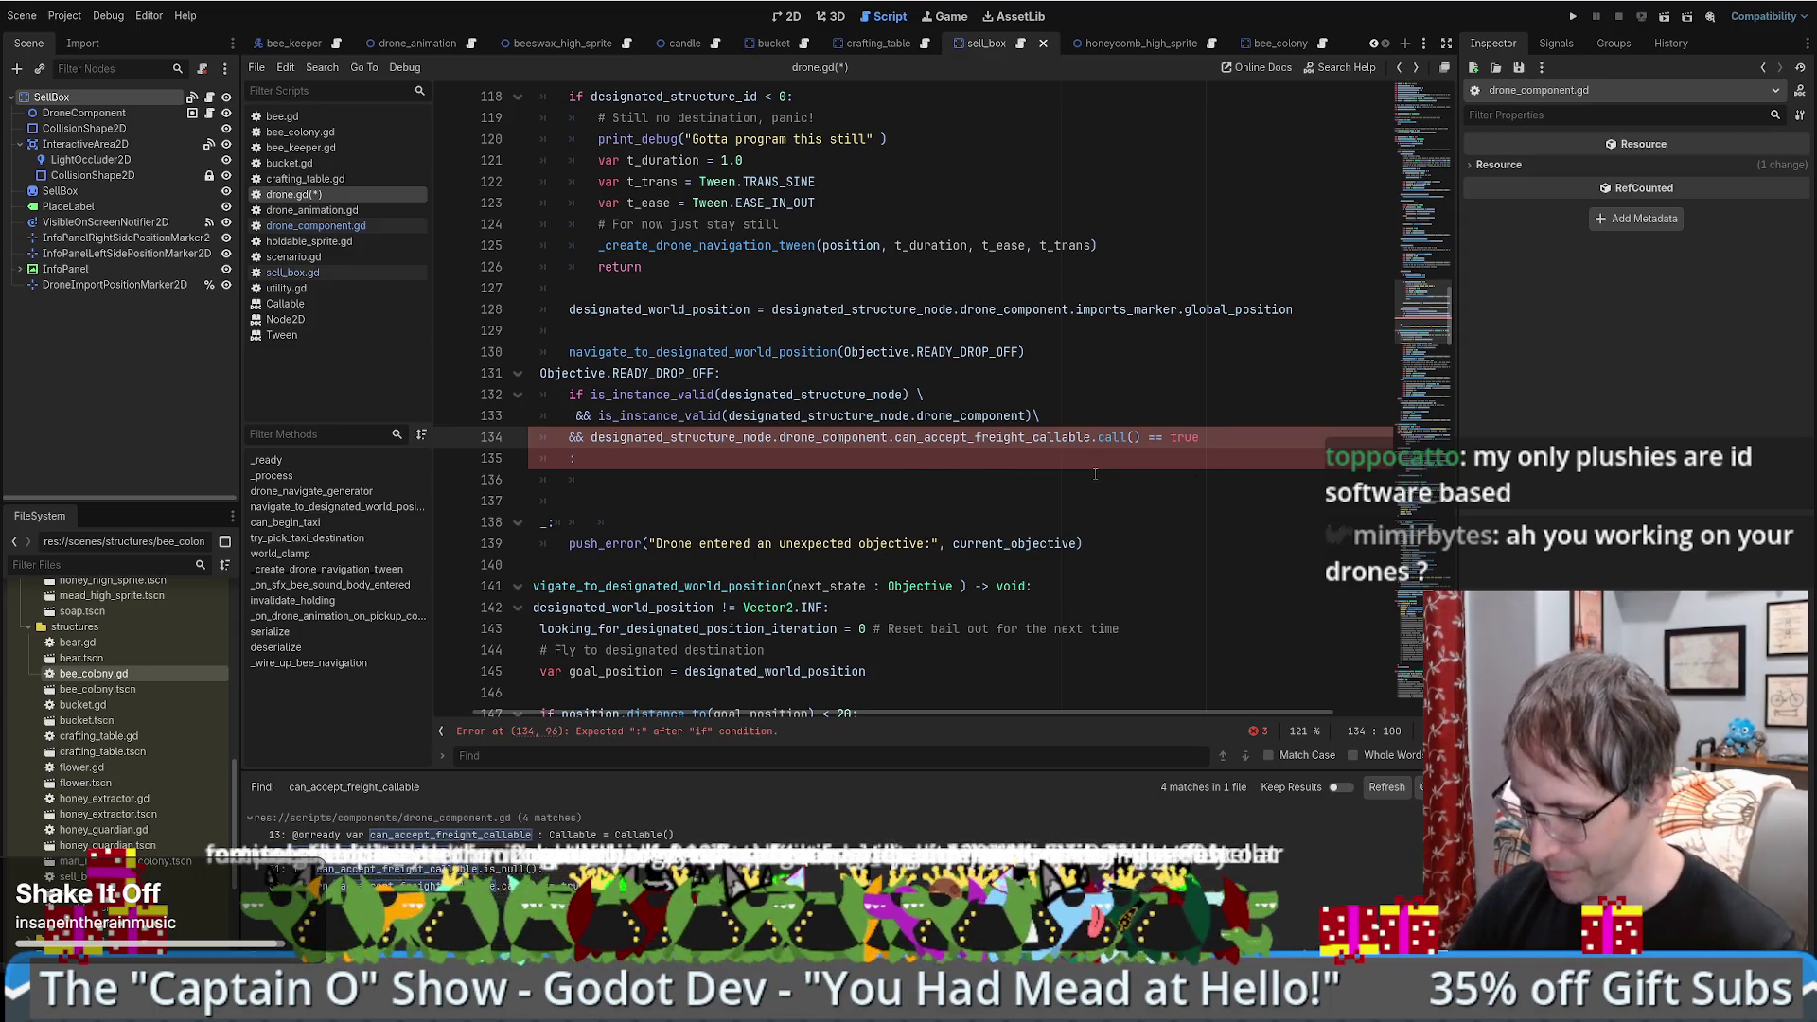
{"action": "type", "text": " \\"}
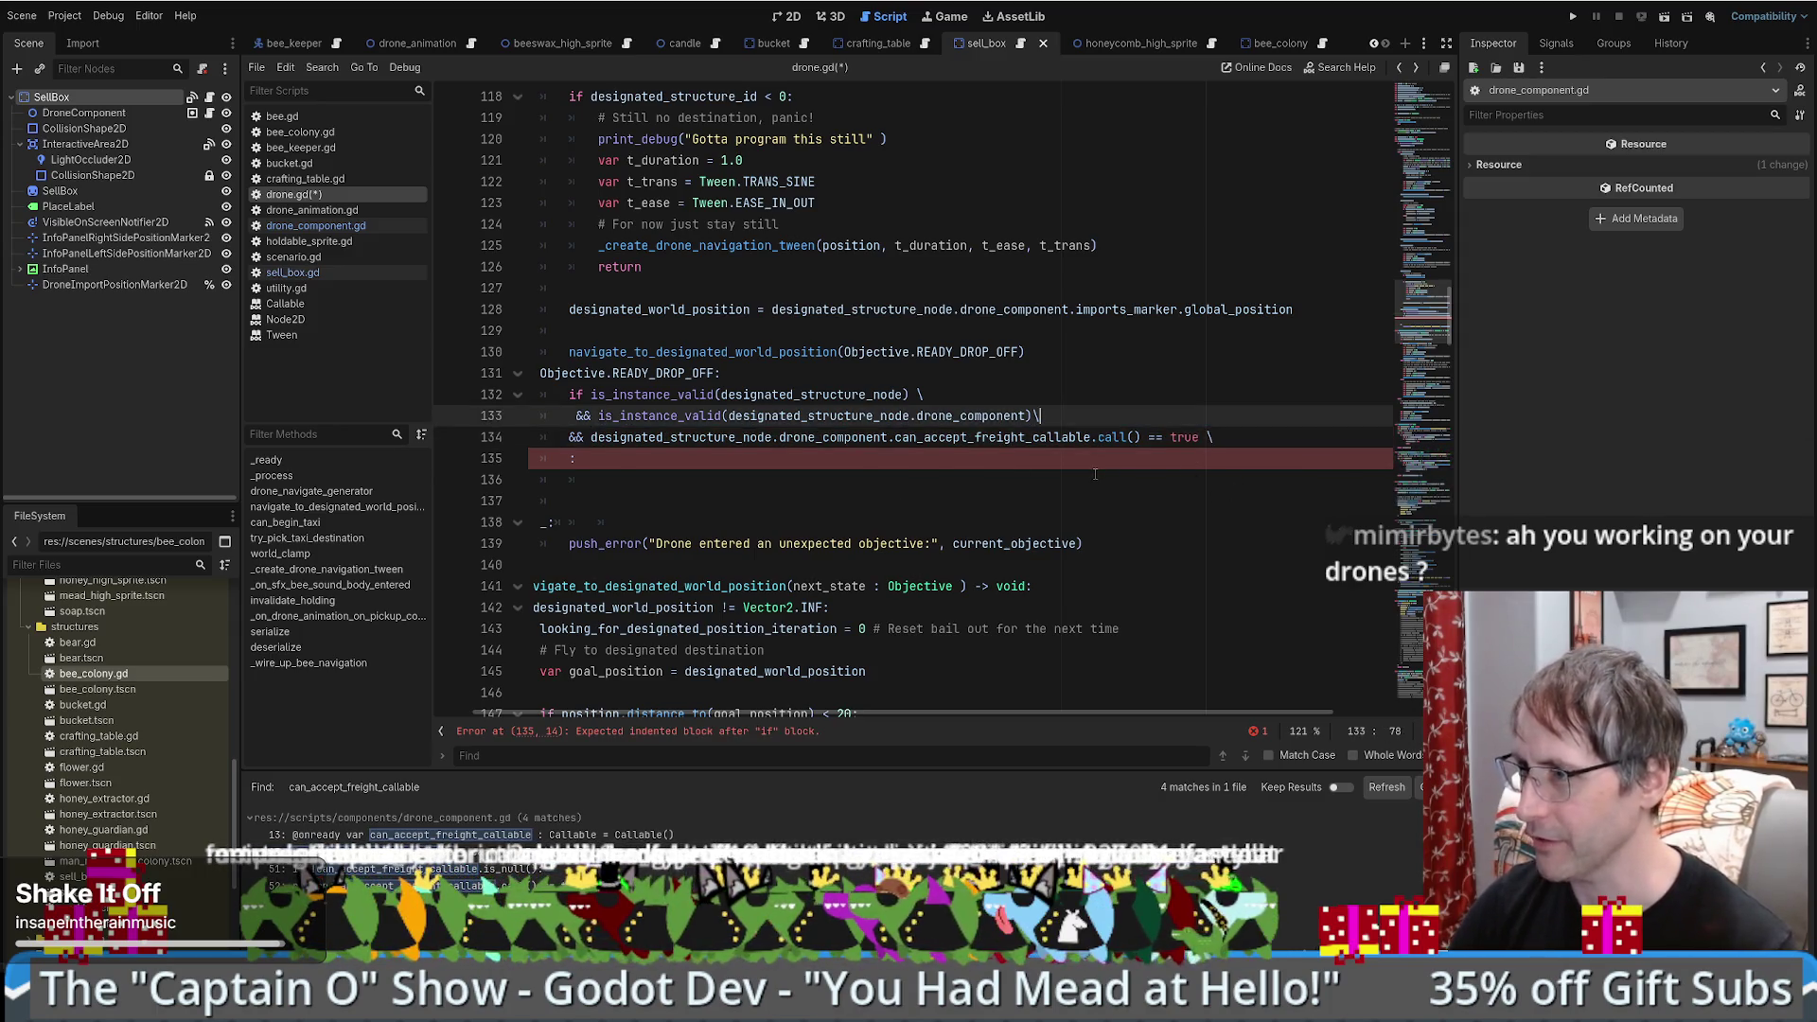
{"action": "key", "text": "Up"}
{"action": "key", "text": "Left"}
{"action": "key", "text": "Up"}
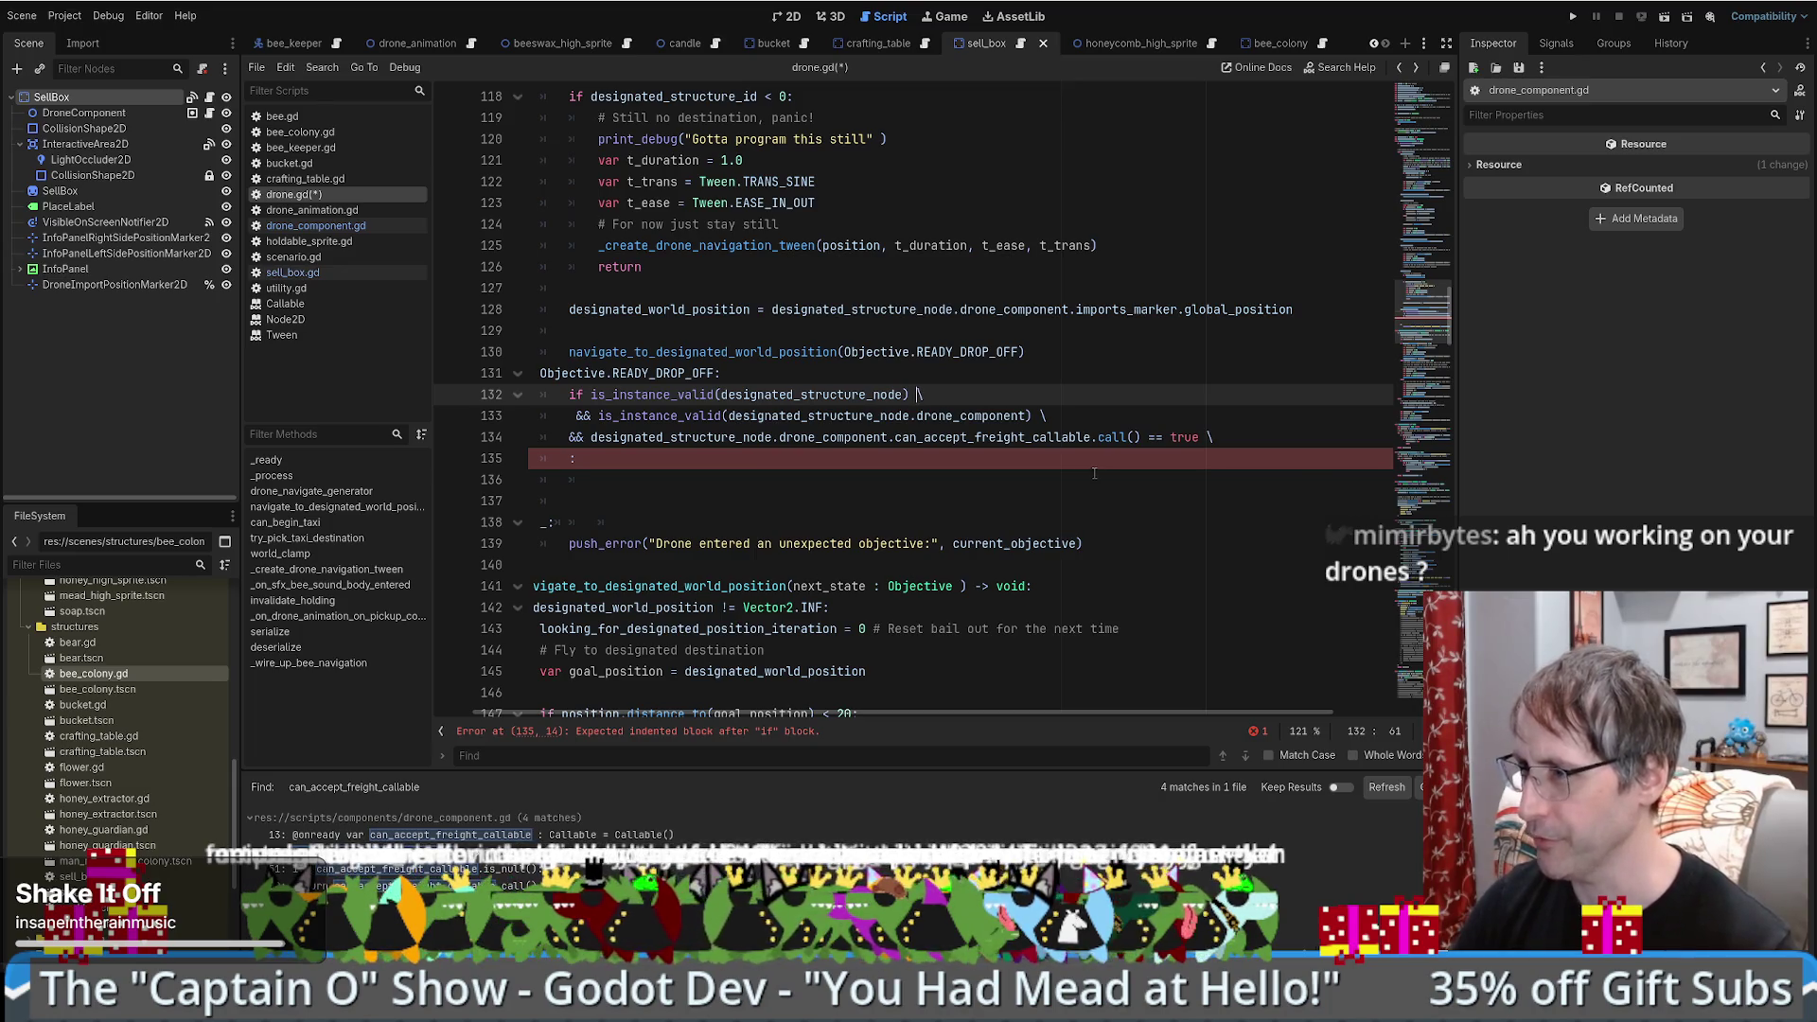
- Place the caret in the empty READY_DROP_OFF branch body
{"action": "left_click", "coordinate": [1095, 473]}
{"action": "key", "text": "Down"}
{"action": "key", "text": "Up"}
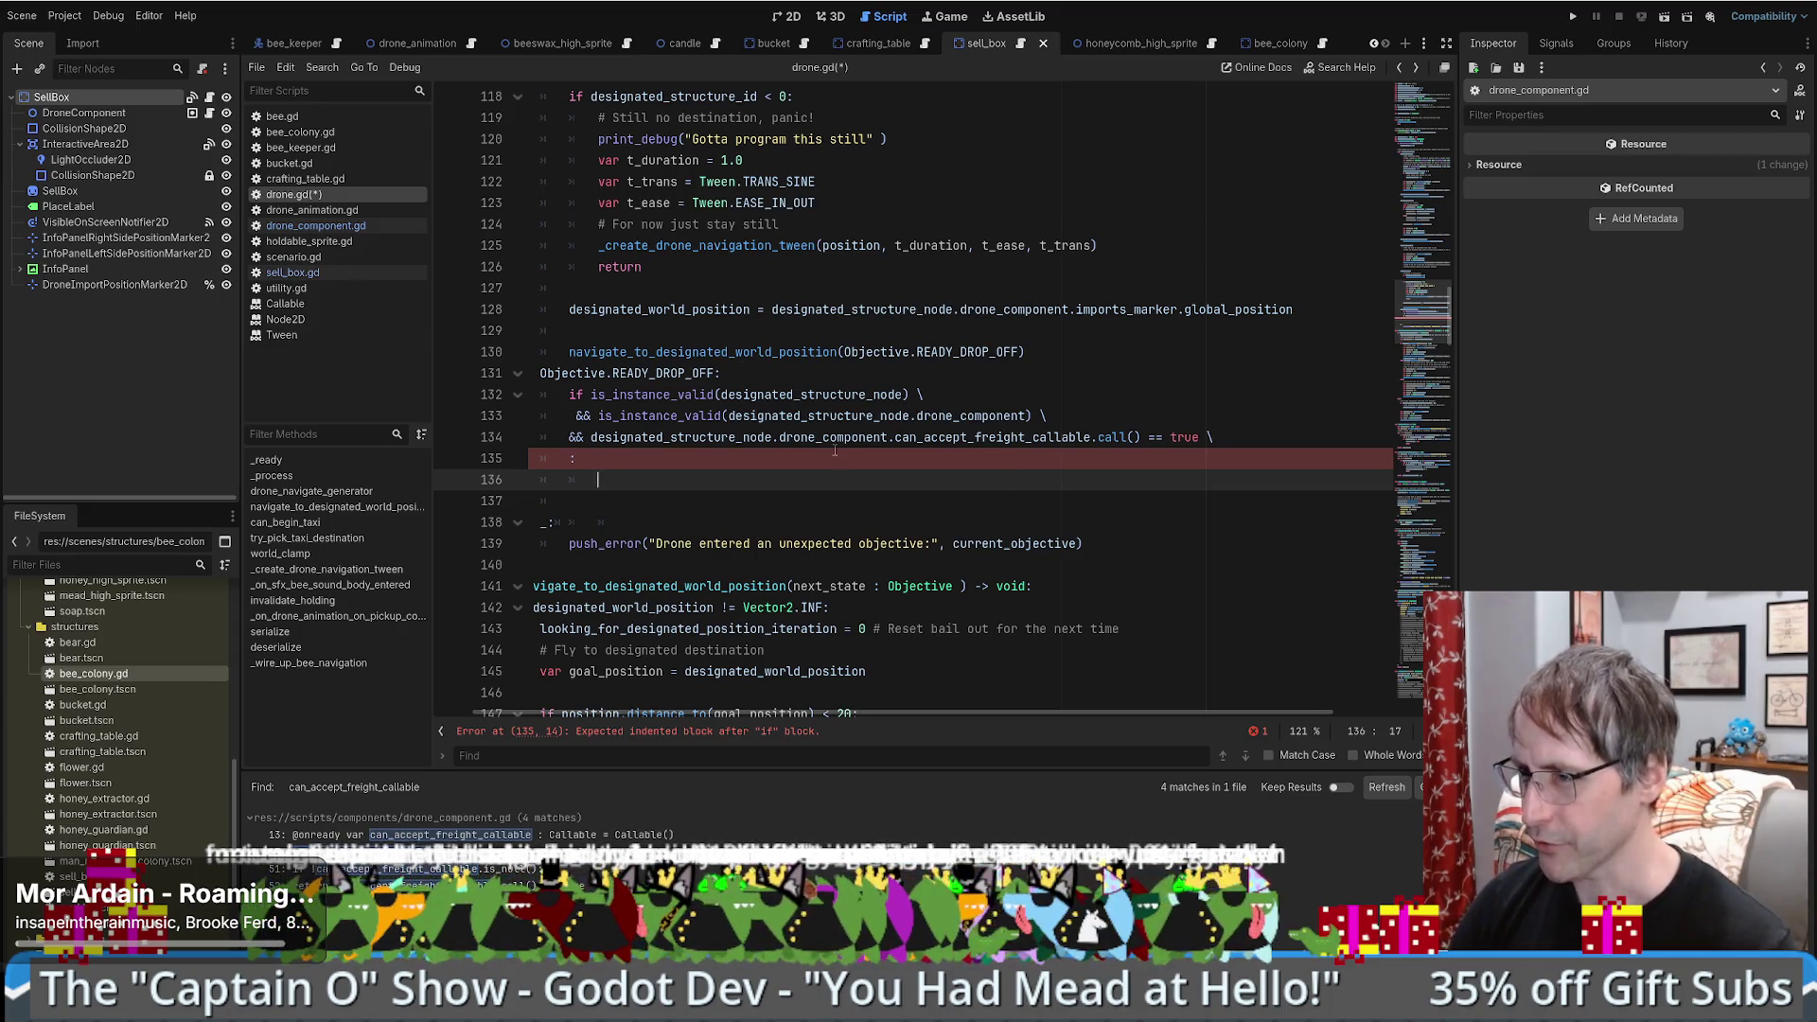
{"action": "left_click_drag", "start_coordinate": [777, 712], "coordinate": [731, 712]}
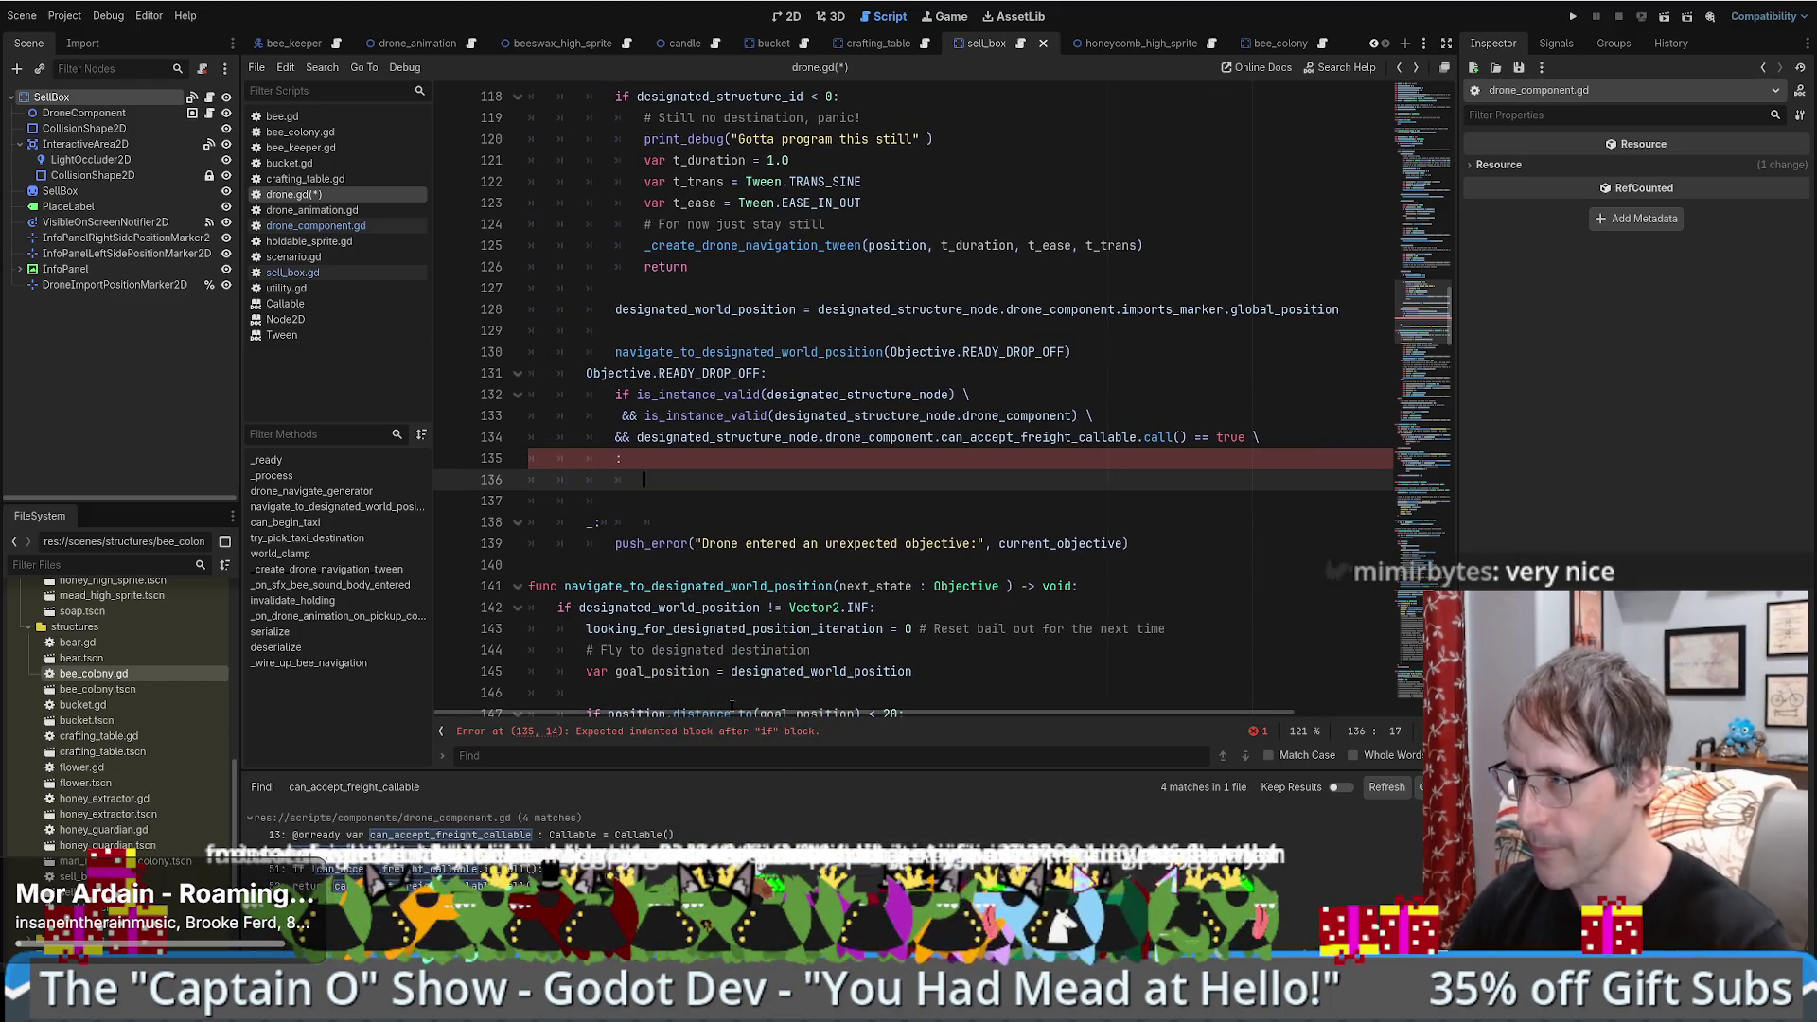
{"action": "mouse_move", "coordinate": [731, 706]}
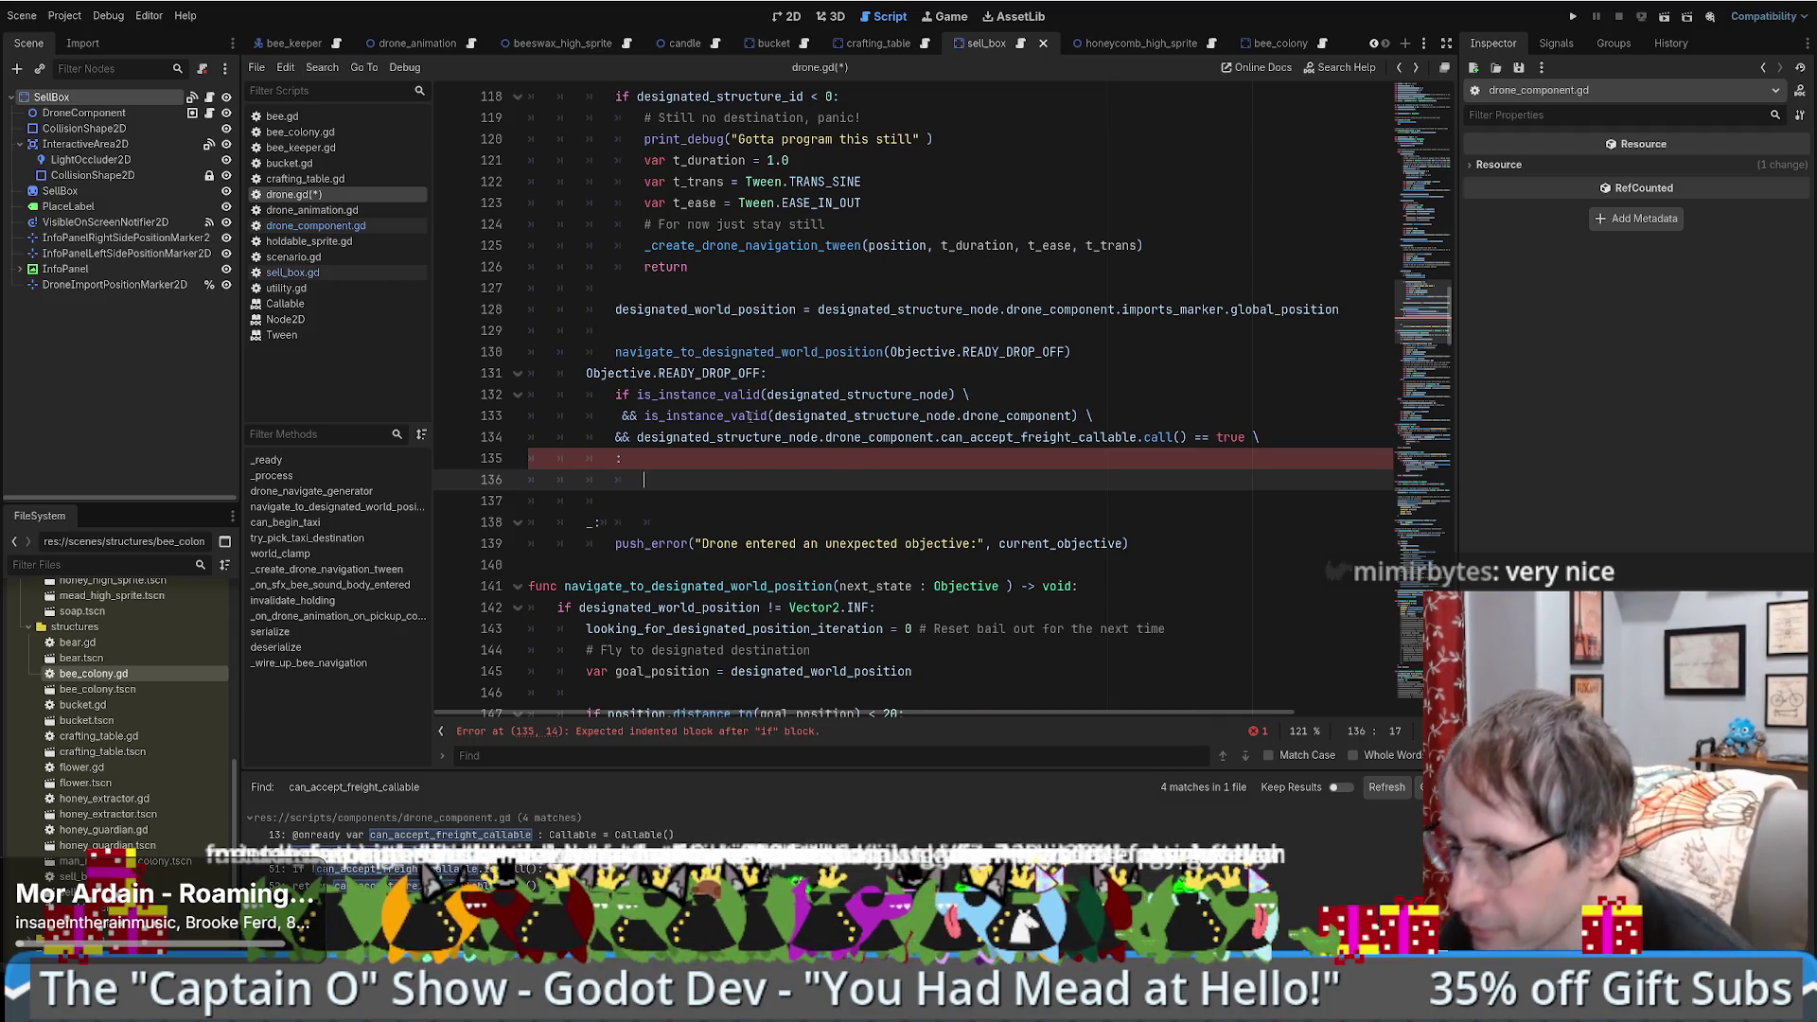
{"action": "left_click_drag", "start_coordinate": [660, 374], "coordinate": [702, 375]}
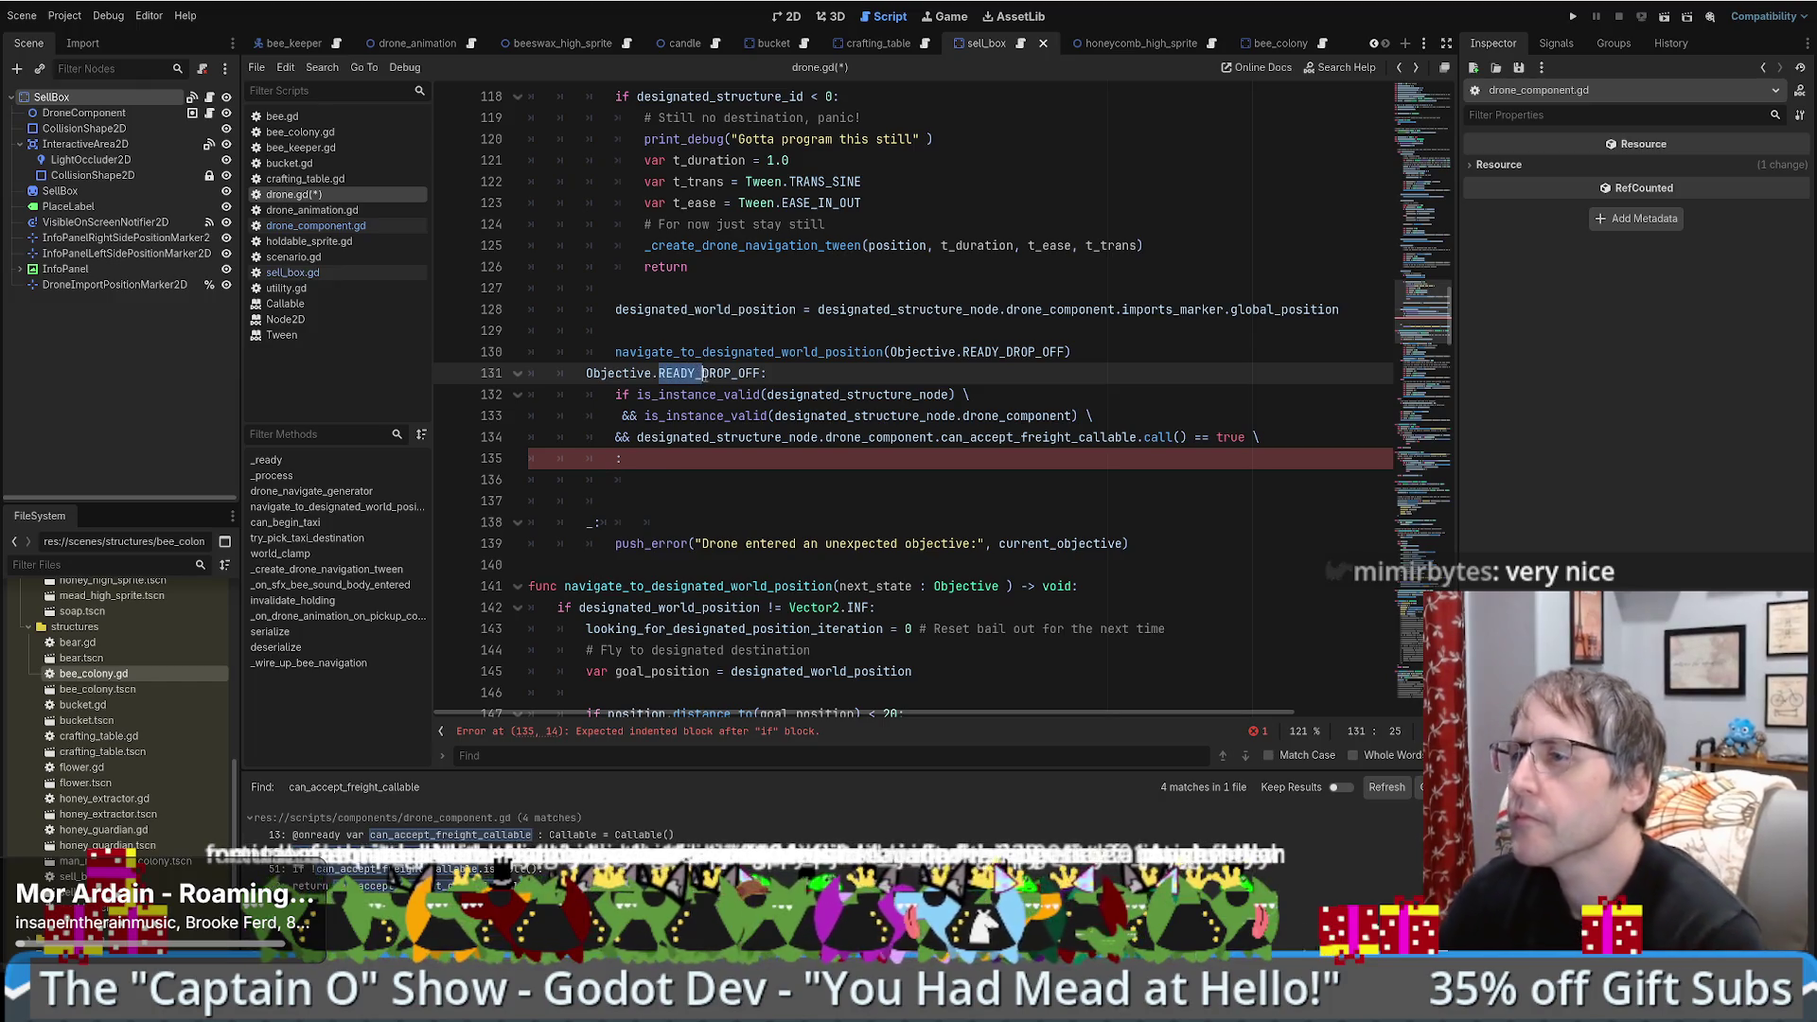
{"action": "left_click", "coordinate": [696, 480]}
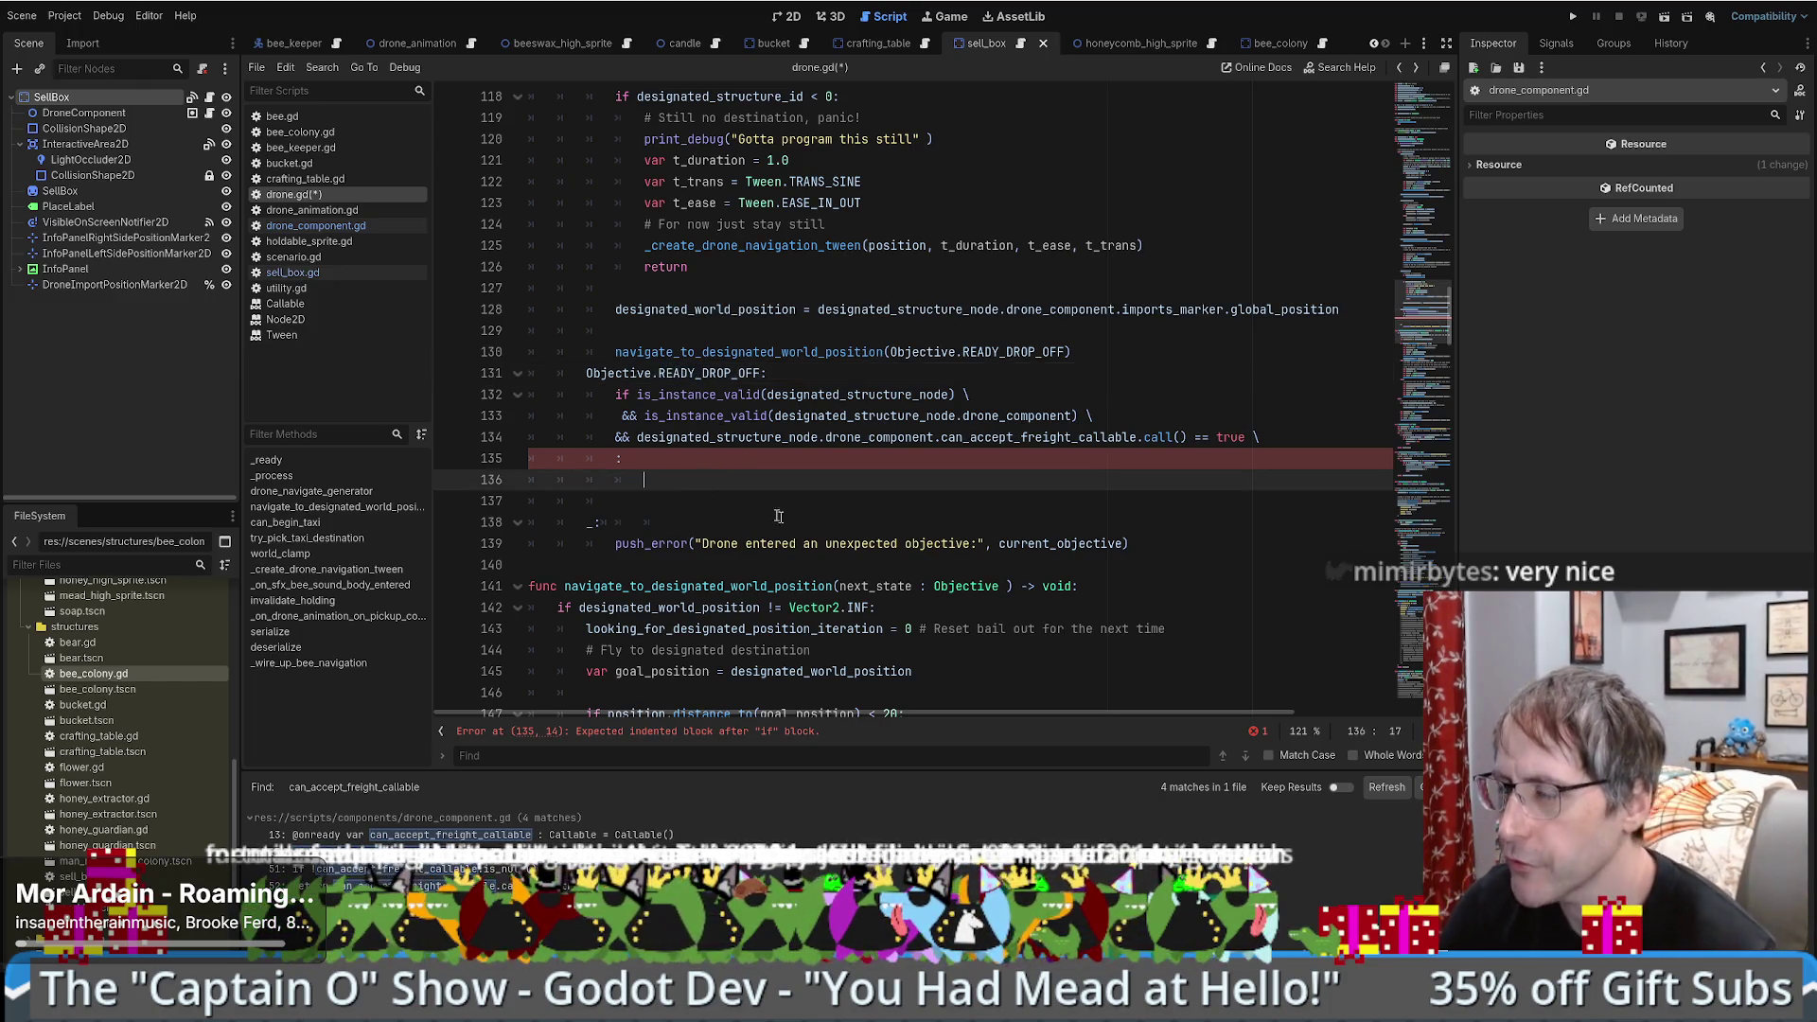
- Copy the PICK_UP world_clamp and SINE/EASE_IN_OUT tween lines into the drop-off body and indent them
{"action": "scroll", "coordinate": [880, 487], "scroll_direction": "up", "scroll_amount": 7}
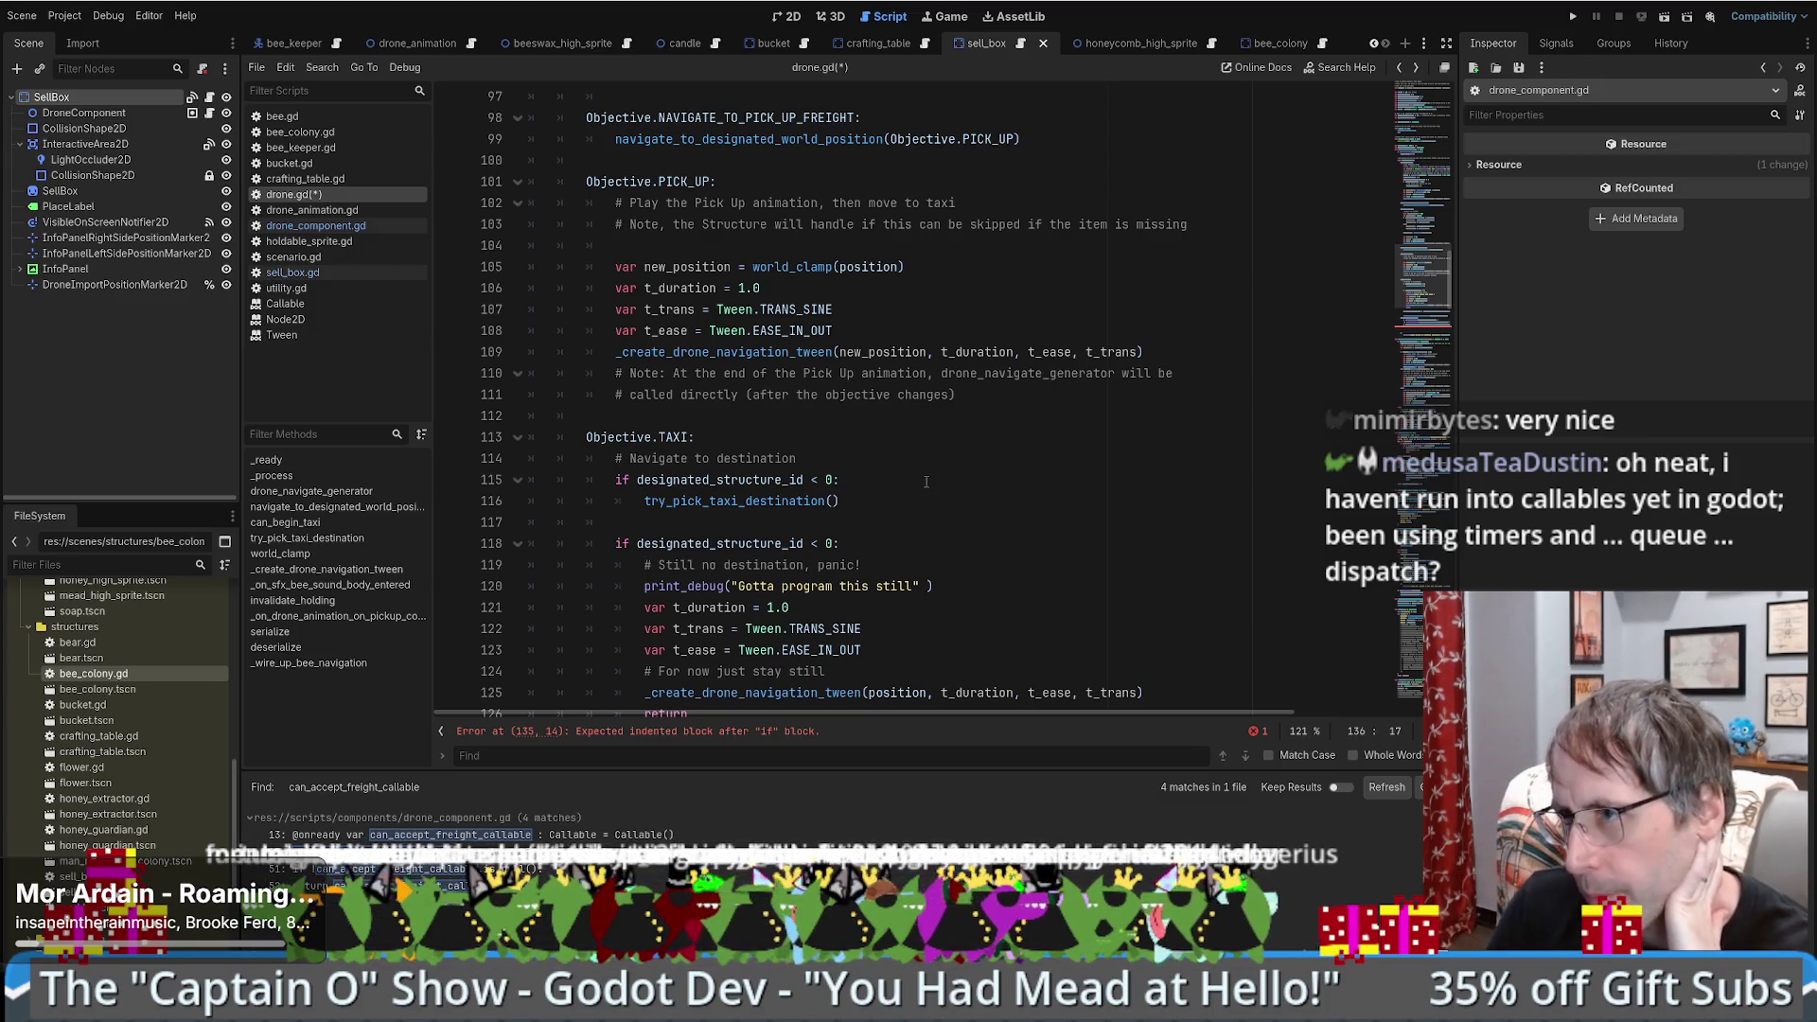
{"action": "mouse_move", "coordinate": [615, 267]}
{"action": "left_mouse_down"}
{"action": "mouse_move", "coordinate": [852, 326]}
{"action": "mouse_move", "coordinate": [1164, 343]}
{"action": "left_mouse_up"}
{"action": "key", "text": "ctrl+c"}
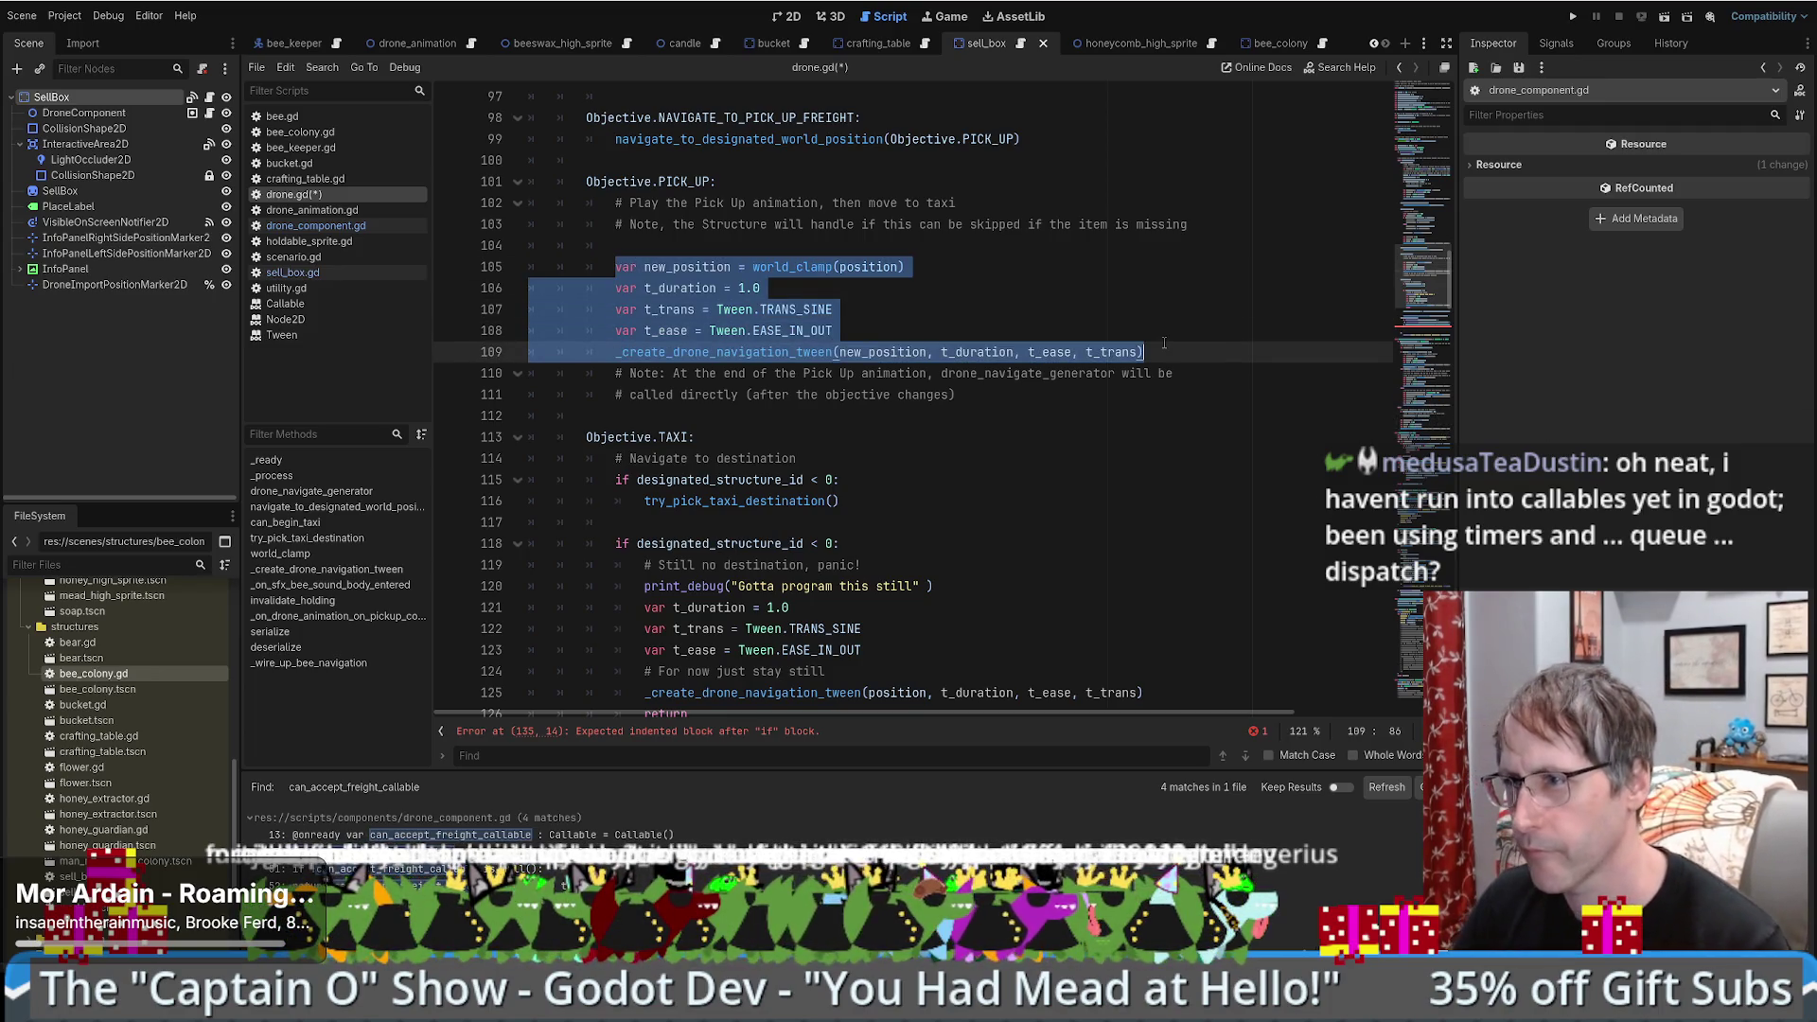
{"action": "scroll", "coordinate": [1155, 382], "scroll_direction": "down", "scroll_amount": 4}
{"action": "left_click", "coordinate": [732, 489]}
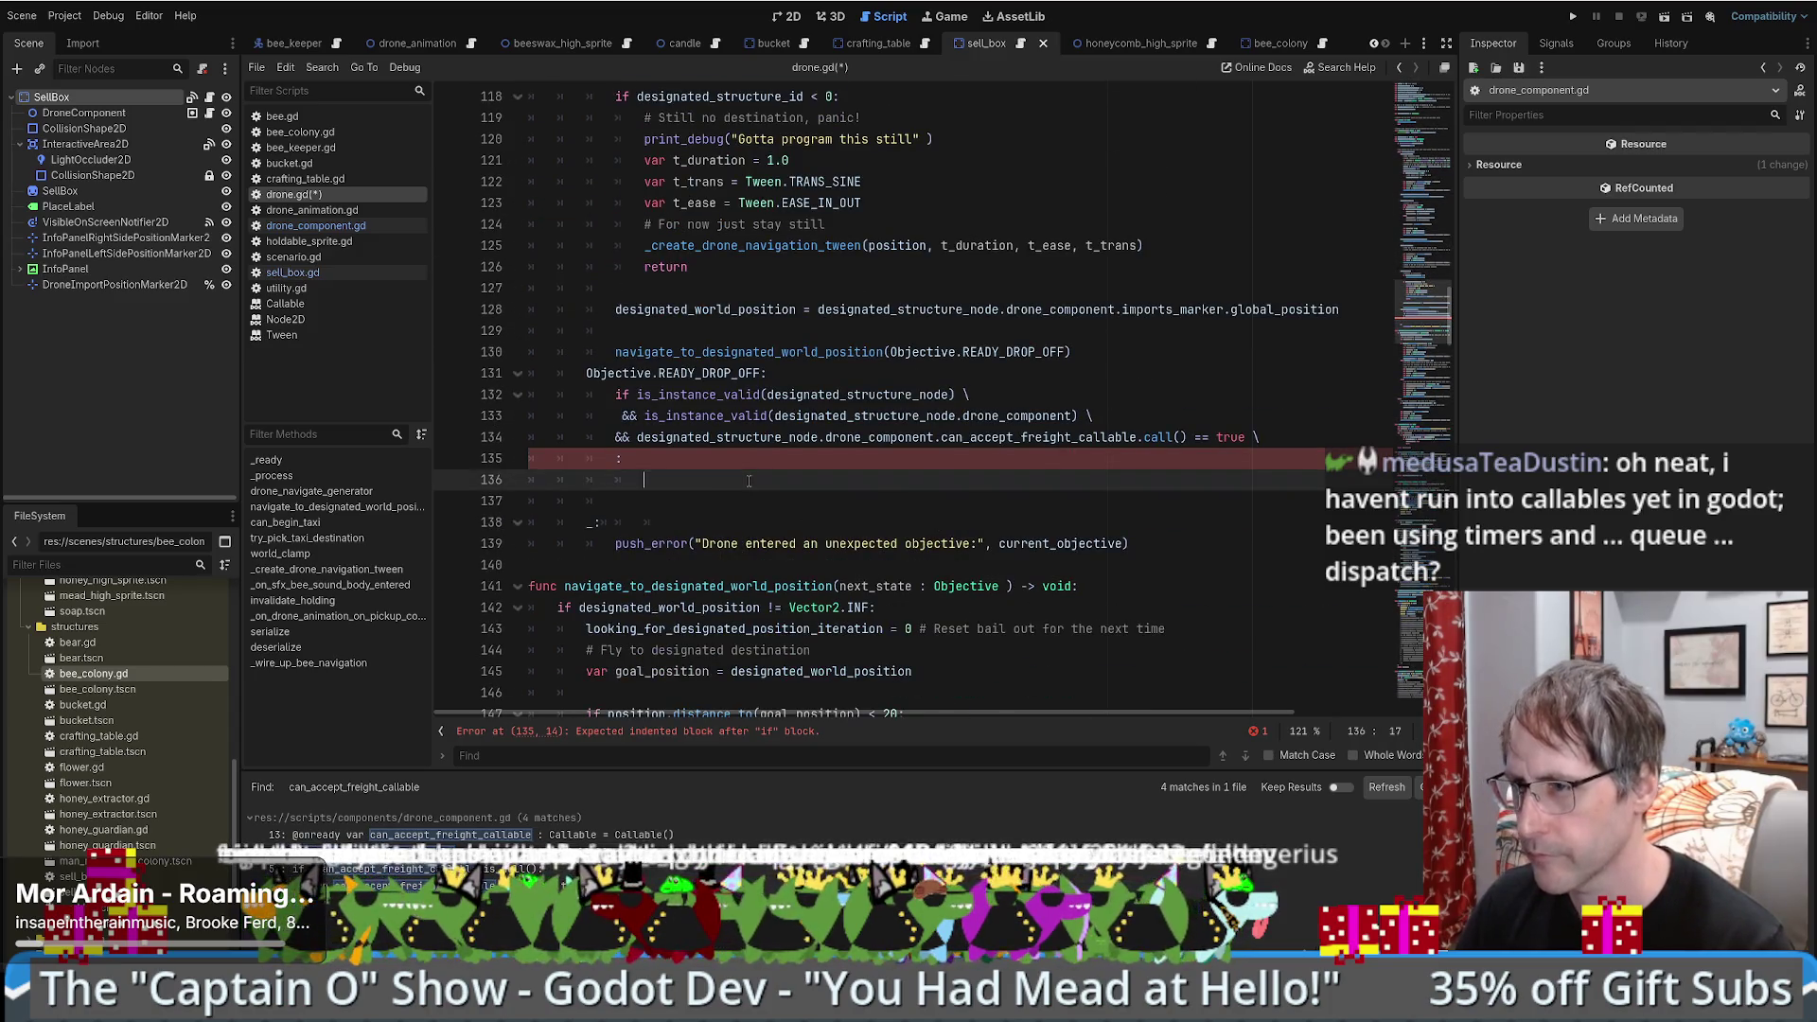
{"action": "key", "text": "ctrl+v"}
{"action": "left_click_drag", "start_coordinate": [613, 501], "coordinate": [1136, 565]}
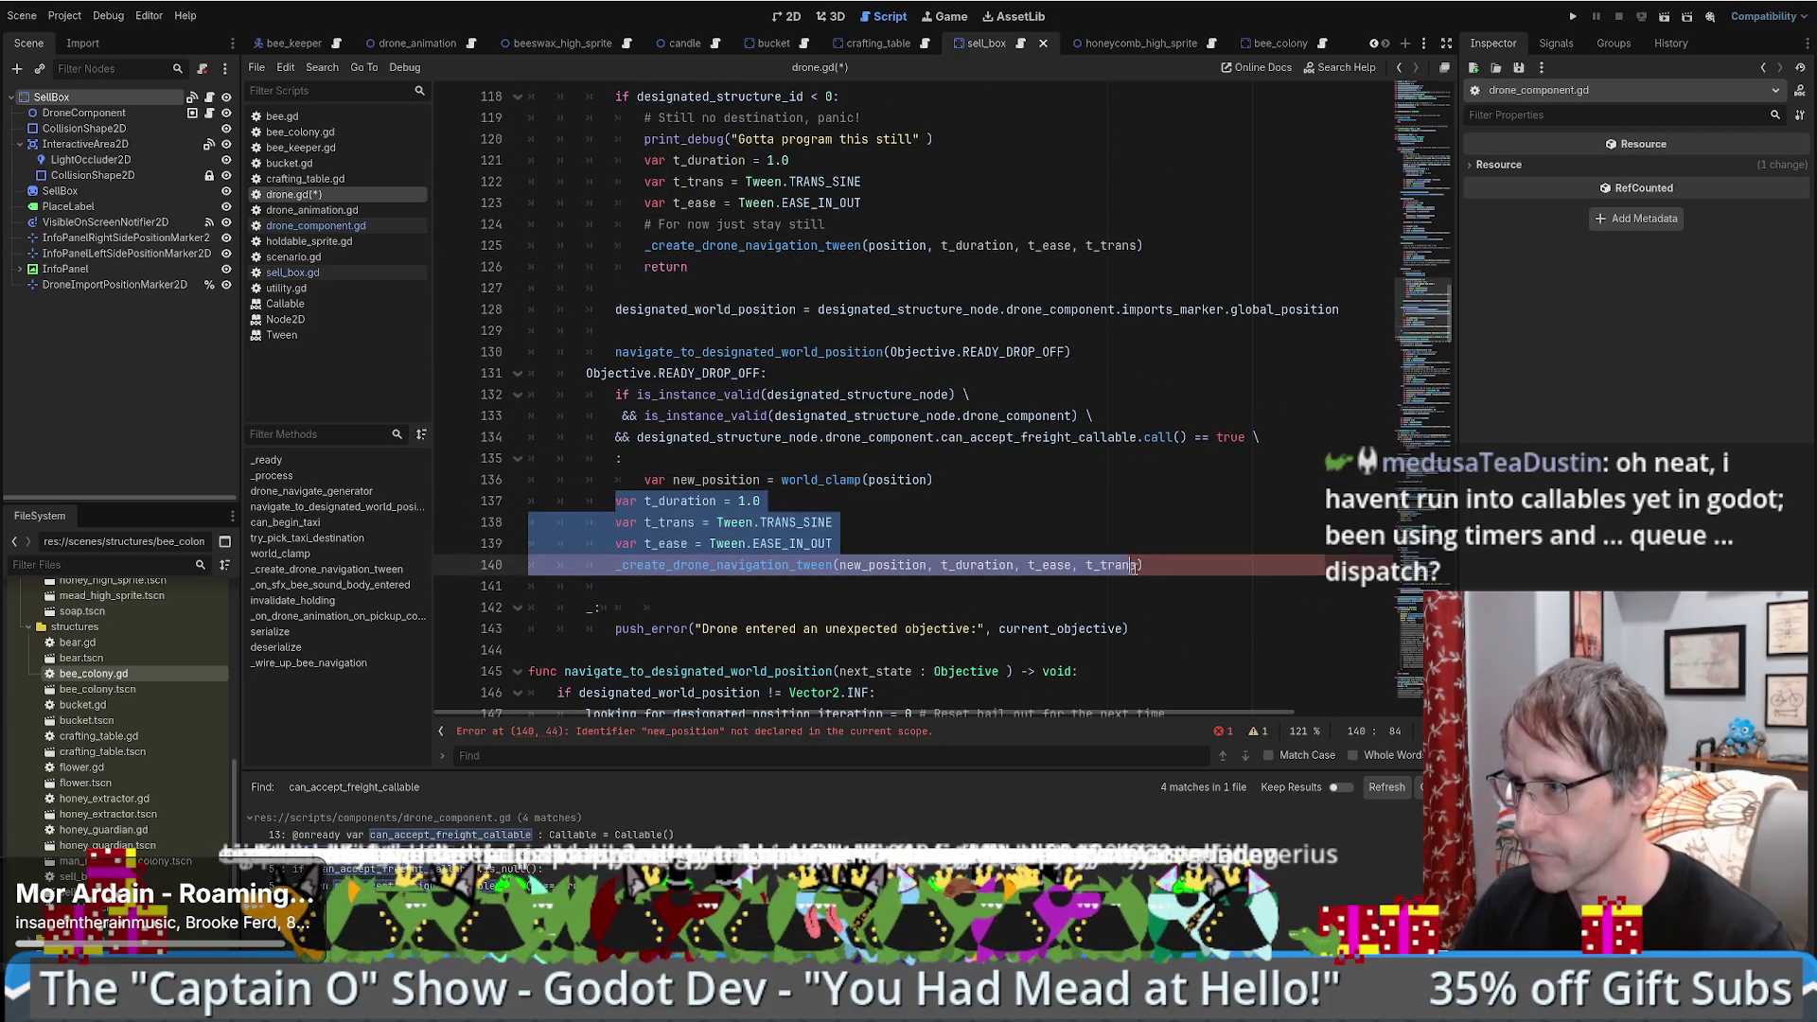
{"action": "key", "text": "Tab"}
{"action": "left_click", "coordinate": [1062, 533]}
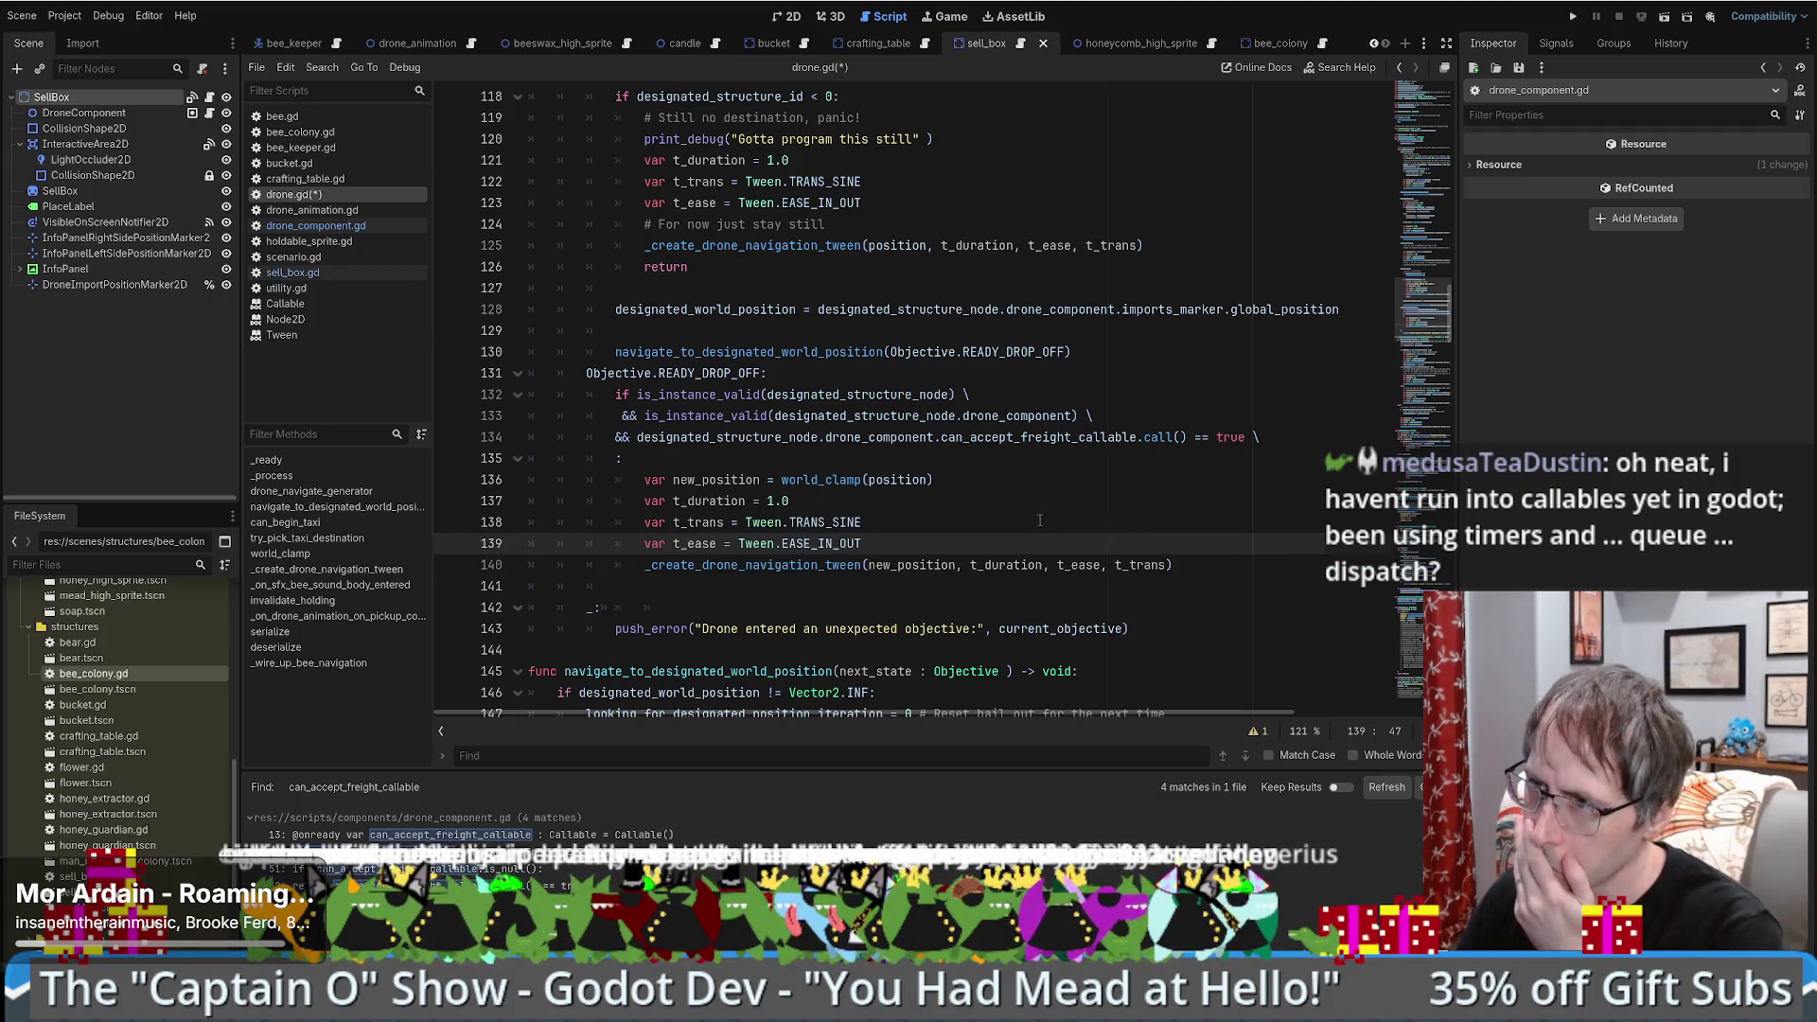
{"action": "scroll", "coordinate": [1037, 529], "scroll_direction": "up", "scroll_amount": 3}
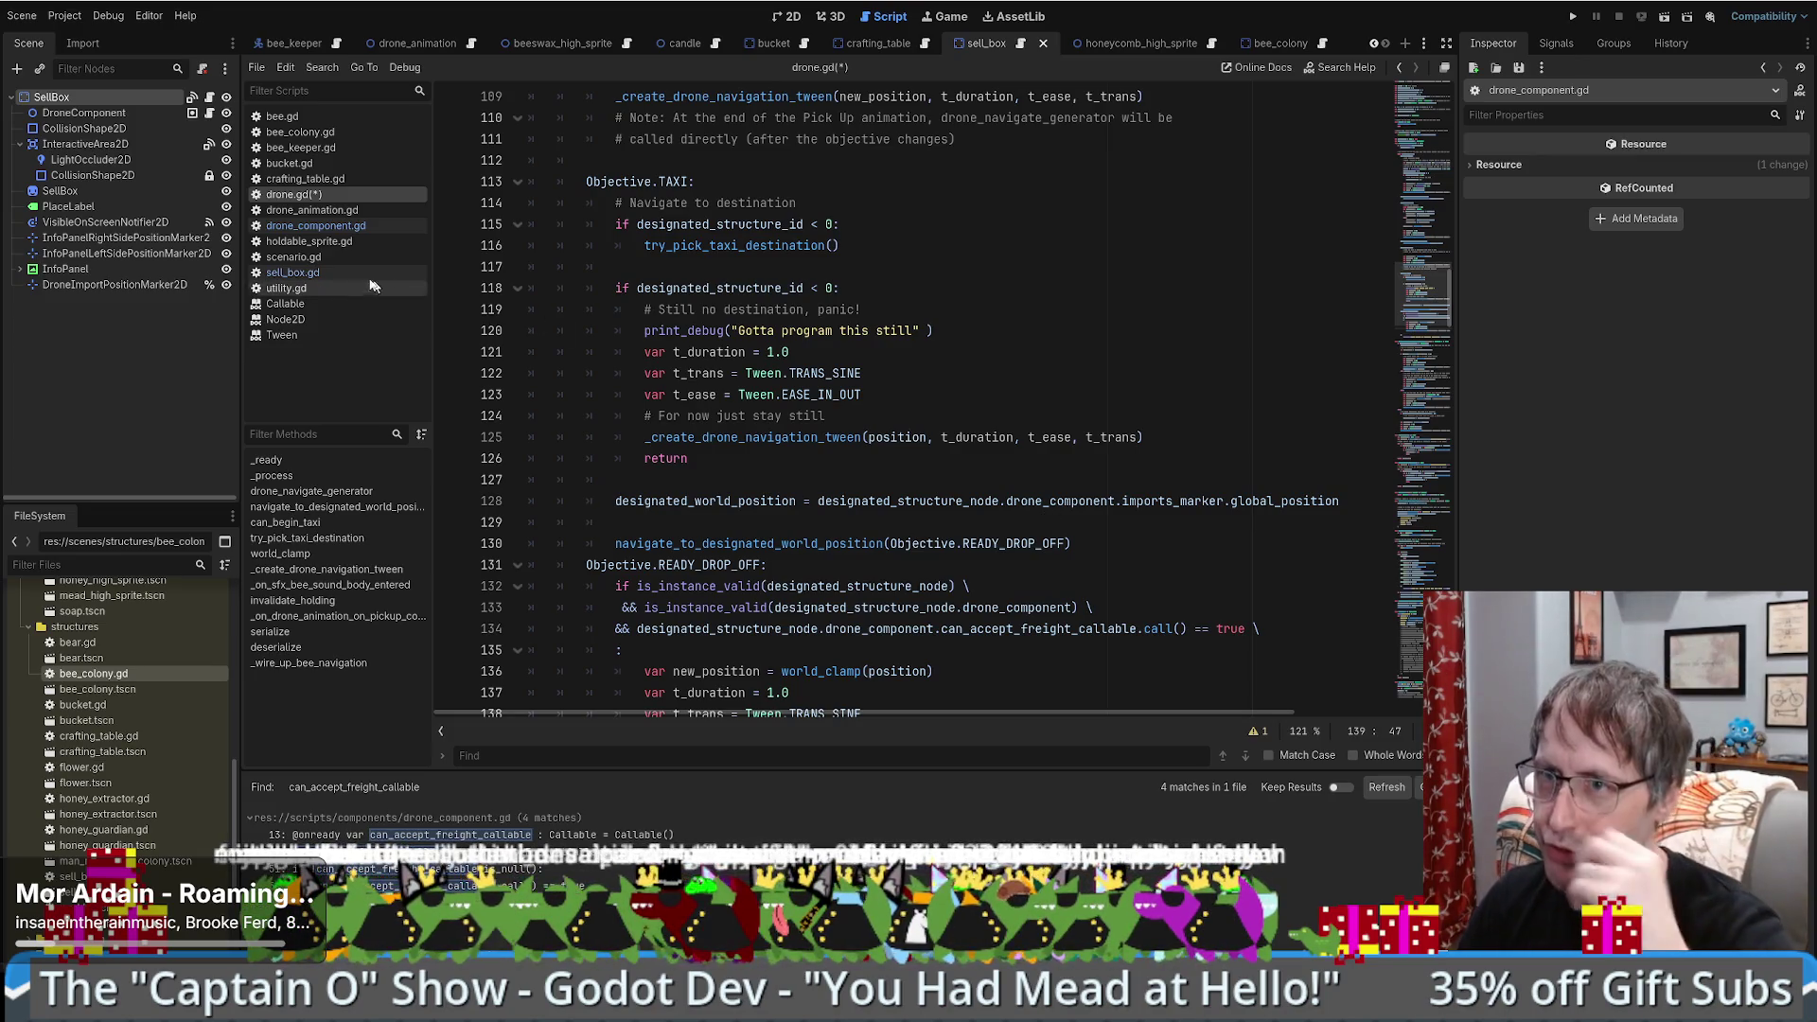
- Open drone_component.gd from the DroneComponent node and select can_accept_freight_callable on line 13
{"action": "left_click", "coordinate": [94, 114]}
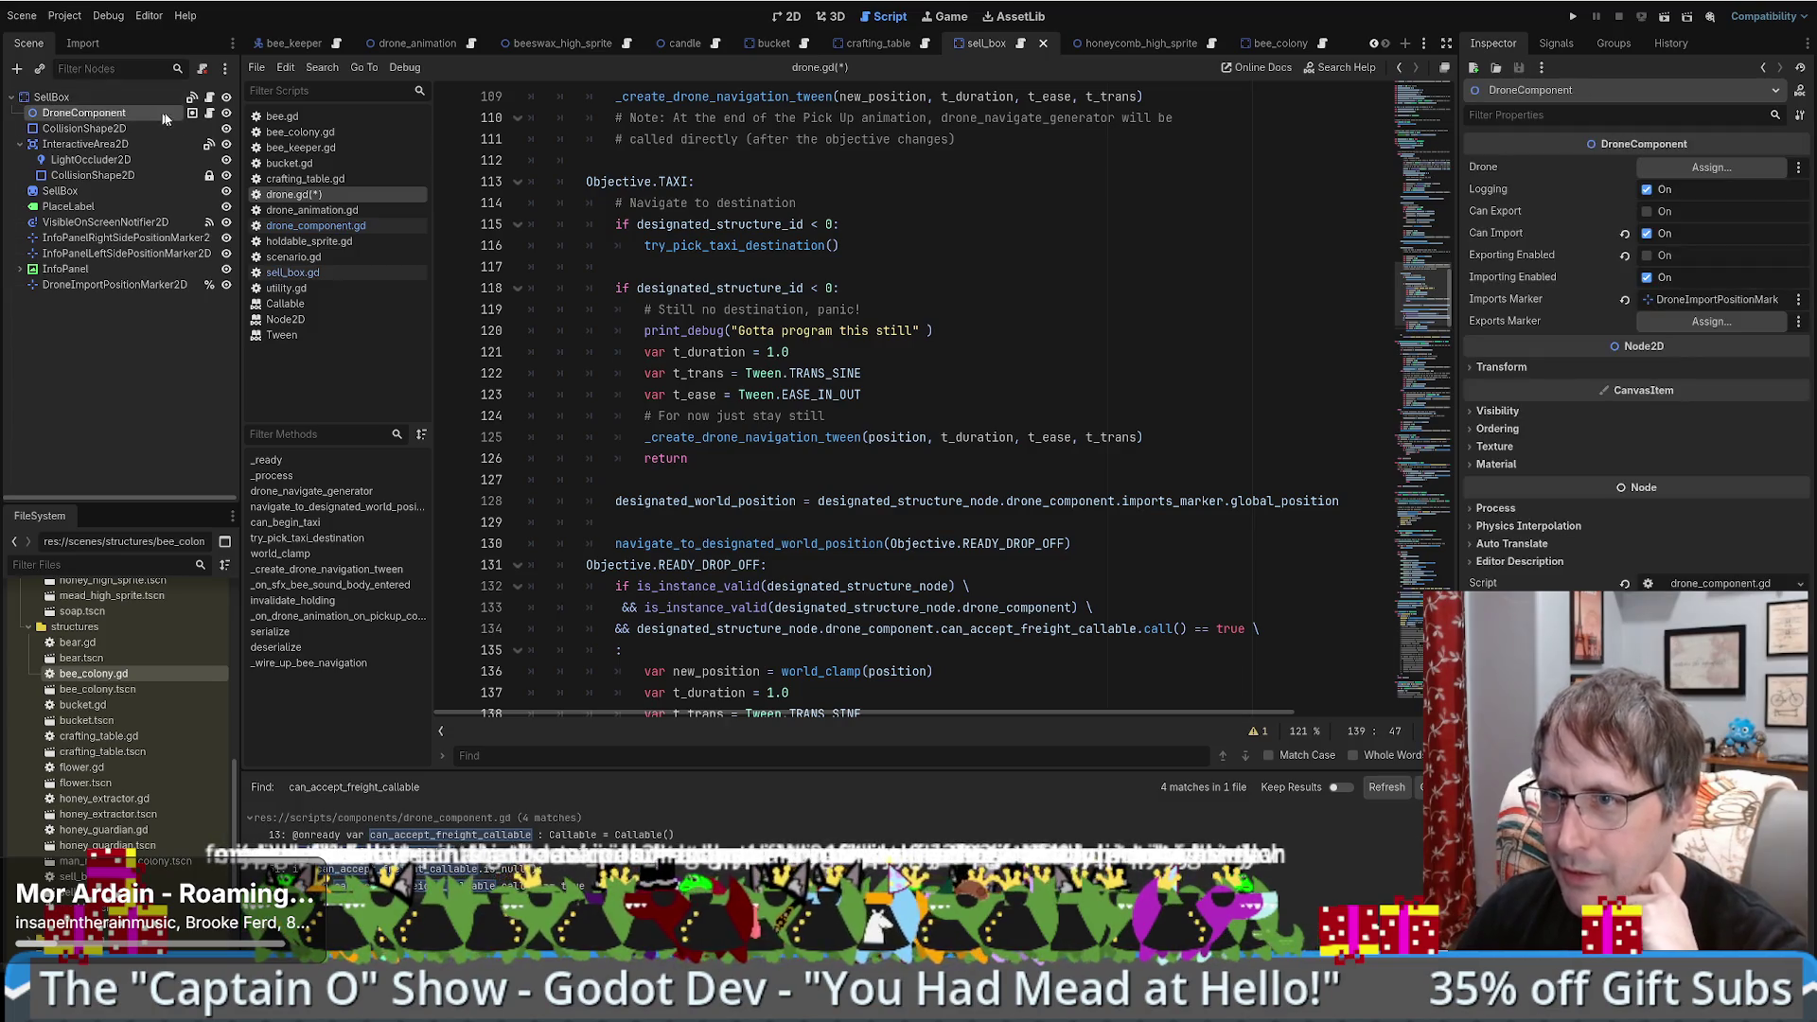
{"action": "left_click", "coordinate": [210, 114]}
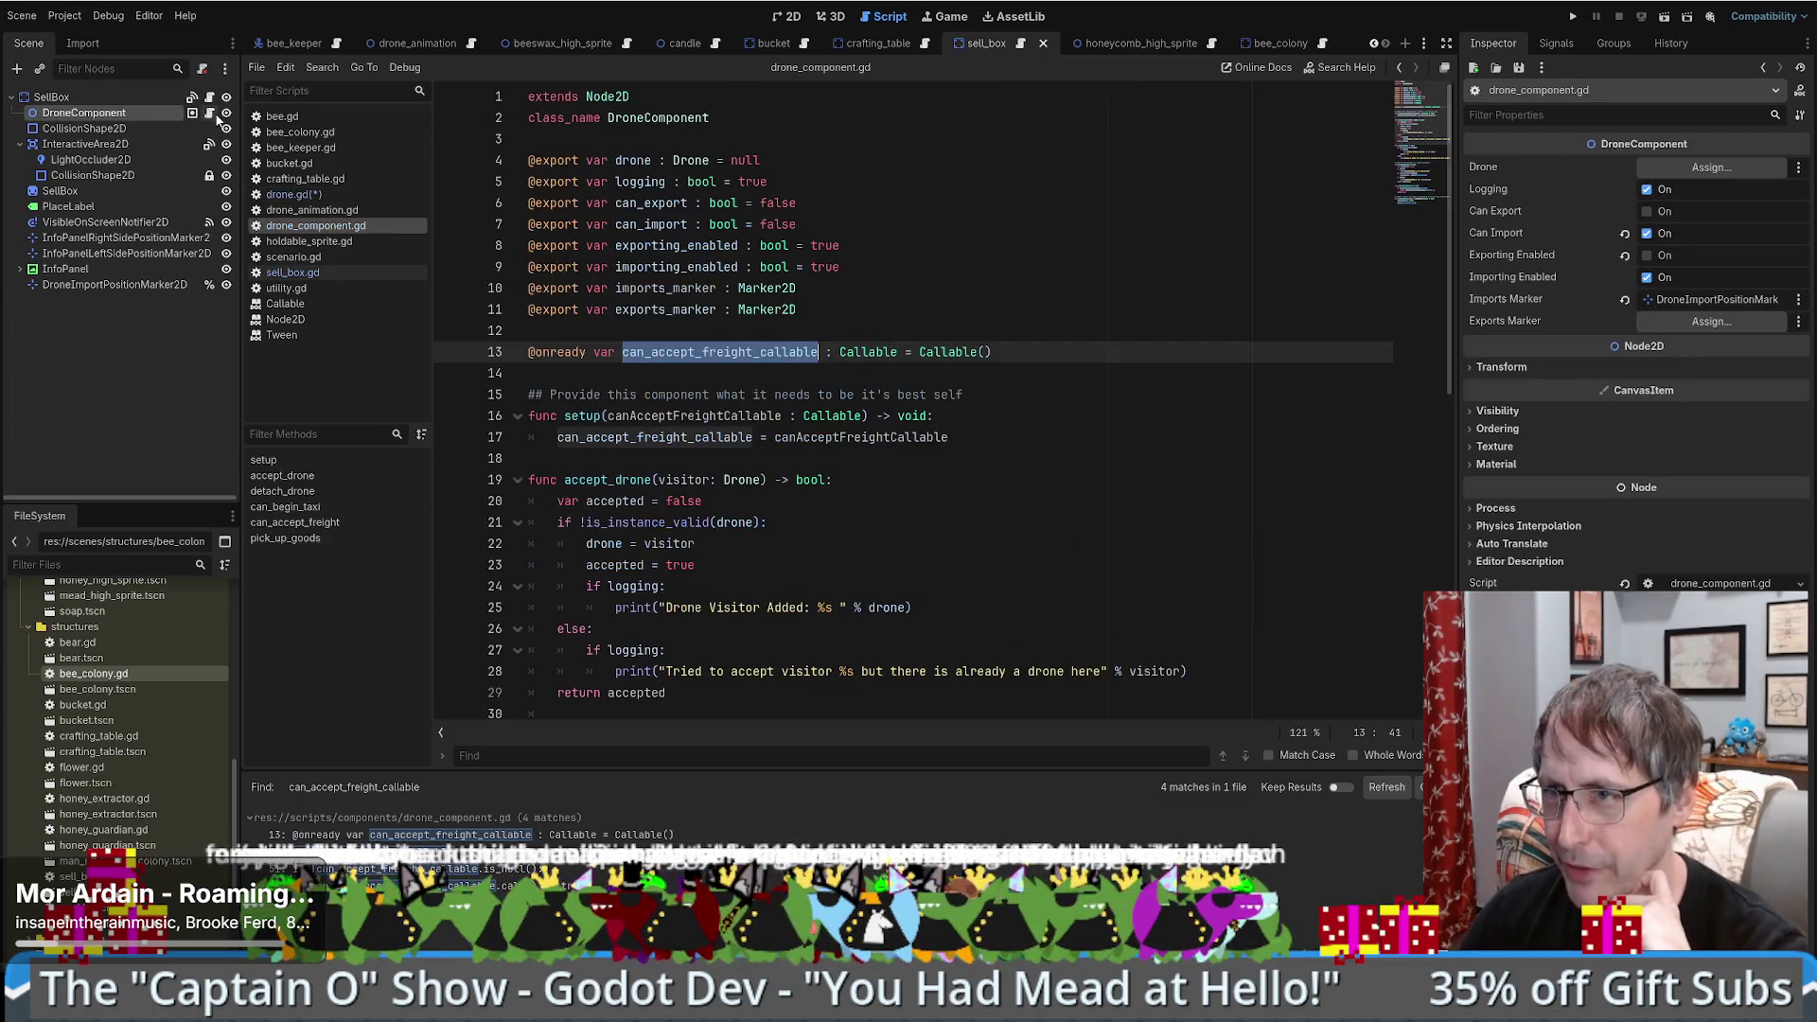
{"action": "left_click", "coordinate": [962, 230]}
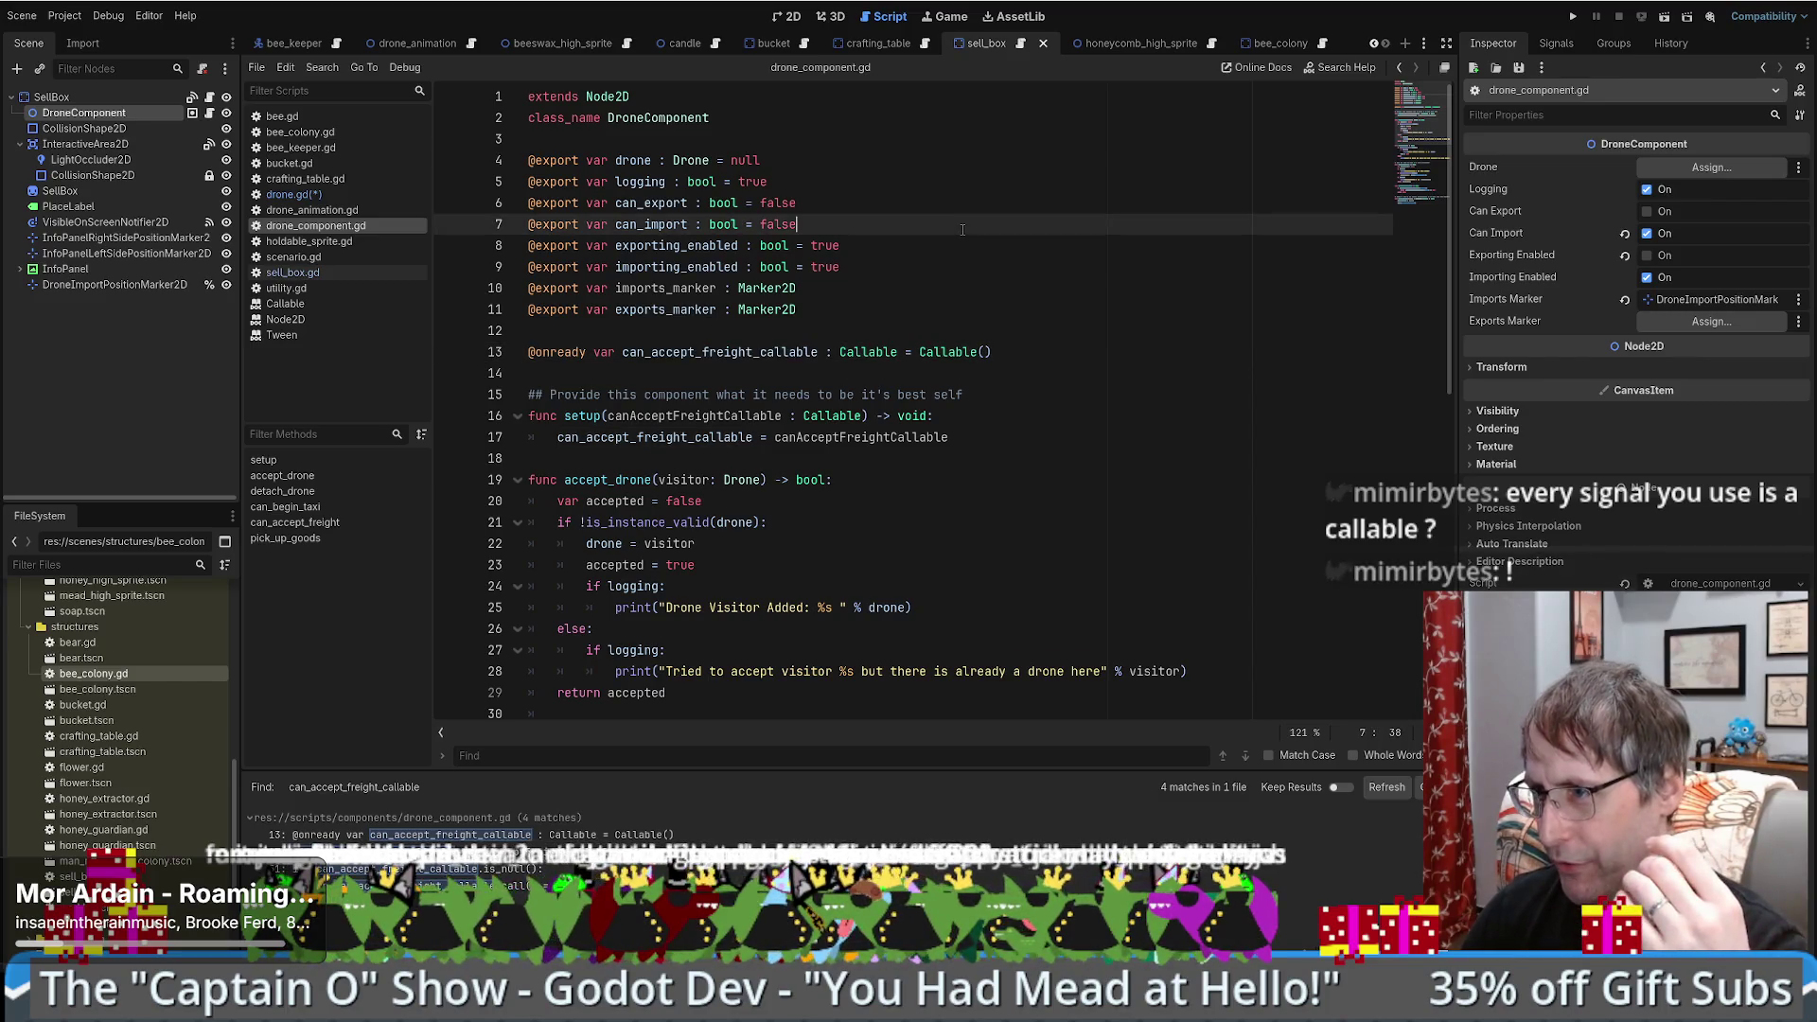
{"action": "double_click", "coordinate": [737, 352]}
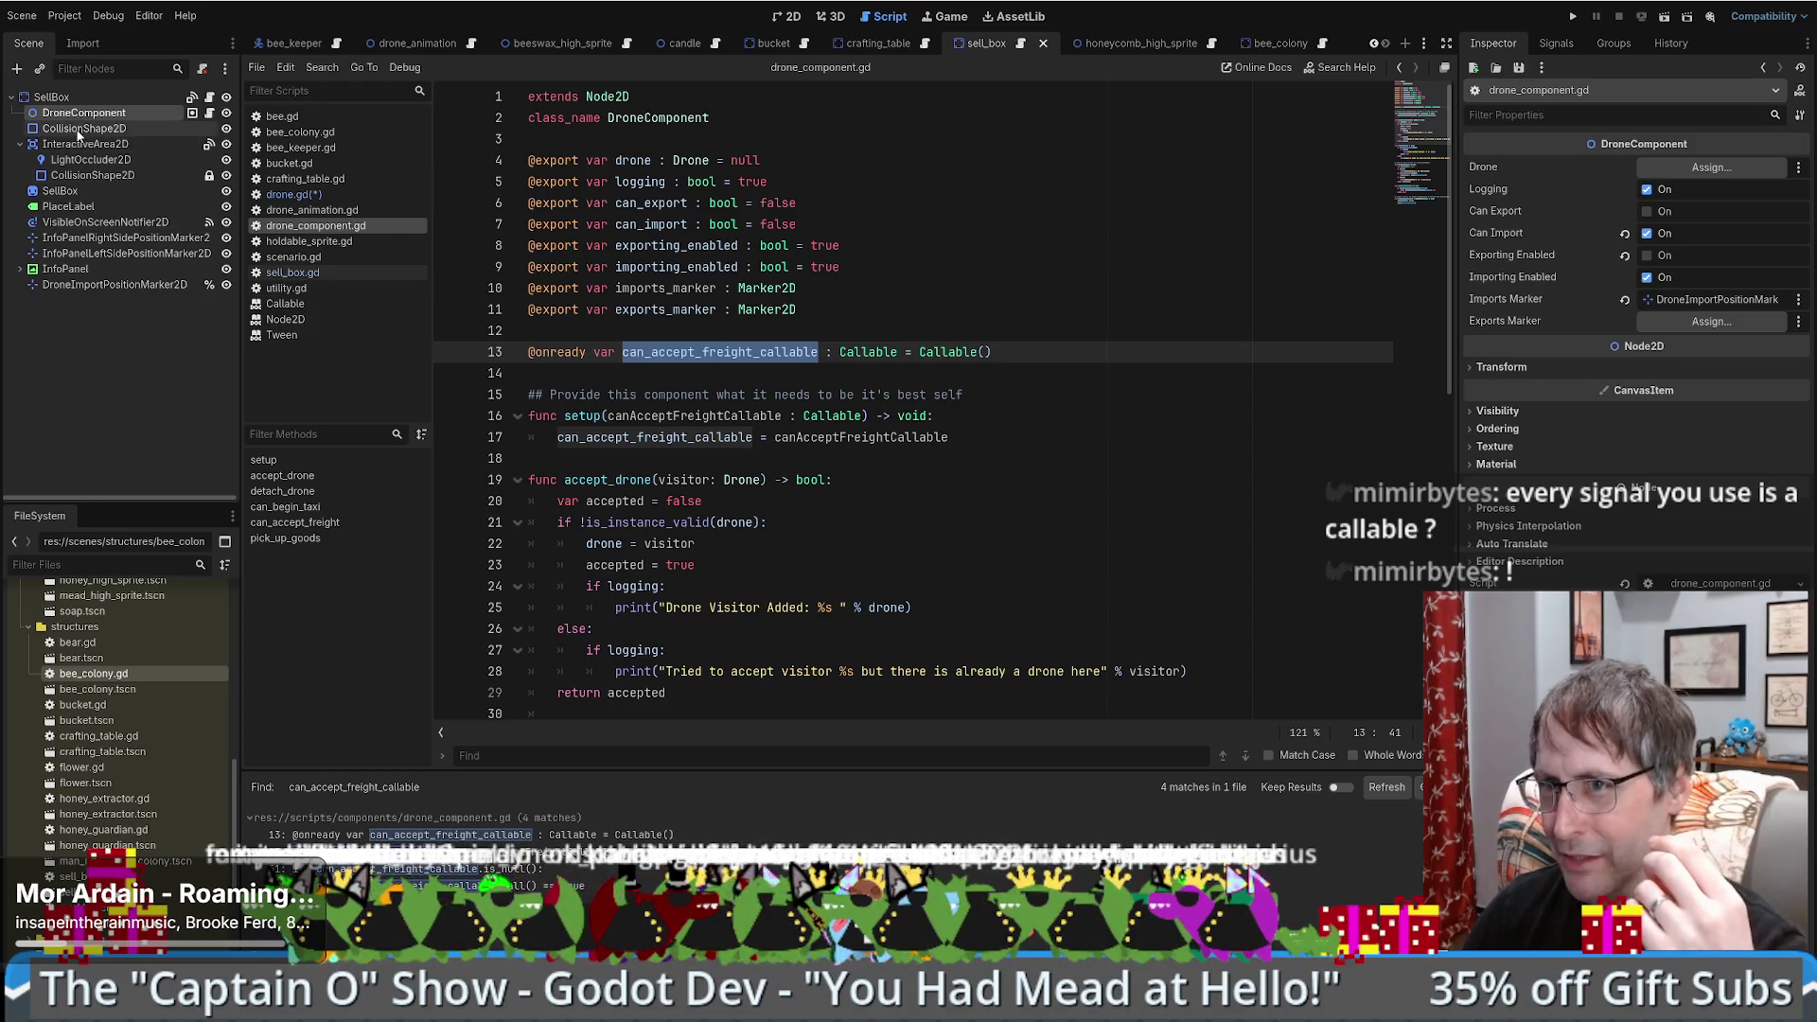
- Open the SellBox script and select the freight check's 'return true' on line 141
{"action": "left_click", "coordinate": [52, 96]}
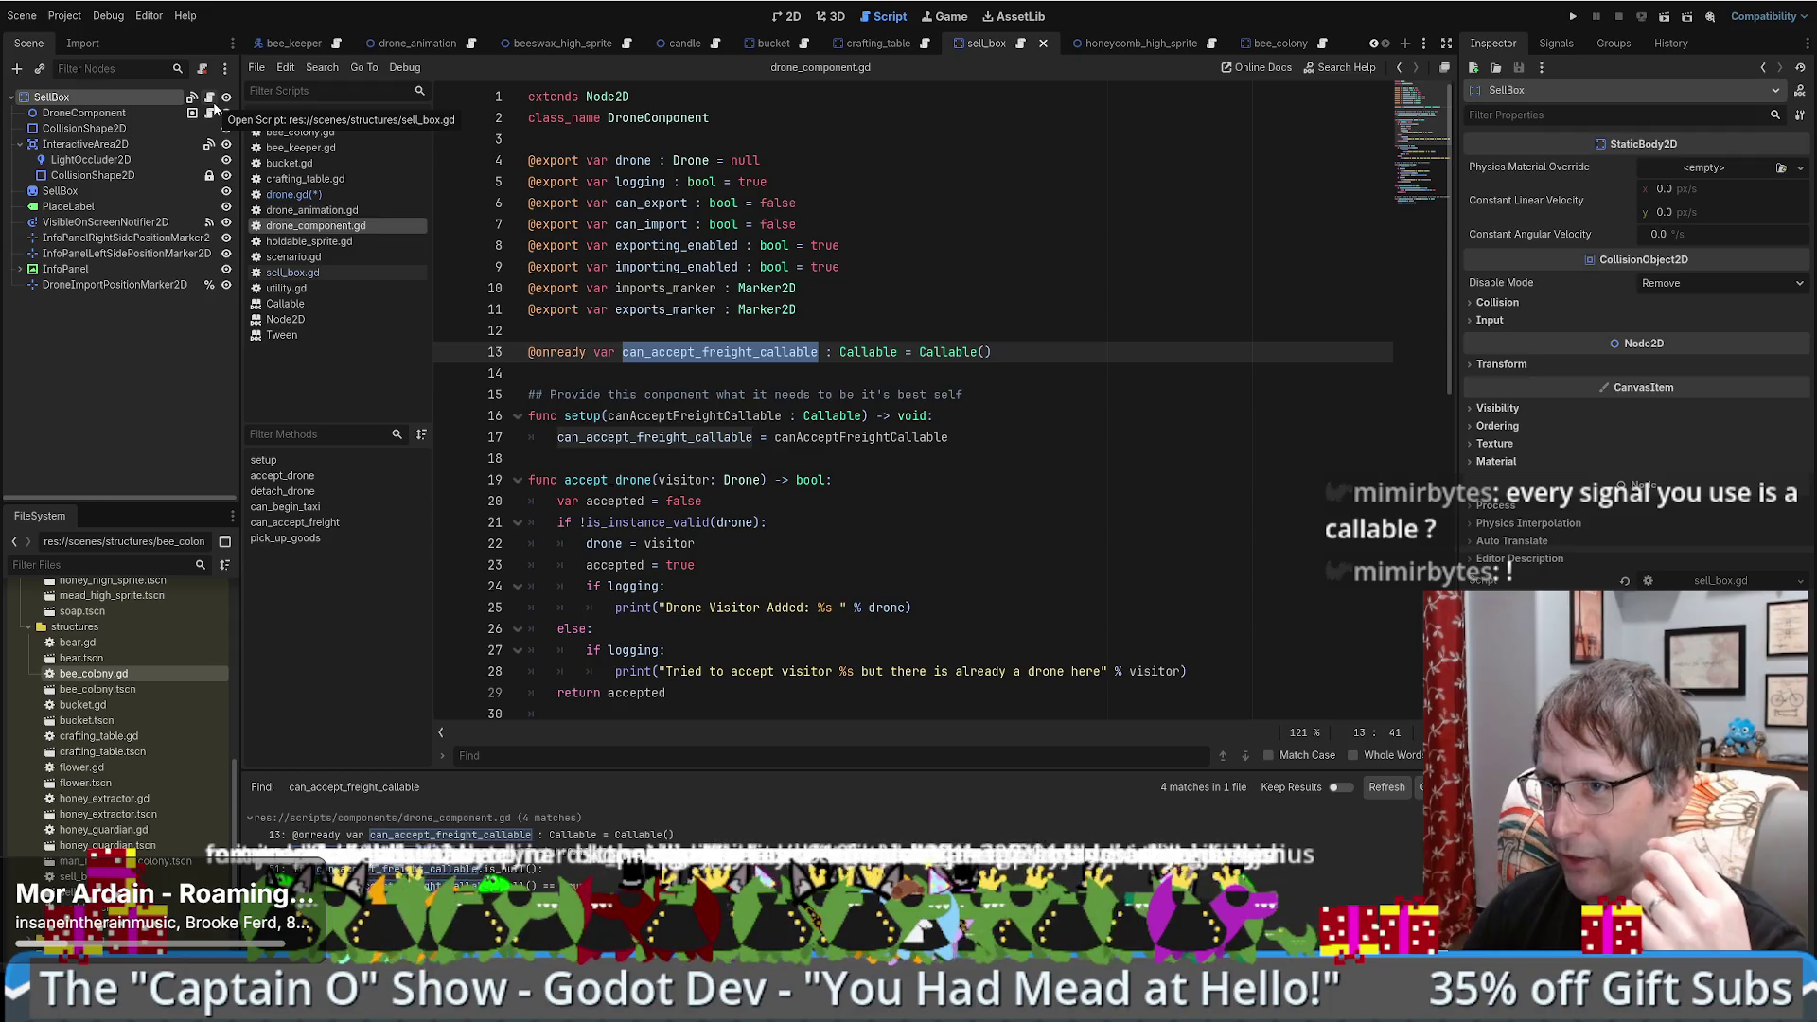
{"action": "left_click", "coordinate": [212, 100]}
{"action": "scroll", "coordinate": [708, 425], "scroll_direction": "down", "scroll_amount": 4}
{"action": "scroll", "coordinate": [715, 427], "scroll_direction": "up", "scroll_amount": 6}
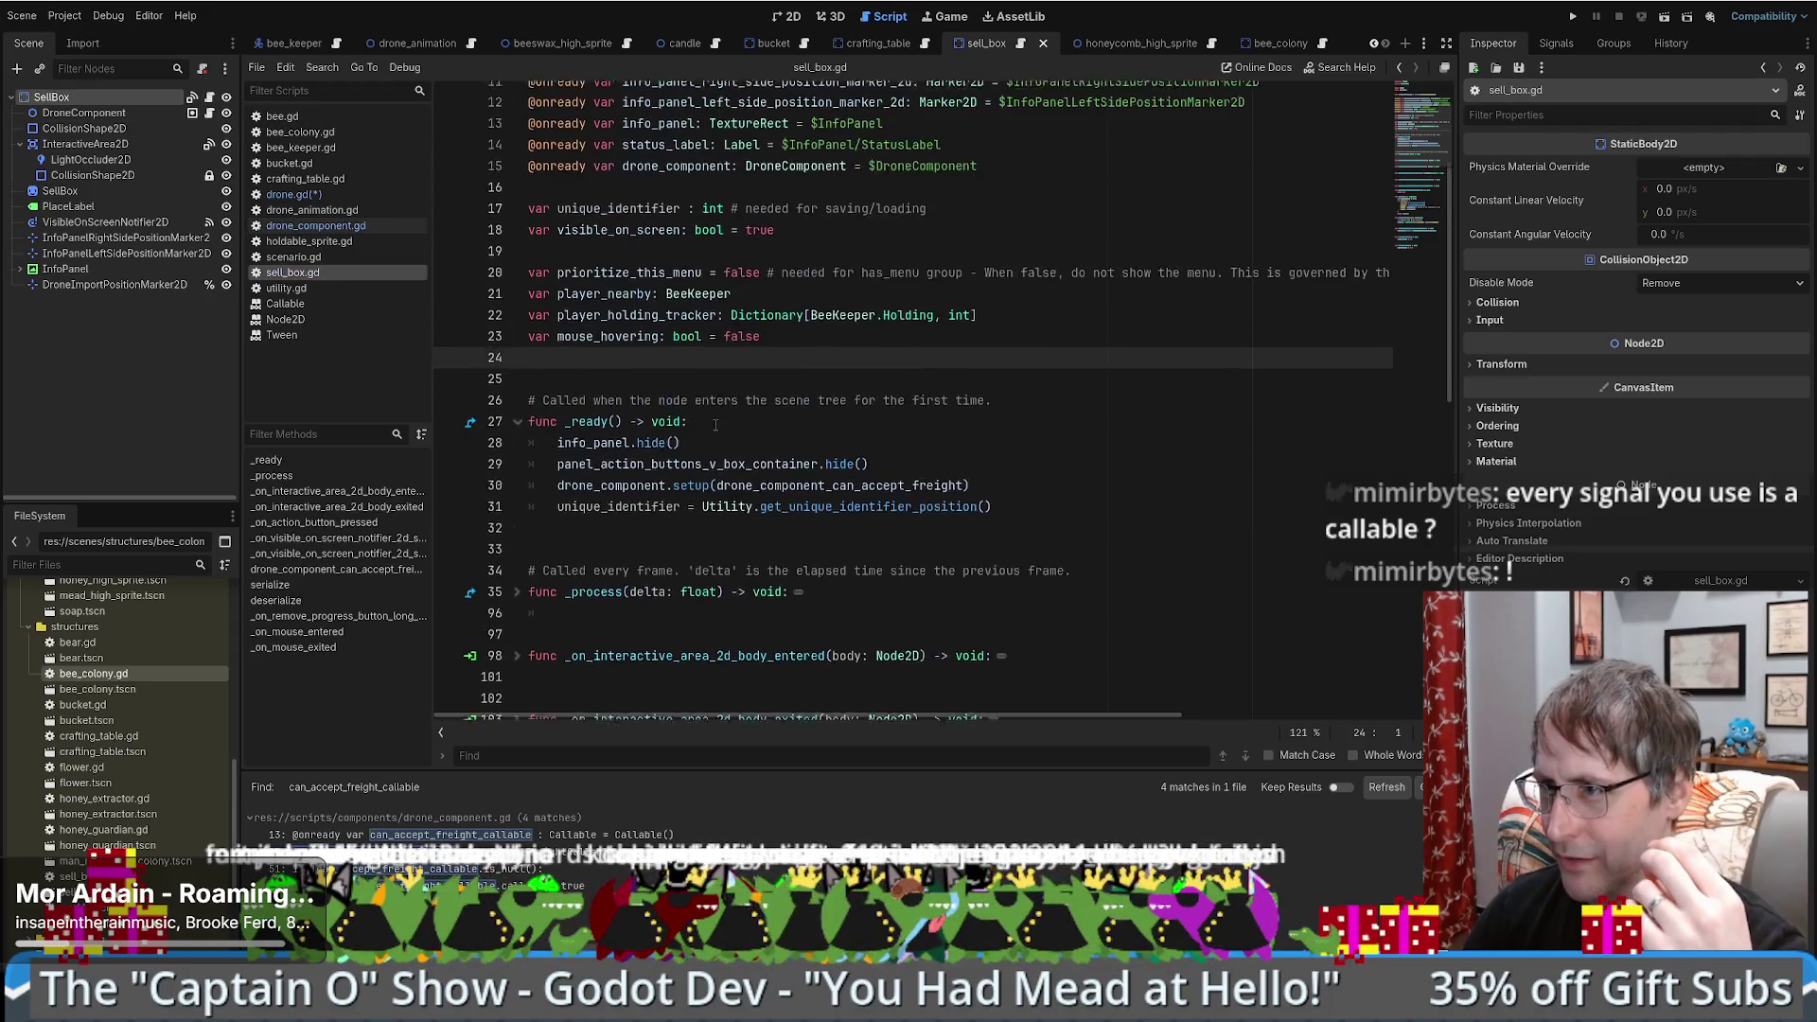
{"action": "scroll", "coordinate": [720, 431], "scroll_direction": "down", "scroll_amount": 20}
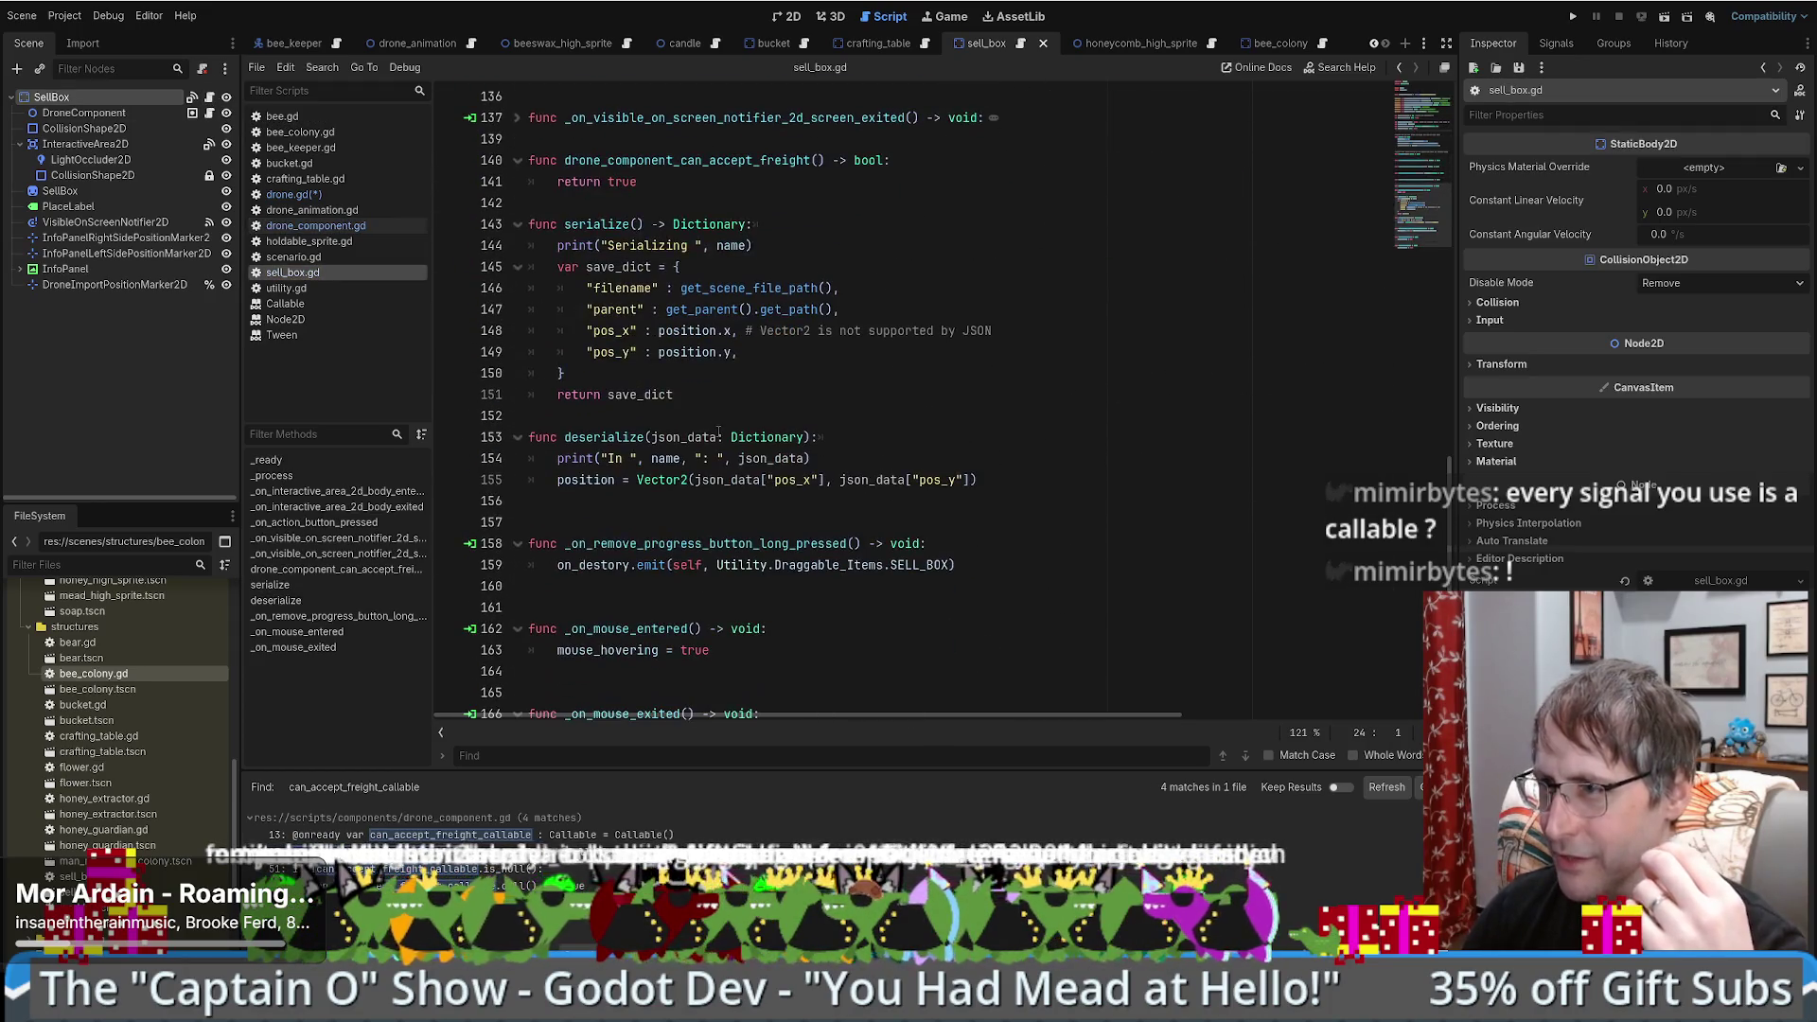
{"action": "scroll", "coordinate": [633, 449], "scroll_direction": "up", "scroll_amount": 6}
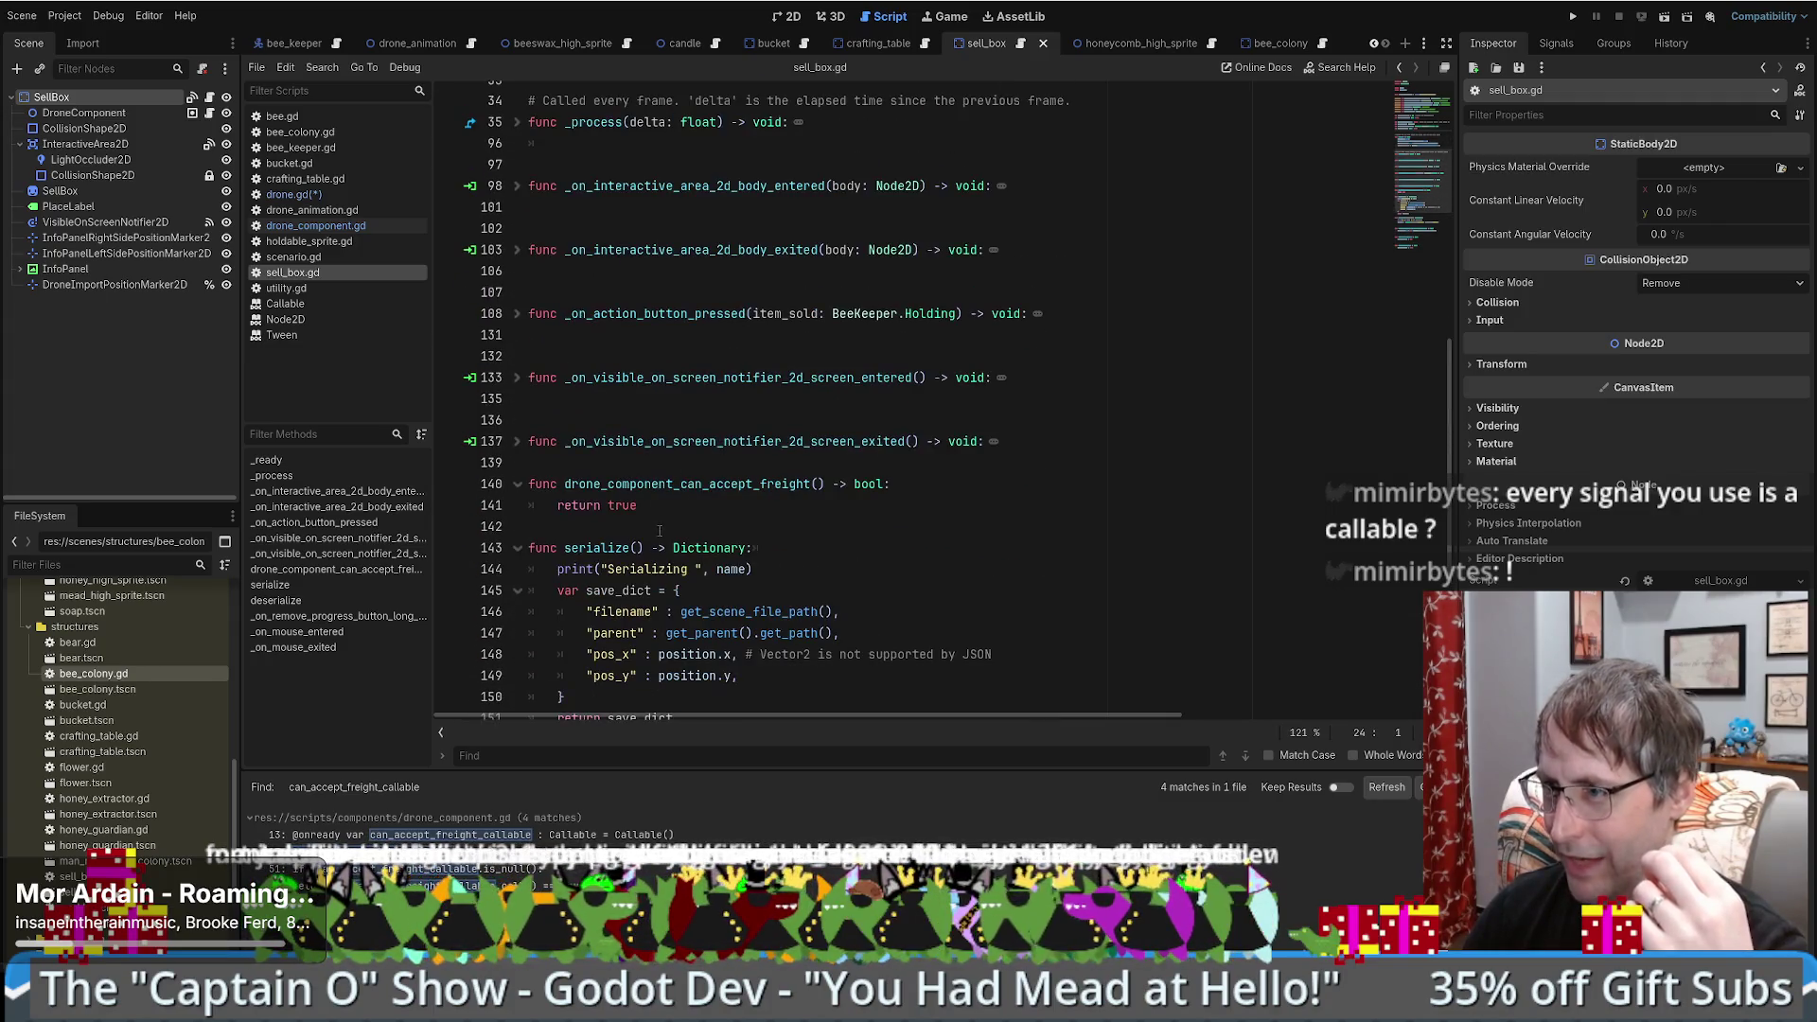
{"action": "triple_click", "coordinate": [660, 483]}
{"action": "left_click", "coordinate": [644, 506]}
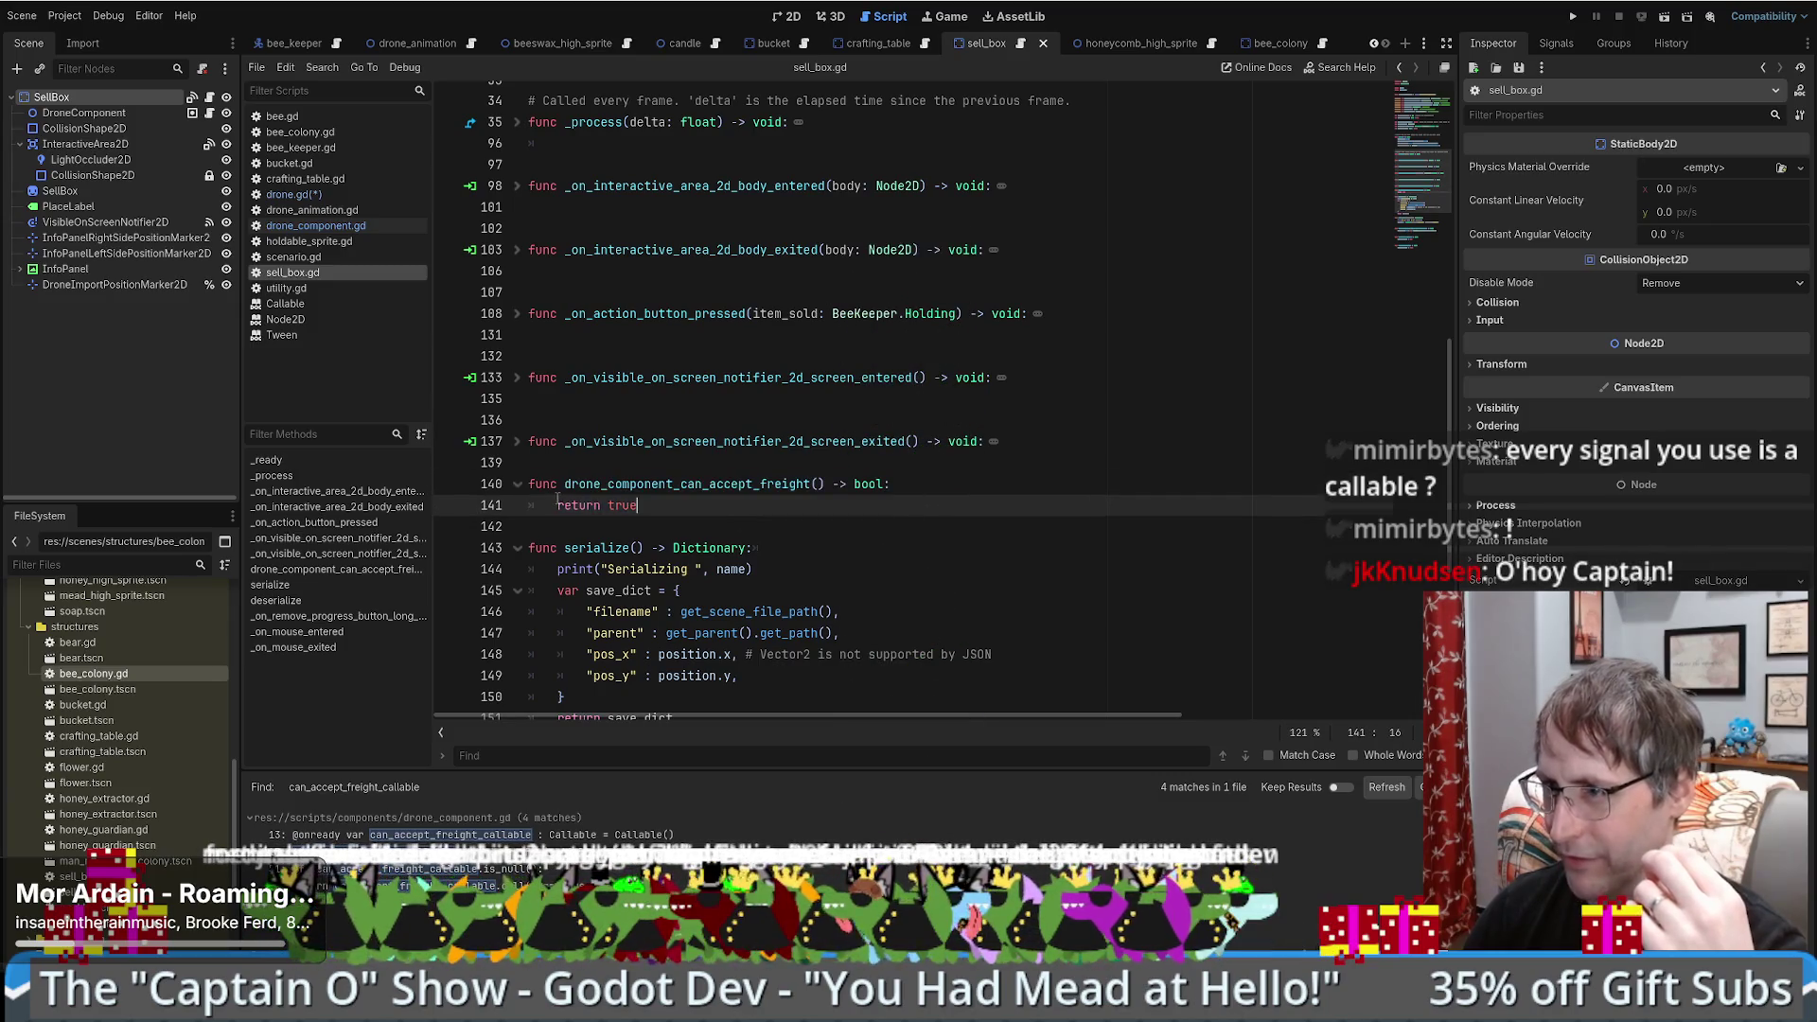
{"action": "left_click_drag", "start_coordinate": [558, 505], "coordinate": [682, 504]}
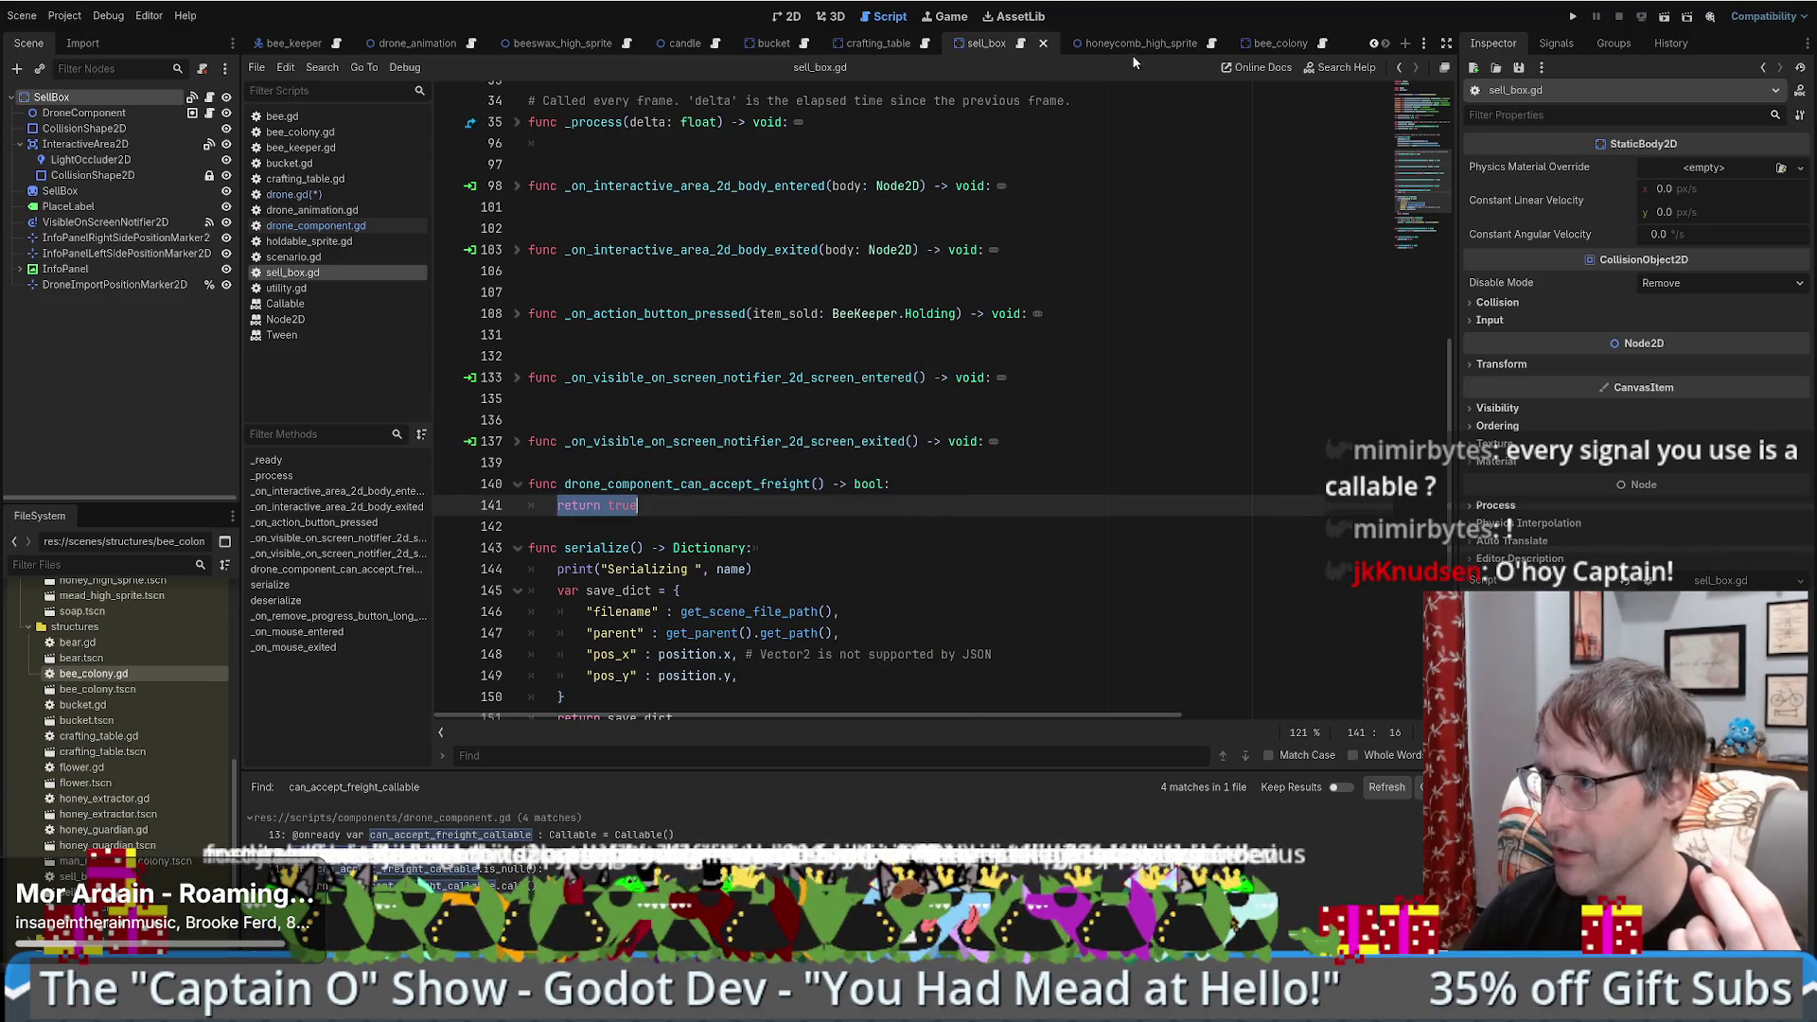
- Switch to crafting_table.gd and scroll to crafting_options_dictionary
{"action": "key", "text": "alt+Left"}
{"action": "mouse_move", "coordinate": [1425, 360]}
{"action": "left_mouse_down"}
{"action": "mouse_move", "coordinate": [1431, 161]}
{"action": "mouse_move", "coordinate": [1431, 191]}
{"action": "left_mouse_up"}
{"action": "scroll", "coordinate": [1037, 261], "scroll_direction": "down", "scroll_amount": 4}
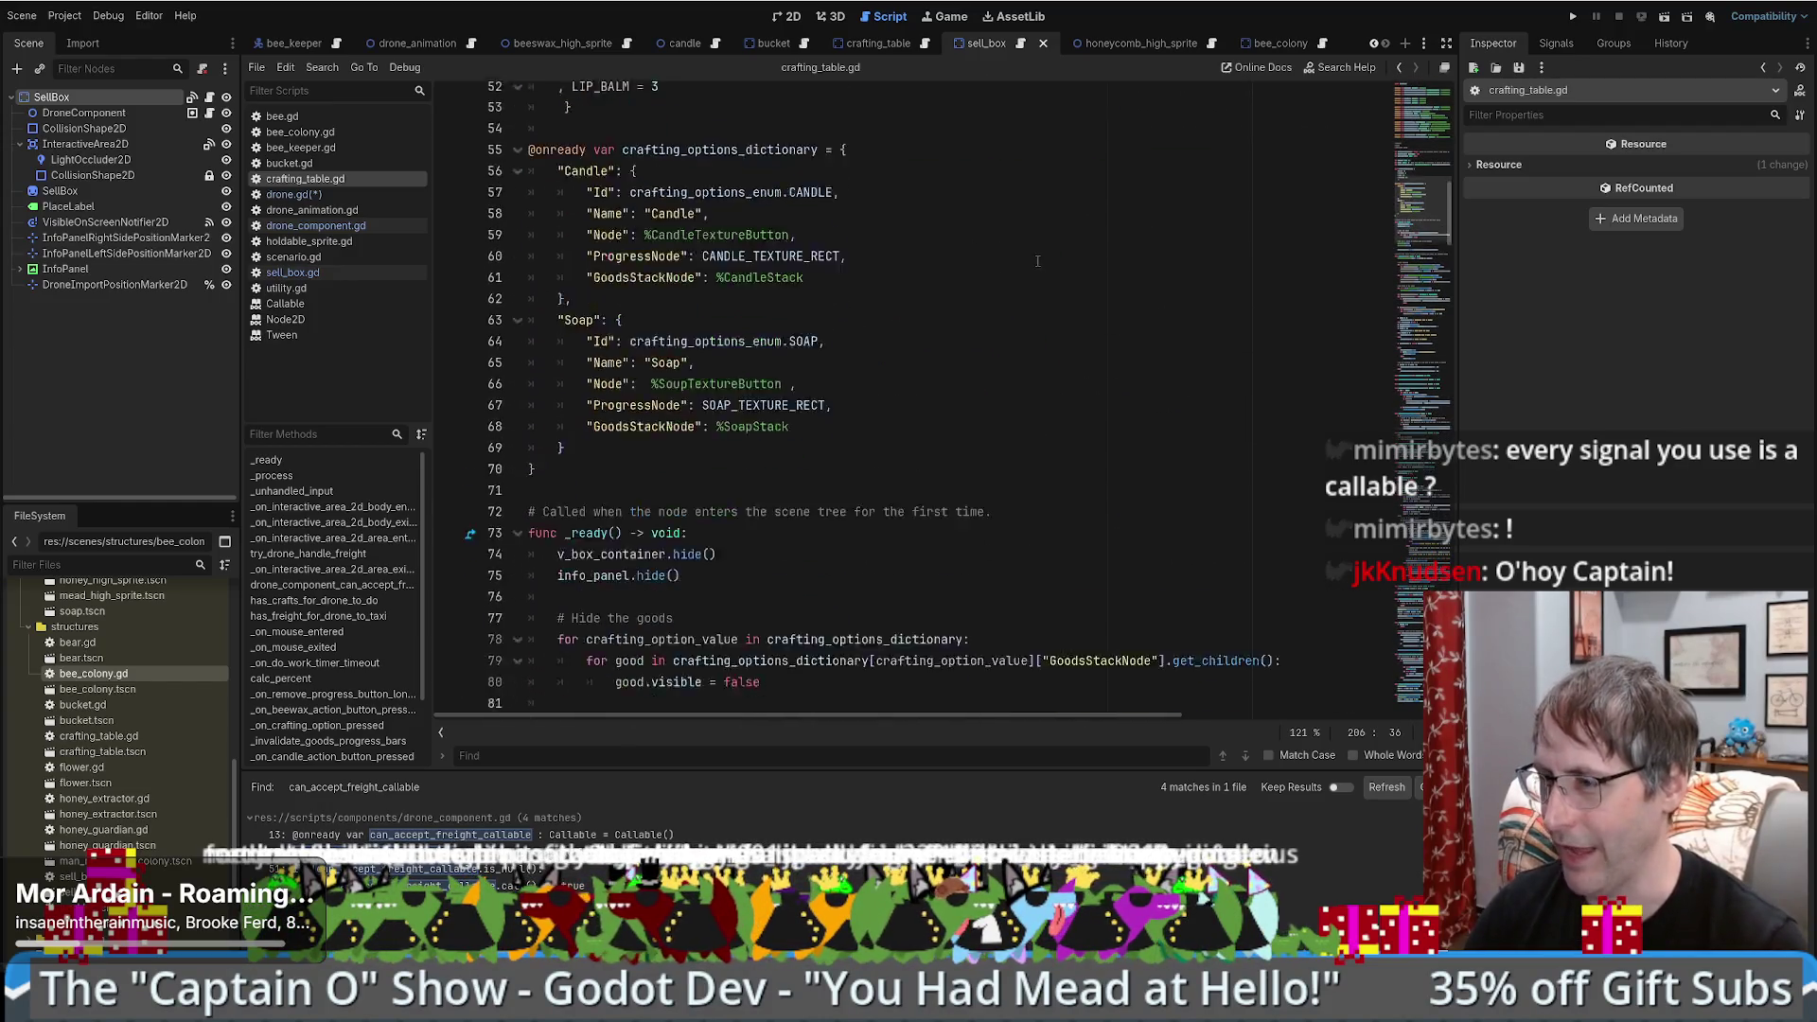
- Go to drone_component_can_accept_freight and select its beeswax return line
{"action": "scroll", "coordinate": [1032, 275], "scroll_direction": "up", "scroll_amount": 1}
{"action": "scroll", "coordinate": [1024, 291], "scroll_direction": "down", "scroll_amount": 3}
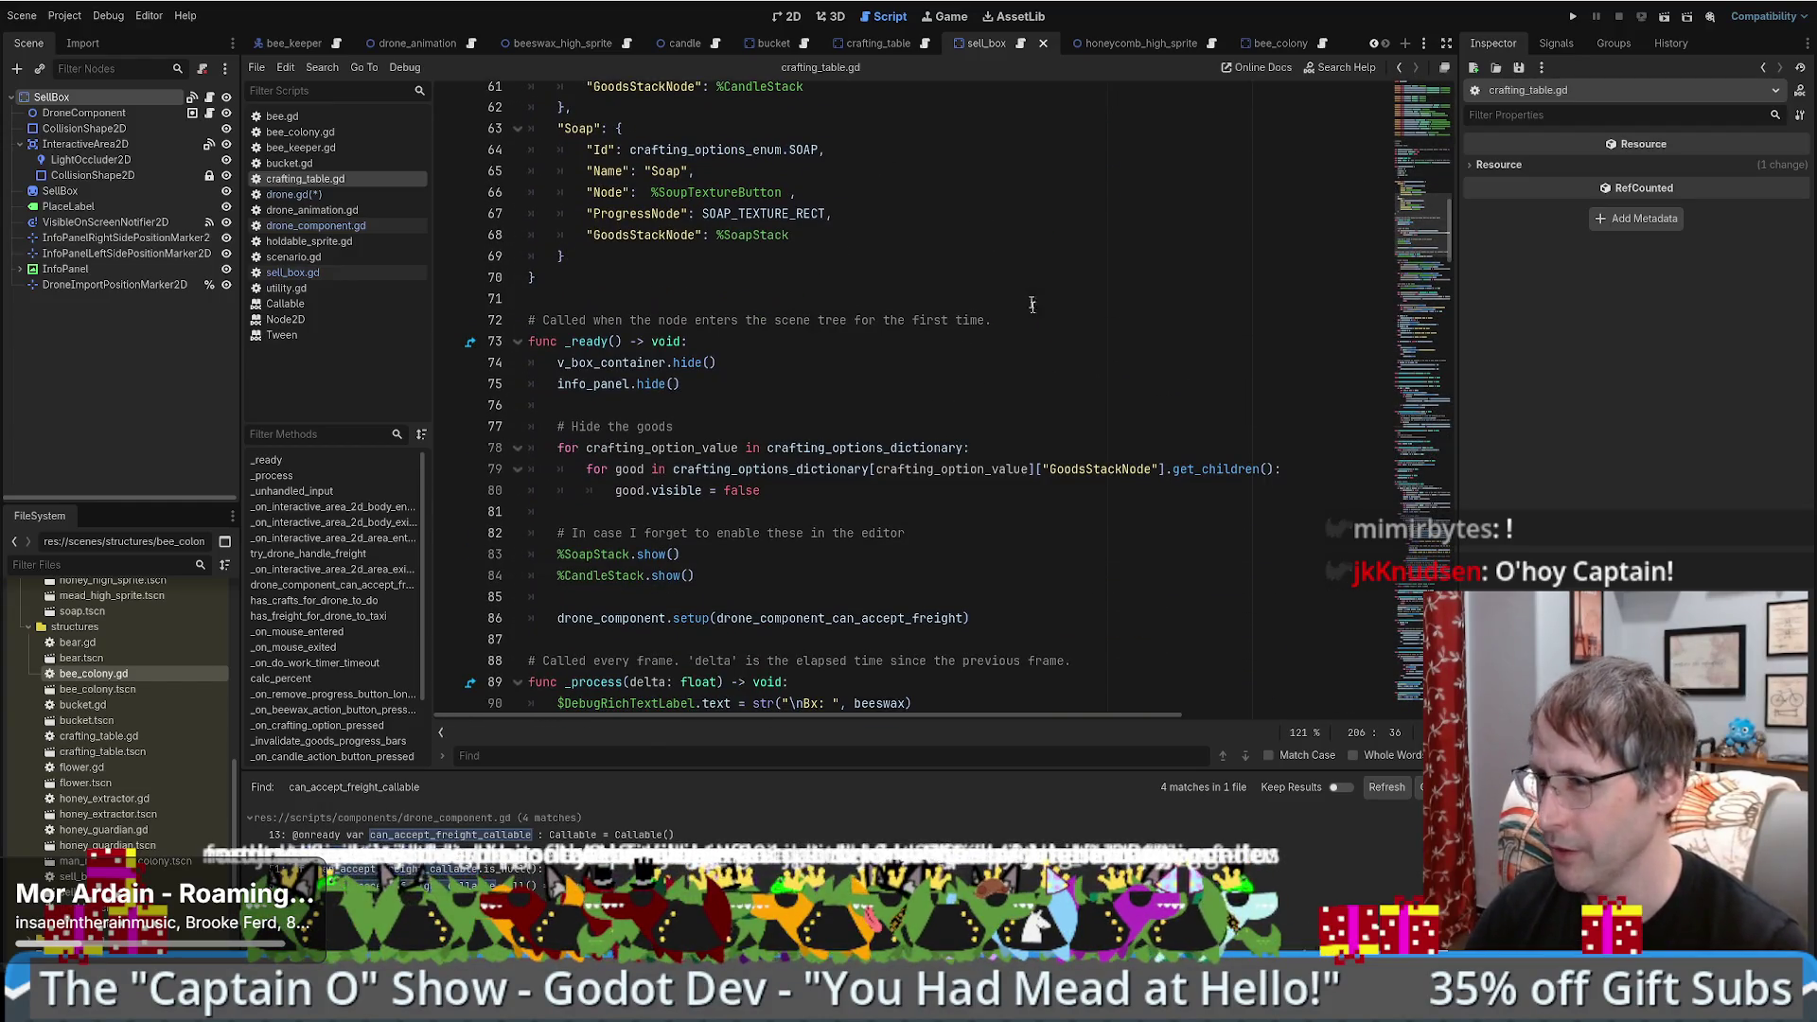
{"action": "scroll", "coordinate": [887, 551], "scroll_direction": "down", "scroll_amount": 3}
{"action": "left_click", "coordinate": [887, 555], "text": "ctrl"}
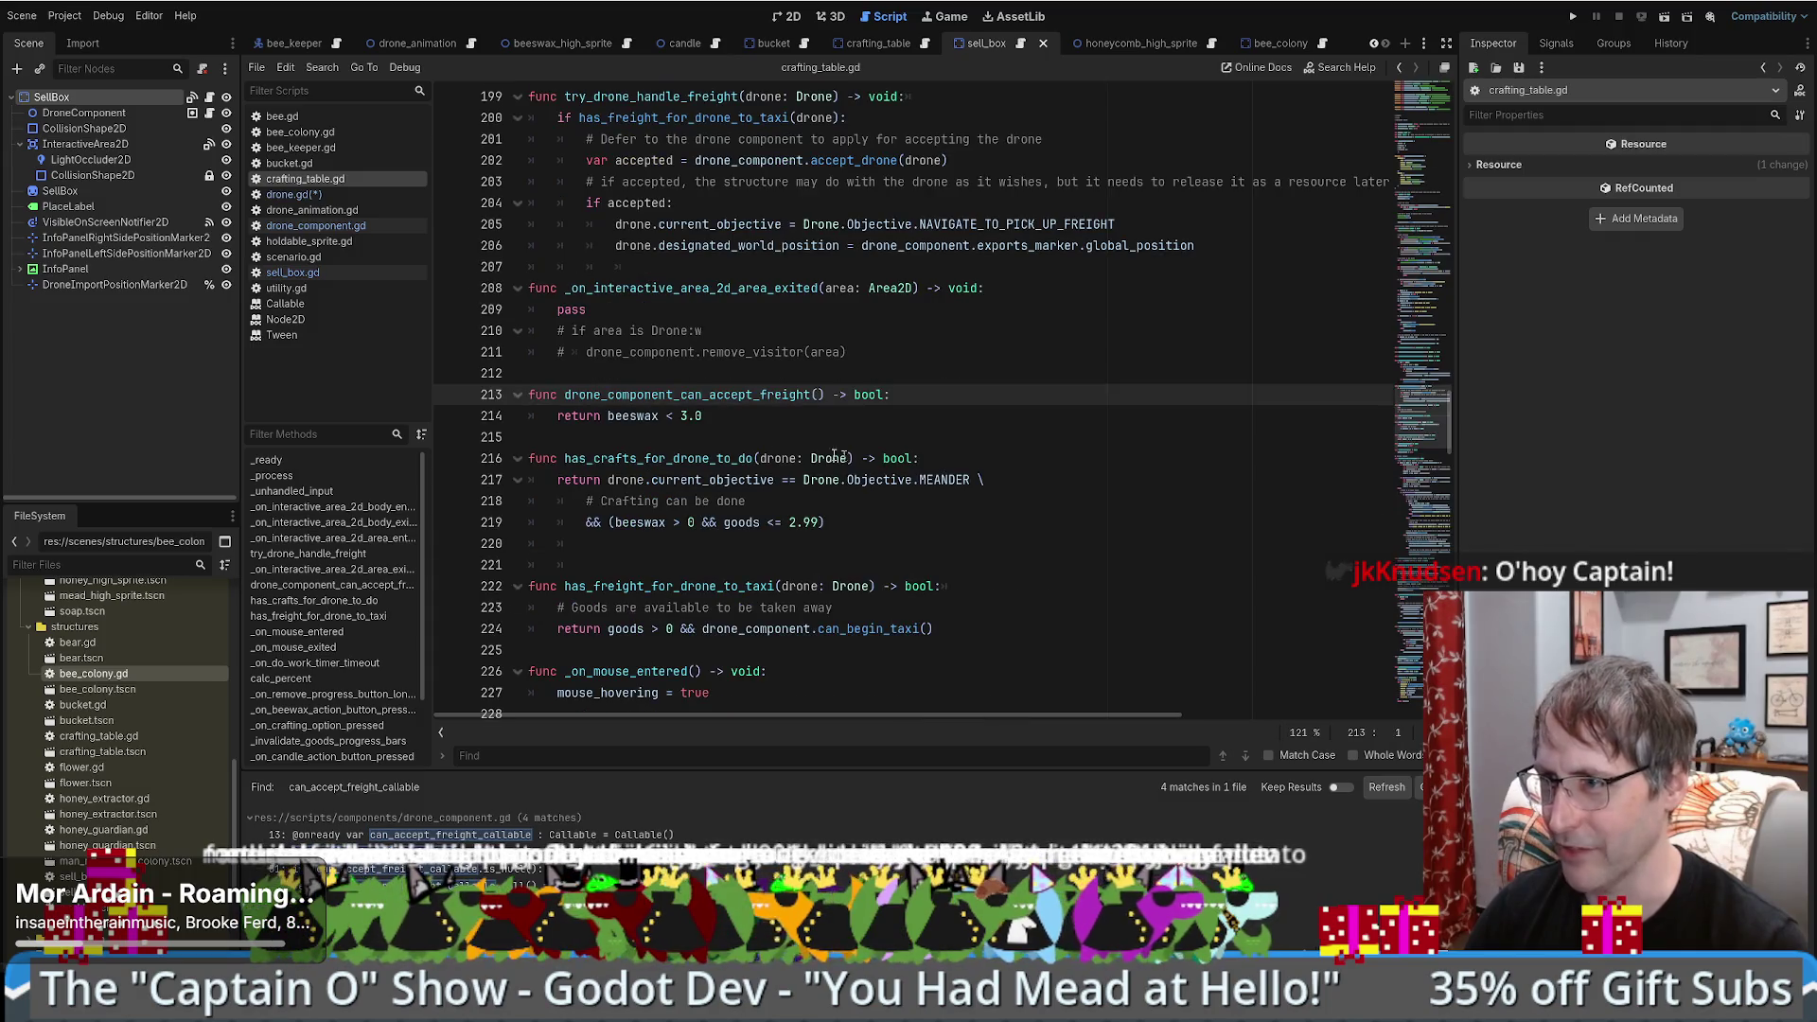
{"action": "left_click_drag", "start_coordinate": [705, 417], "coordinate": [556, 423]}
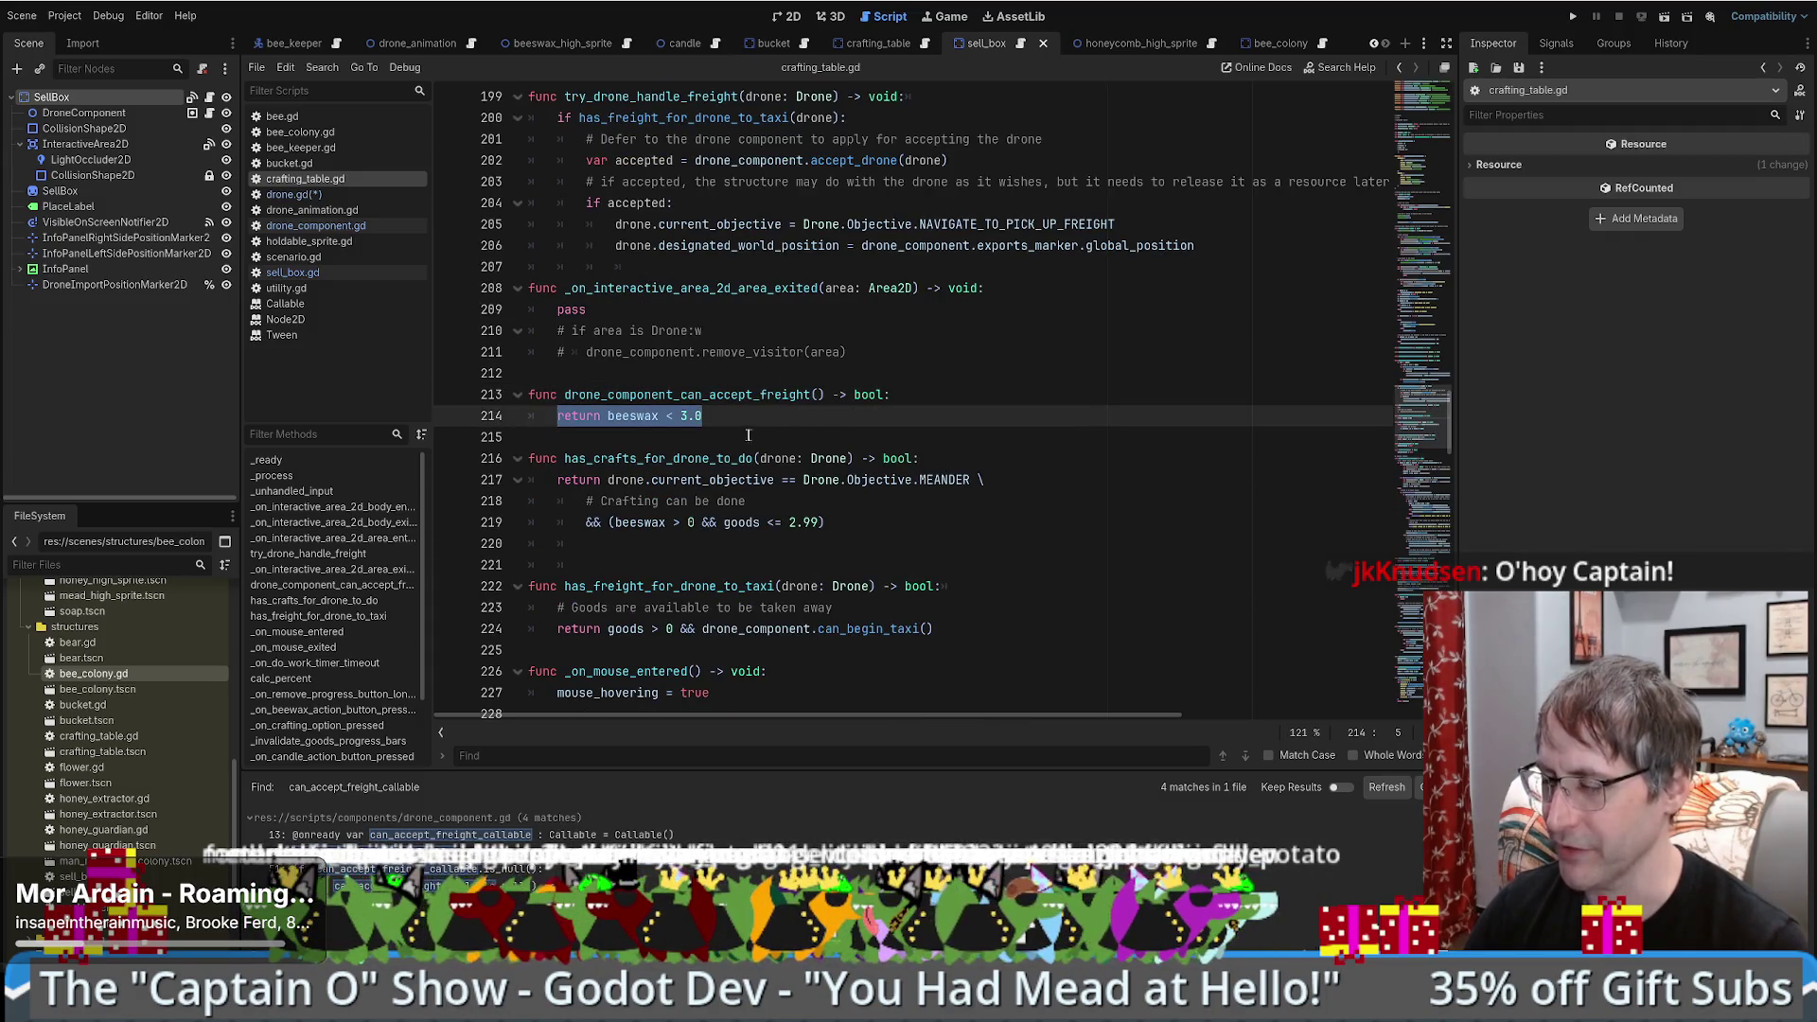
- Edit line 214 to 'return beeswax <= 2.0', then return to where _ready passes it to setup
{"action": "left_click", "coordinate": [684, 417]}
{"action": "type", "text": "2"}
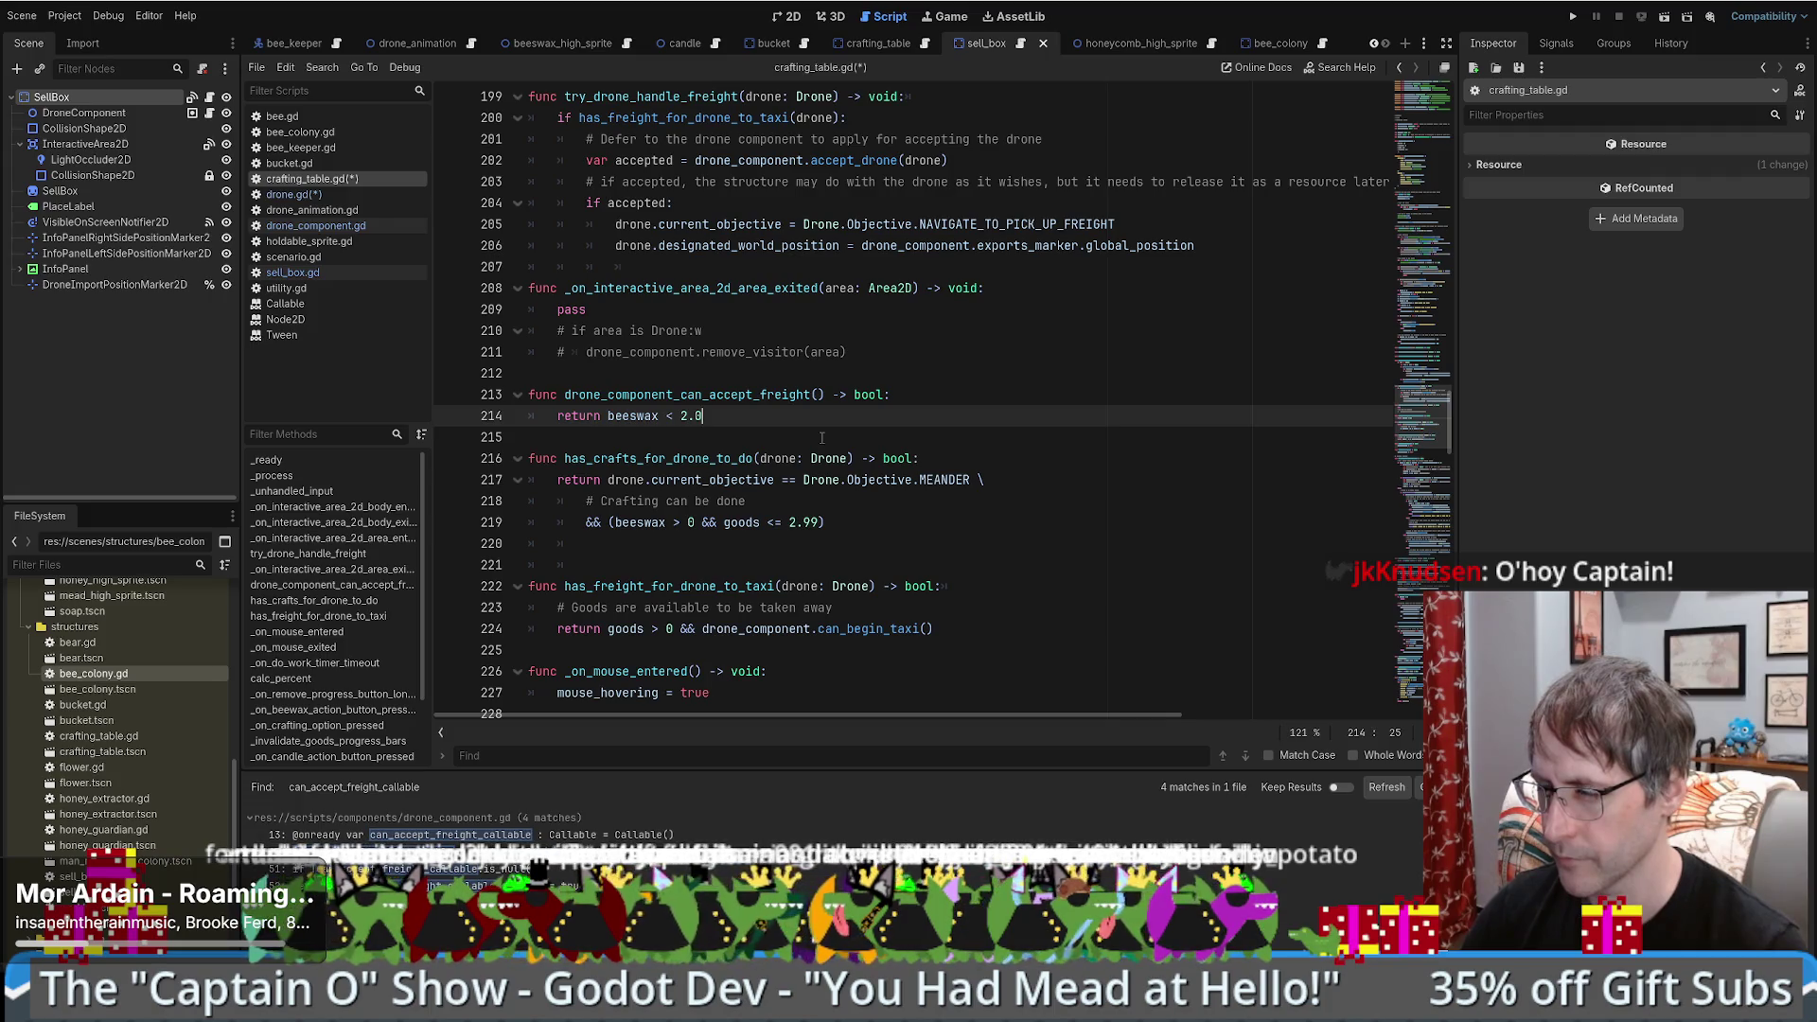
{"action": "key", "text": "BackSpace"}
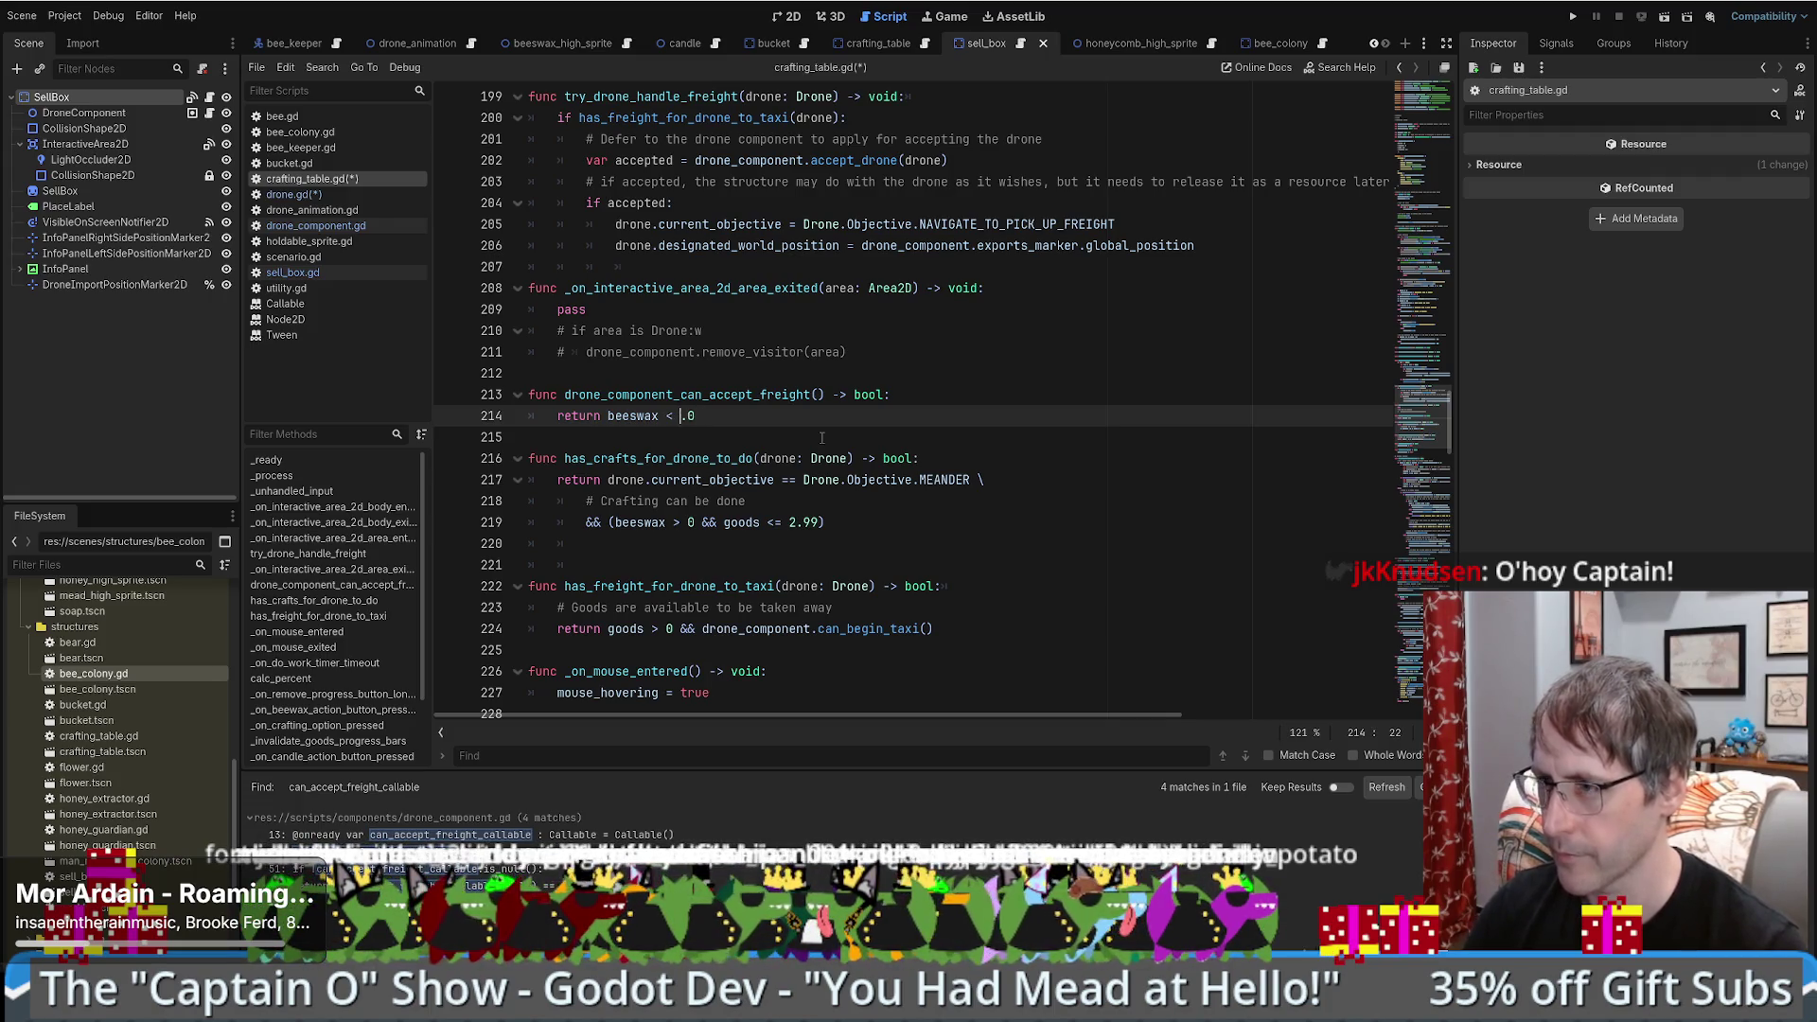
{"action": "type", "text": "1.99"}
{"action": "key", "text": "BackSpace"}
{"action": "key", "text": "BackSpace"}
{"action": "key", "text": "BackSpace"}
{"action": "key", "text": "ctrl+z"}
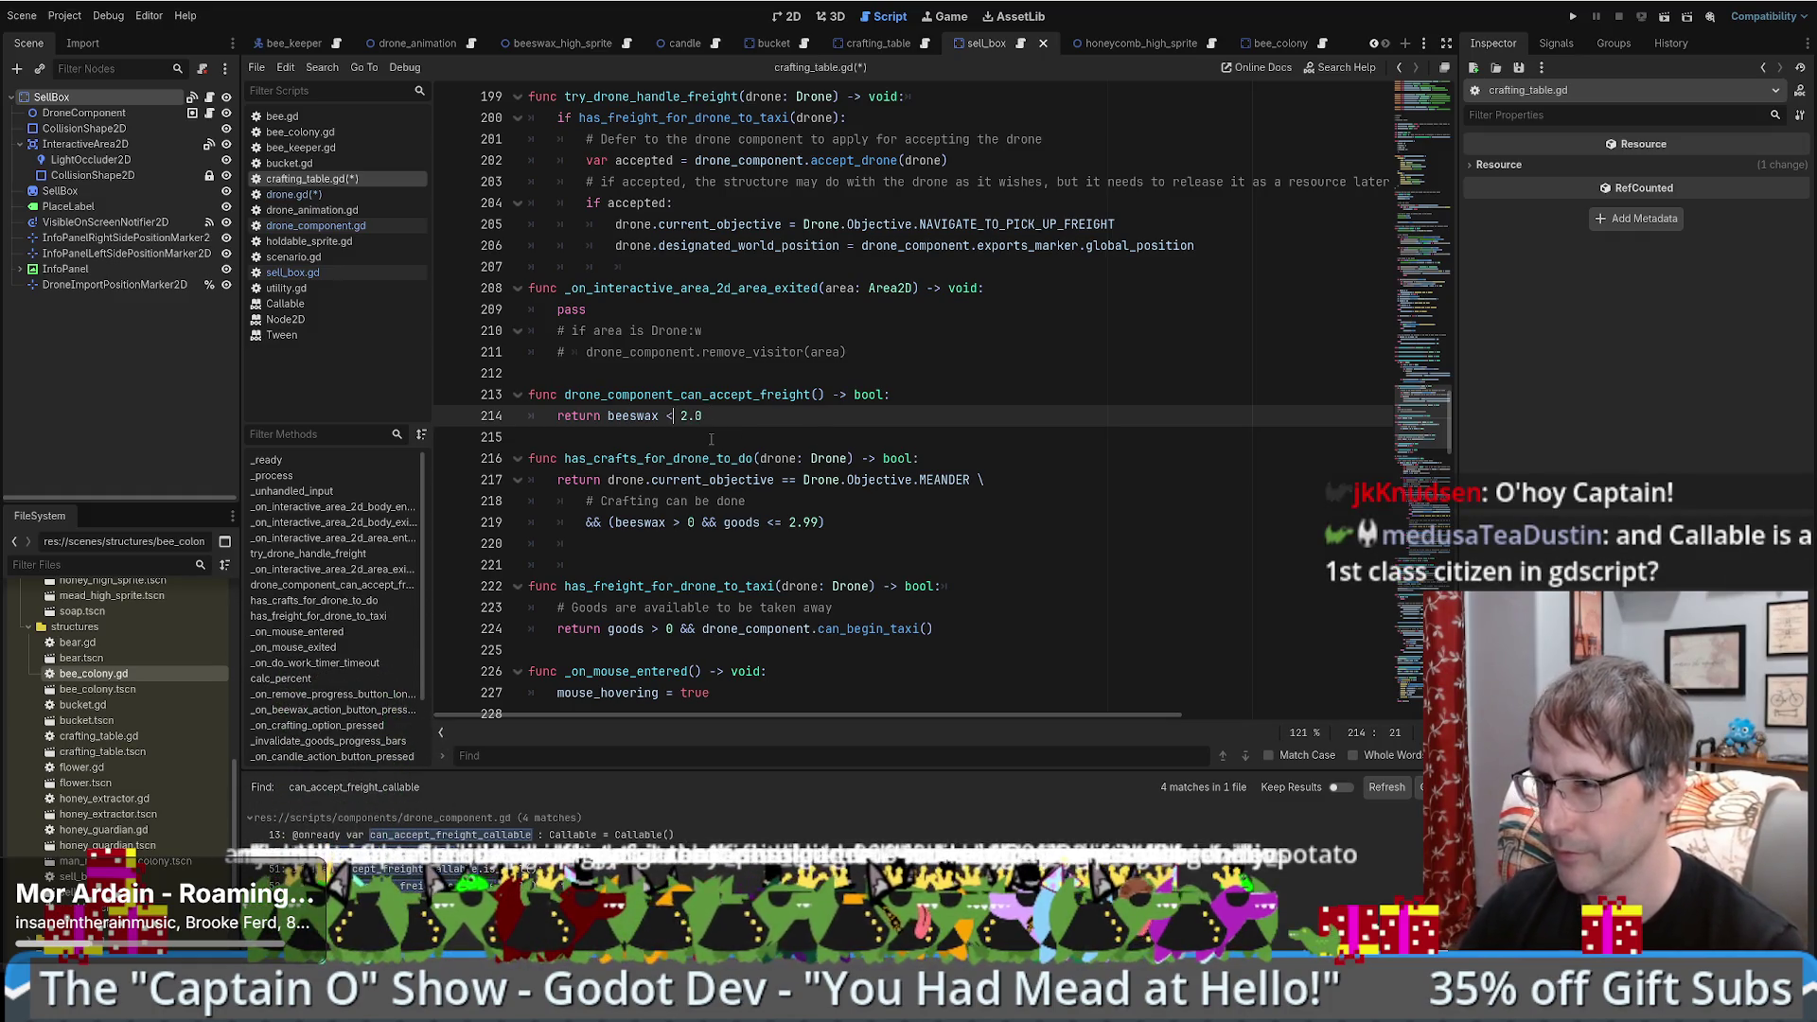
{"action": "type", "text": "="}
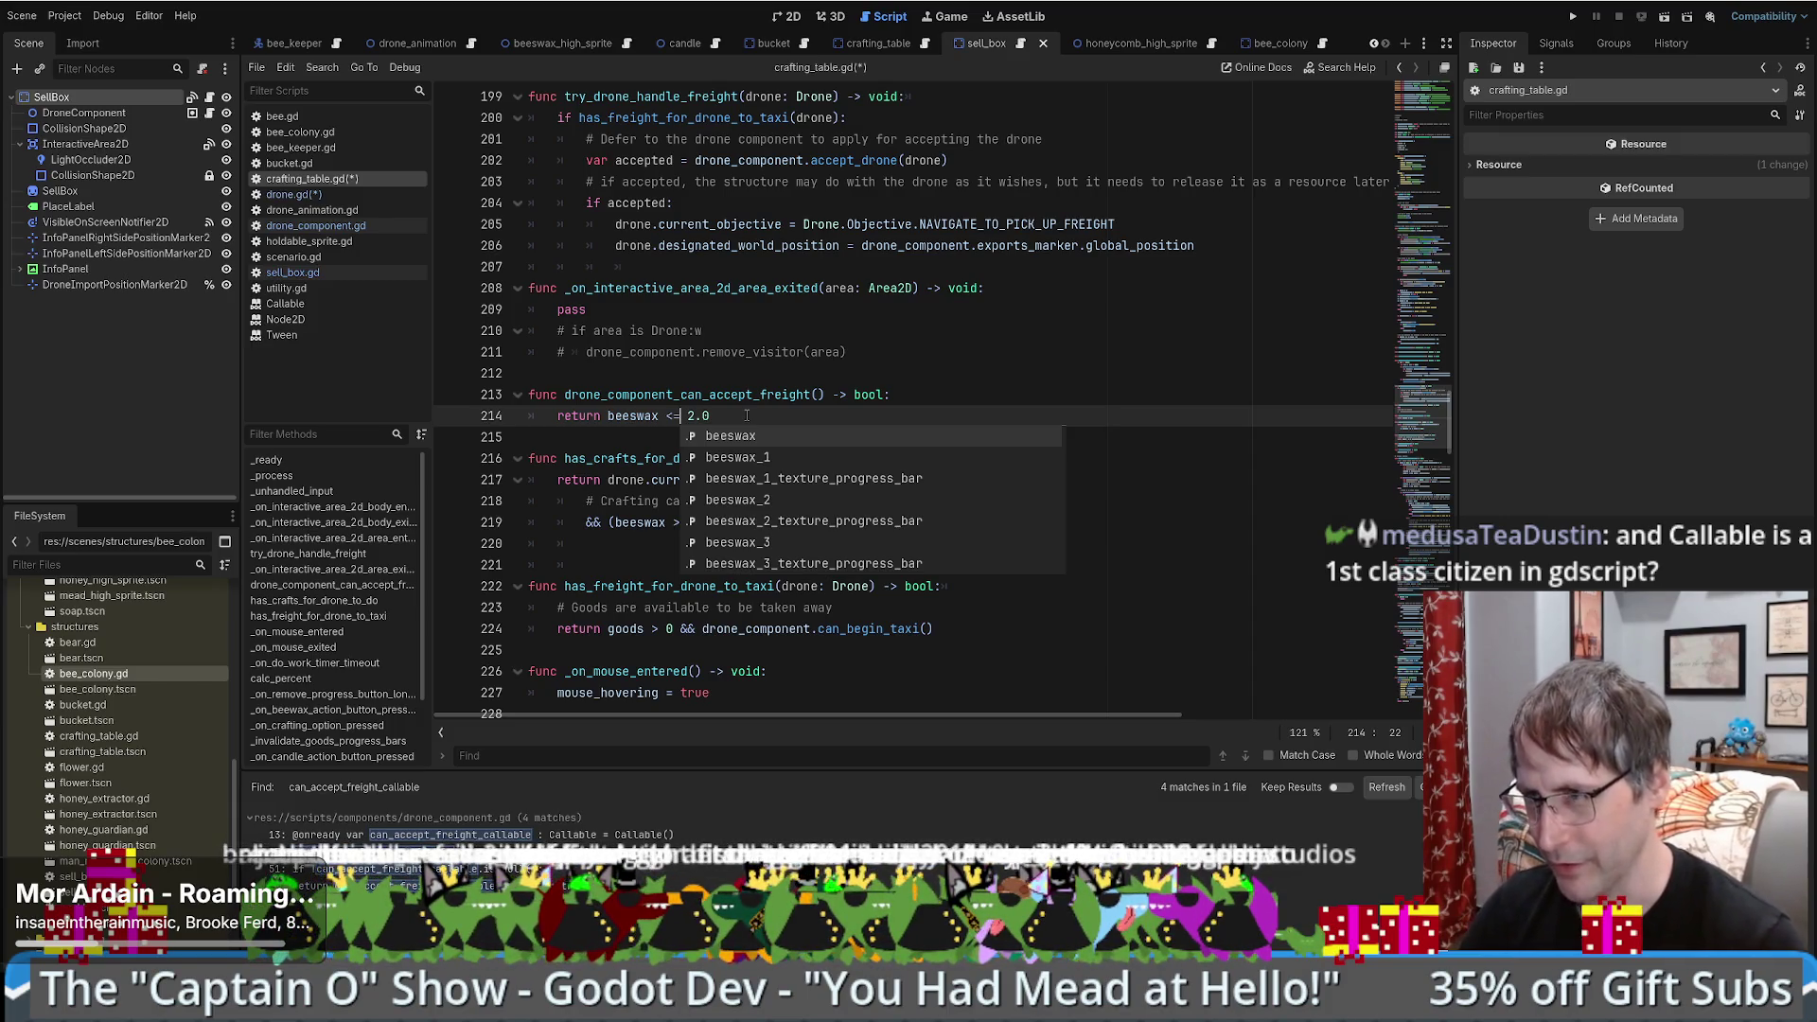
{"action": "left_click", "coordinate": [747, 416]}
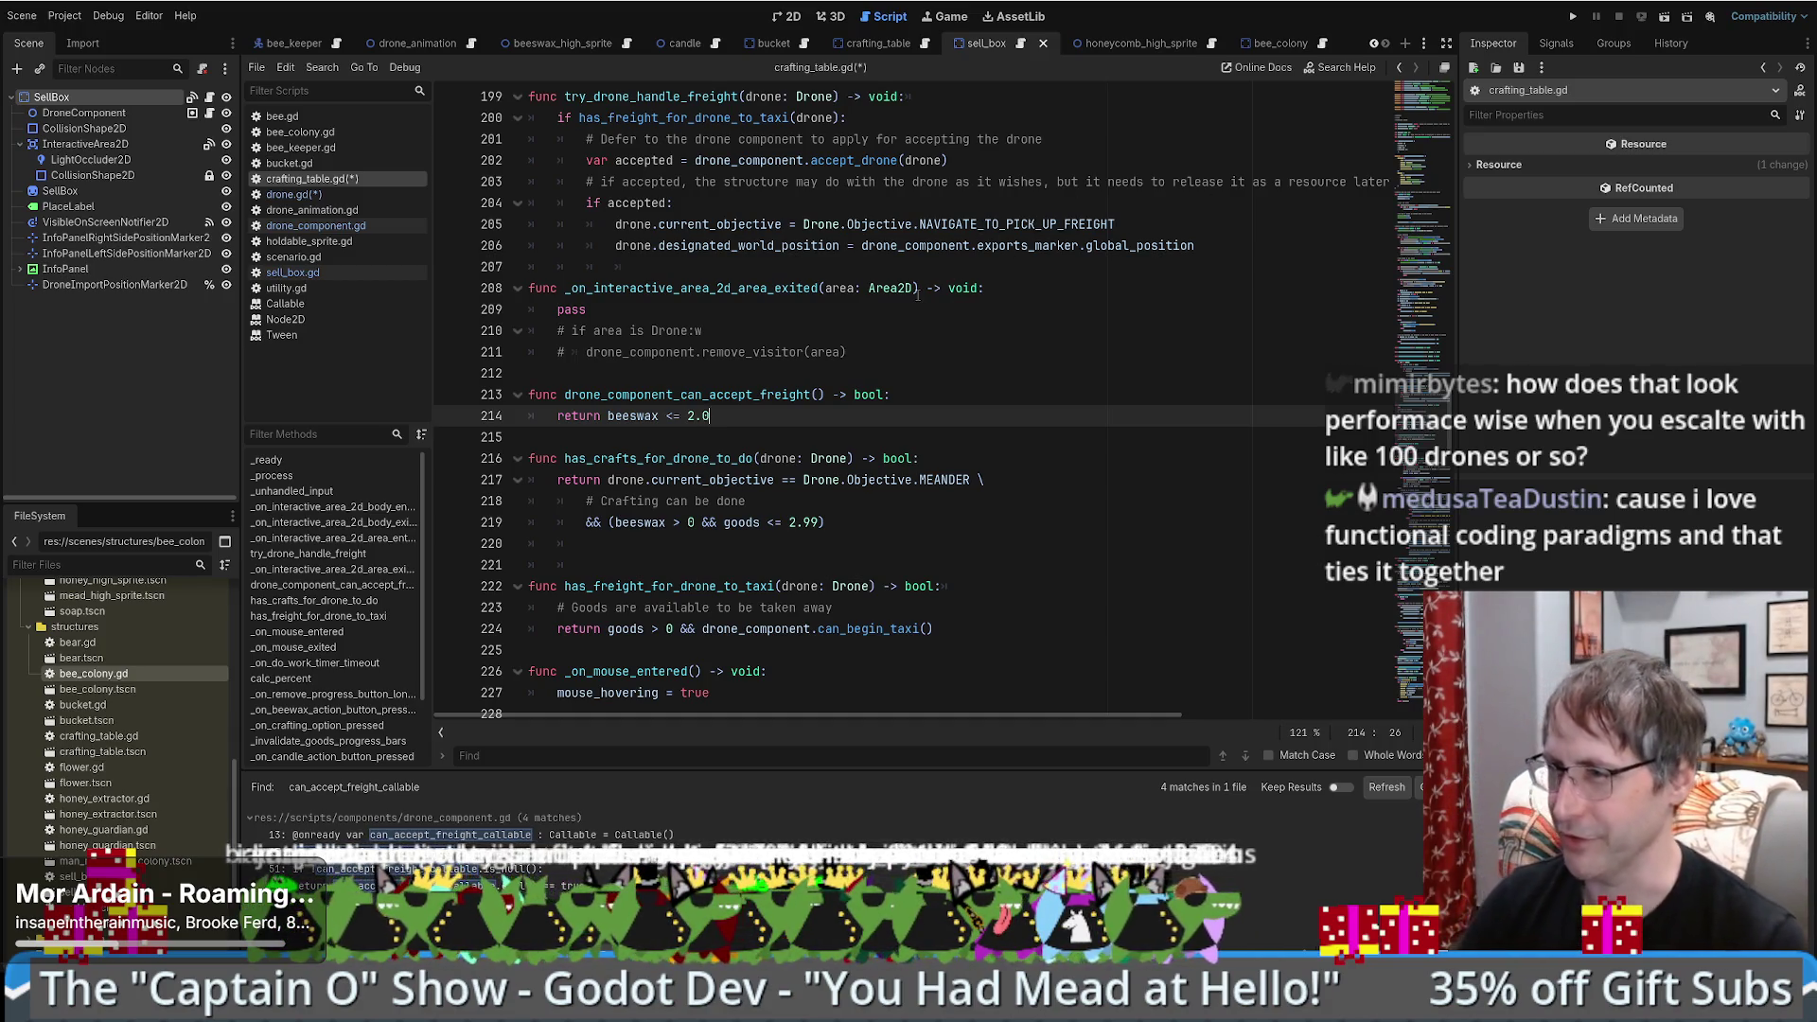
{"action": "key", "text": "alt+Left"}
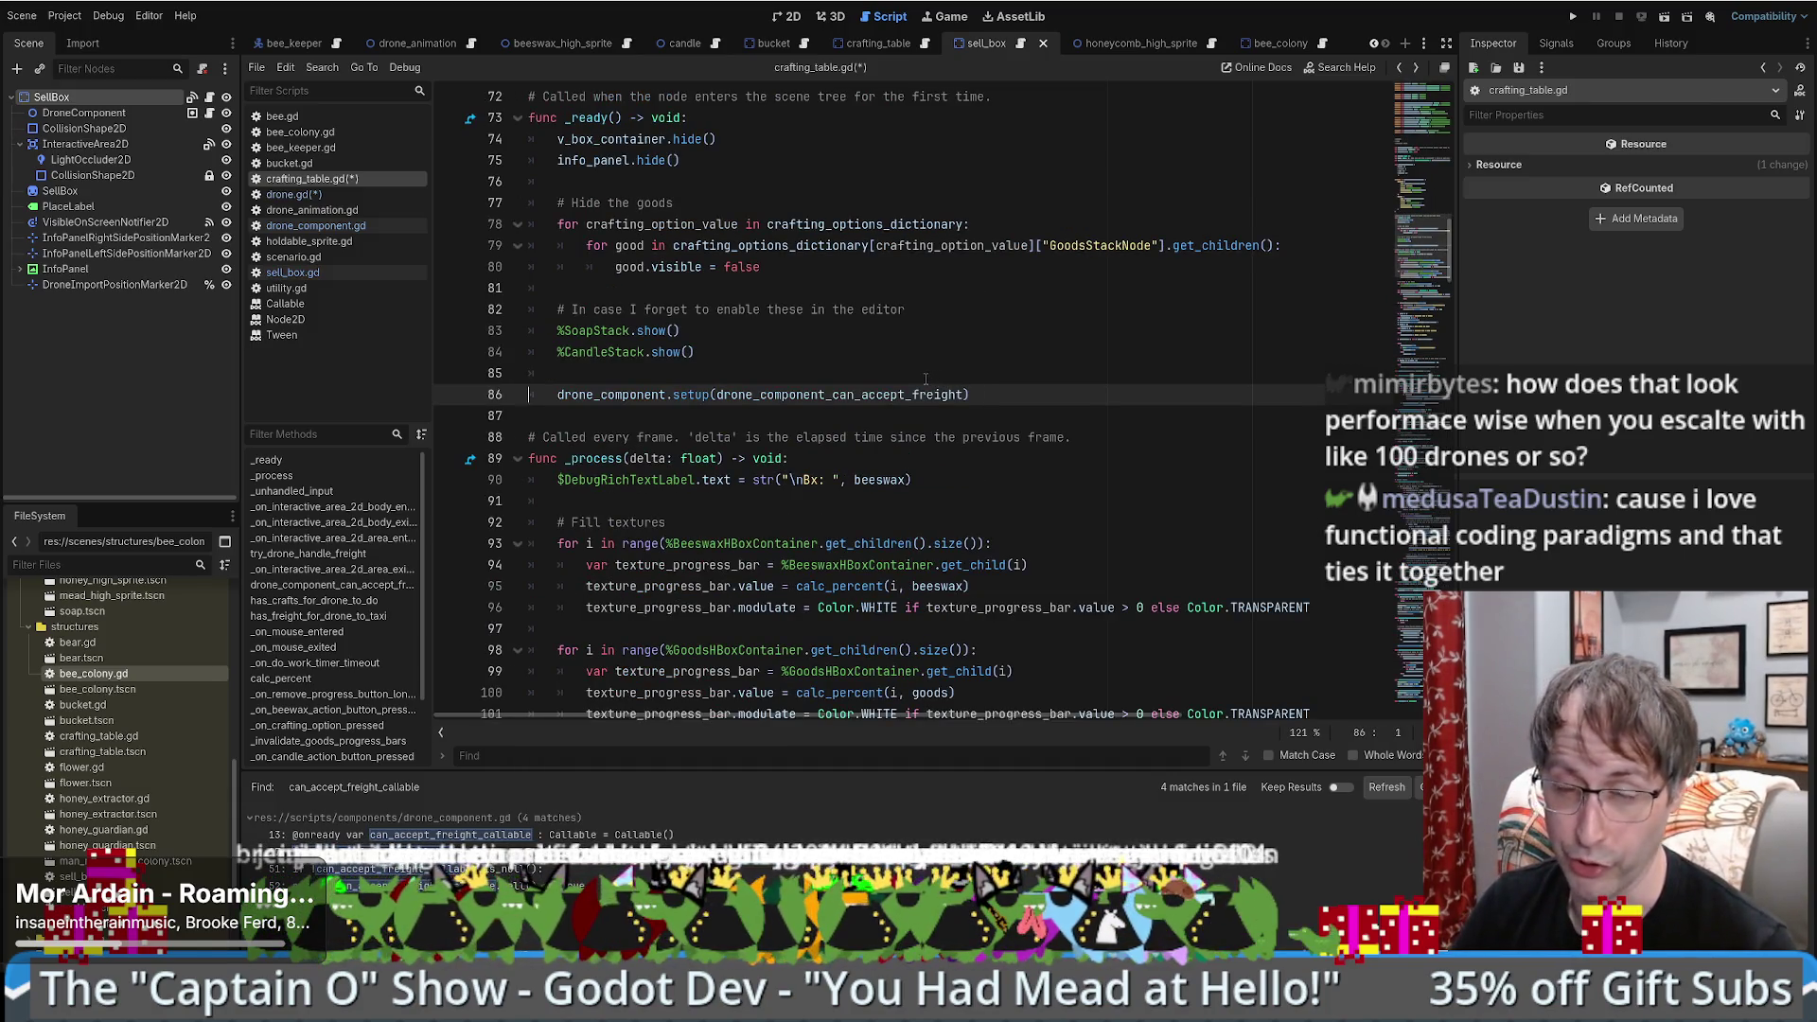
- Revisit the freight-taxi handling code in crafting_table.gd, then return to sell_box.gd
{"action": "scroll", "coordinate": [906, 385], "scroll_direction": "up", "scroll_amount": 3}
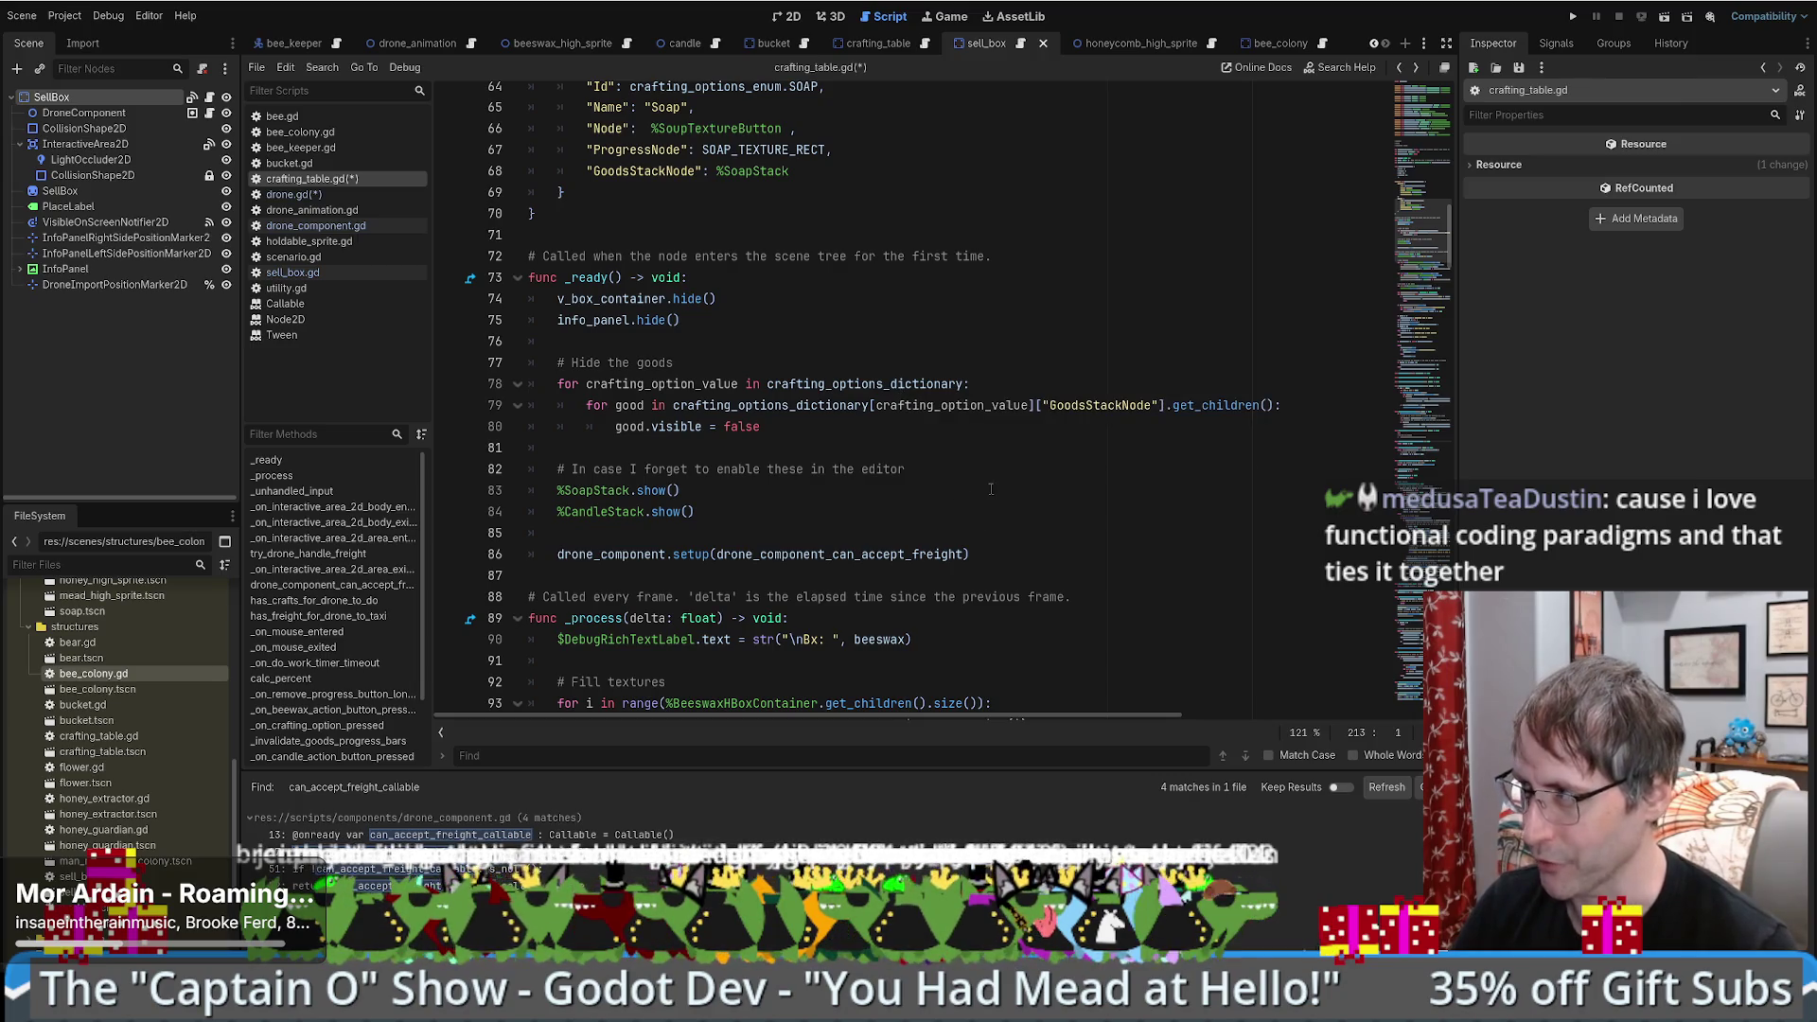
{"action": "key", "text": "alt+Right"}
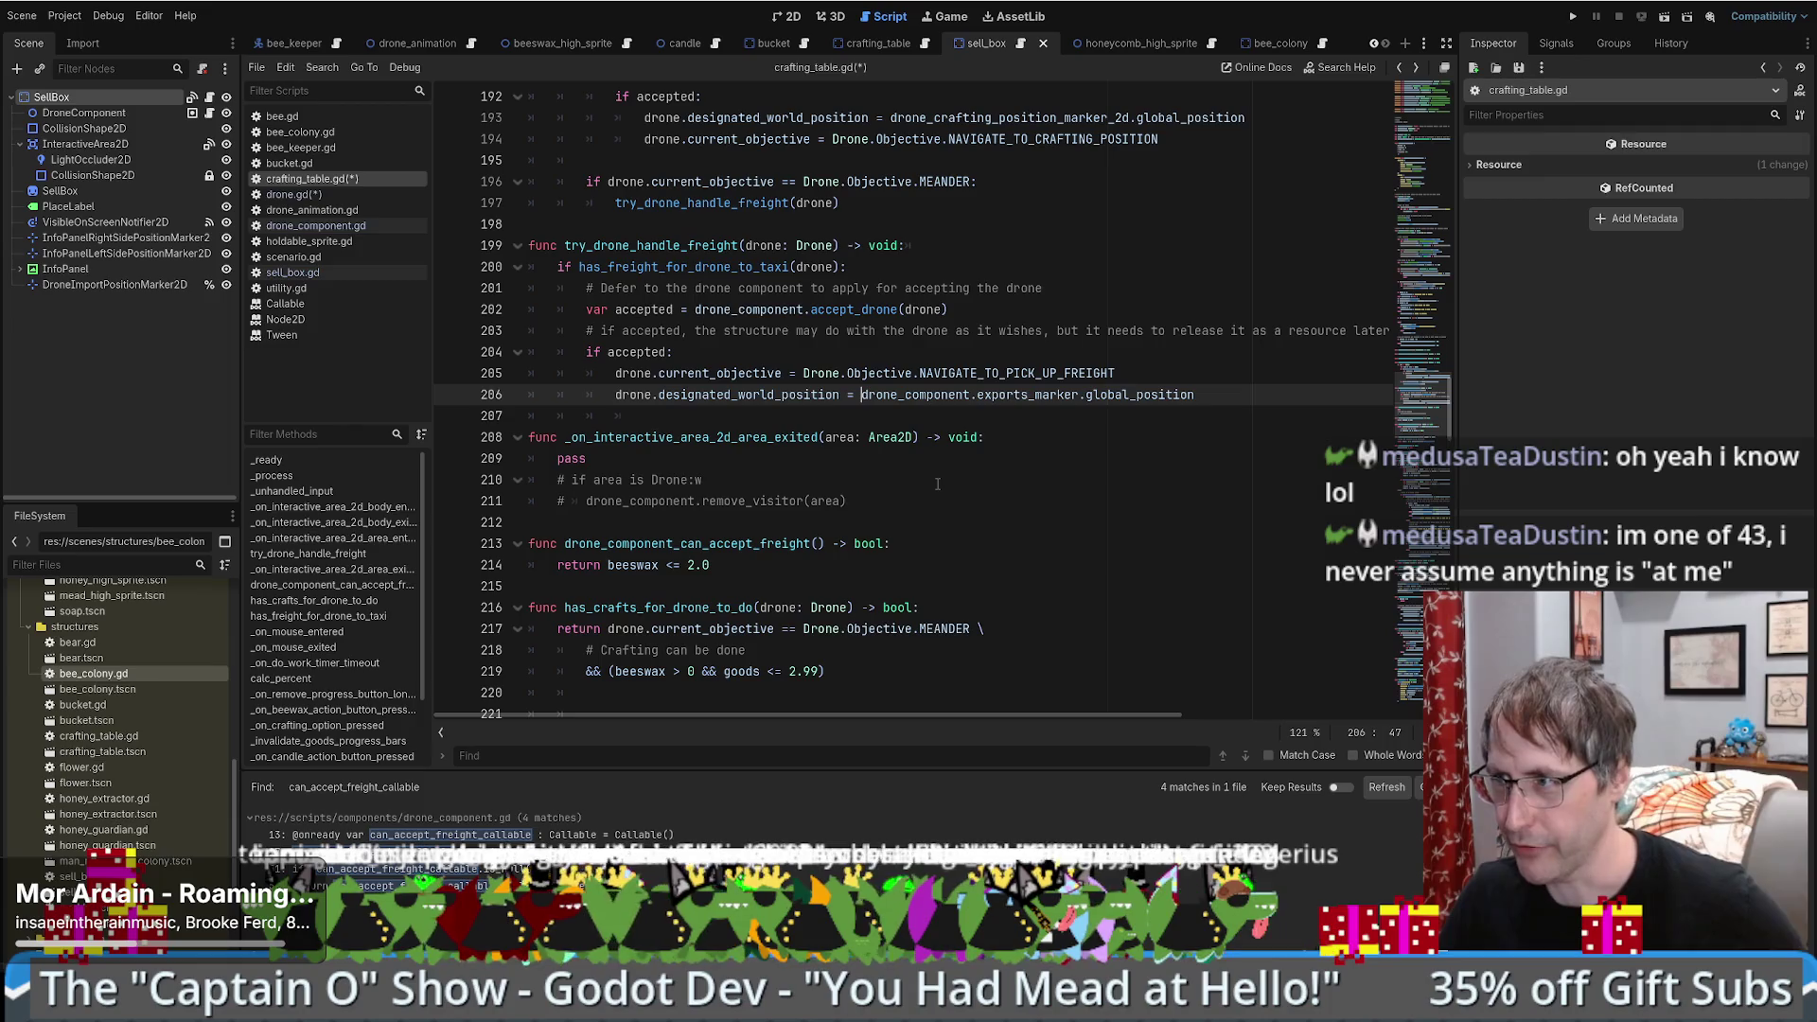
{"action": "left_click_drag", "start_coordinate": [1420, 398], "coordinate": [1420, 87]}
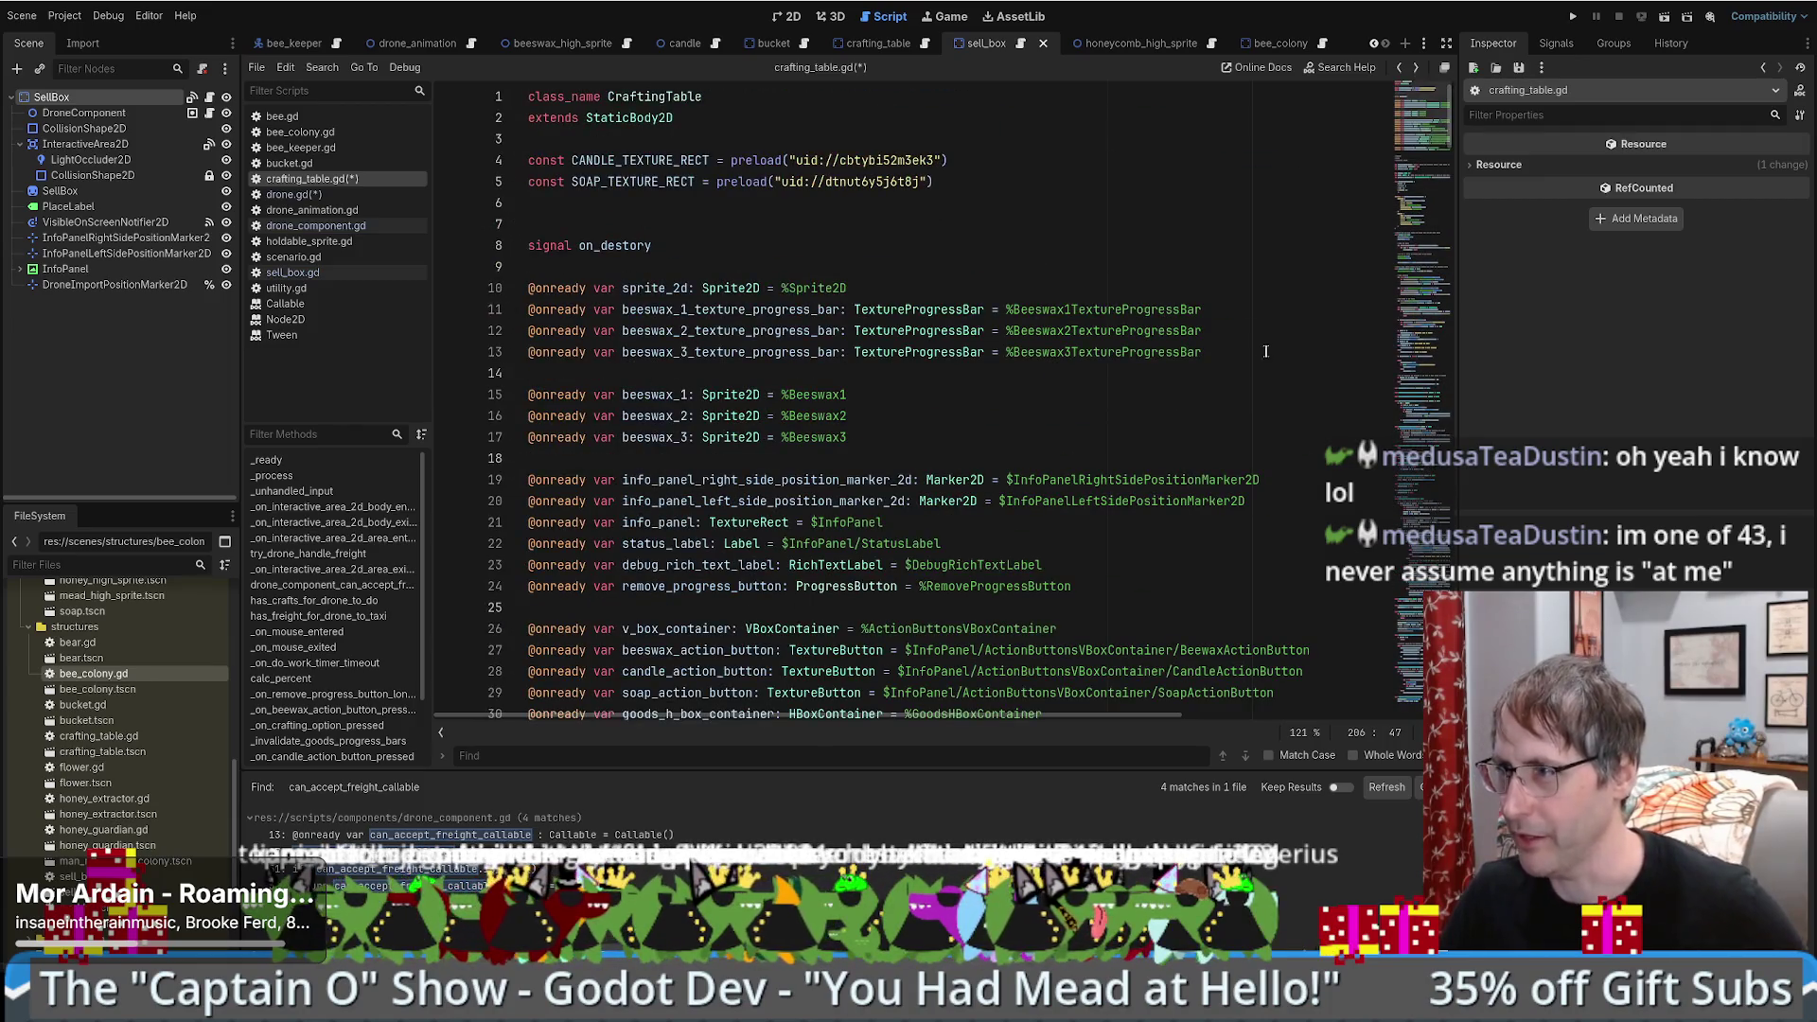
{"action": "scroll", "coordinate": [1193, 423], "scroll_direction": "down", "scroll_amount": 7}
{"action": "key", "text": "alt+Left"}
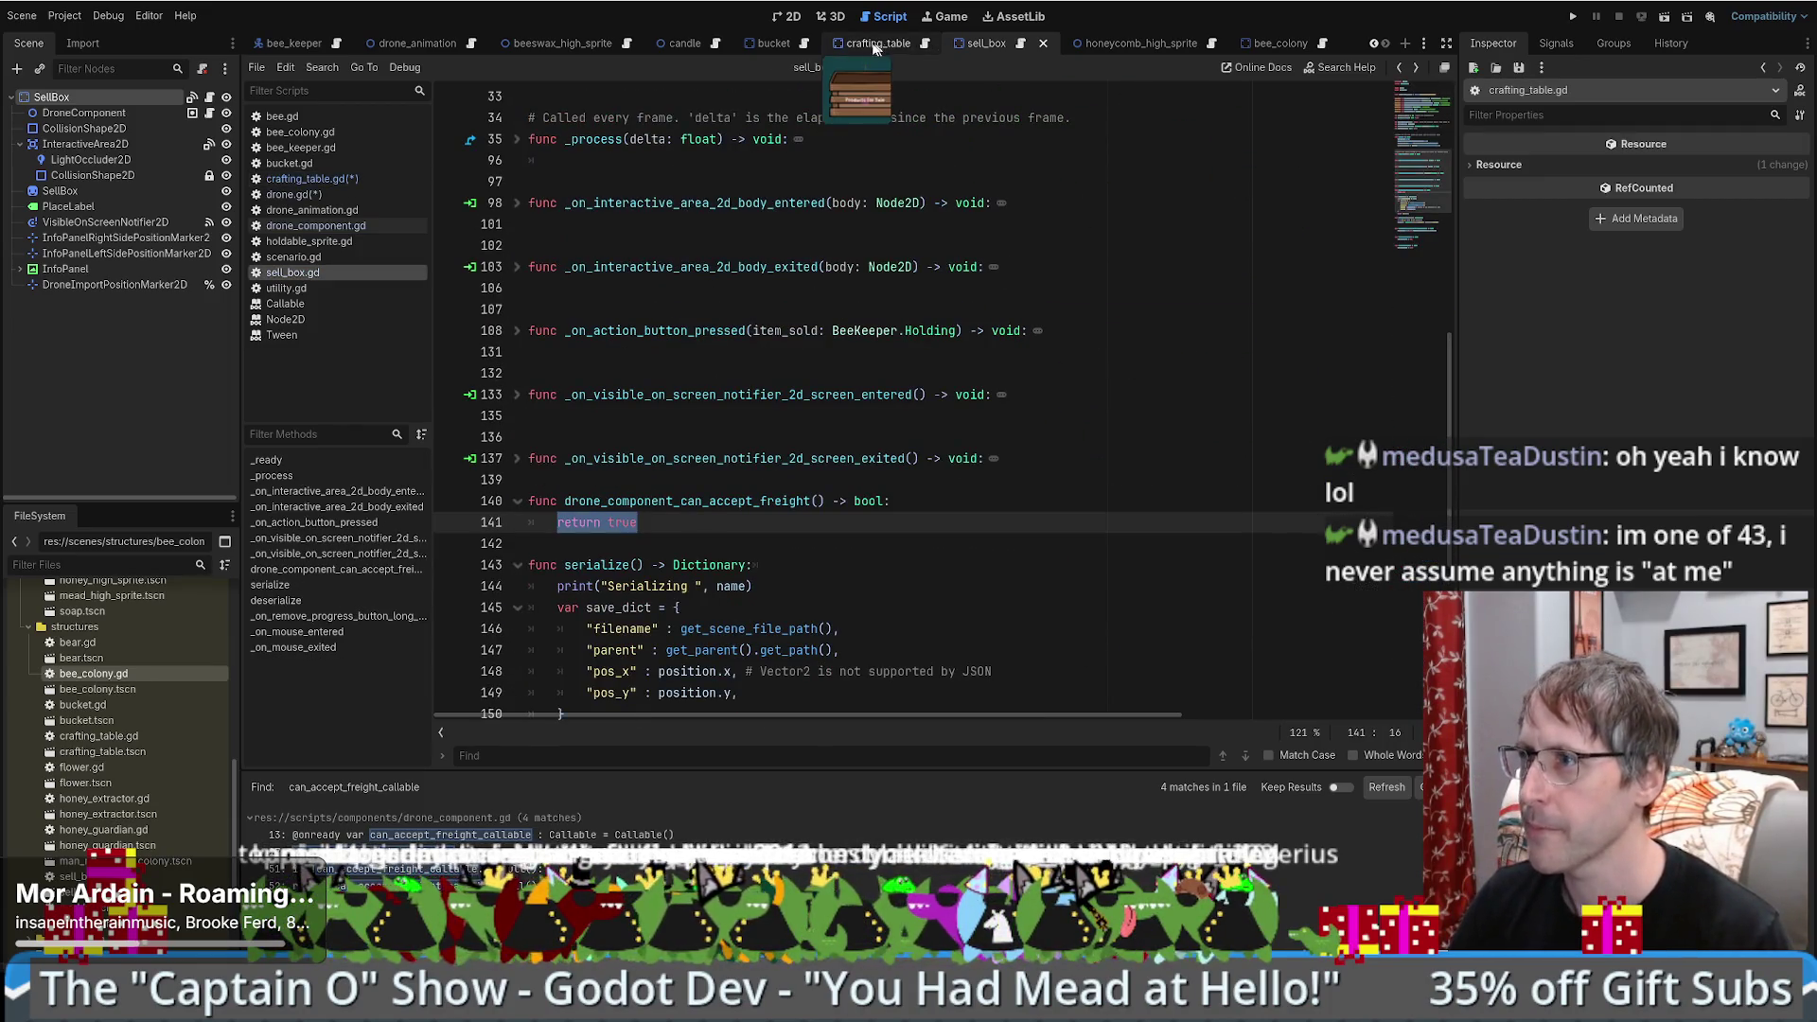
- From the crafting table scene, open drone_component.gd and jump to the Callable class reference
{"action": "left_click", "coordinate": [879, 43]}
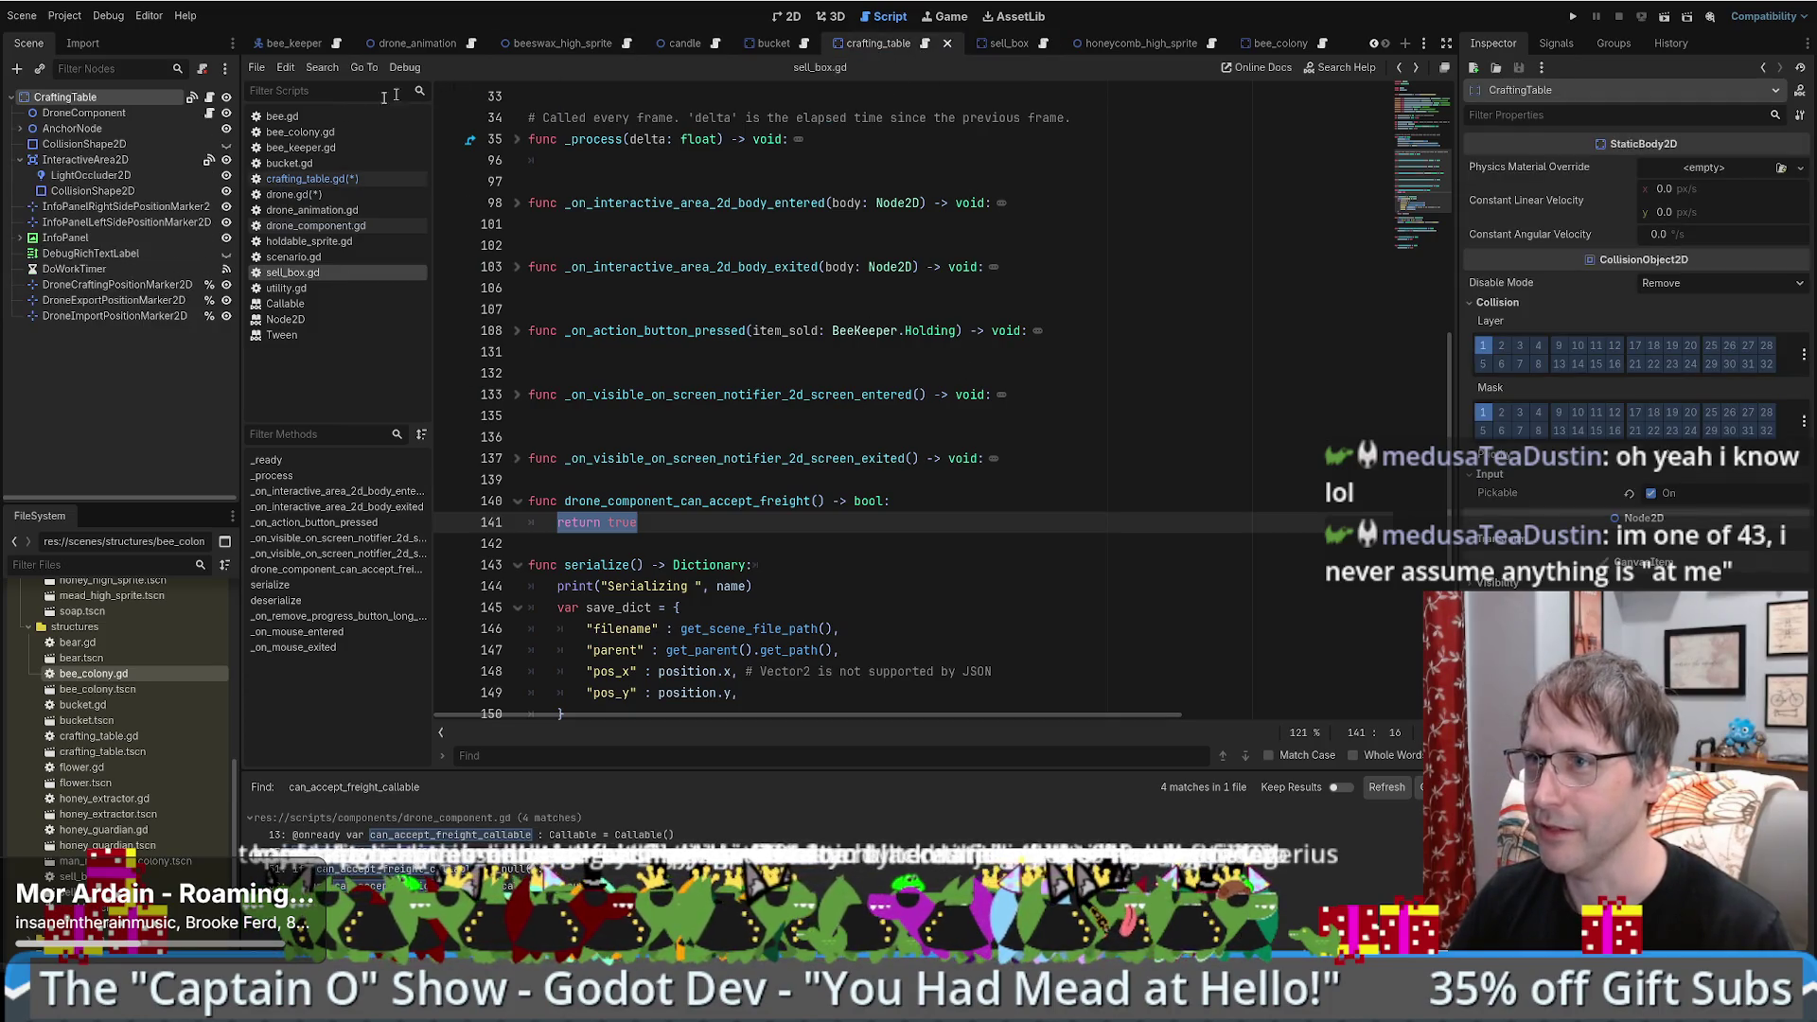
{"action": "left_click", "coordinate": [211, 113]}
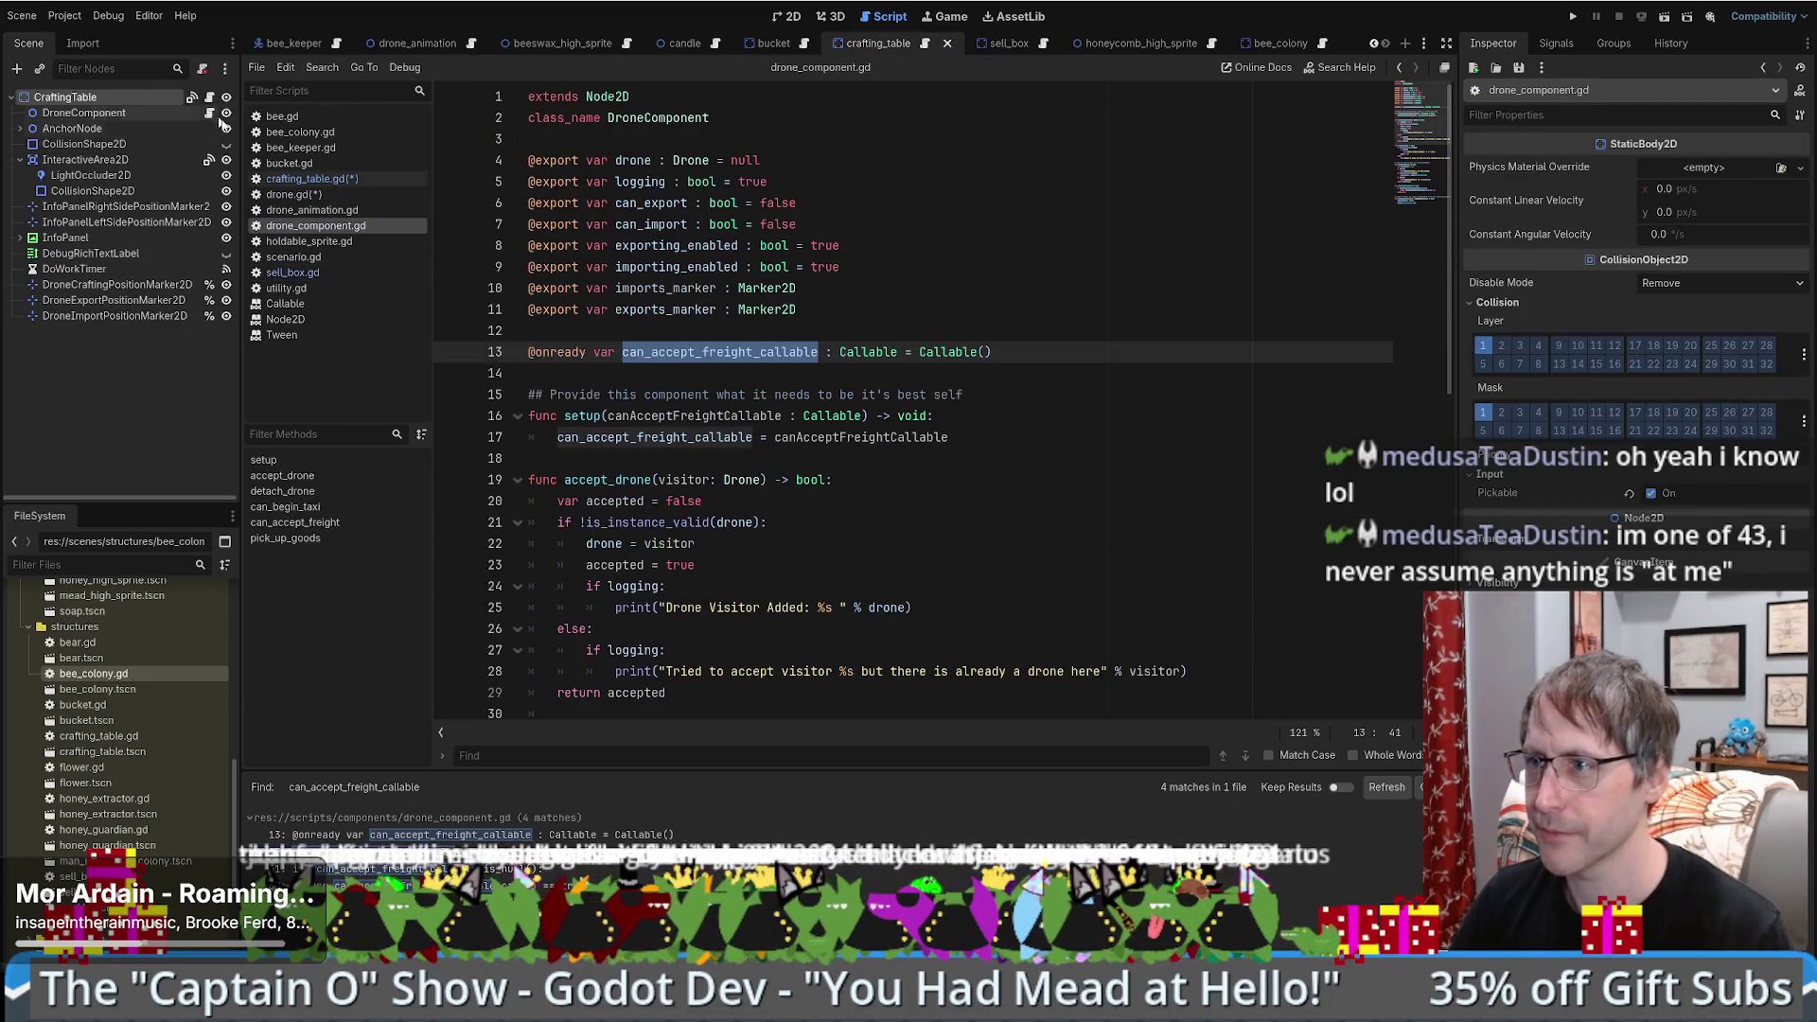
{"action": "left_click", "coordinate": [868, 355], "text": "ctrl"}
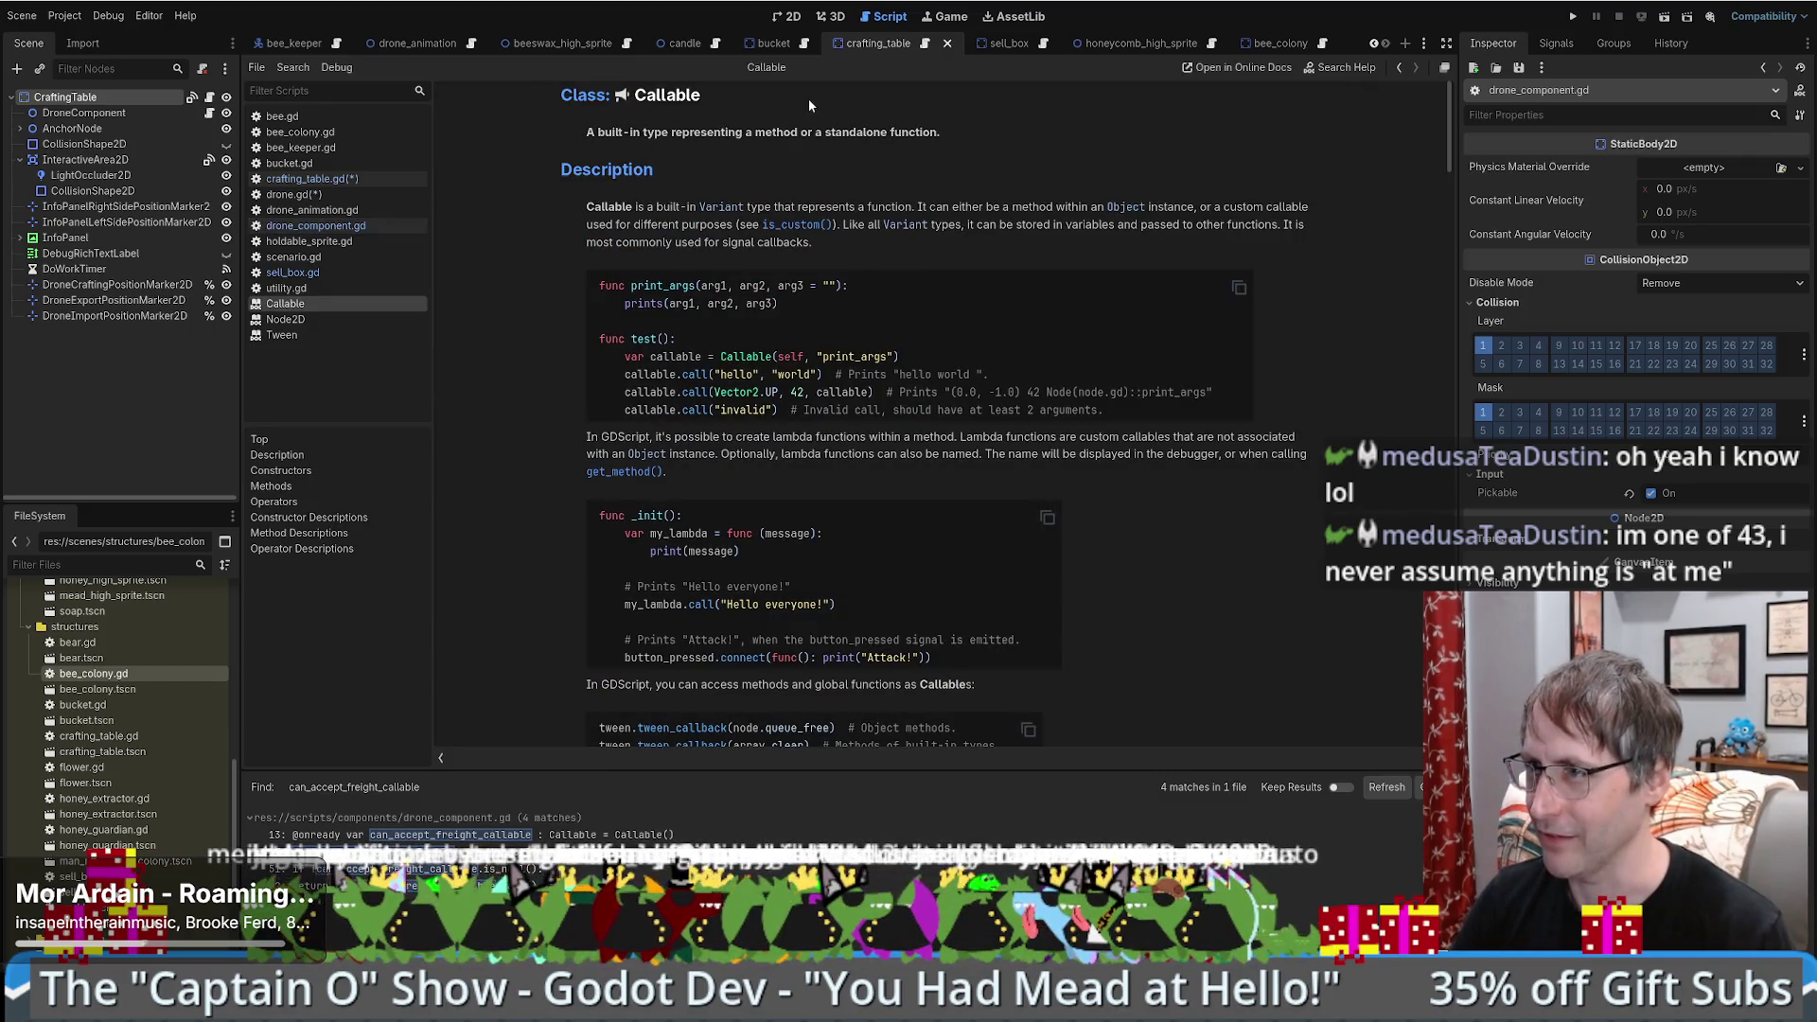
- Highlight the Callable summary, the example's printed output, and the lambda passed to connect
{"action": "left_click_drag", "start_coordinate": [587, 132], "coordinate": [947, 132]}
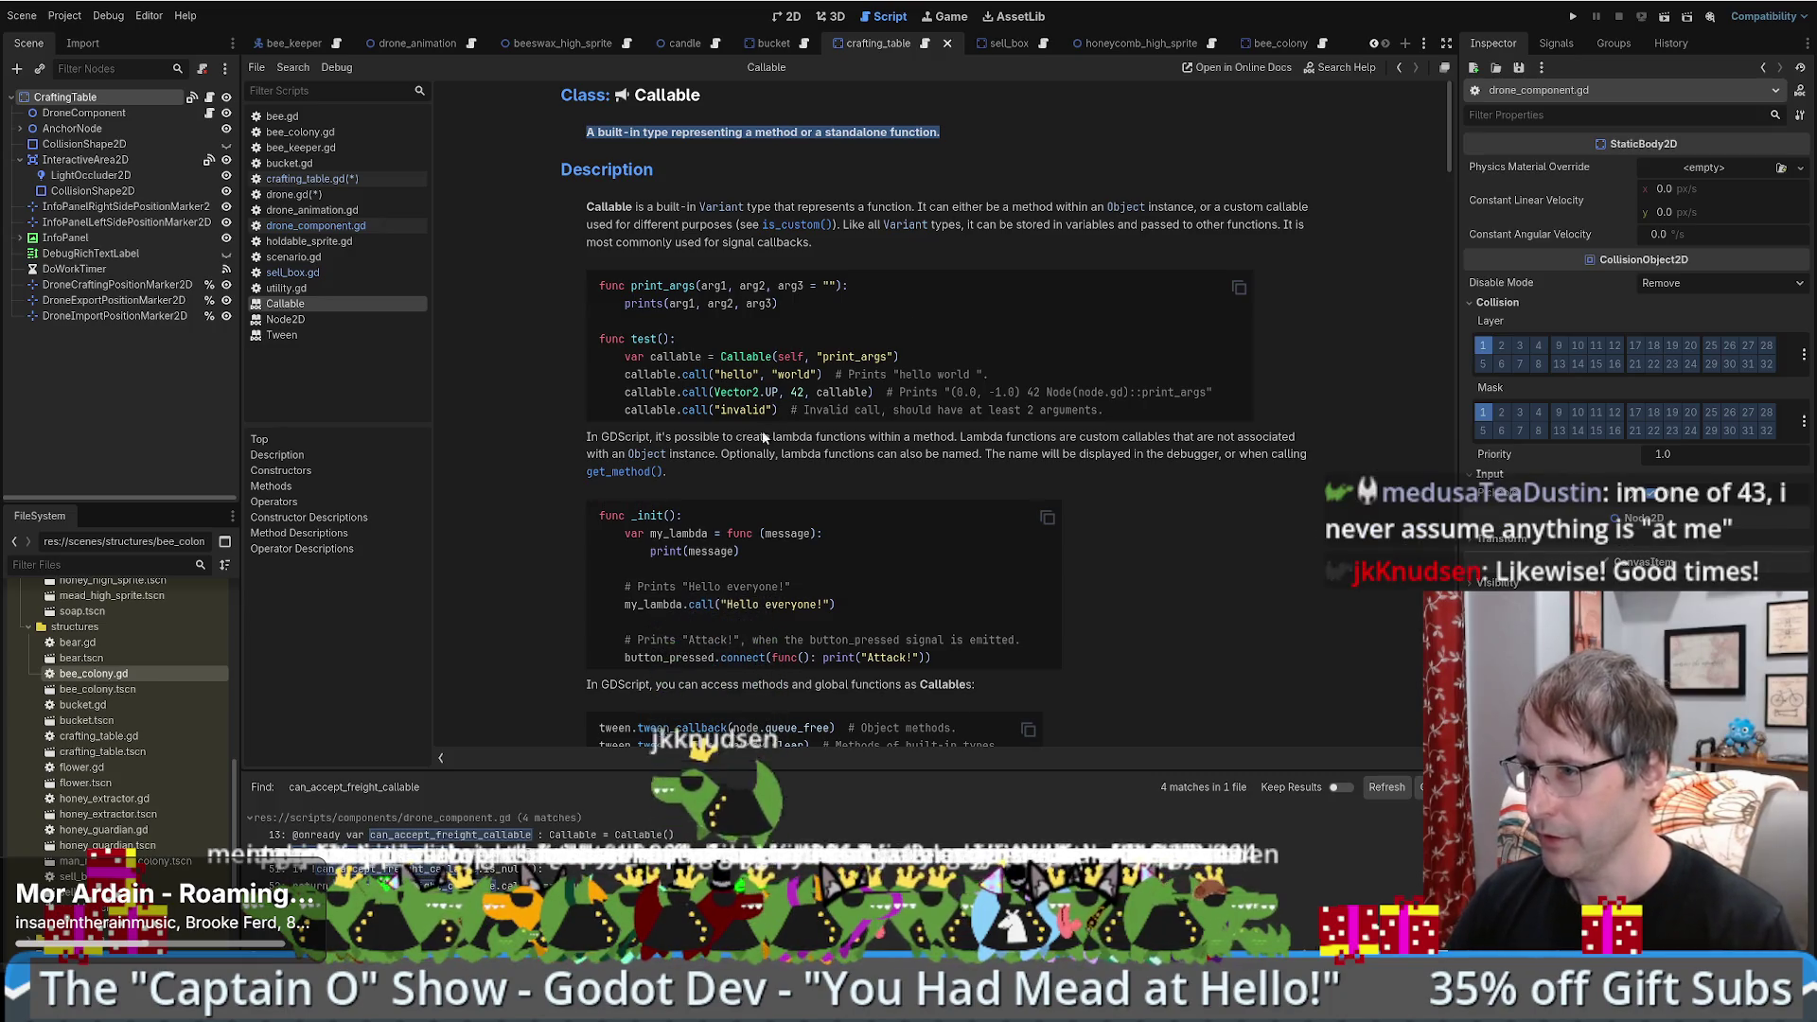
{"action": "mouse_move", "coordinate": [753, 392]}
{"action": "left_mouse_down"}
{"action": "mouse_move", "coordinate": [934, 392]}
{"action": "mouse_move", "coordinate": [732, 410]}
{"action": "left_mouse_up"}
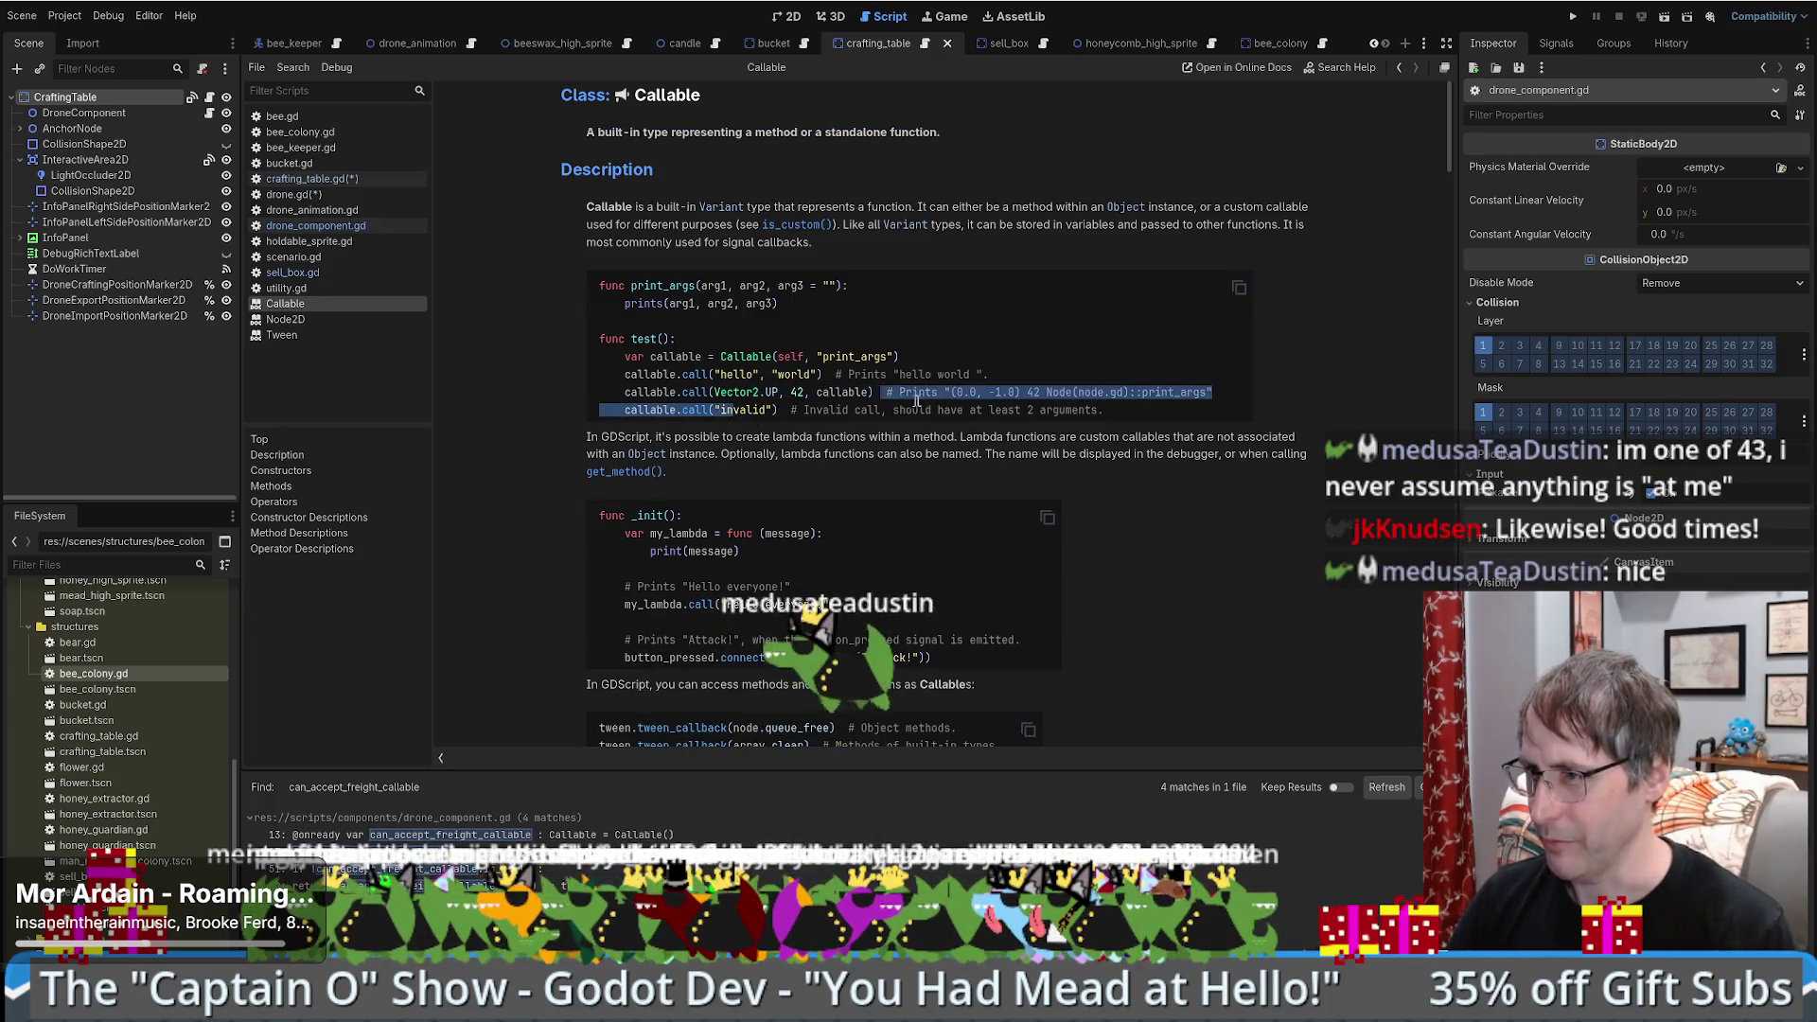
{"action": "scroll", "coordinate": [893, 532], "scroll_direction": "down", "scroll_amount": 2}
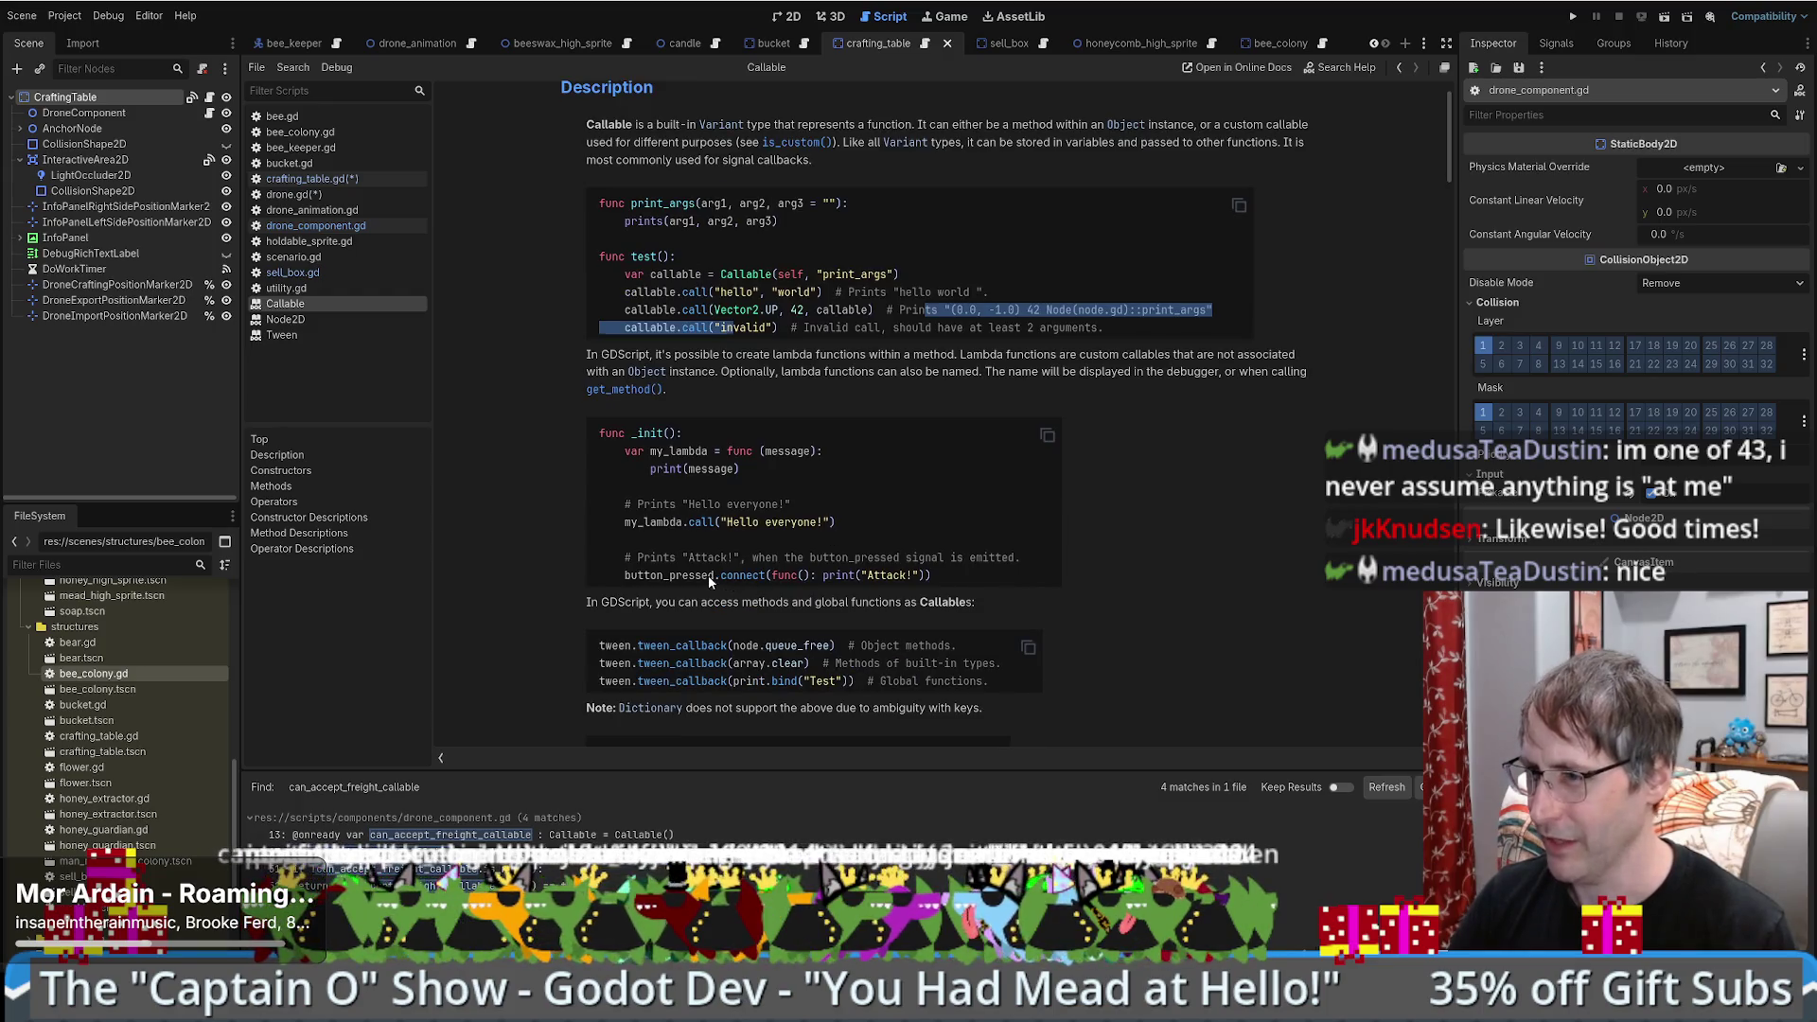
{"action": "left_click_drag", "start_coordinate": [708, 575], "coordinate": [894, 575]}
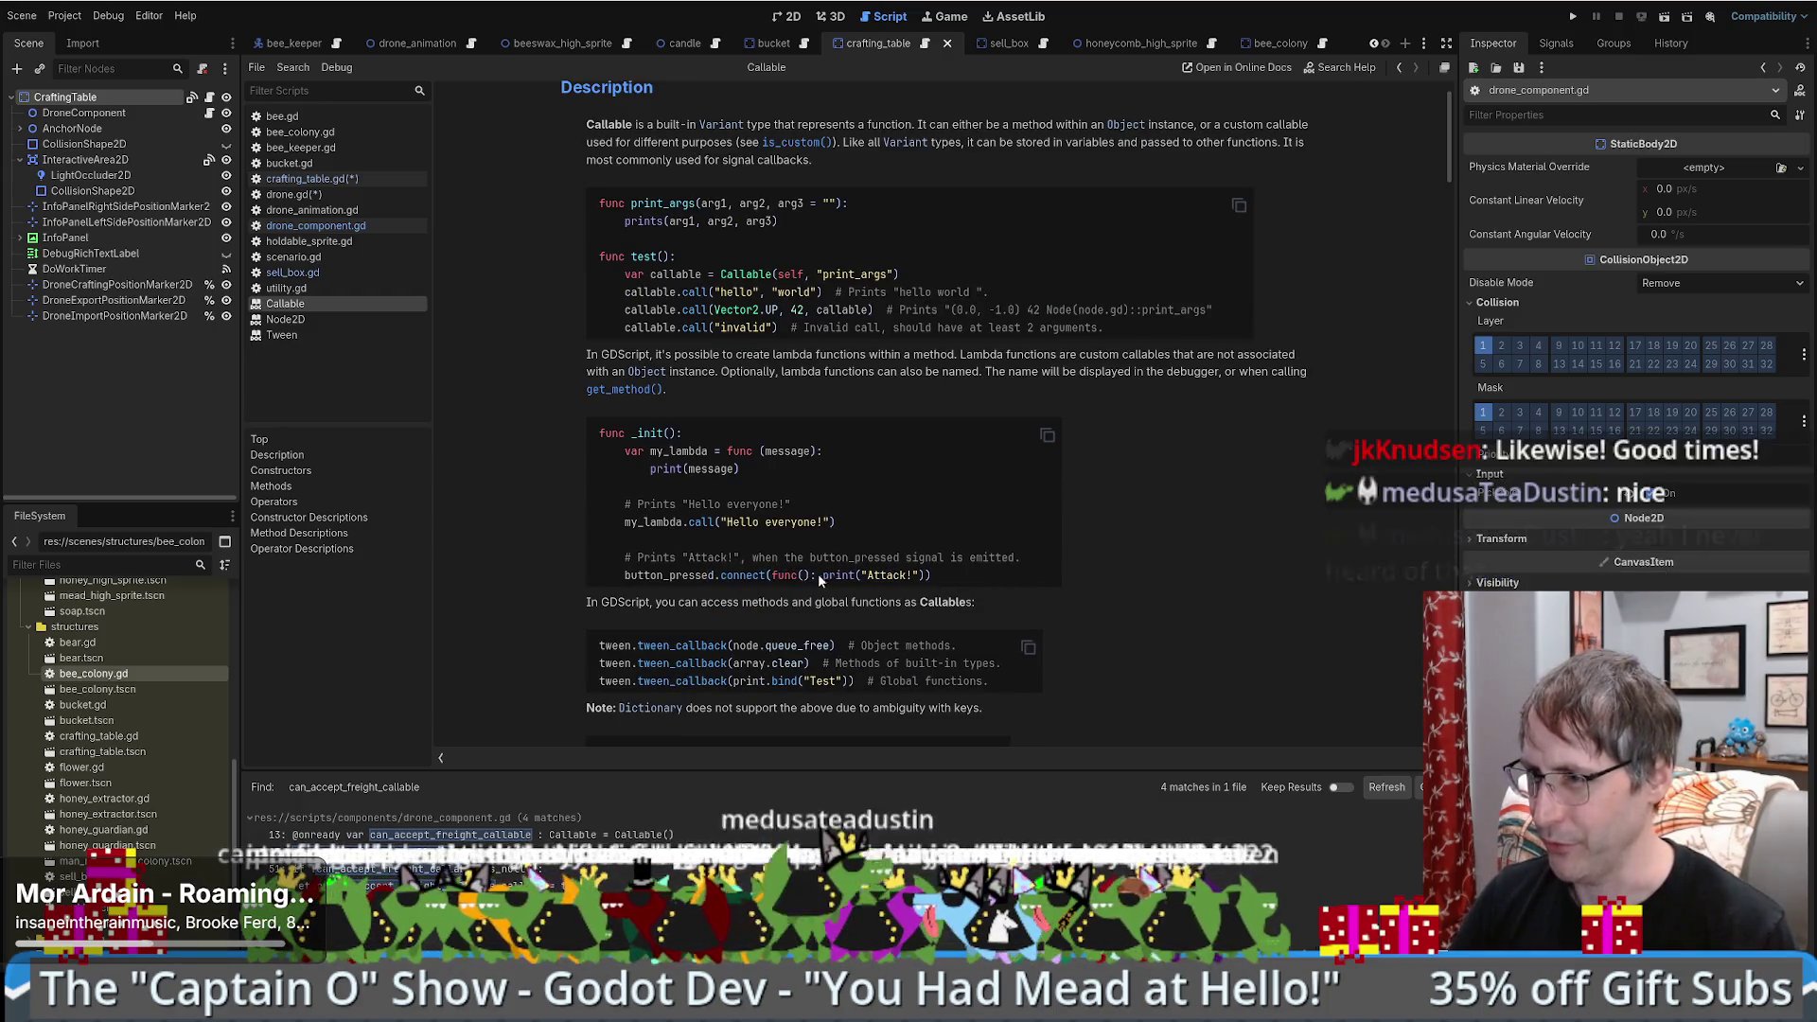
{"action": "left_click", "coordinate": [774, 576]}
{"action": "left_click_drag", "start_coordinate": [774, 576], "coordinate": [930, 576]}
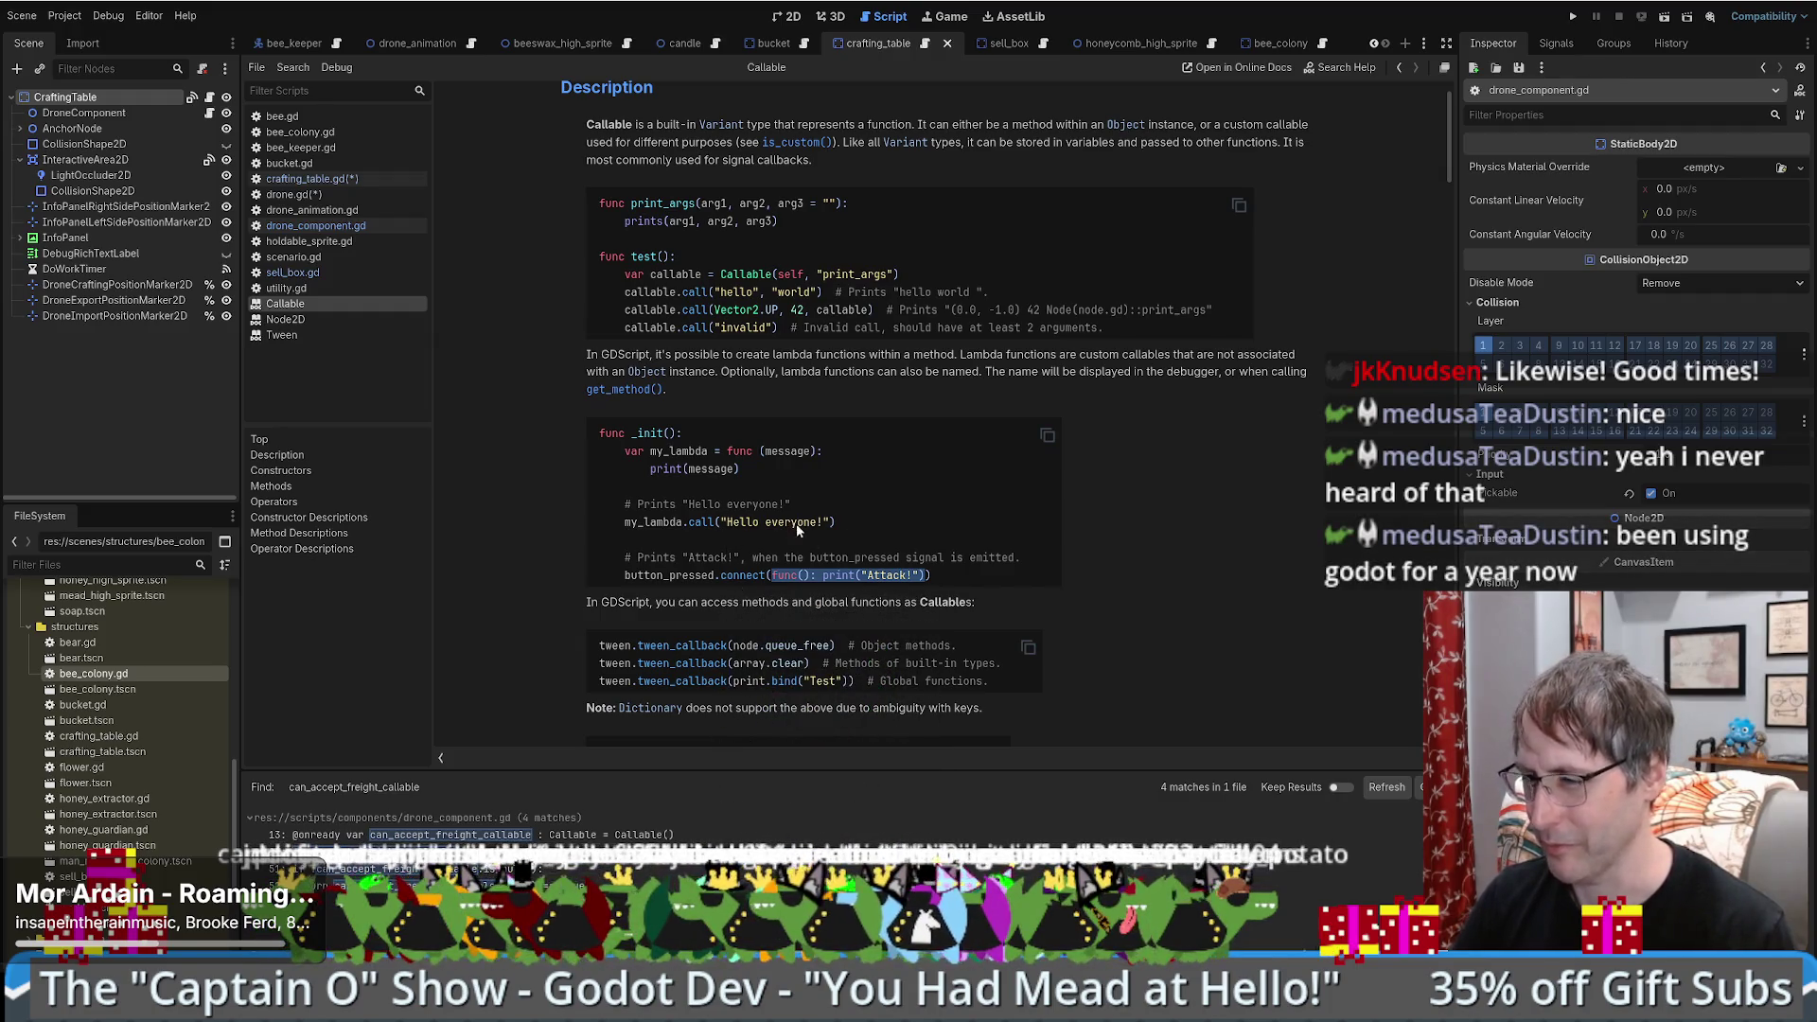
{"action": "scroll", "coordinate": [812, 525], "scroll_direction": "down", "scroll_amount": 2}
{"action": "scroll", "coordinate": [811, 527], "scroll_direction": "up", "scroll_amount": 2}
{"action": "scroll", "coordinate": [956, 516], "scroll_direction": "down", "scroll_amount": 4}
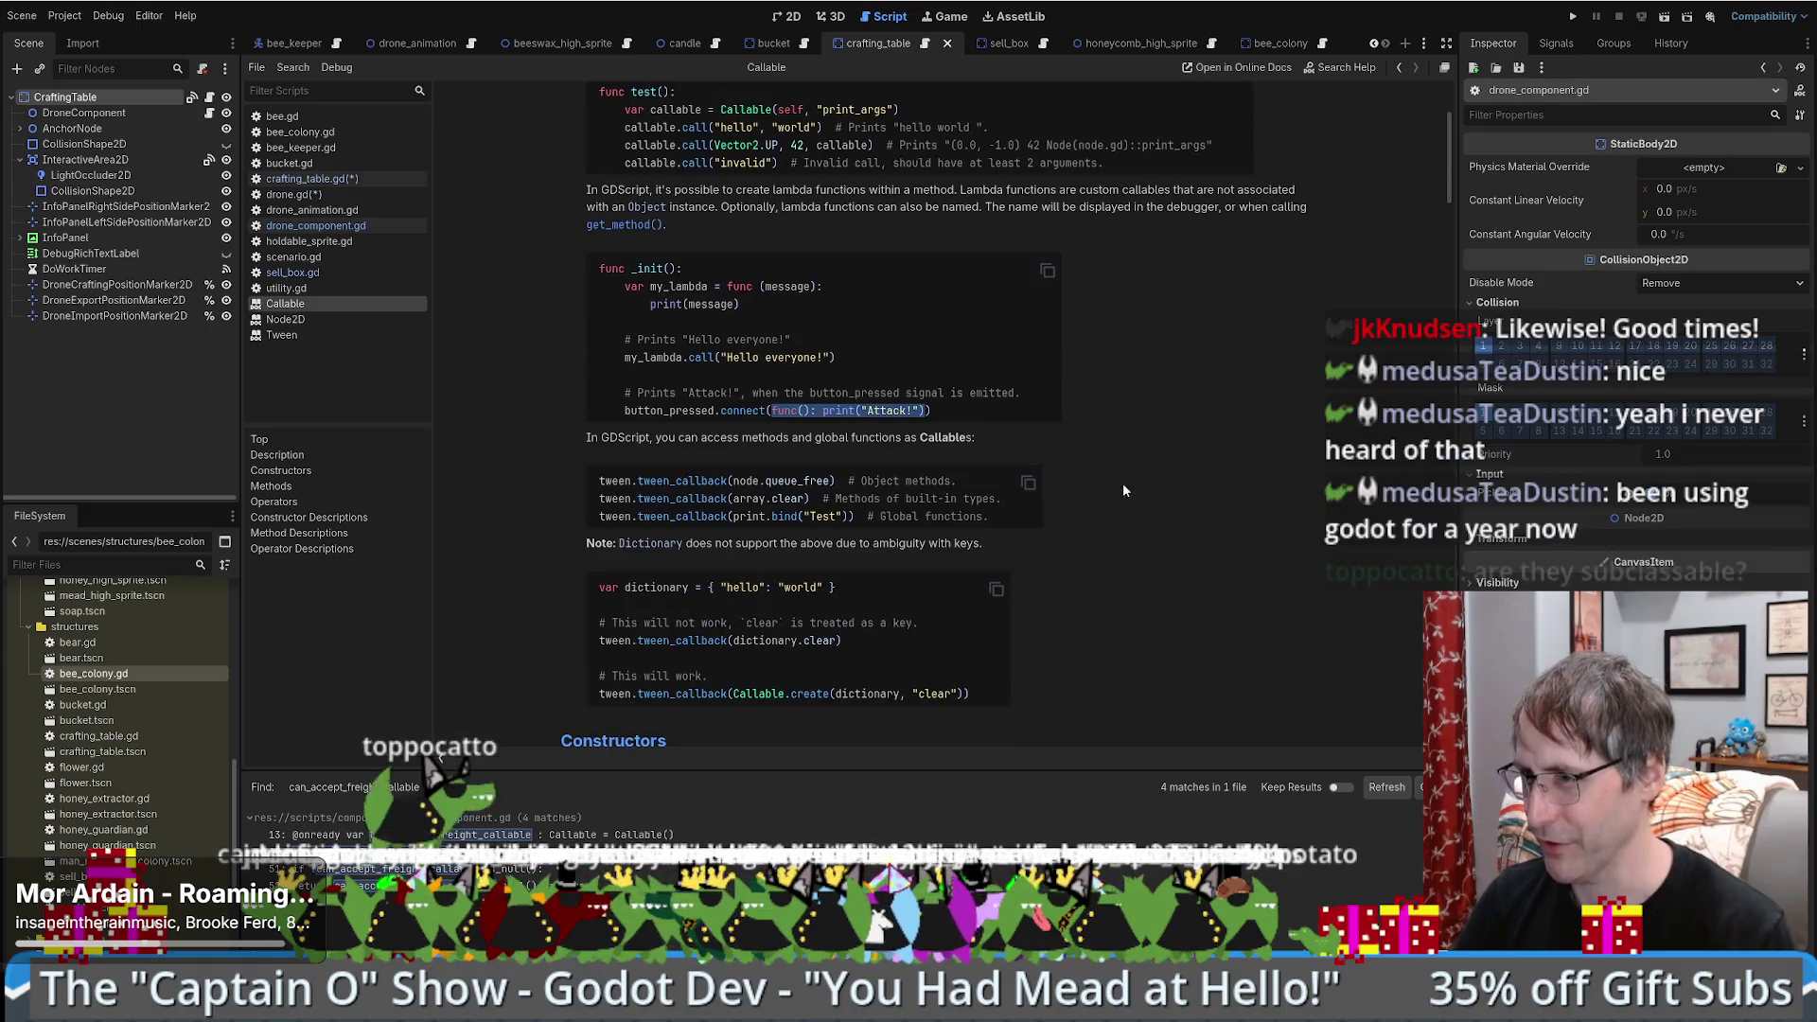
{"action": "key", "text": "alt+Left"}
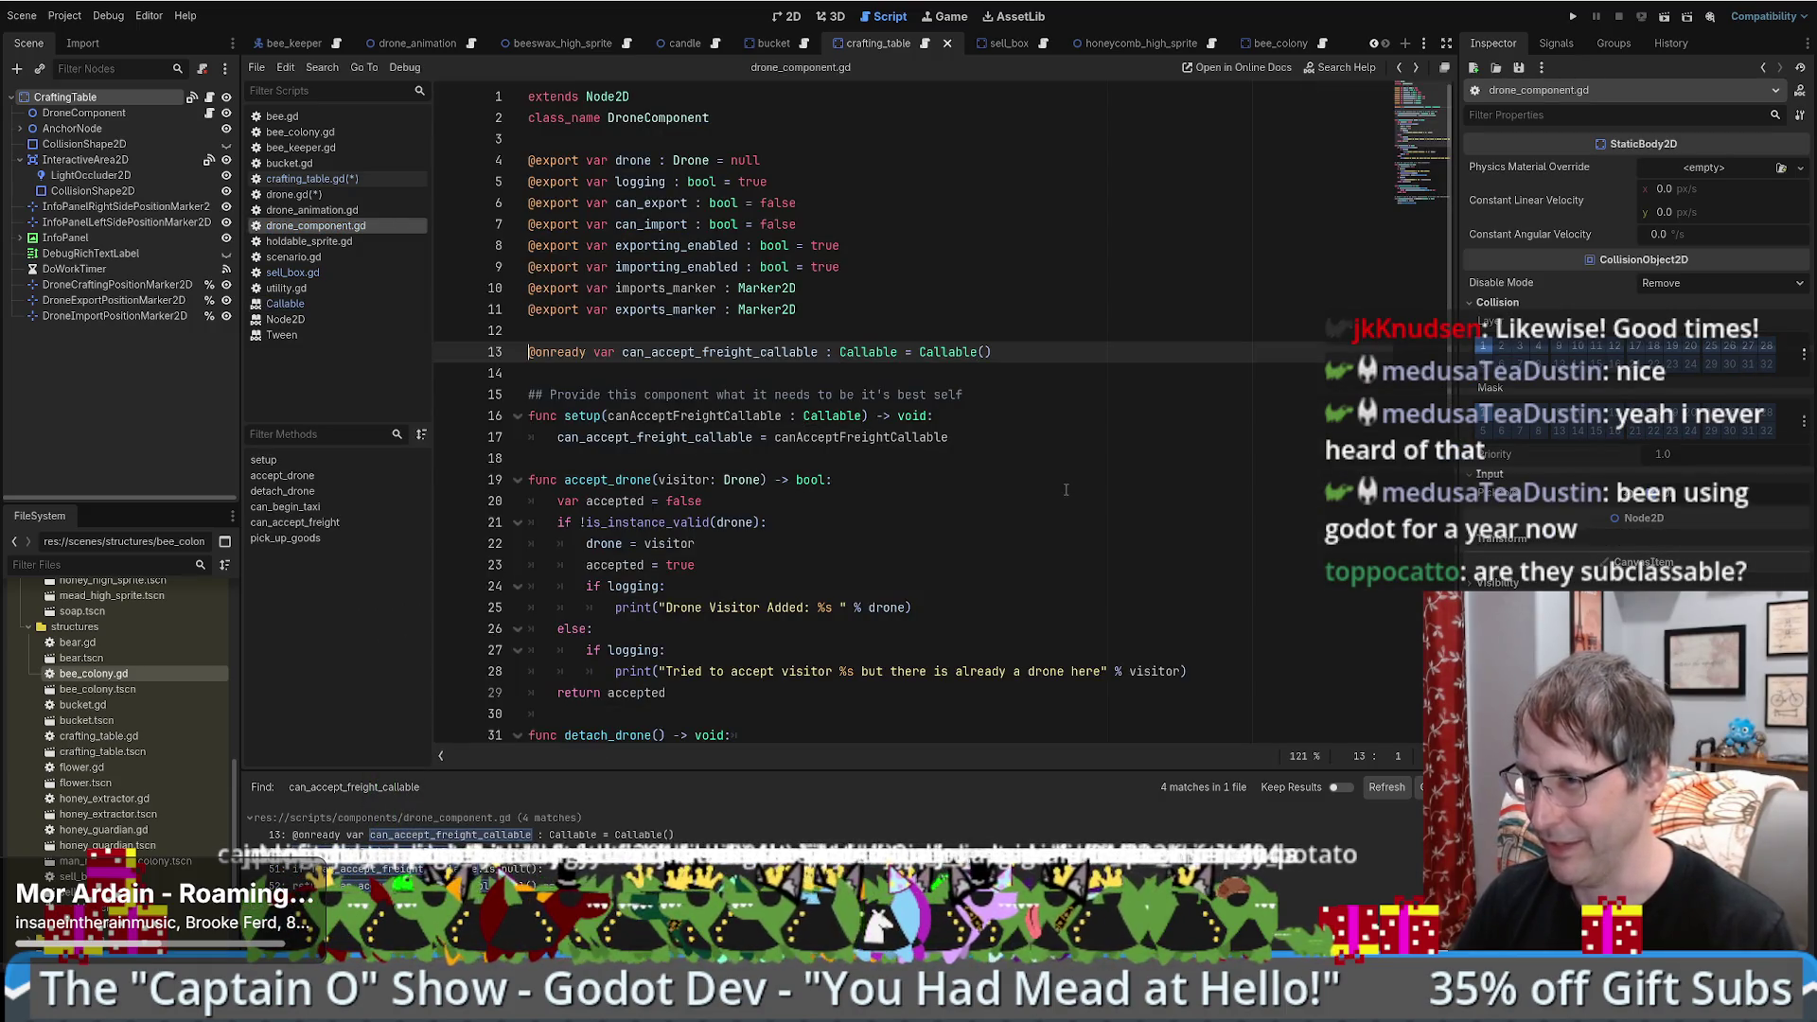
{"action": "key", "text": "alt+Left"}
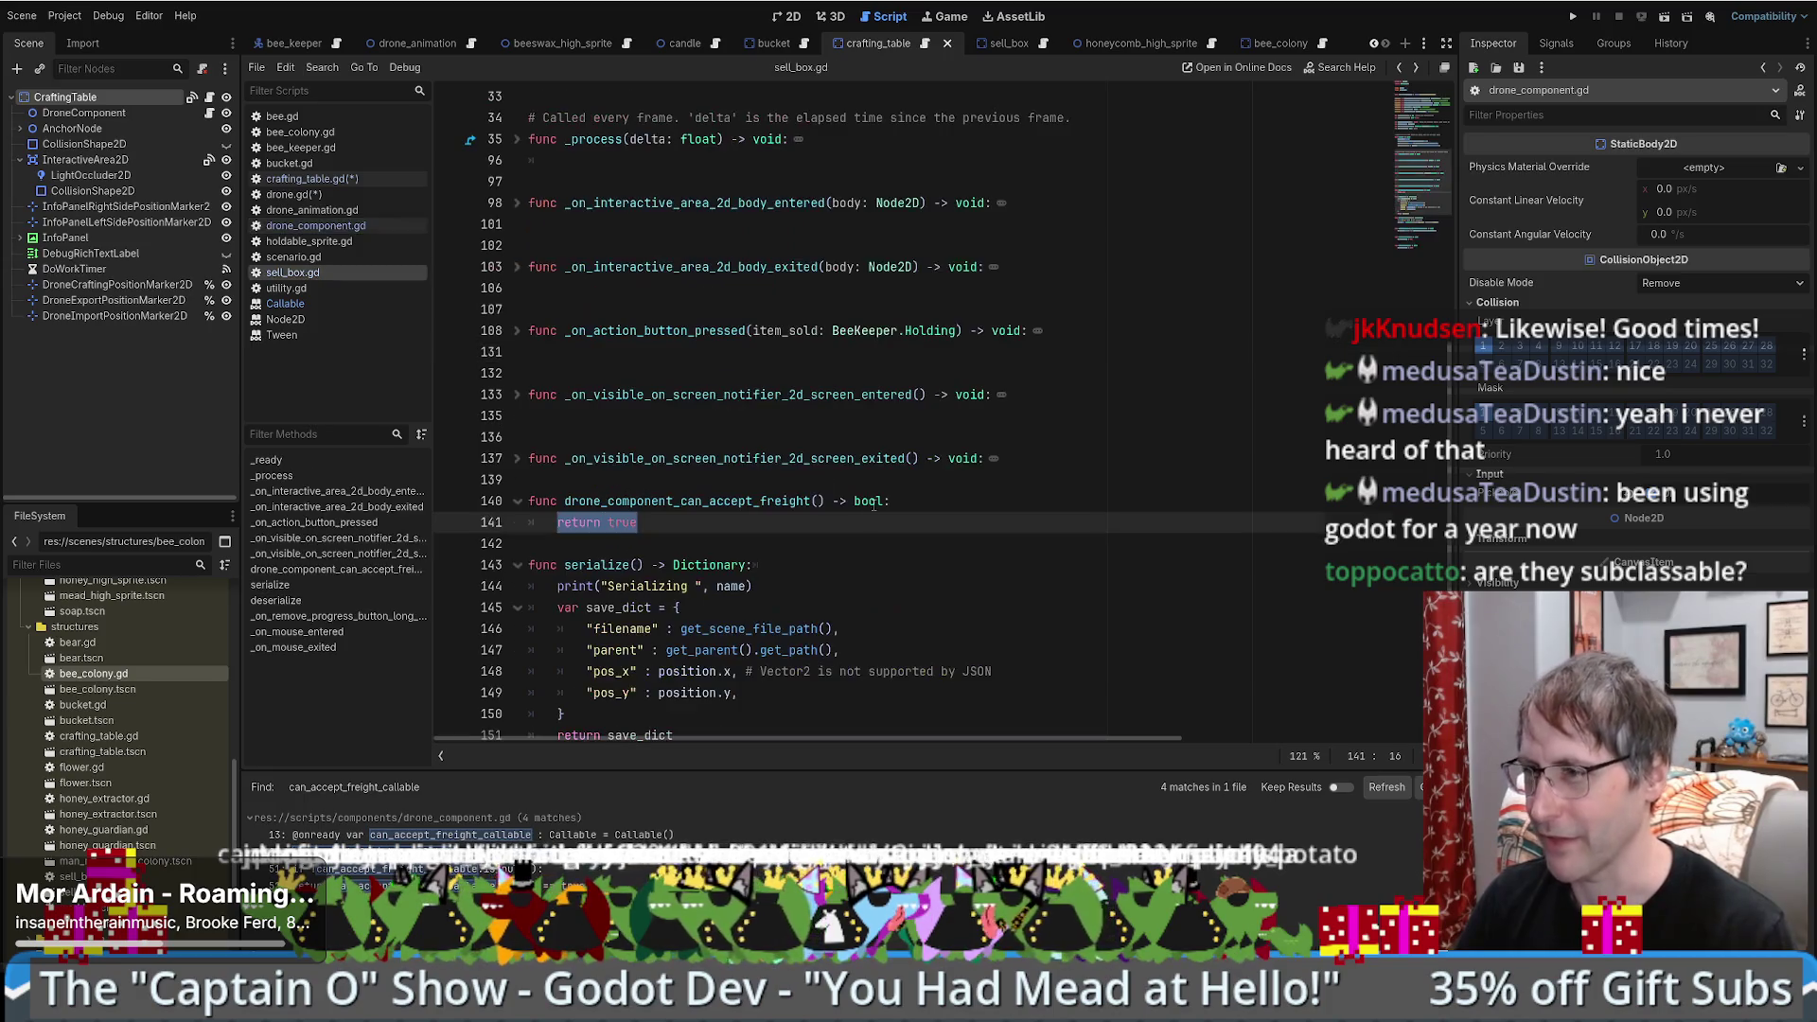
{"action": "key", "text": "alt+Left"}
{"action": "key", "text": "alt+Right"}
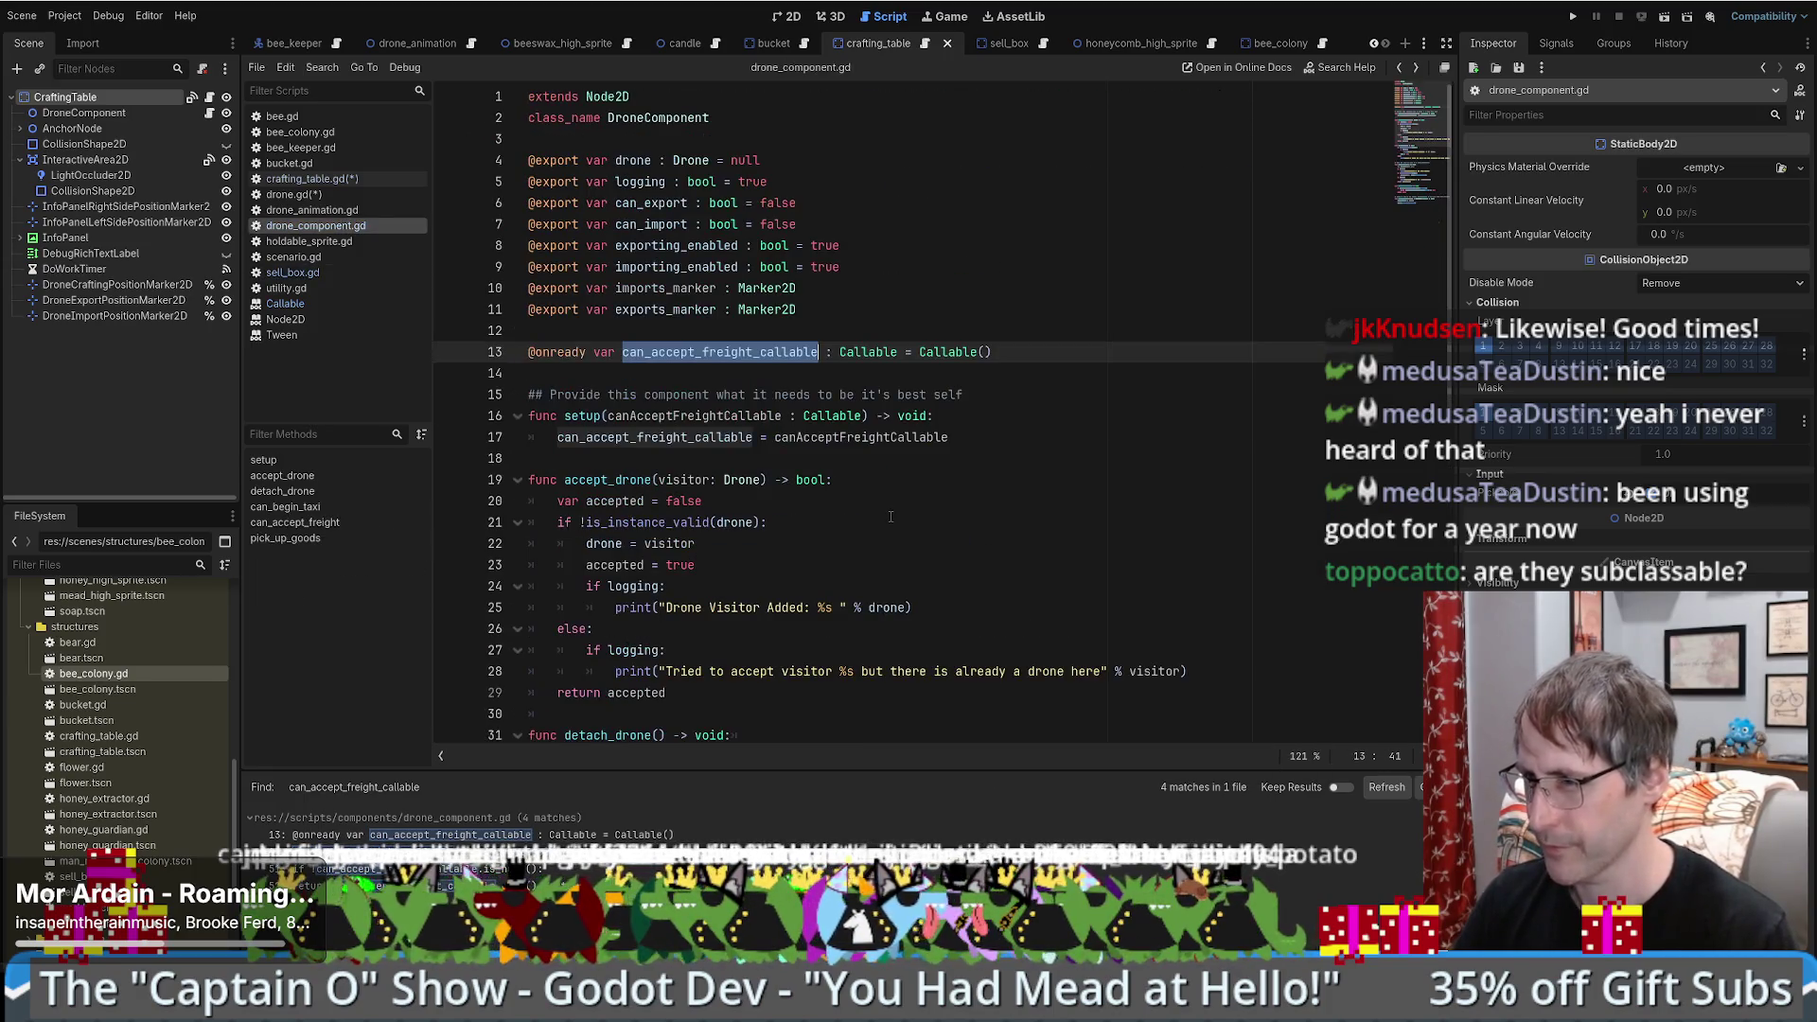
{"action": "key", "text": "alt+Right"}
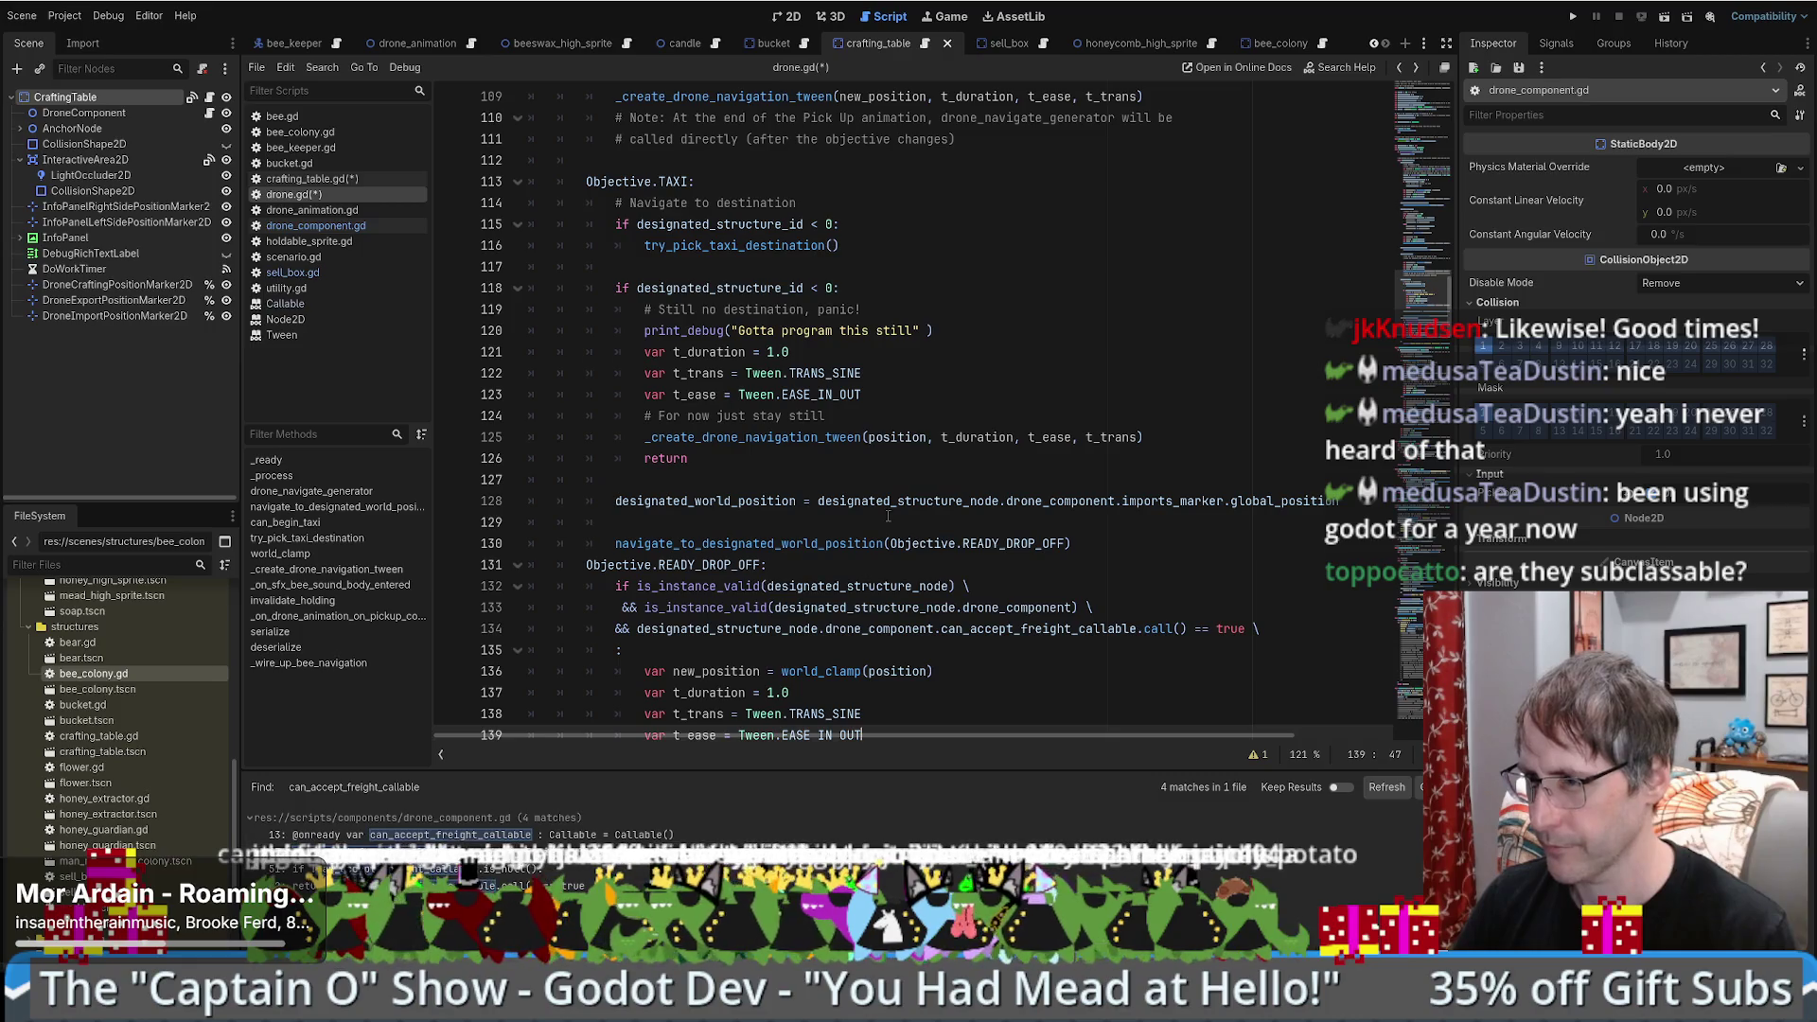
{"action": "scroll", "coordinate": [888, 515], "scroll_direction": "down", "scroll_amount": 4}
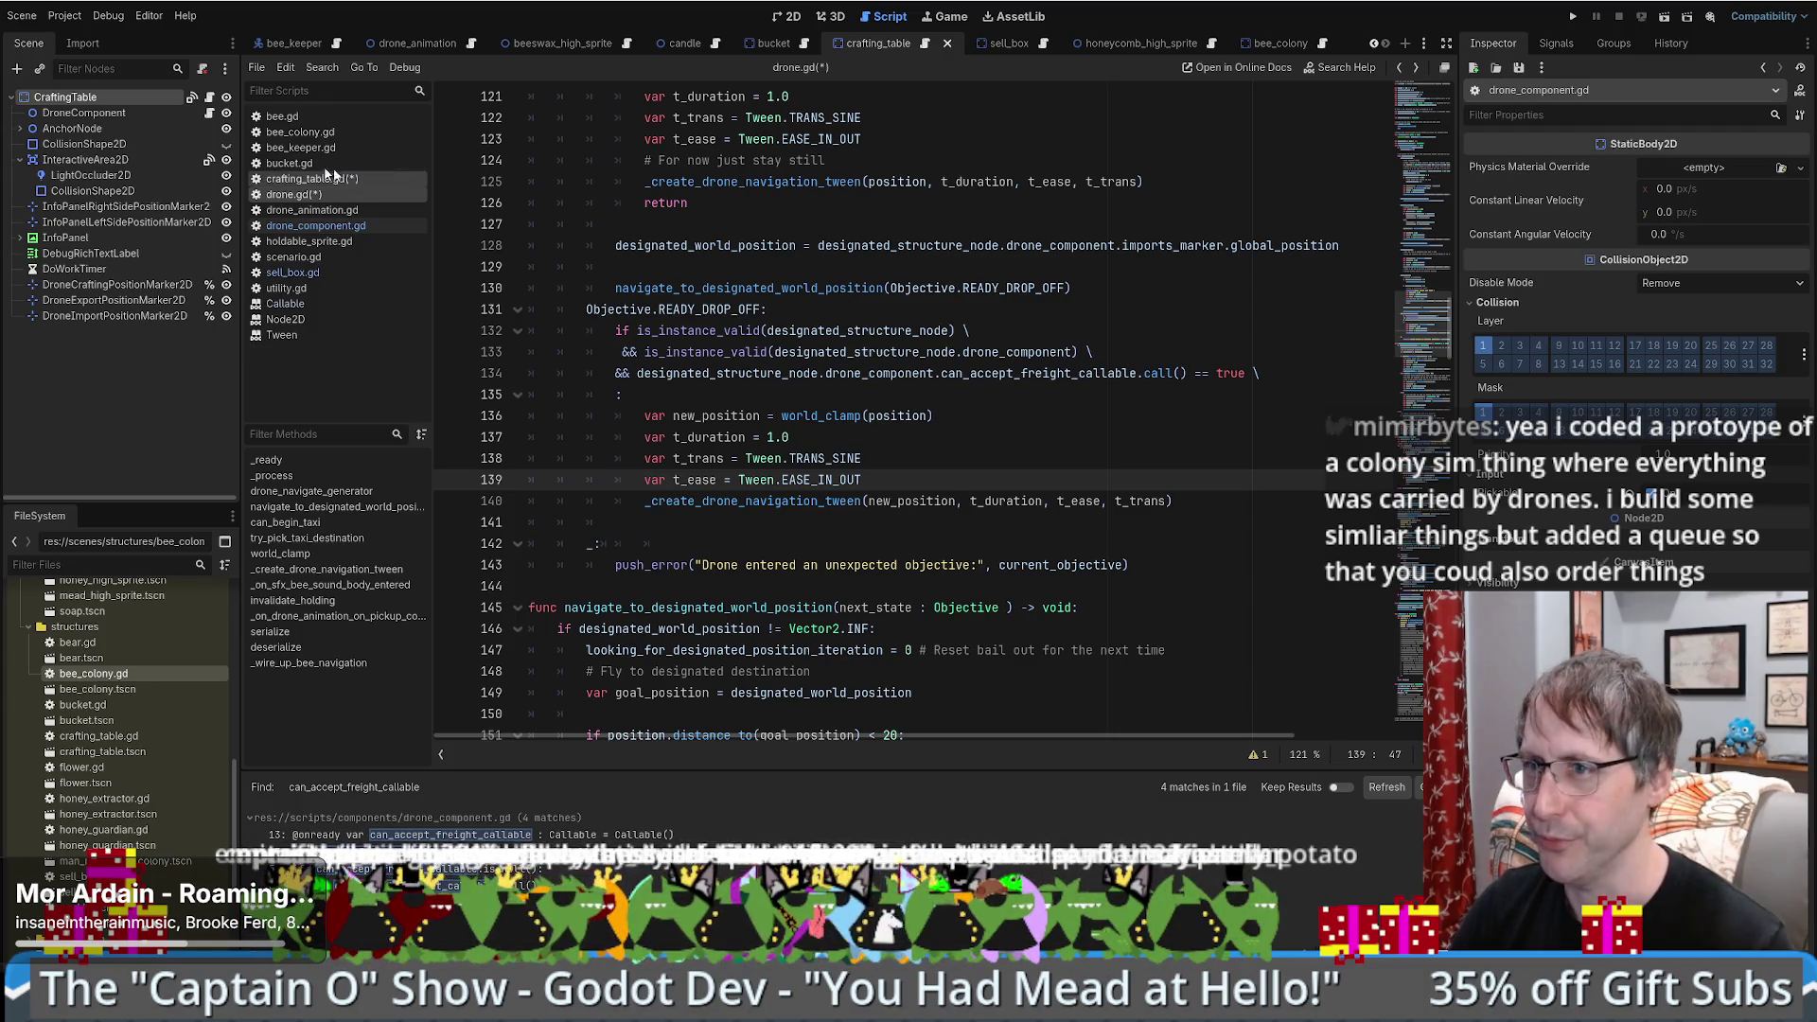
{"action": "left_click", "coordinate": [210, 113]}
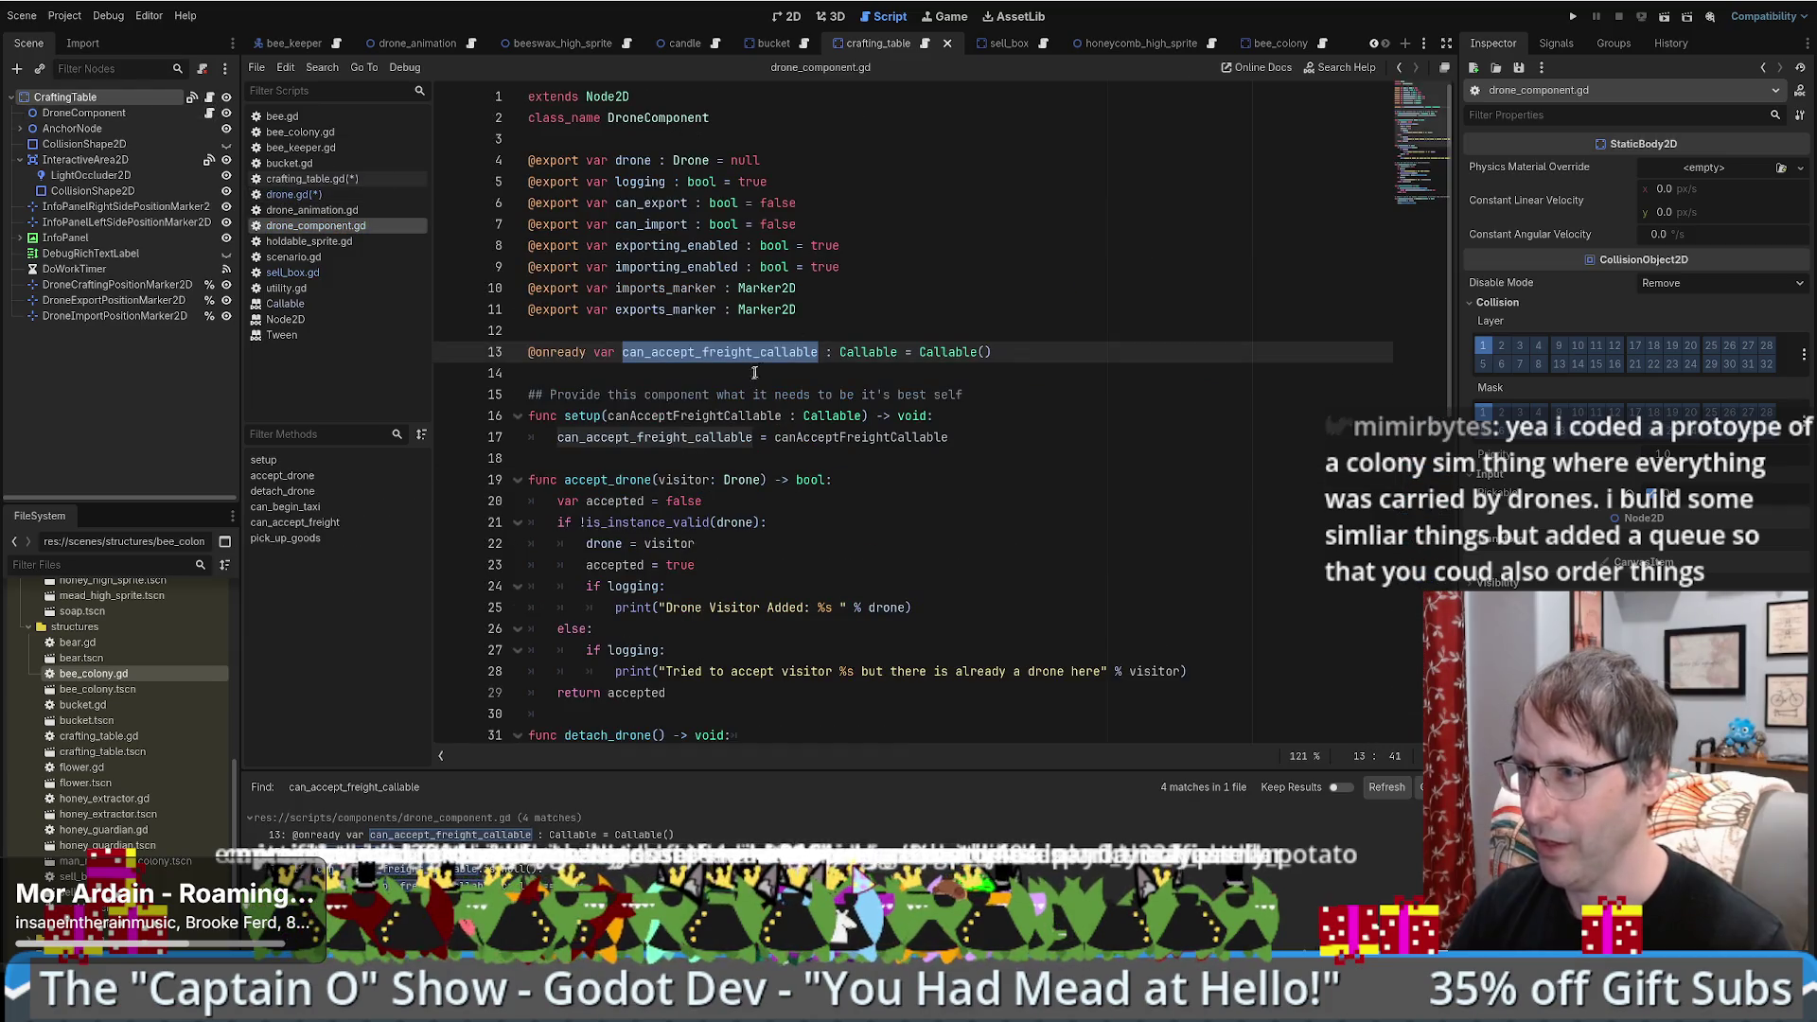
{"action": "double_click", "coordinate": [878, 354]}
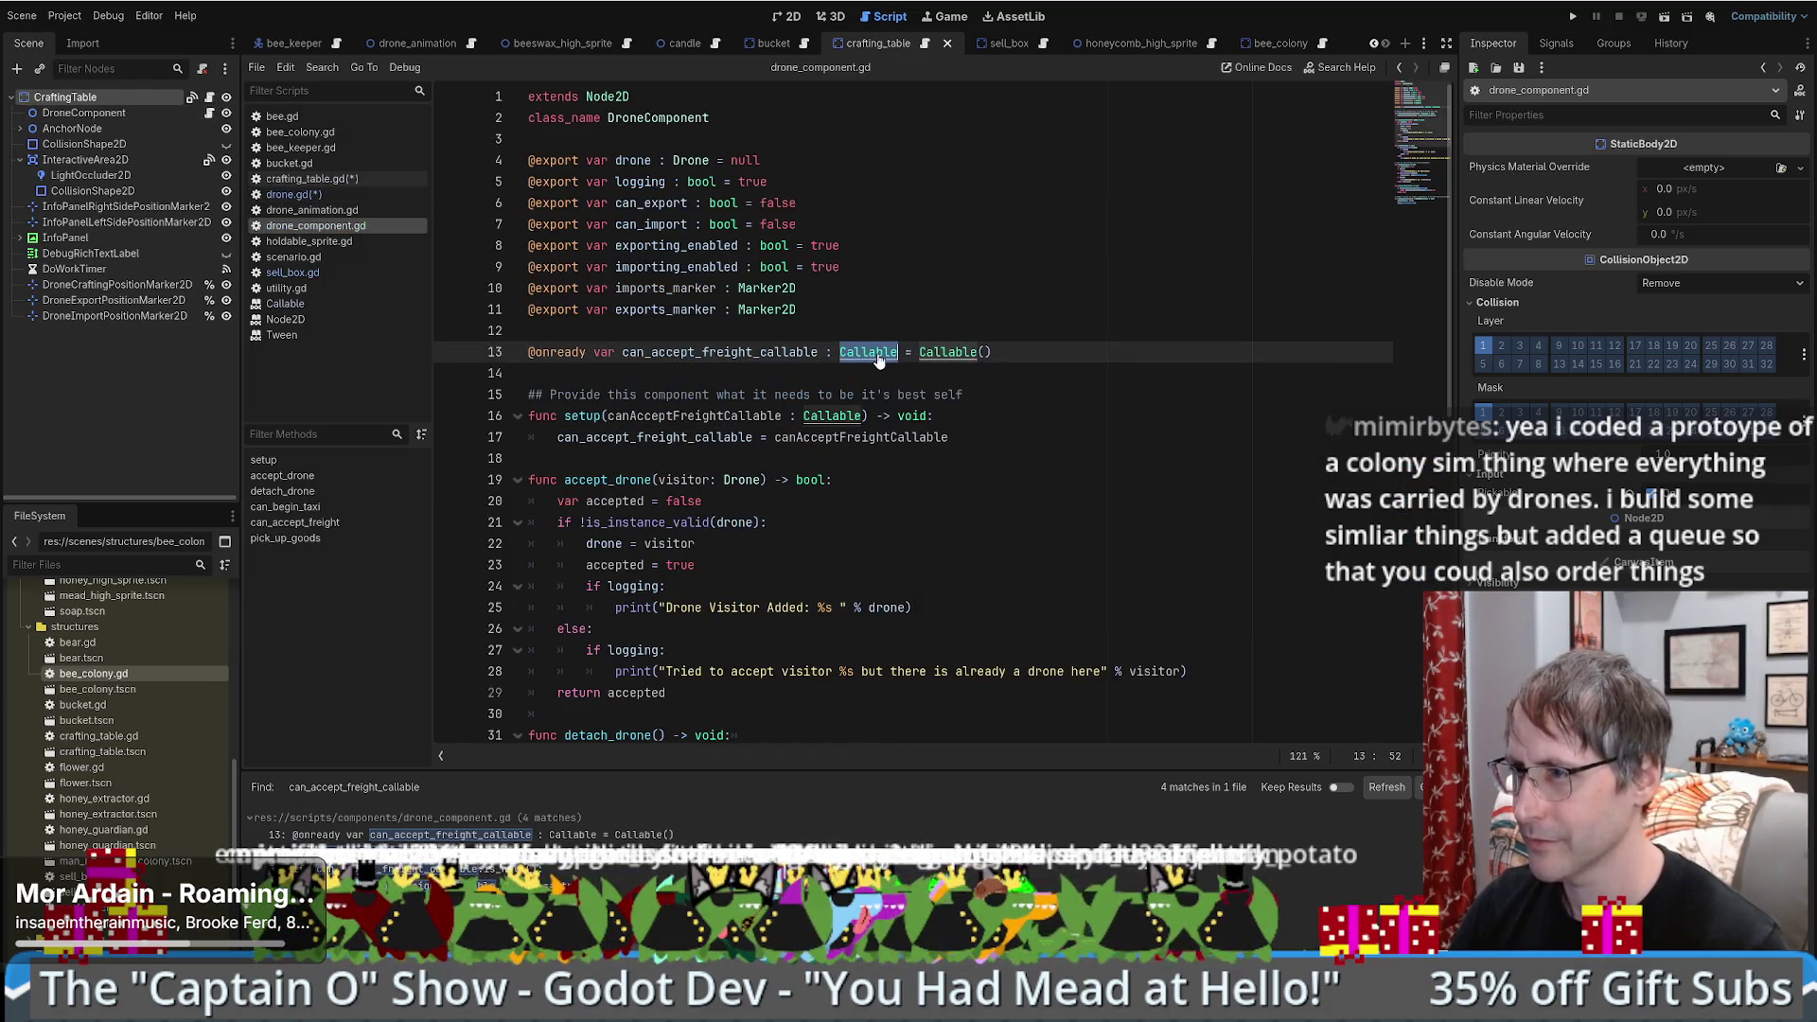
{"action": "left_click", "coordinate": [877, 354], "text": "ctrl"}
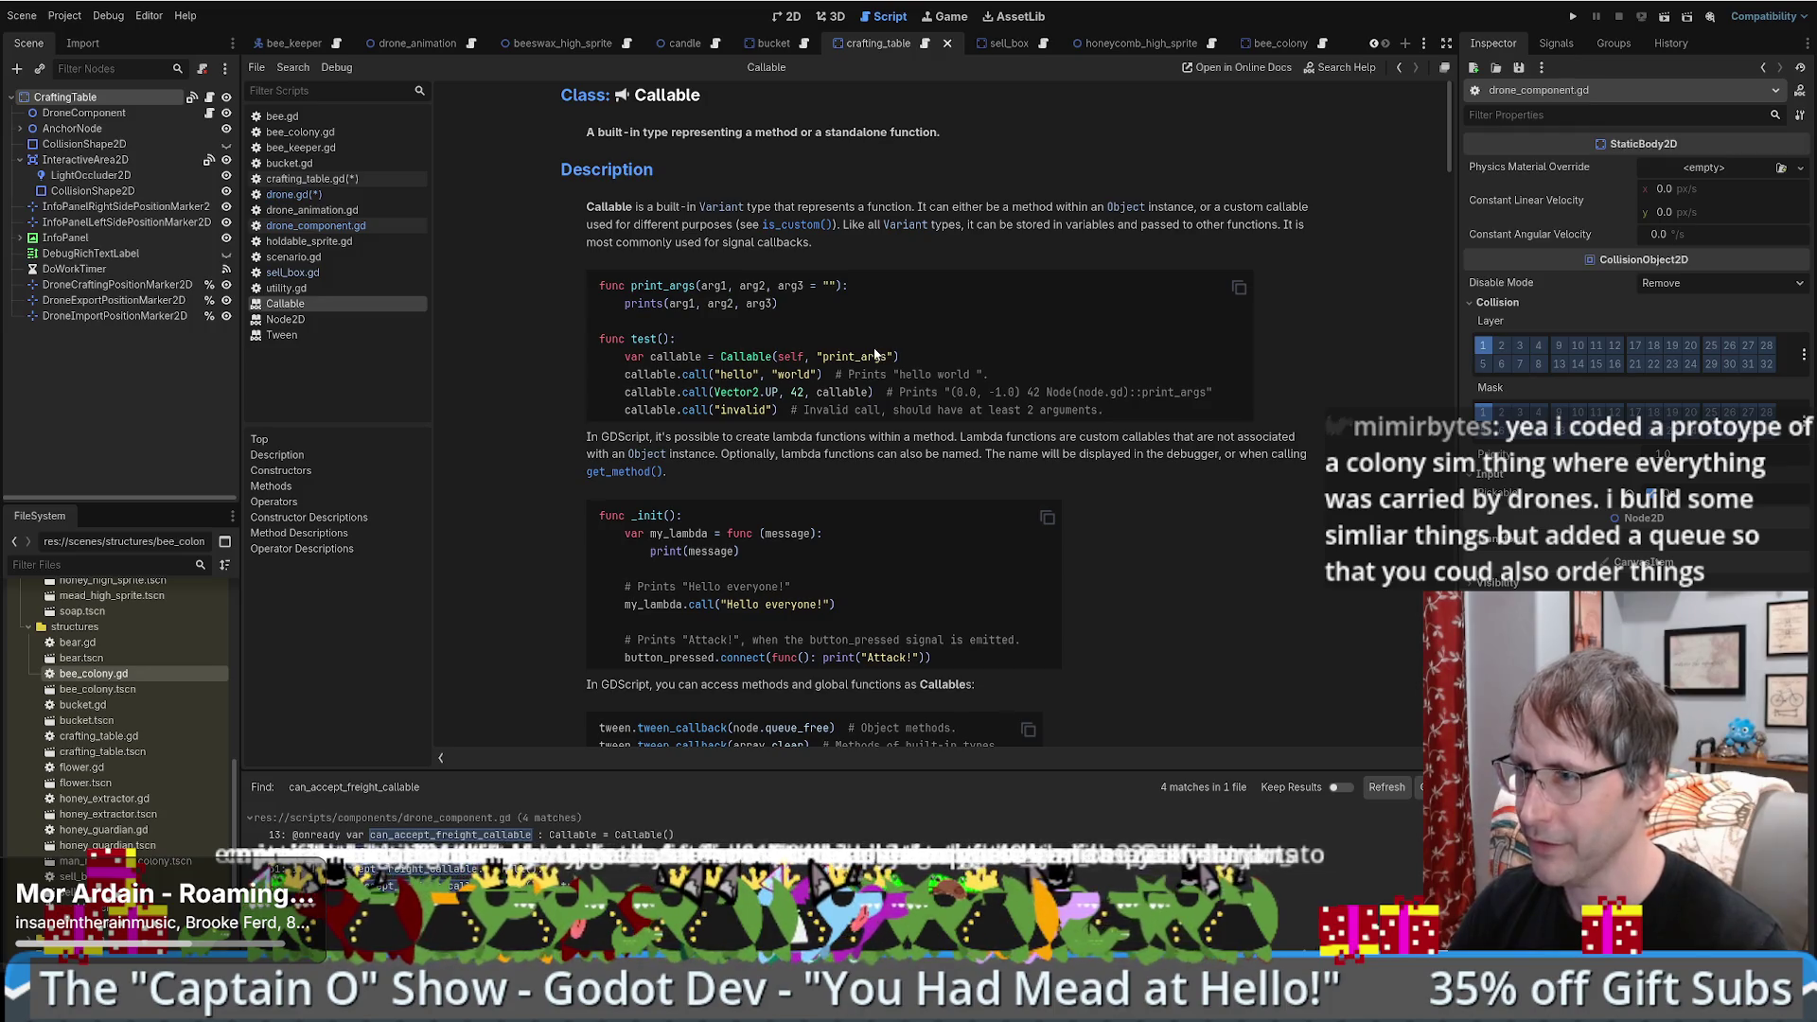
{"action": "scroll", "coordinate": [878, 352], "scroll_direction": "down", "scroll_amount": 1}
{"action": "scroll", "coordinate": [878, 353], "scroll_direction": "up", "scroll_amount": 1}
{"action": "key", "text": "alt+Left"}
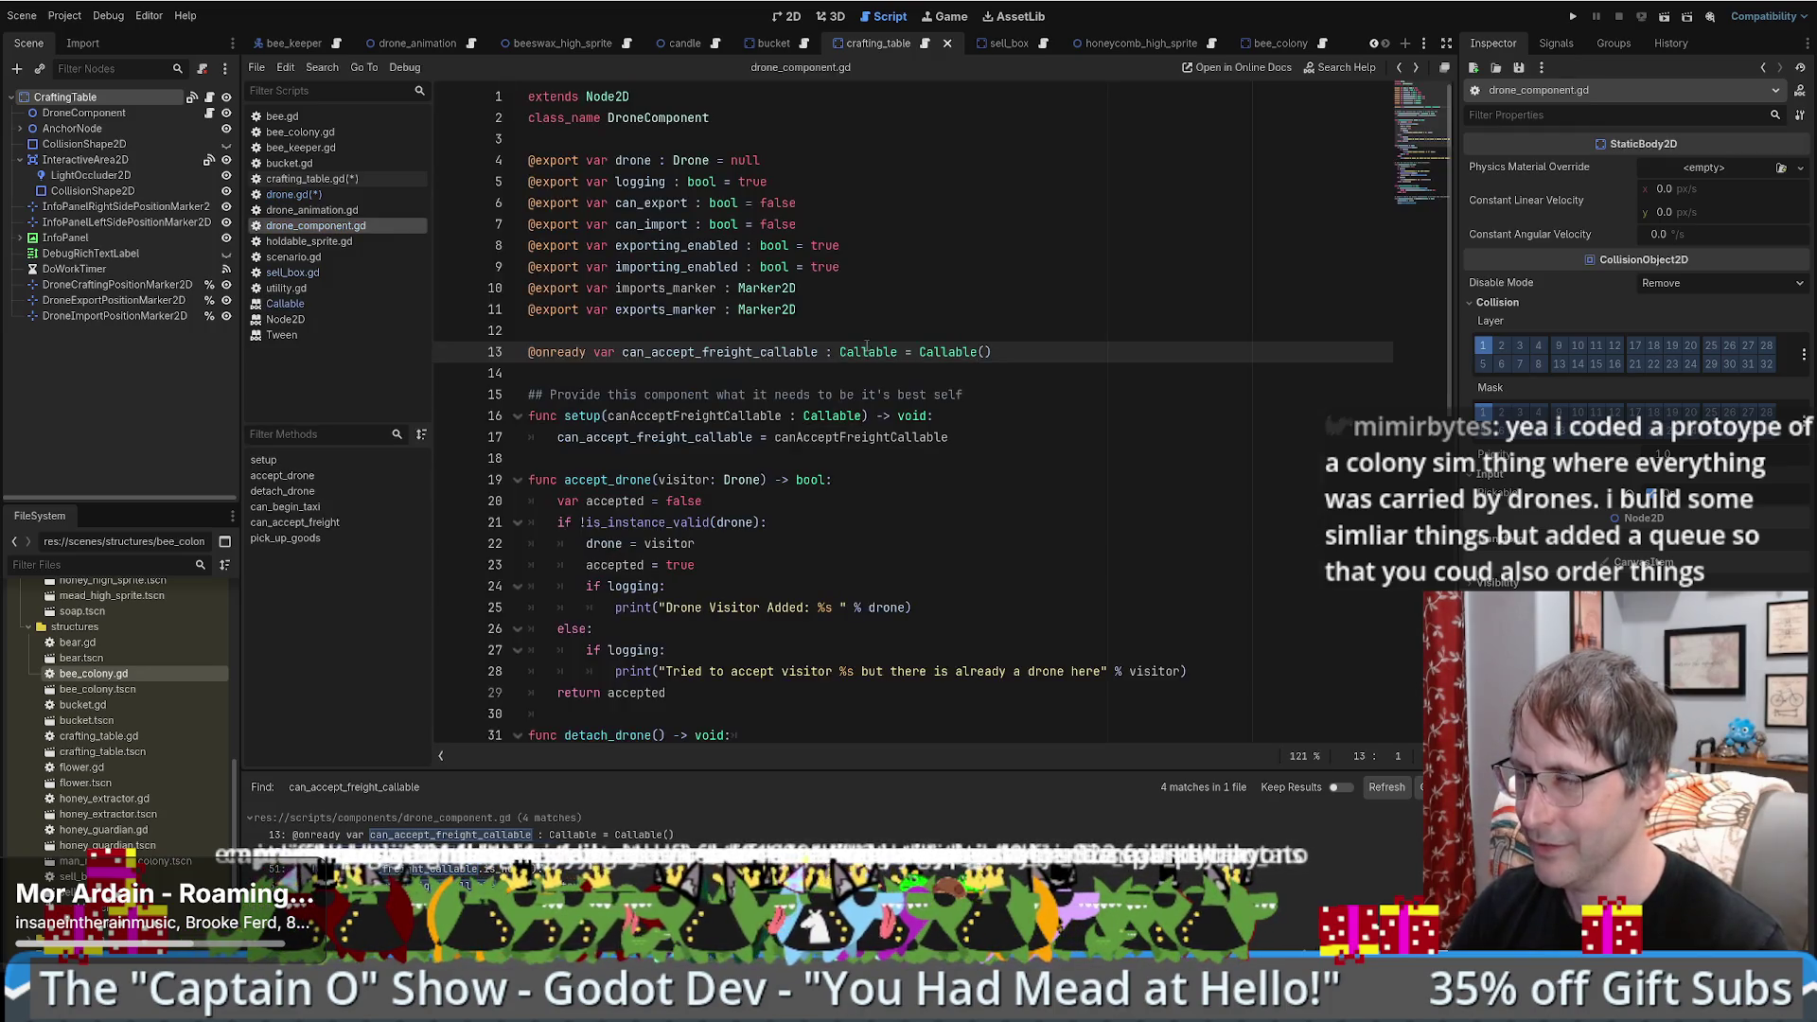
{"action": "double_click", "coordinate": [880, 352]}
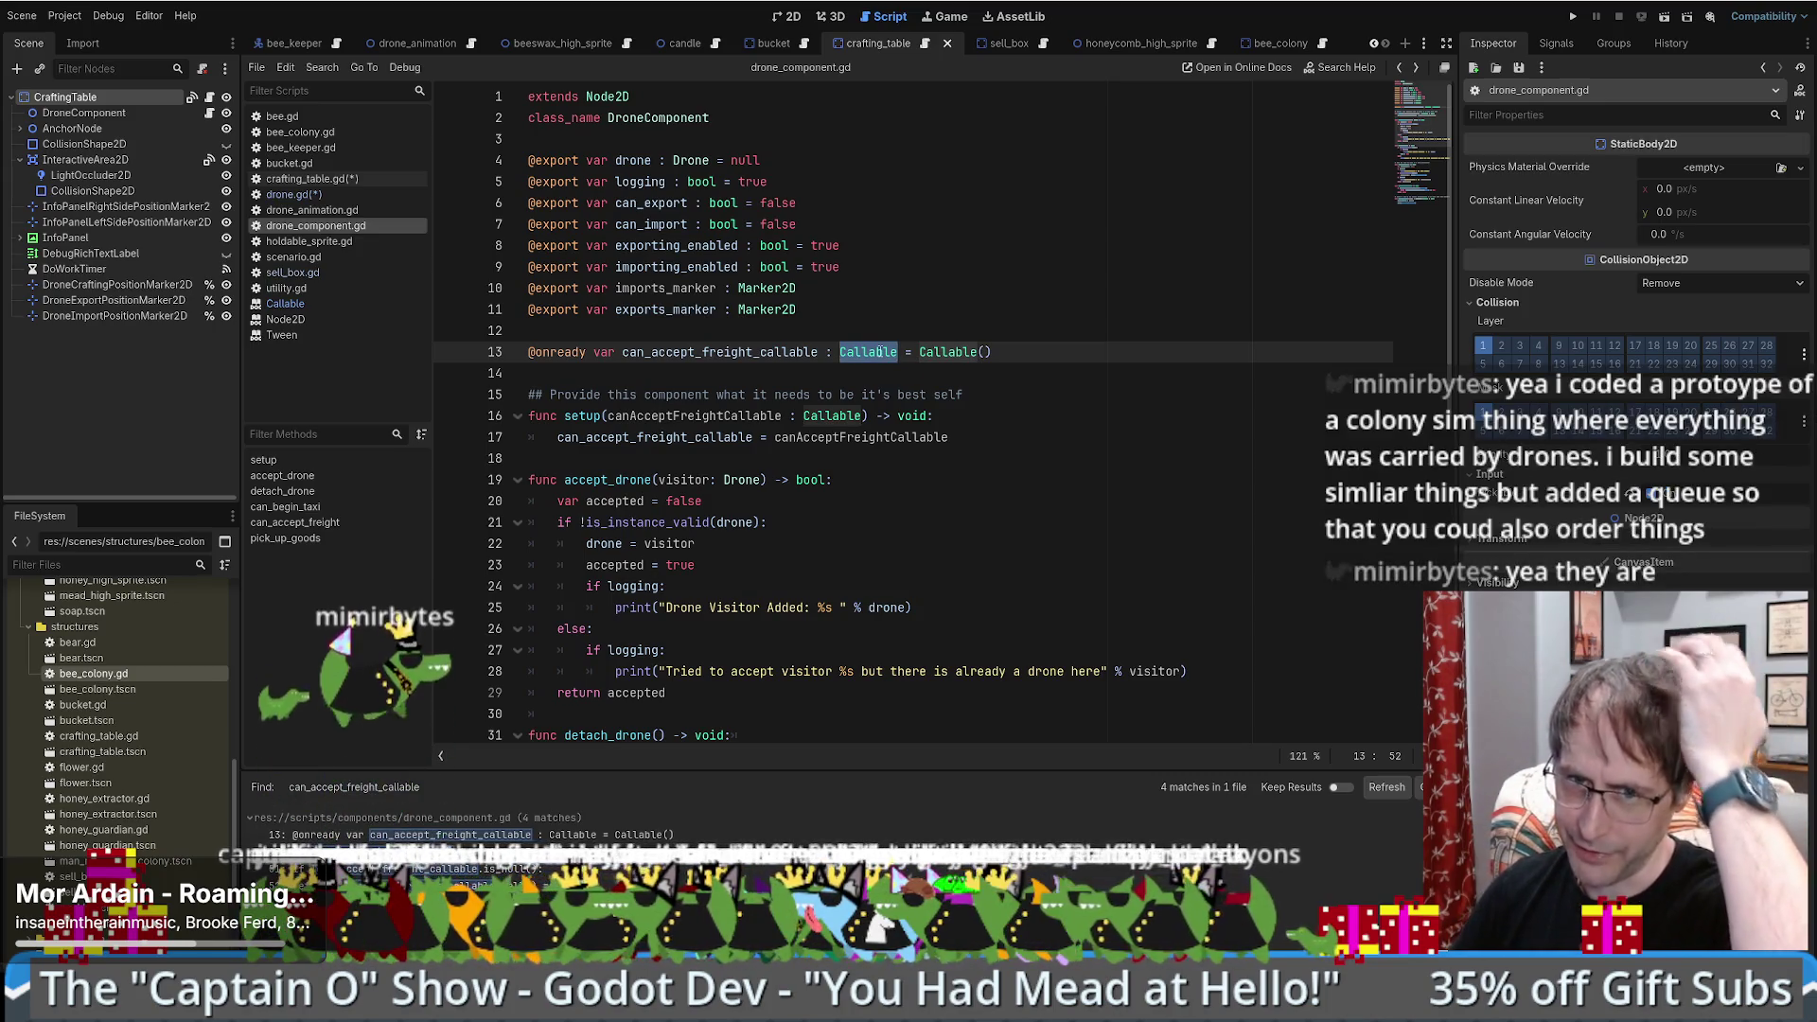
{"action": "key", "text": "Right"}
{"action": "key", "text": "Right"}
{"action": "key", "text": "Right"}
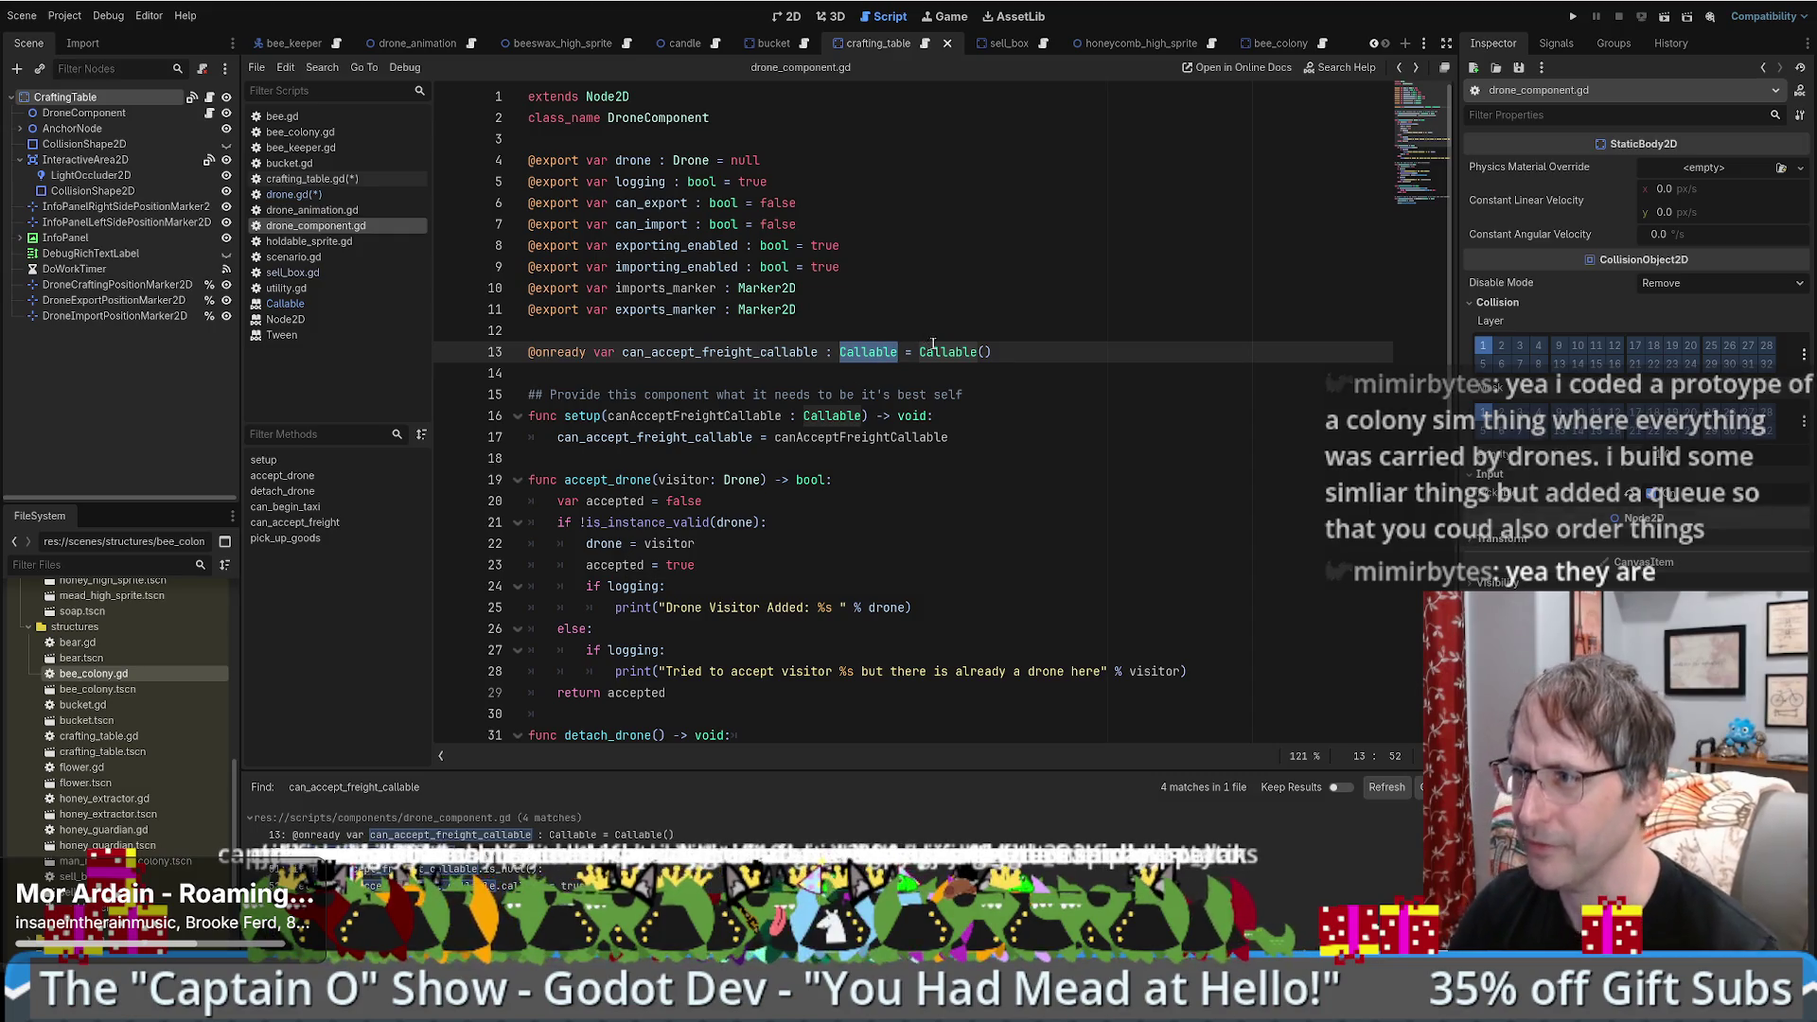
{"action": "double_click", "coordinate": [885, 352]}
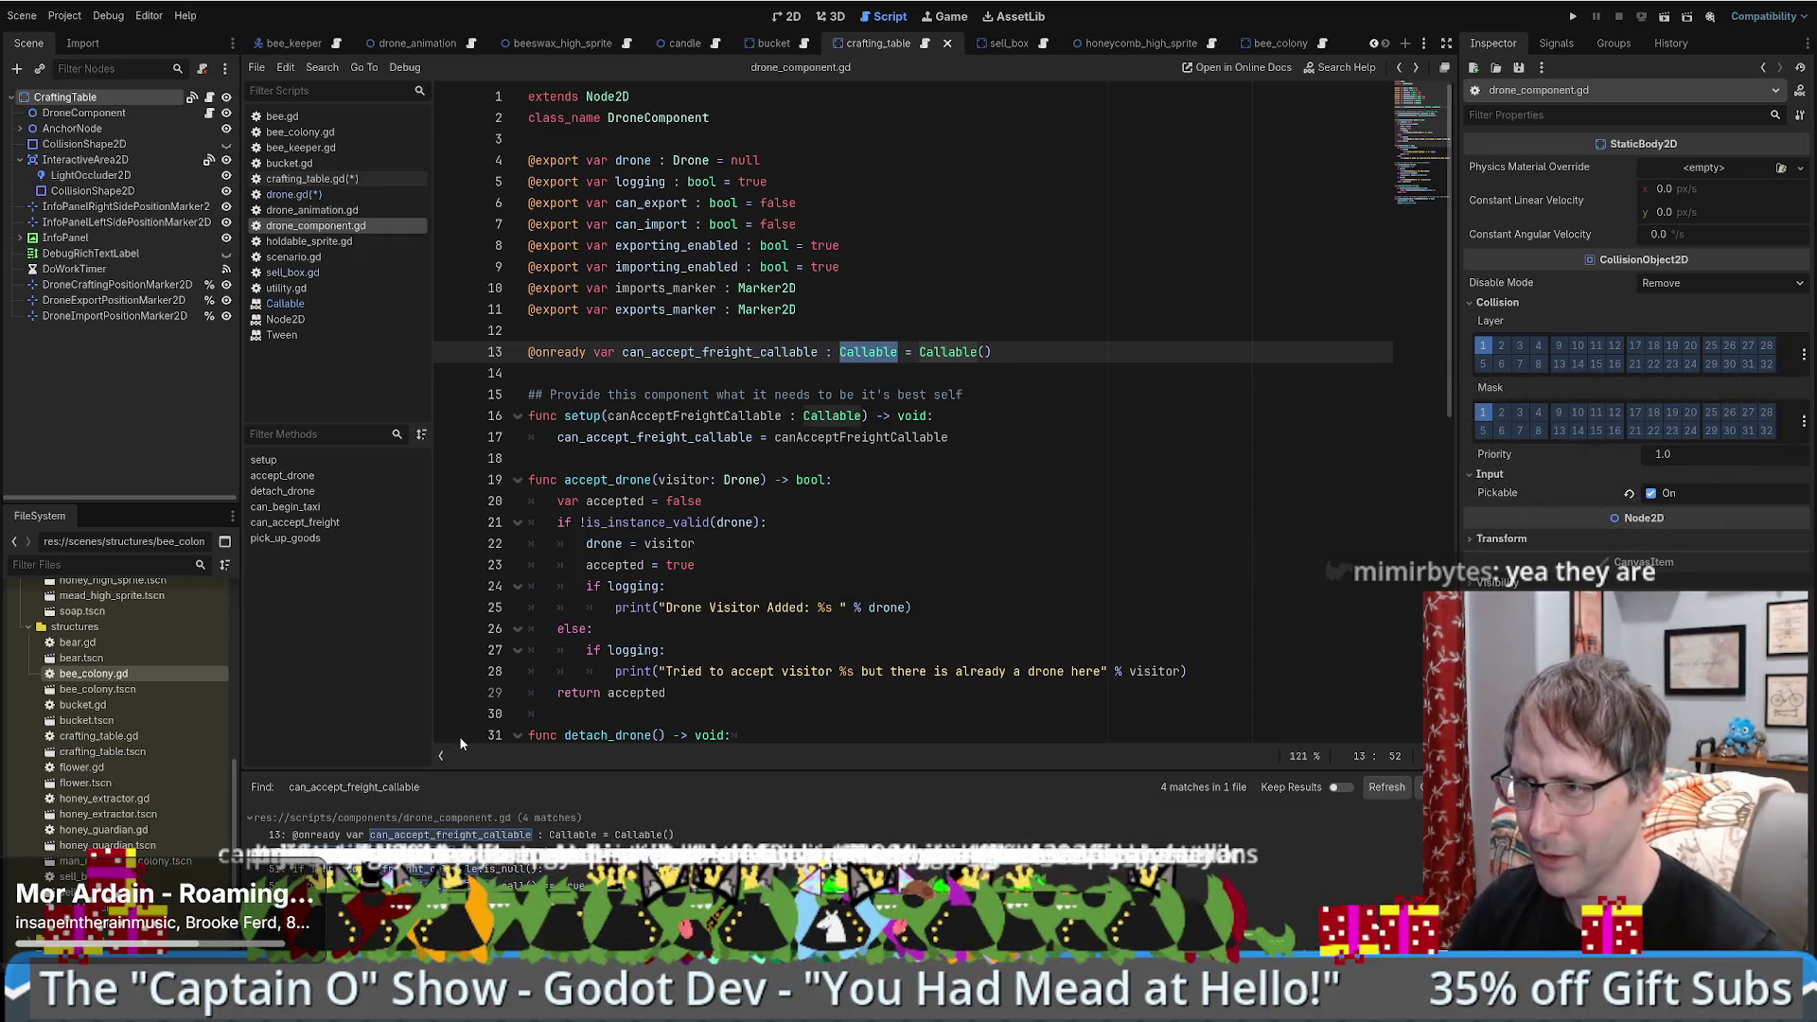
{"action": "key", "text": "alt+Left"}
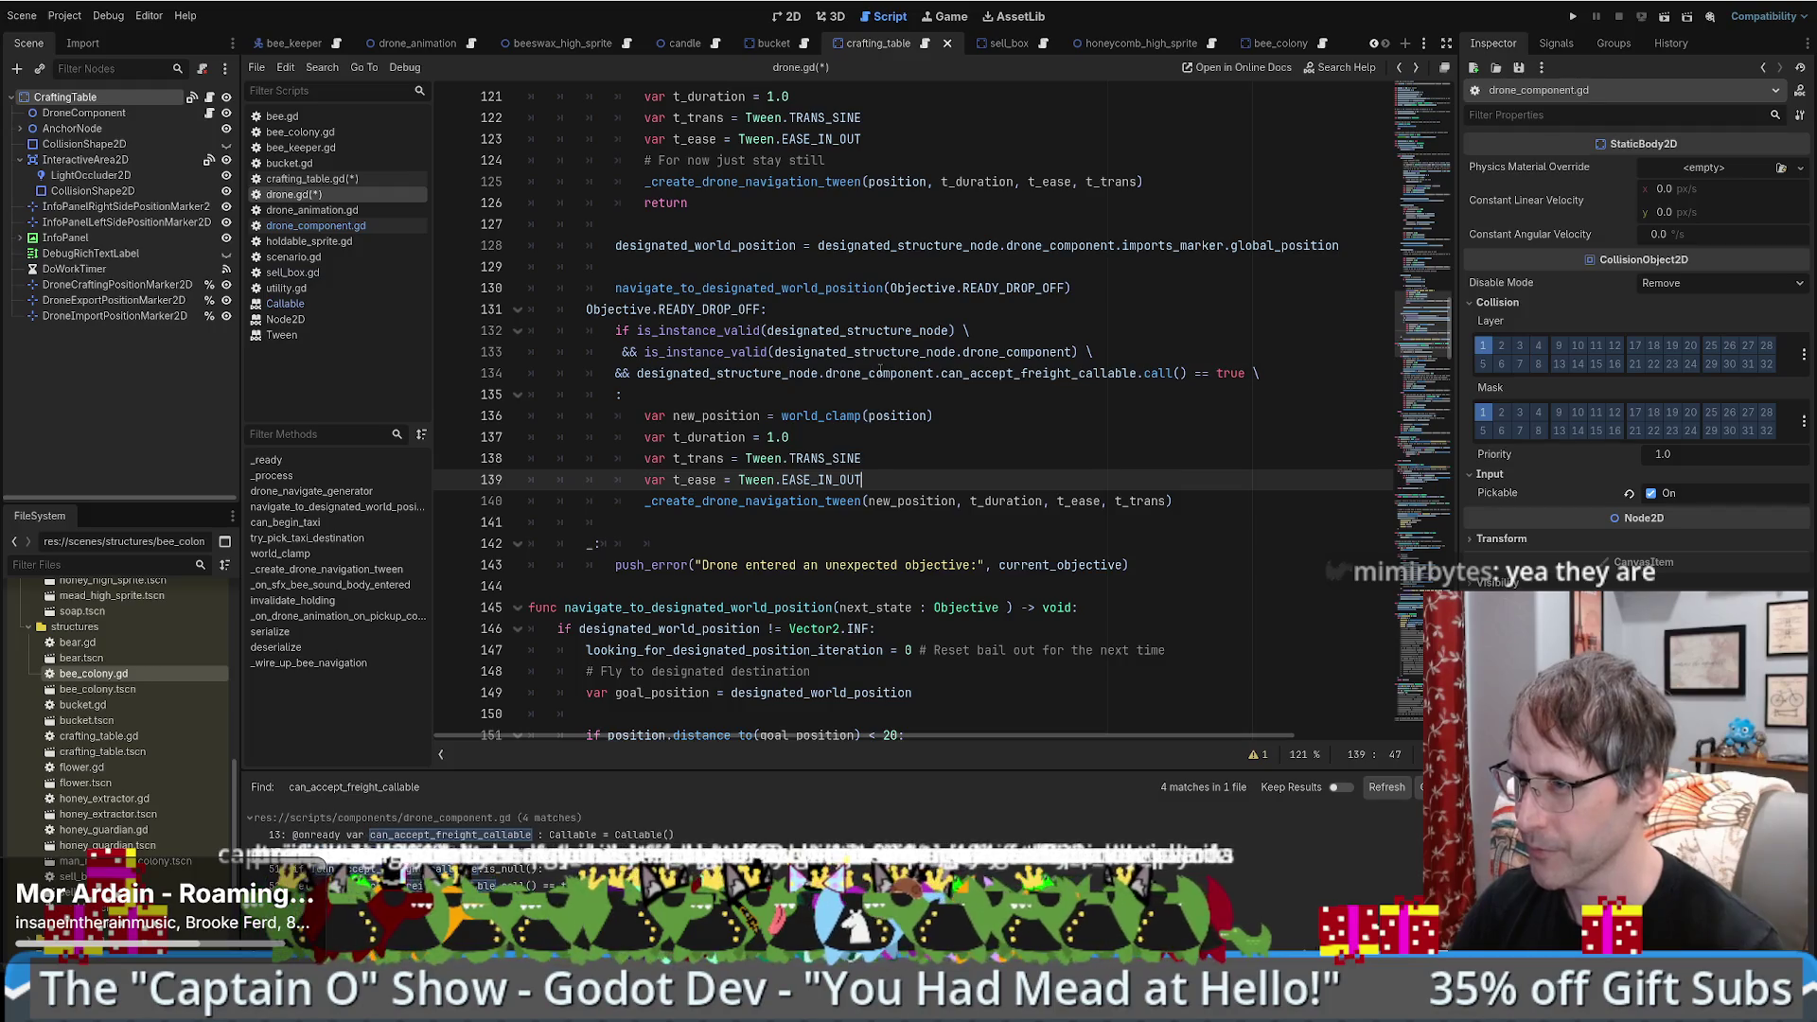
{"action": "mouse_move", "coordinate": [844, 458]}
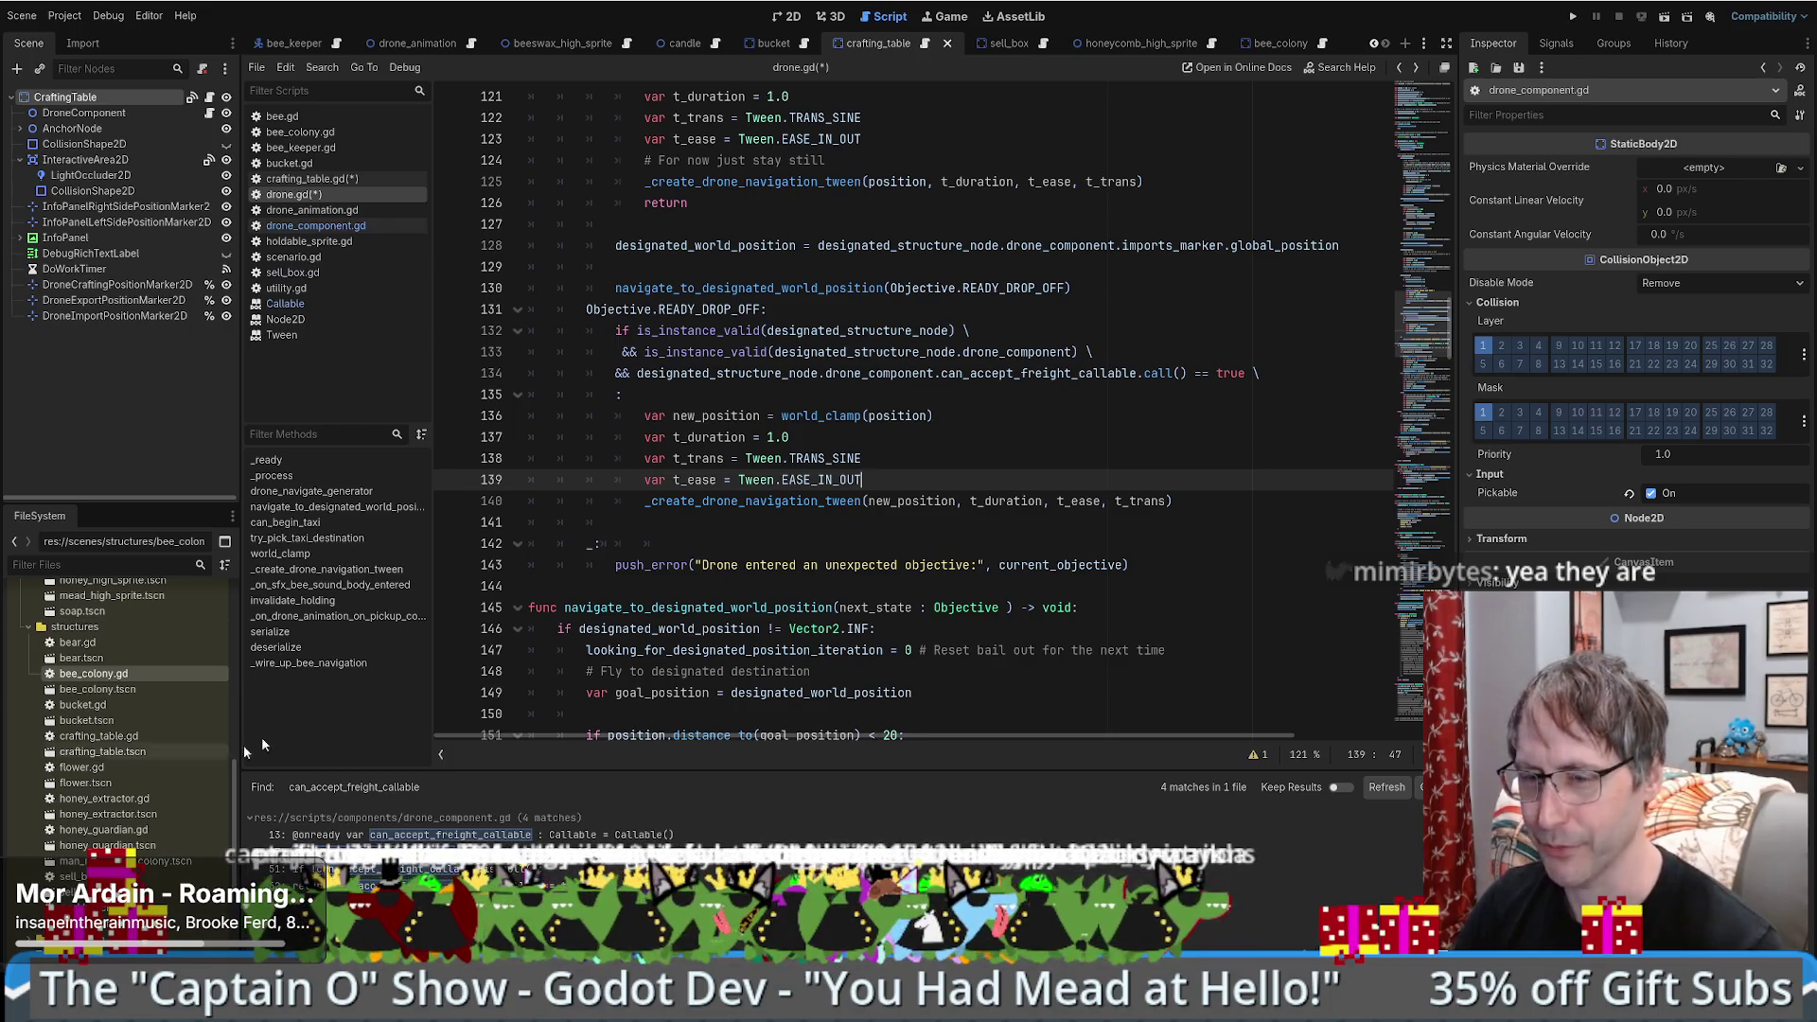
{"action": "scroll", "coordinate": [916, 598], "scroll_direction": "up", "scroll_amount": 2}
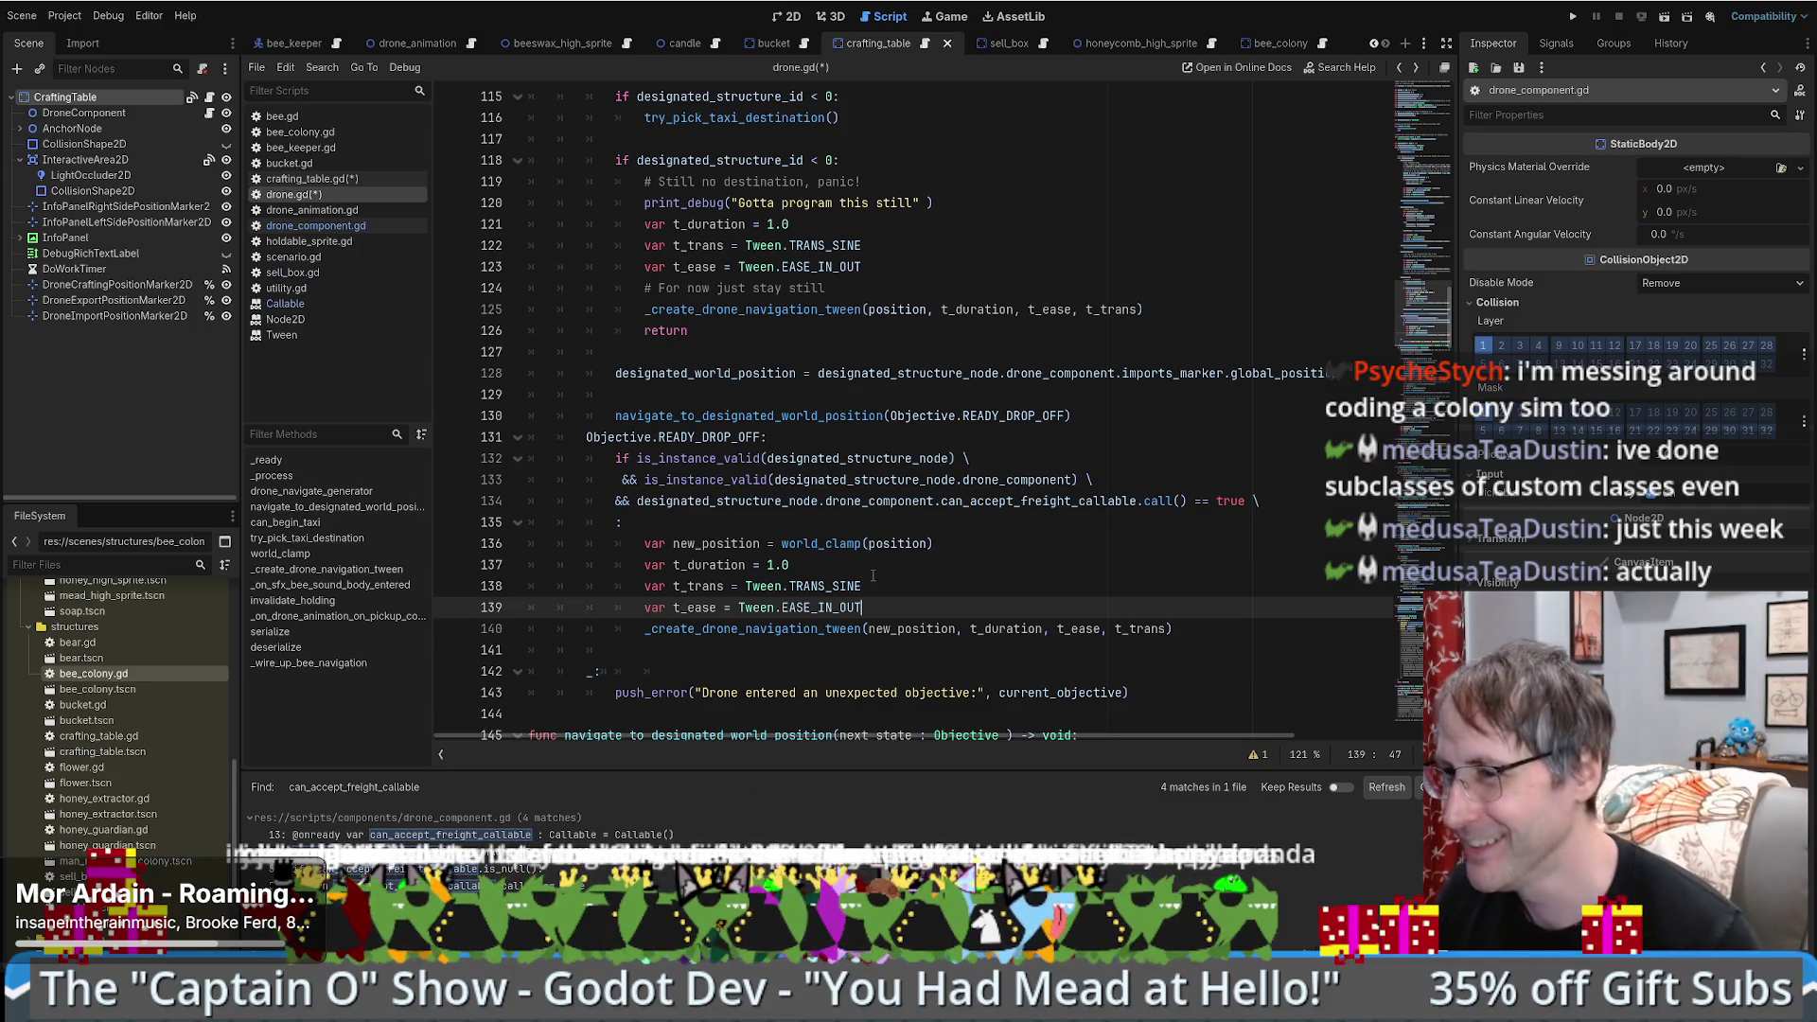
{"action": "scroll", "coordinate": [862, 575], "scroll_direction": "down", "scroll_amount": 3}
{"action": "scroll", "coordinate": [886, 646], "scroll_direction": "up", "scroll_amount": 3}
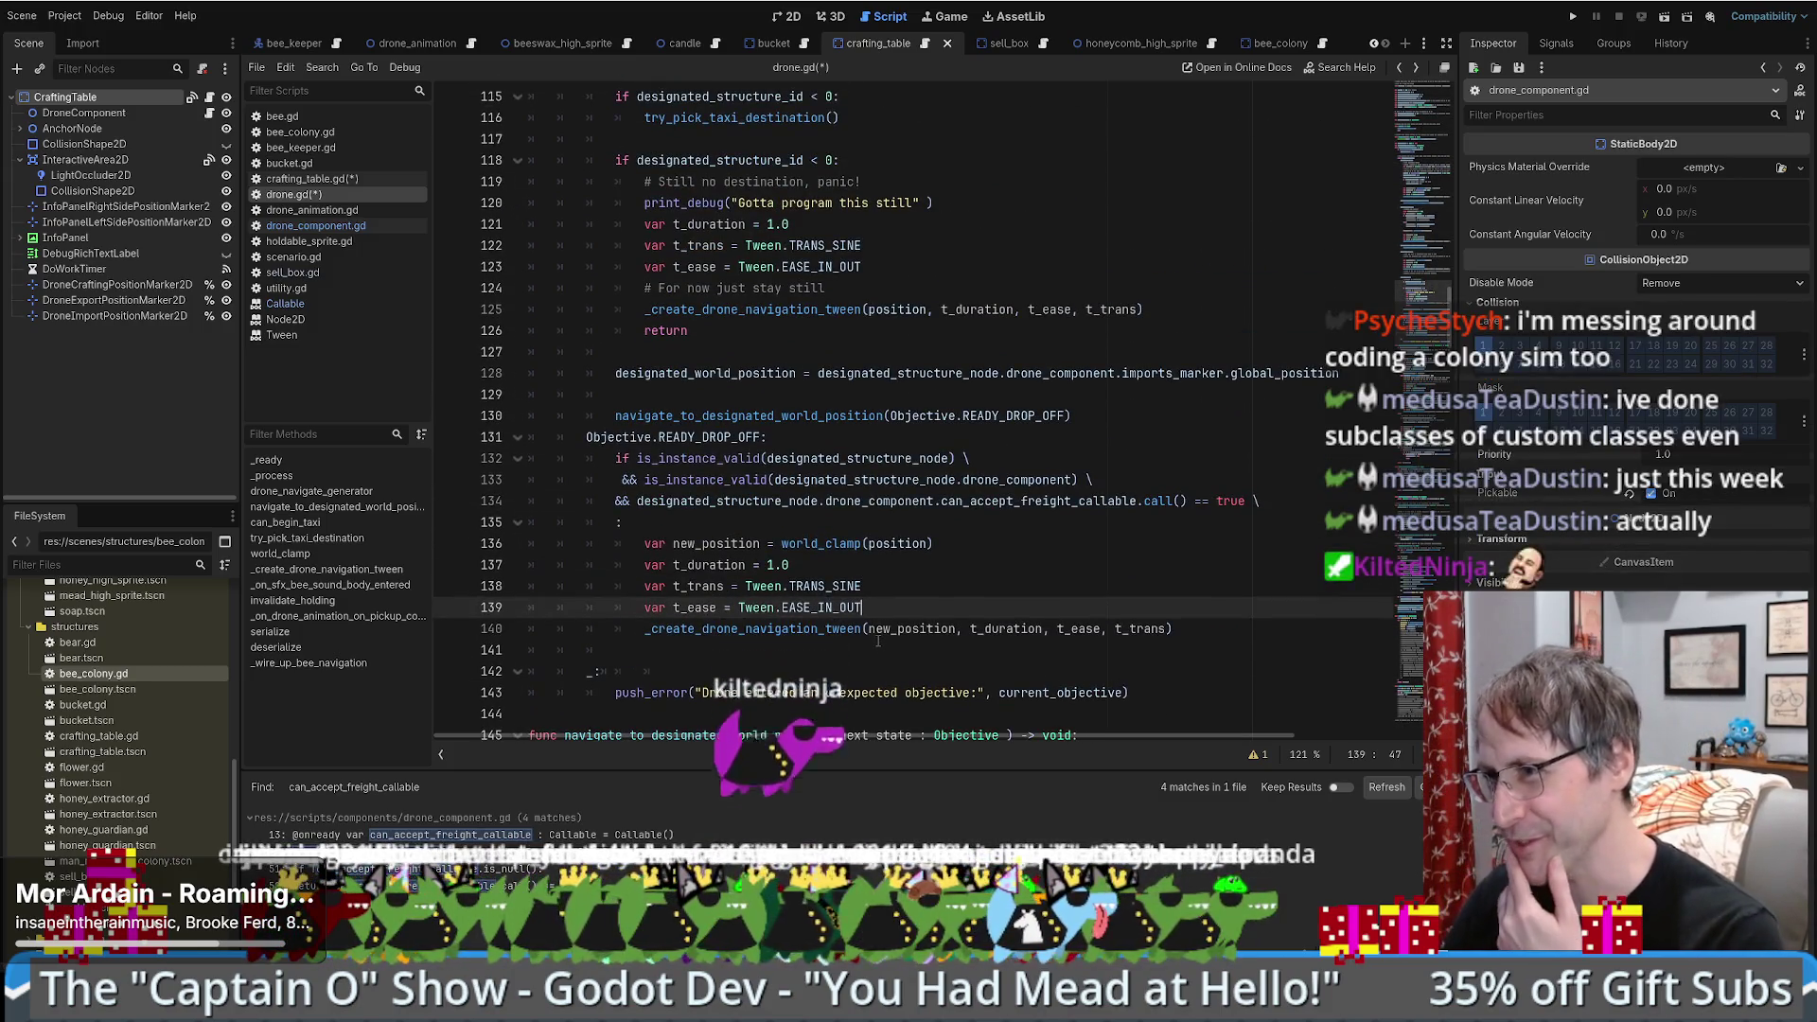
{"action": "scroll", "coordinate": [874, 640], "scroll_direction": "up", "scroll_amount": 1}
{"action": "scroll", "coordinate": [875, 641], "scroll_direction": "up", "scroll_amount": 3}
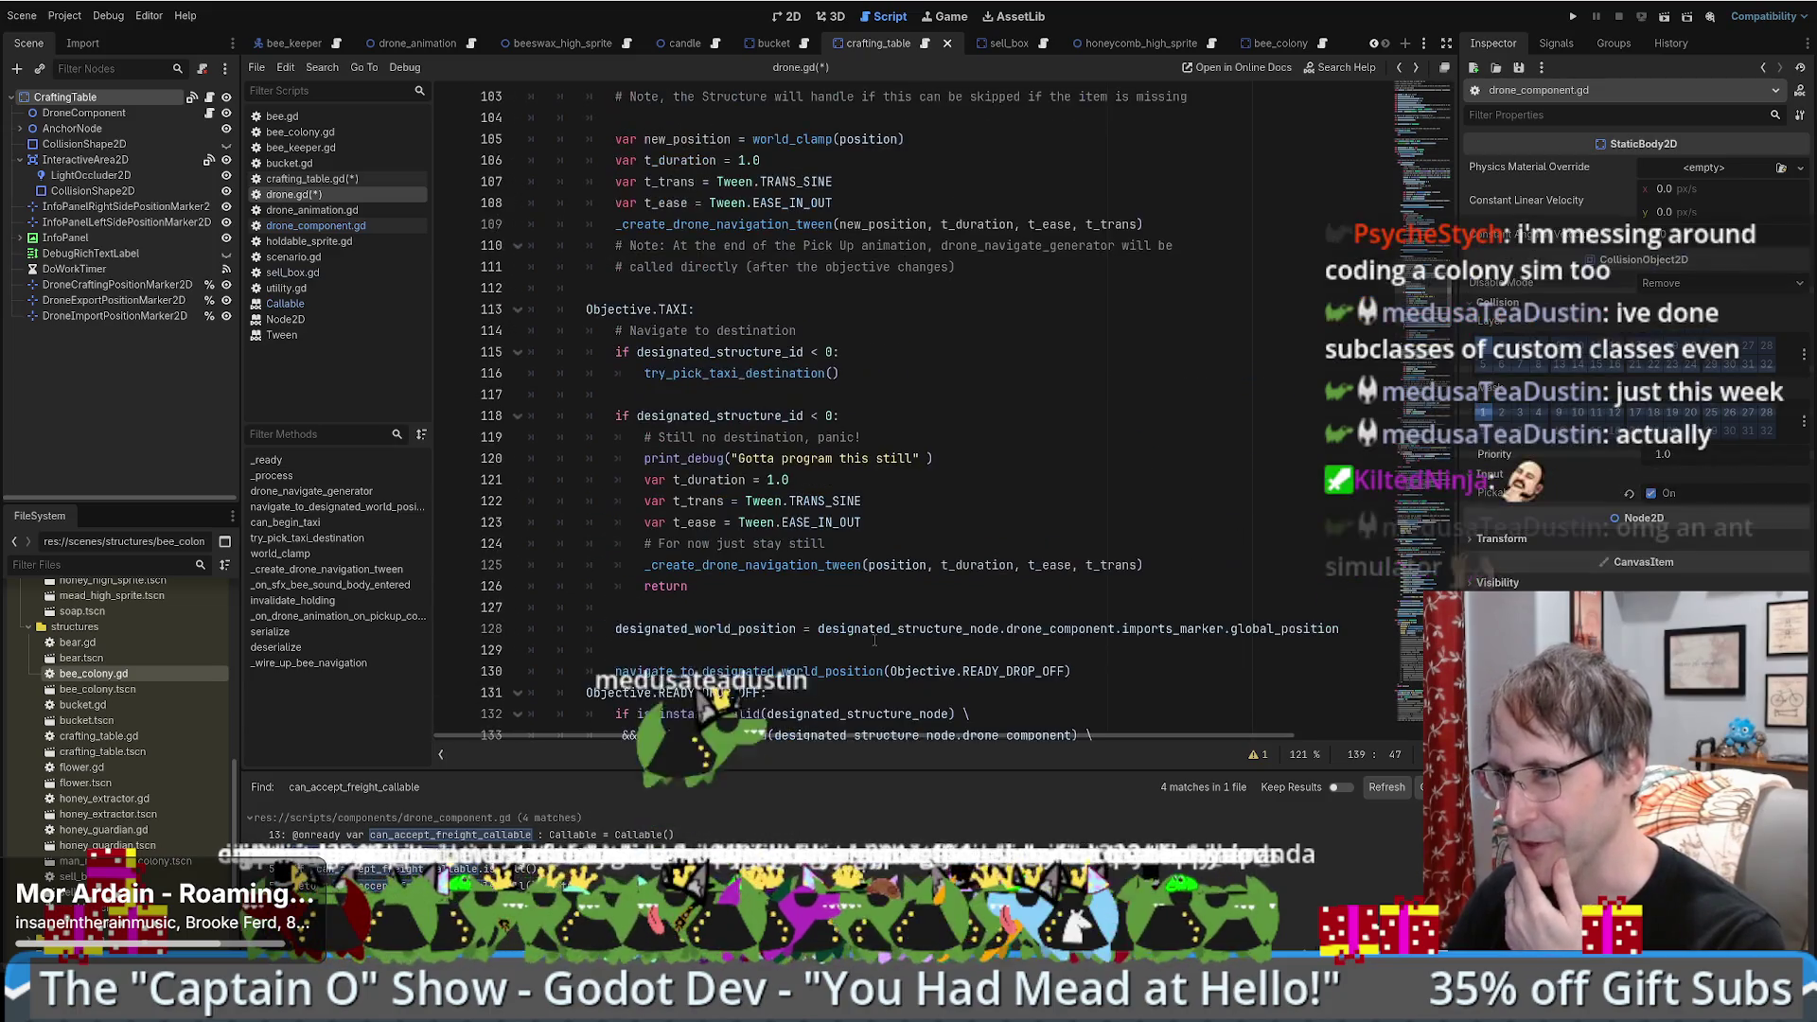
{"action": "scroll", "coordinate": [868, 653], "scroll_direction": "down", "scroll_amount": 3}
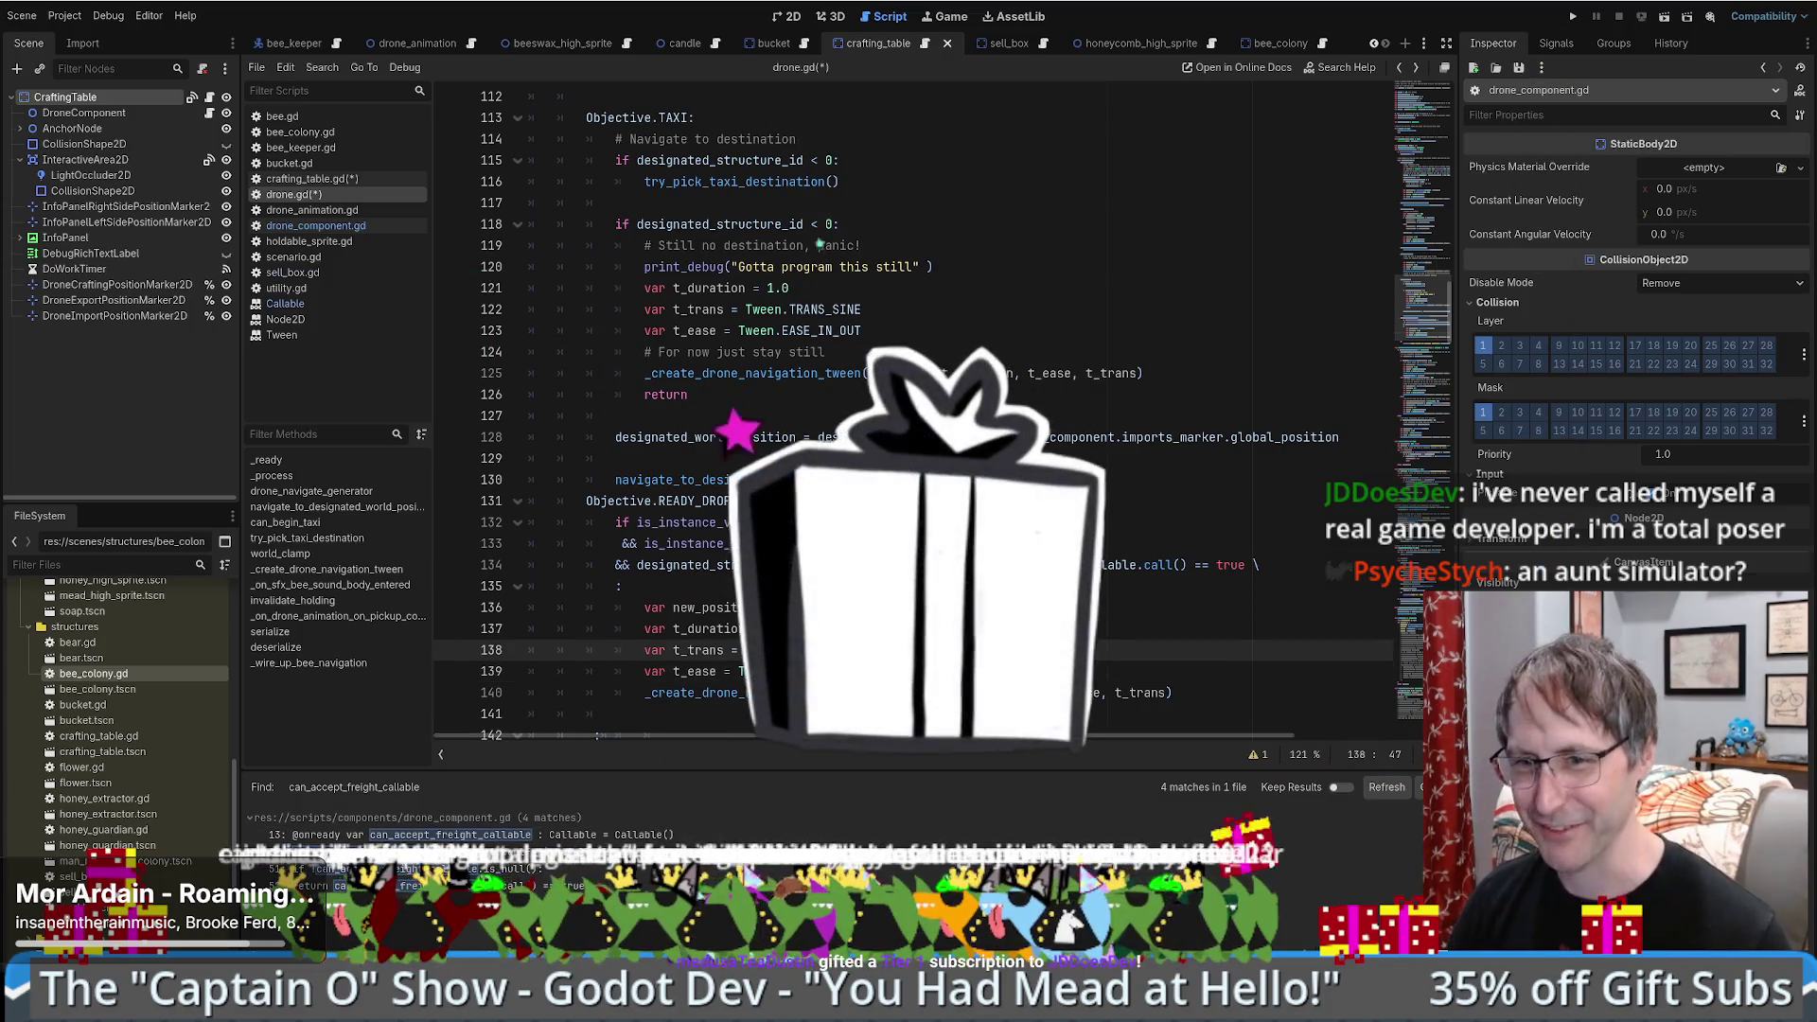
{"action": "left_click", "coordinate": [991, 645]}
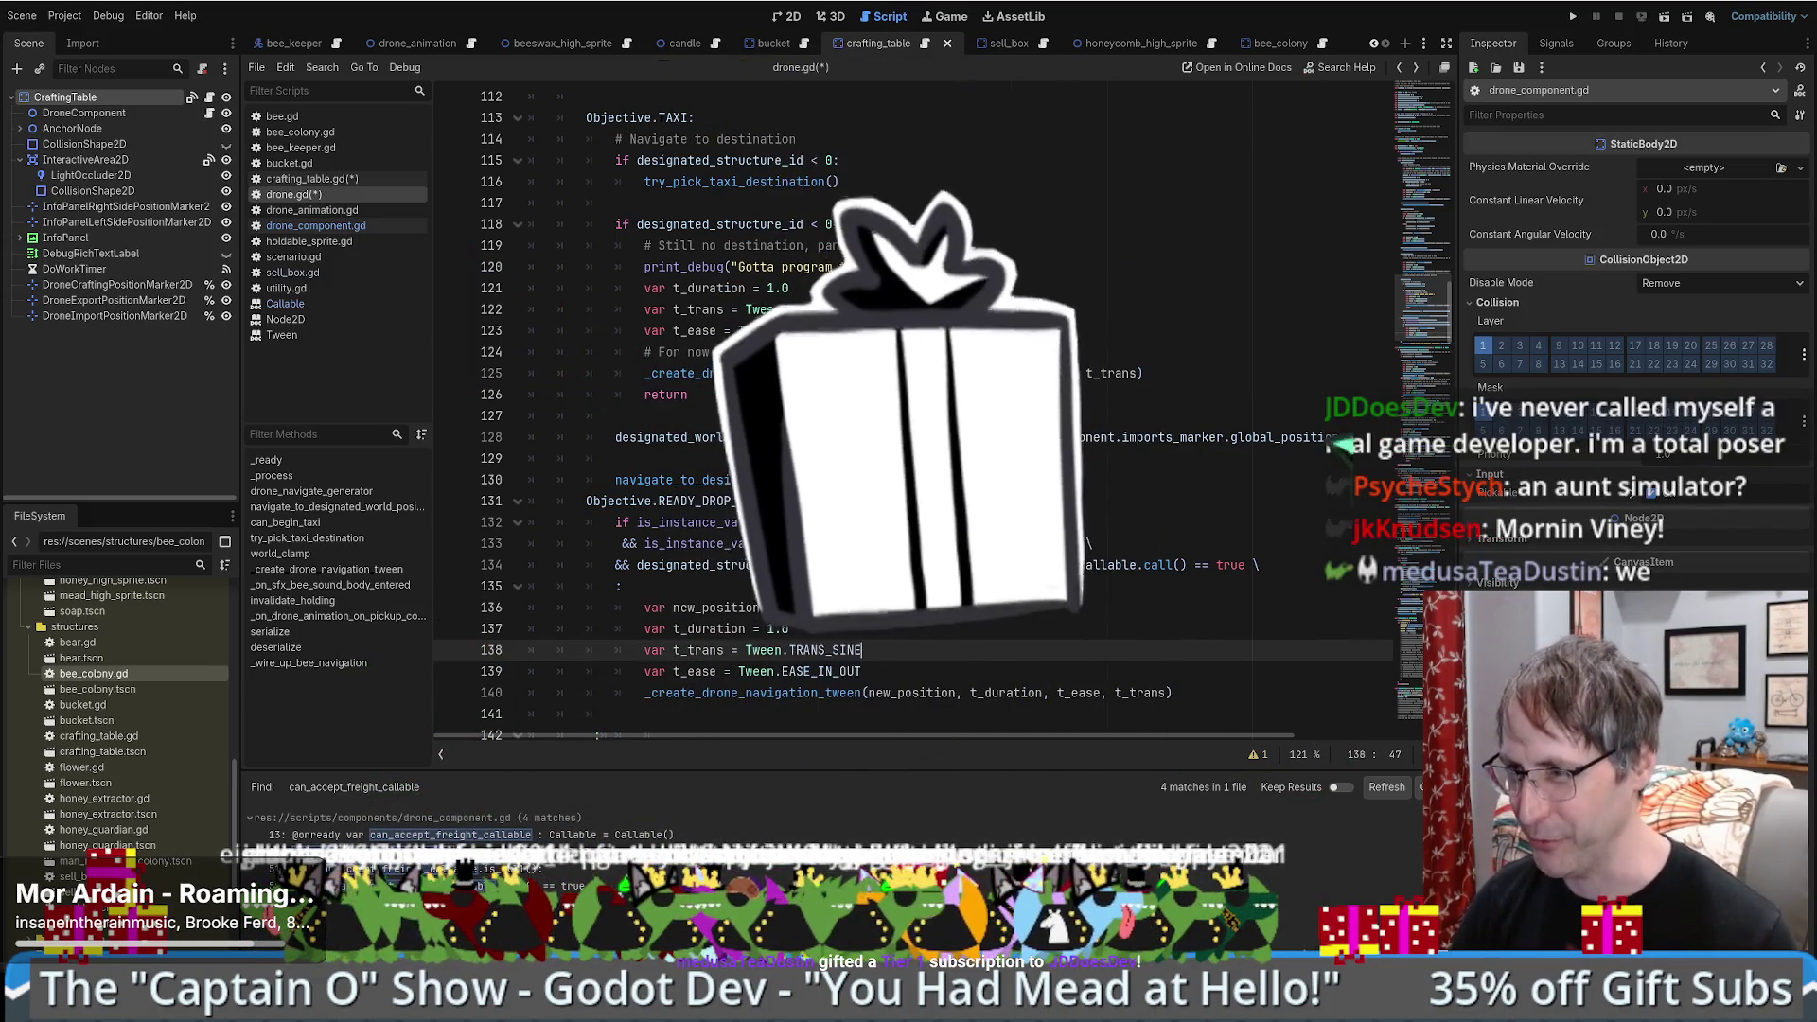
{"action": "scroll", "coordinate": [990, 646], "scroll_direction": "down", "scroll_amount": 2}
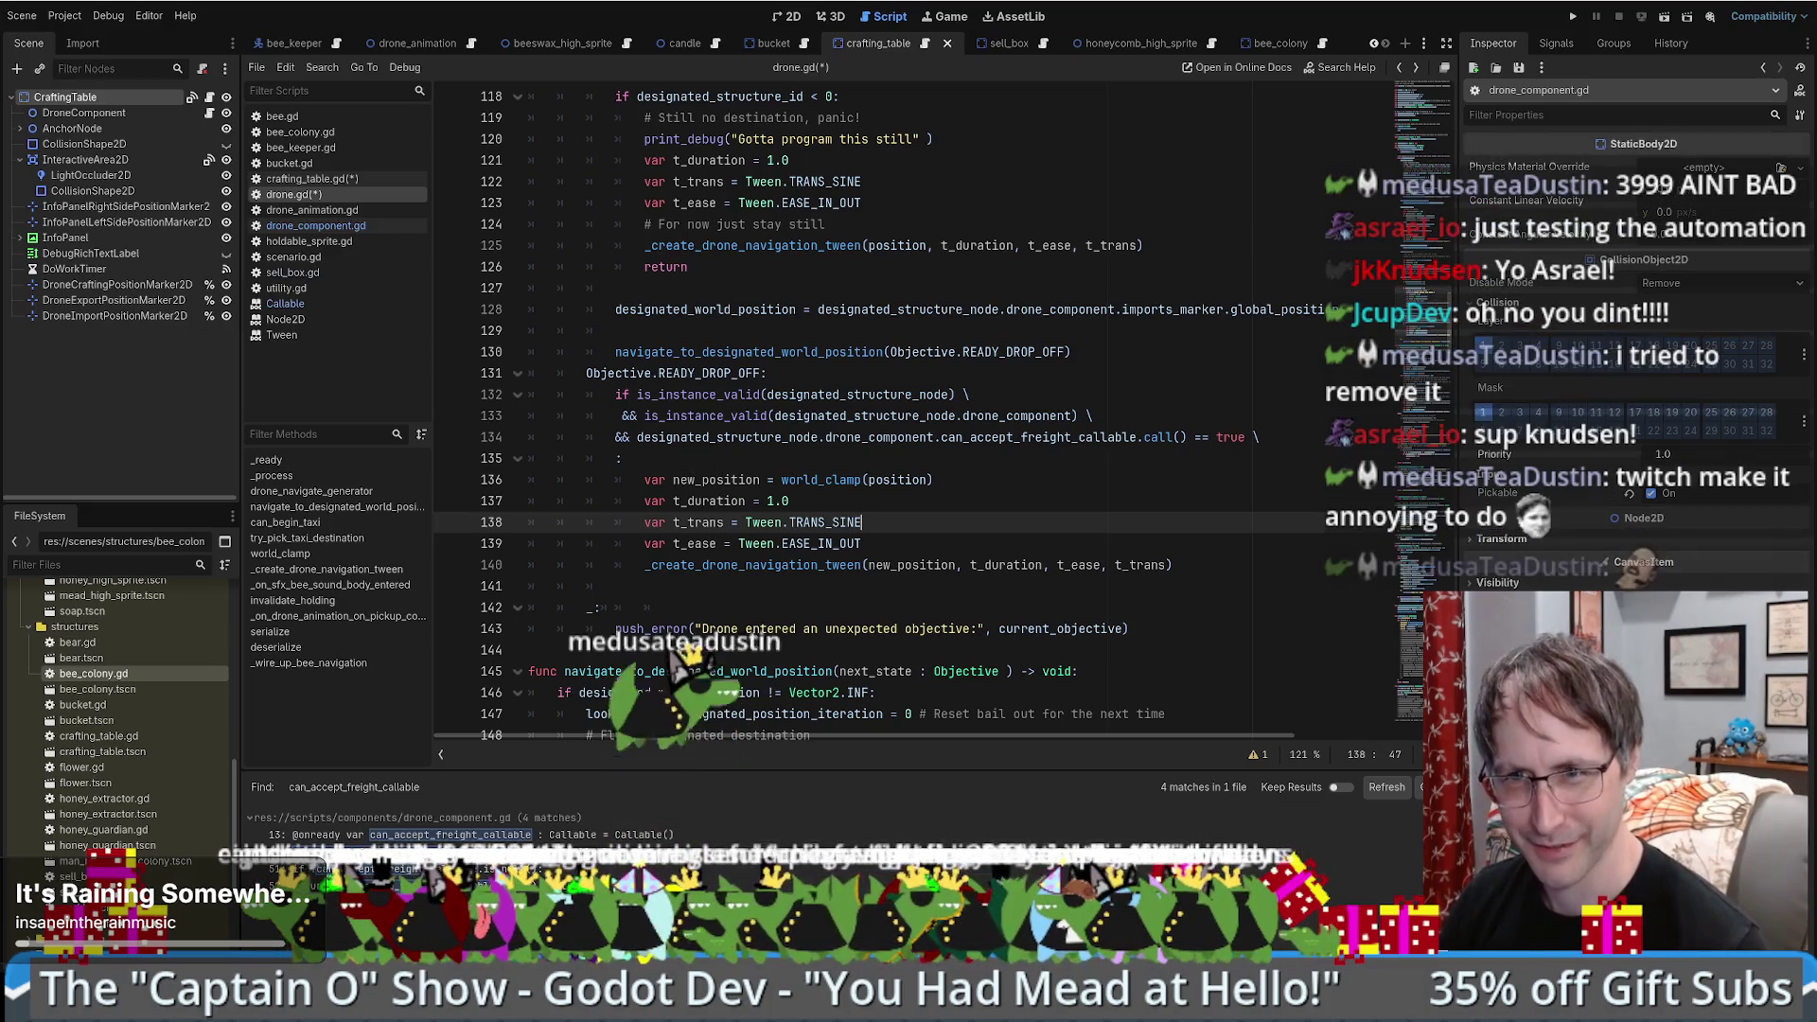
{"action": "left_click", "coordinate": [1006, 487]}
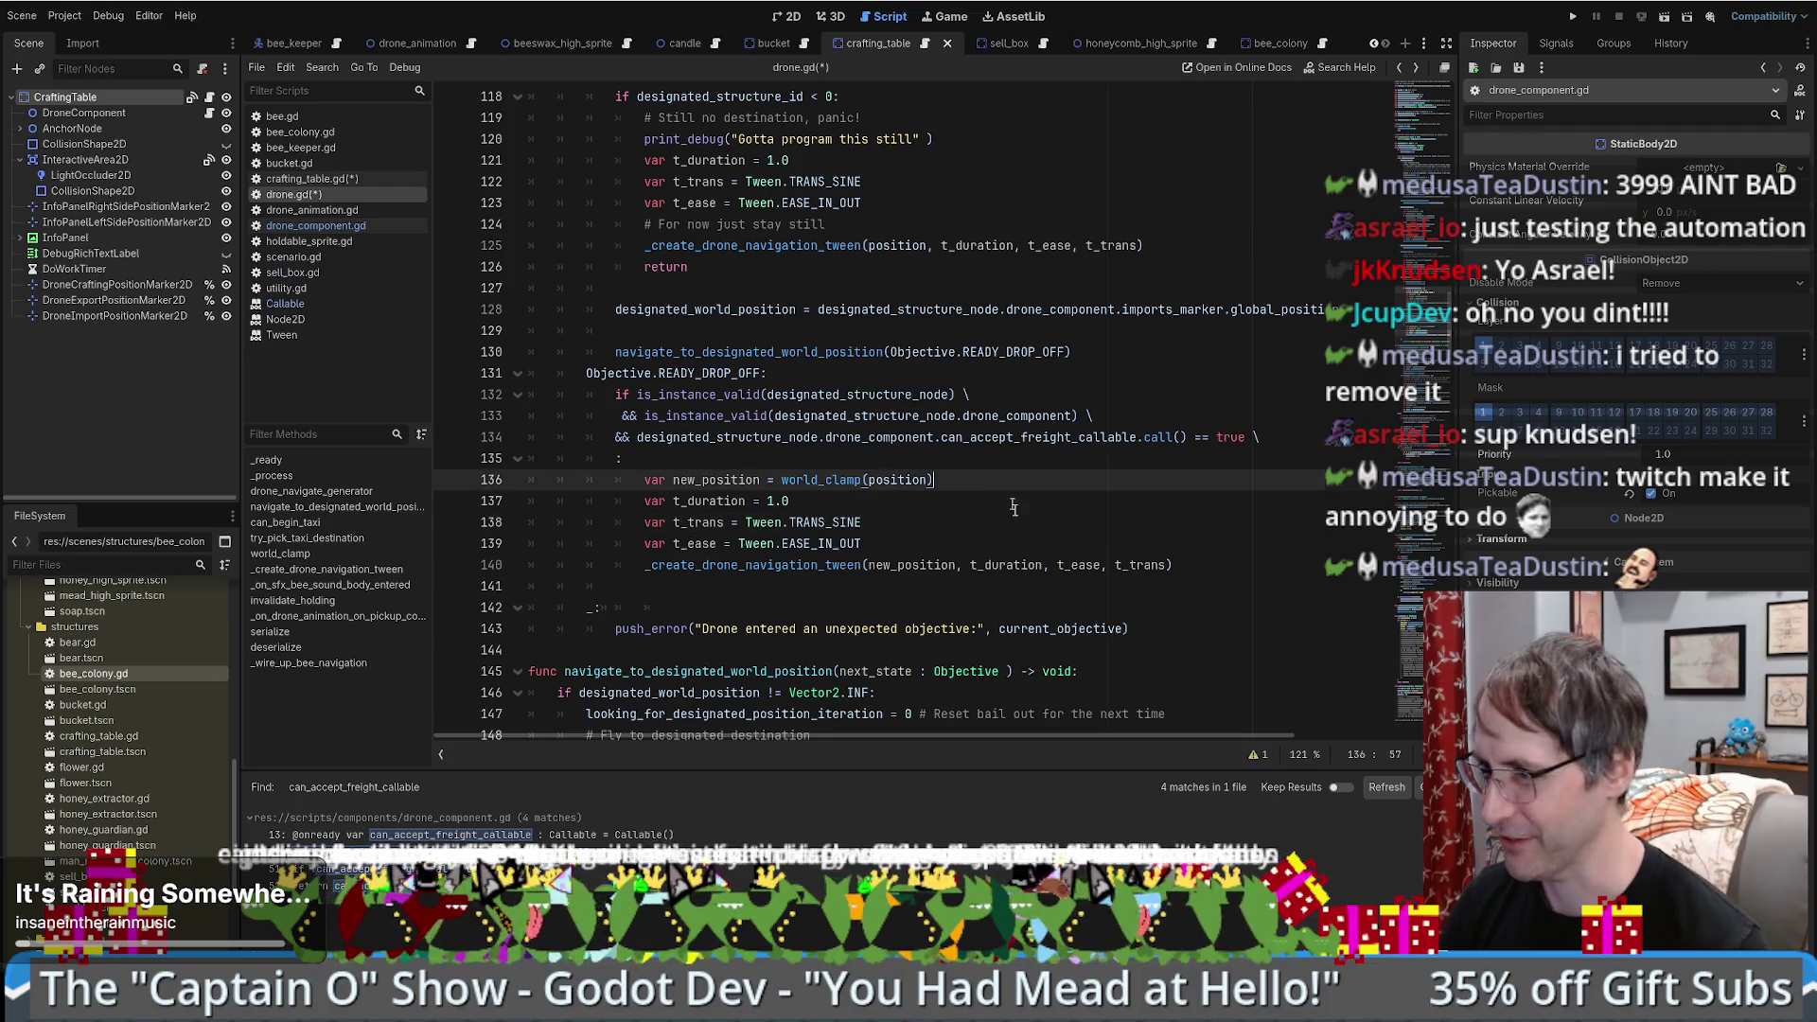
{"action": "left_click", "coordinate": [1045, 545]}
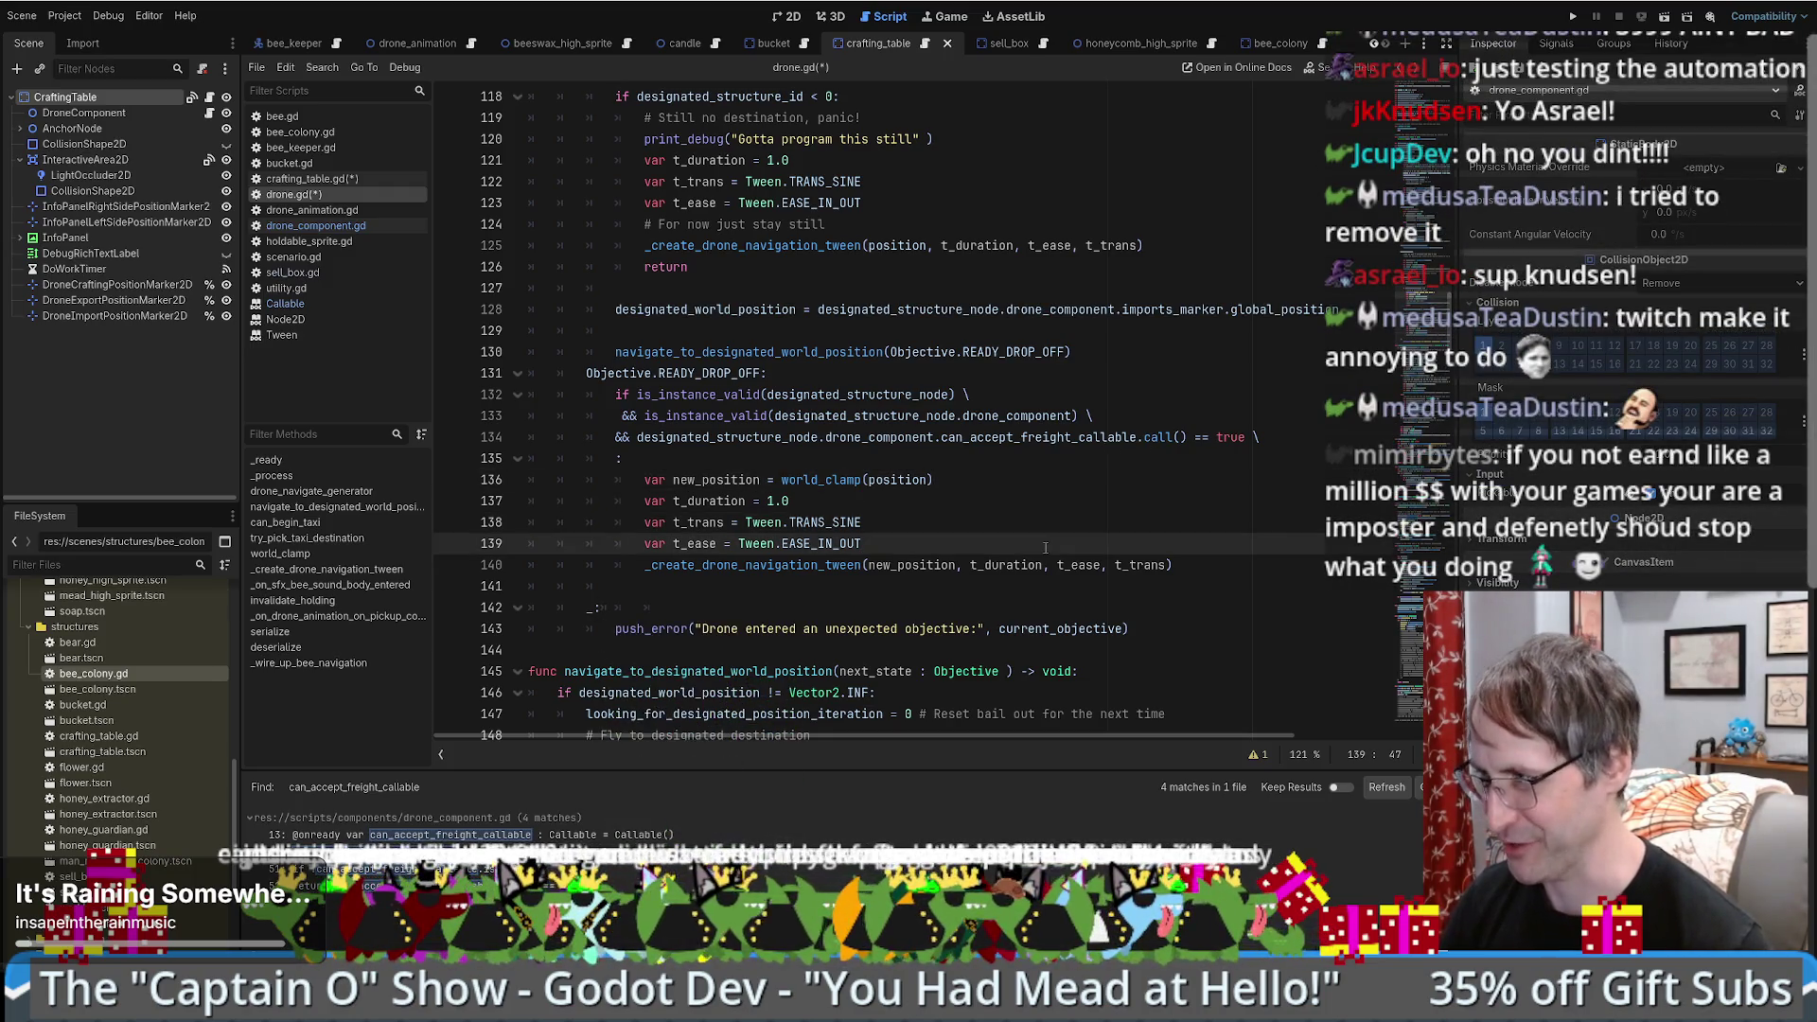
{"action": "scroll", "coordinate": [1045, 547], "scroll_direction": "down", "scroll_amount": 1}
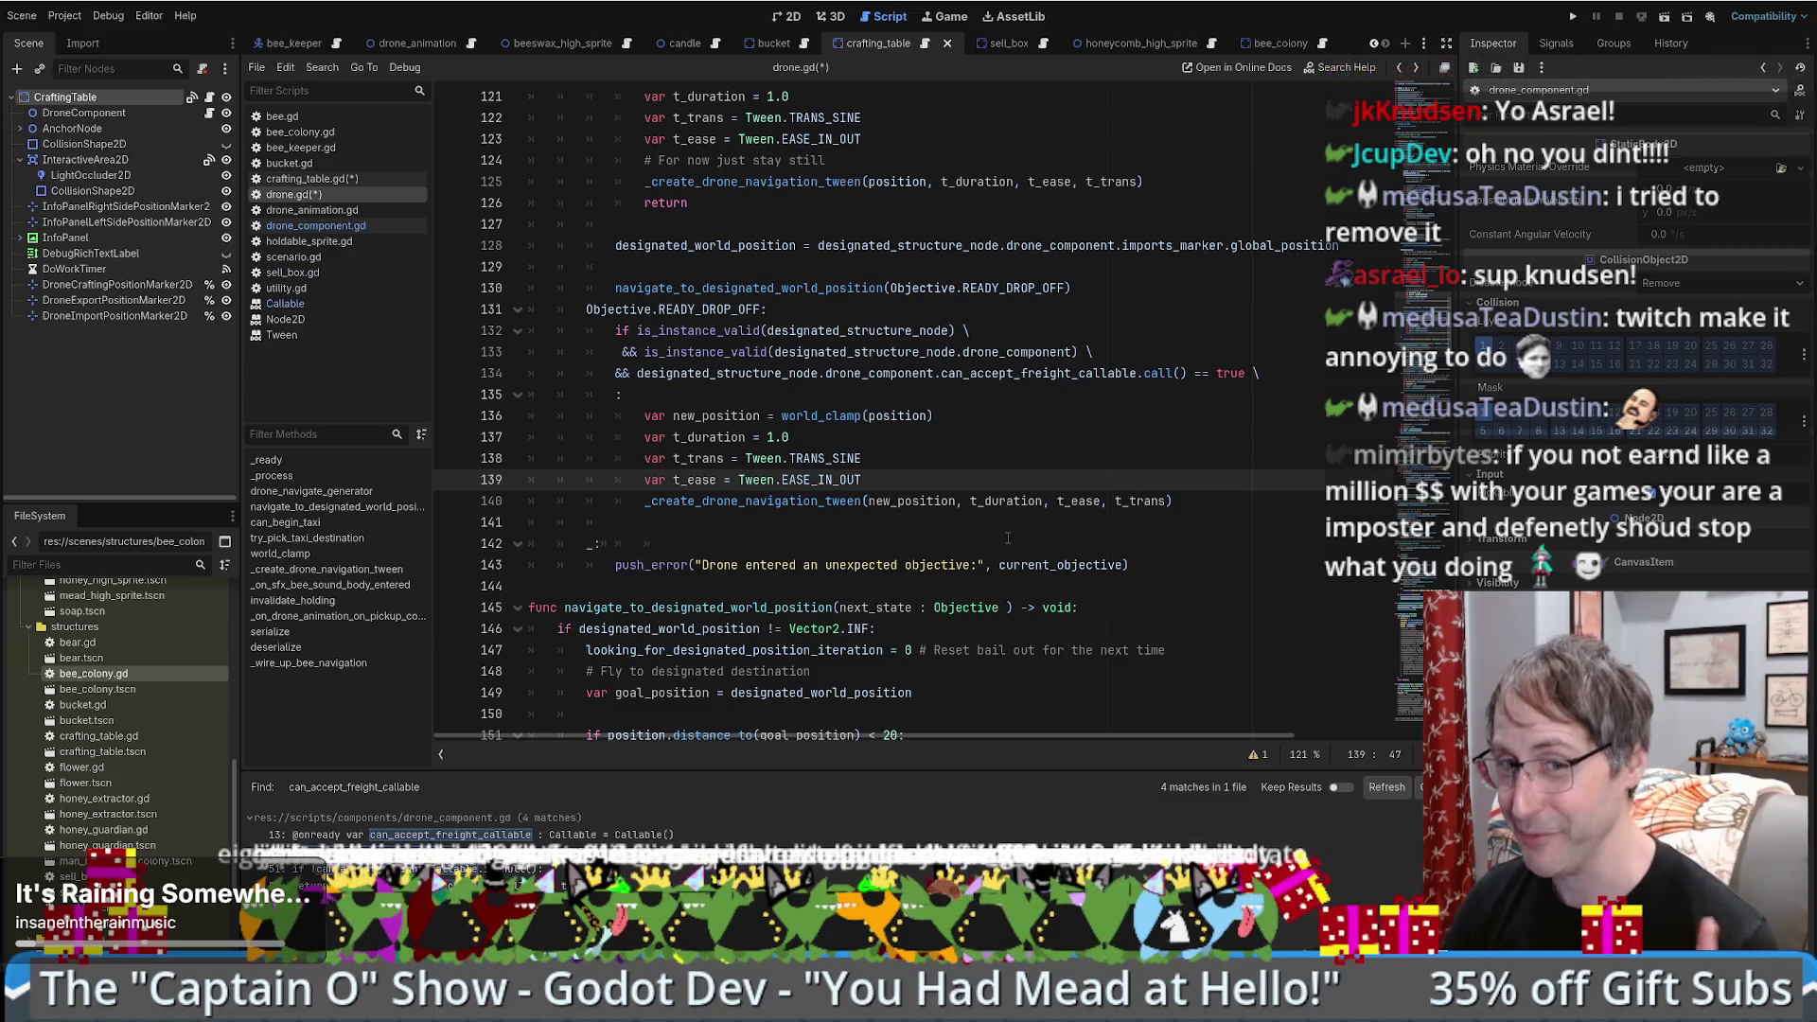
{"action": "scroll", "coordinate": [1013, 568], "scroll_direction": "up", "scroll_amount": 7}
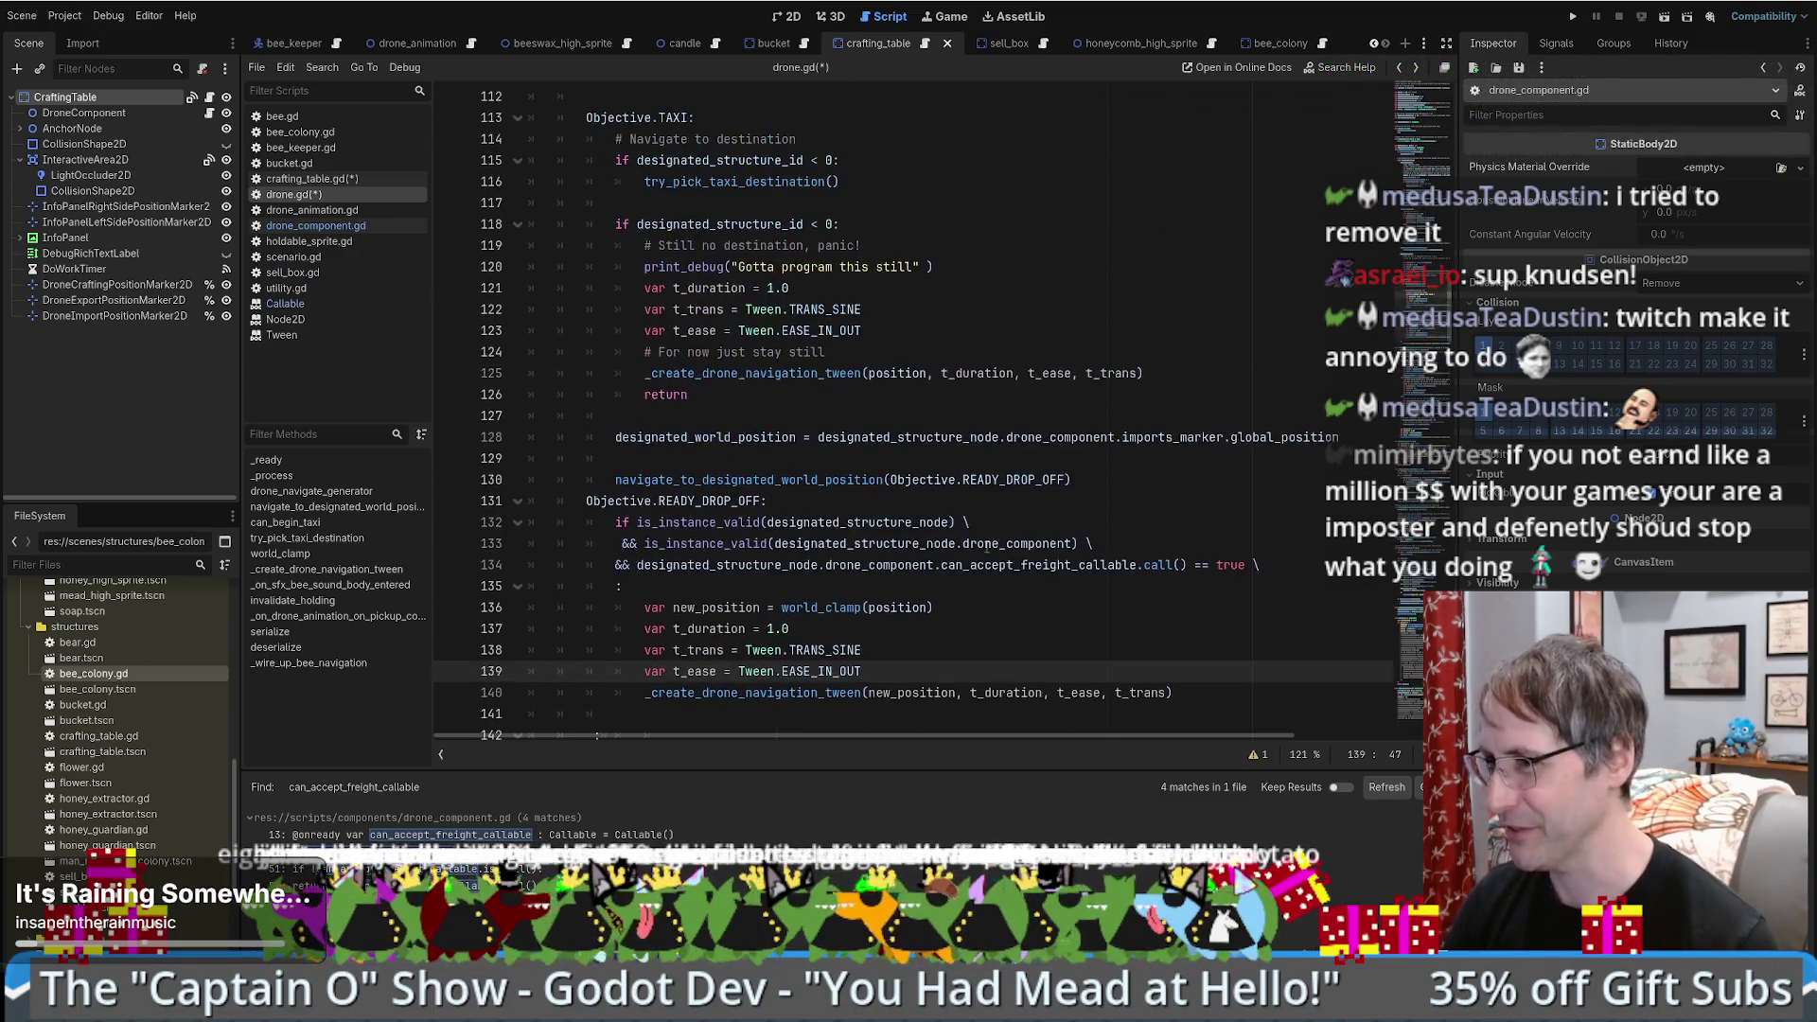
{"action": "scroll", "coordinate": [1022, 605], "scroll_direction": "down", "scroll_amount": 8}
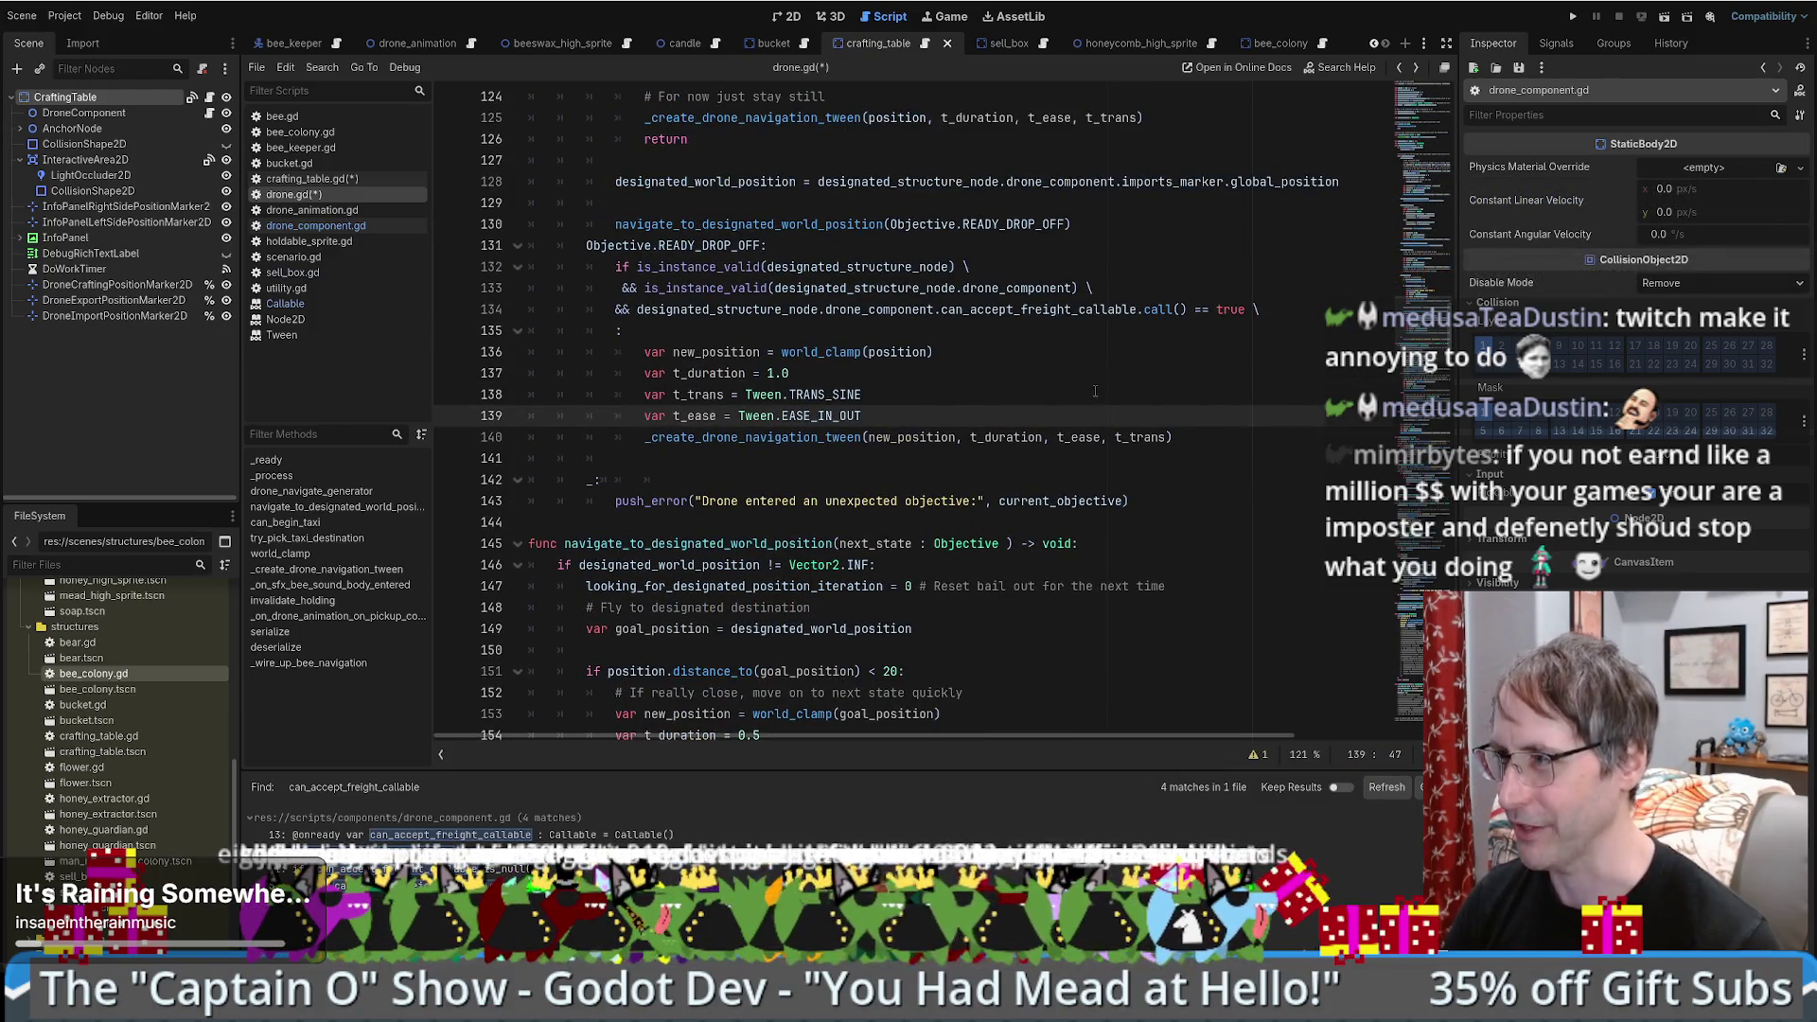
{"action": "scroll", "coordinate": [1094, 402], "scroll_direction": "up", "scroll_amount": 4}
{"action": "scroll", "coordinate": [1093, 402], "scroll_direction": "down", "scroll_amount": 5}
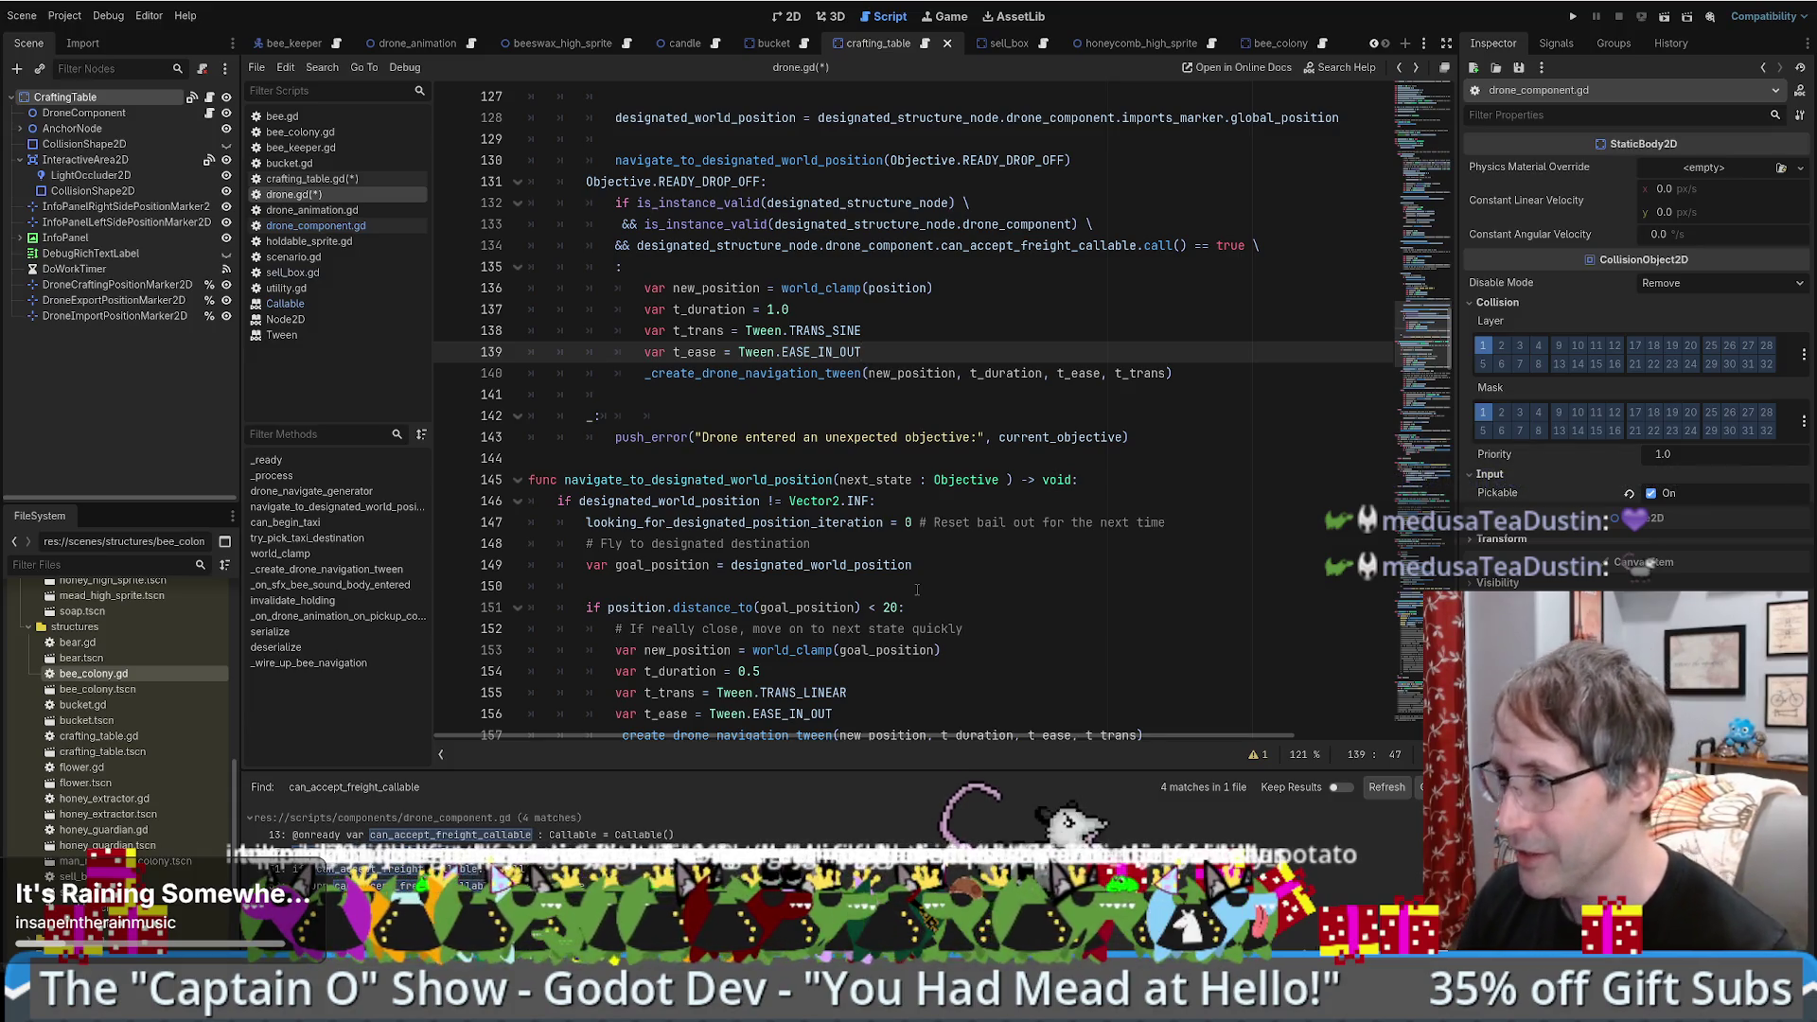
{"action": "scroll", "coordinate": [906, 603], "scroll_direction": "up", "scroll_amount": 2}
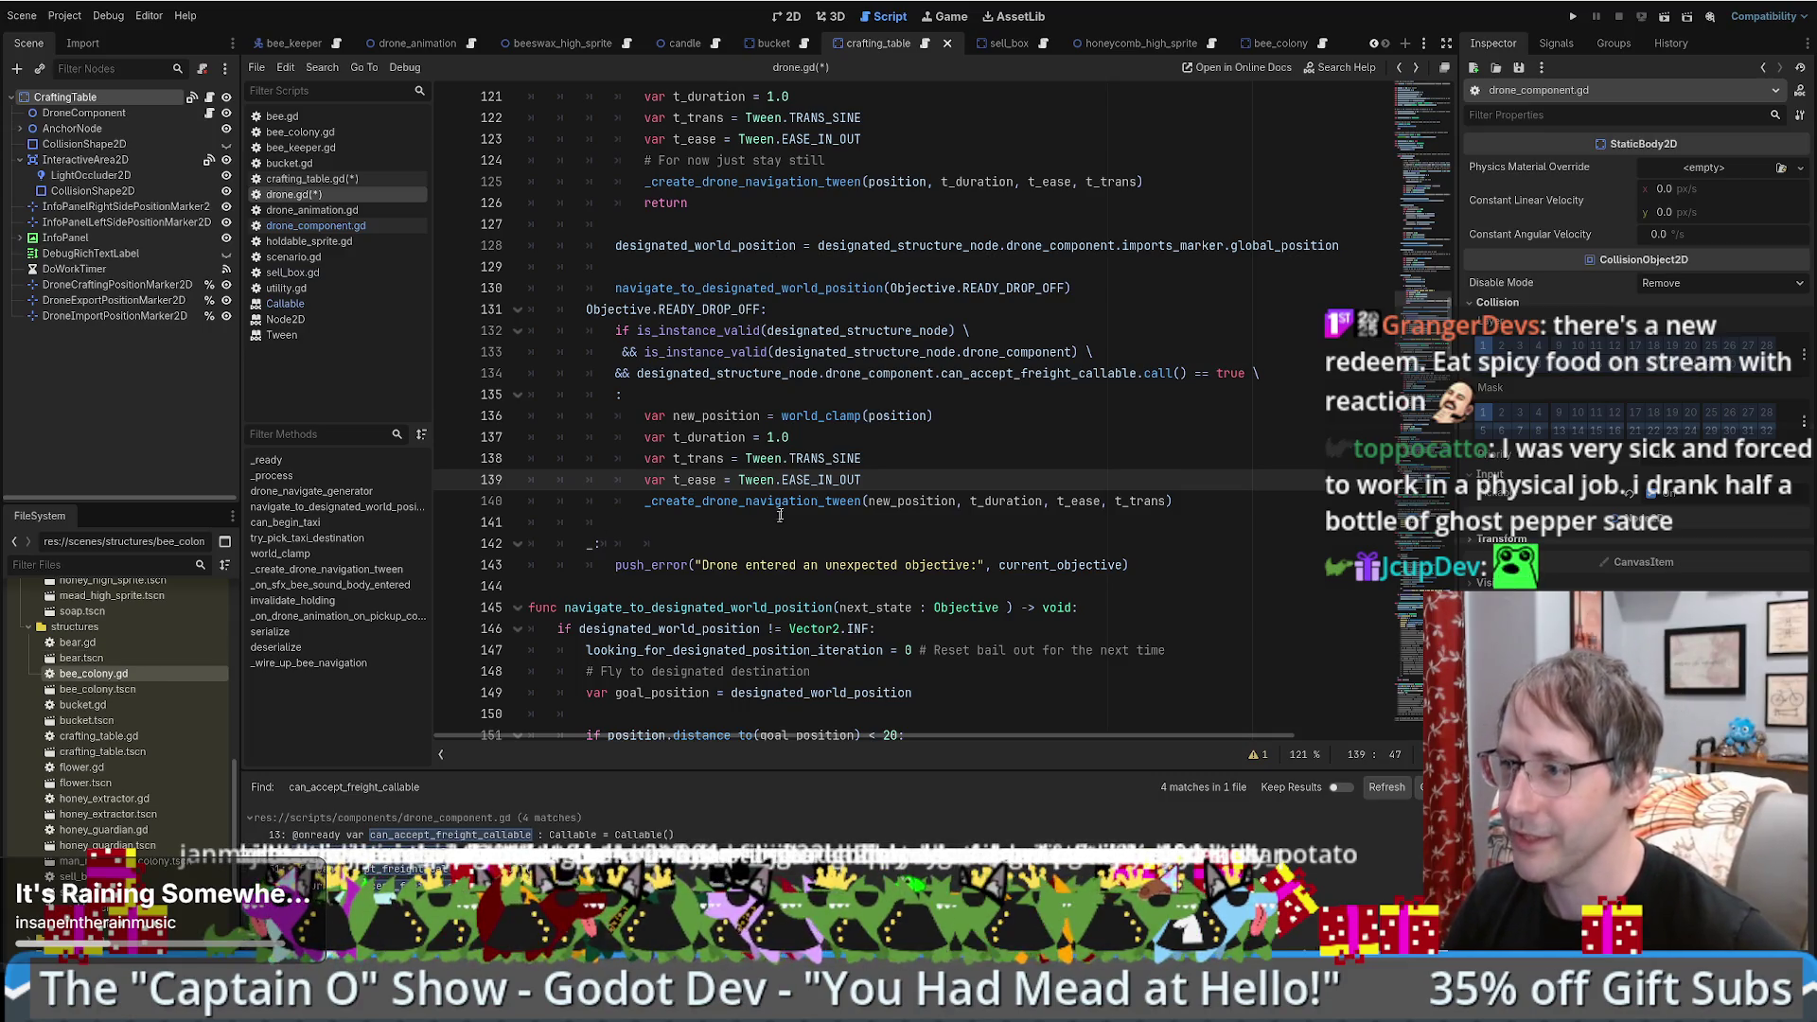
{"action": "scroll", "coordinate": [1002, 454], "scroll_direction": "down", "scroll_amount": 2}
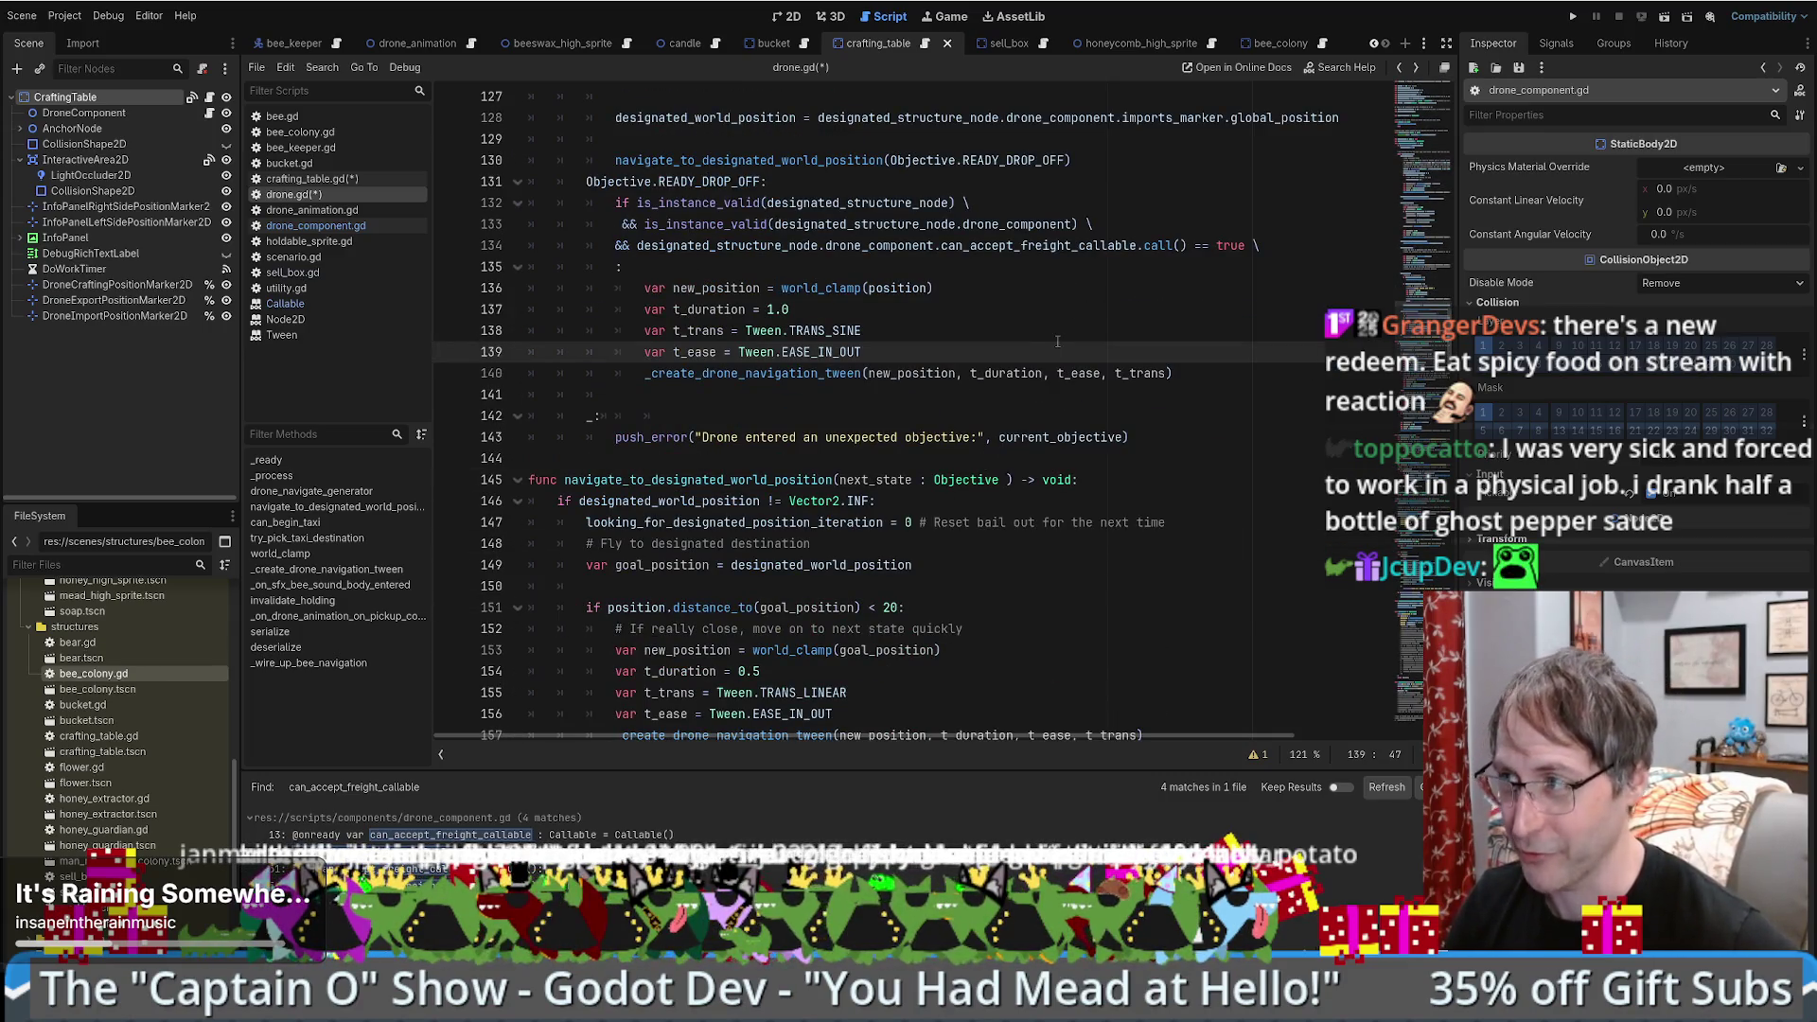
- Delete the extra space before && on line 133, then check lines 137 and 140
{"action": "scroll", "coordinate": [1057, 341], "scroll_direction": "up", "scroll_amount": 3}
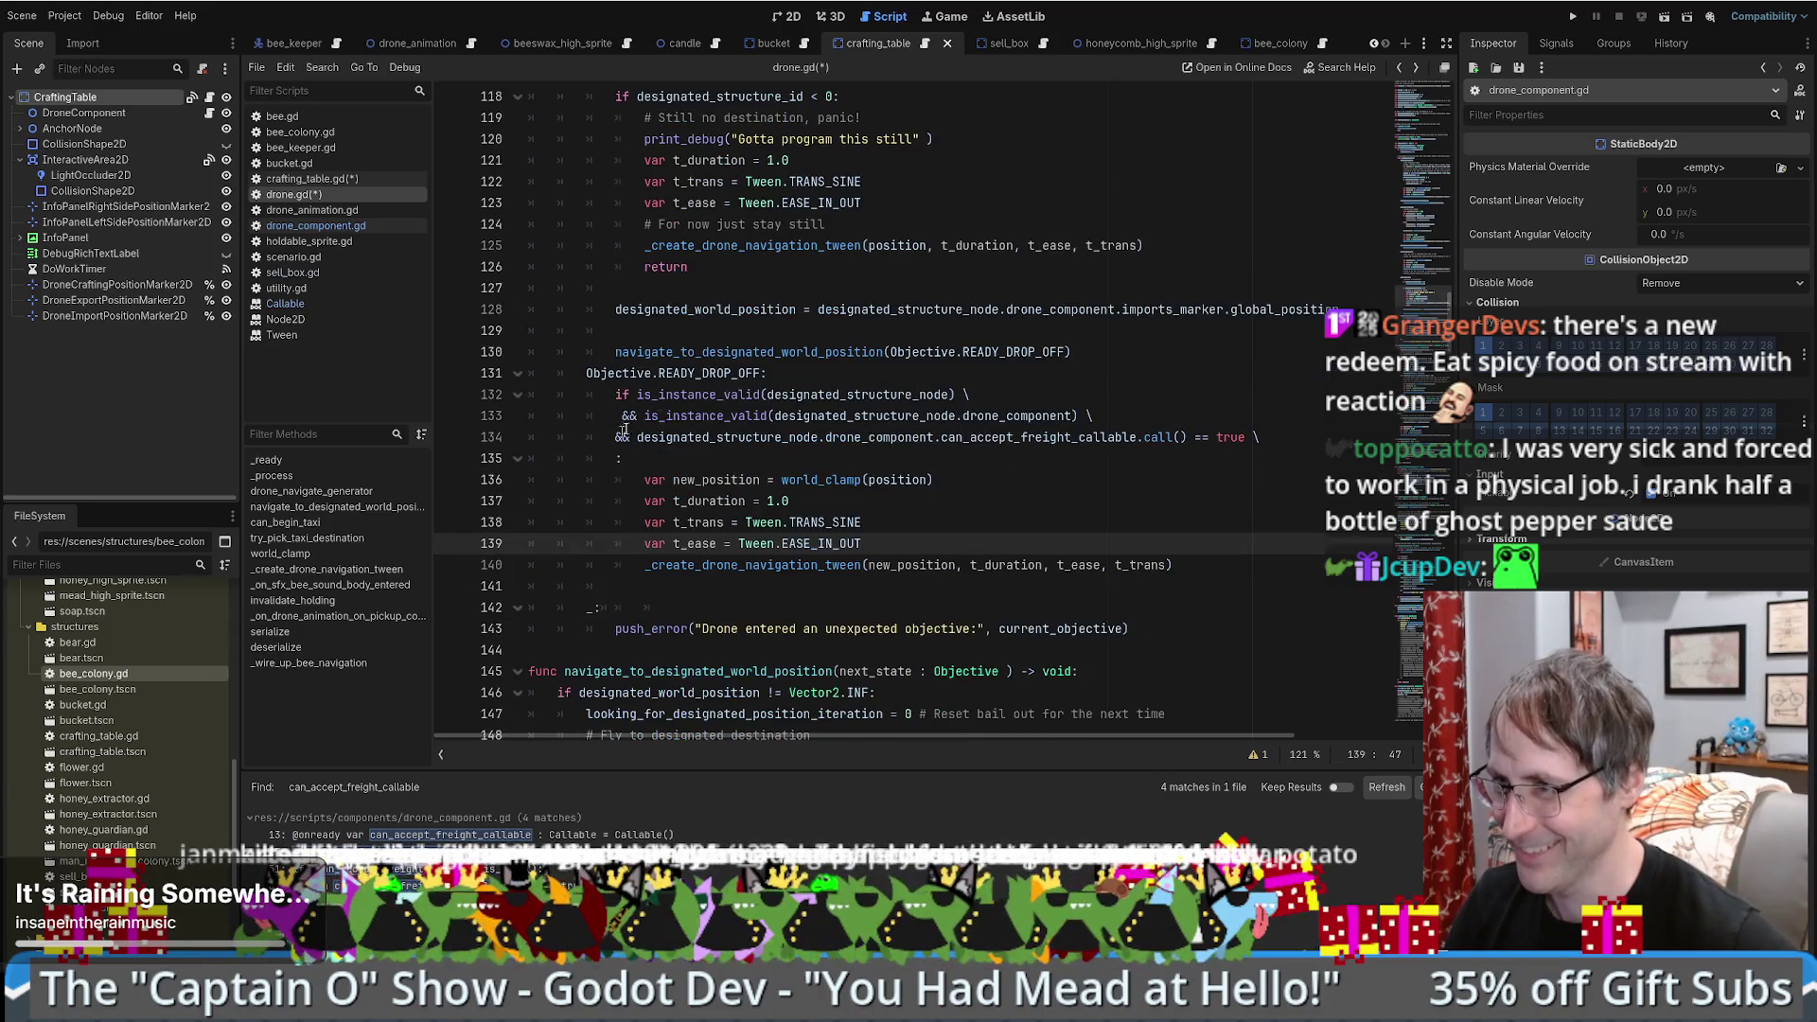
{"action": "left_click", "coordinate": [621, 416]}
{"action": "key", "text": "BackSpace"}
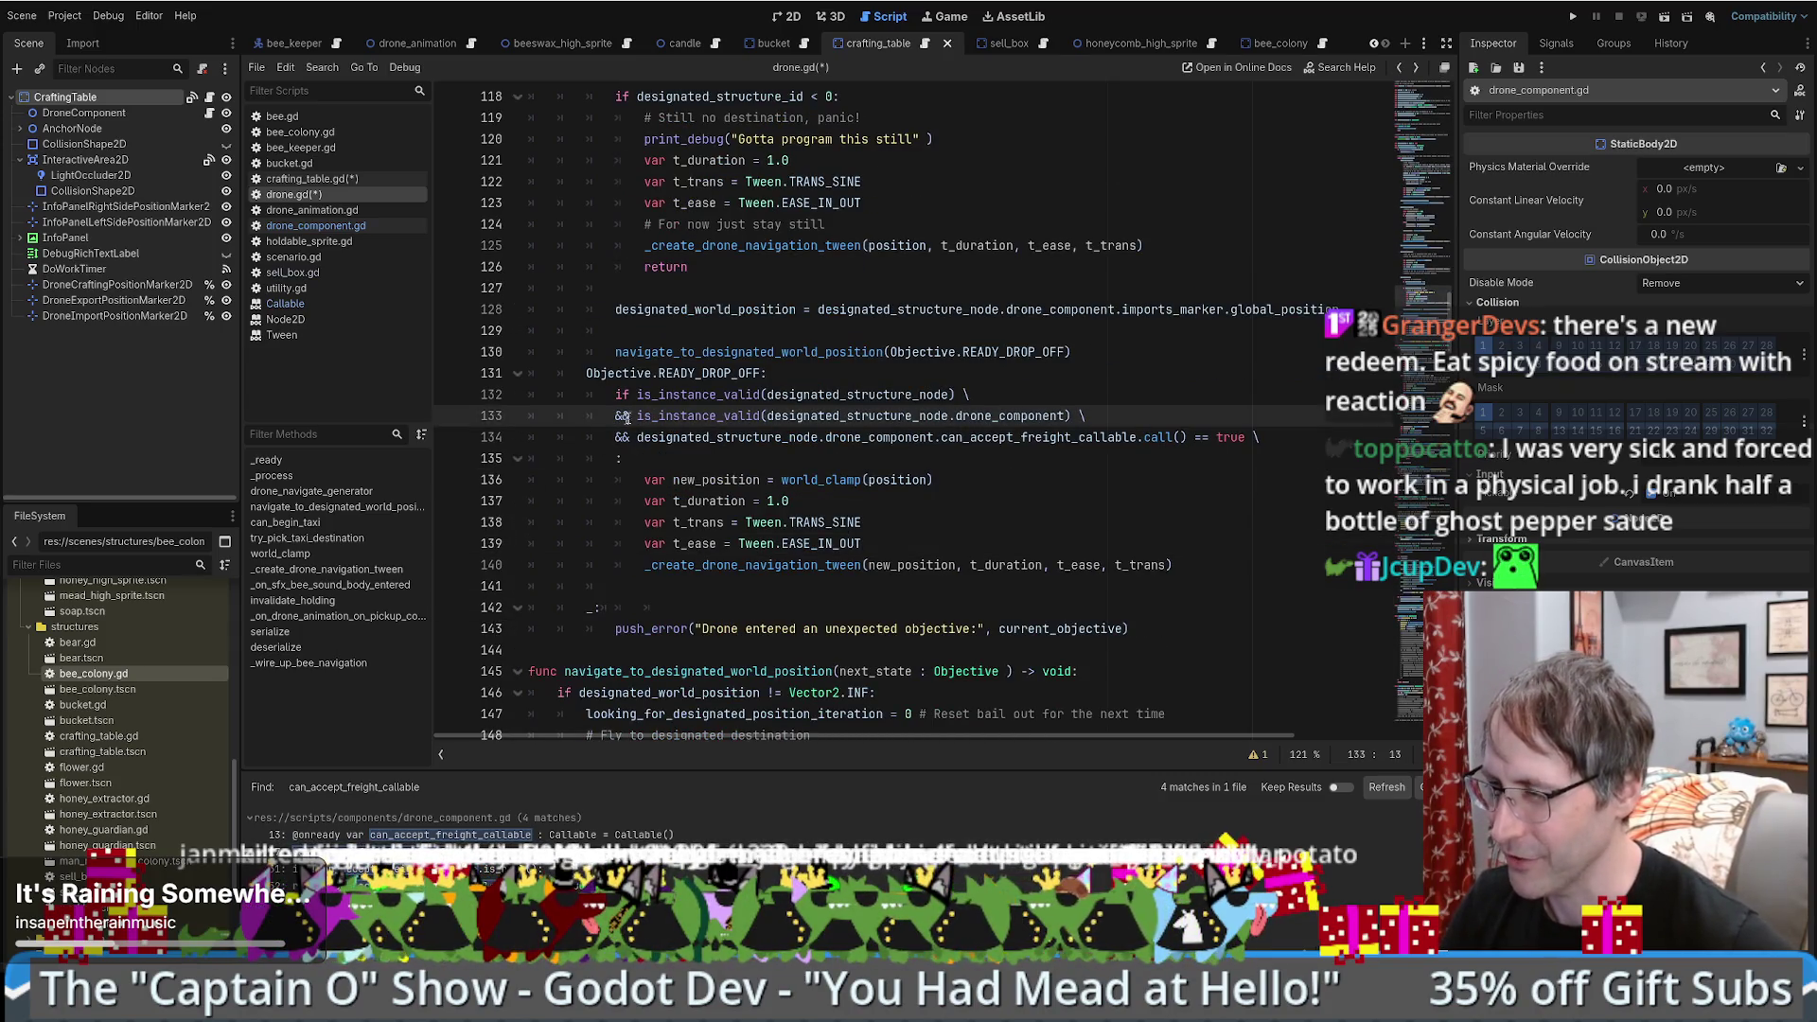
{"action": "scroll", "coordinate": [804, 444], "scroll_direction": "down", "scroll_amount": 1}
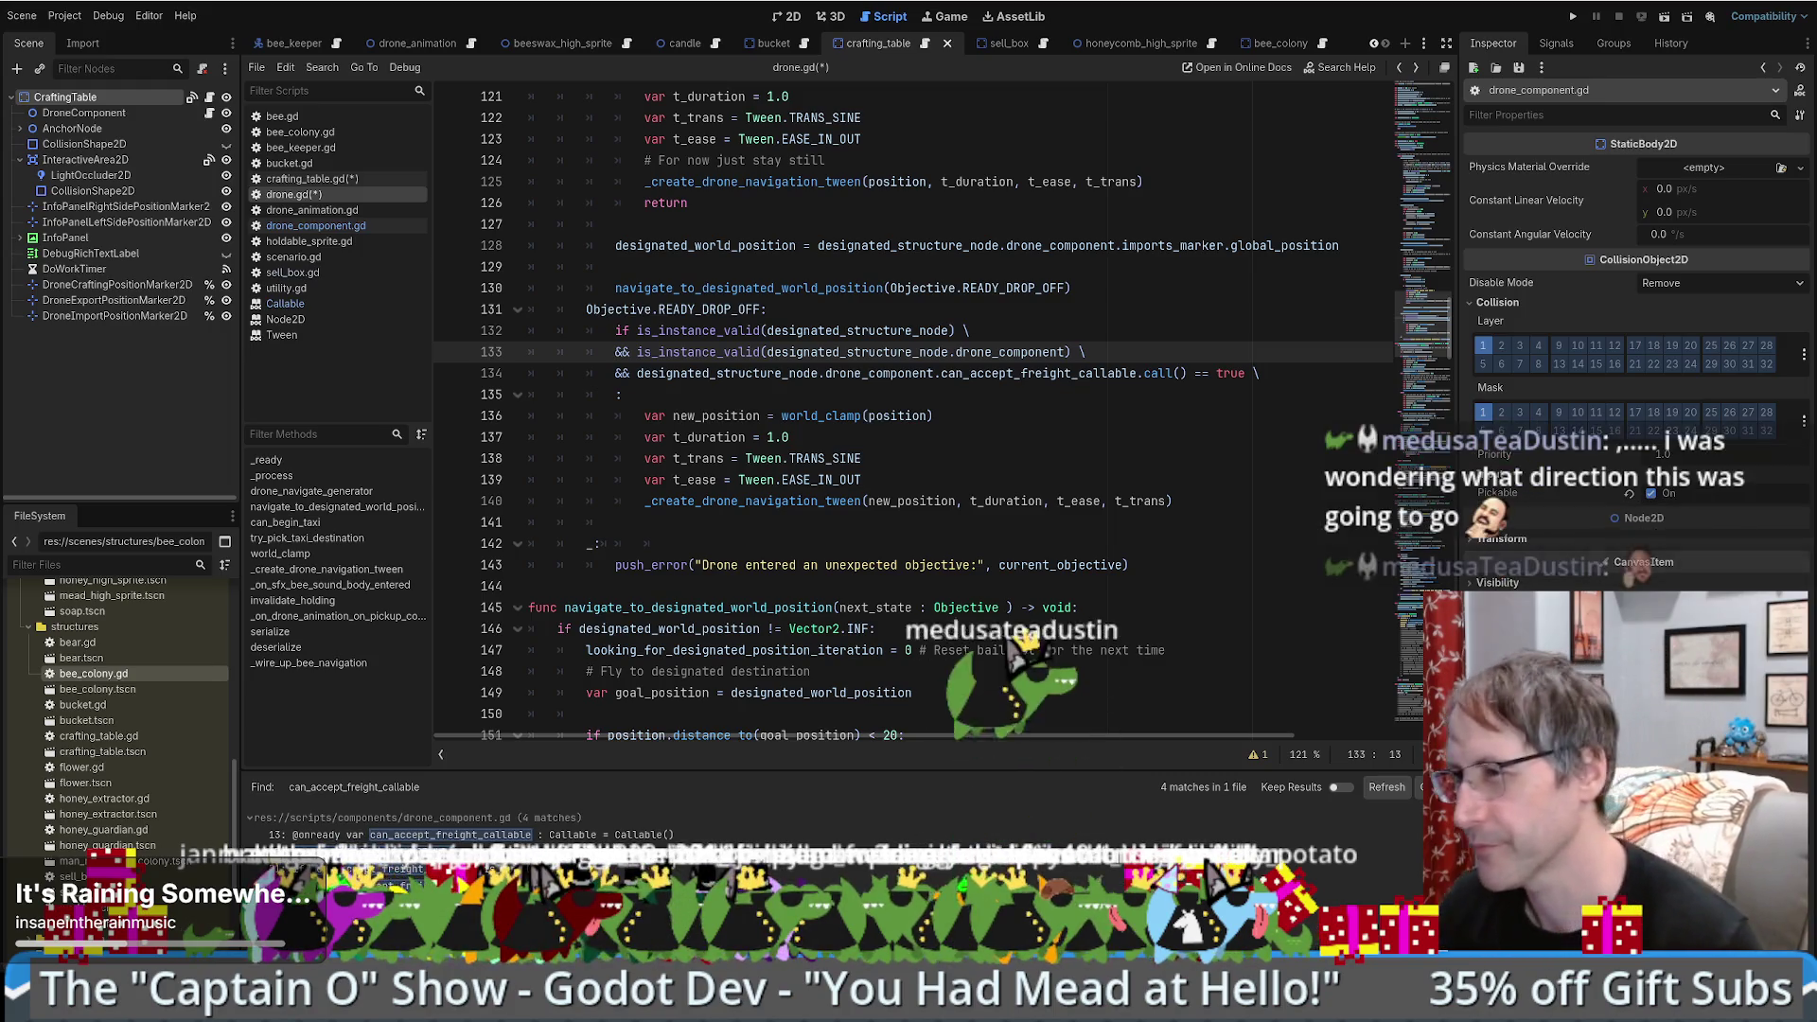
{"action": "left_click", "coordinate": [1108, 441]}
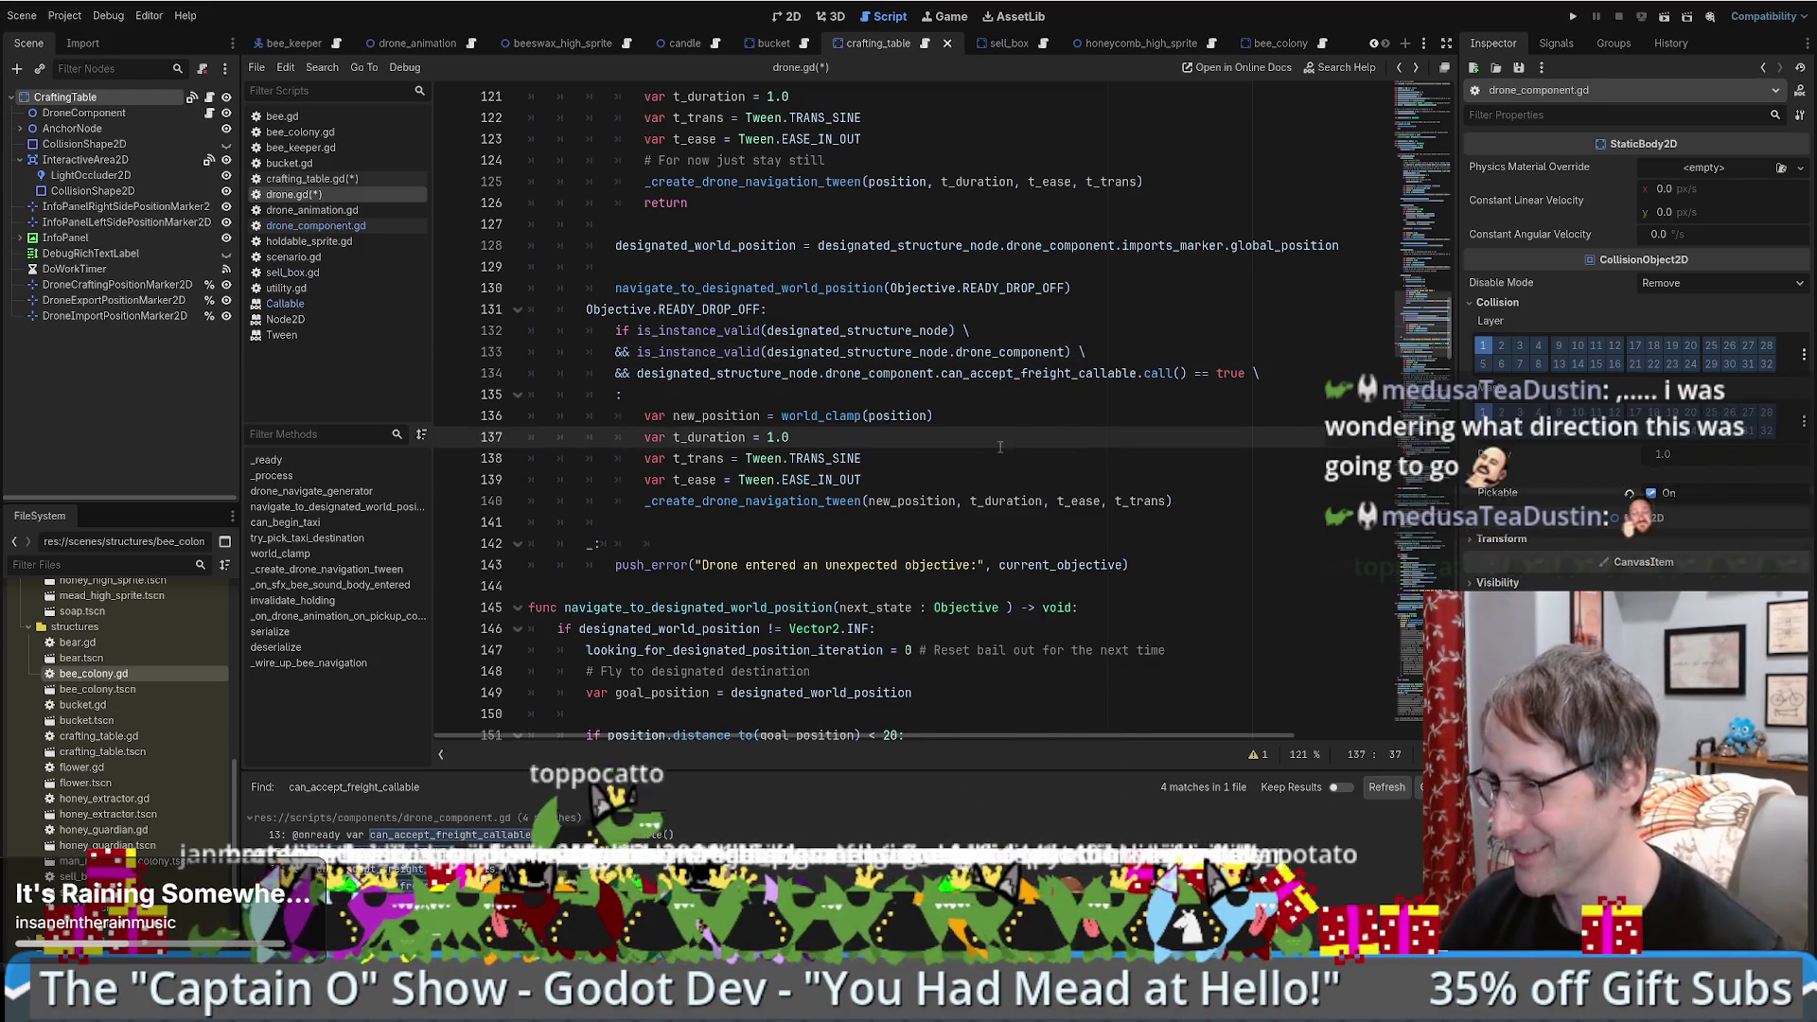
{"action": "scroll", "coordinate": [1014, 419], "scroll_direction": "down", "scroll_amount": 2}
{"action": "left_click", "coordinate": [1208, 374]}
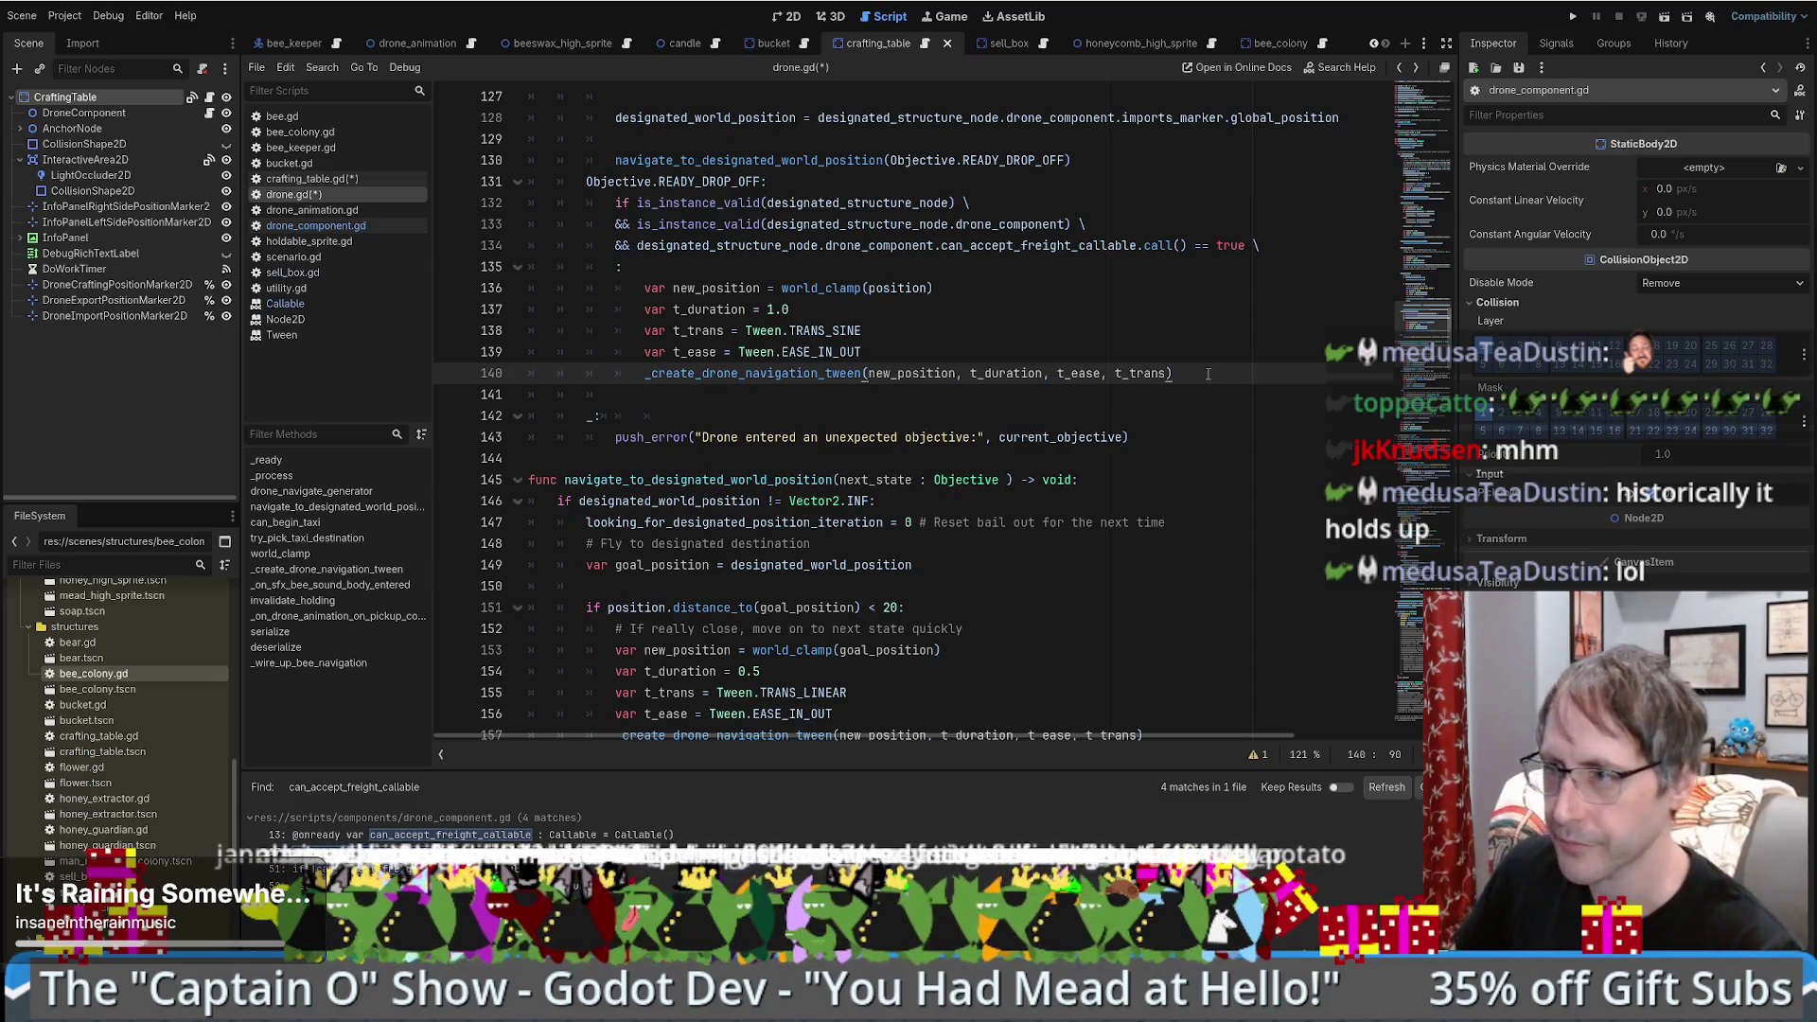
{"action": "scroll", "coordinate": [1070, 455], "scroll_direction": "up", "scroll_amount": 3}
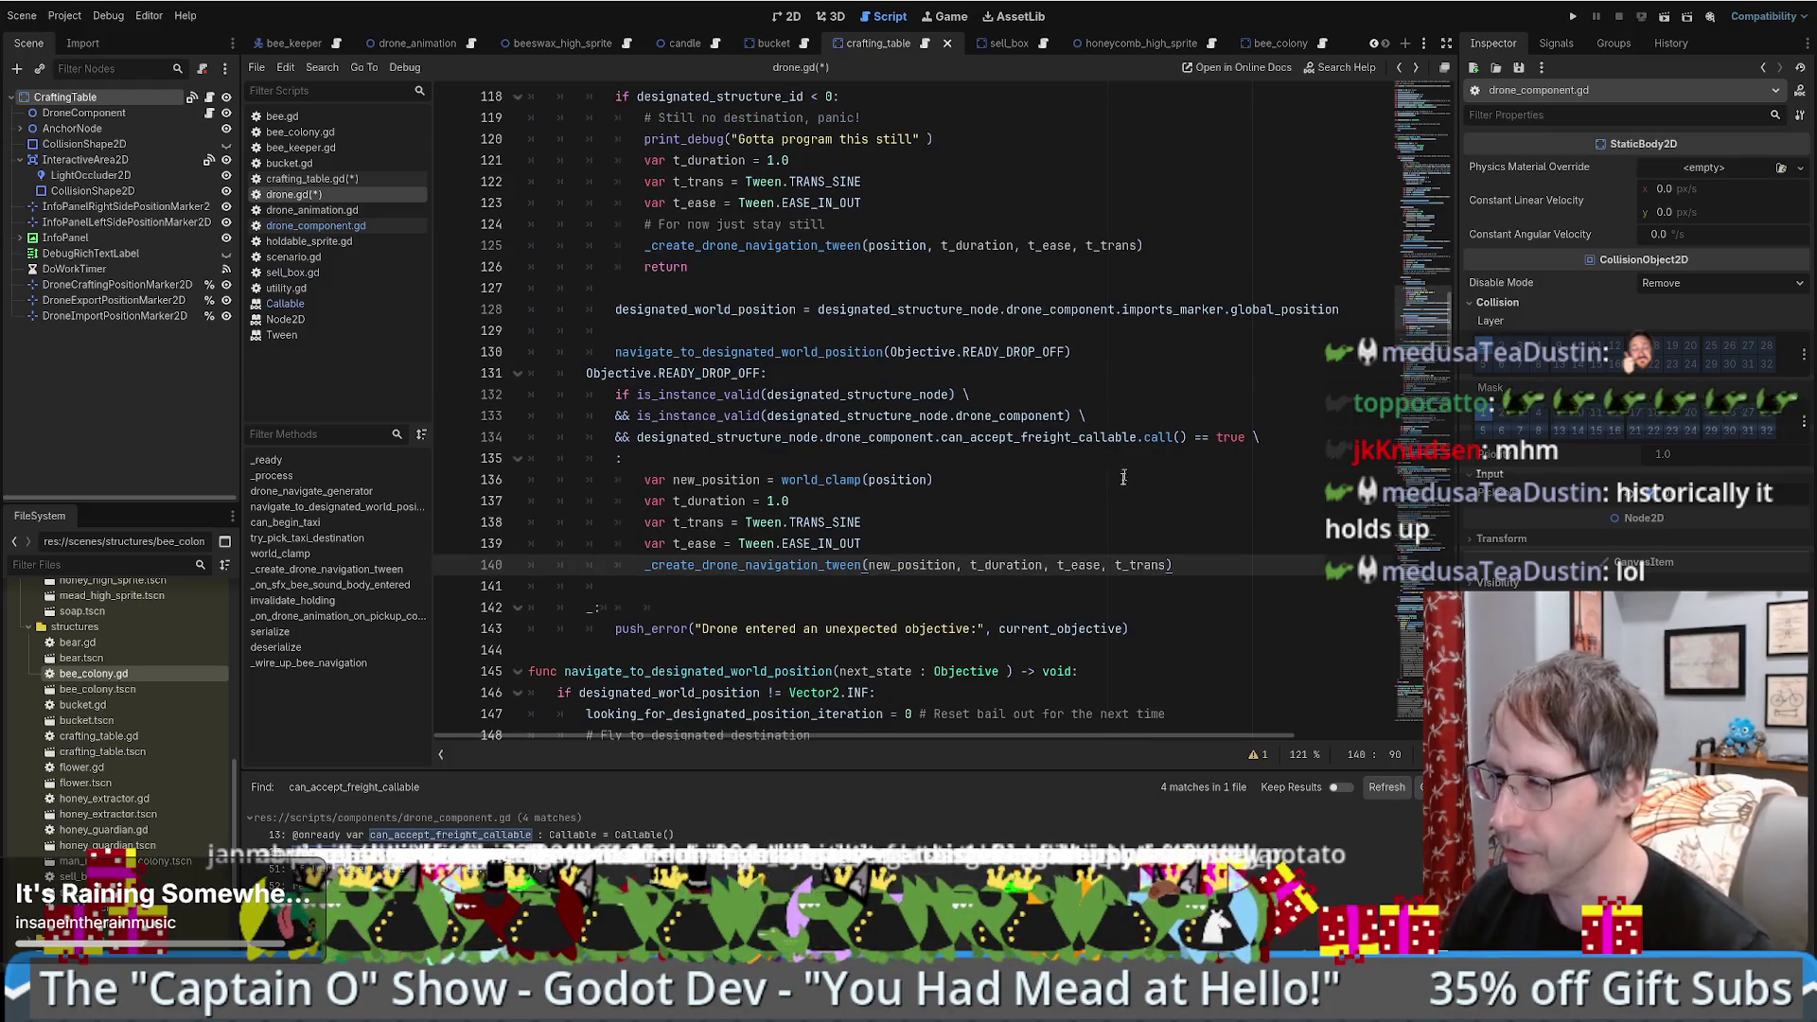
{"action": "scroll", "coordinate": [1134, 463], "scroll_direction": "down", "scroll_amount": 1}
{"action": "scroll", "coordinate": [1129, 470], "scroll_direction": "down", "scroll_amount": 1}
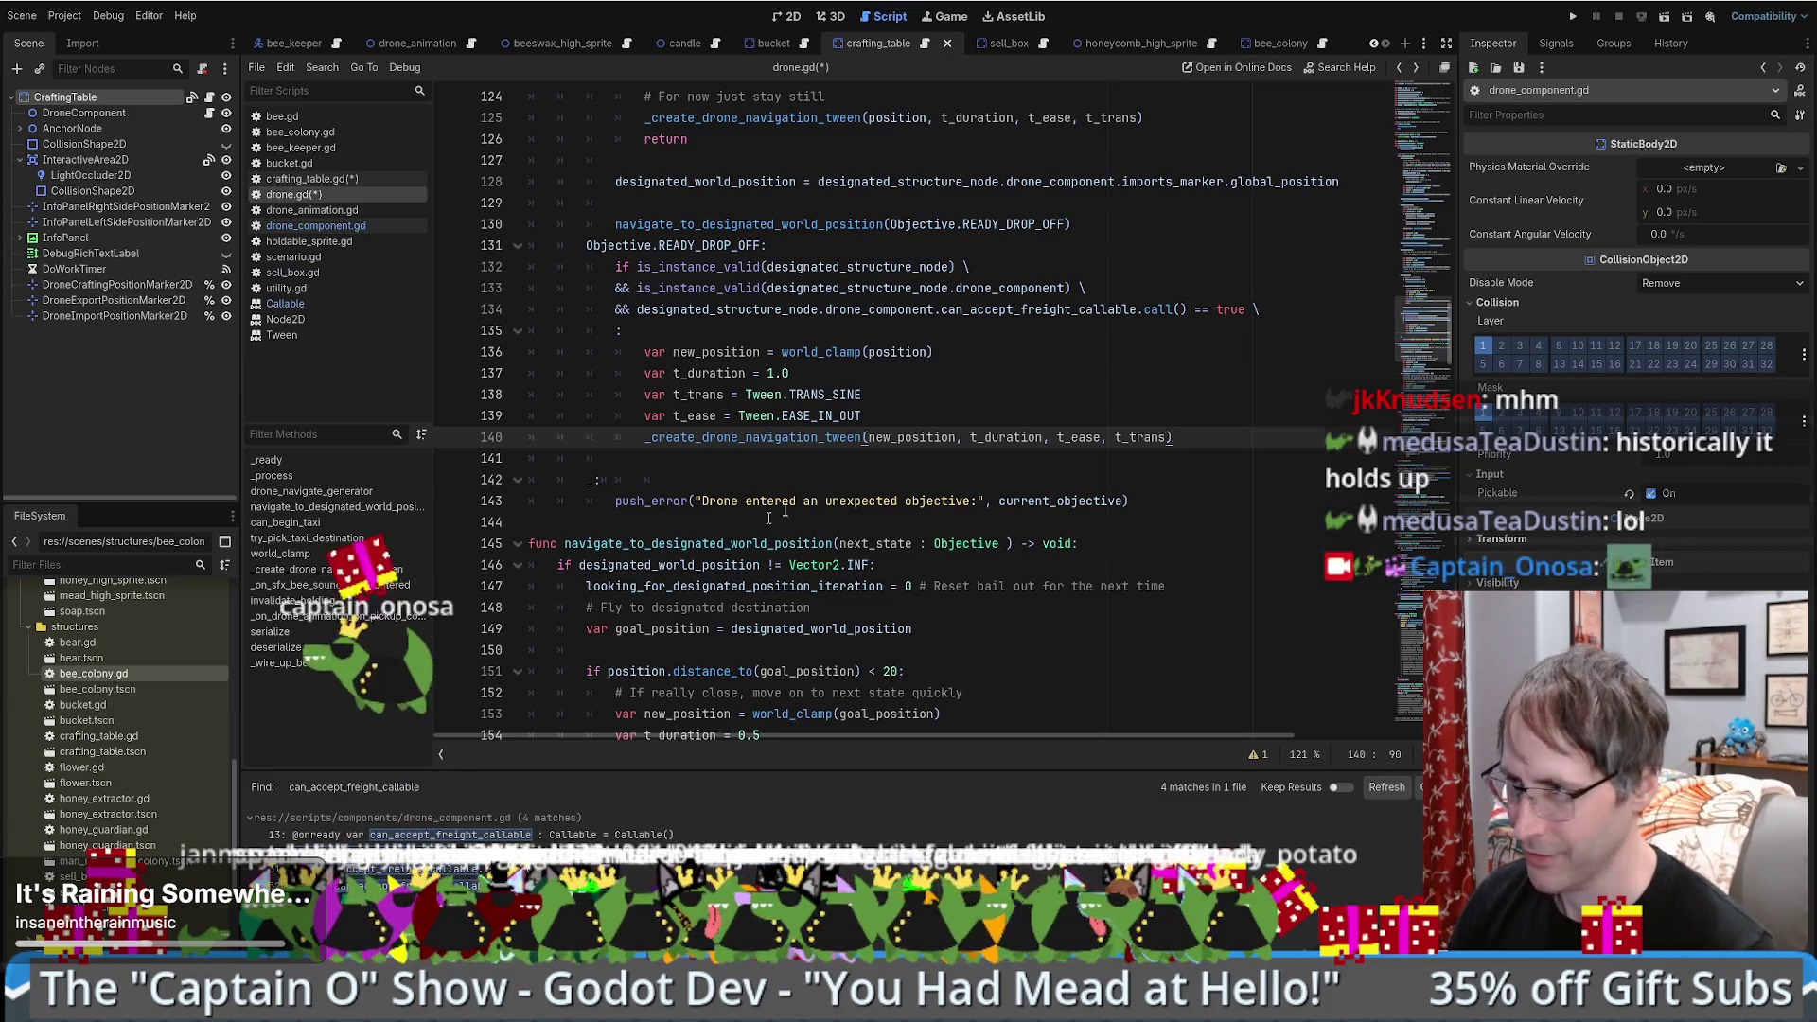
{"action": "left_click", "coordinate": [1066, 403]}
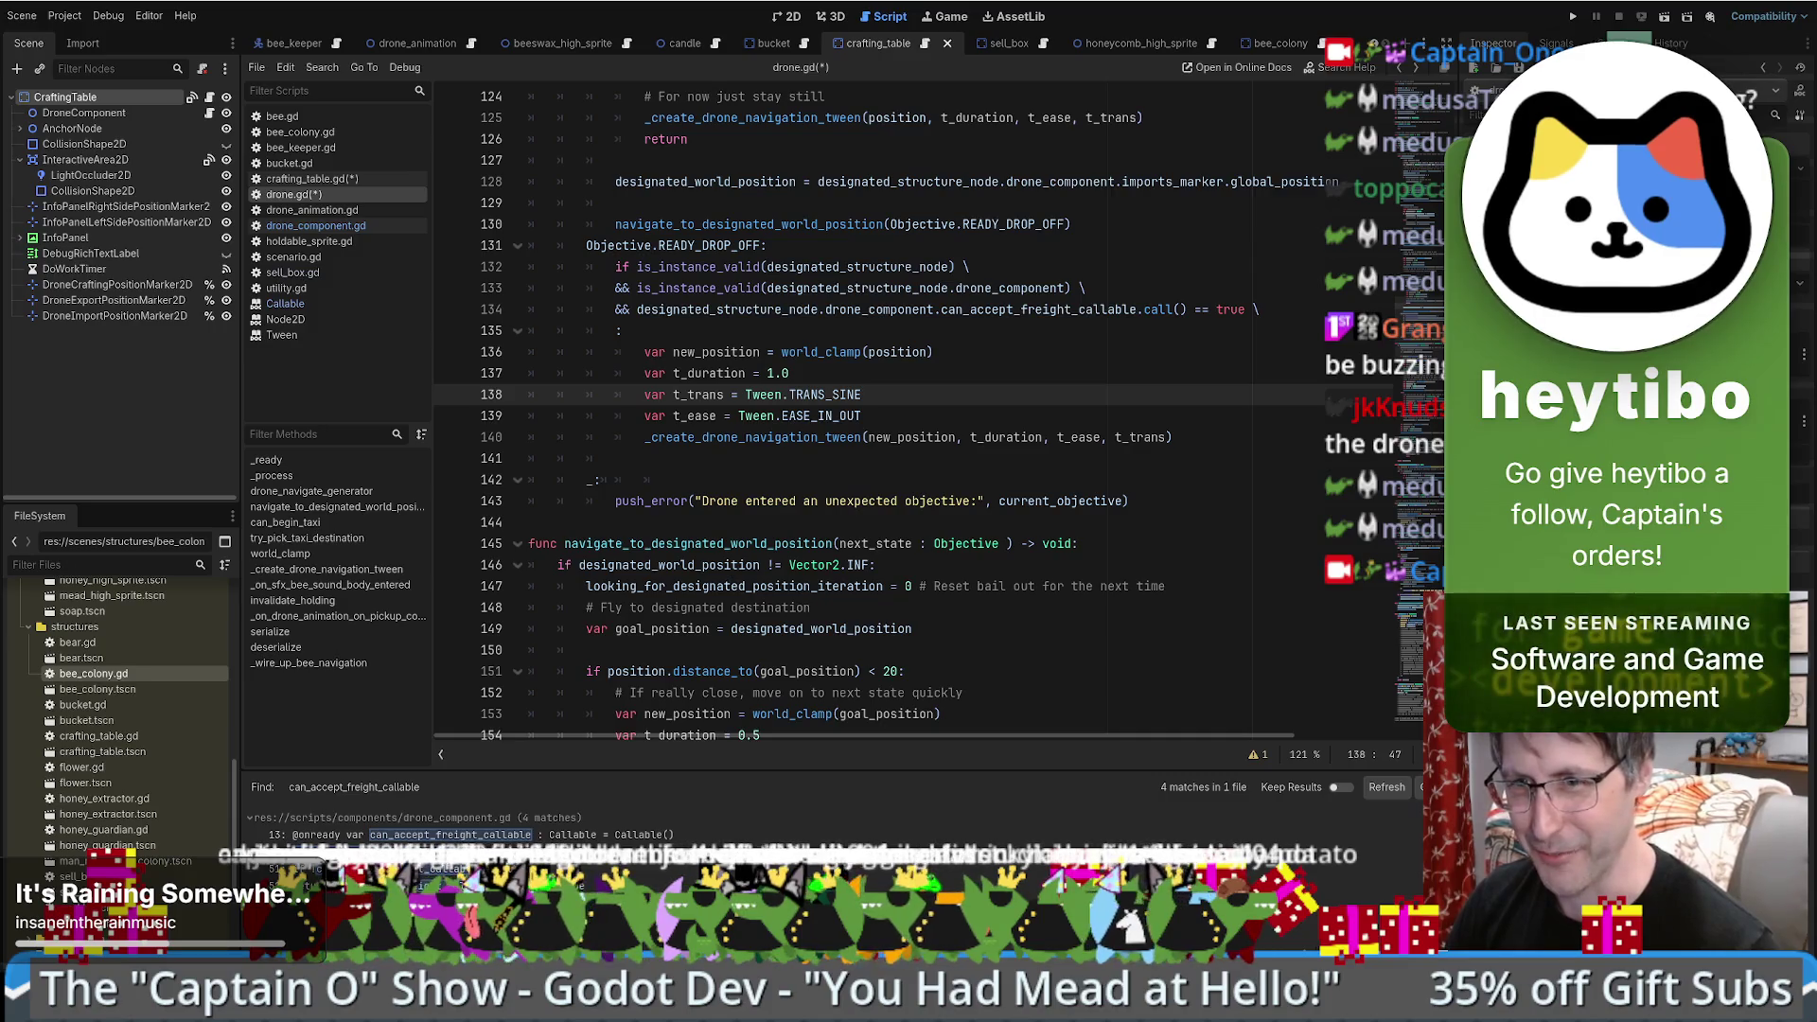
{"action": "left_click", "coordinate": [1057, 437]}
{"action": "mouse_move", "coordinate": [1060, 436]}
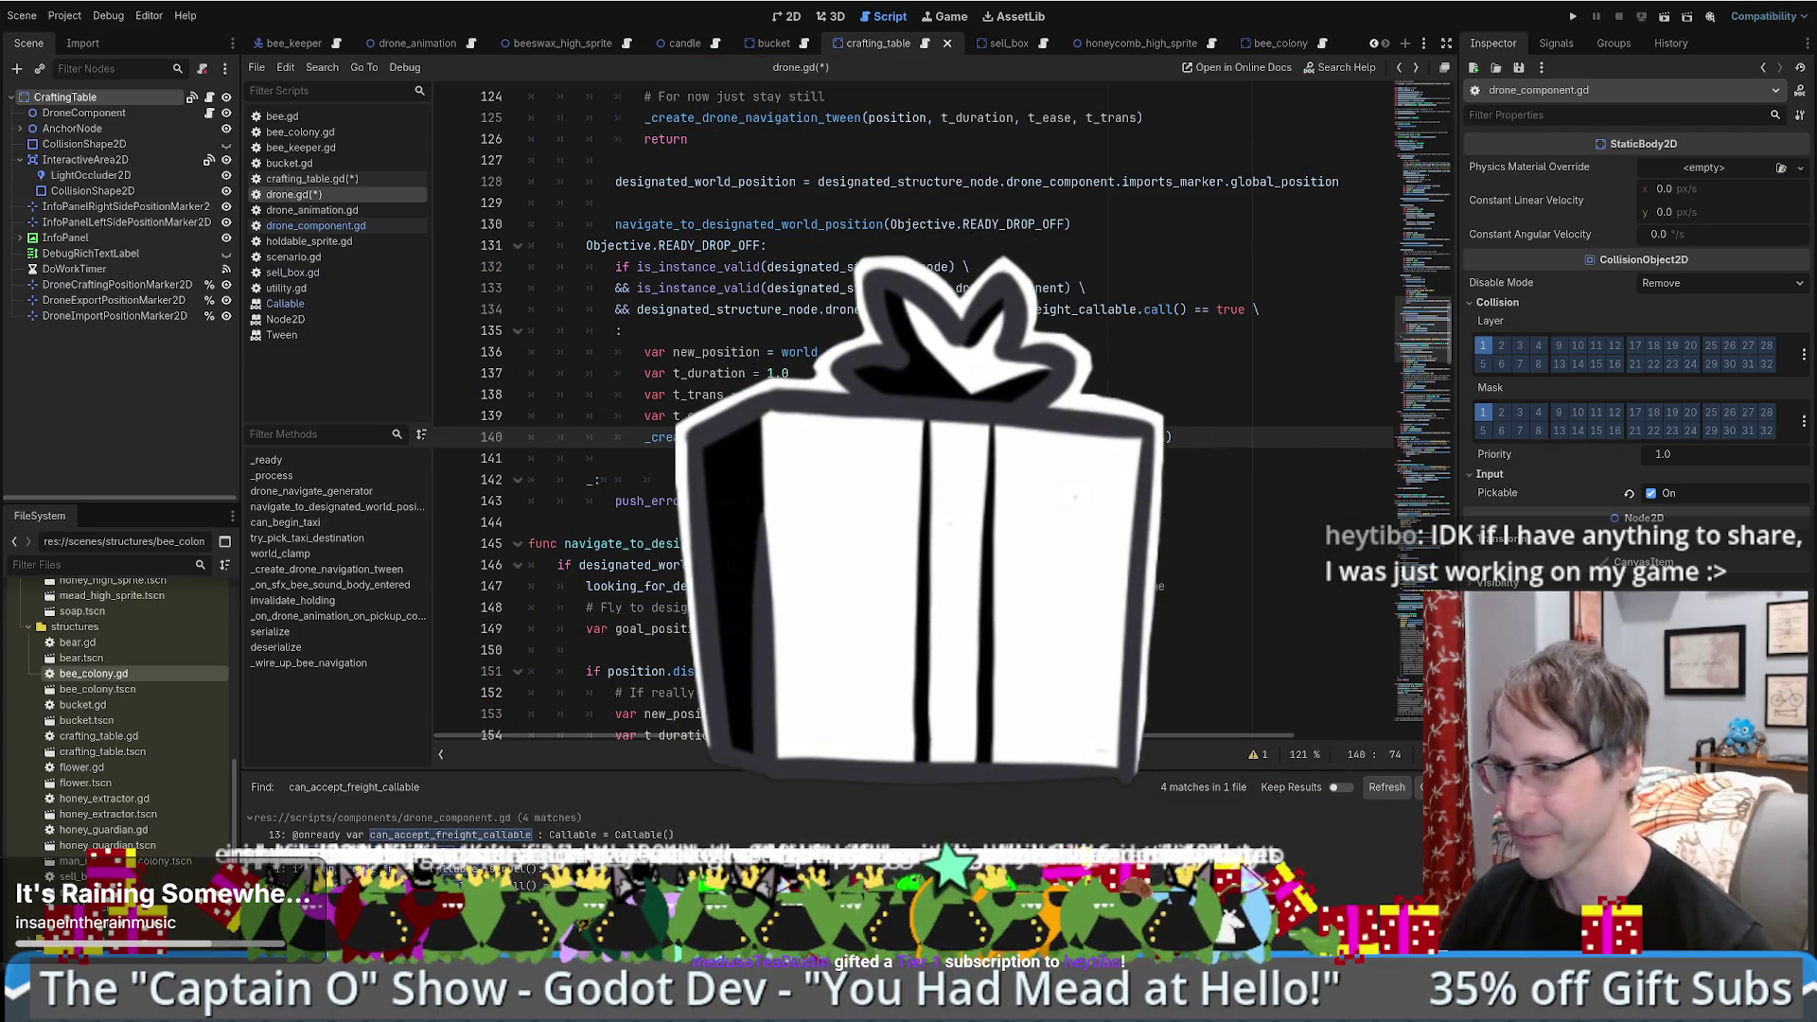
{"action": "left_click", "coordinate": [701, 501]}
{"action": "scroll", "coordinate": [1023, 528], "scroll_direction": "down", "scroll_amount": 3}
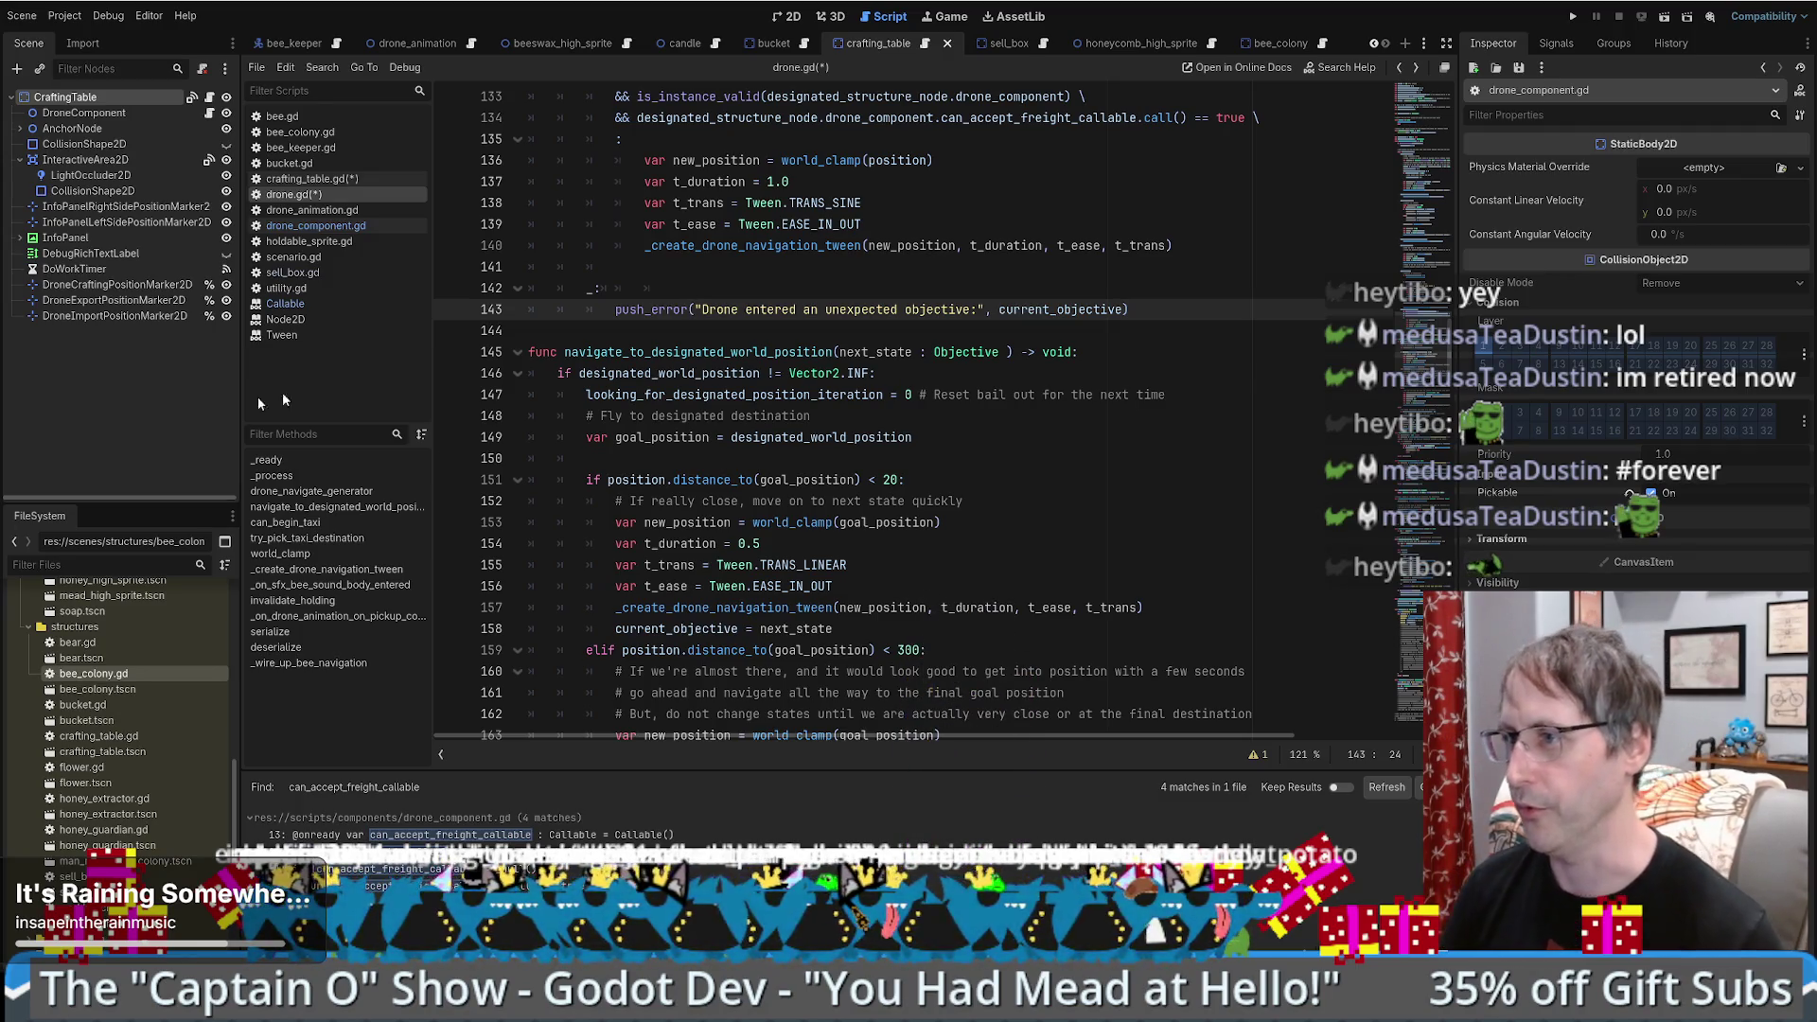
{"action": "scroll", "coordinate": [929, 437], "scroll_direction": "up", "scroll_amount": 4}
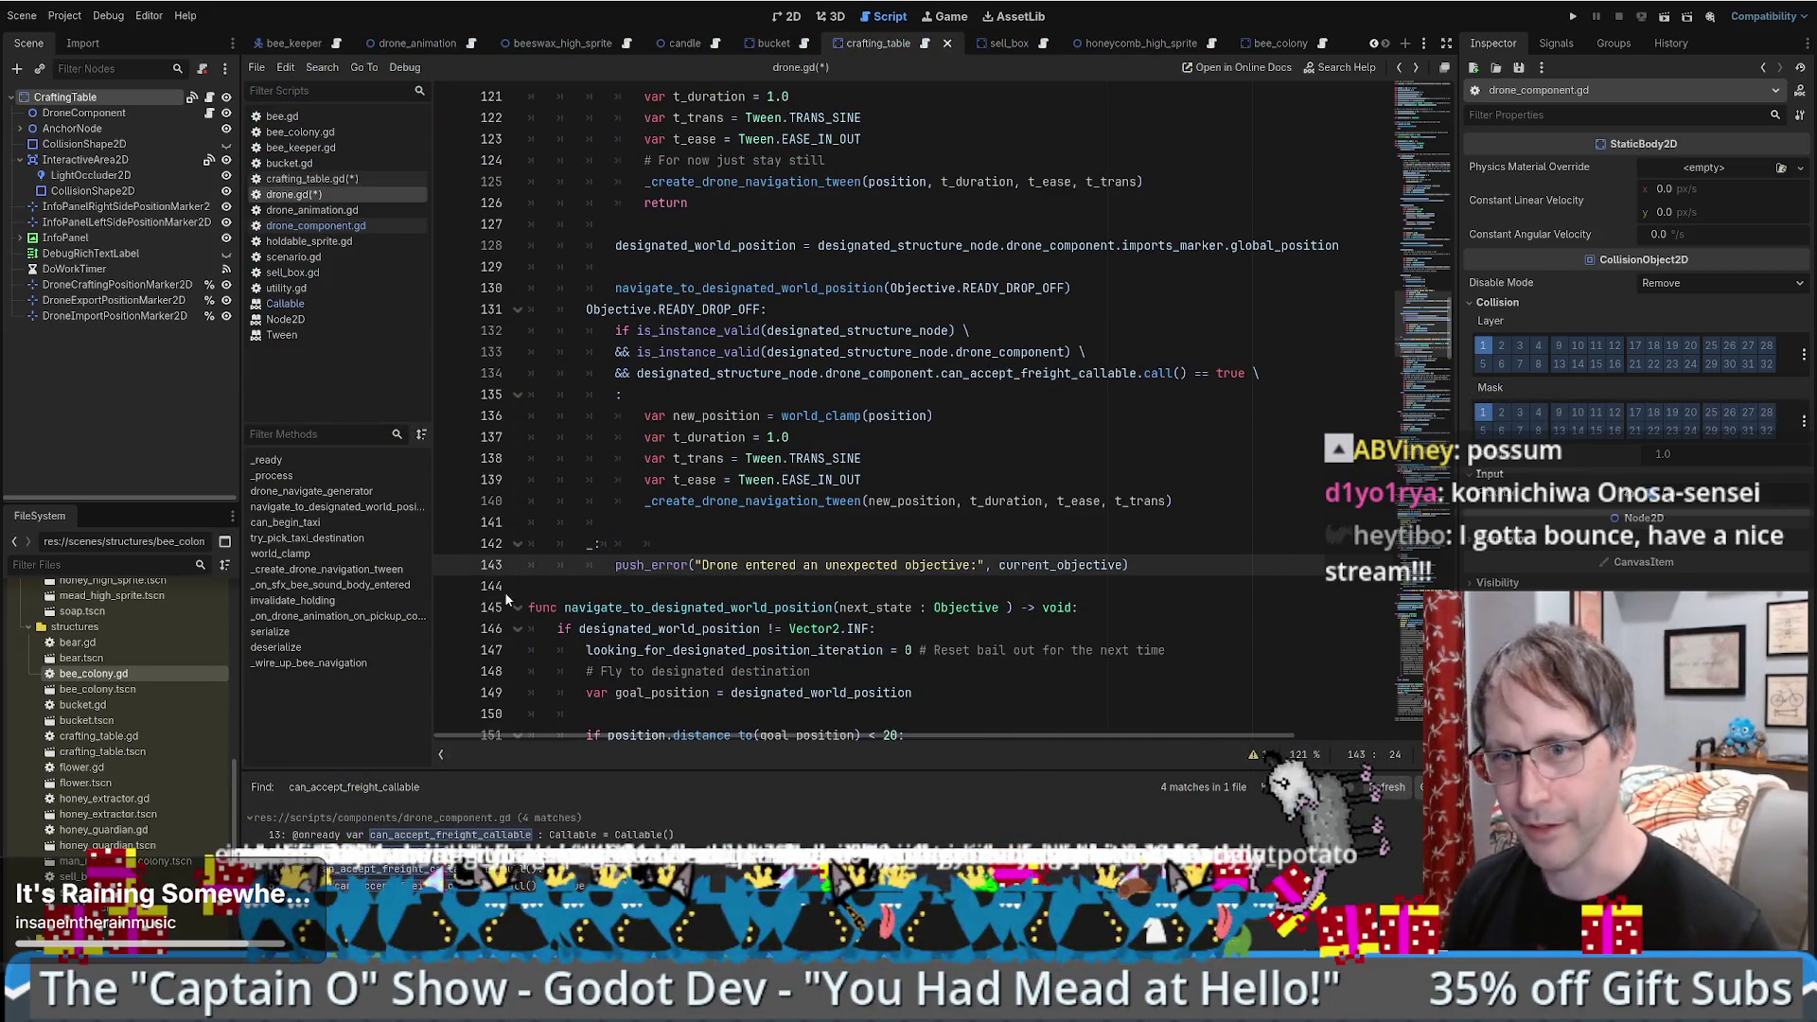
{"action": "scroll", "coordinate": [1112, 519], "scroll_direction": "up", "scroll_amount": 1}
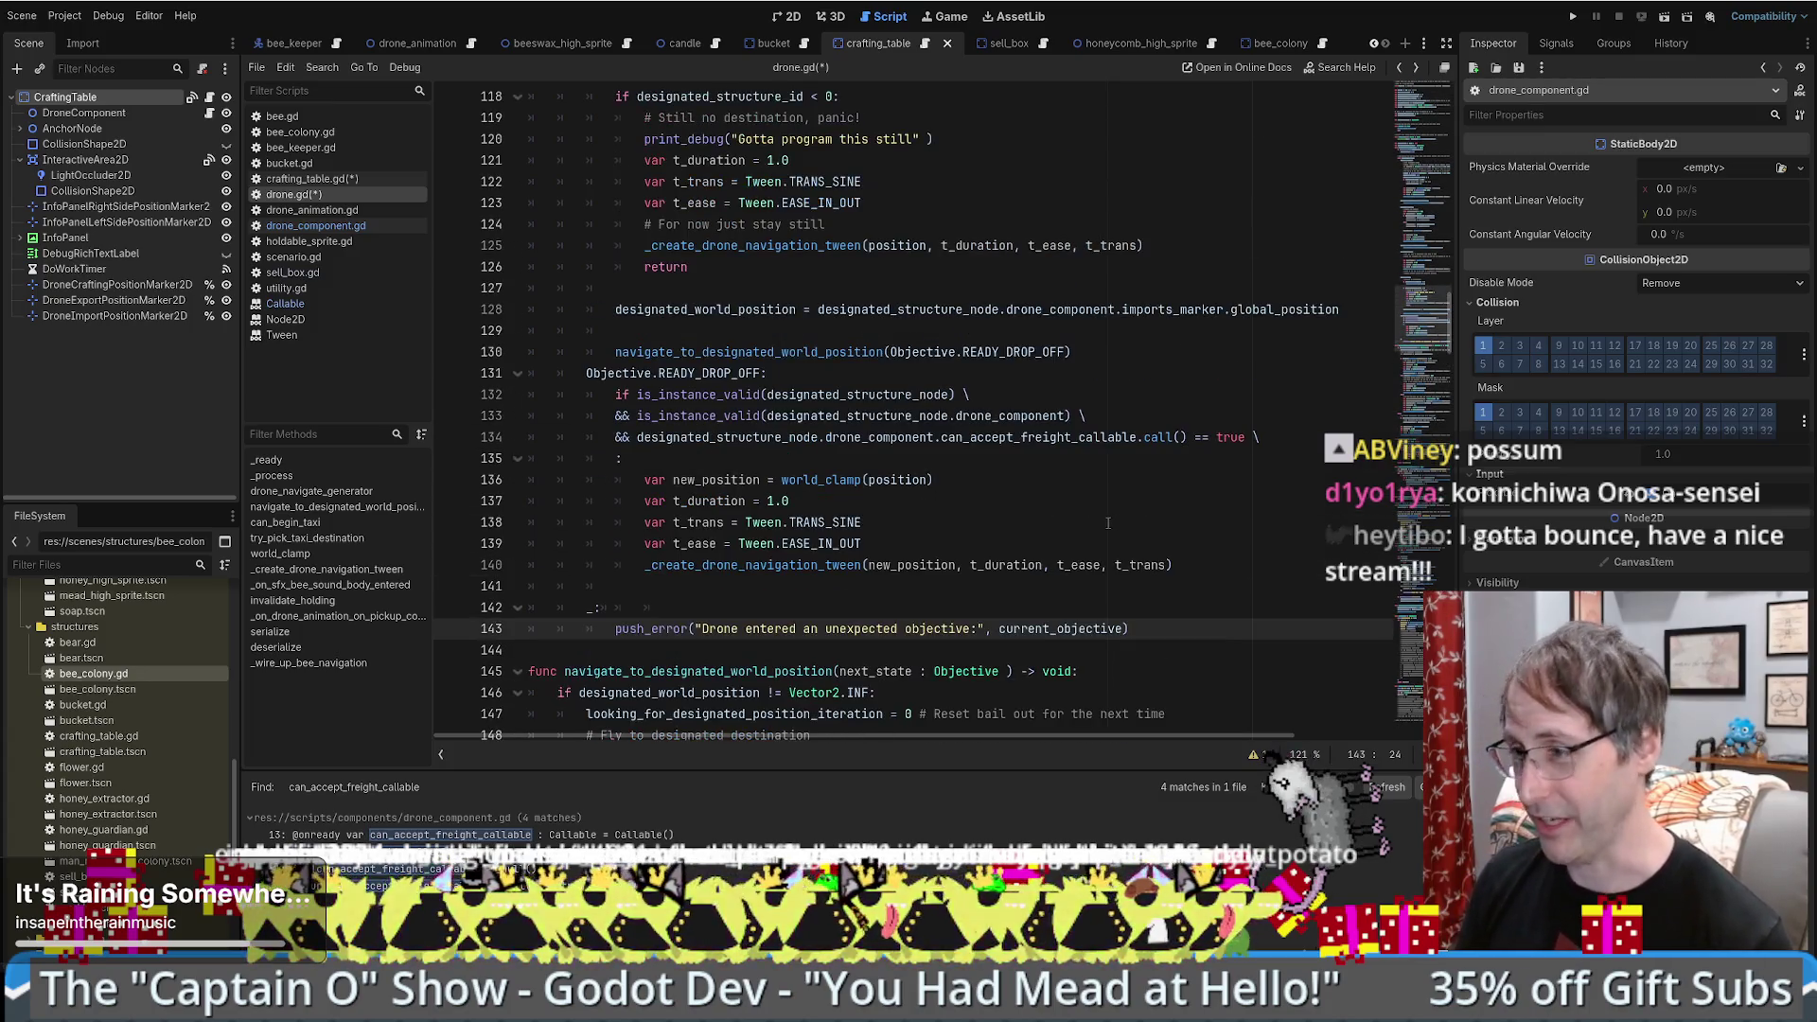
{"action": "left_click", "coordinate": [1313, 575]}
{"action": "scroll", "coordinate": [1313, 575], "scroll_direction": "down", "scroll_amount": 1}
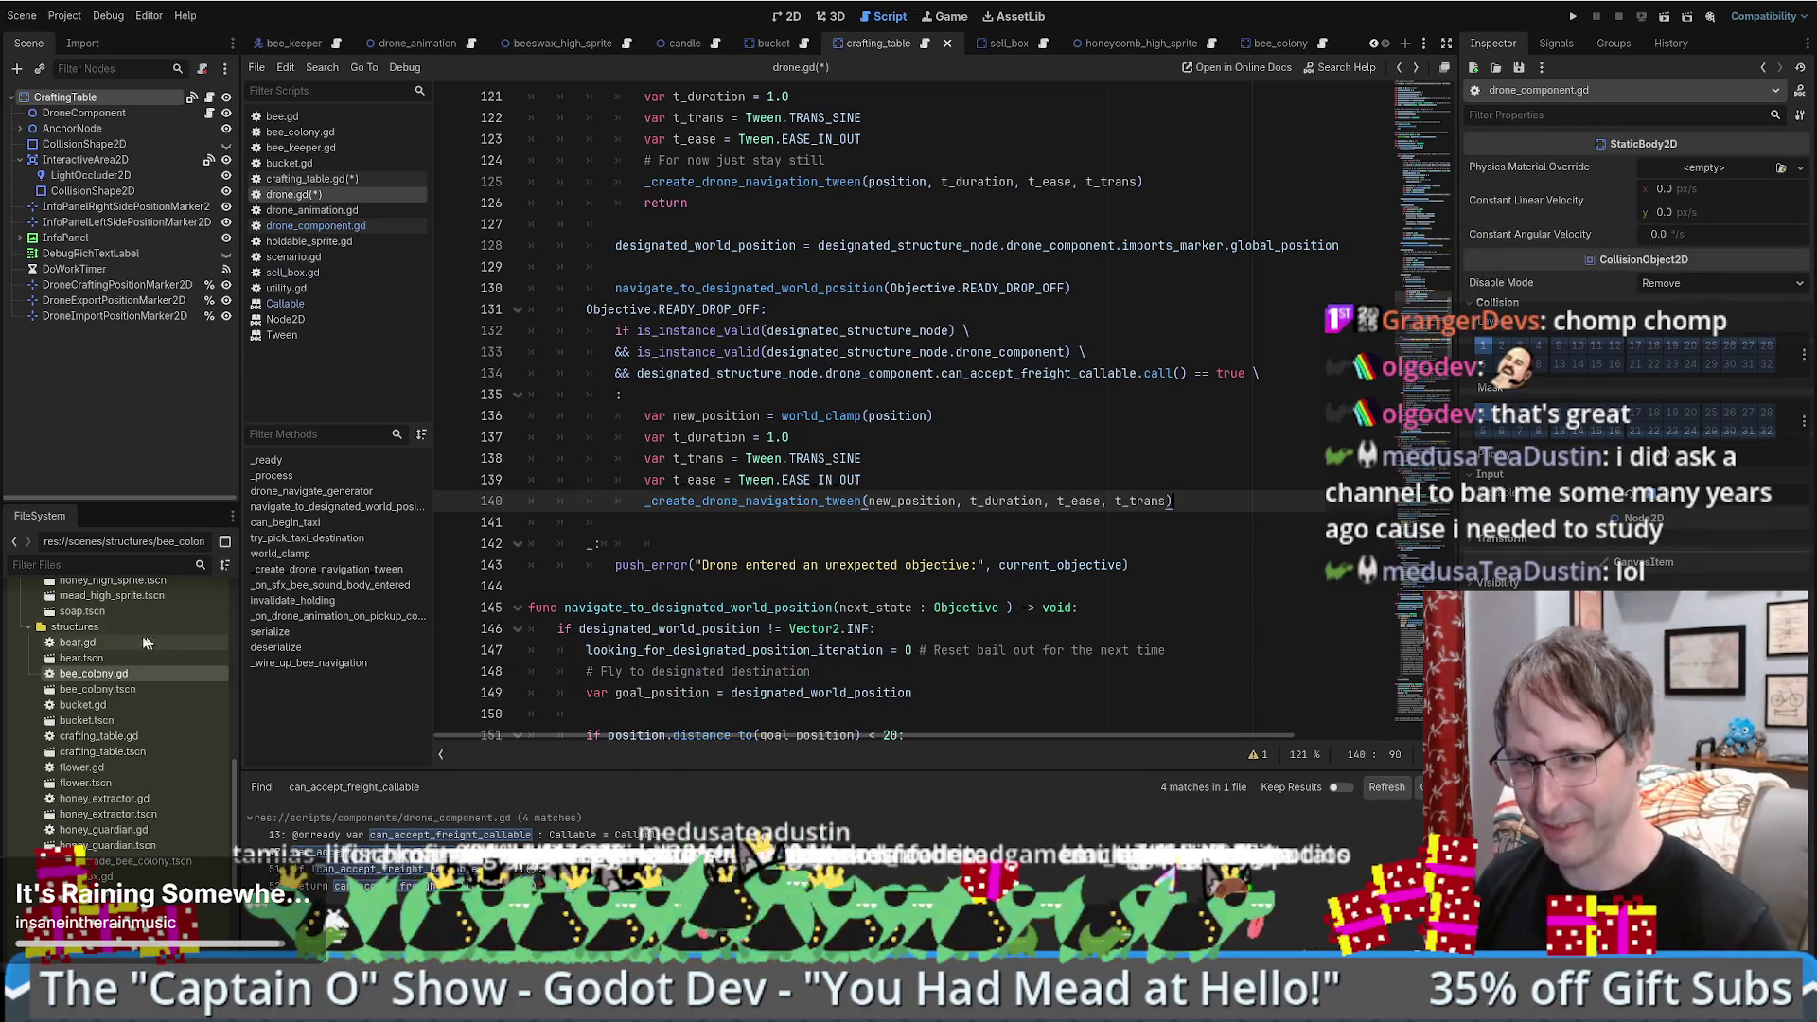
{"action": "left_click", "coordinate": [1084, 468]}
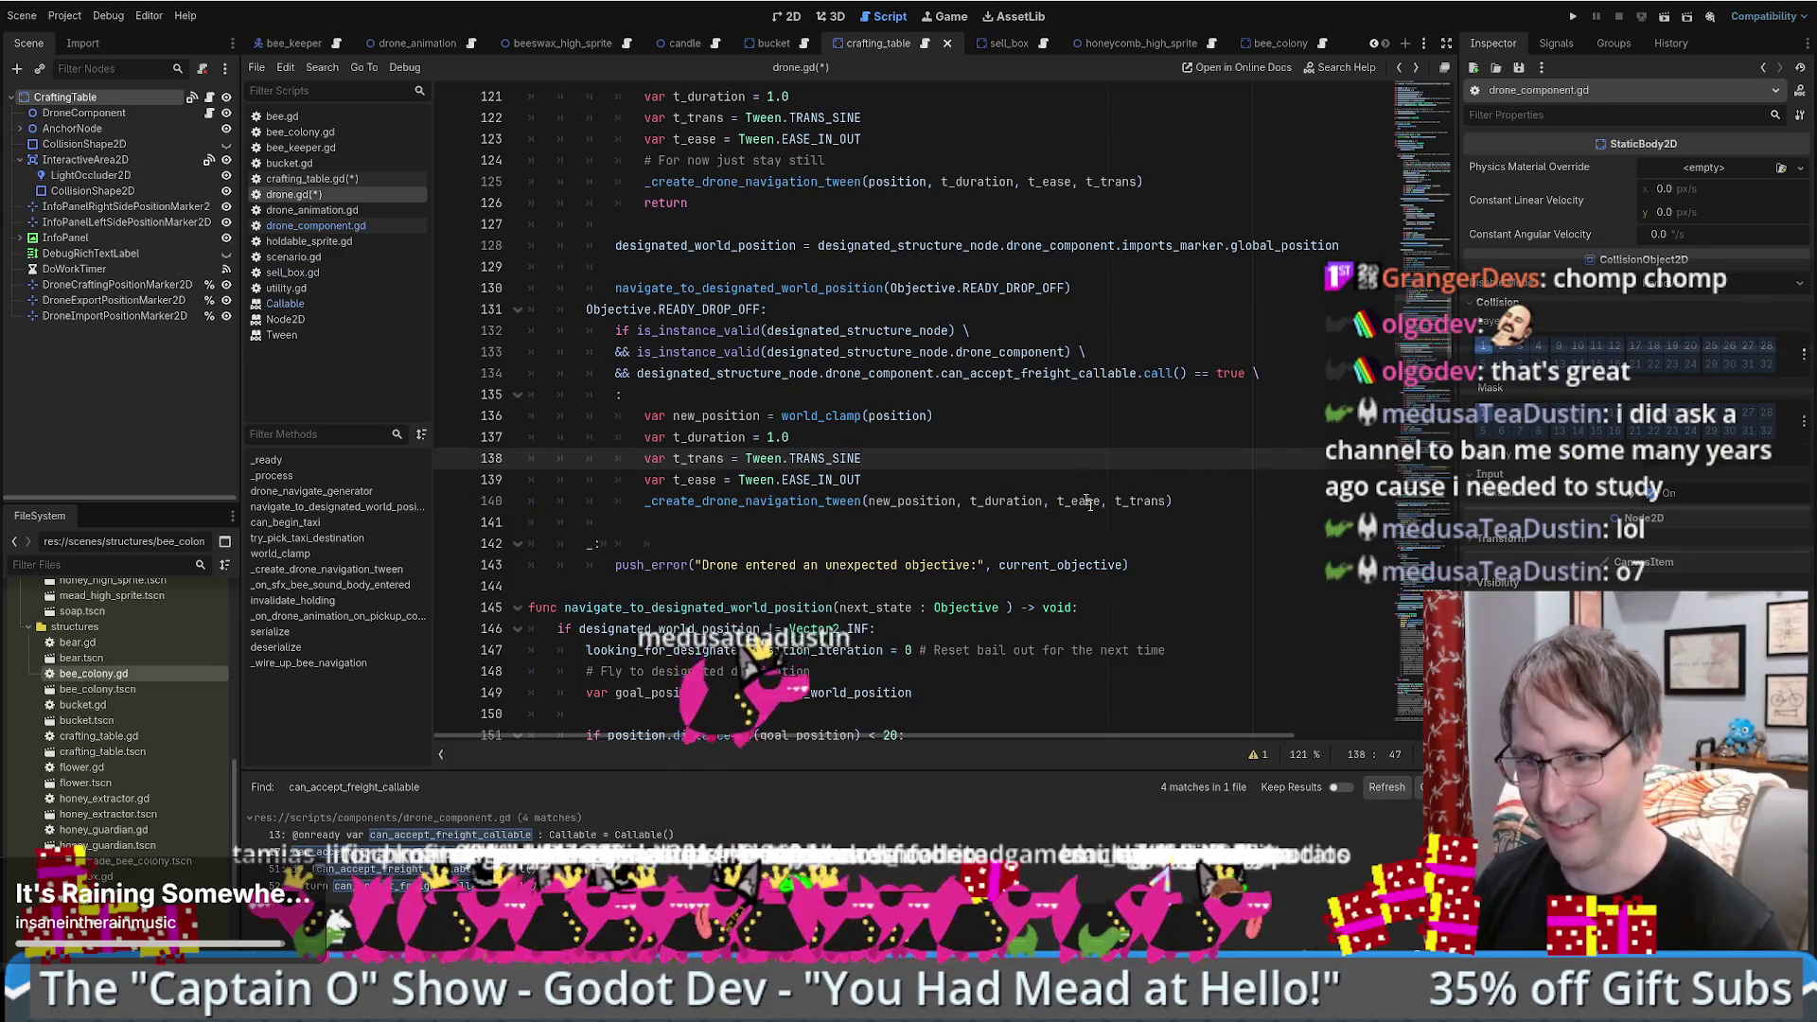
{"action": "scroll", "coordinate": [1101, 496], "scroll_direction": "down", "scroll_amount": 2}
{"action": "scroll", "coordinate": [1101, 497], "scroll_direction": "up", "scroll_amount": 4}
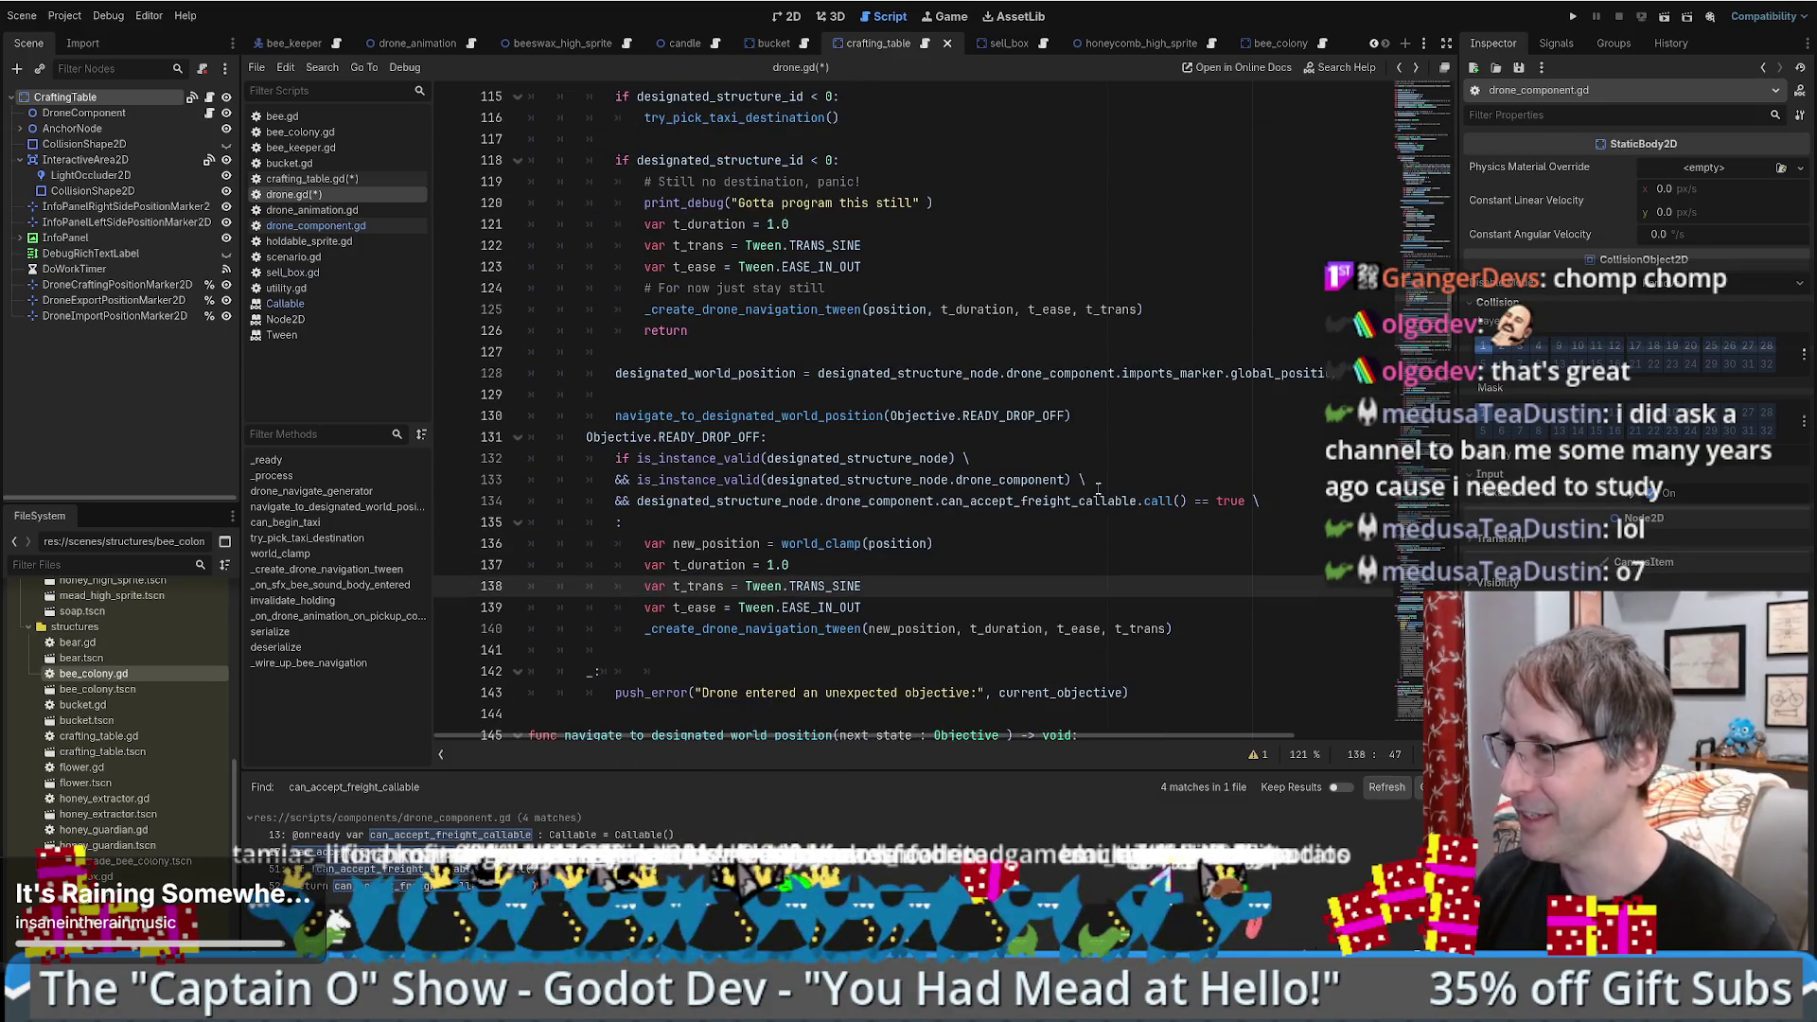
{"action": "scroll", "coordinate": [1098, 488], "scroll_direction": "down", "scroll_amount": 3}
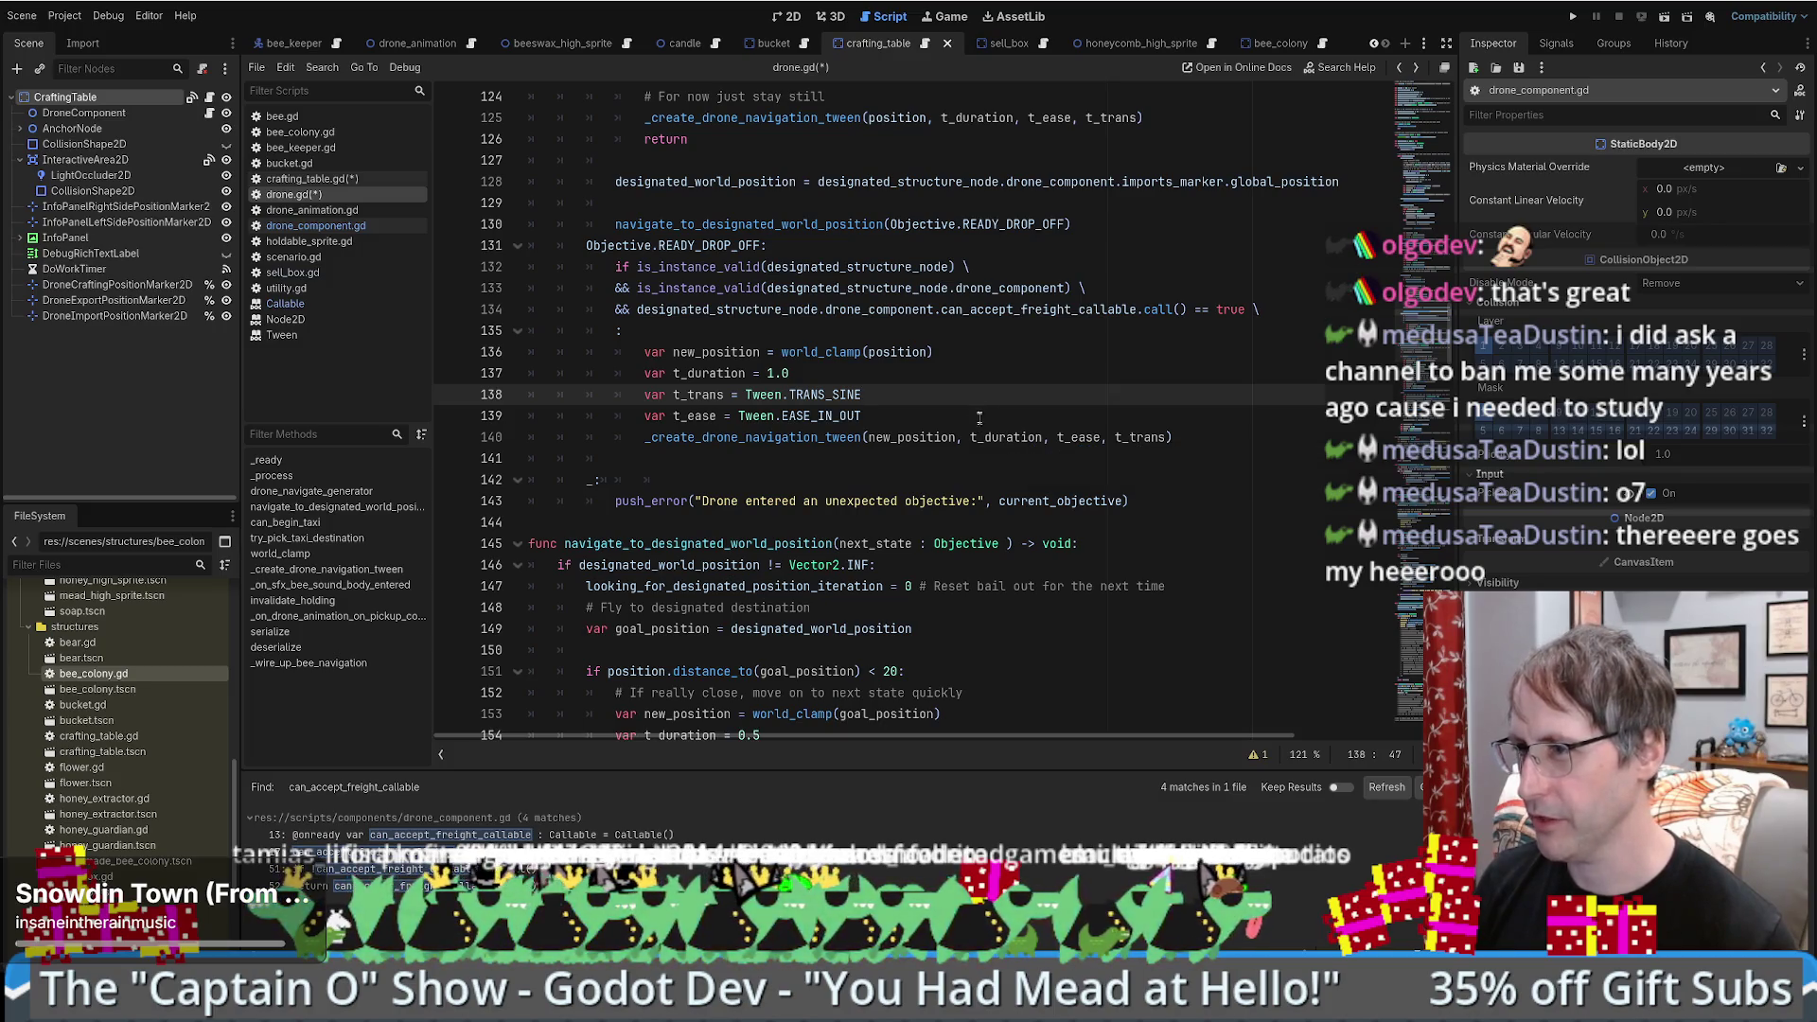
{"action": "scroll", "coordinate": [985, 414], "scroll_direction": "down", "scroll_amount": 1}
{"action": "scroll", "coordinate": [998, 413], "scroll_direction": "up", "scroll_amount": 1}
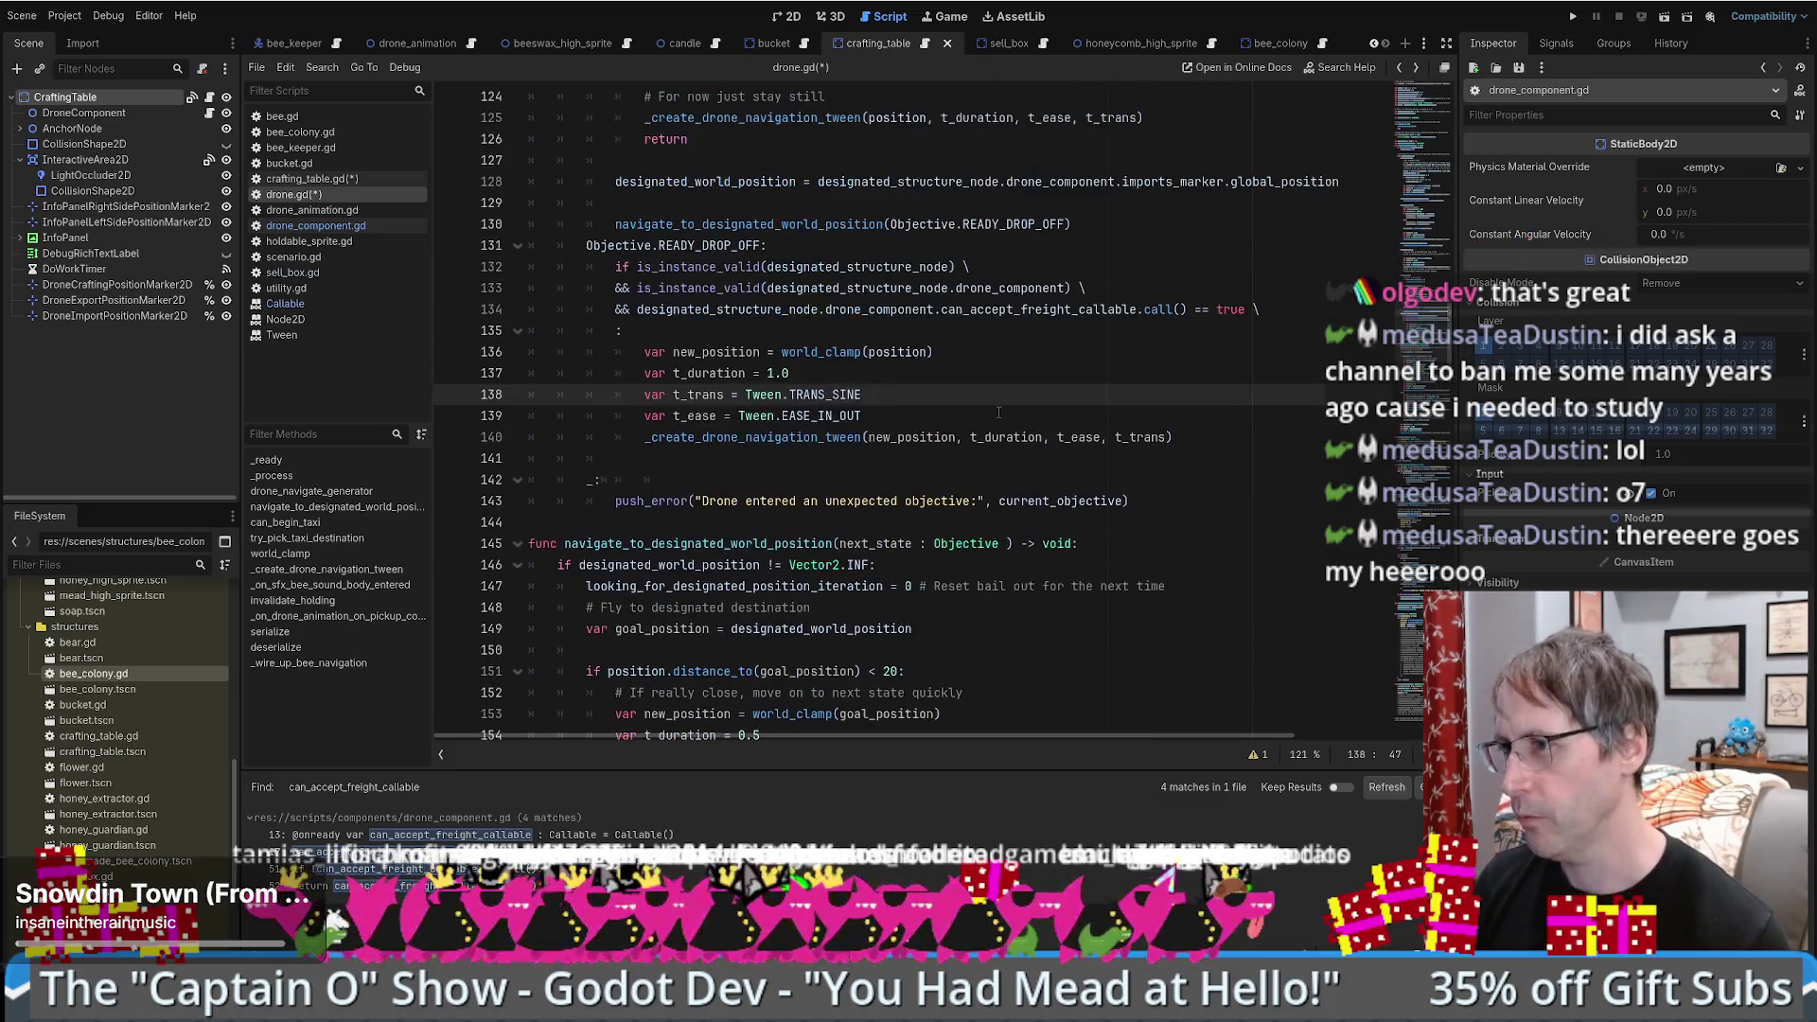
{"action": "scroll", "coordinate": [1150, 408], "scroll_direction": "down", "scroll_amount": 2}
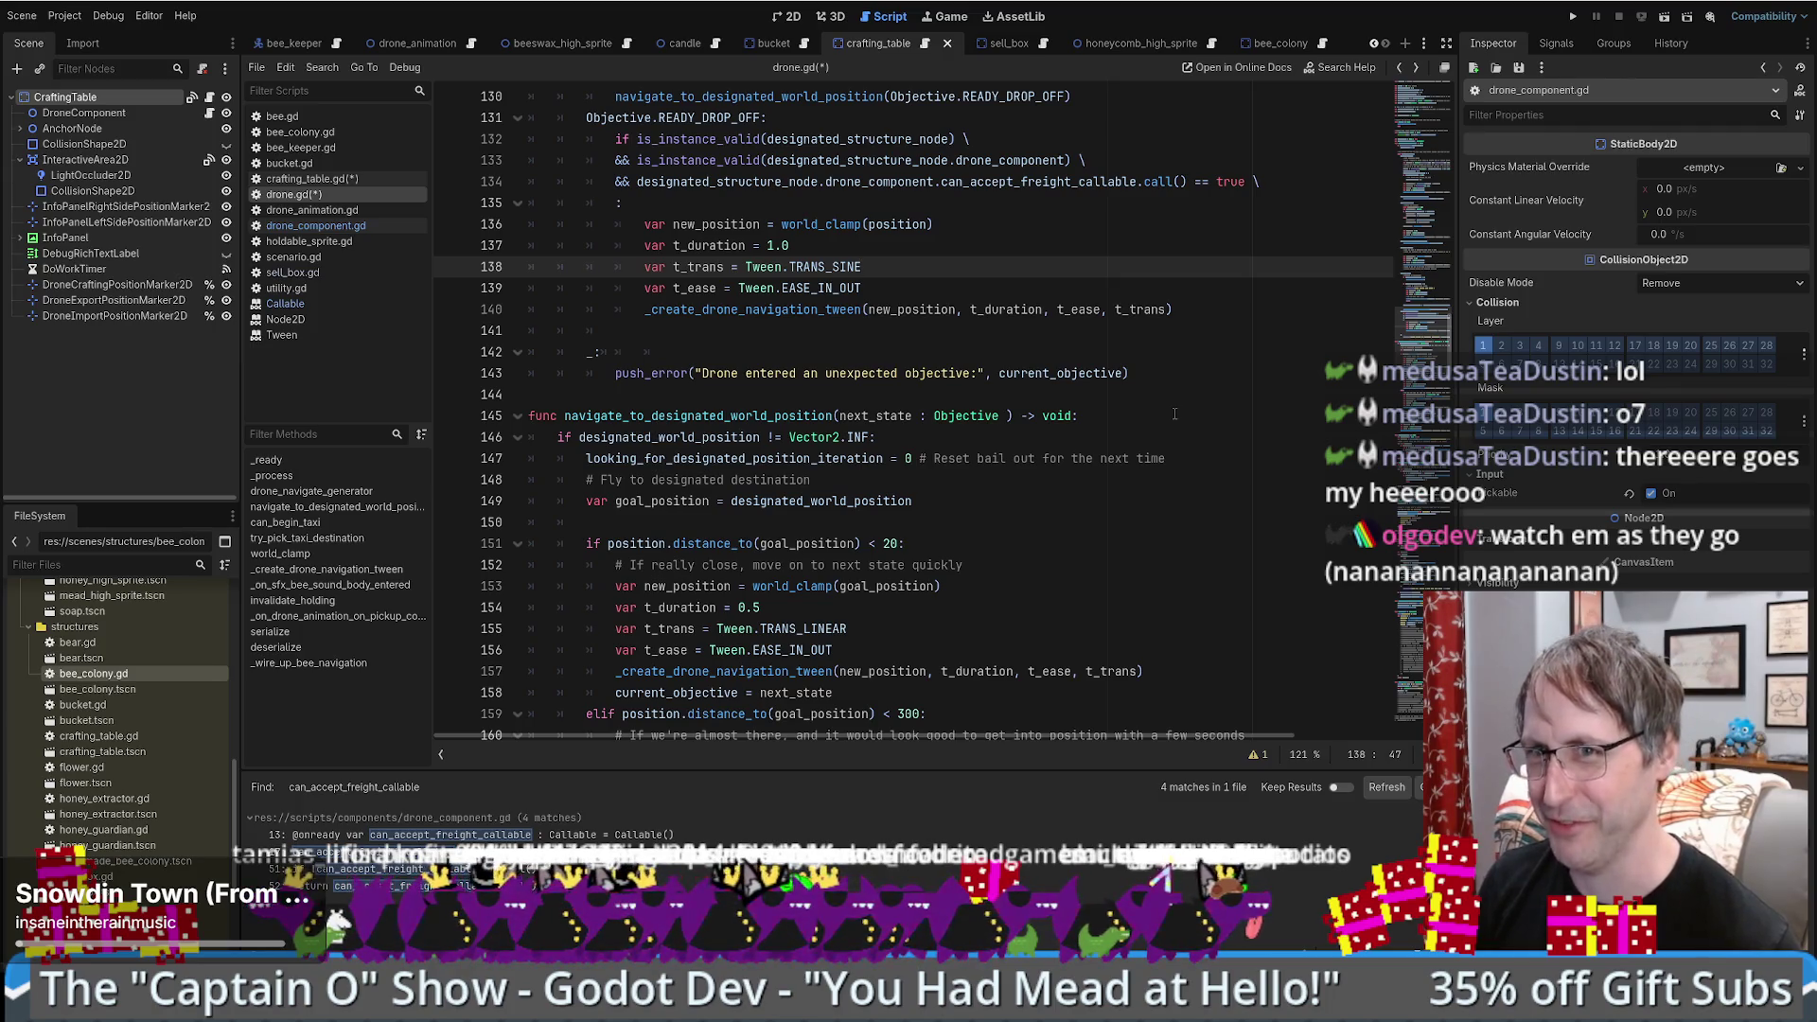
{"action": "left_click", "coordinate": [1210, 392]}
{"action": "scroll", "coordinate": [1210, 392], "scroll_direction": "up", "scroll_amount": 3}
{"action": "left_click", "coordinate": [1195, 478]}
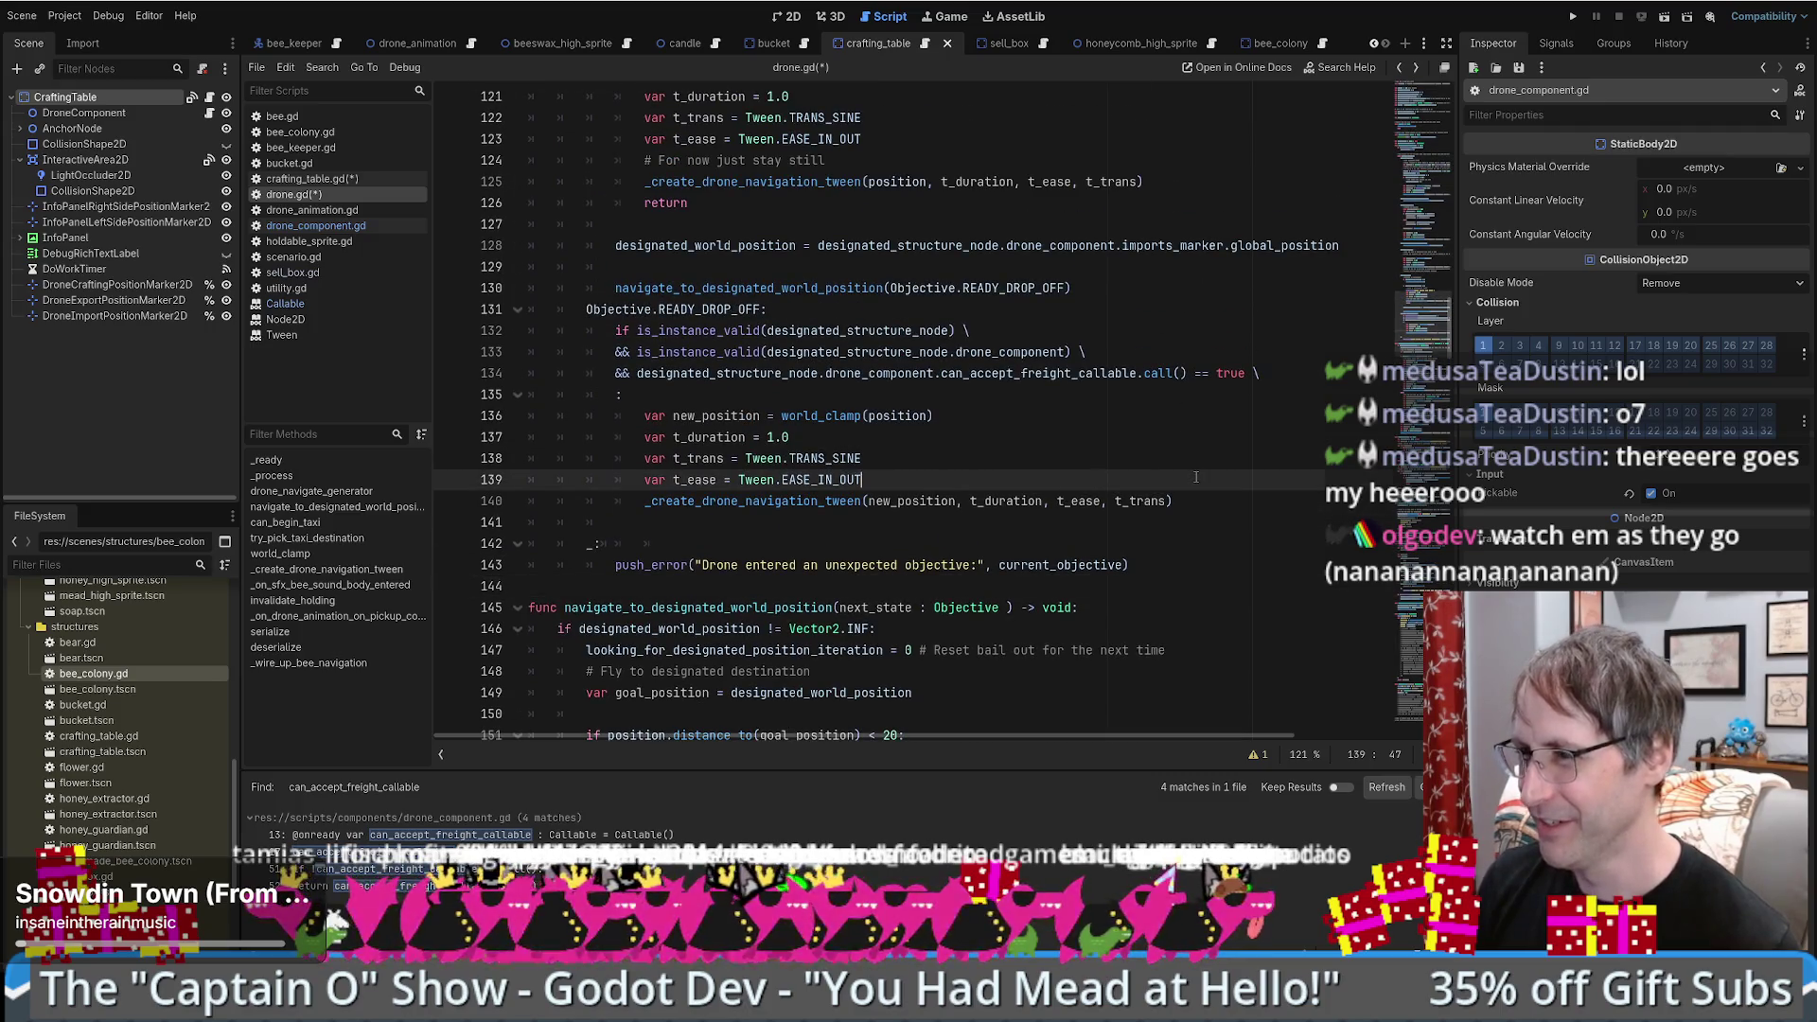
{"action": "left_click", "coordinate": [1208, 498]}
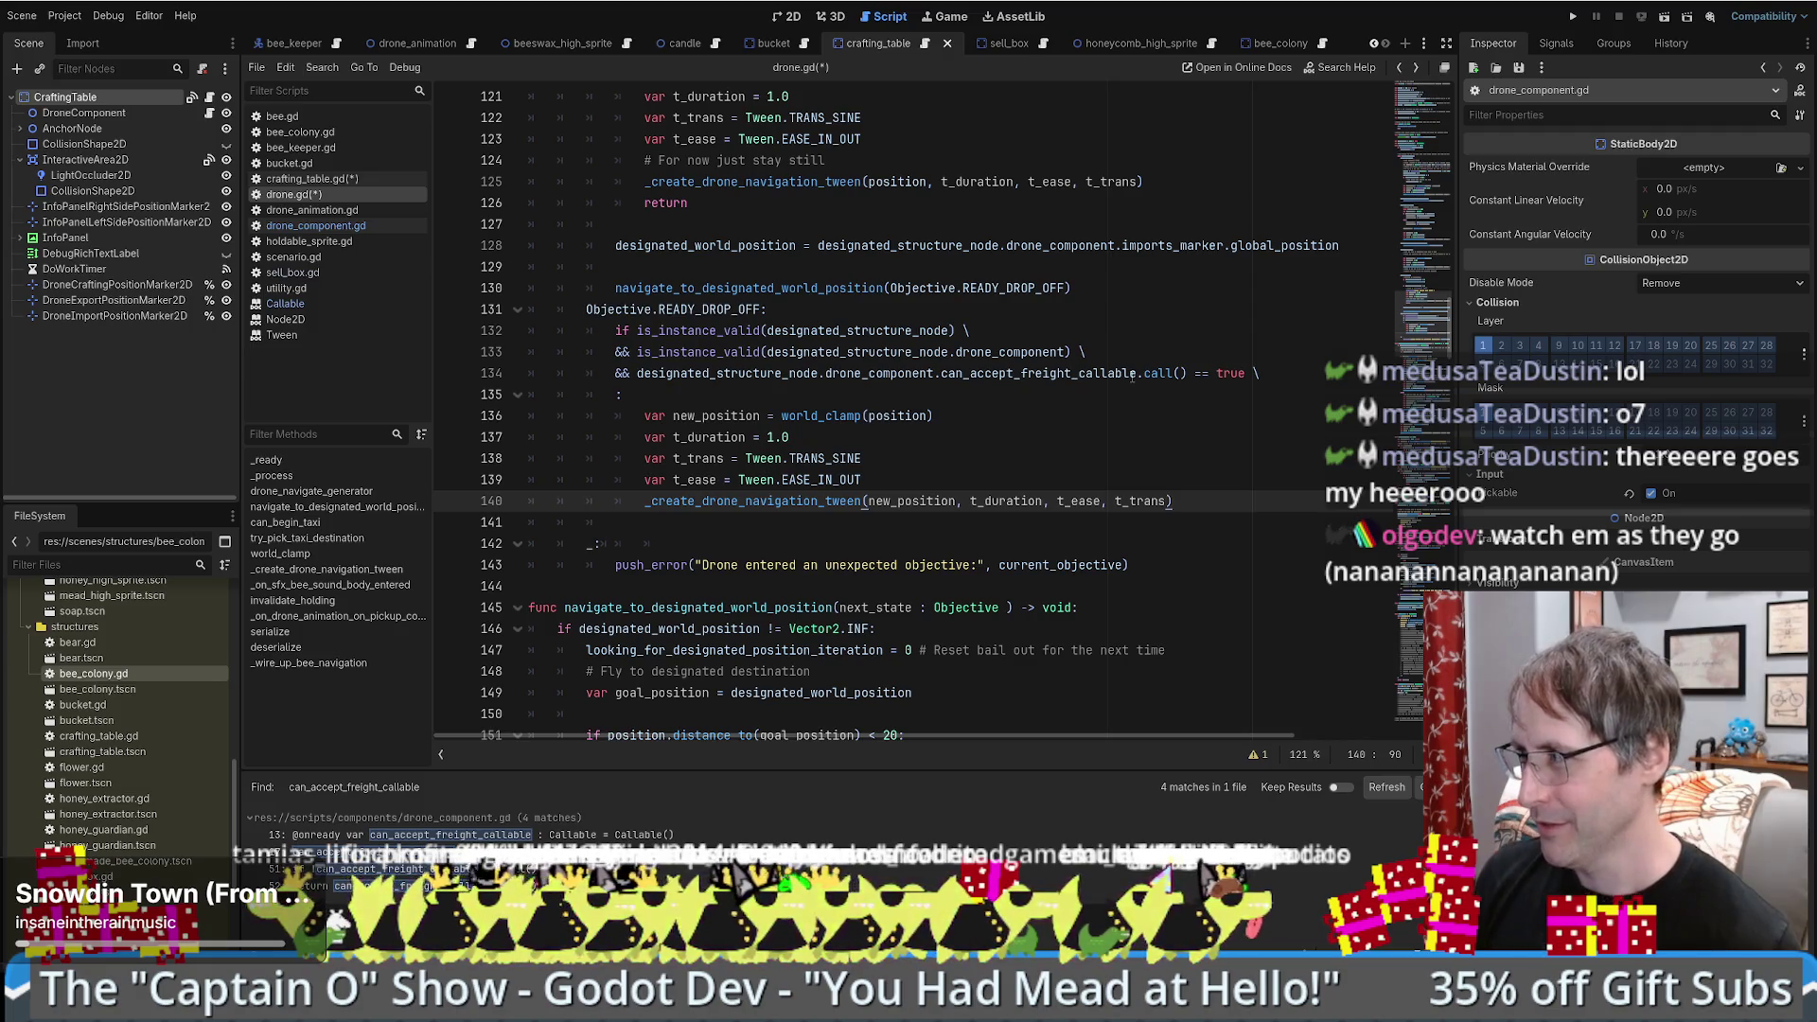
{"action": "scroll", "coordinate": [1130, 378], "scroll_direction": "up", "scroll_amount": 5}
{"action": "left_click_drag", "start_coordinate": [1420, 320], "coordinate": [1438, 343]}
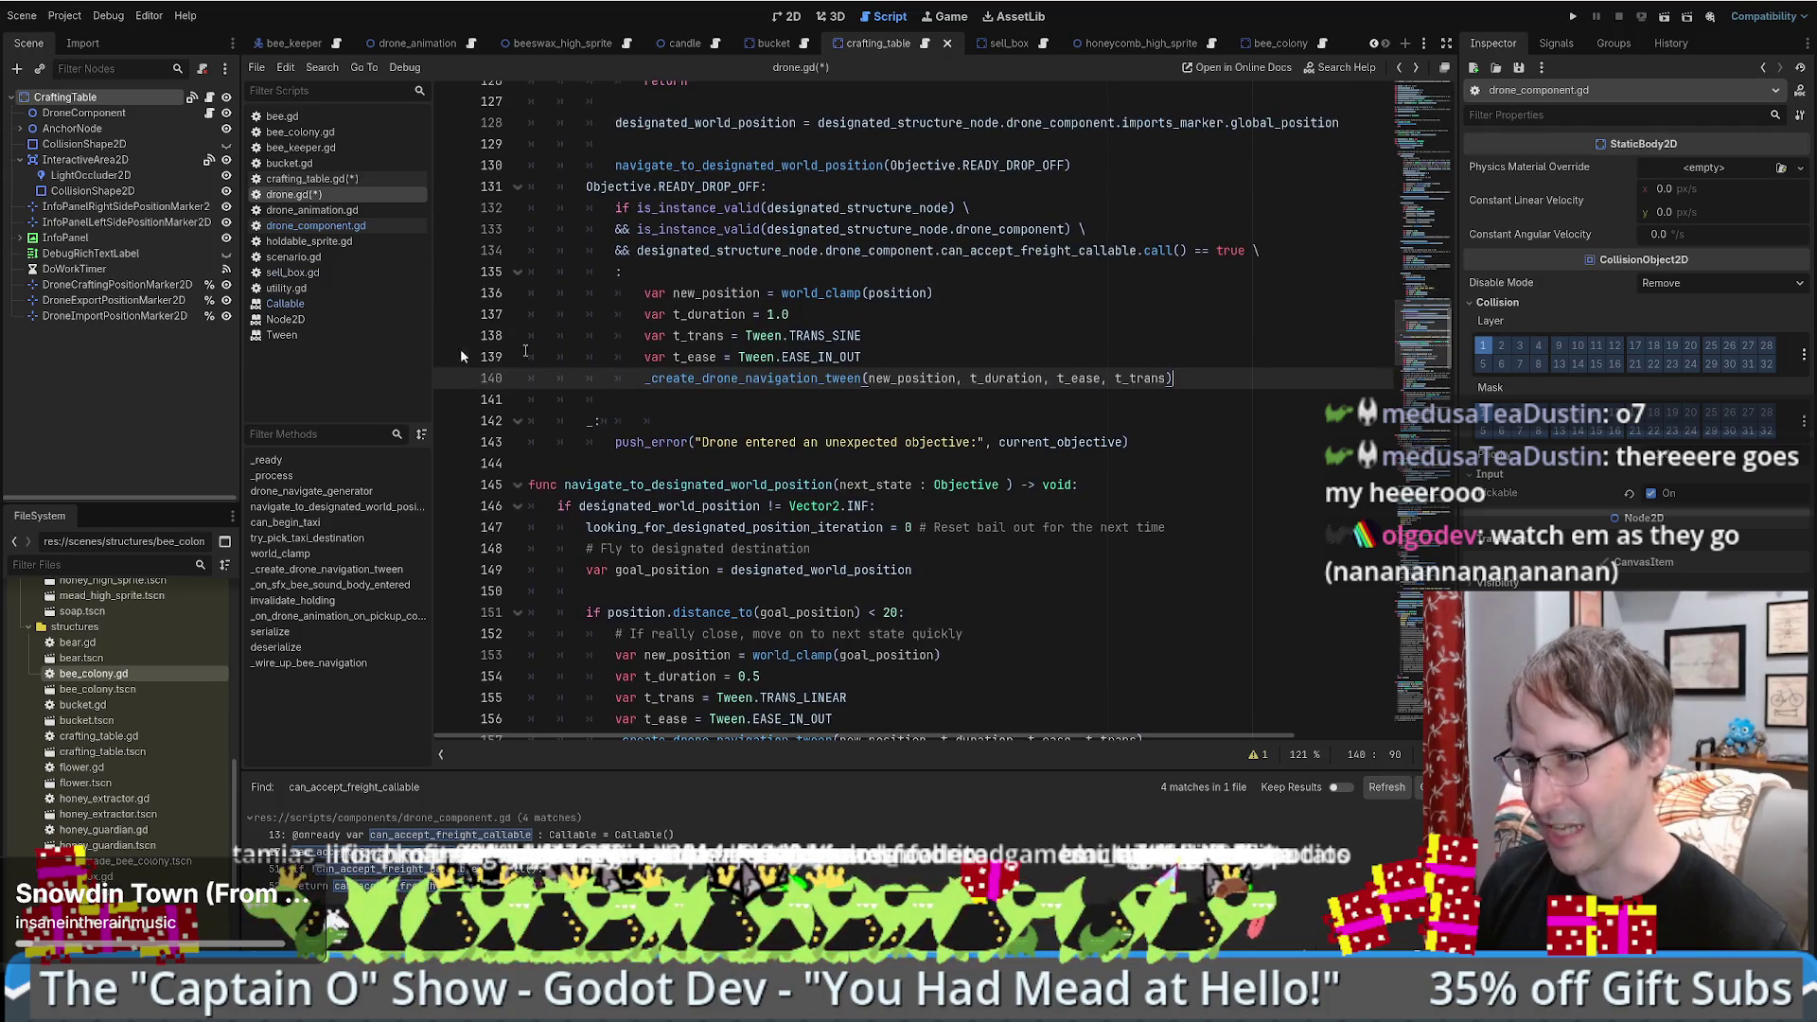
- Open crafting_table.gd at DoWorkTimer's timeout handler and look at the exports_marker assignment on line 274
{"action": "left_click", "coordinate": [113, 272]}
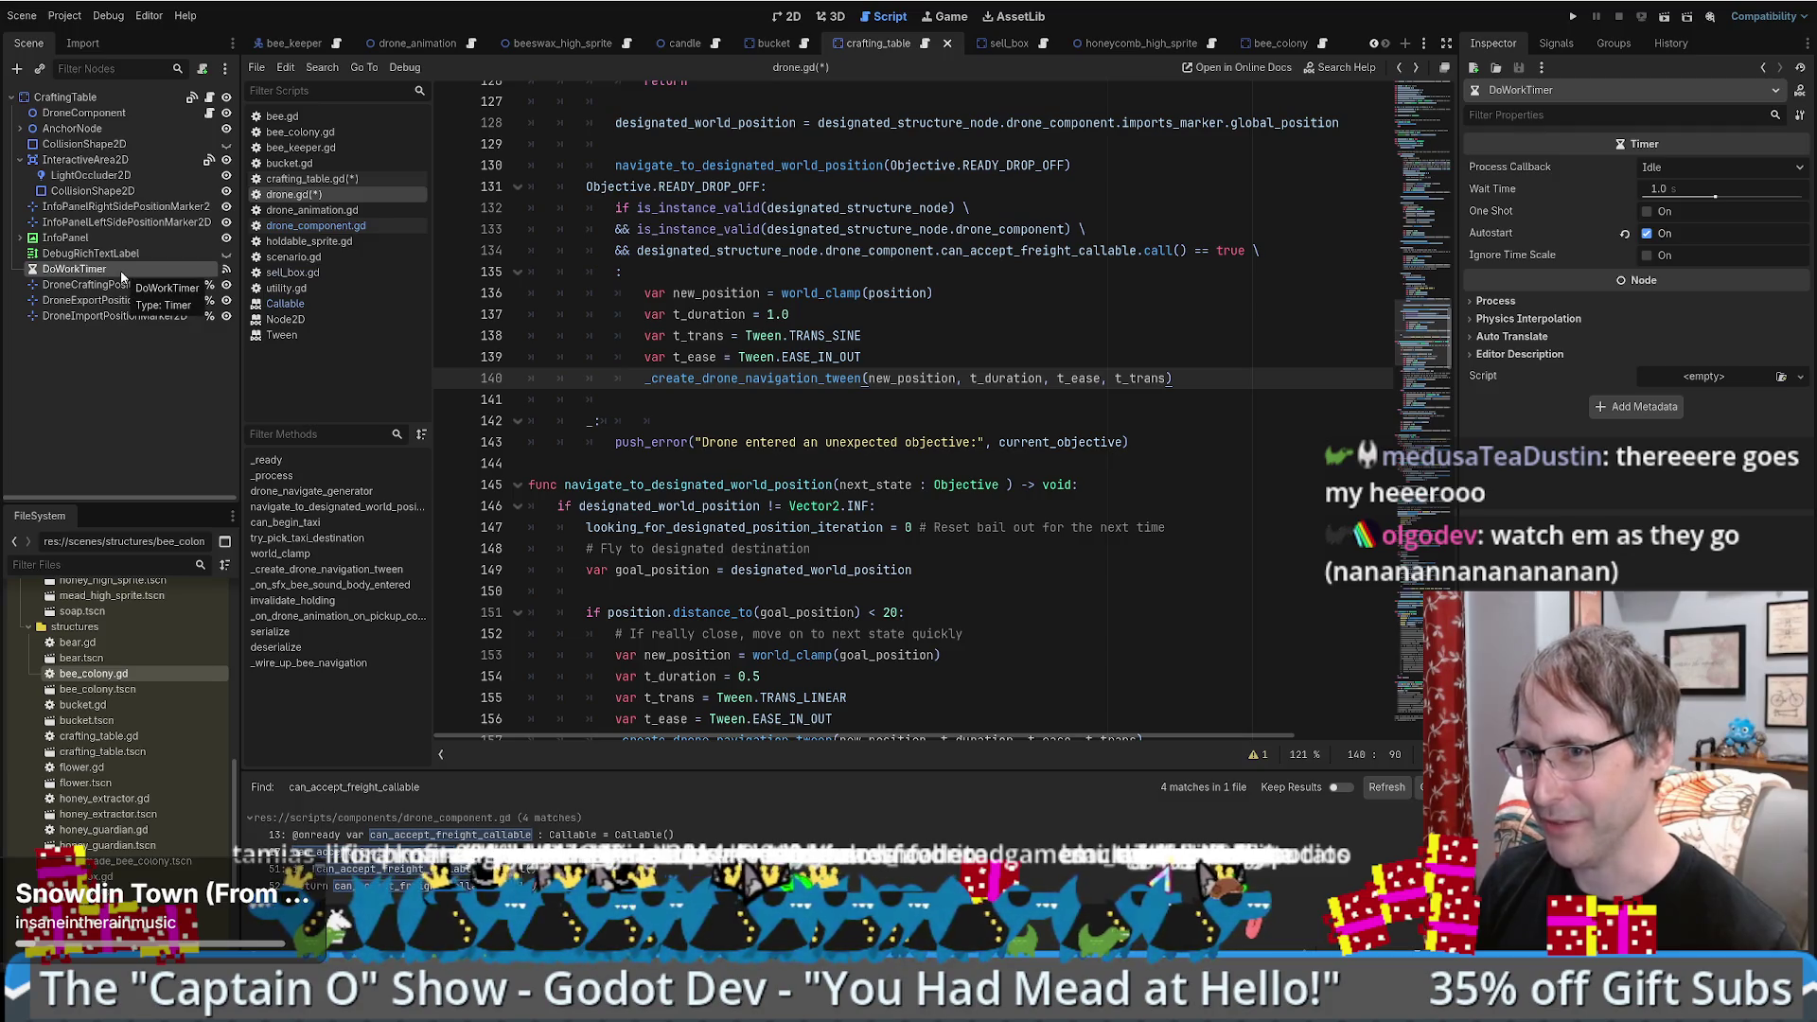
{"action": "left_click", "coordinate": [1556, 43]}
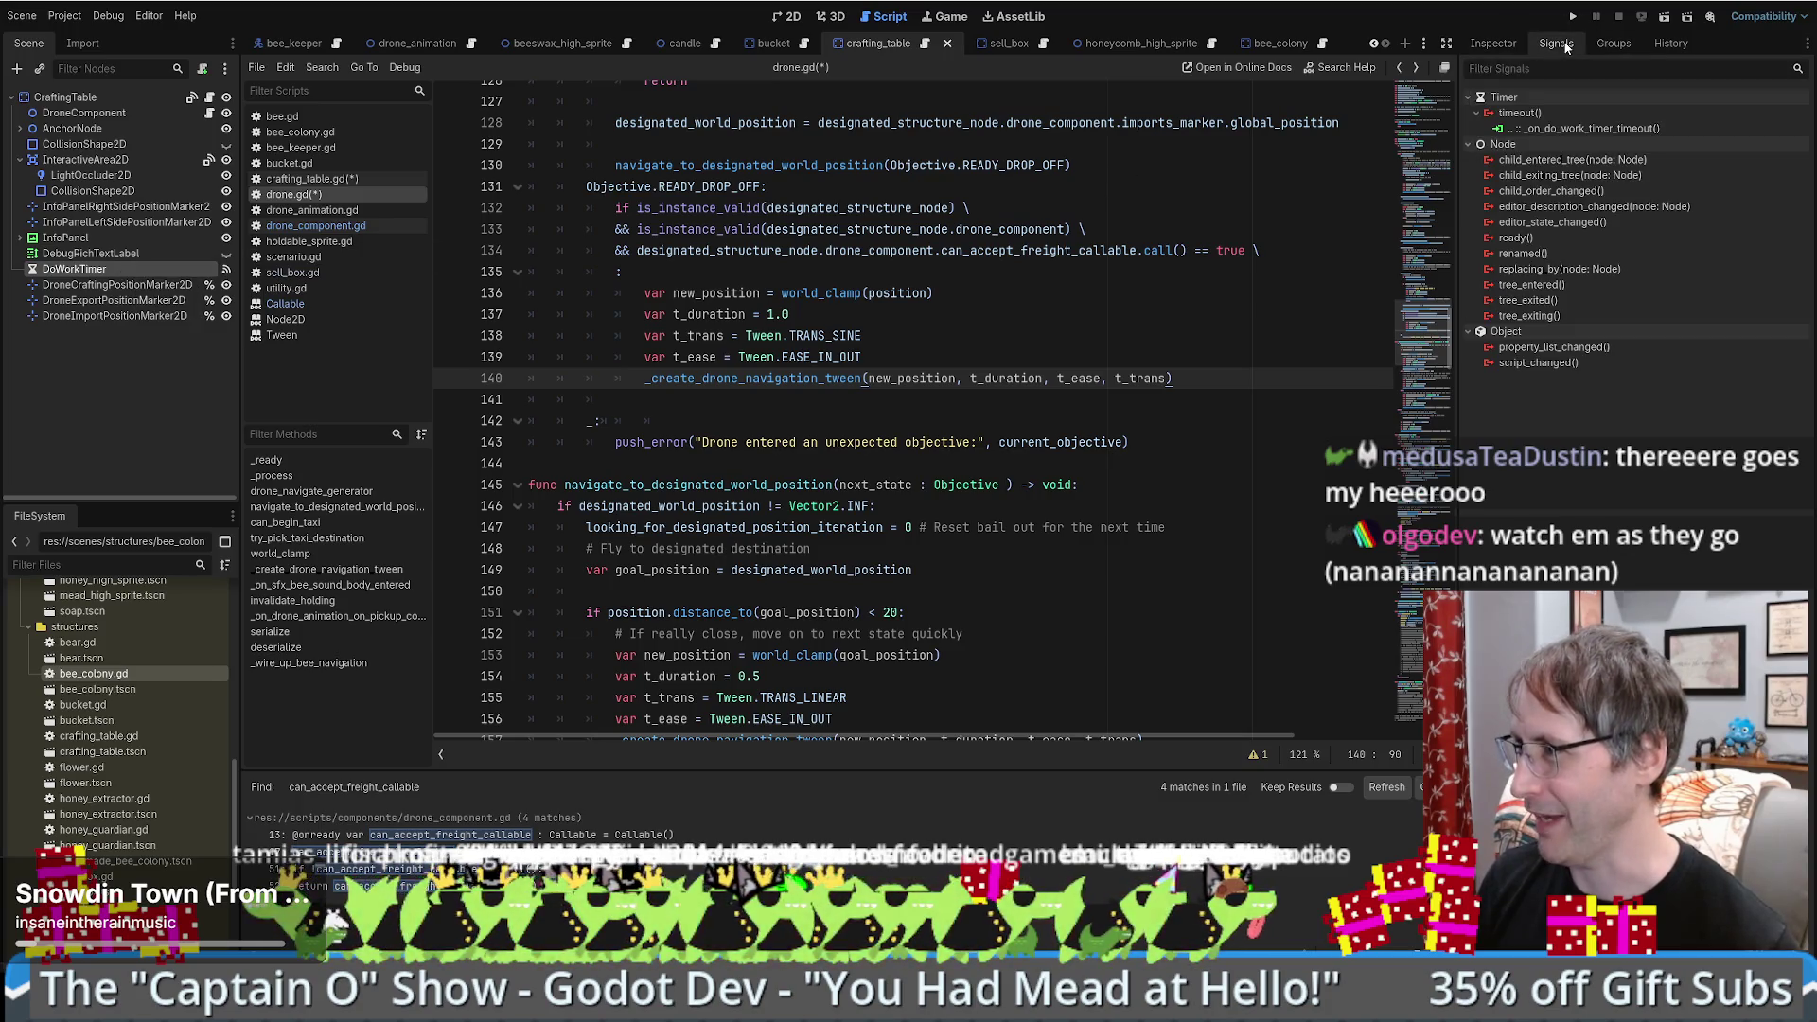
{"action": "double_click", "coordinate": [1582, 131]}
{"action": "scroll", "coordinate": [1025, 470], "scroll_direction": "down", "scroll_amount": 5}
{"action": "scroll", "coordinate": [1025, 471], "scroll_direction": "down", "scroll_amount": 6}
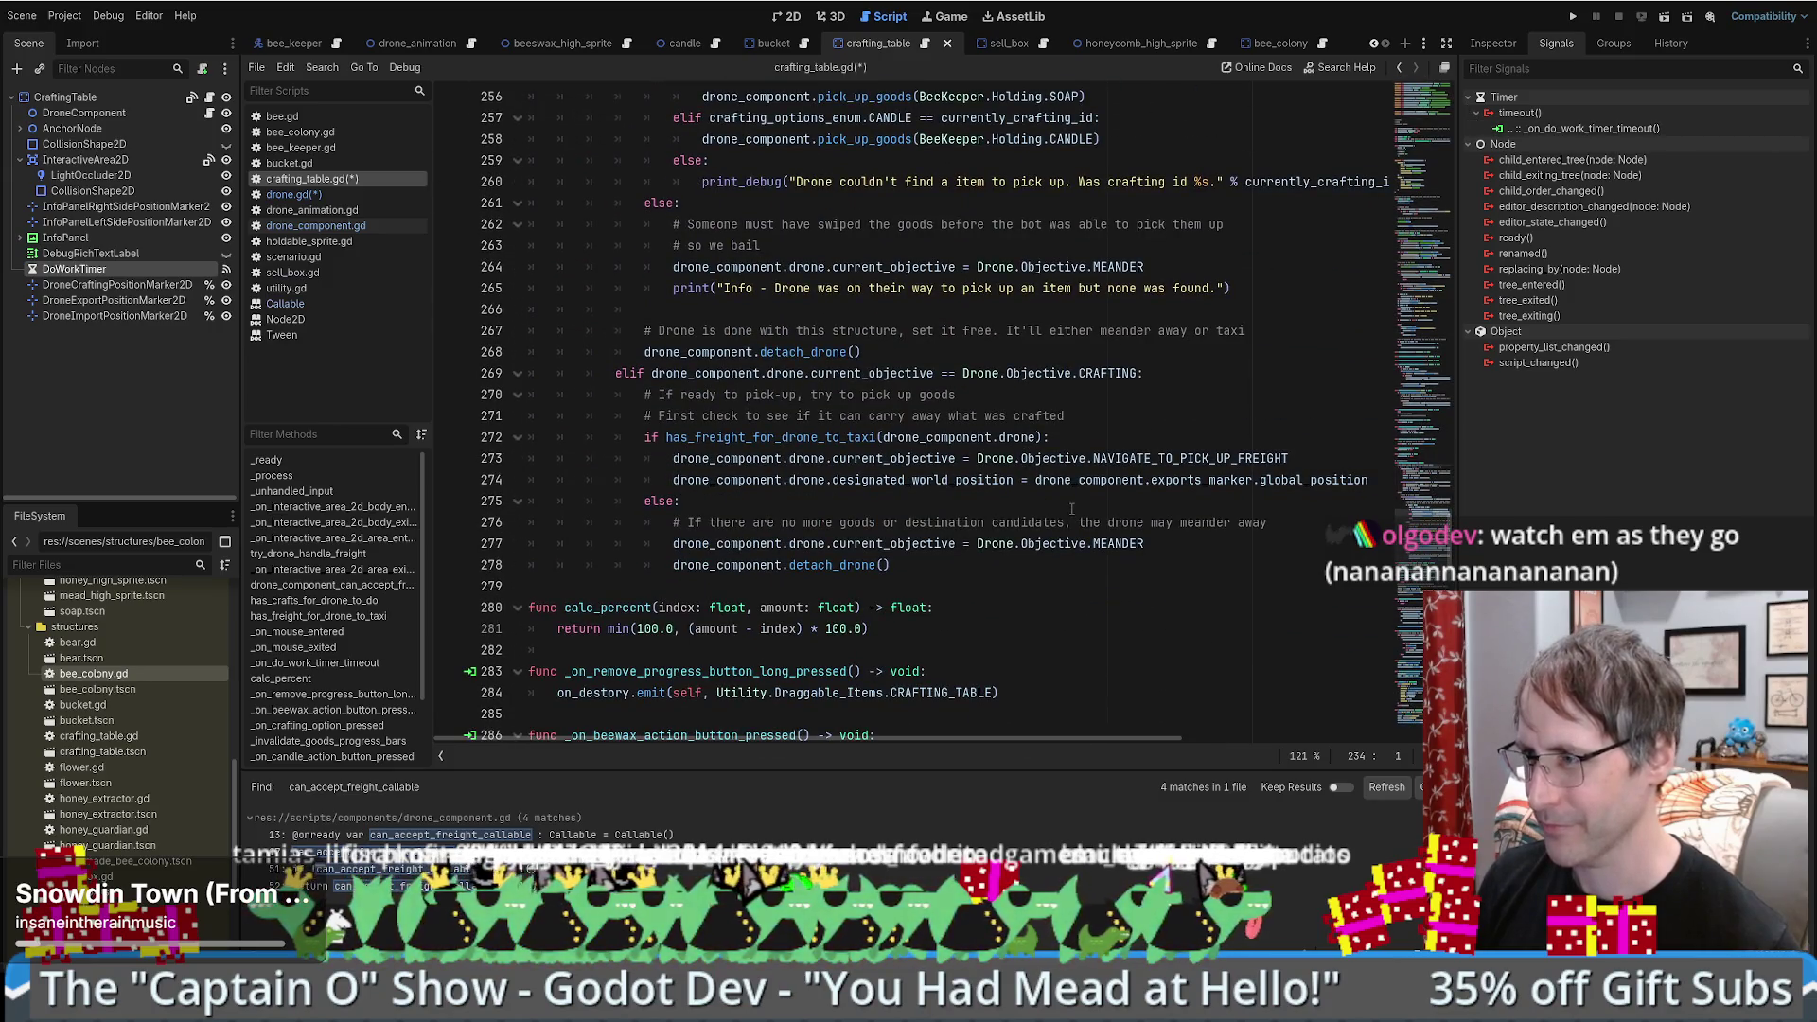
{"action": "left_click", "coordinate": [1210, 480]}
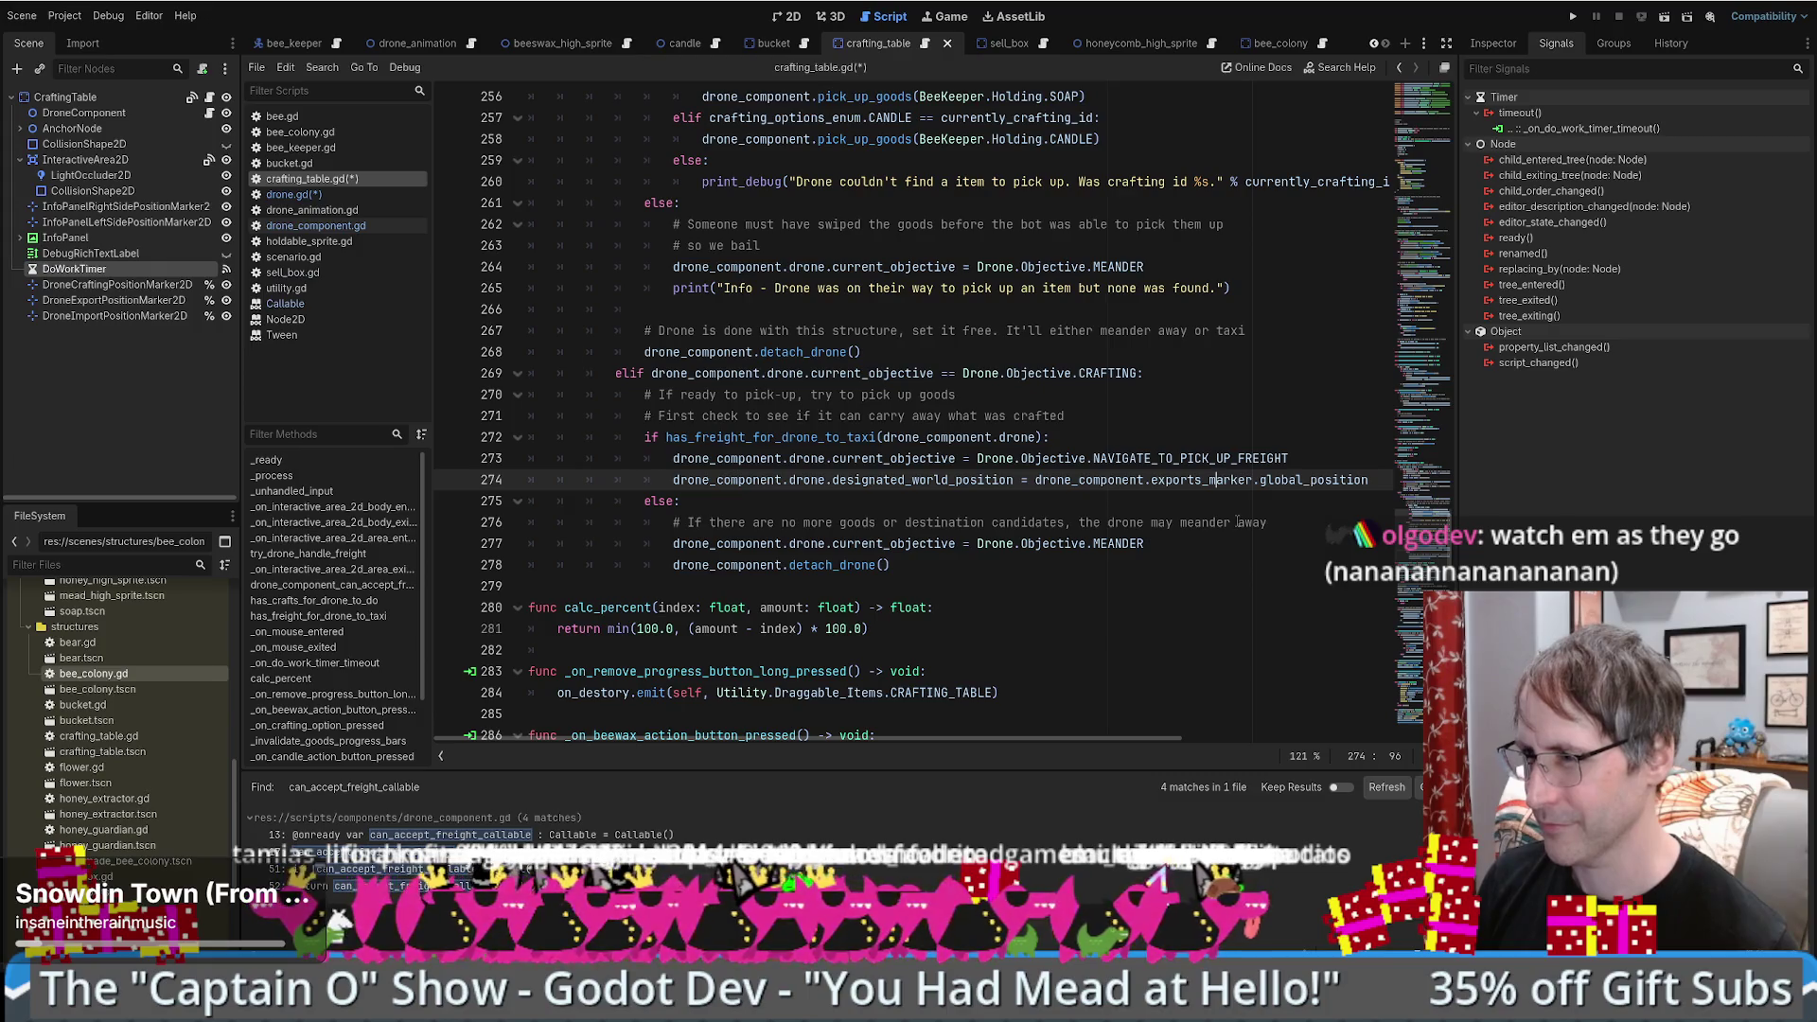
- Search the whole project for NAVIGATE_TO_PICK_UP_FREIGHT, then go back to the previous location
{"action": "left_click", "coordinate": [1174, 458]}
{"action": "double_click", "coordinate": [1174, 458]}
{"action": "key", "text": "ctrl+shift+f"}
{"action": "key", "text": "Return"}
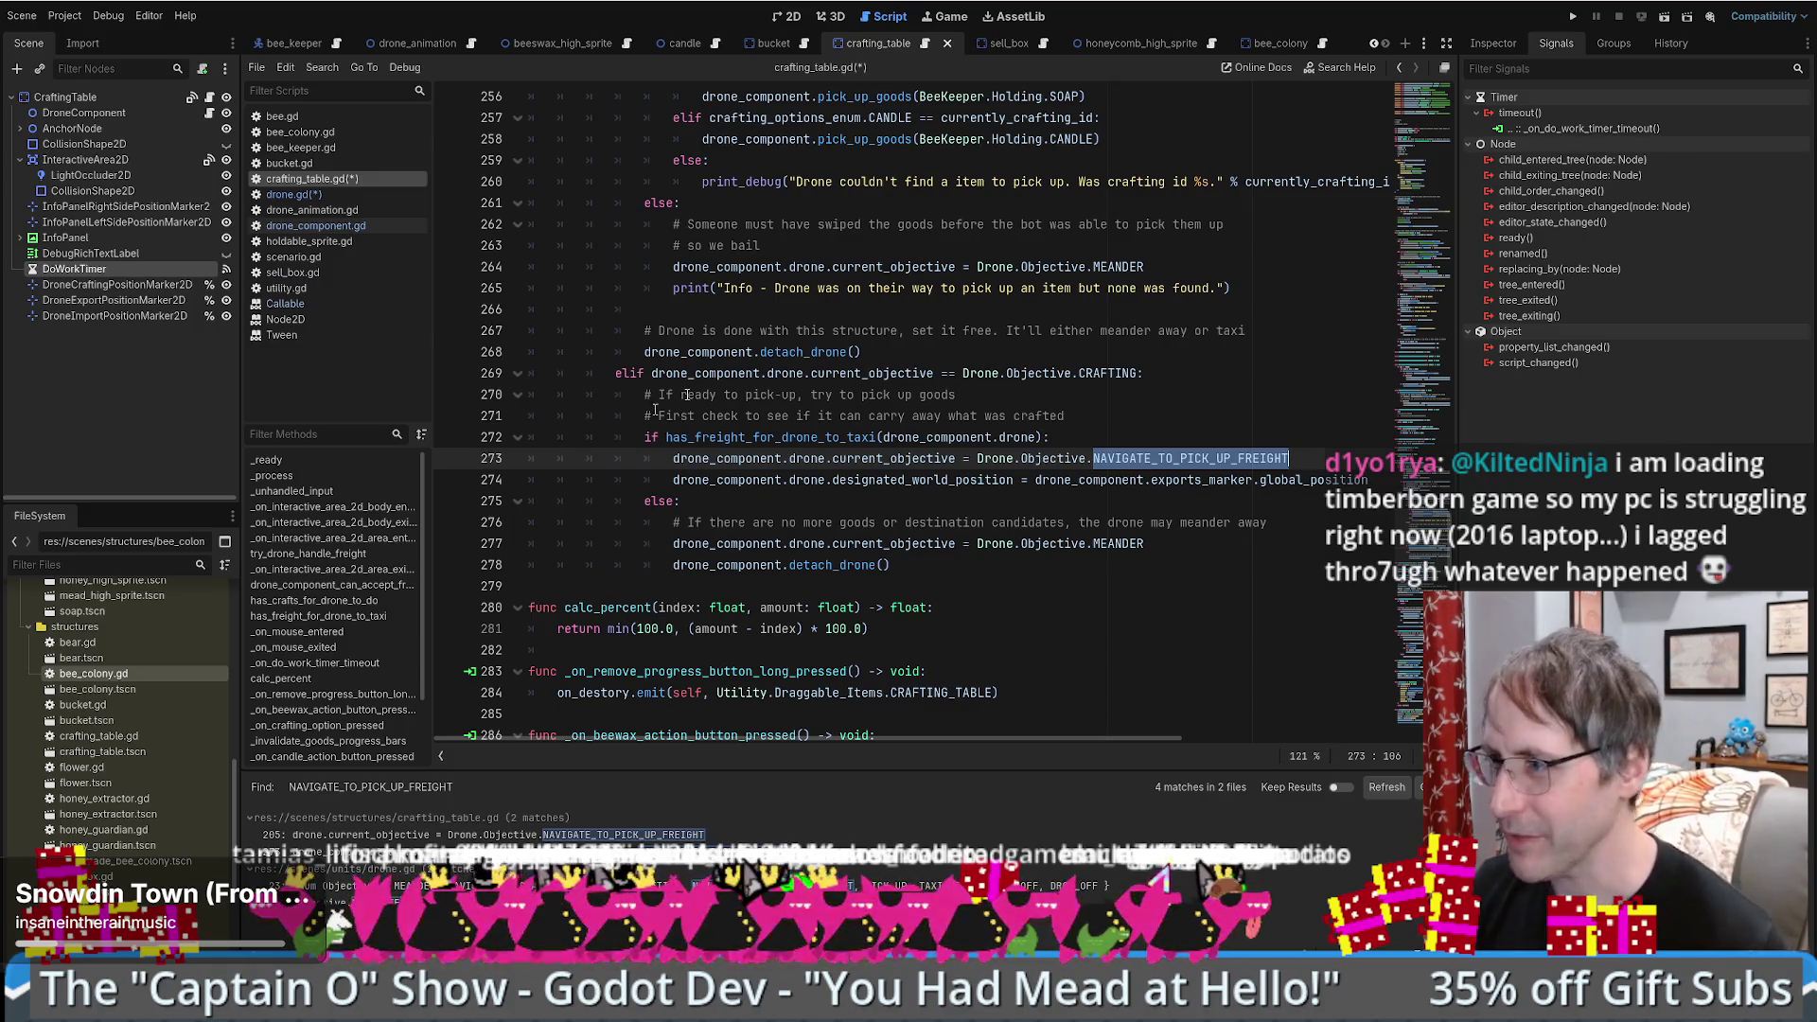
{"action": "key", "text": "alt+Left"}
- Step through the code history back to drone.gd's drop-off branch, then switch to the browser
{"action": "key", "text": "alt+Right"}
{"action": "key", "text": "alt+Left"}
{"action": "key", "text": "alt+Right"}
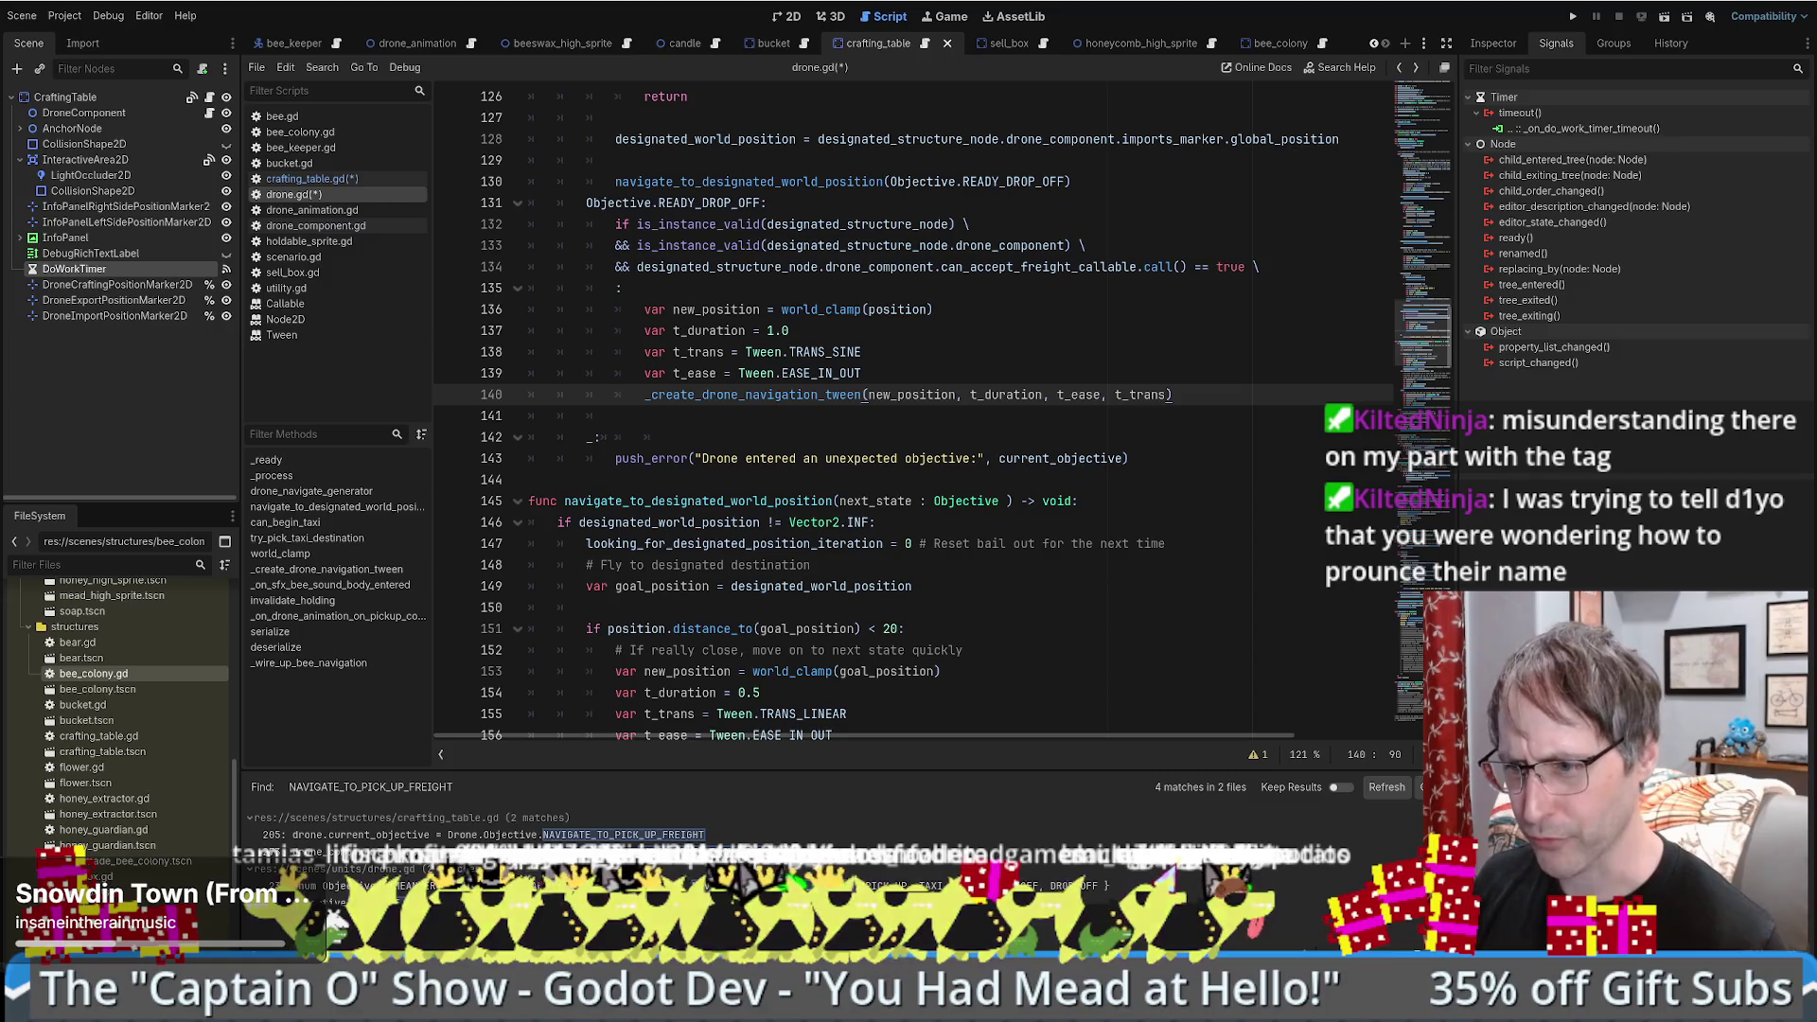
{"action": "key", "text": "alt+Tab"}
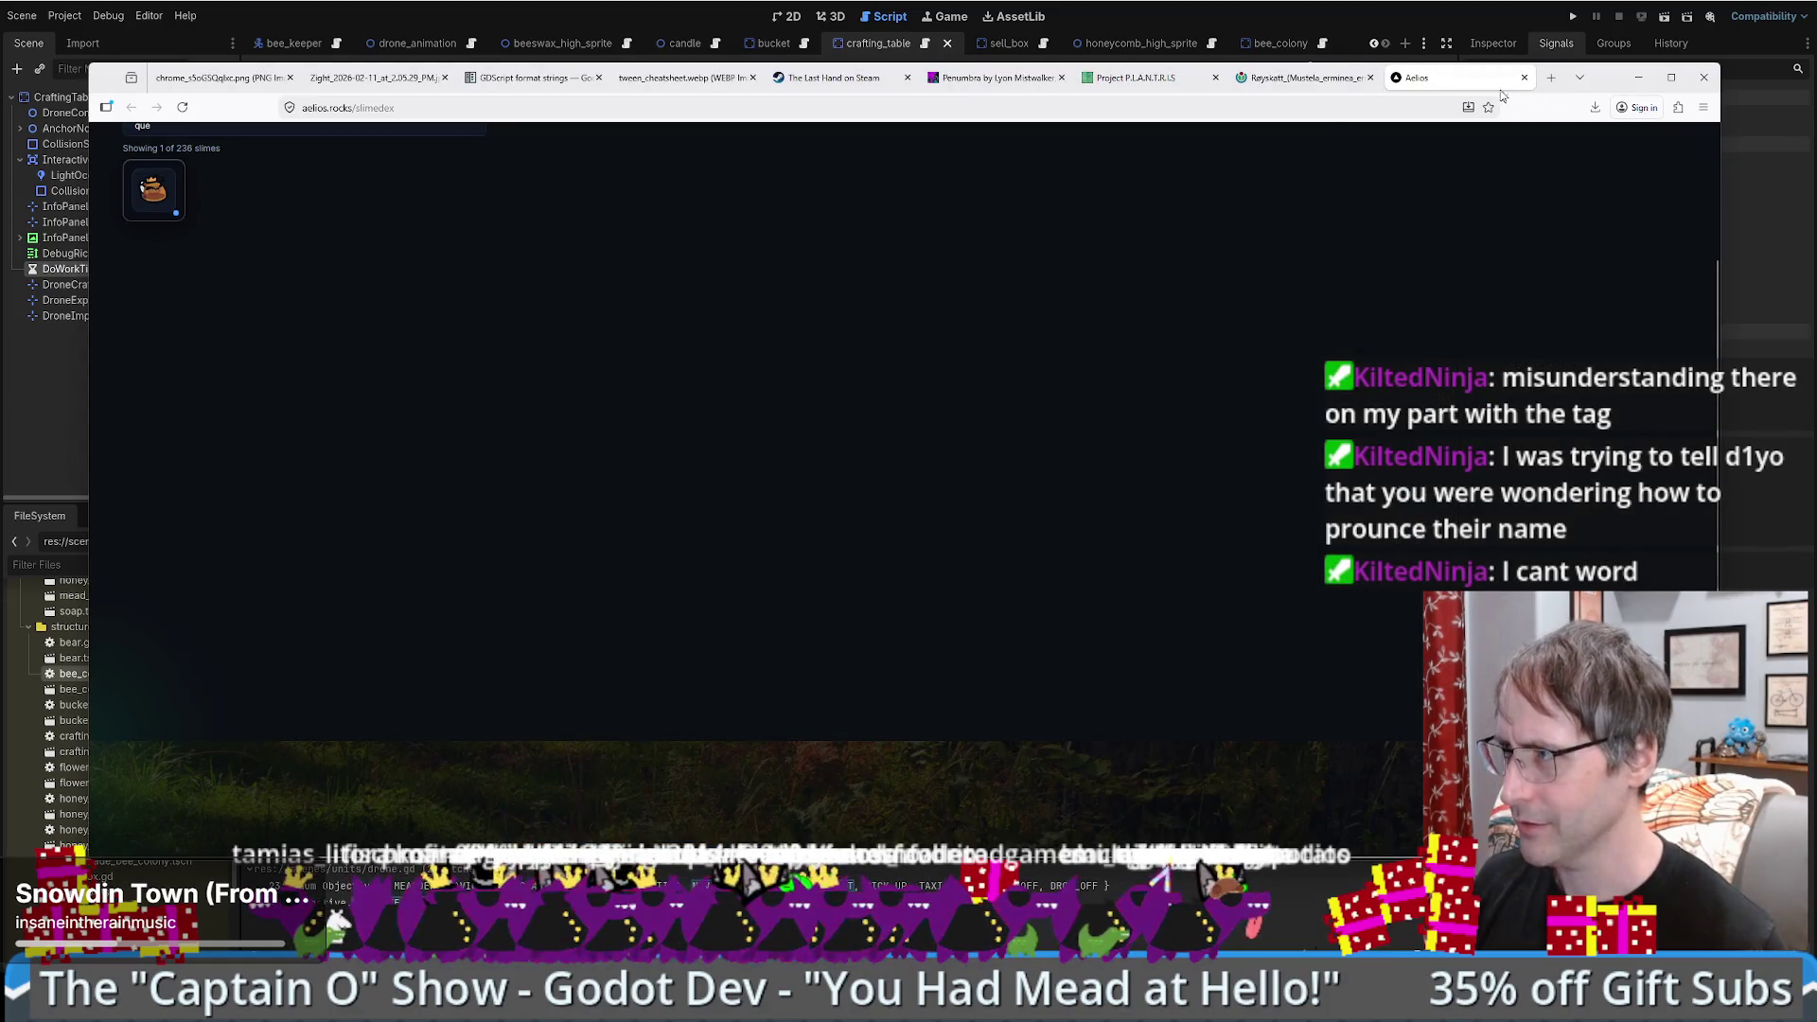
- Search the web for 'timberborn' in a new tab and open its Steam store page
{"action": "left_click", "coordinate": [1577, 81]}
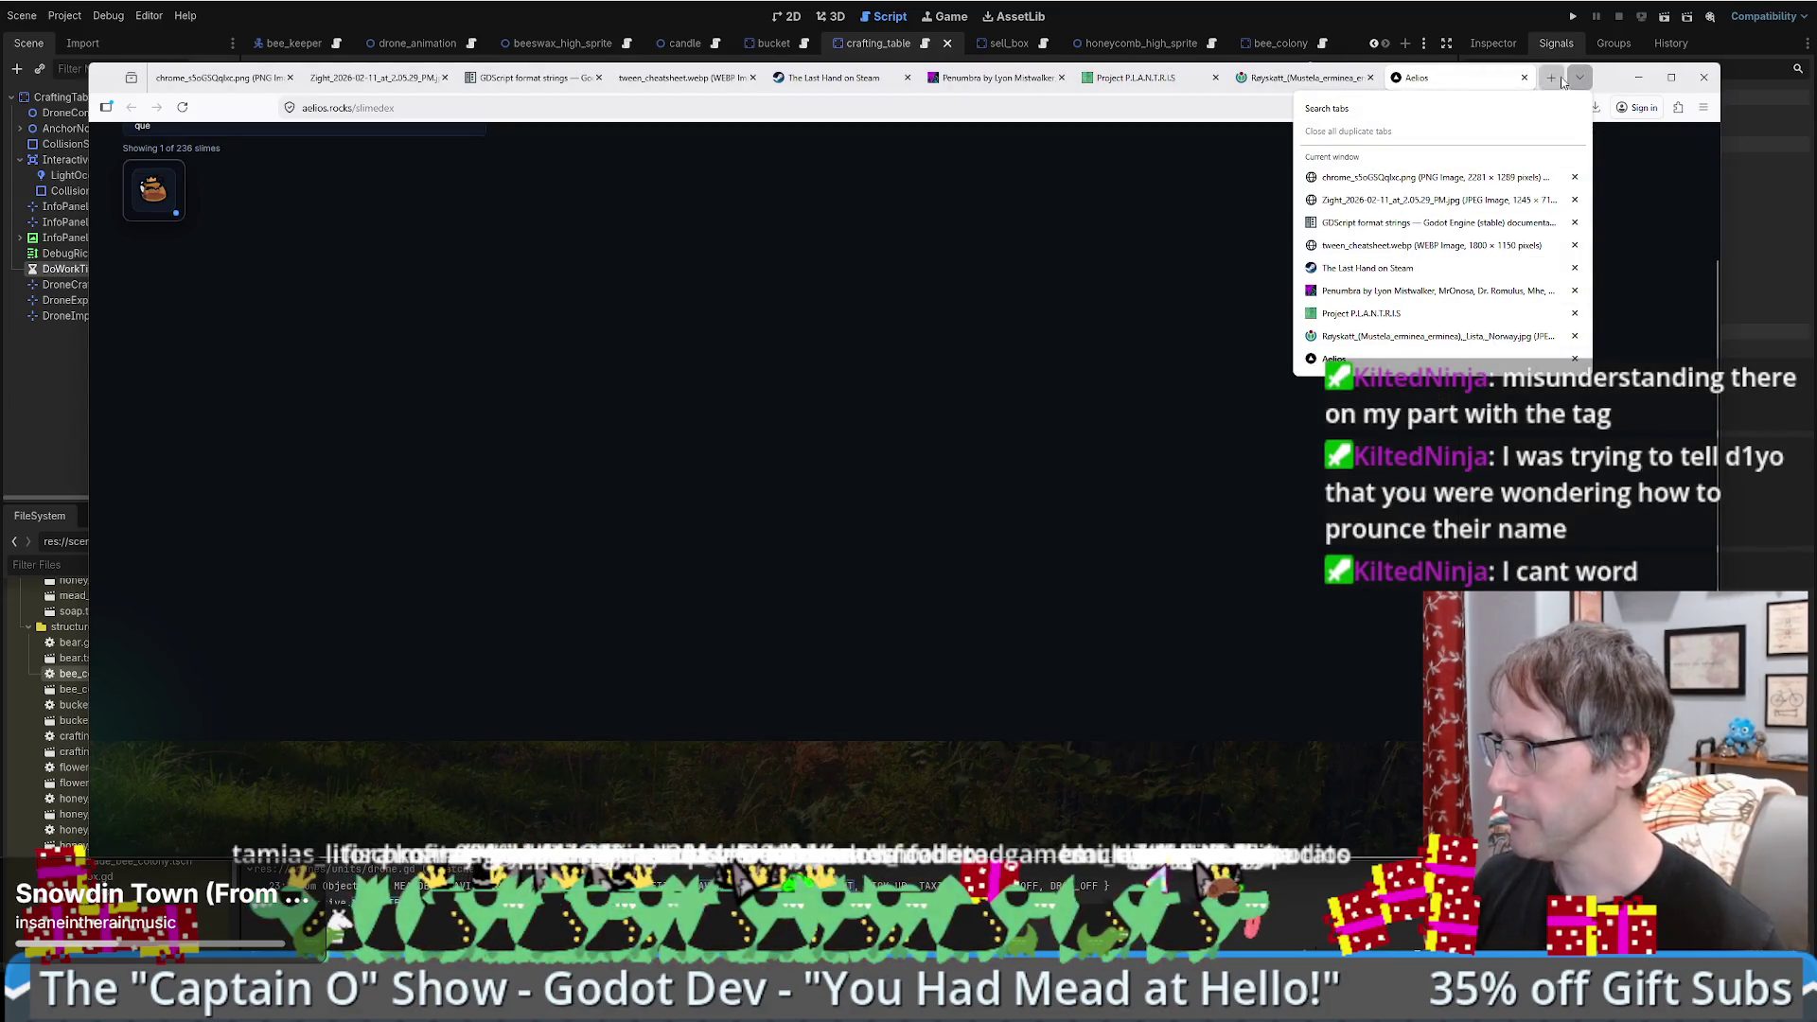
{"action": "left_click", "coordinate": [1552, 78]}
{"action": "type", "text": "timberborn"}
{"action": "key", "text": "Return"}
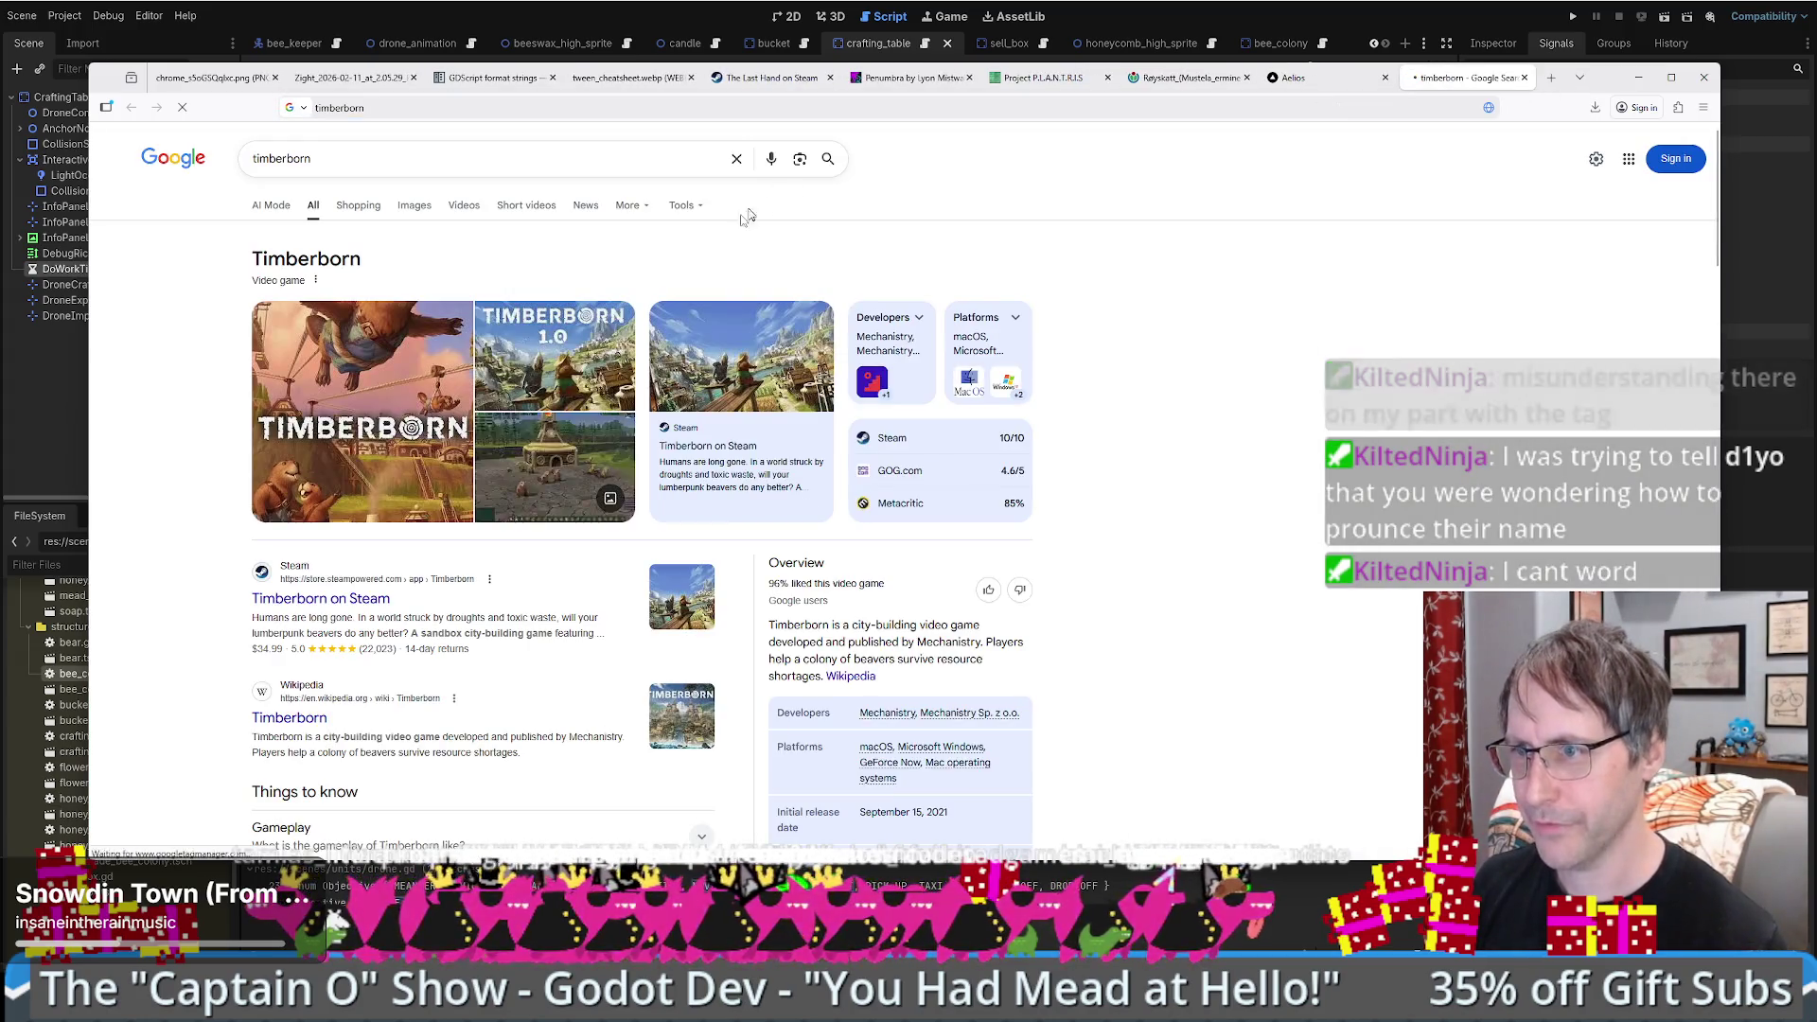
{"action": "left_click", "coordinate": [342, 607]}
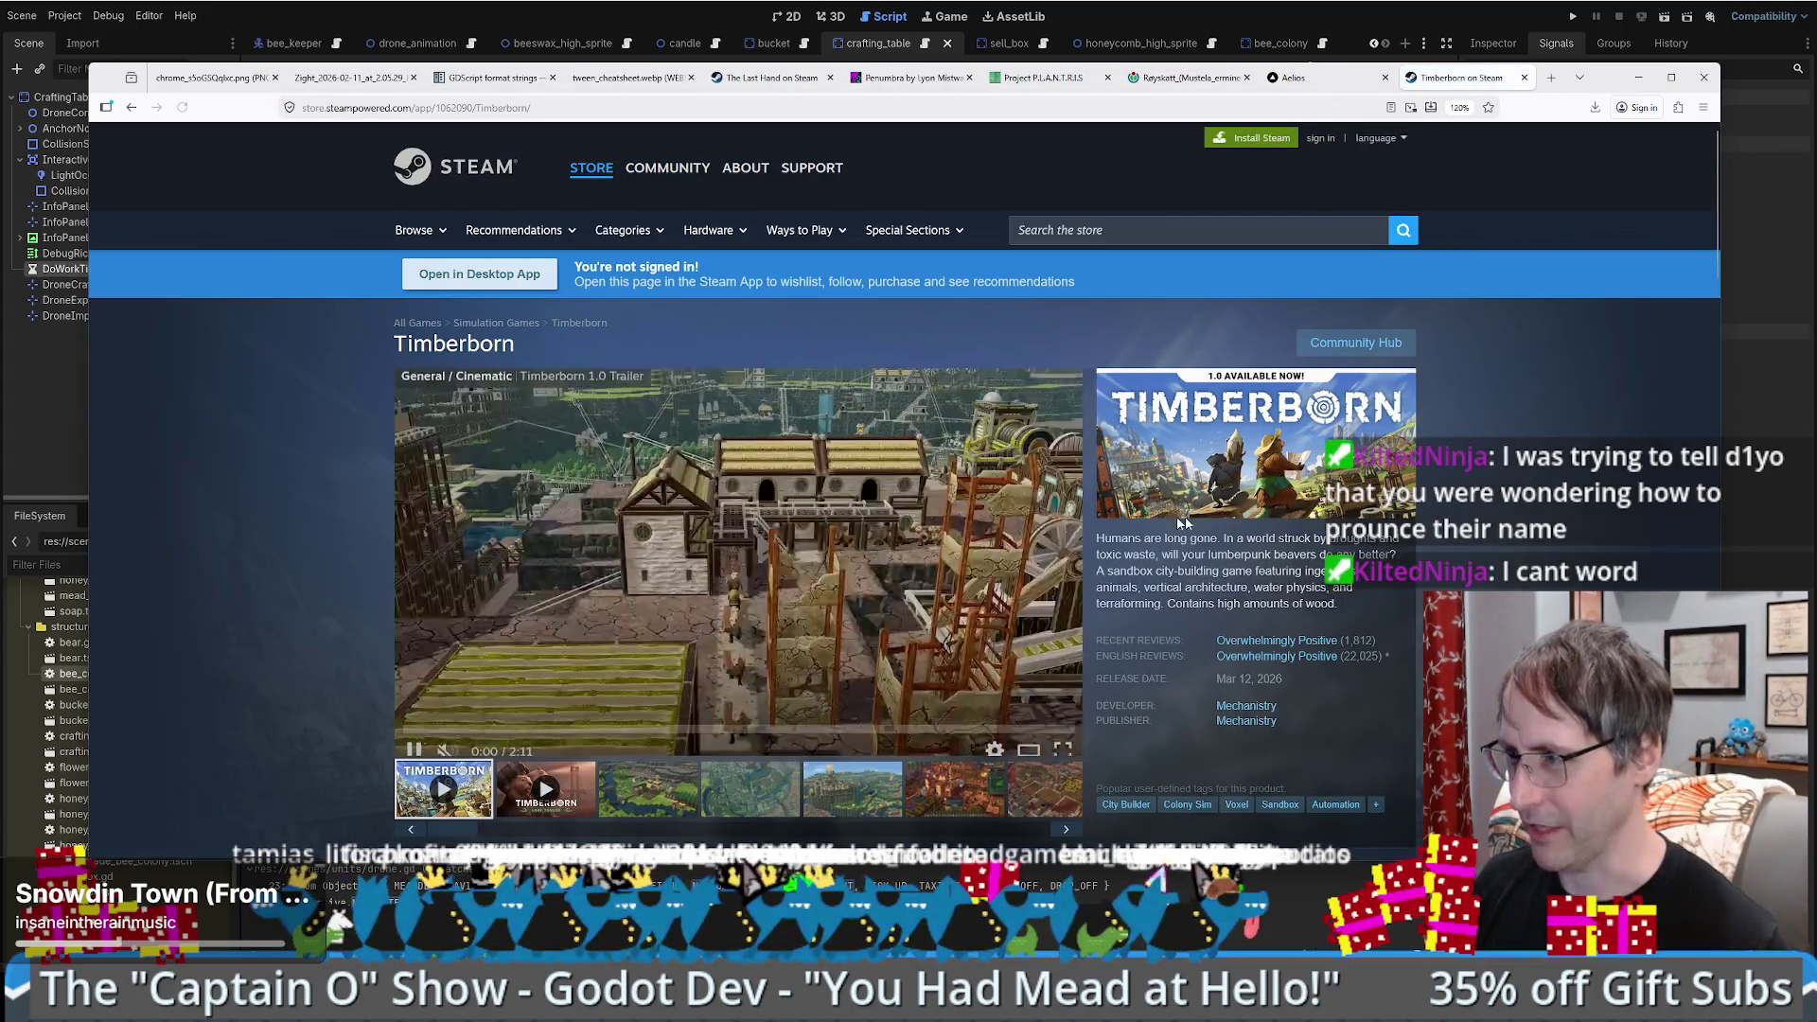
- Scroll through the Timberborn store page, then minimize the browser to reveal drone.gd
{"action": "scroll", "coordinate": [1296, 522], "scroll_direction": "down", "scroll_amount": 3}
{"action": "scroll", "coordinate": [1296, 519], "scroll_direction": "up", "scroll_amount": 2}
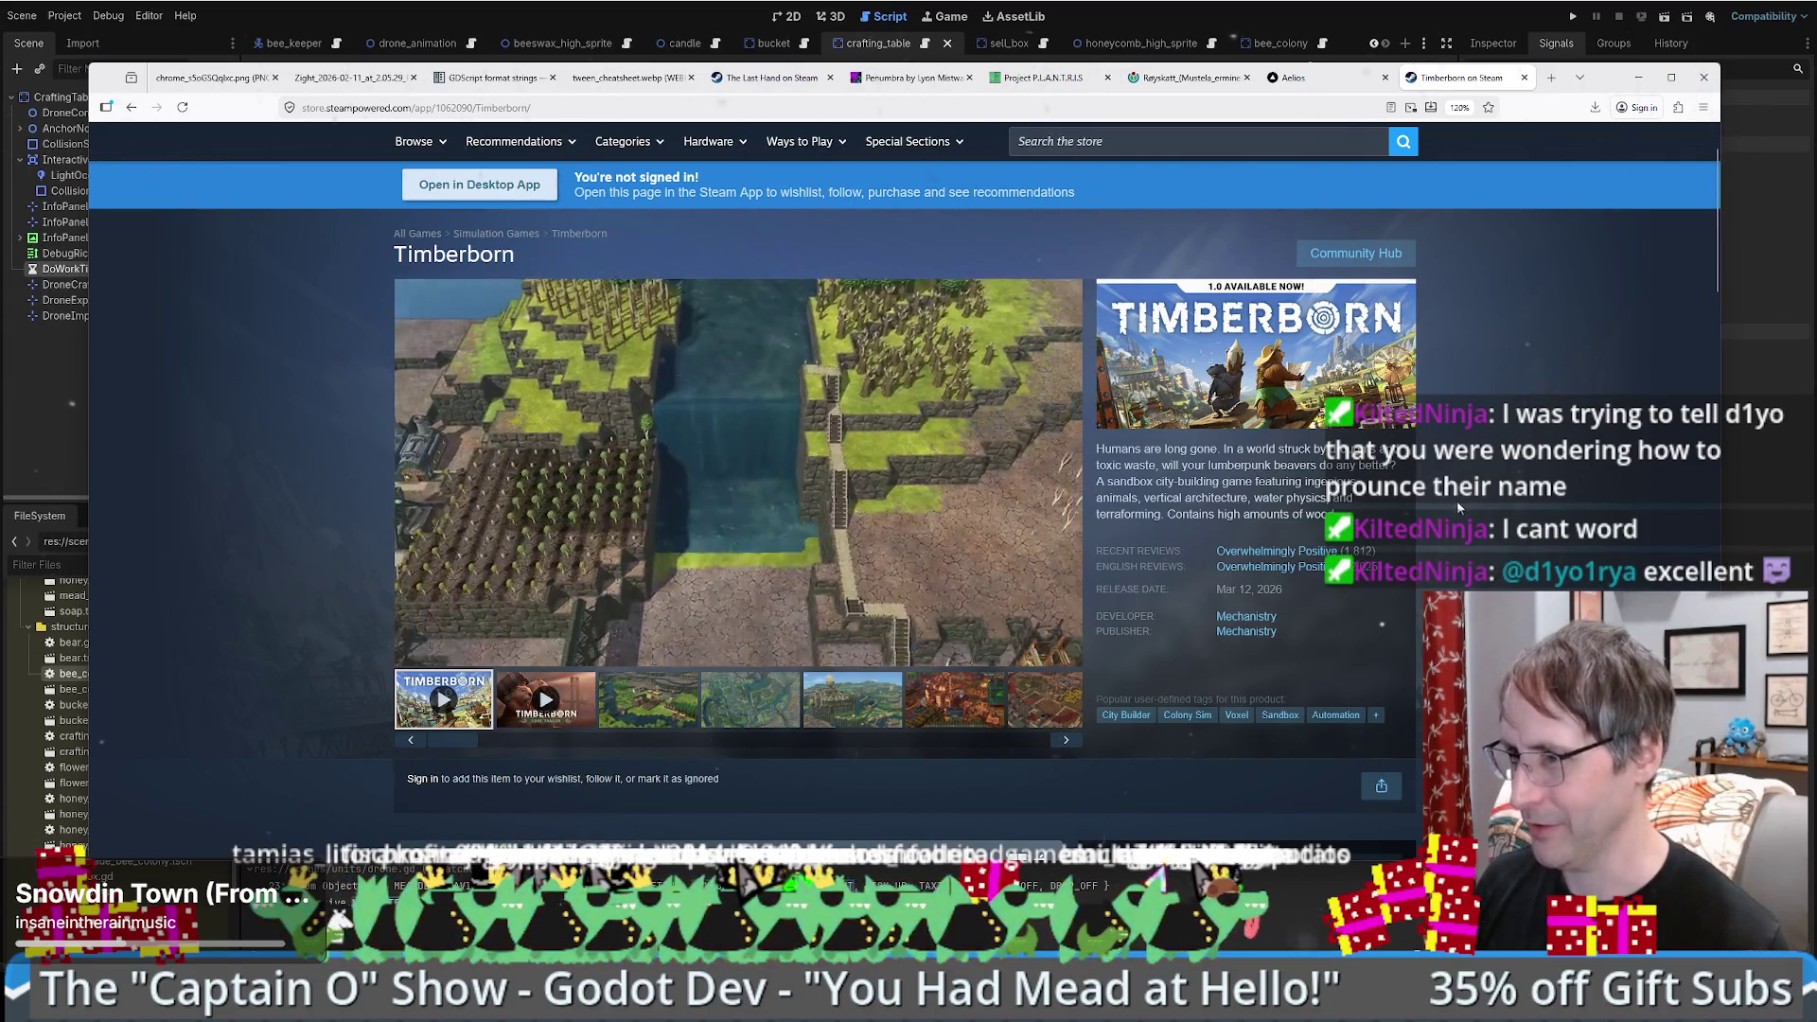
{"action": "scroll", "coordinate": [1451, 500], "scroll_direction": "down", "scroll_amount": 1}
{"action": "scroll", "coordinate": [1431, 499], "scroll_direction": "down", "scroll_amount": 3}
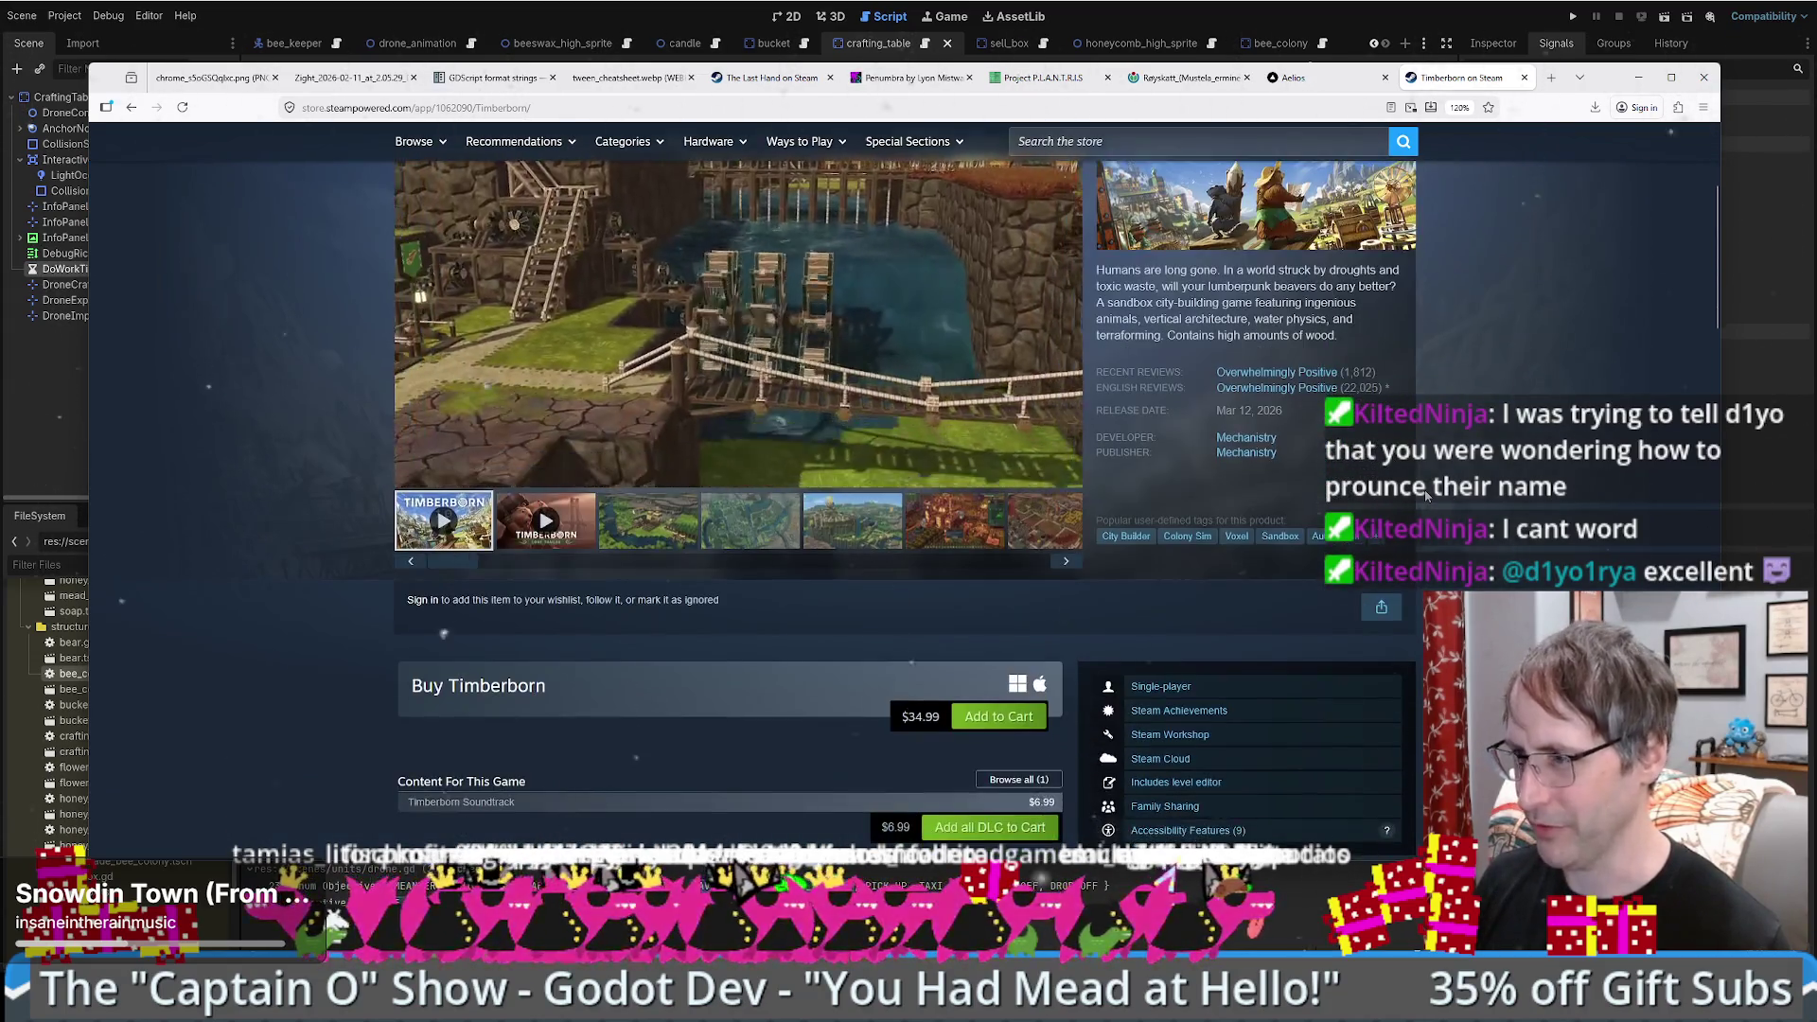
{"action": "scroll", "coordinate": [1426, 493], "scroll_direction": "down", "scroll_amount": 5}
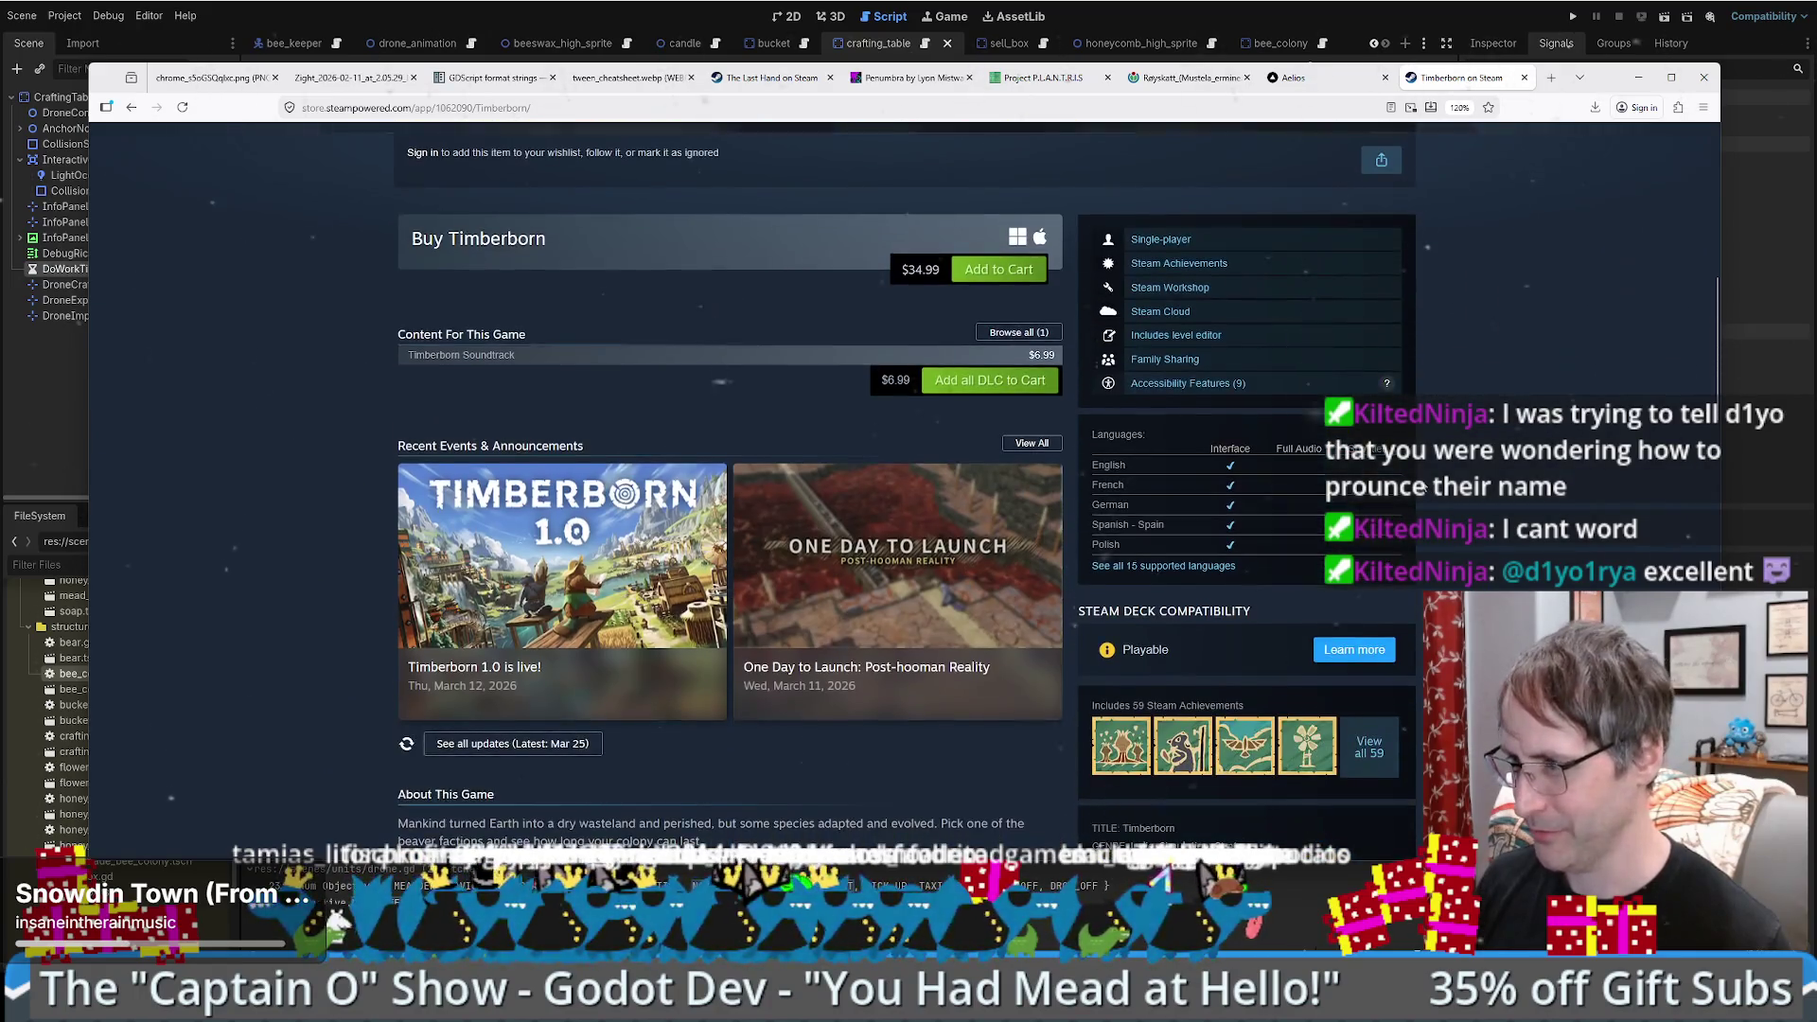
{"action": "scroll", "coordinate": [1420, 492], "scroll_direction": "down", "scroll_amount": 4}
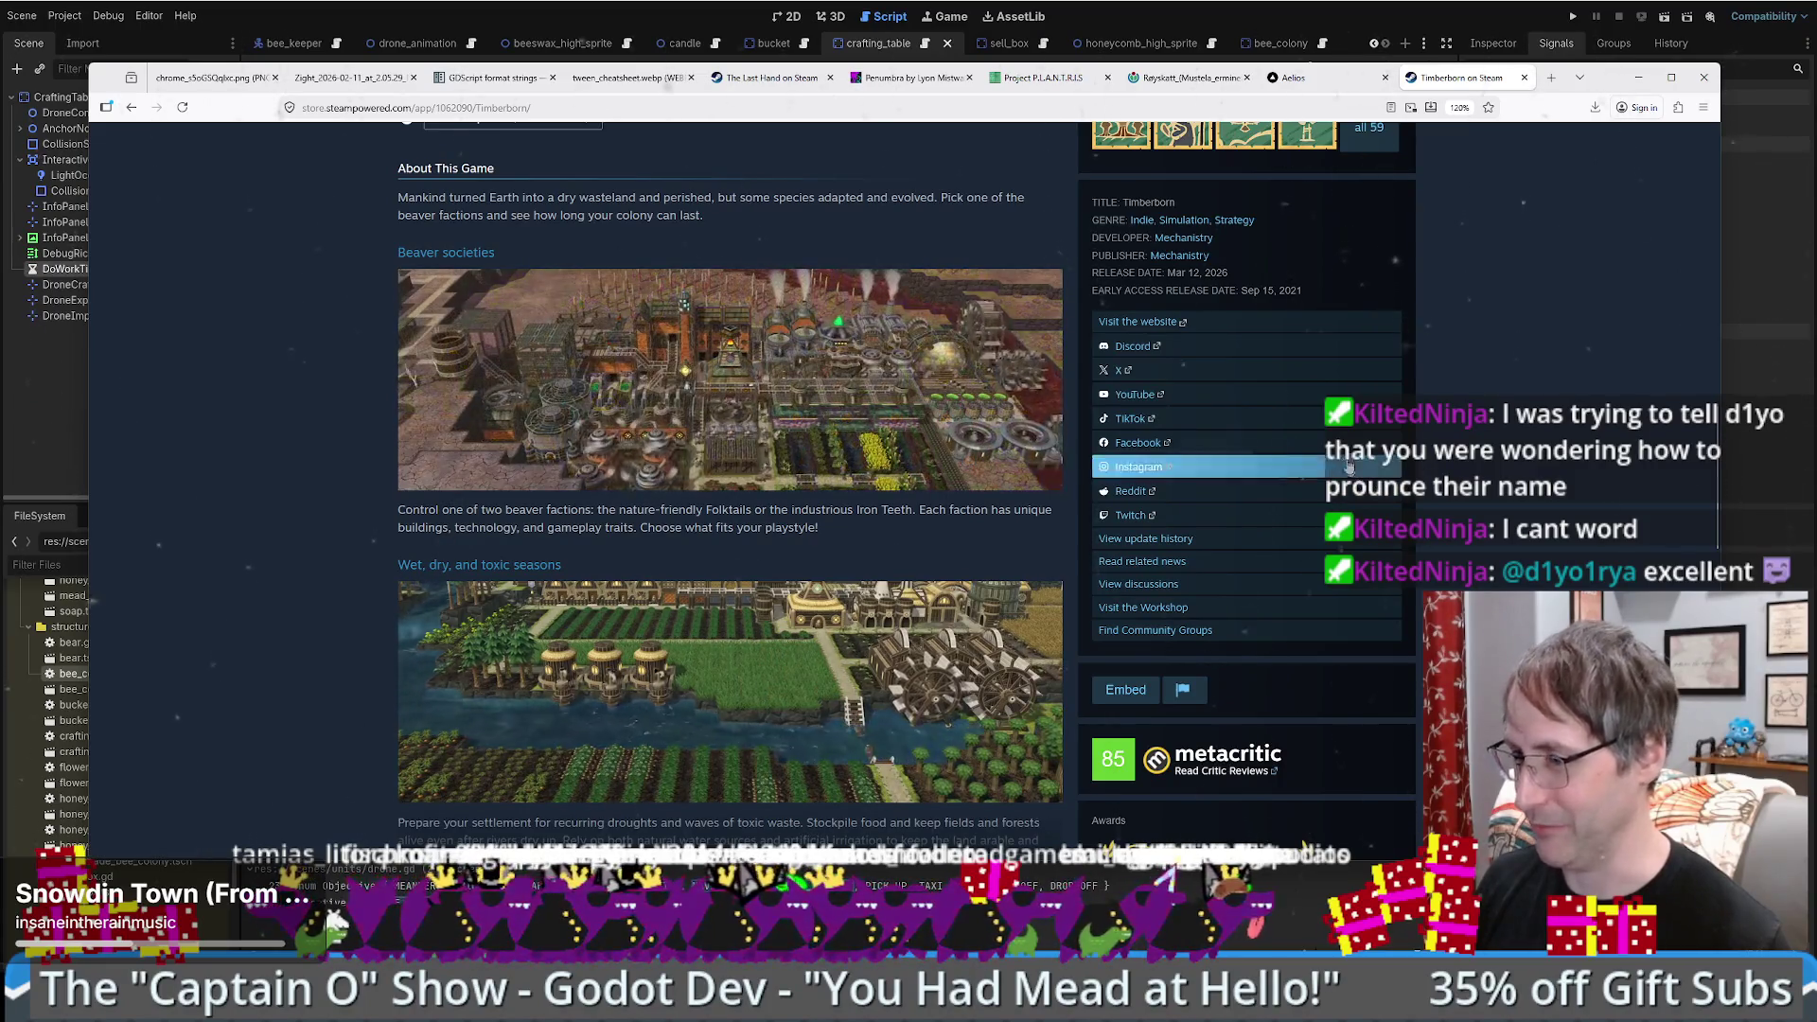
{"action": "scroll", "coordinate": [1420, 492], "scroll_direction": "down", "scroll_amount": 3}
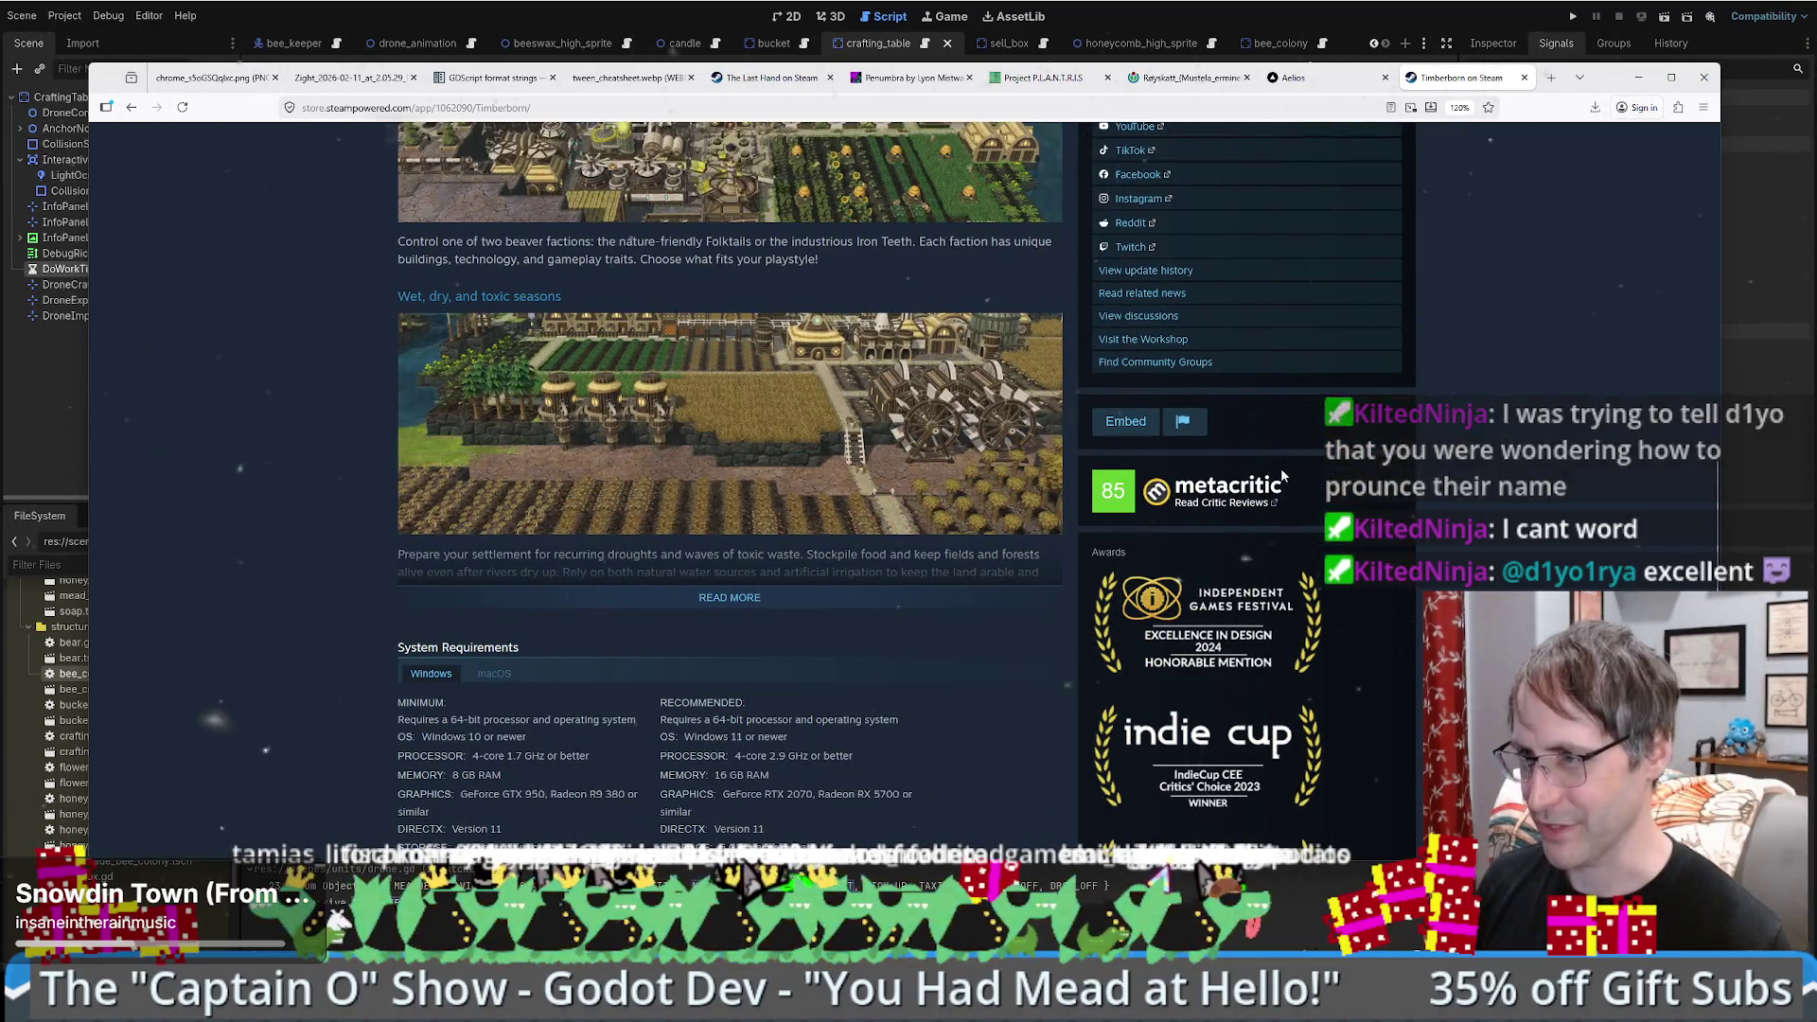
{"action": "scroll", "coordinate": [1280, 467], "scroll_direction": "down", "scroll_amount": 1}
{"action": "scroll", "coordinate": [1278, 464], "scroll_direction": "down", "scroll_amount": 3}
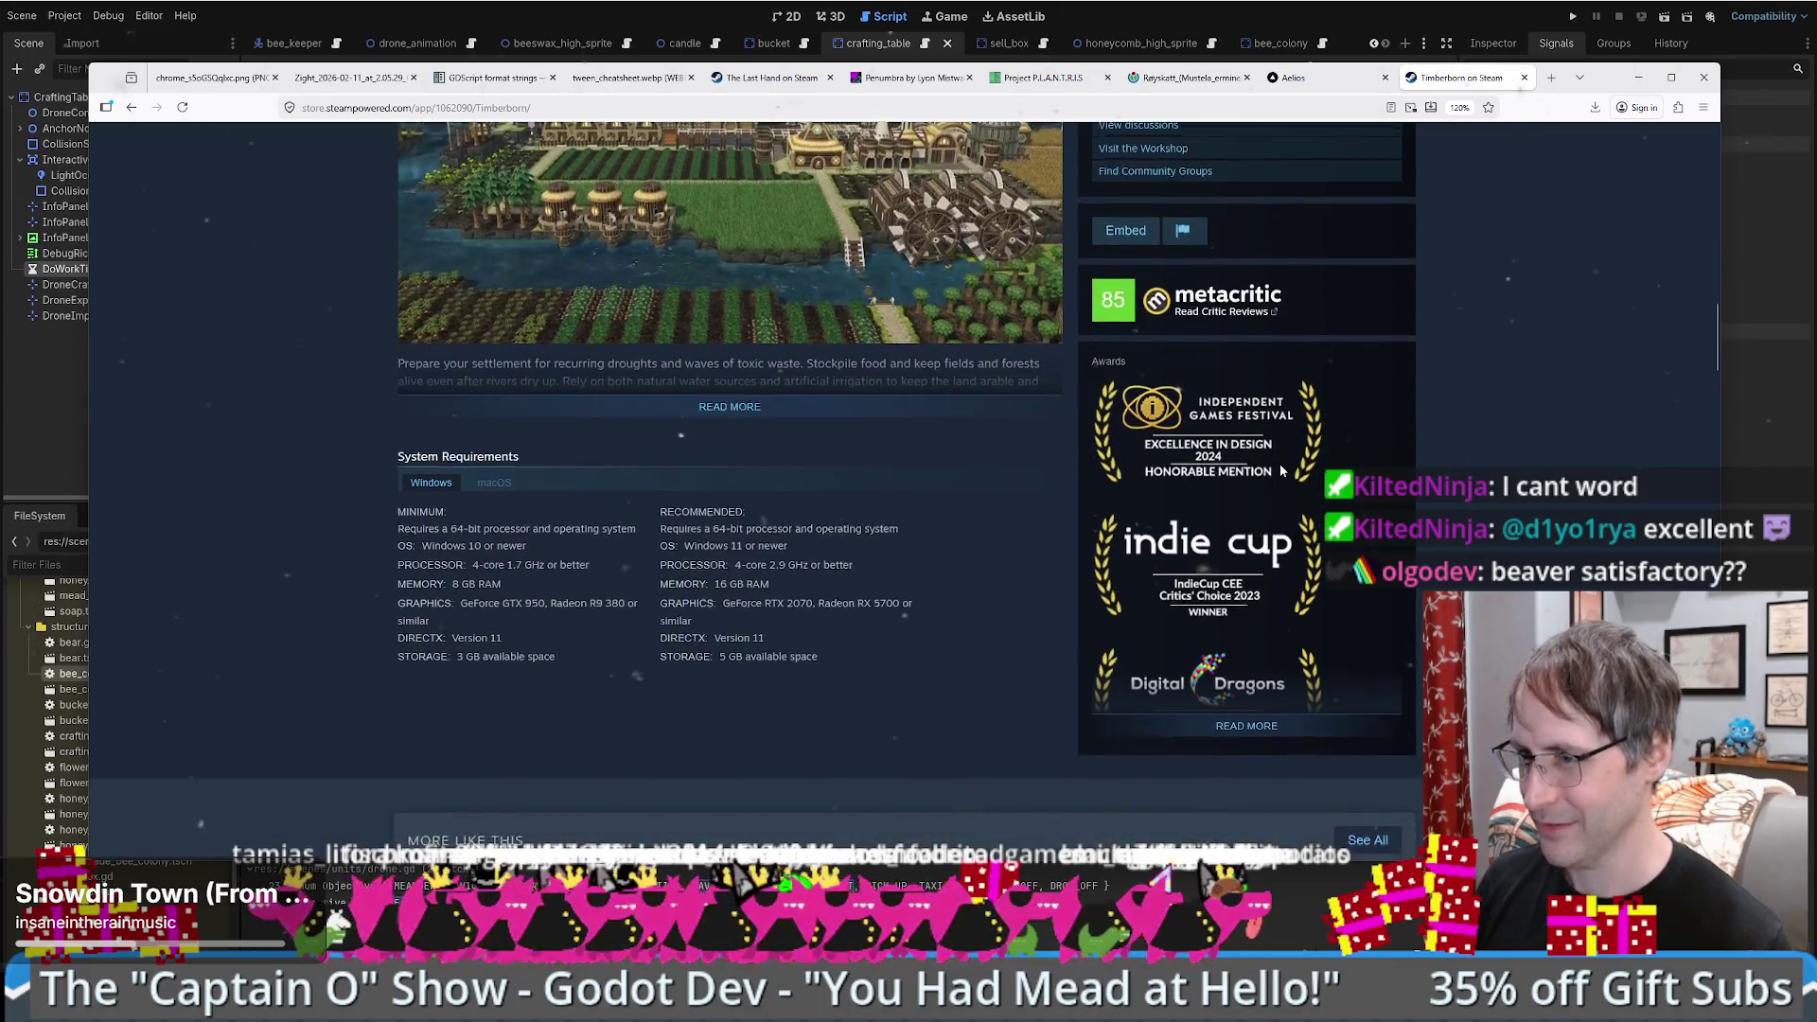
{"action": "scroll", "coordinate": [1472, 454], "scroll_direction": "down", "scroll_amount": 5}
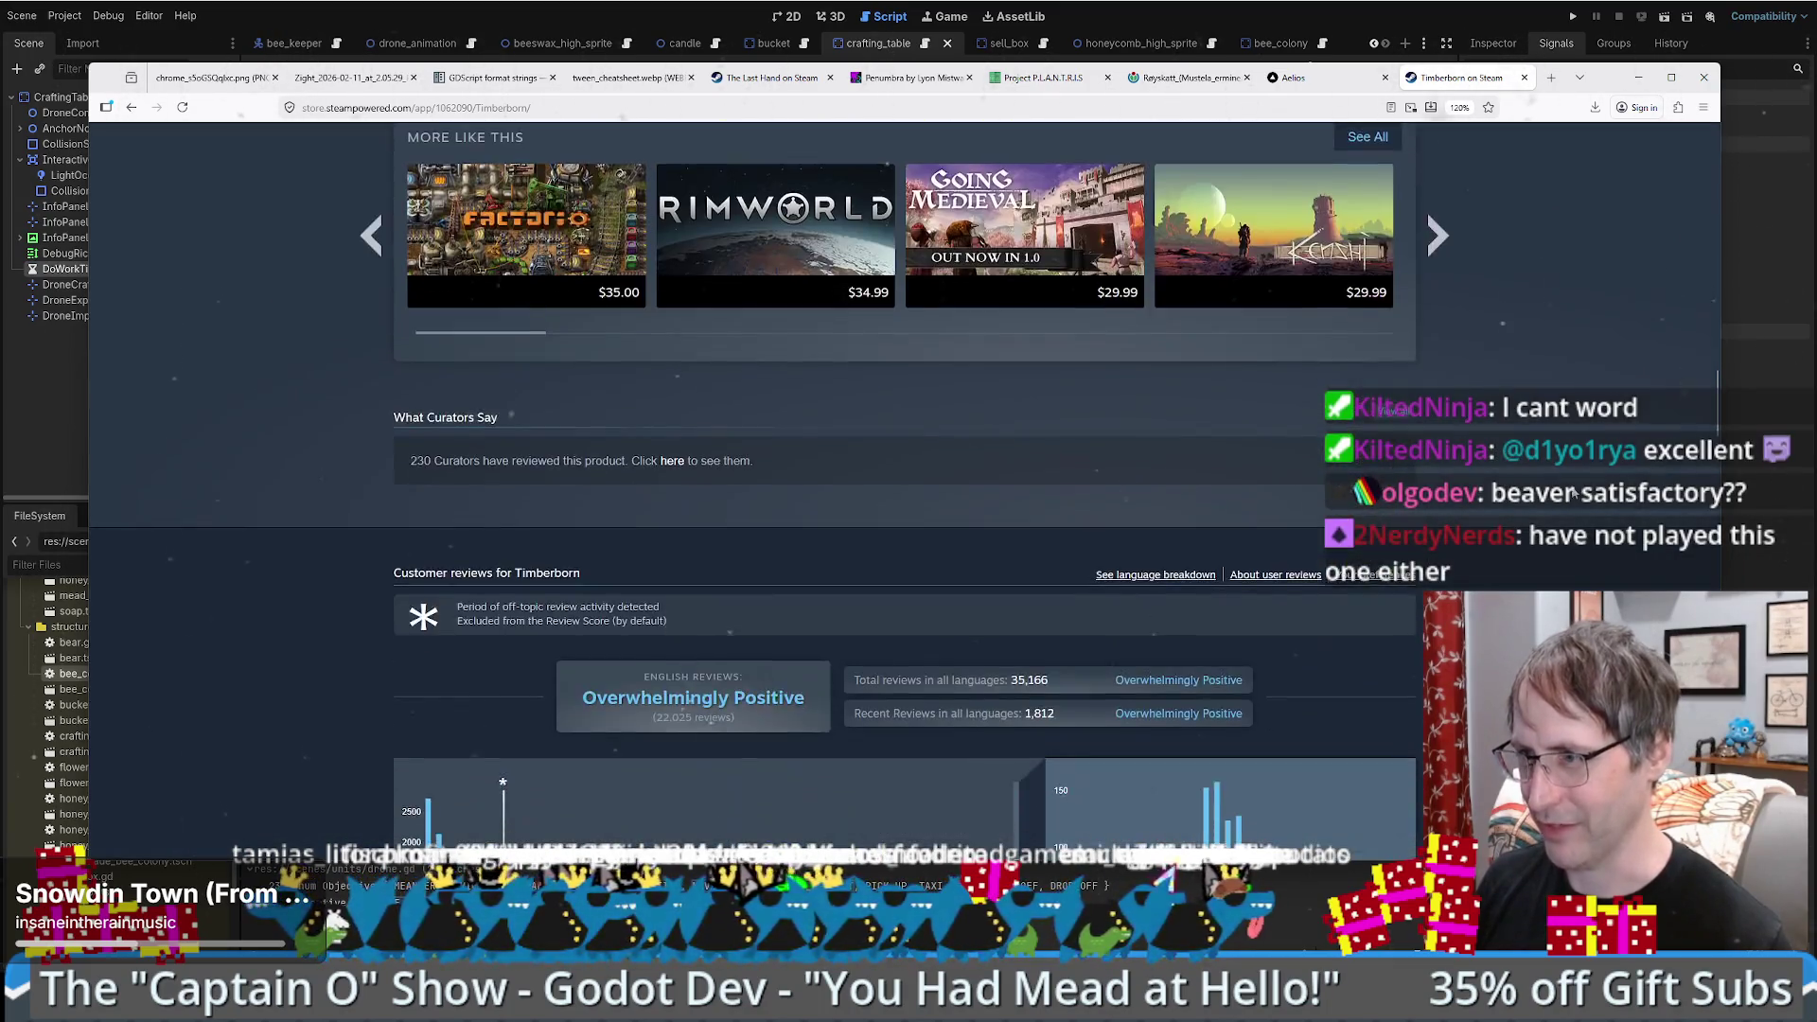
{"action": "scroll", "coordinate": [1562, 507], "scroll_direction": "up", "scroll_amount": 15}
{"action": "scroll", "coordinate": [1563, 507], "scroll_direction": "up", "scroll_amount": 5}
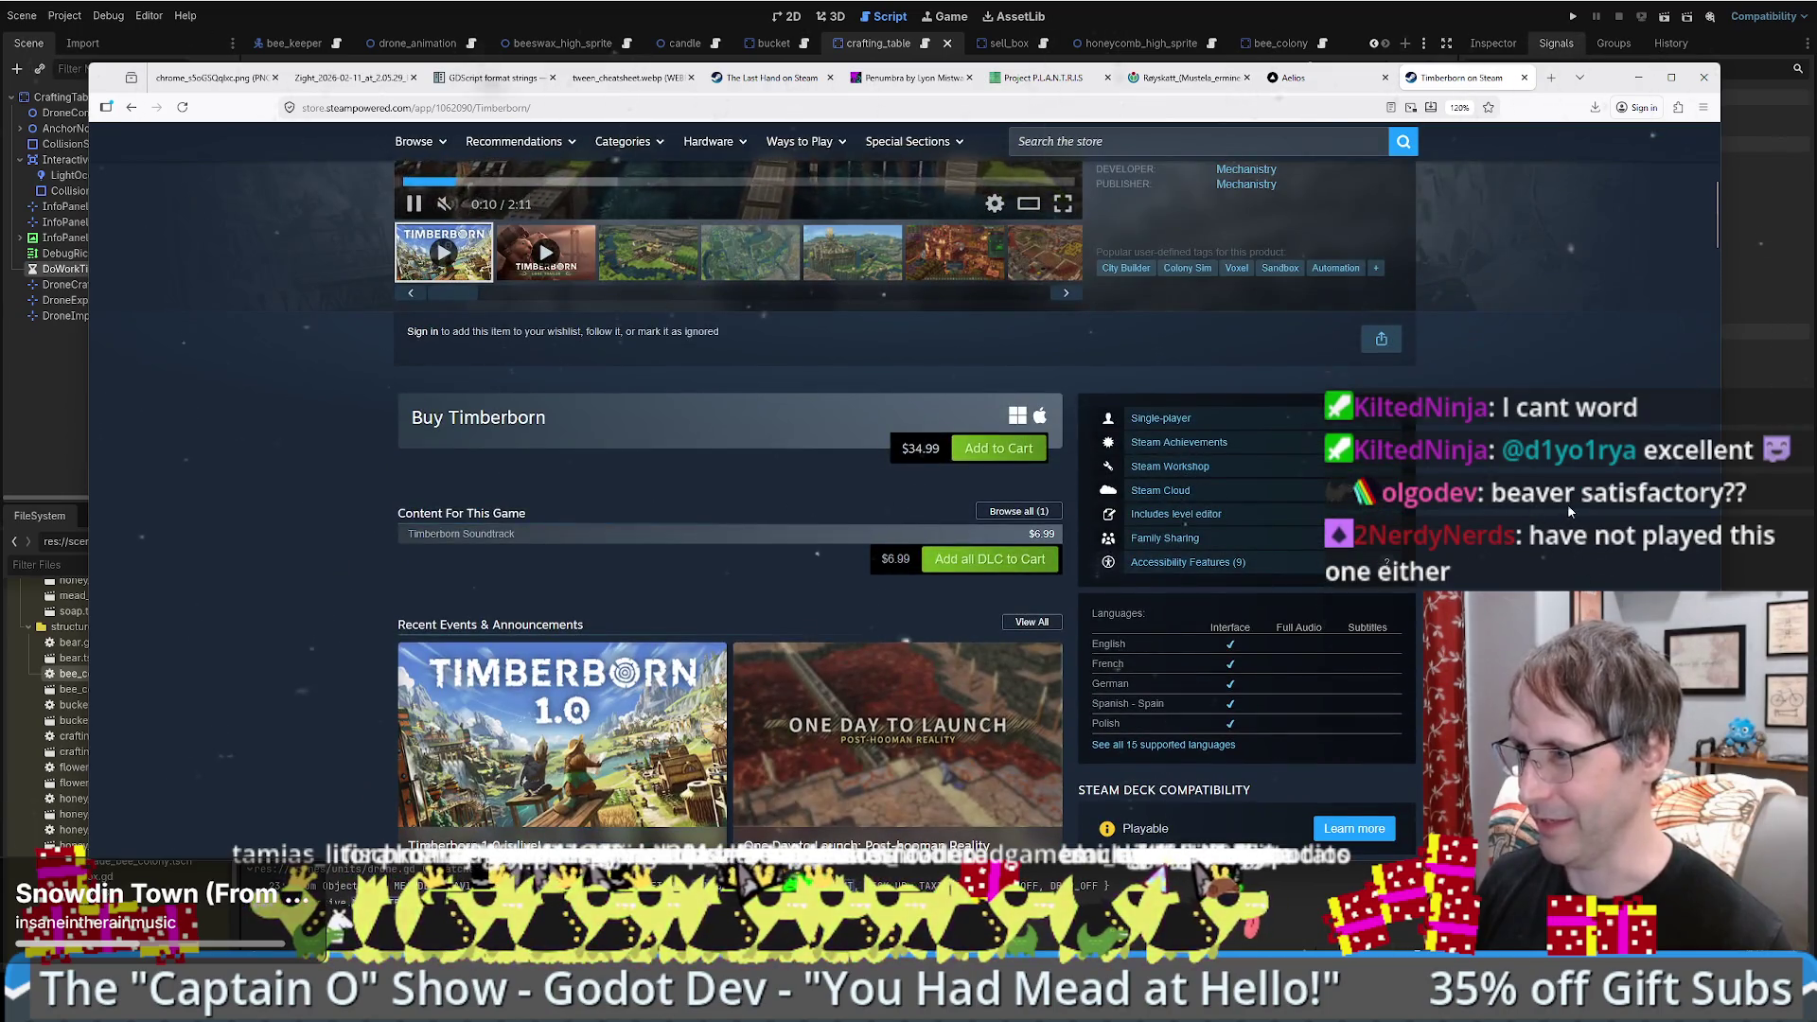
{"action": "scroll", "coordinate": [1567, 503], "scroll_direction": "up", "scroll_amount": 5}
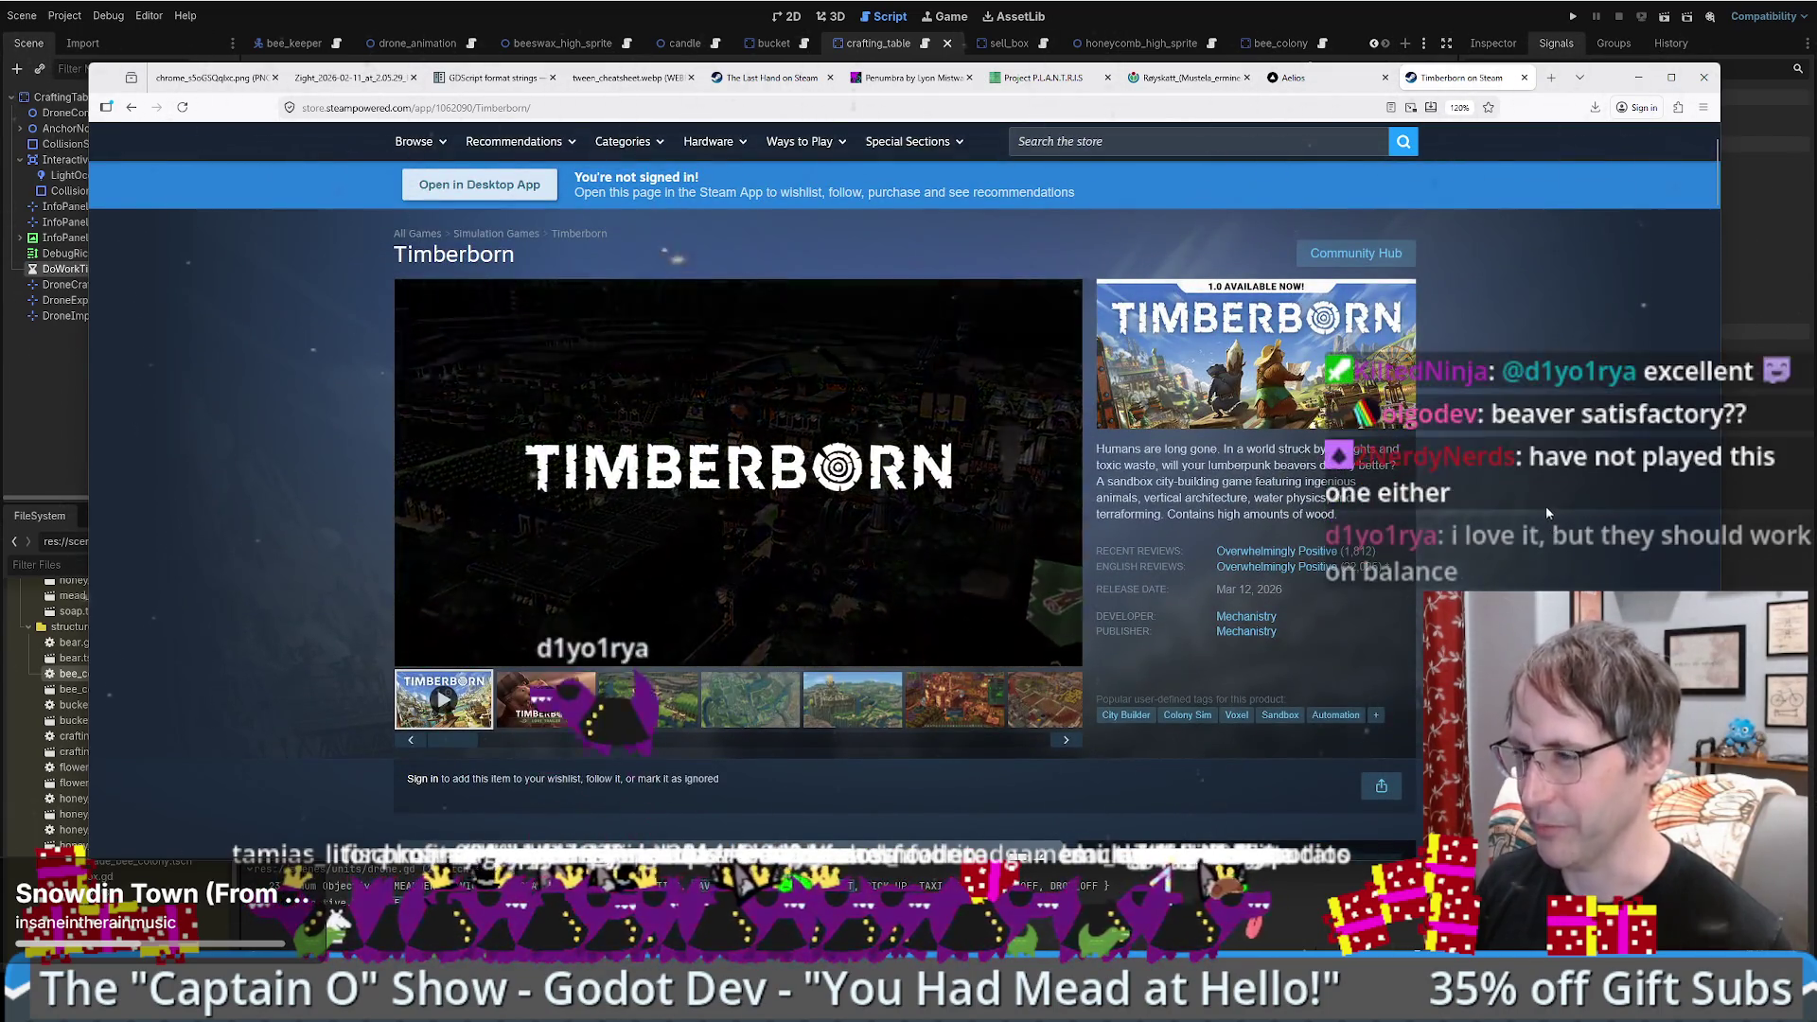
{"action": "scroll", "coordinate": [1533, 471], "scroll_direction": "down", "scroll_amount": 5}
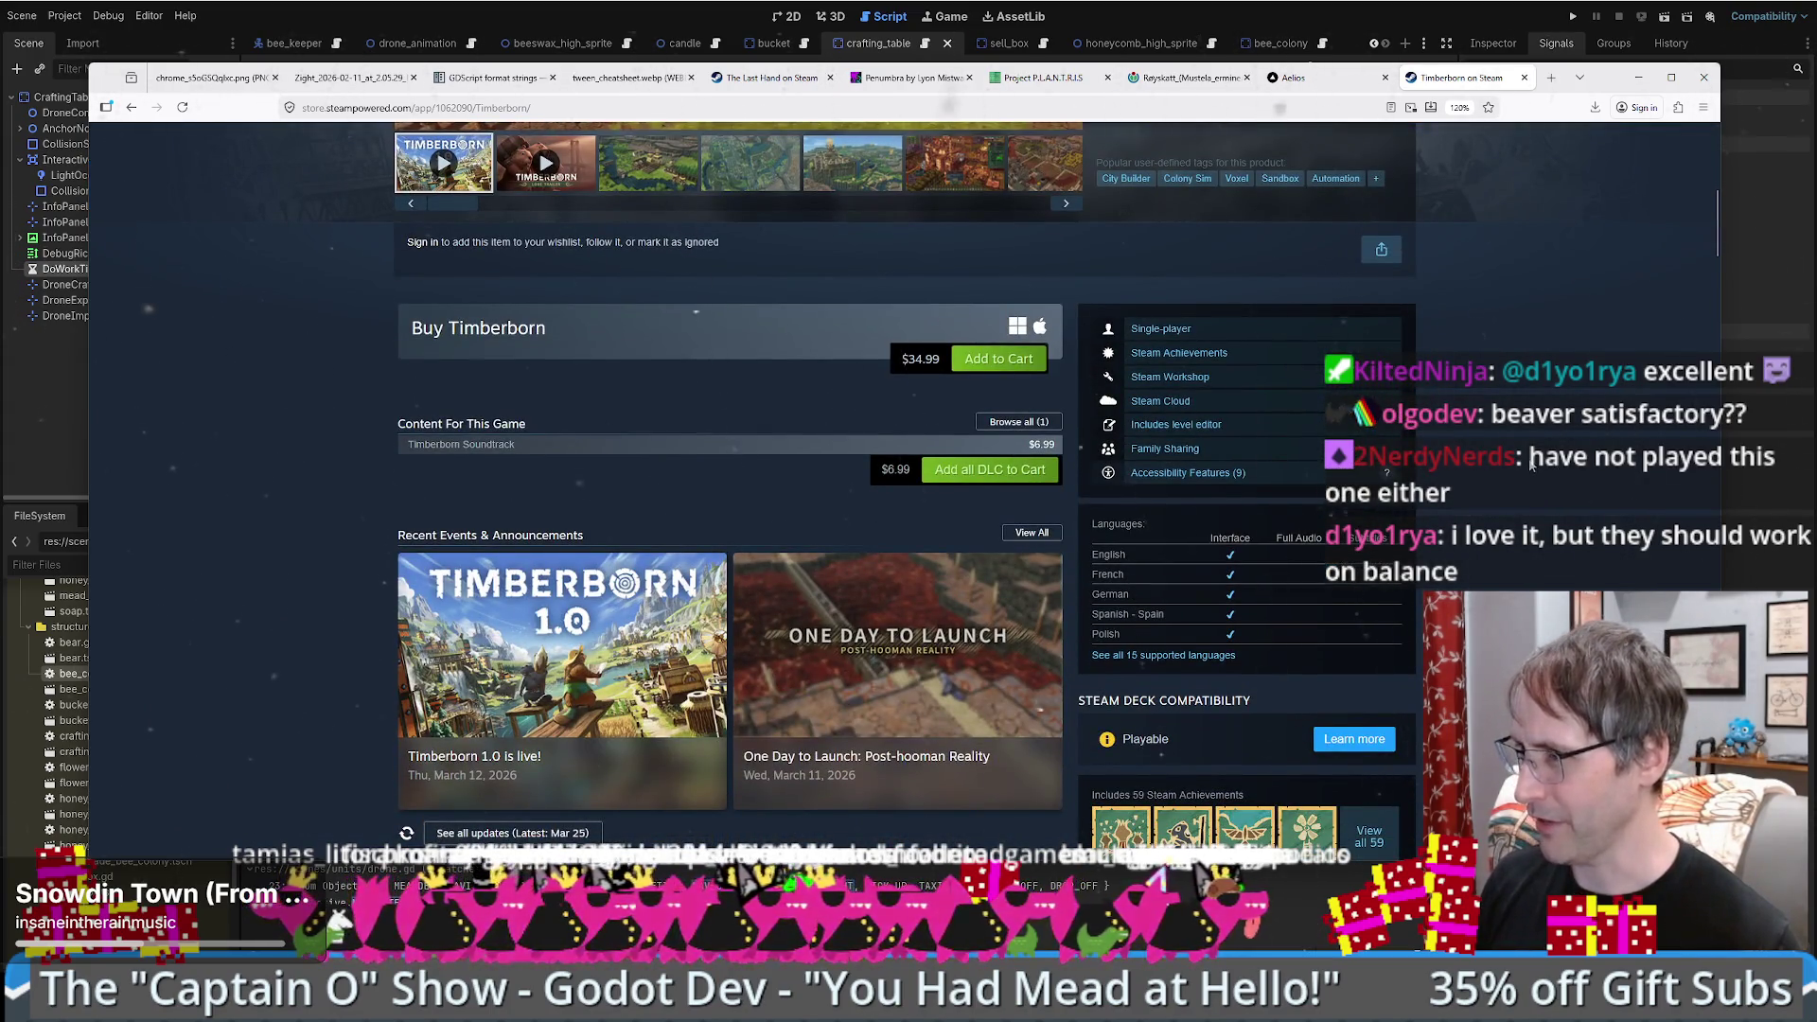
{"action": "scroll", "coordinate": [1524, 454], "scroll_direction": "down", "scroll_amount": 1}
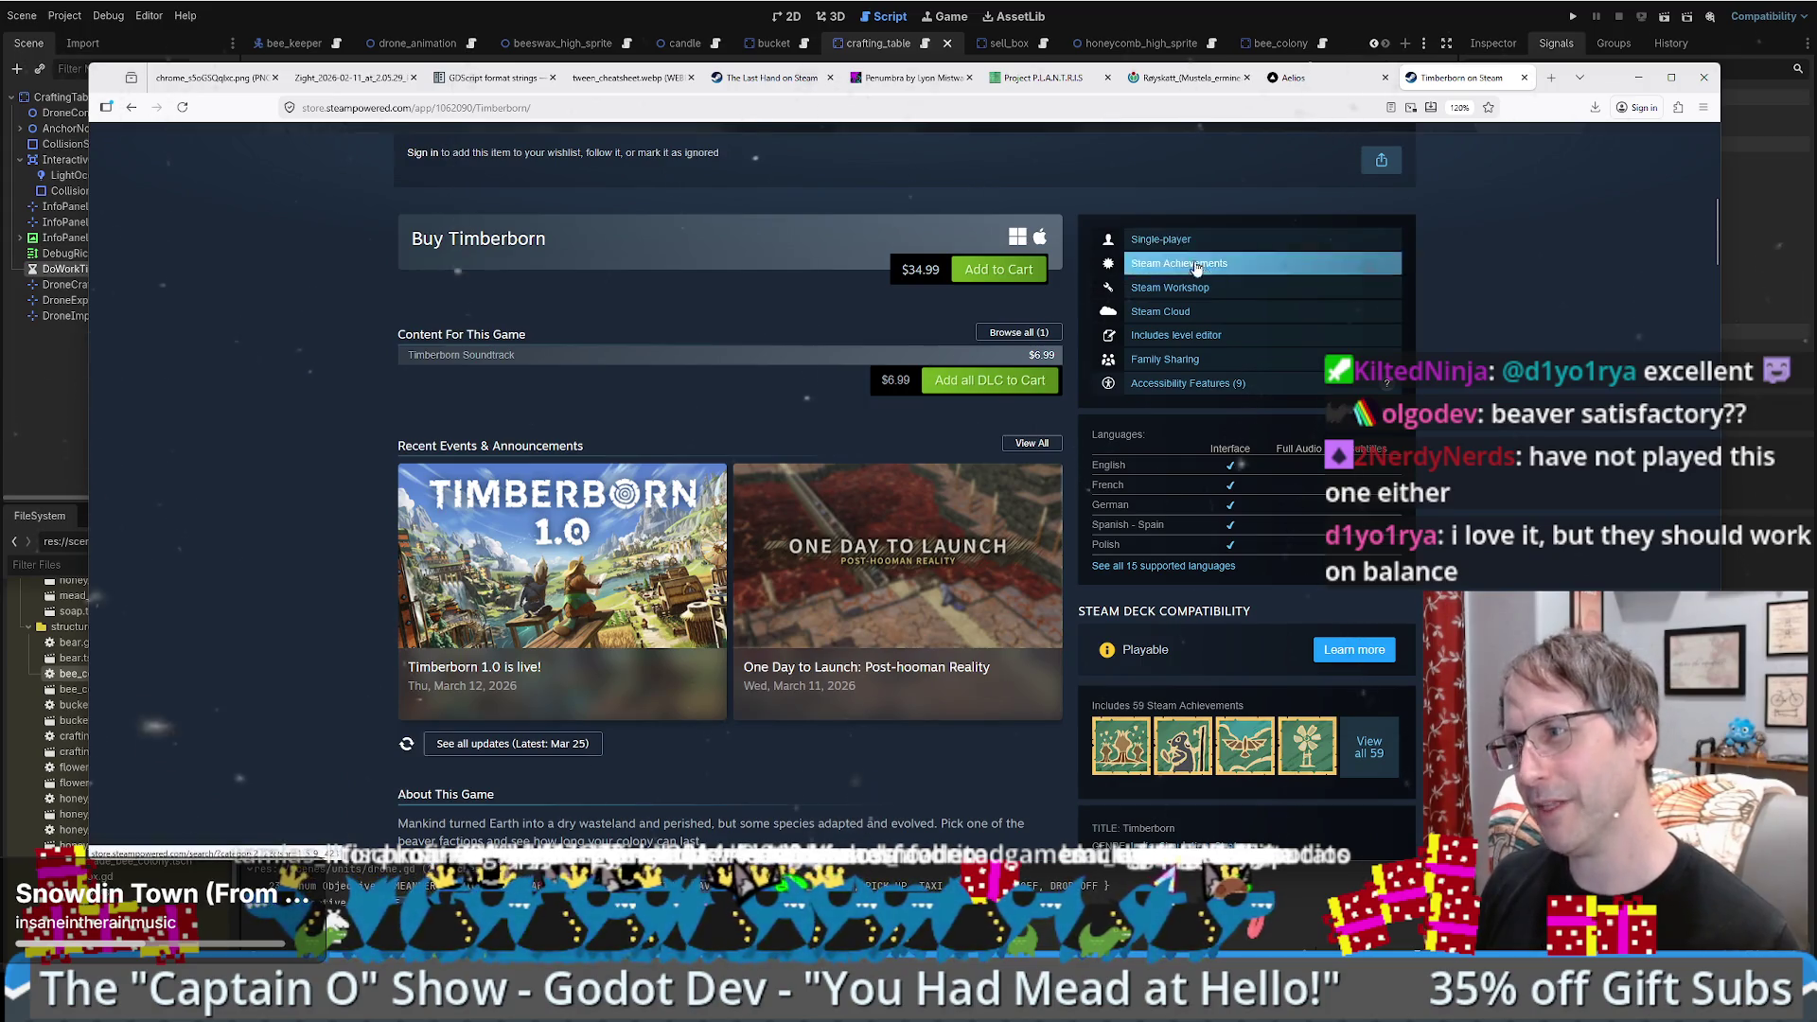
{"action": "scroll", "coordinate": [1592, 384], "scroll_direction": "down", "scroll_amount": 3}
{"action": "scroll", "coordinate": [1592, 384], "scroll_direction": "down", "scroll_amount": 4}
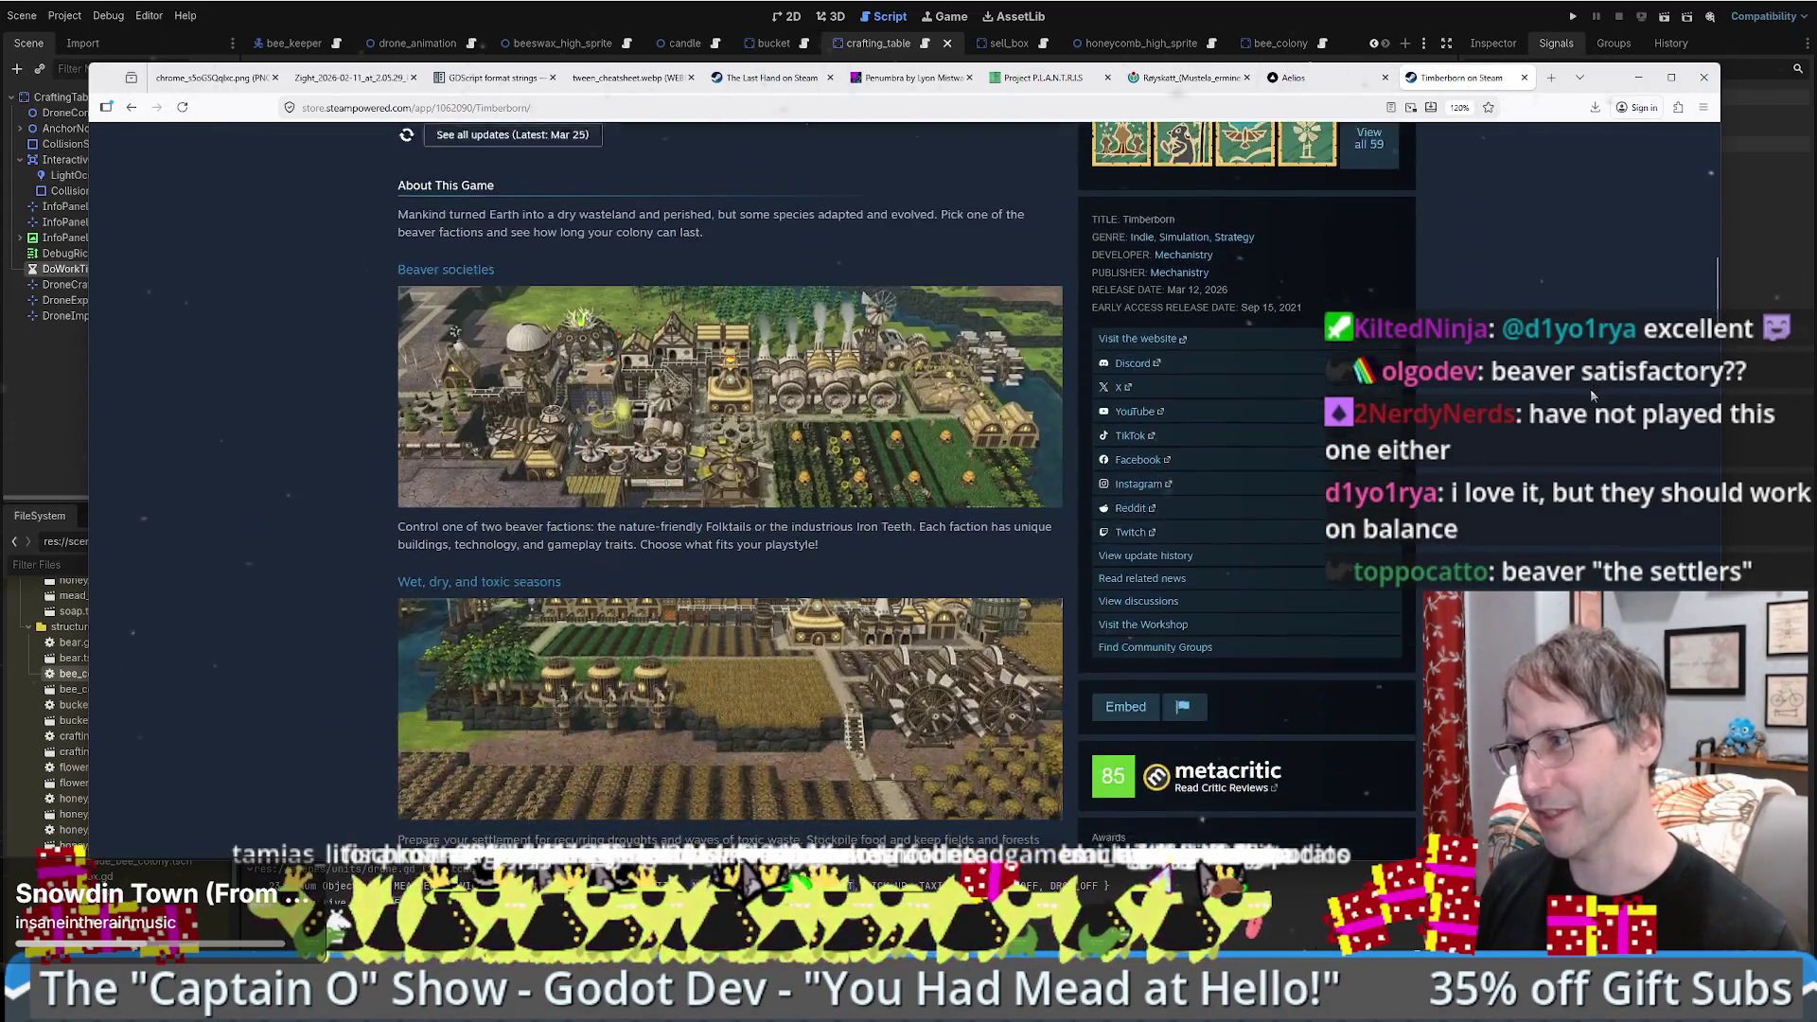
{"action": "left_click", "coordinate": [1642, 76]}
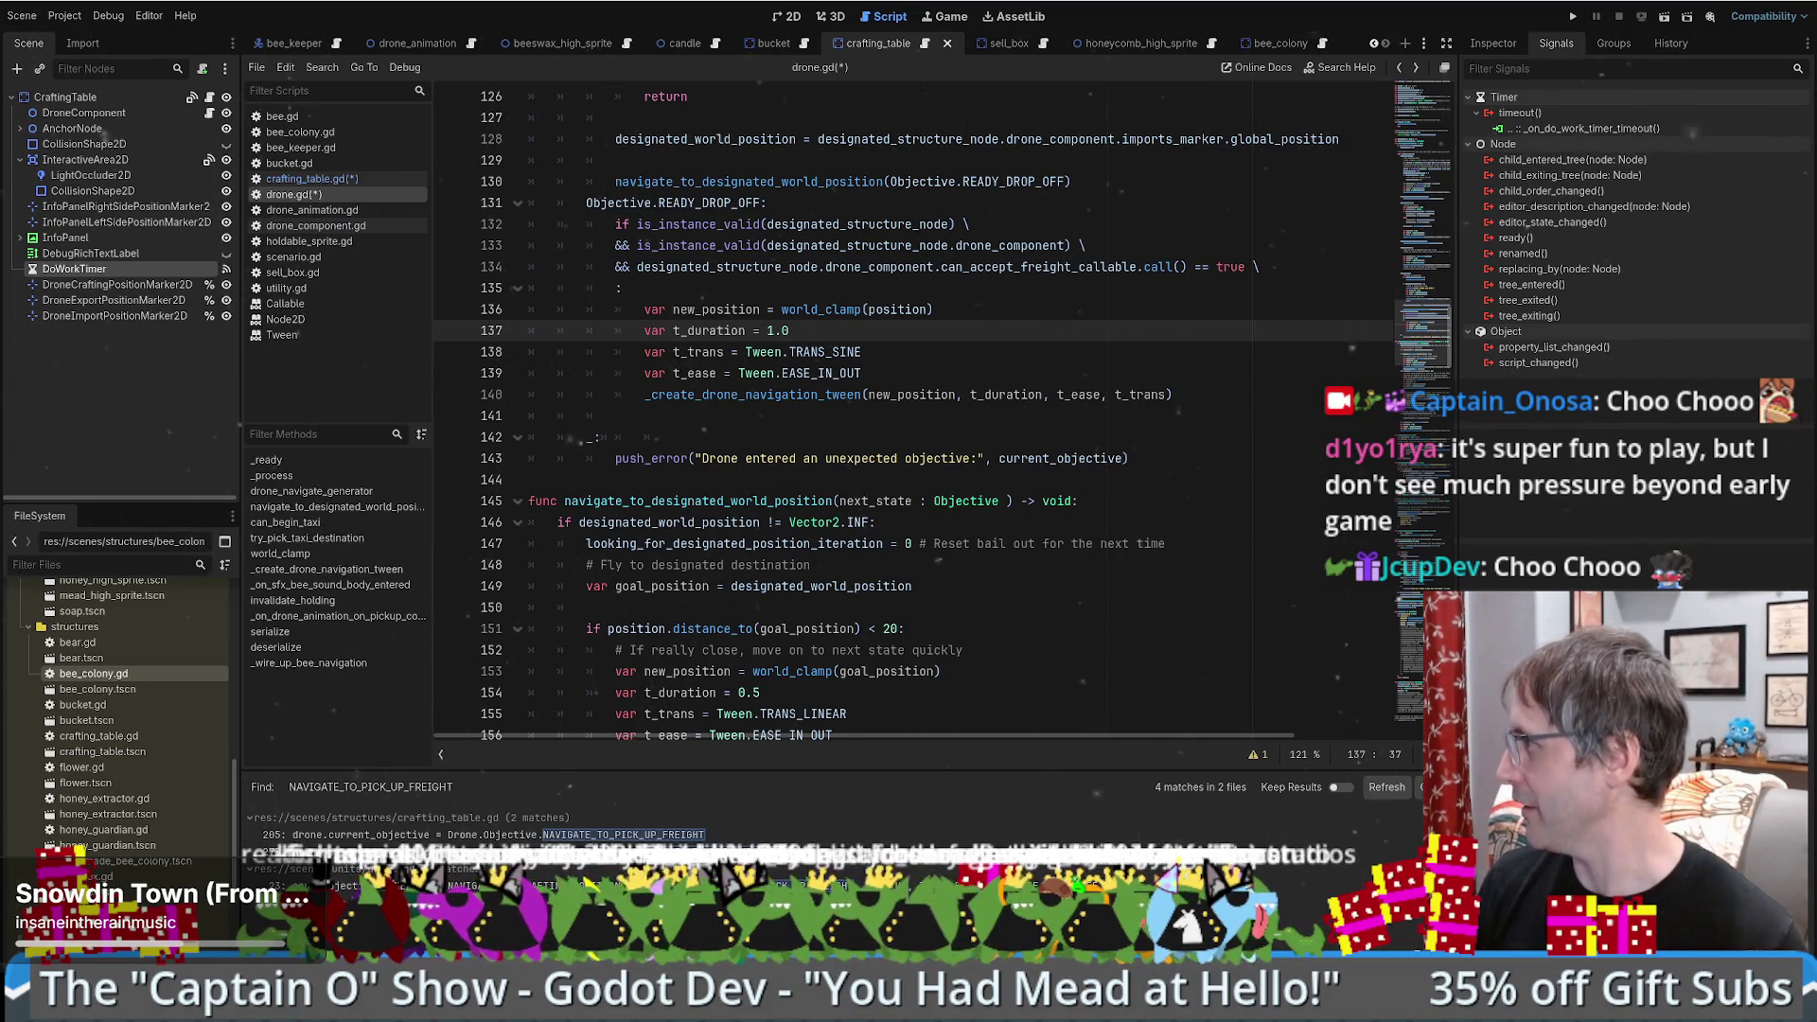
{"action": "left_click", "coordinate": [1066, 395]}
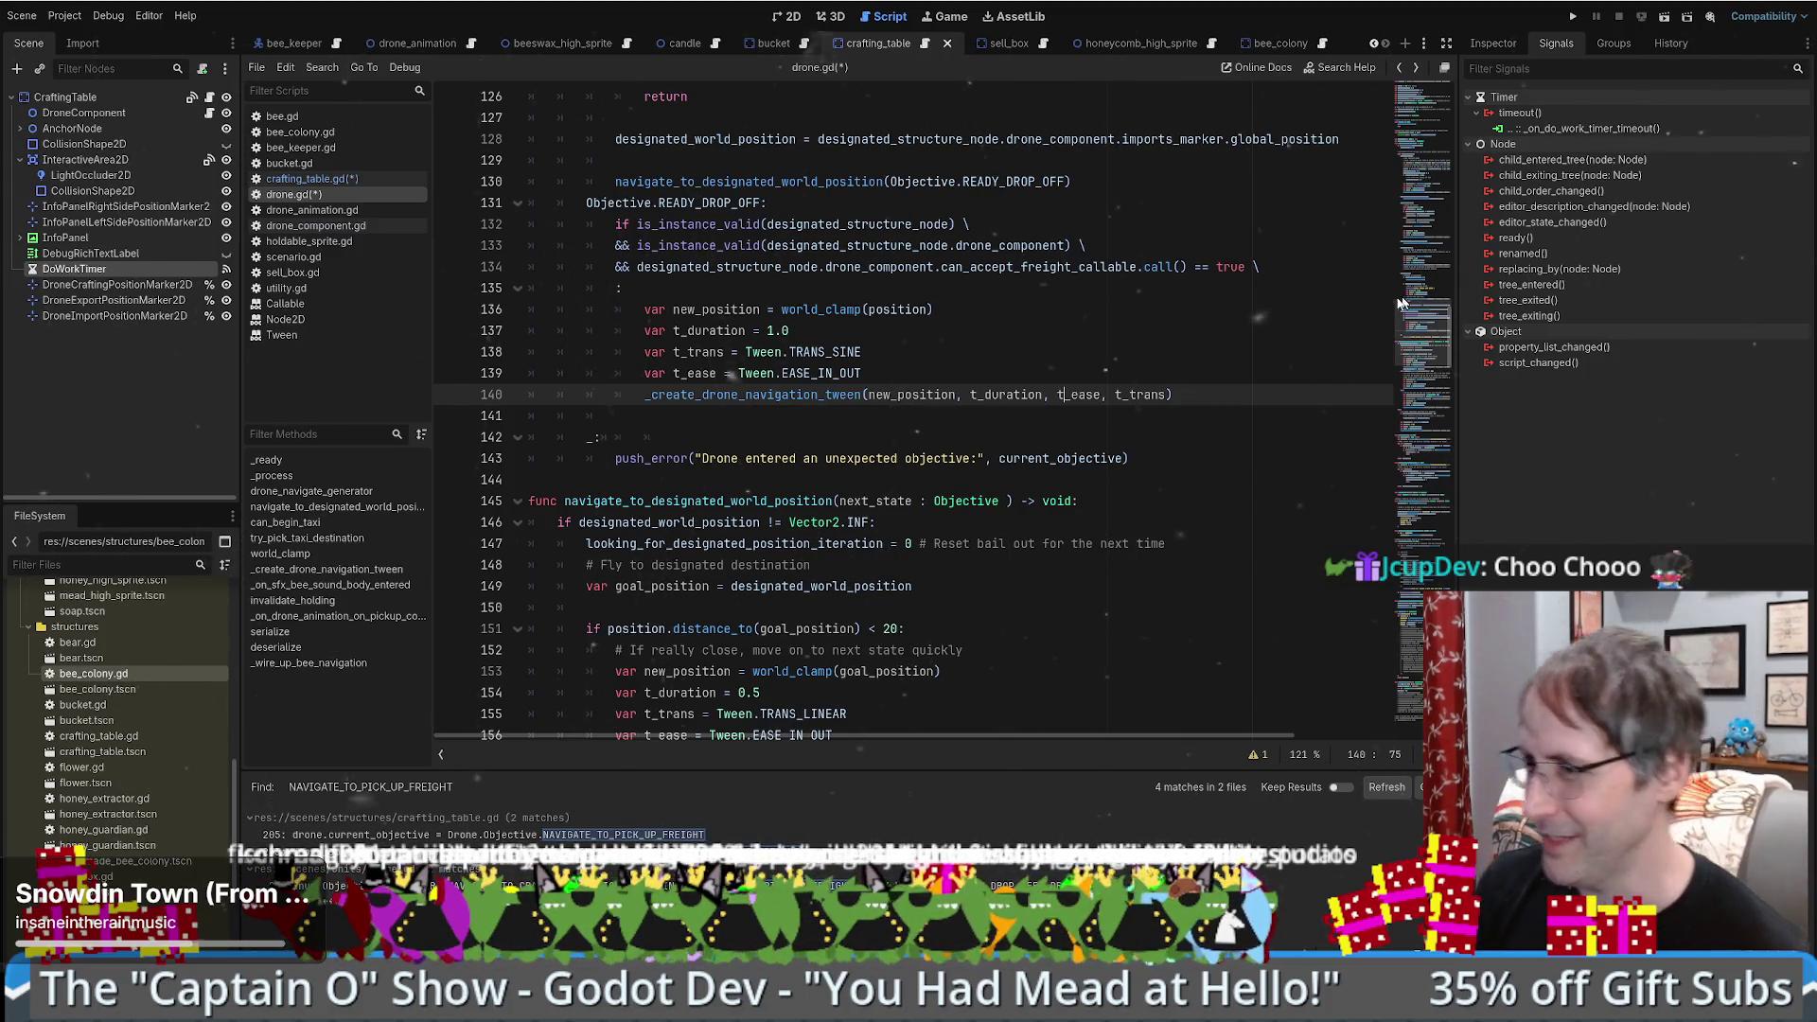
{"action": "scroll", "coordinate": [1075, 405], "scroll_direction": "up", "scroll_amount": 5}
{"action": "scroll", "coordinate": [1075, 405], "scroll_direction": "down", "scroll_amount": 6}
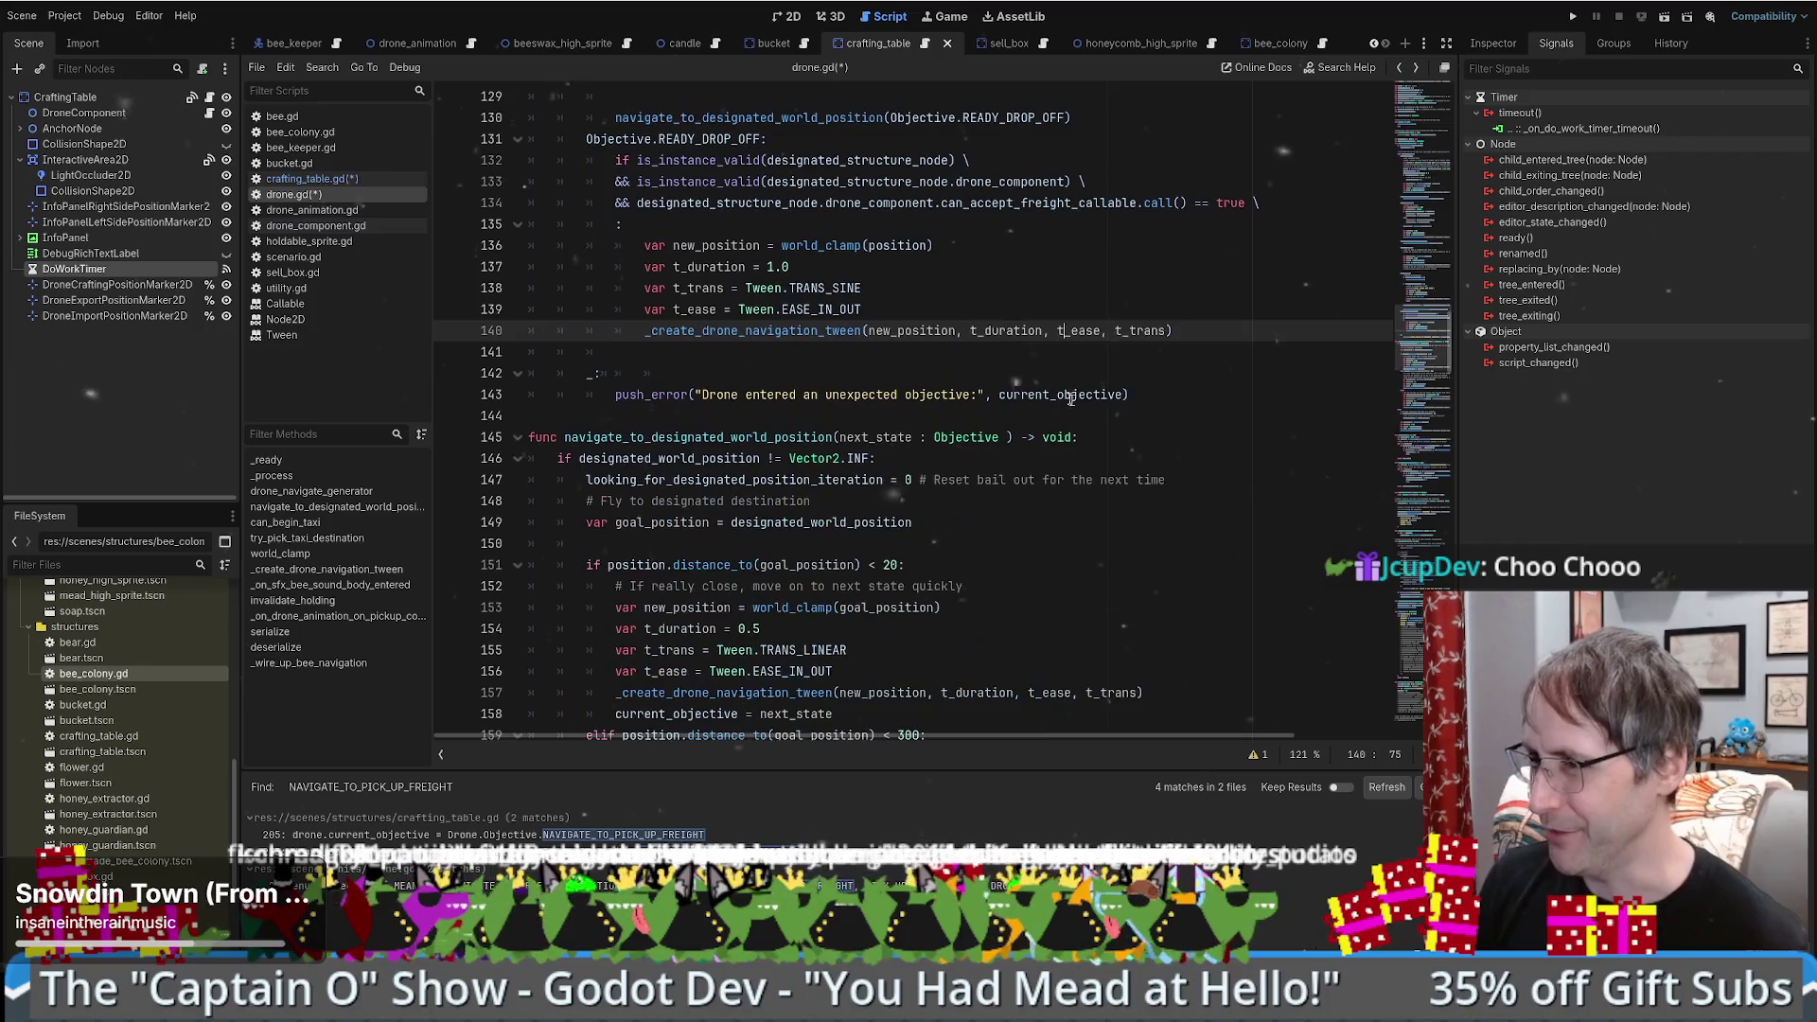
{"action": "key", "text": "Up"}
{"action": "key", "text": "Up"}
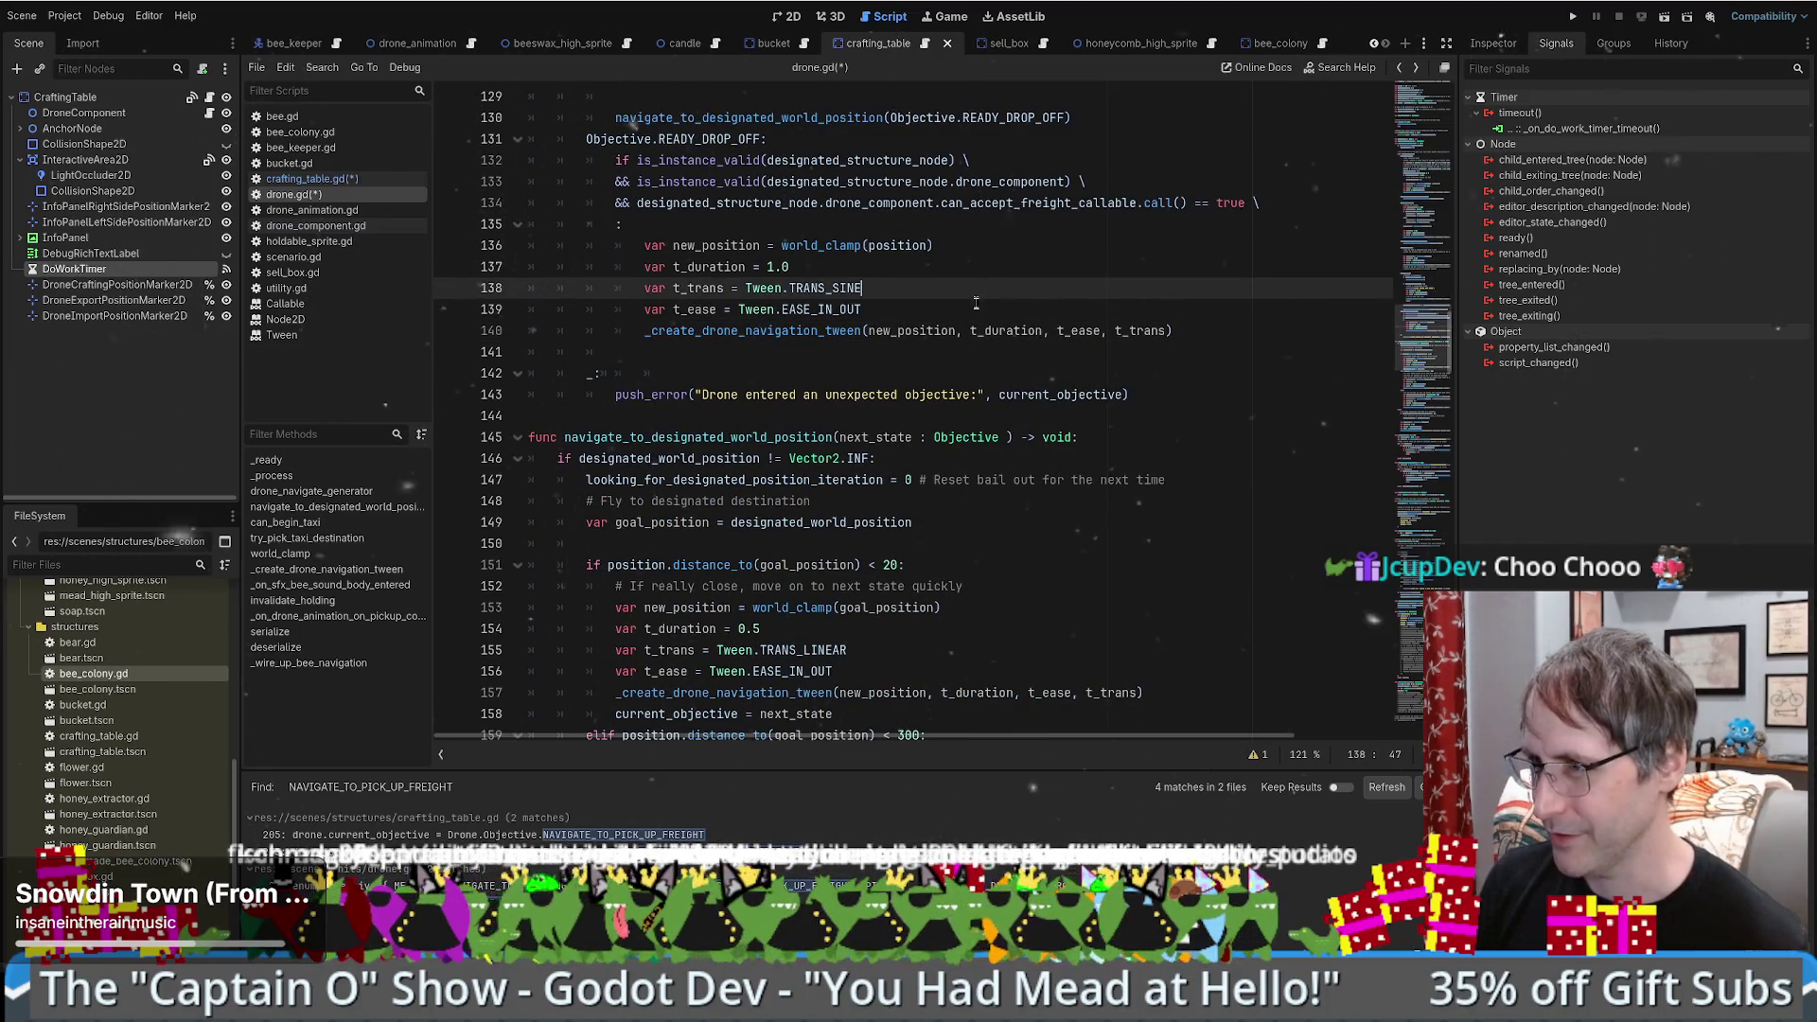
{"action": "key", "text": "Down"}
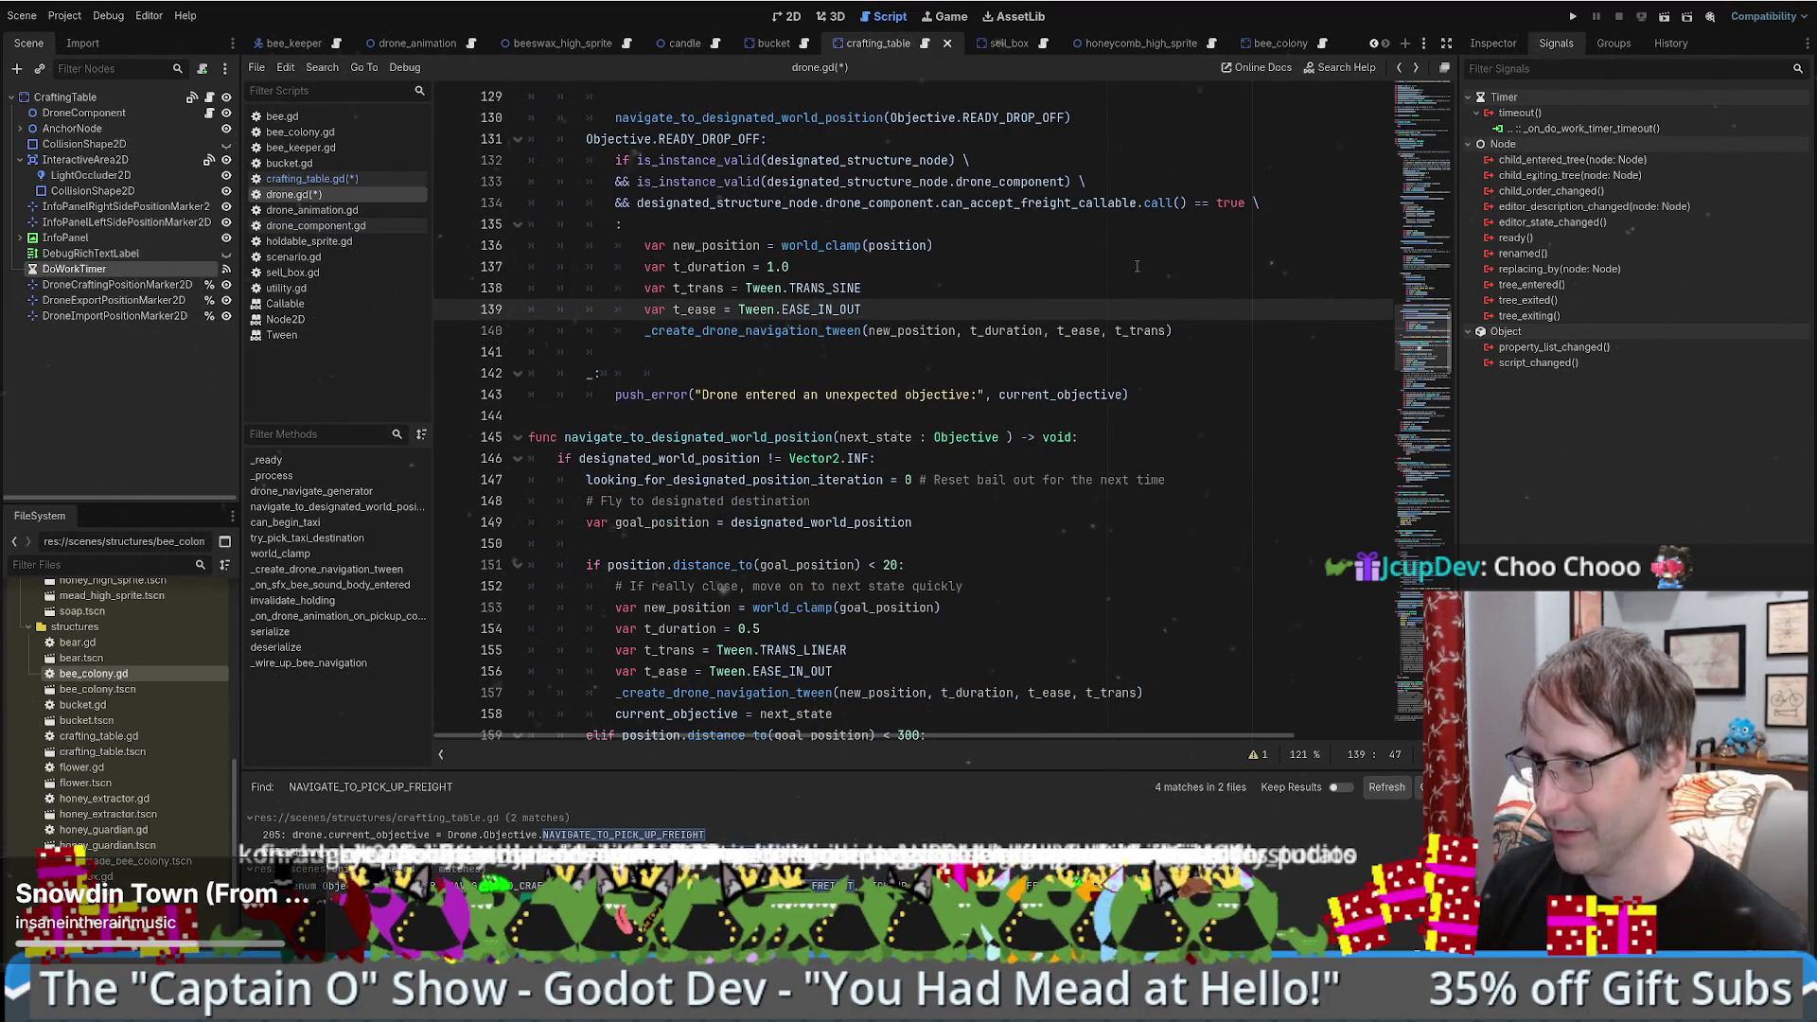
{"action": "scroll", "coordinate": [1174, 272], "scroll_direction": "up", "scroll_amount": 2}
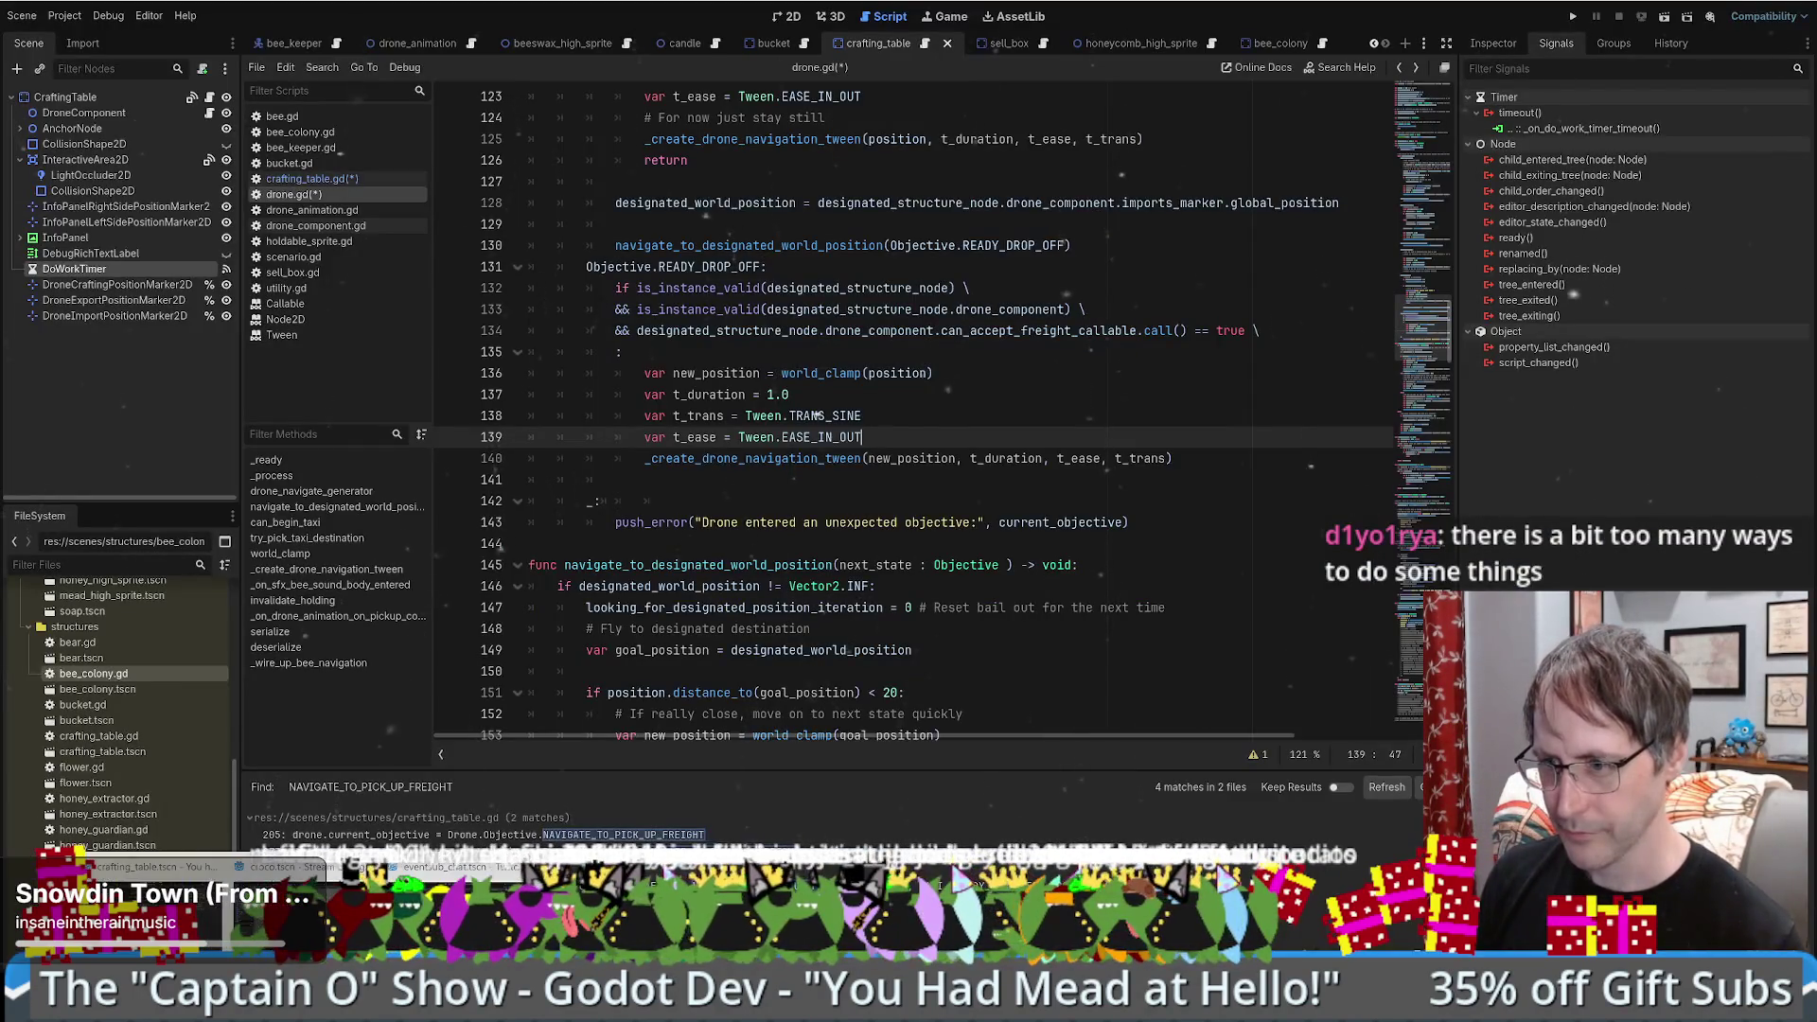
{"action": "key", "text": "alt+Tab"}
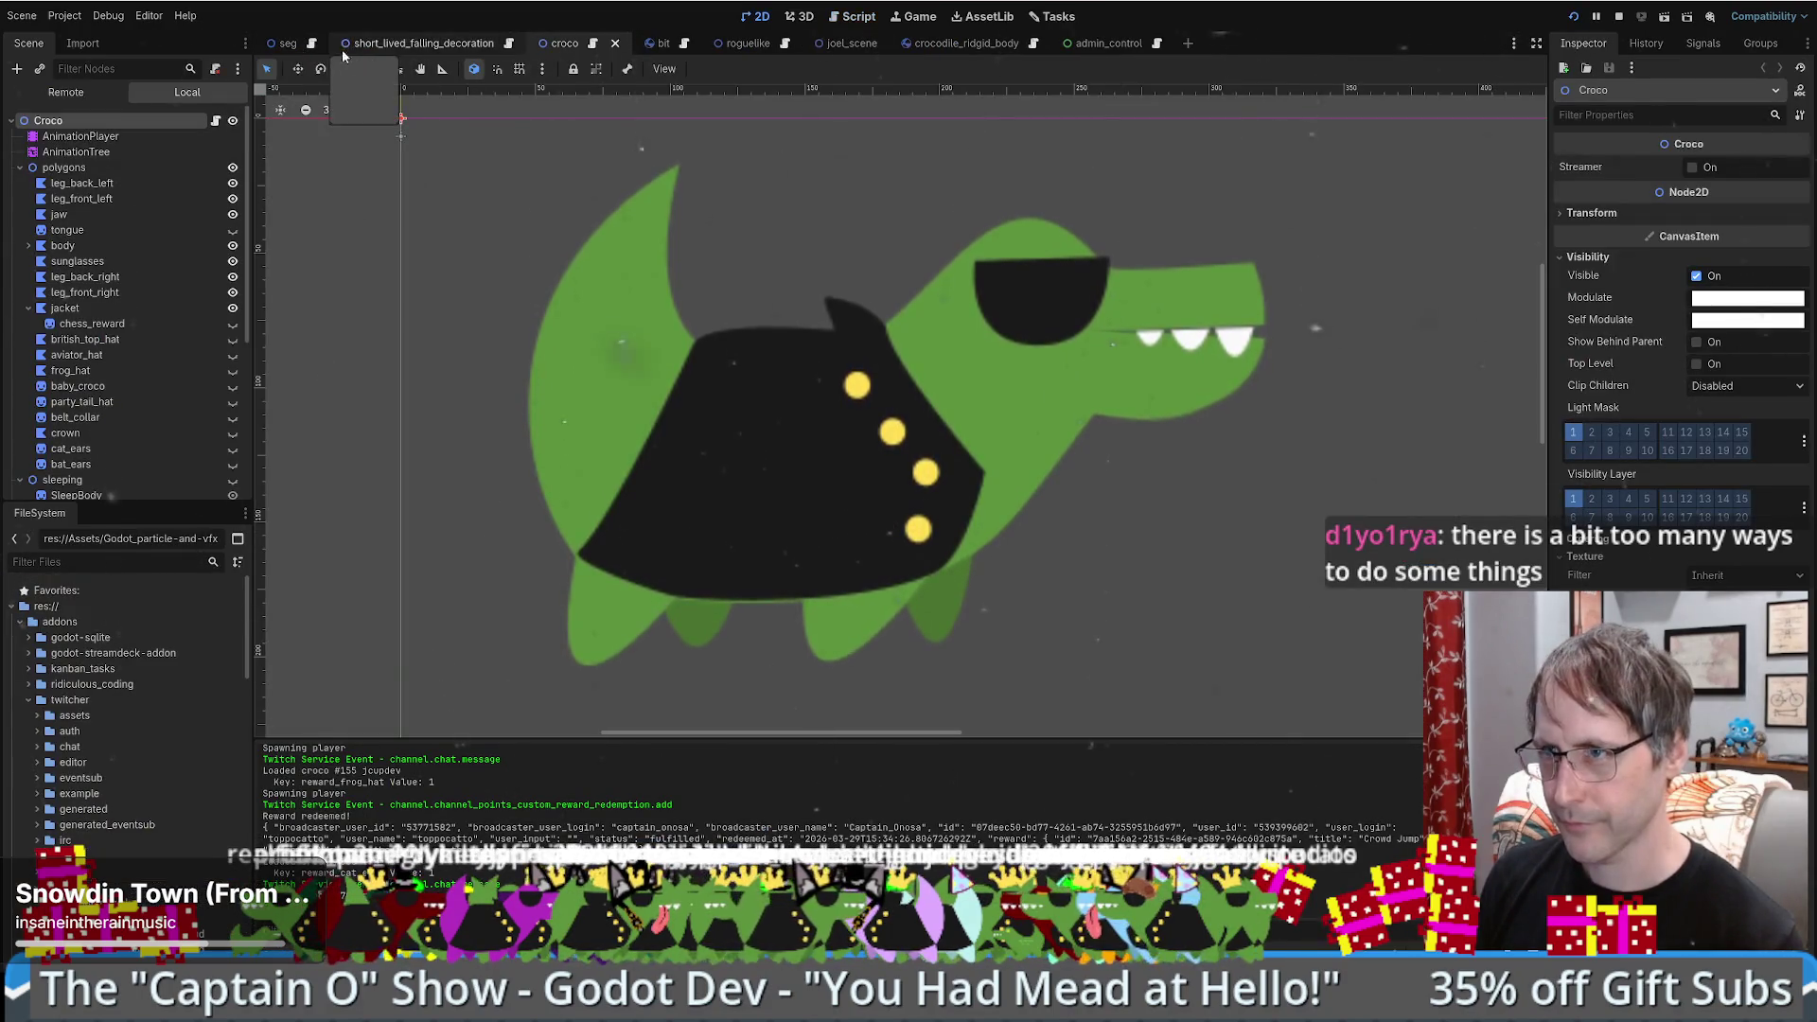
- In seg.gd, search for 'crowd' and jump to the crowd_jump function definition
{"action": "left_click", "coordinate": [311, 44]}
{"action": "key", "text": "ctrl+f"}
{"action": "type", "text": "crowd"}
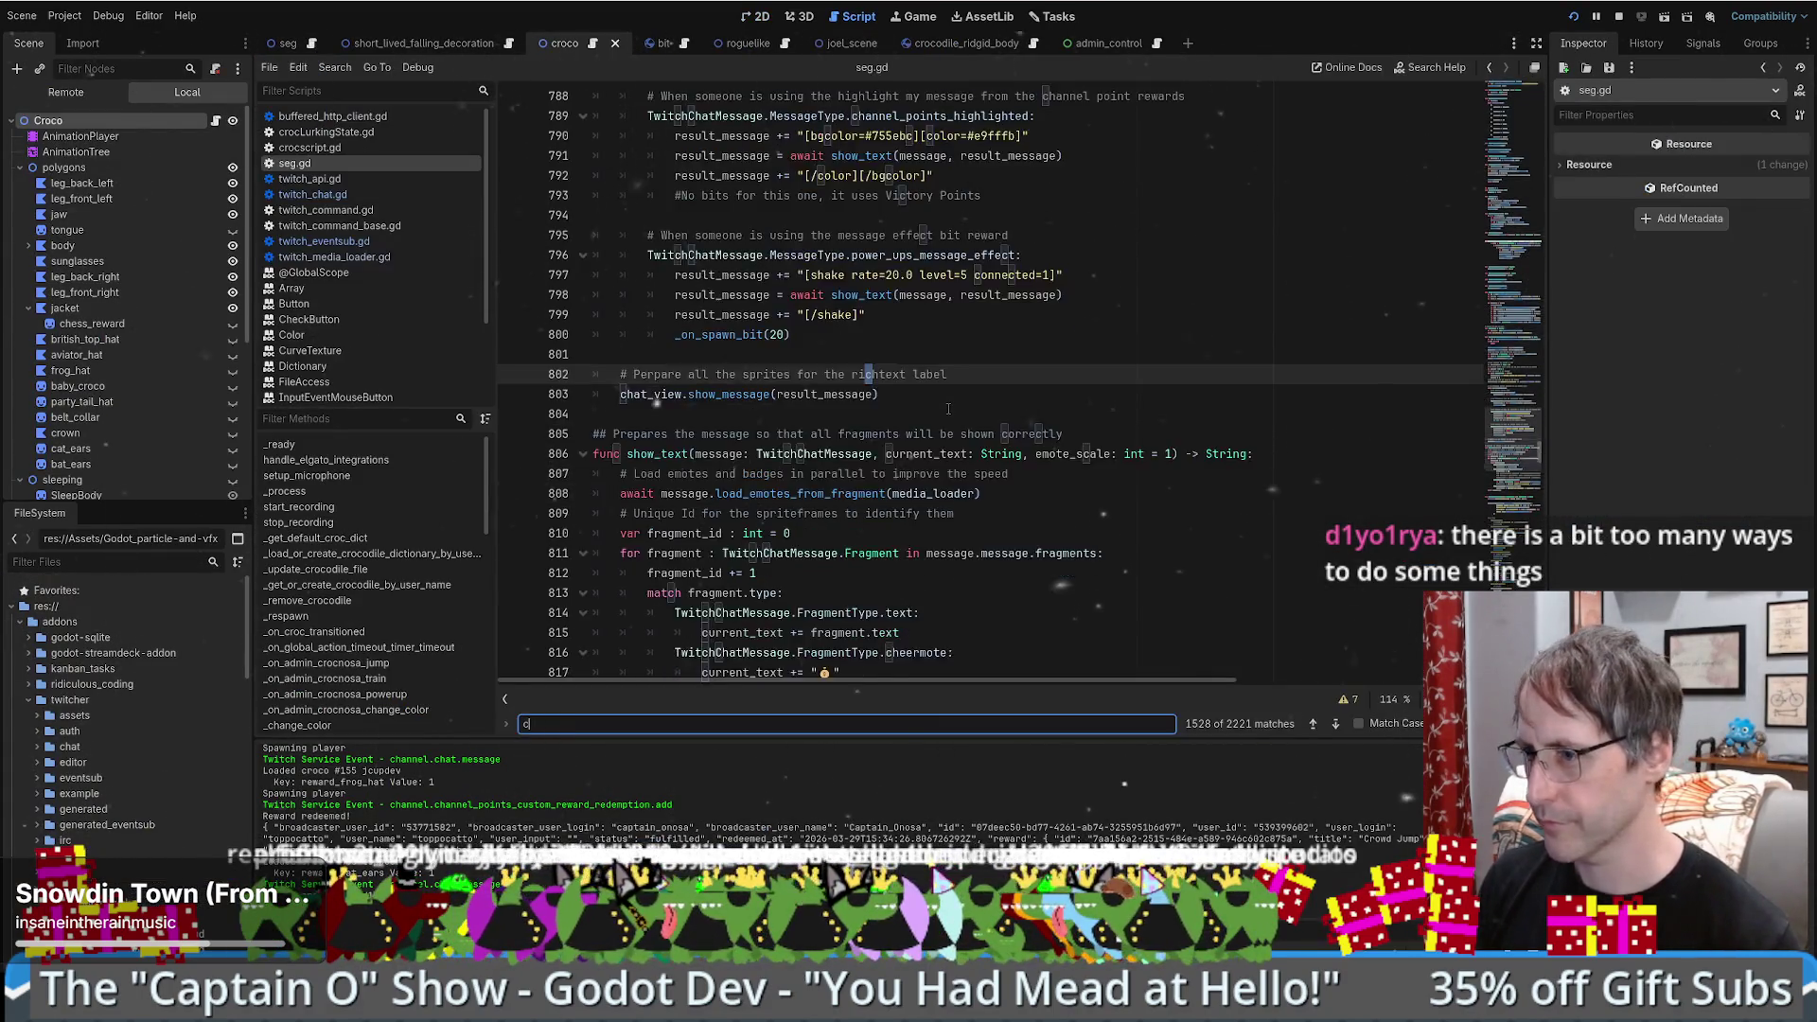
{"action": "key", "text": "Escape"}
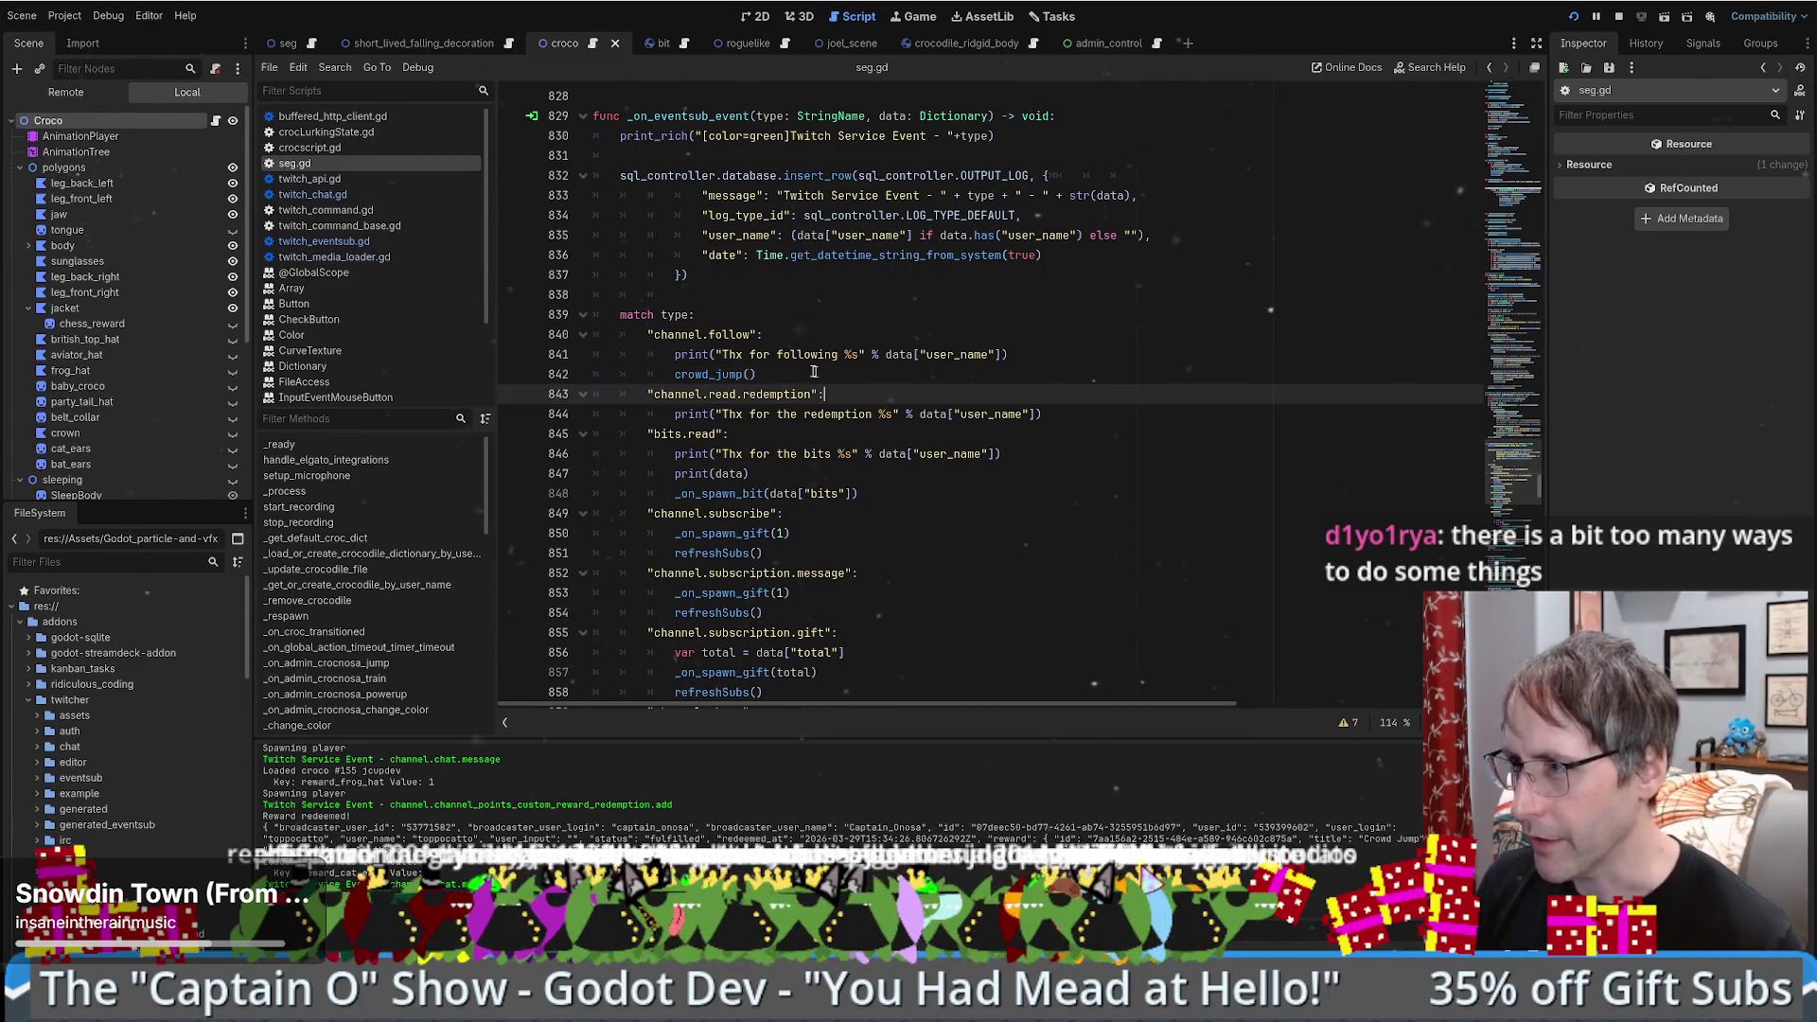
{"action": "left_click", "coordinate": [833, 394]}
{"action": "left_click", "coordinate": [717, 374], "text": "ctrl"}
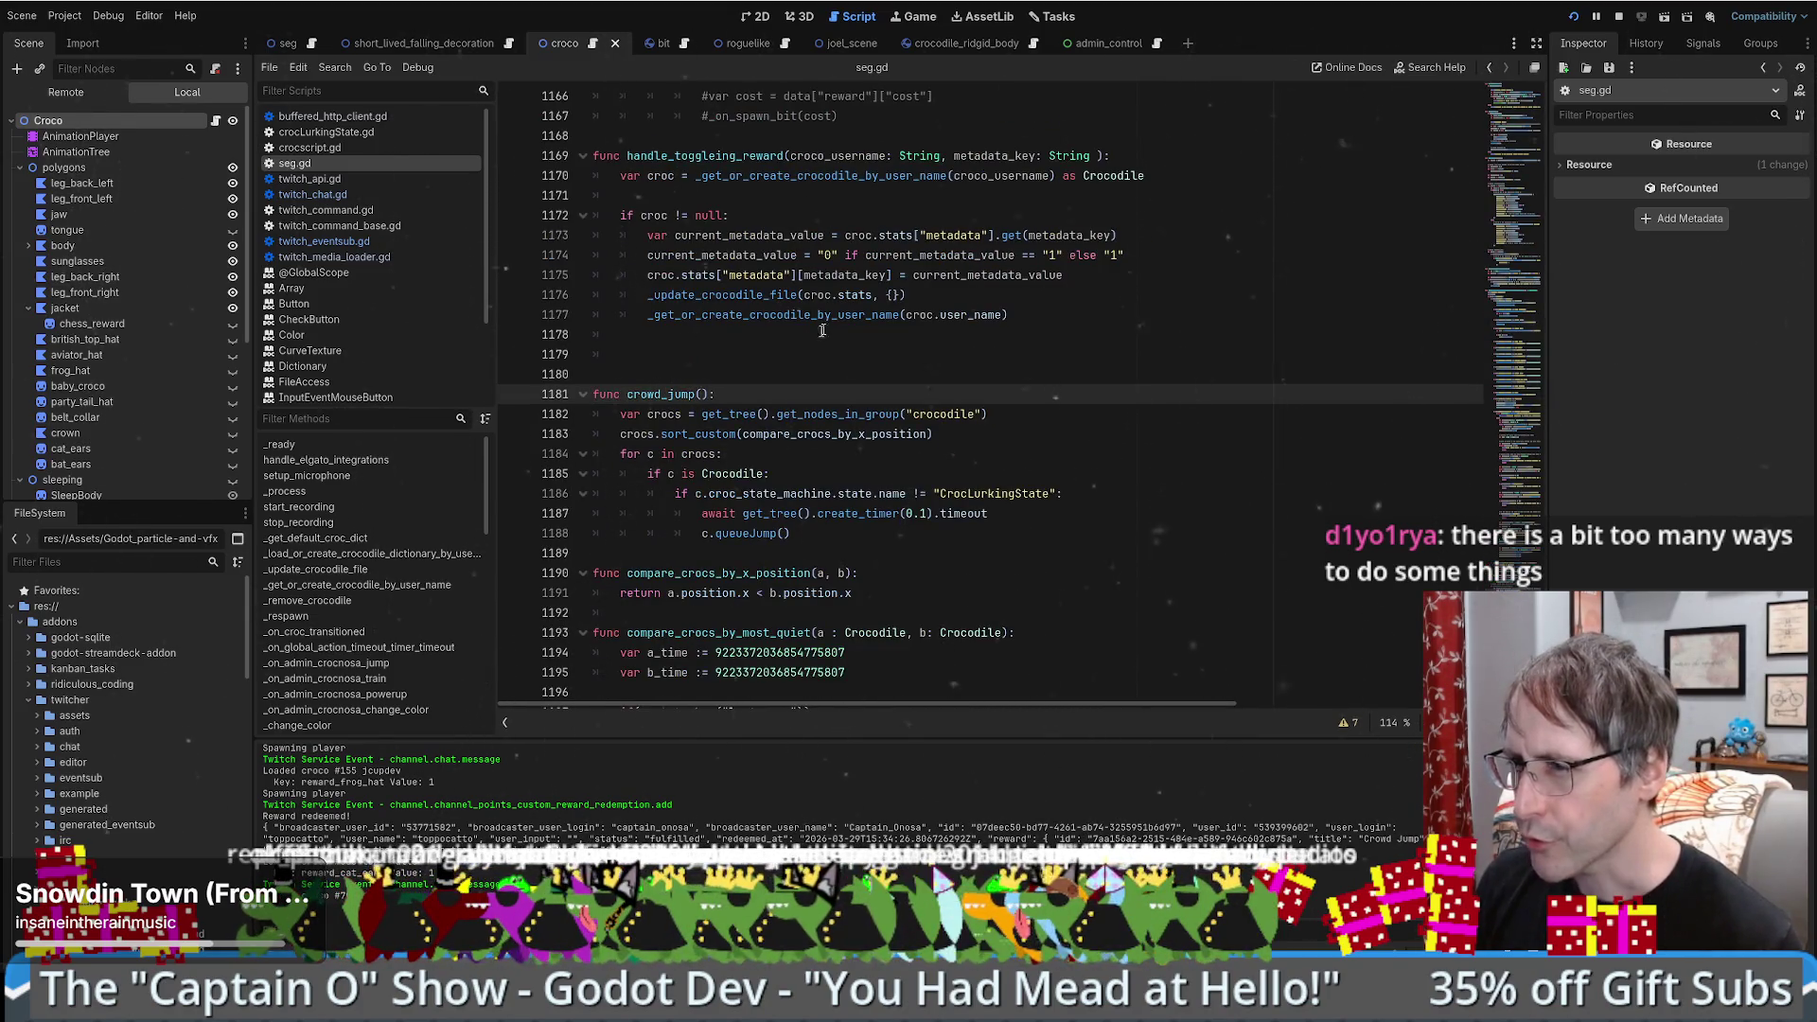
- Inspect the crocodile-gathering line and the sort_custom call, checking sort_custom in the Array docs
{"action": "triple_click", "coordinate": [792, 416]}
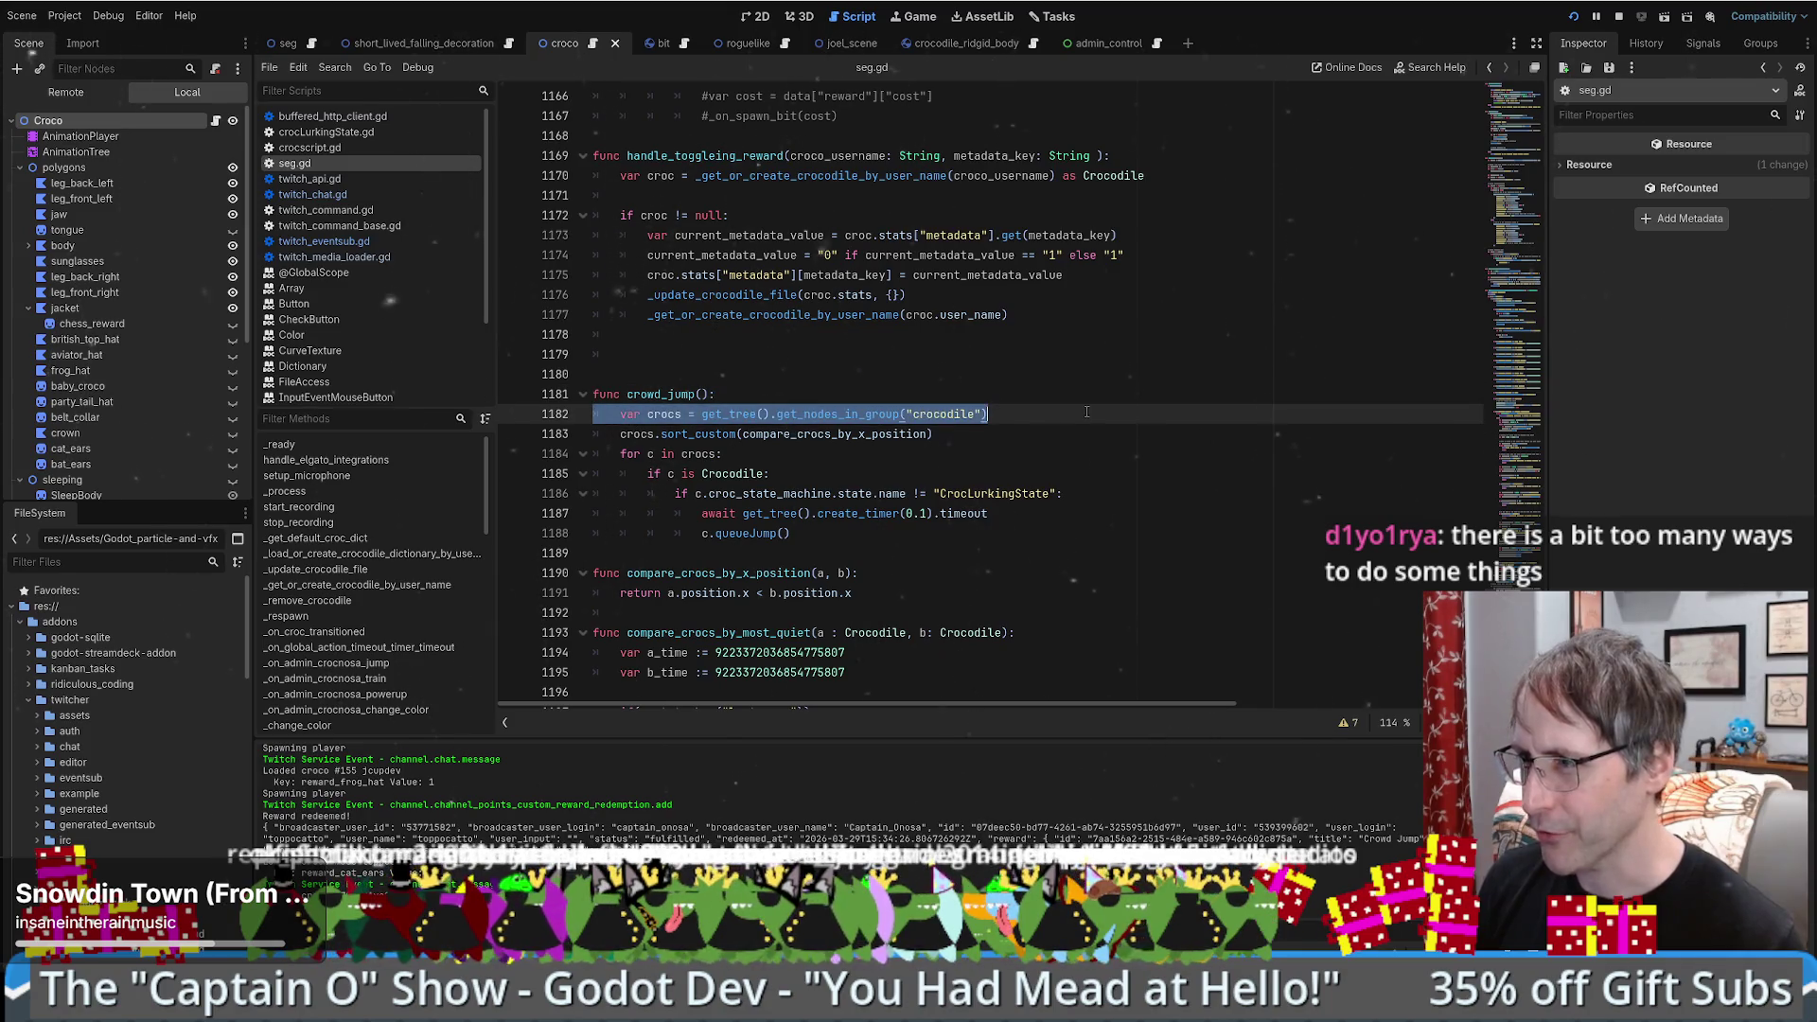
{"action": "scroll", "coordinate": [1062, 405], "scroll_direction": "down", "scroll_amount": 3}
{"action": "double_click", "coordinate": [744, 256]}
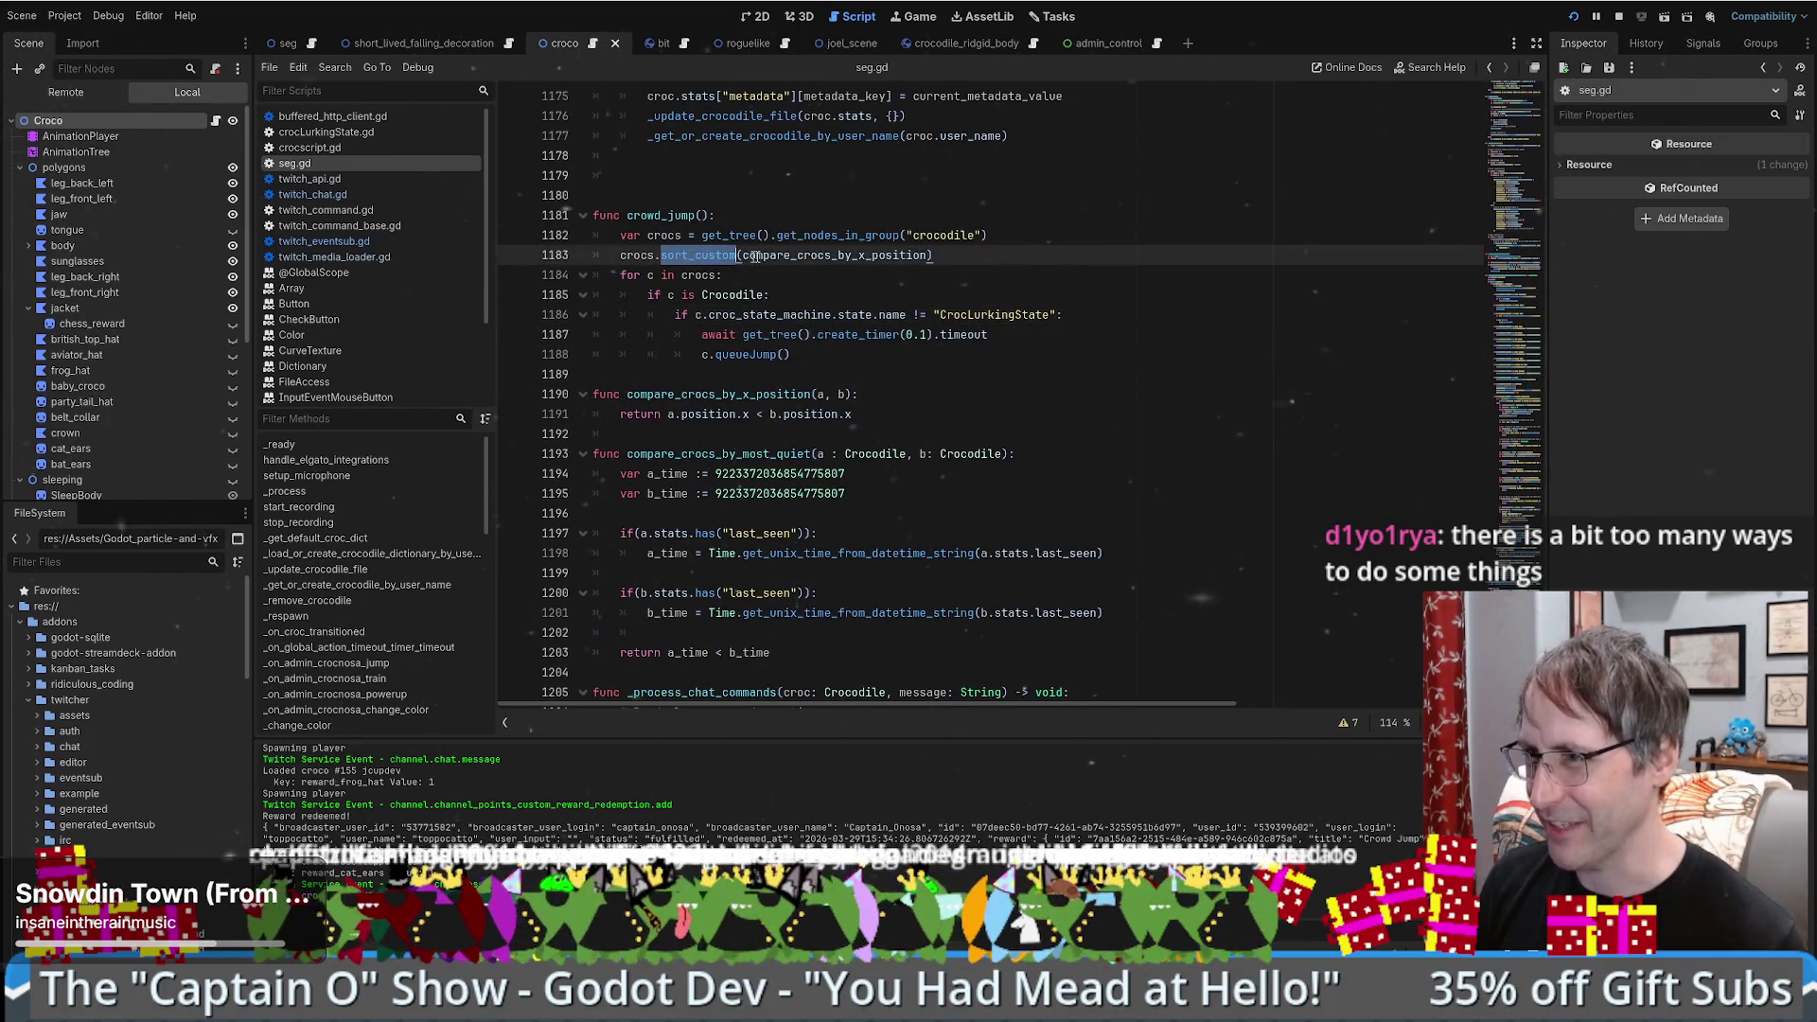
{"action": "left_click_drag", "start_coordinate": [740, 255], "coordinate": [927, 254]}
{"action": "left_click", "coordinate": [668, 257], "text": "ctrl"}
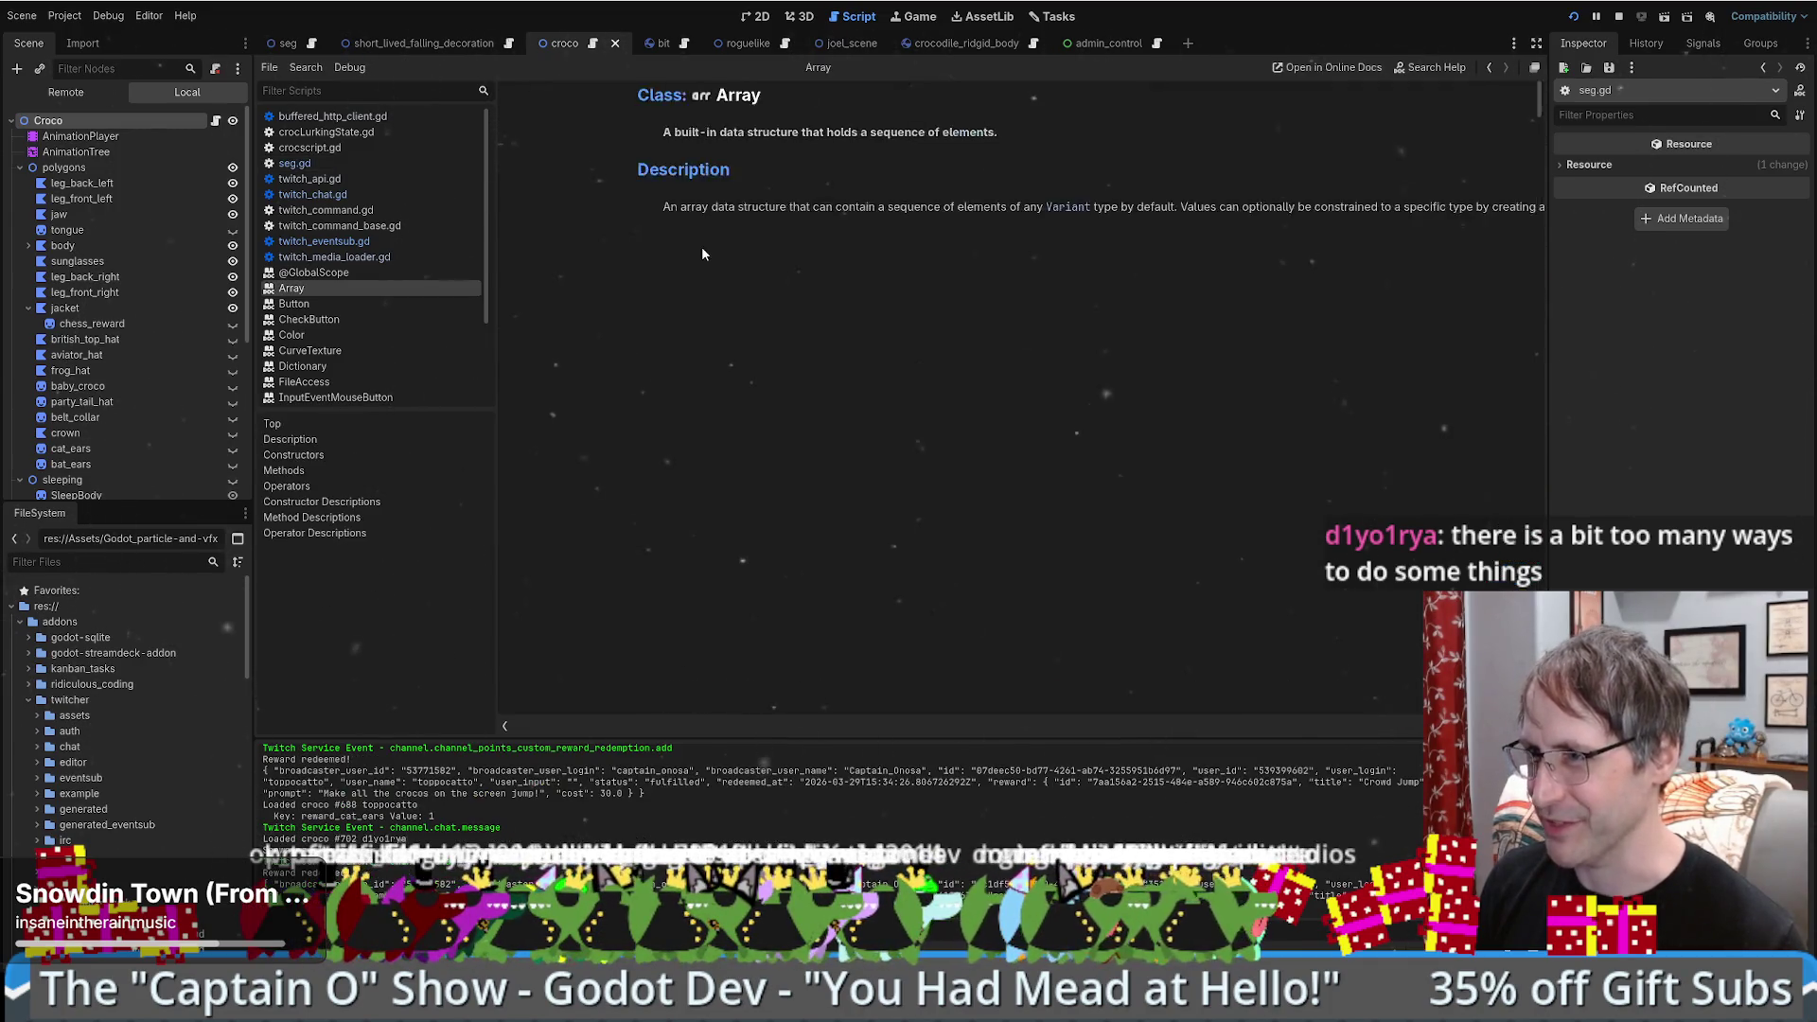
{"action": "key", "text": "alt+Left"}
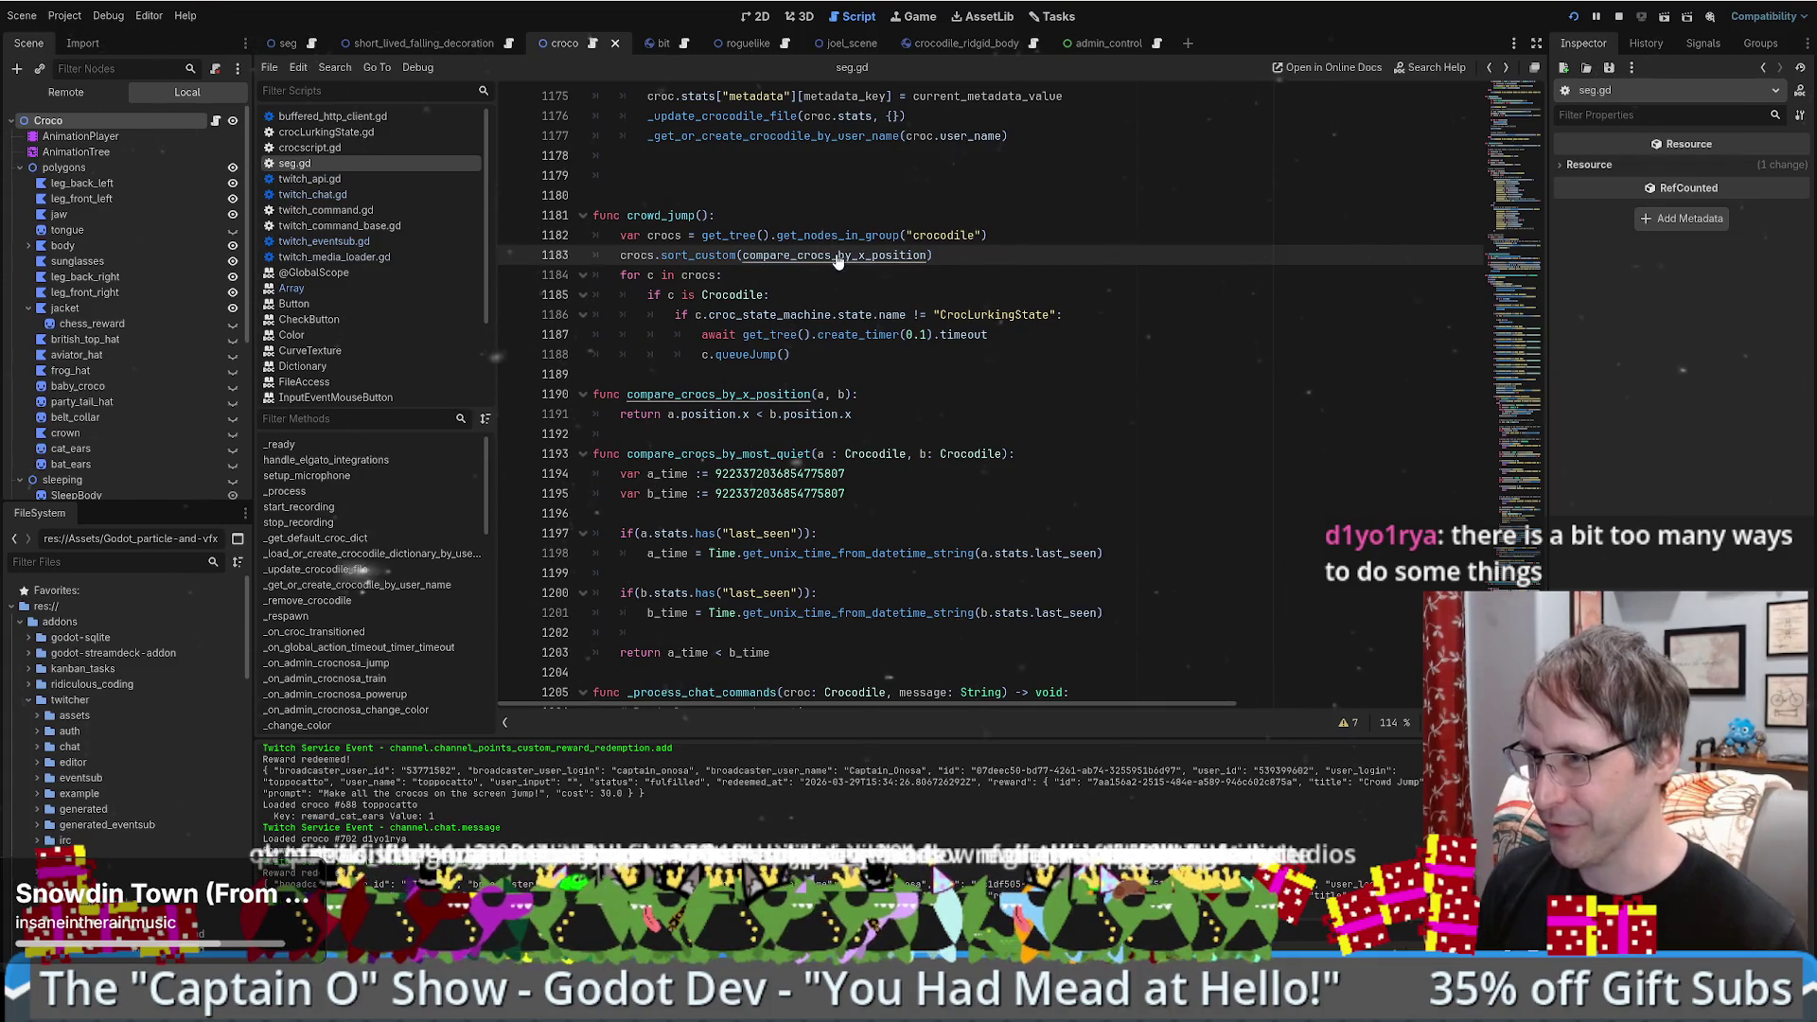
- Review the x-position comparison, the 0.1-second timer await, and the CrocLurkingState check
{"action": "mouse_move", "coordinate": [852, 415]}
{"action": "left_mouse_down"}
{"action": "mouse_move", "coordinate": [615, 399]}
{"action": "mouse_move", "coordinate": [554, 419]}
{"action": "left_mouse_up"}
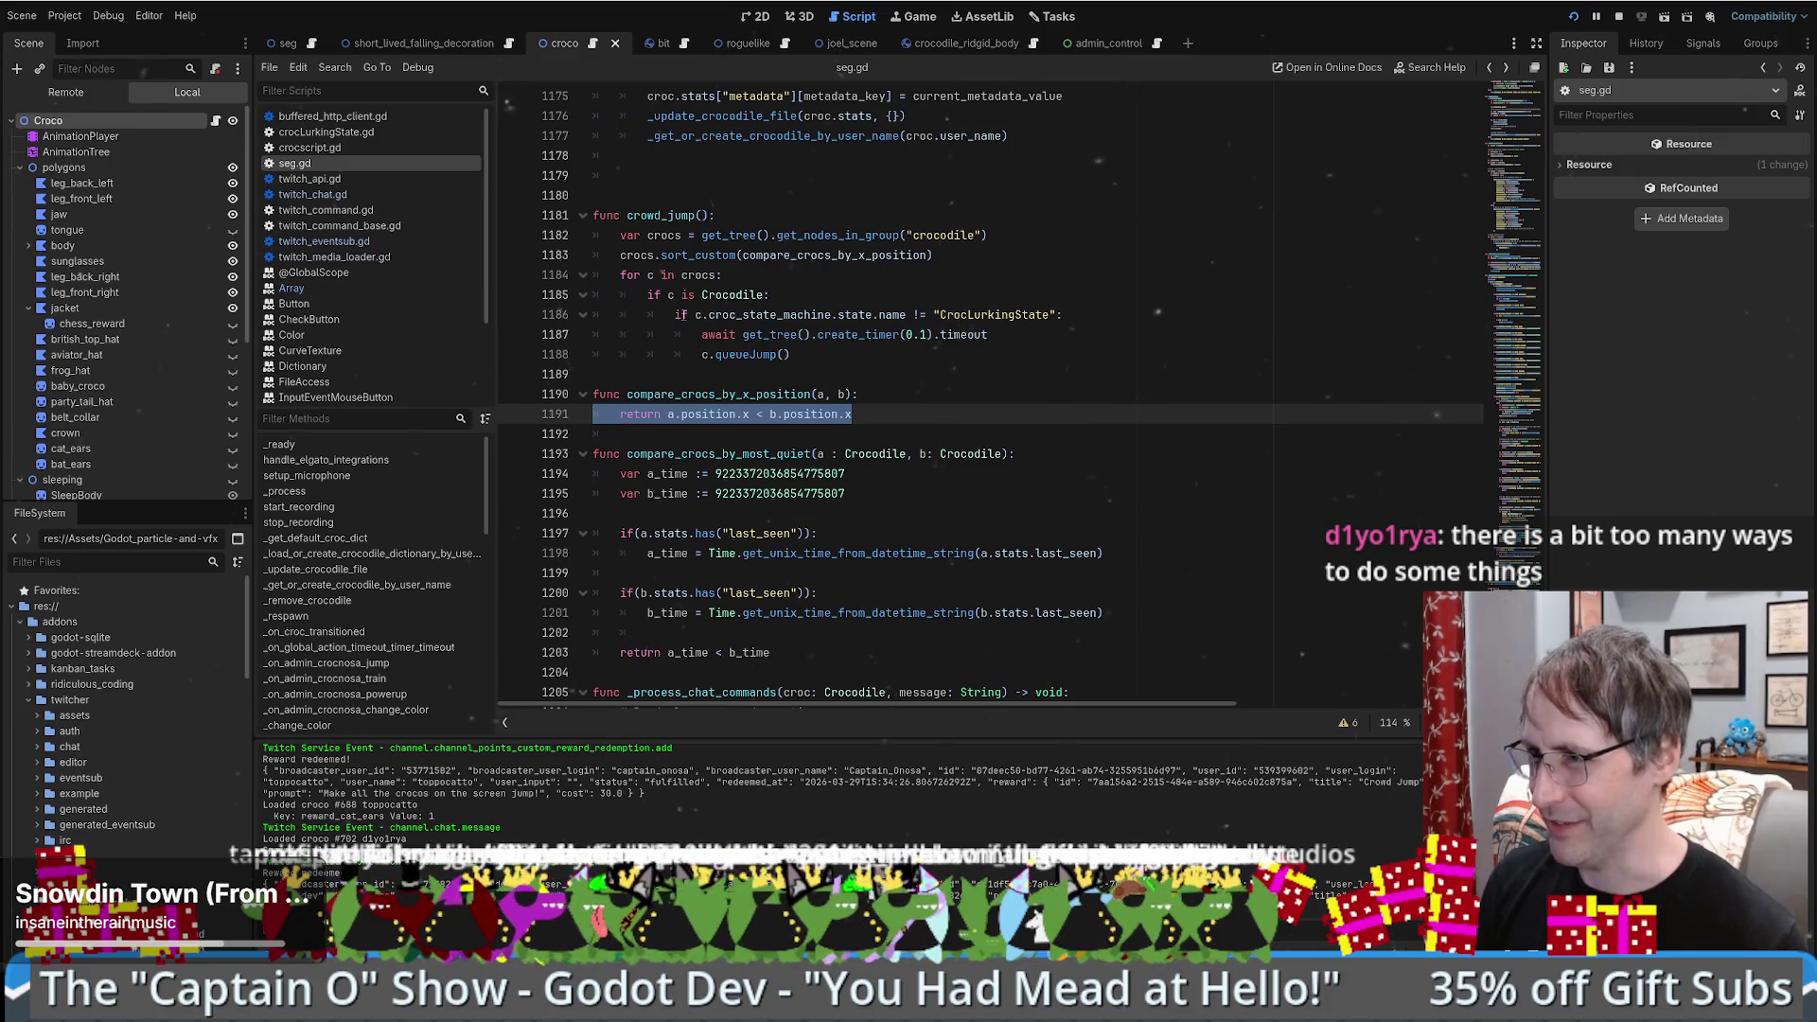
{"action": "mouse_move", "coordinate": [987, 334]}
{"action": "left_mouse_down"}
{"action": "mouse_move", "coordinate": [694, 337]}
{"action": "mouse_move", "coordinate": [990, 336]}
{"action": "left_mouse_up"}
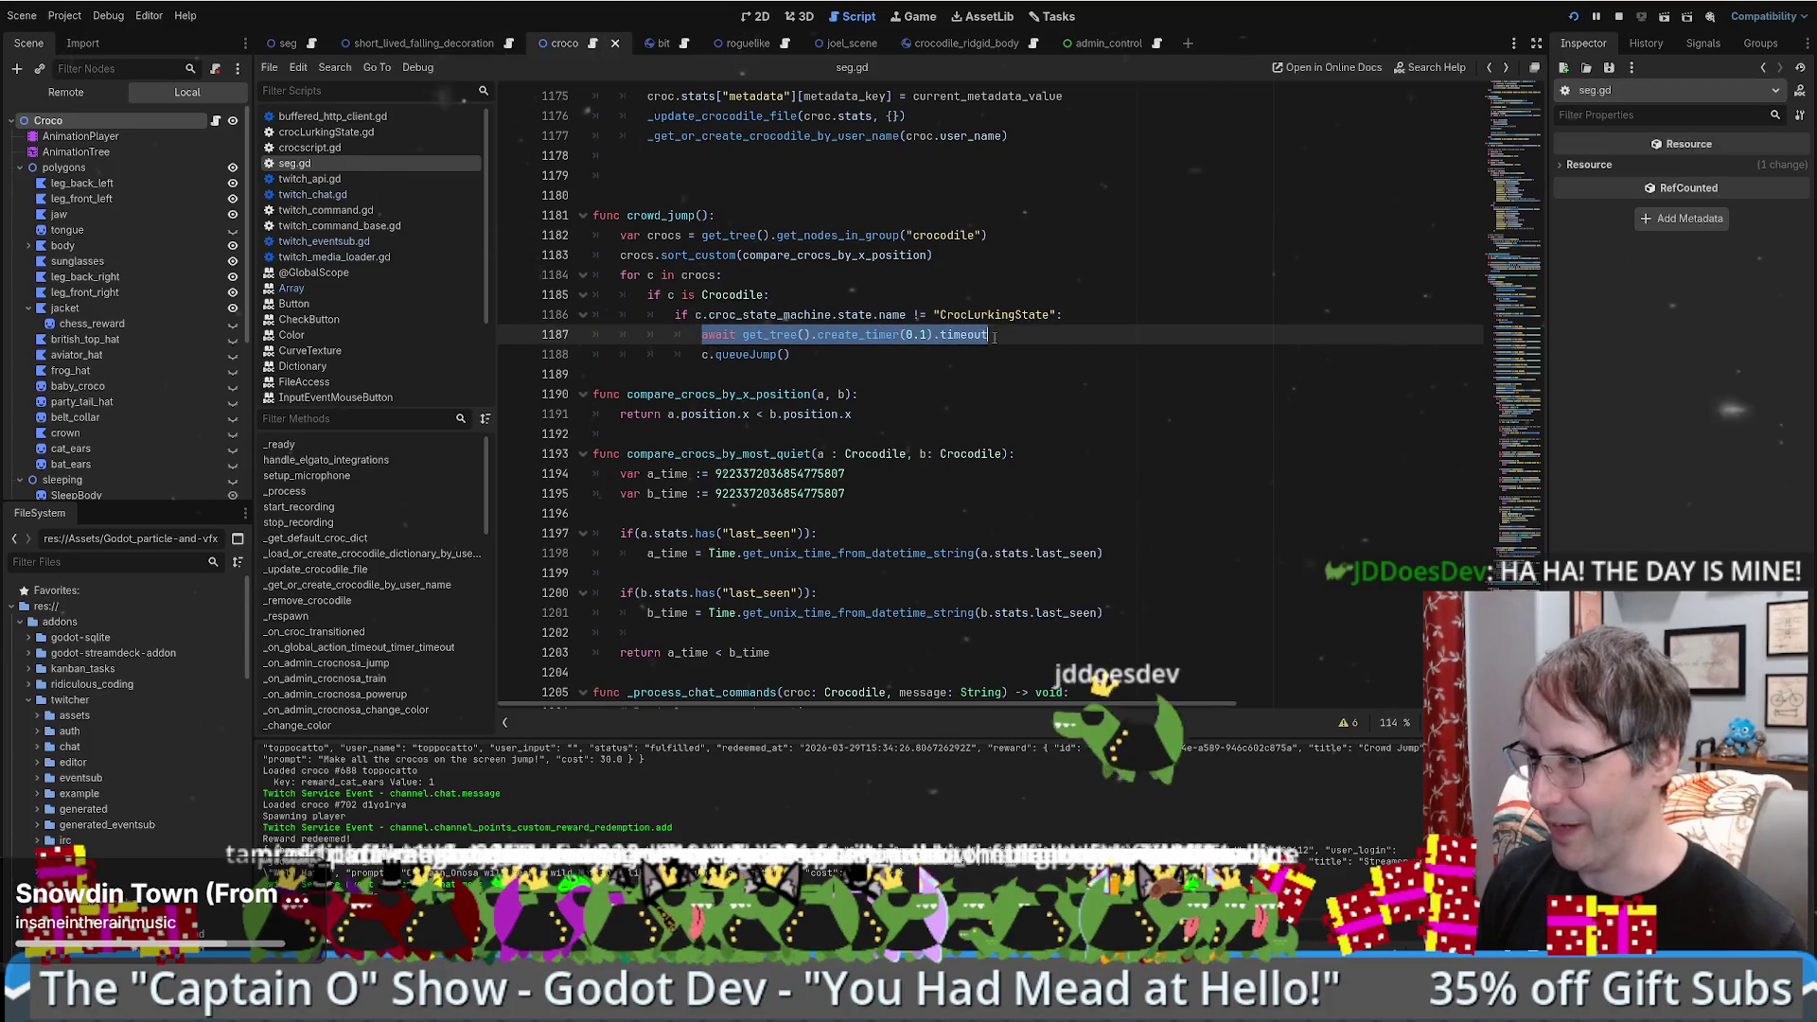
{"action": "left_click", "coordinate": [851, 352]}
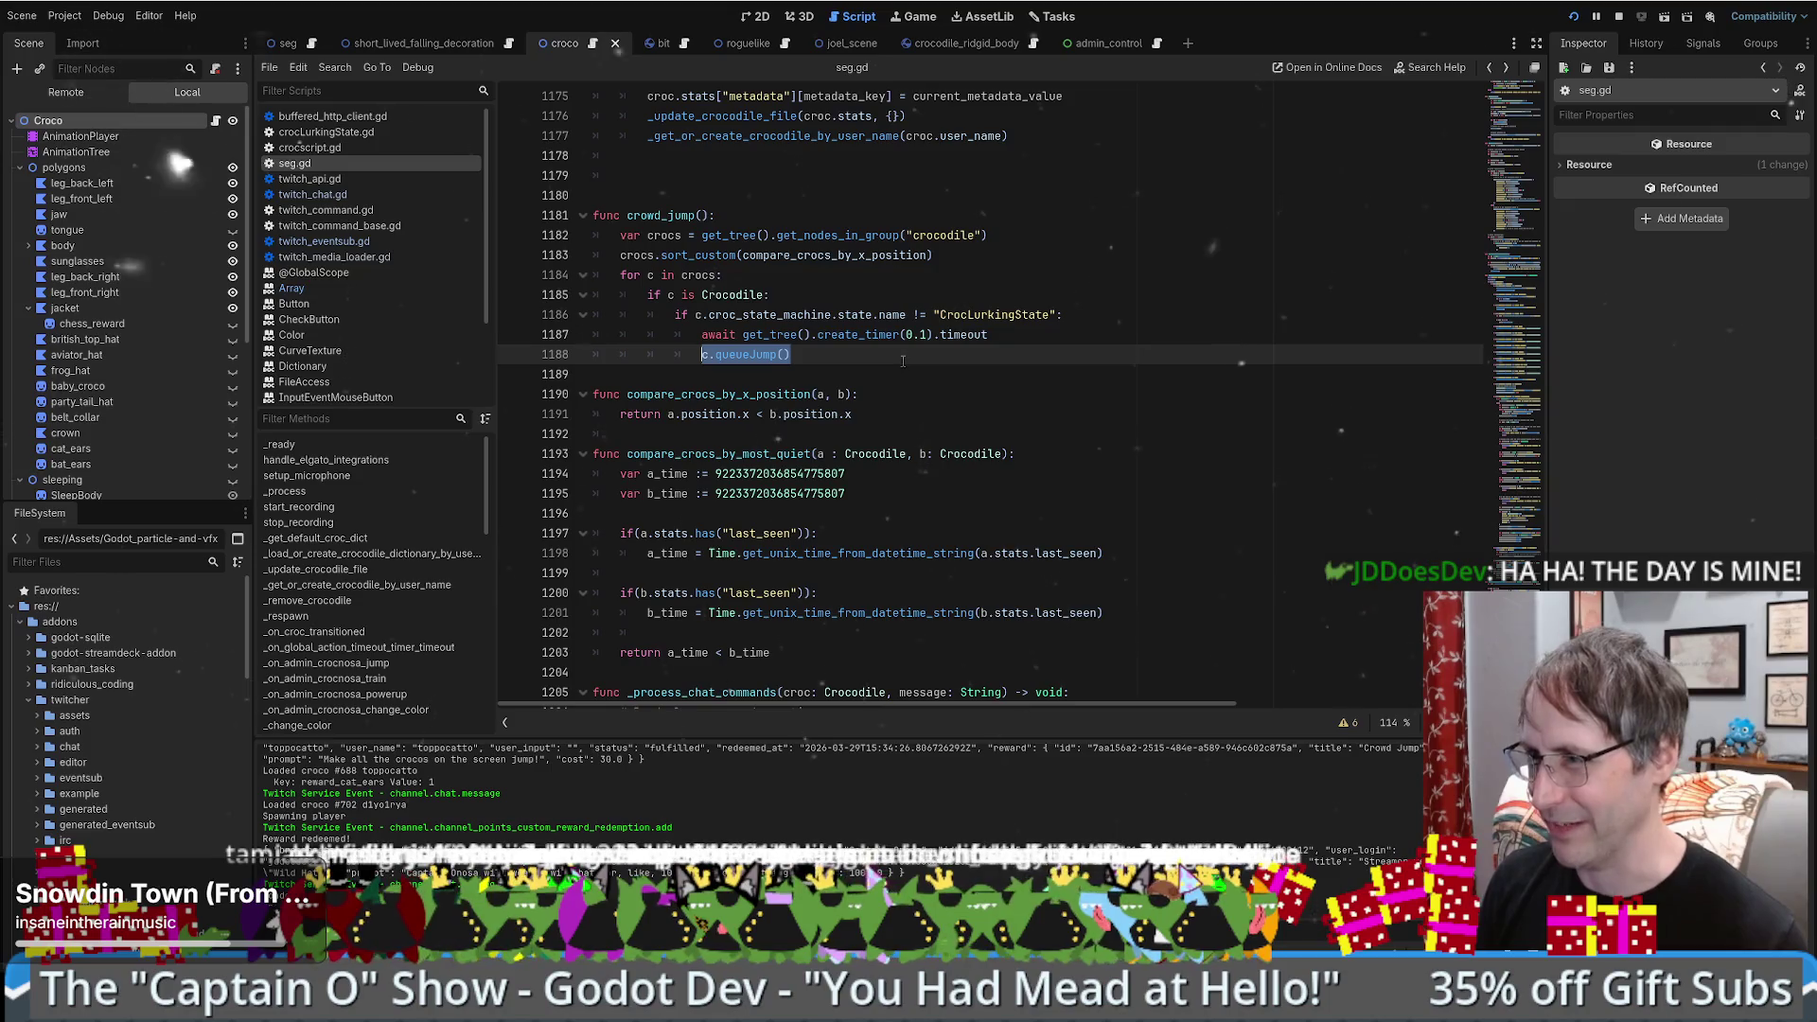
{"action": "double_click", "coordinate": [986, 316]}
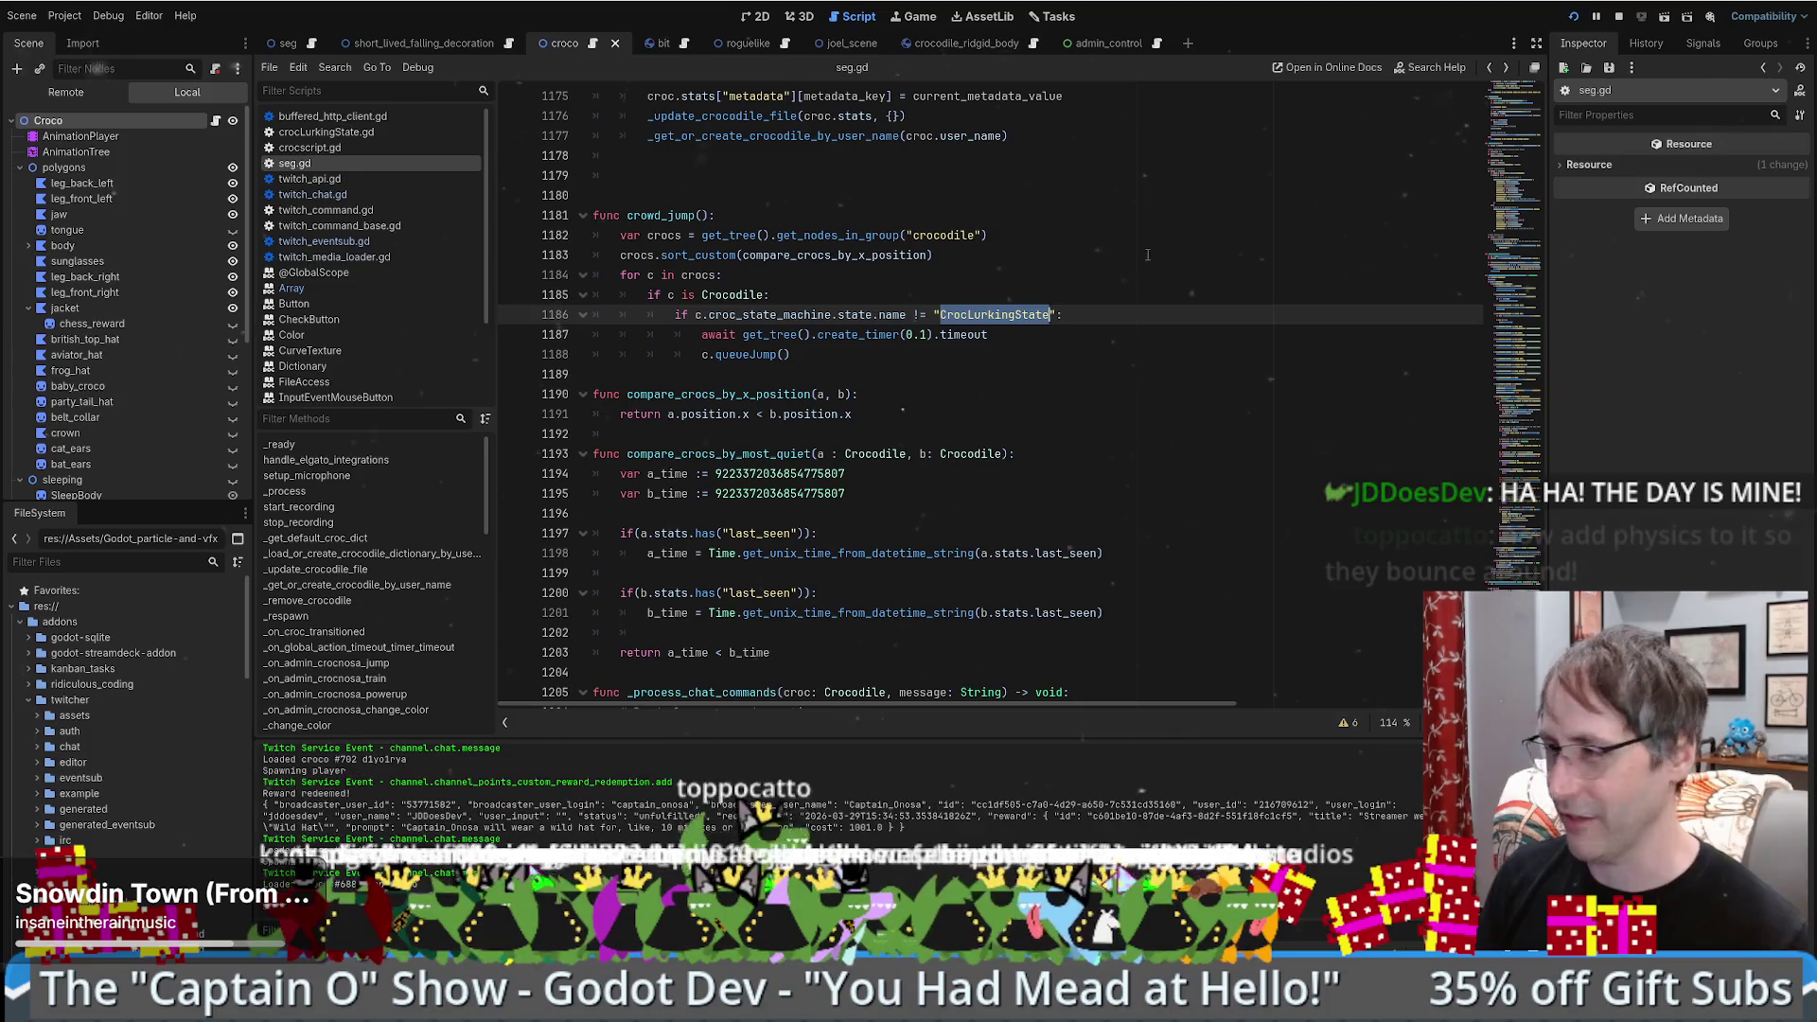
{"action": "left_click", "coordinate": [1021, 336]}
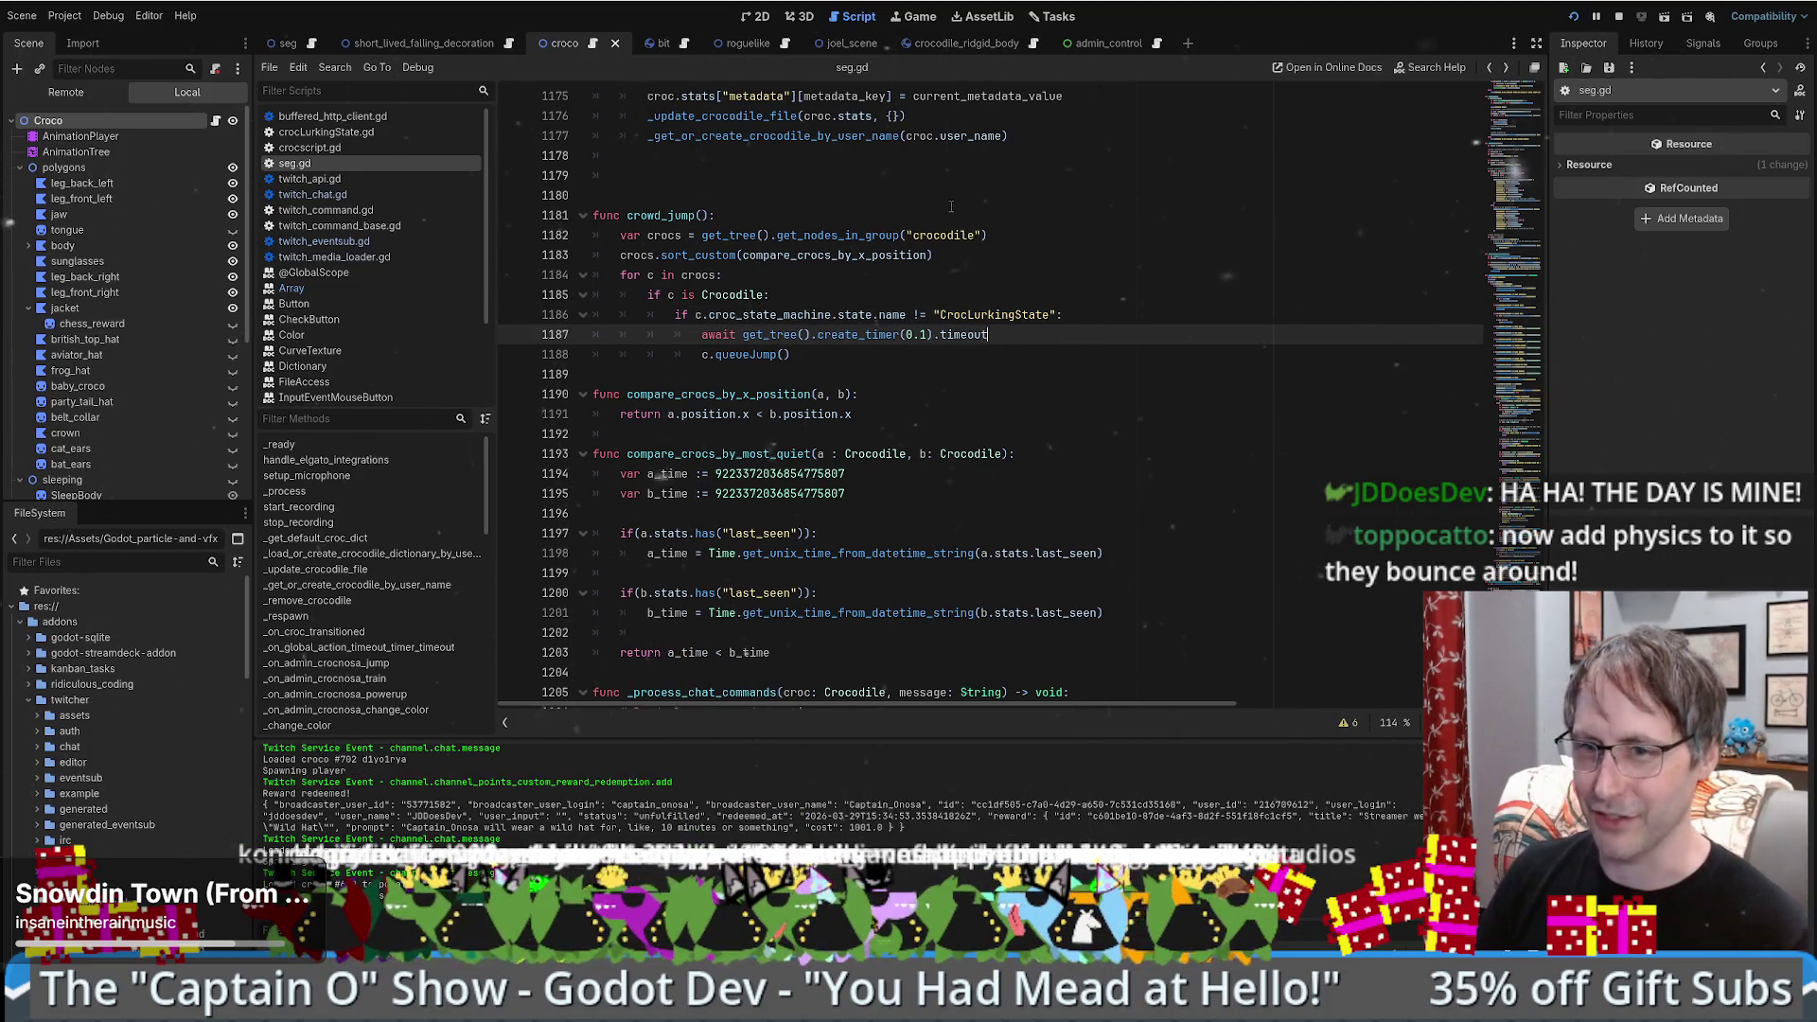
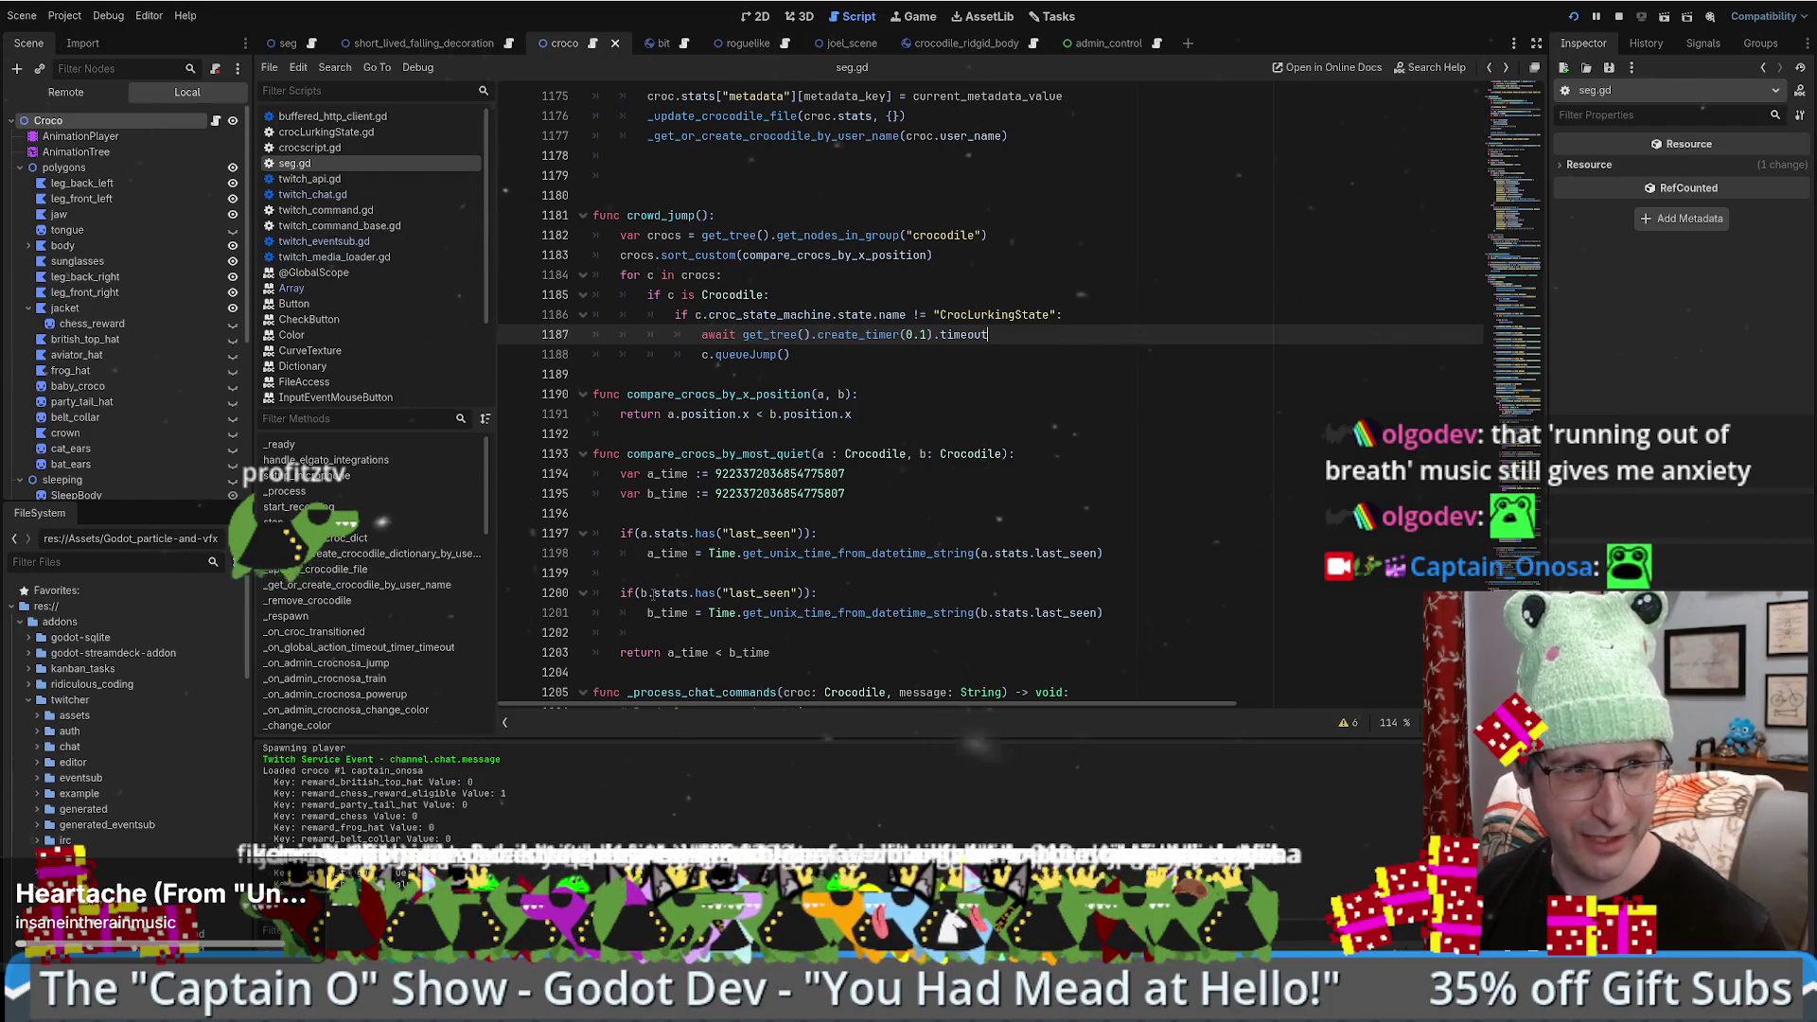
- Bring up drone.gd at its READY_DROP_OFF branch near line 131, showing the TRANS_SINE navigation tween
{"action": "scroll", "coordinate": [1048, 547], "scroll_direction": "down", "scroll_amount": 2}
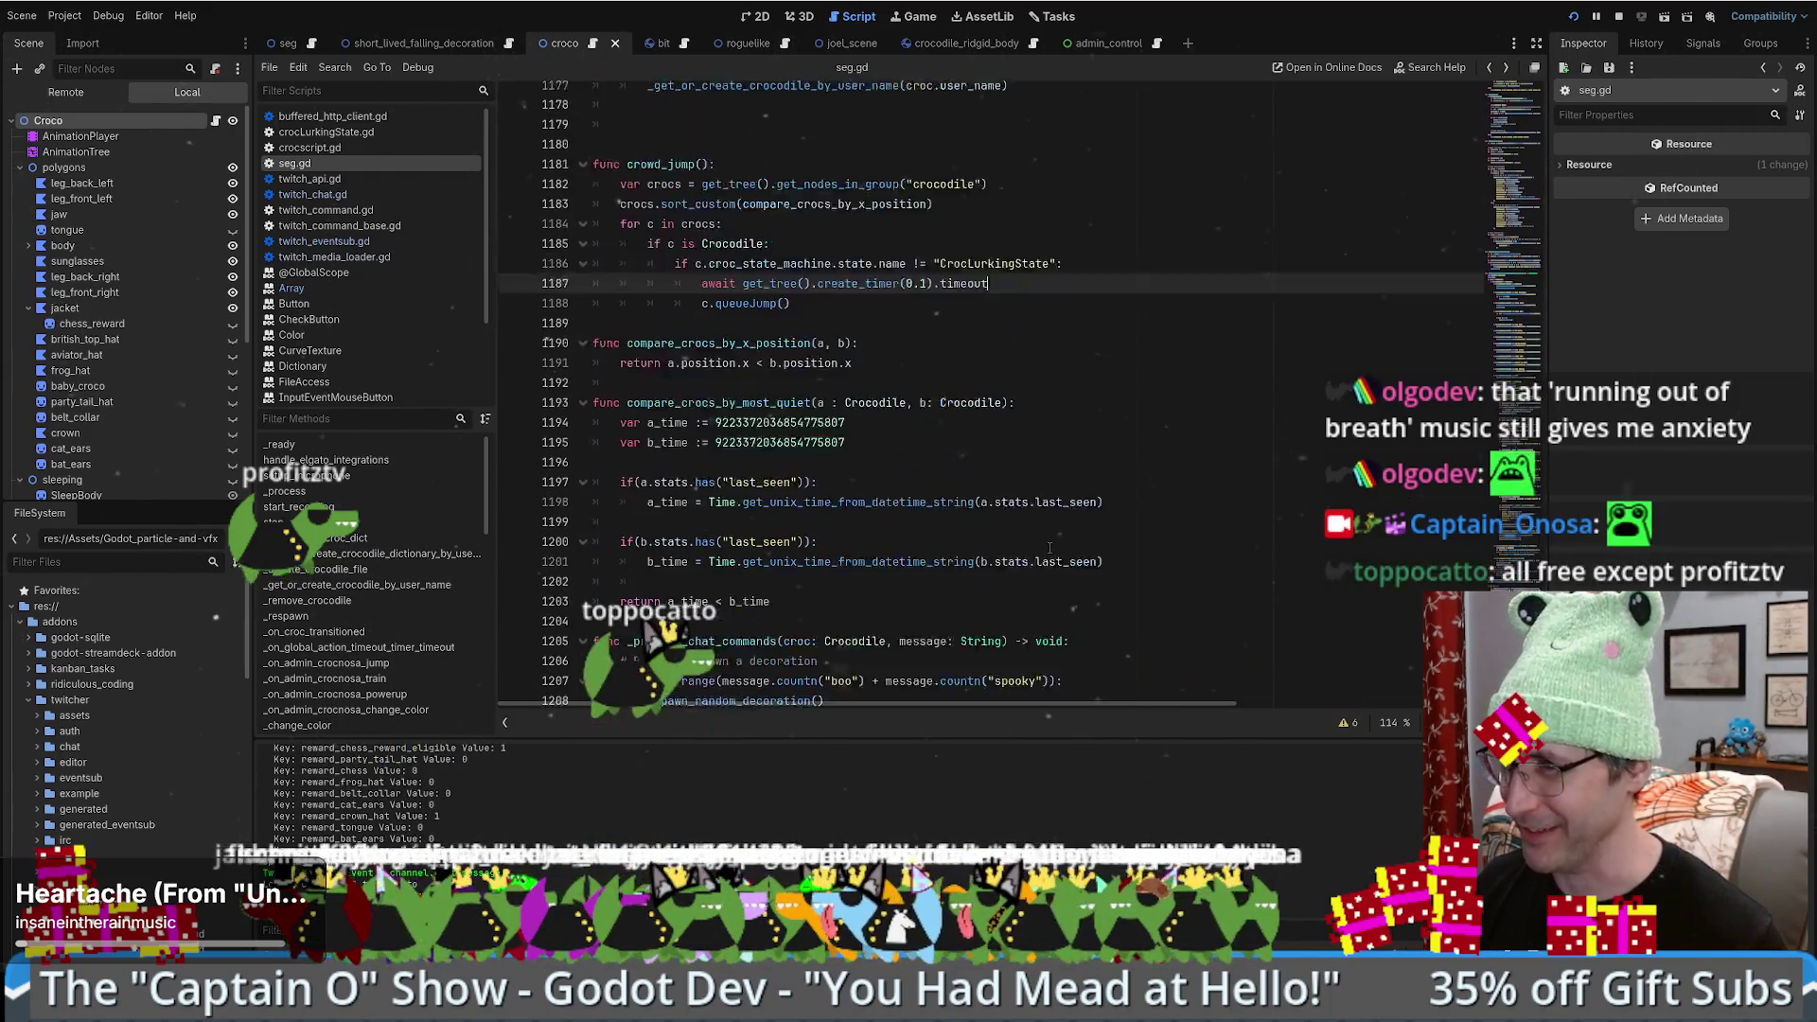
{"action": "scroll", "coordinate": [1049, 547], "scroll_direction": "up", "scroll_amount": 2}
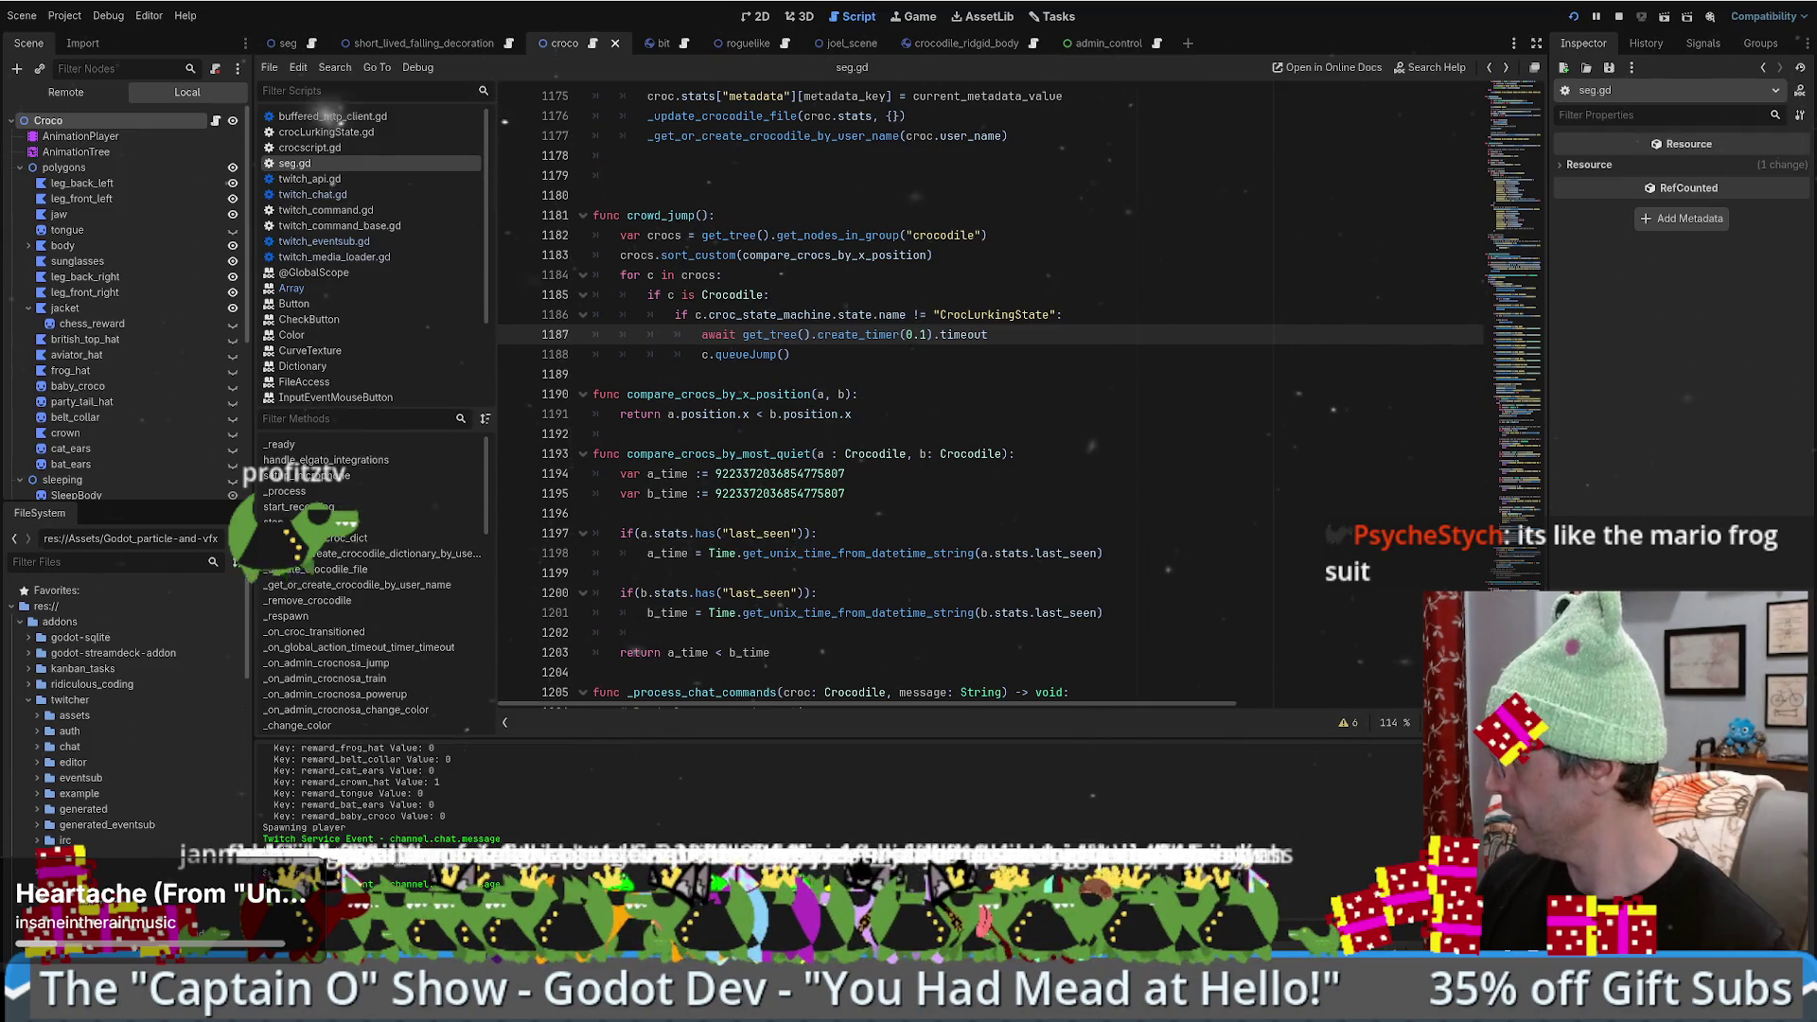
{"action": "left_click", "coordinate": [897, 439]}
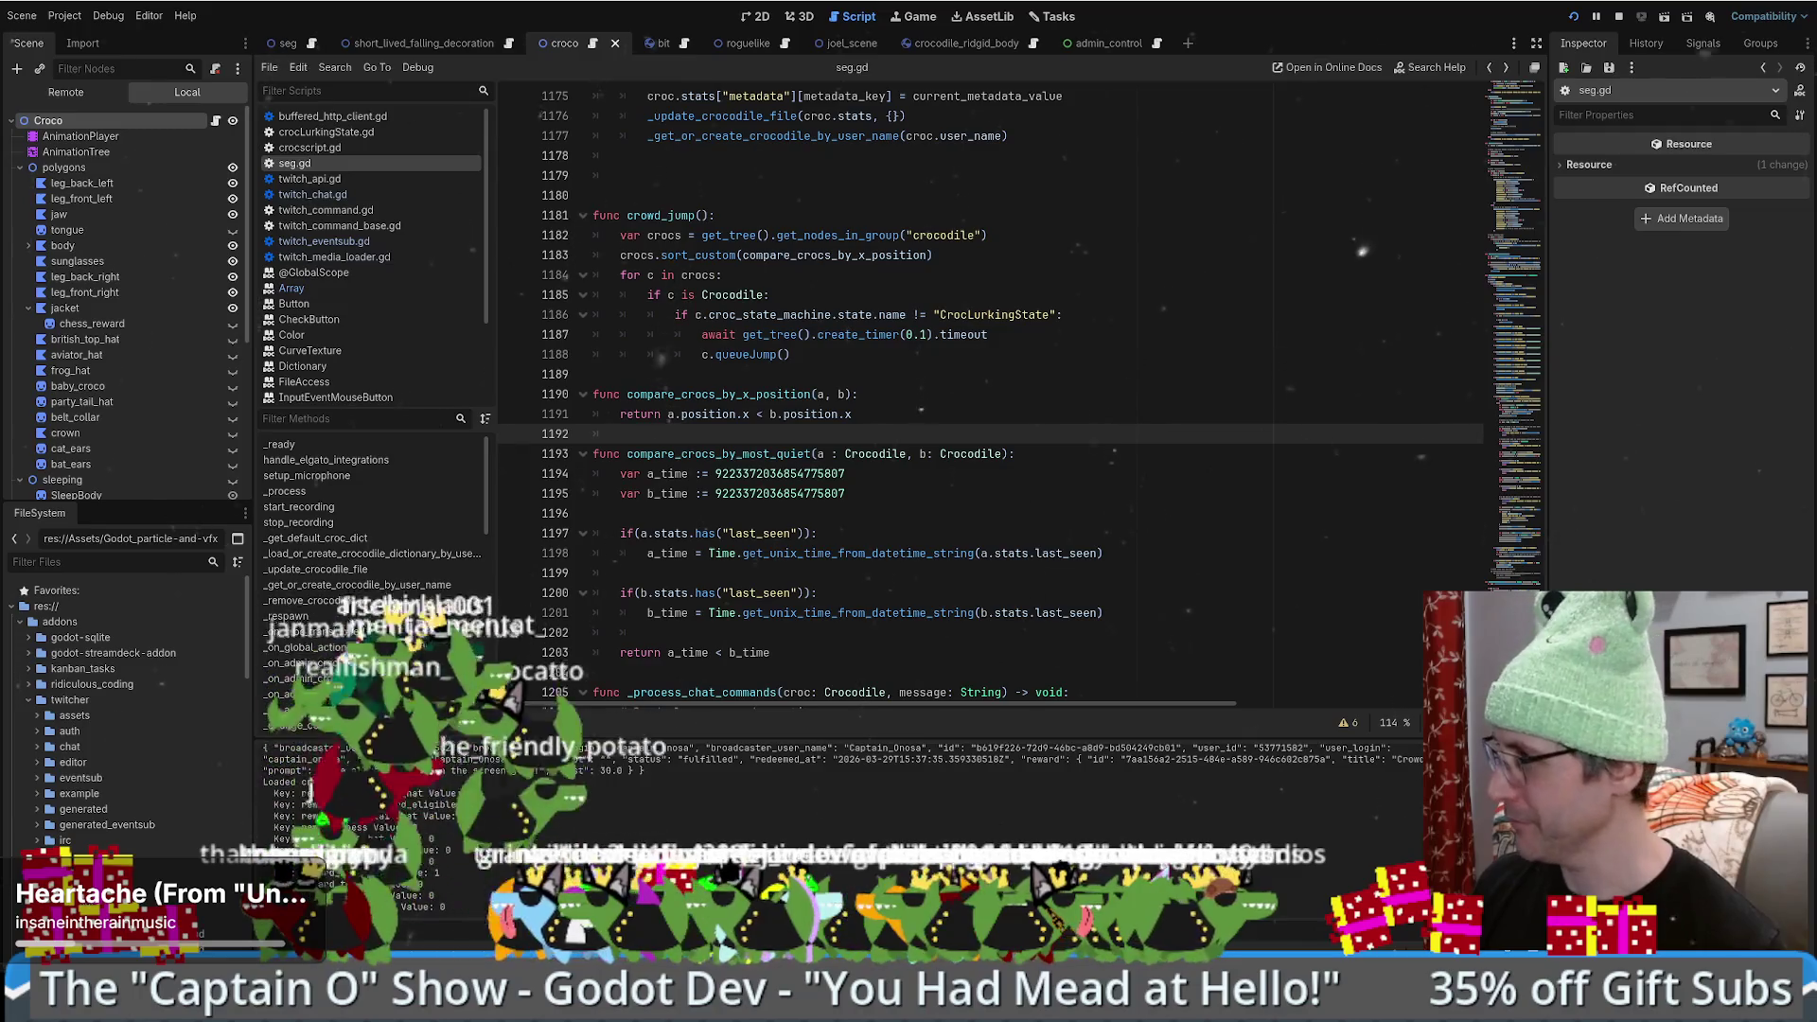
{"action": "left_click", "coordinate": [975, 515]}
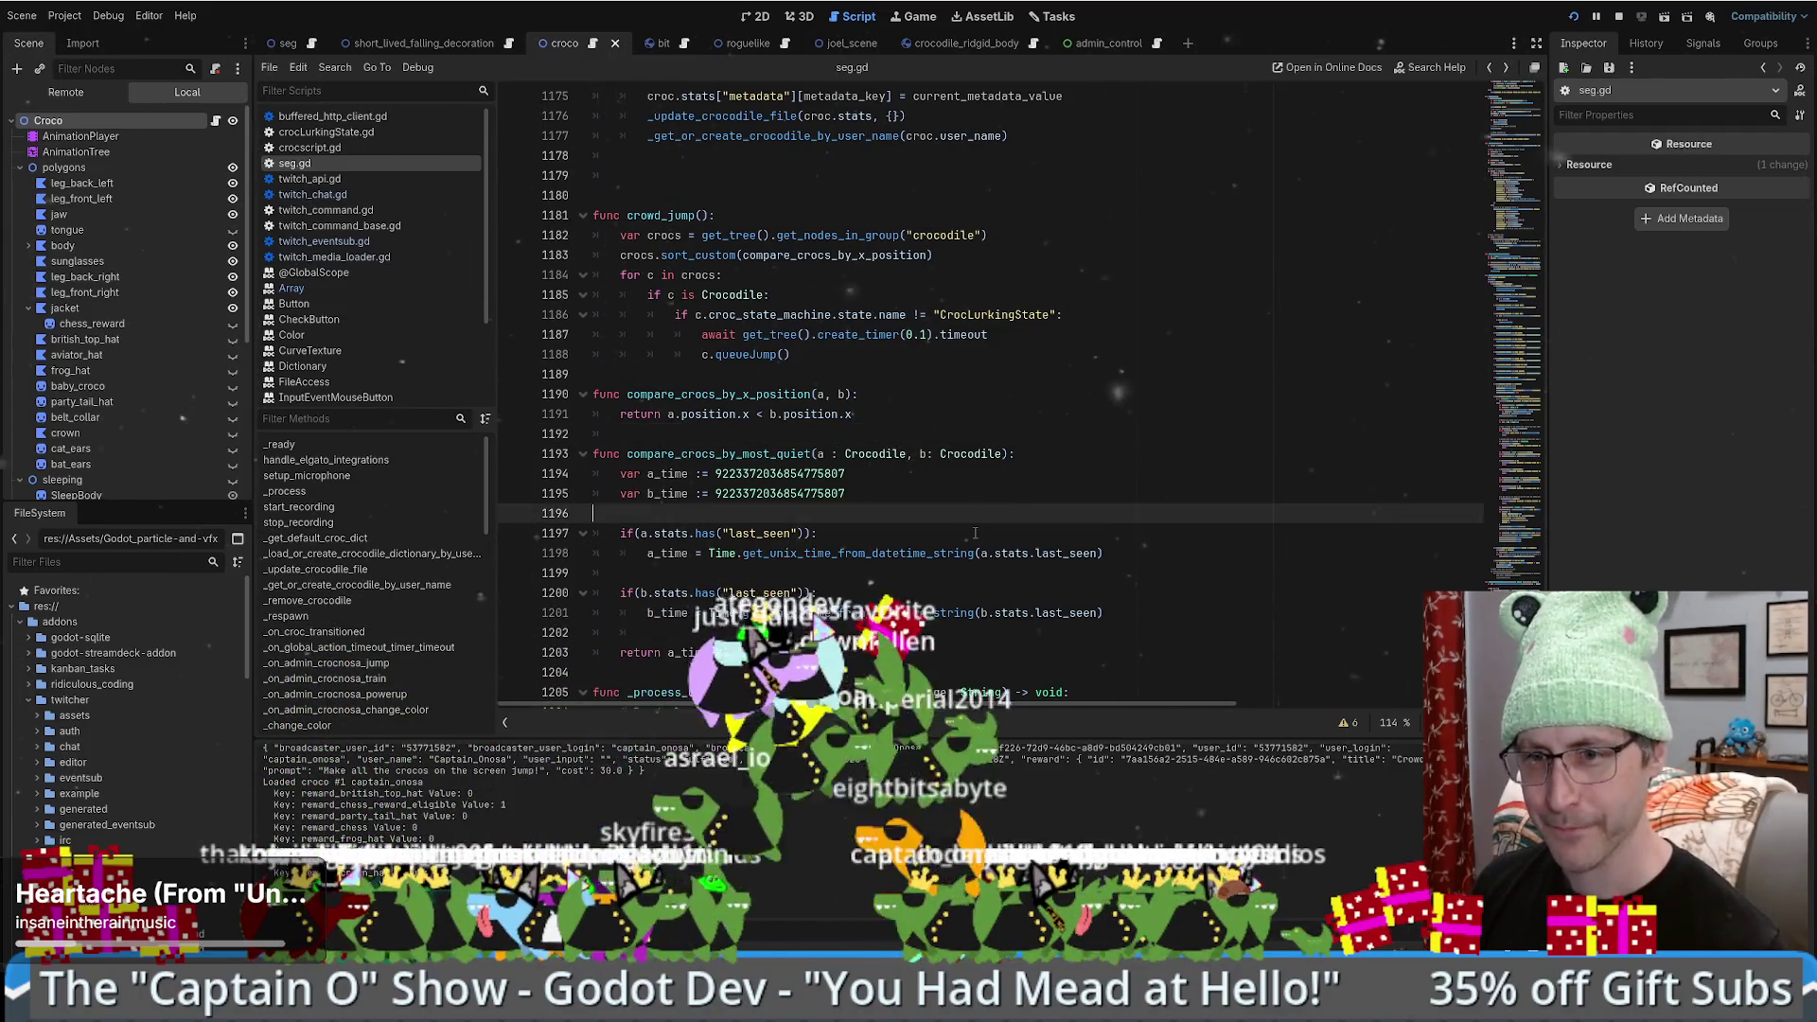
{"action": "scroll", "coordinate": [1070, 417], "scroll_direction": "down", "scroll_amount": 1}
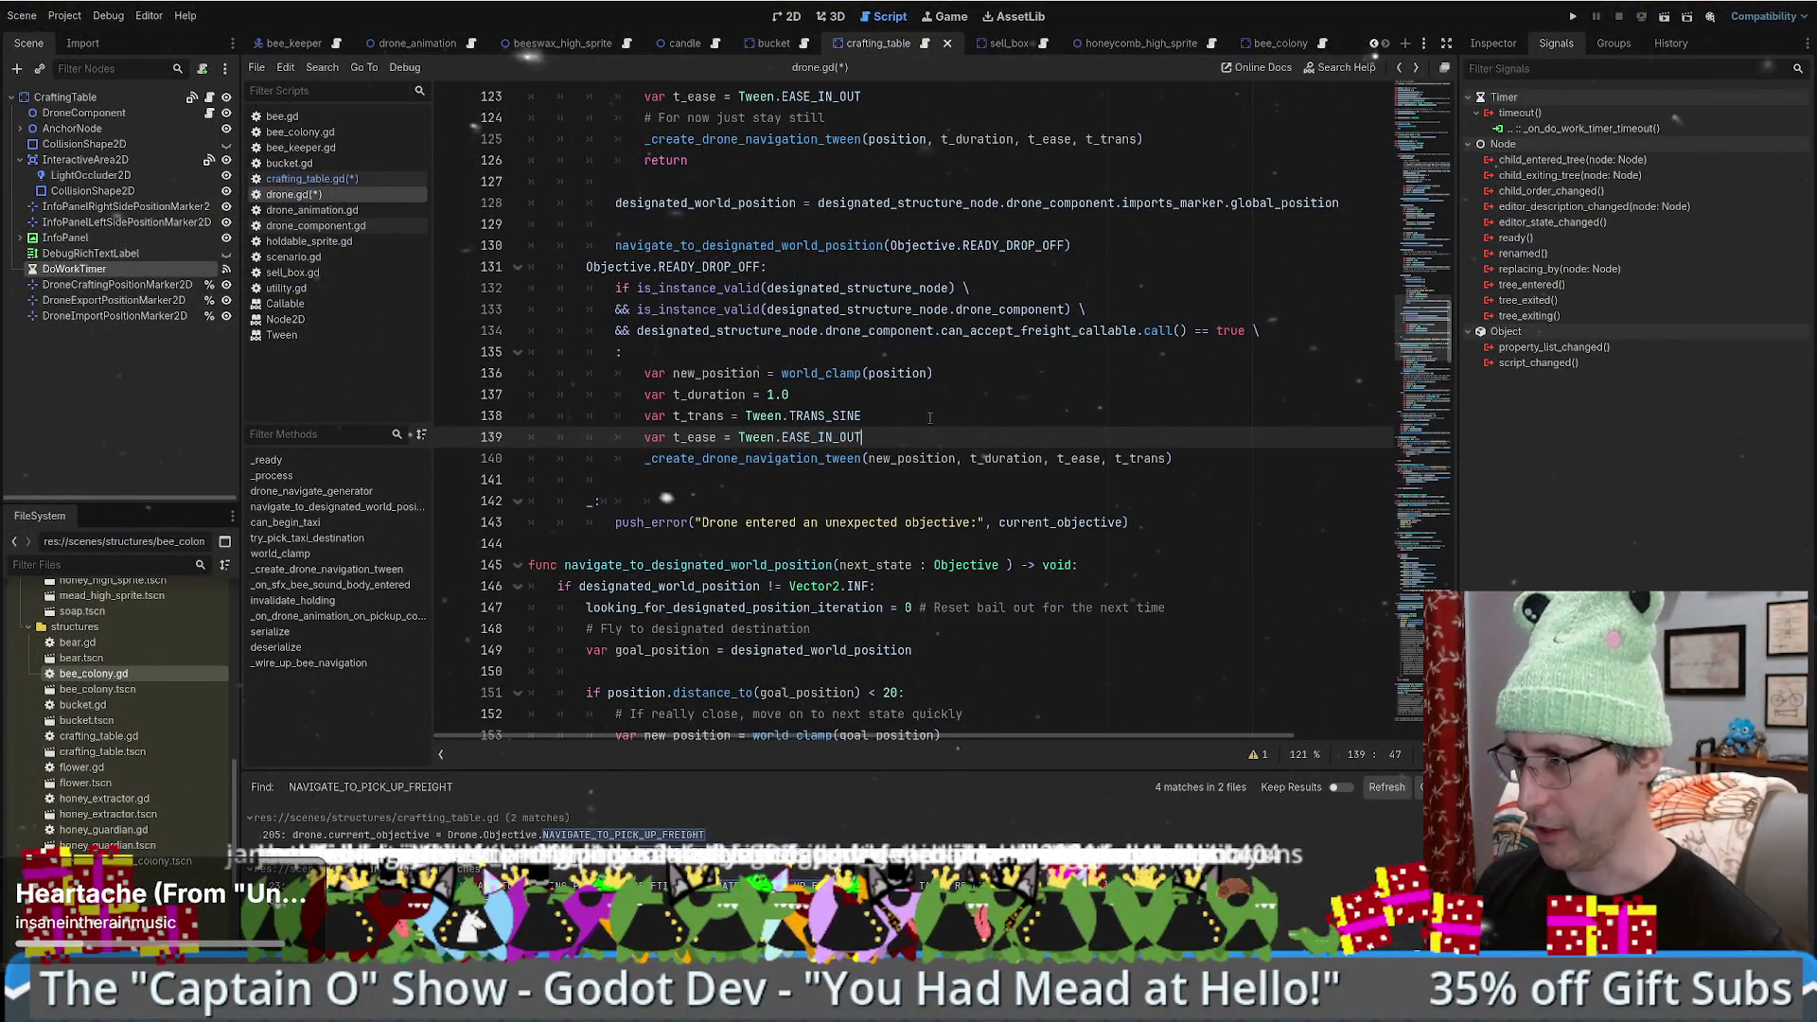
- Add a new line after the line 140 tween call referencing designated_structure_node.drone_component
{"action": "left_click", "coordinate": [769, 354]}
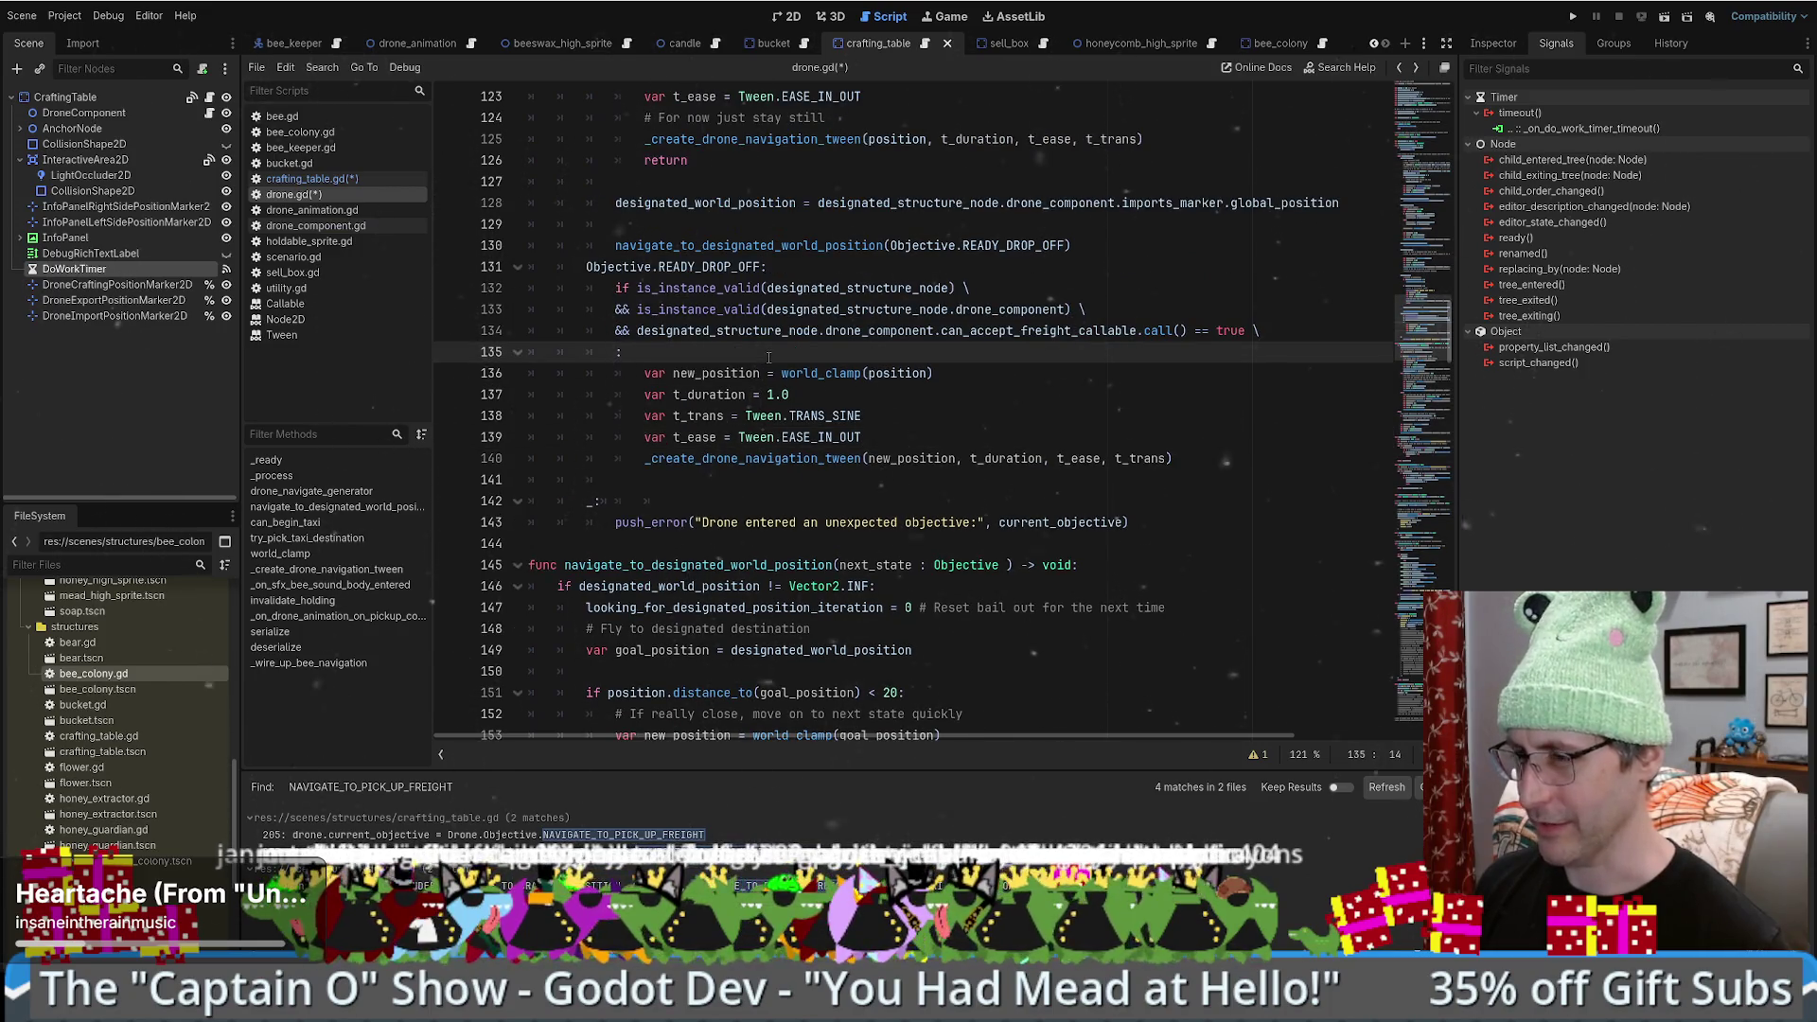
{"action": "left_click", "coordinate": [1196, 457]}
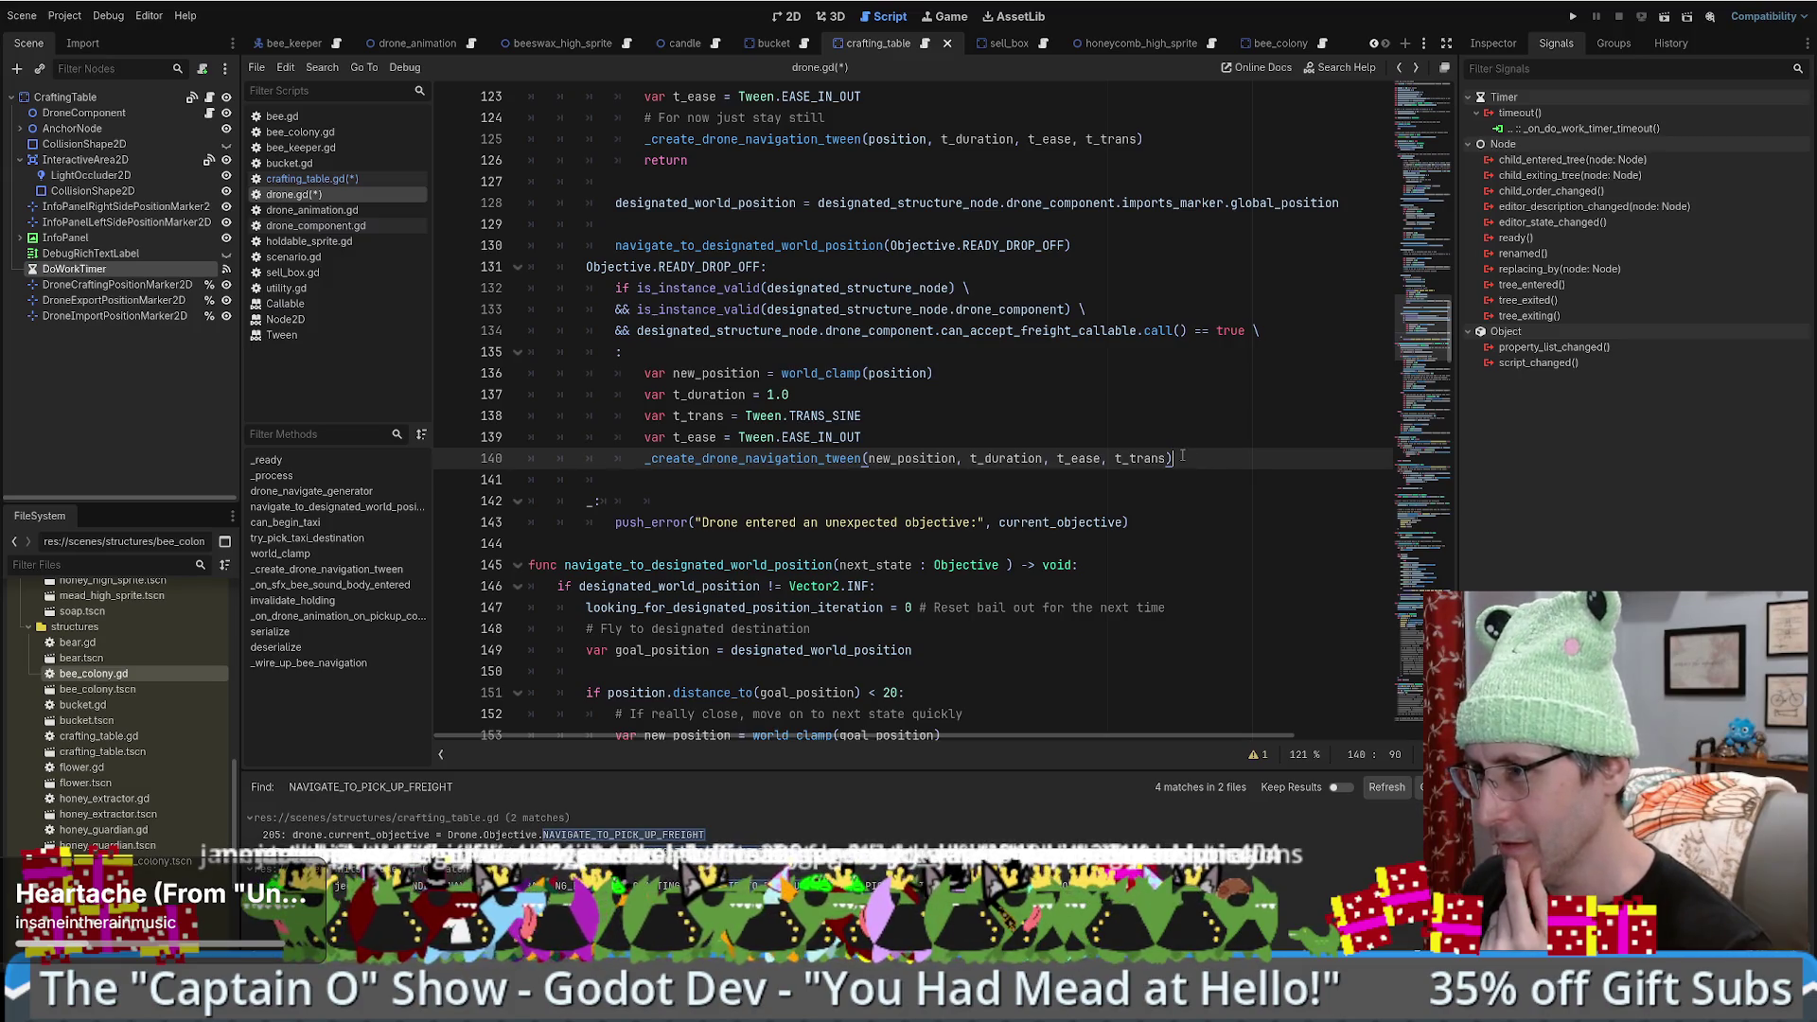
{"action": "left_click", "coordinate": [793, 354]}
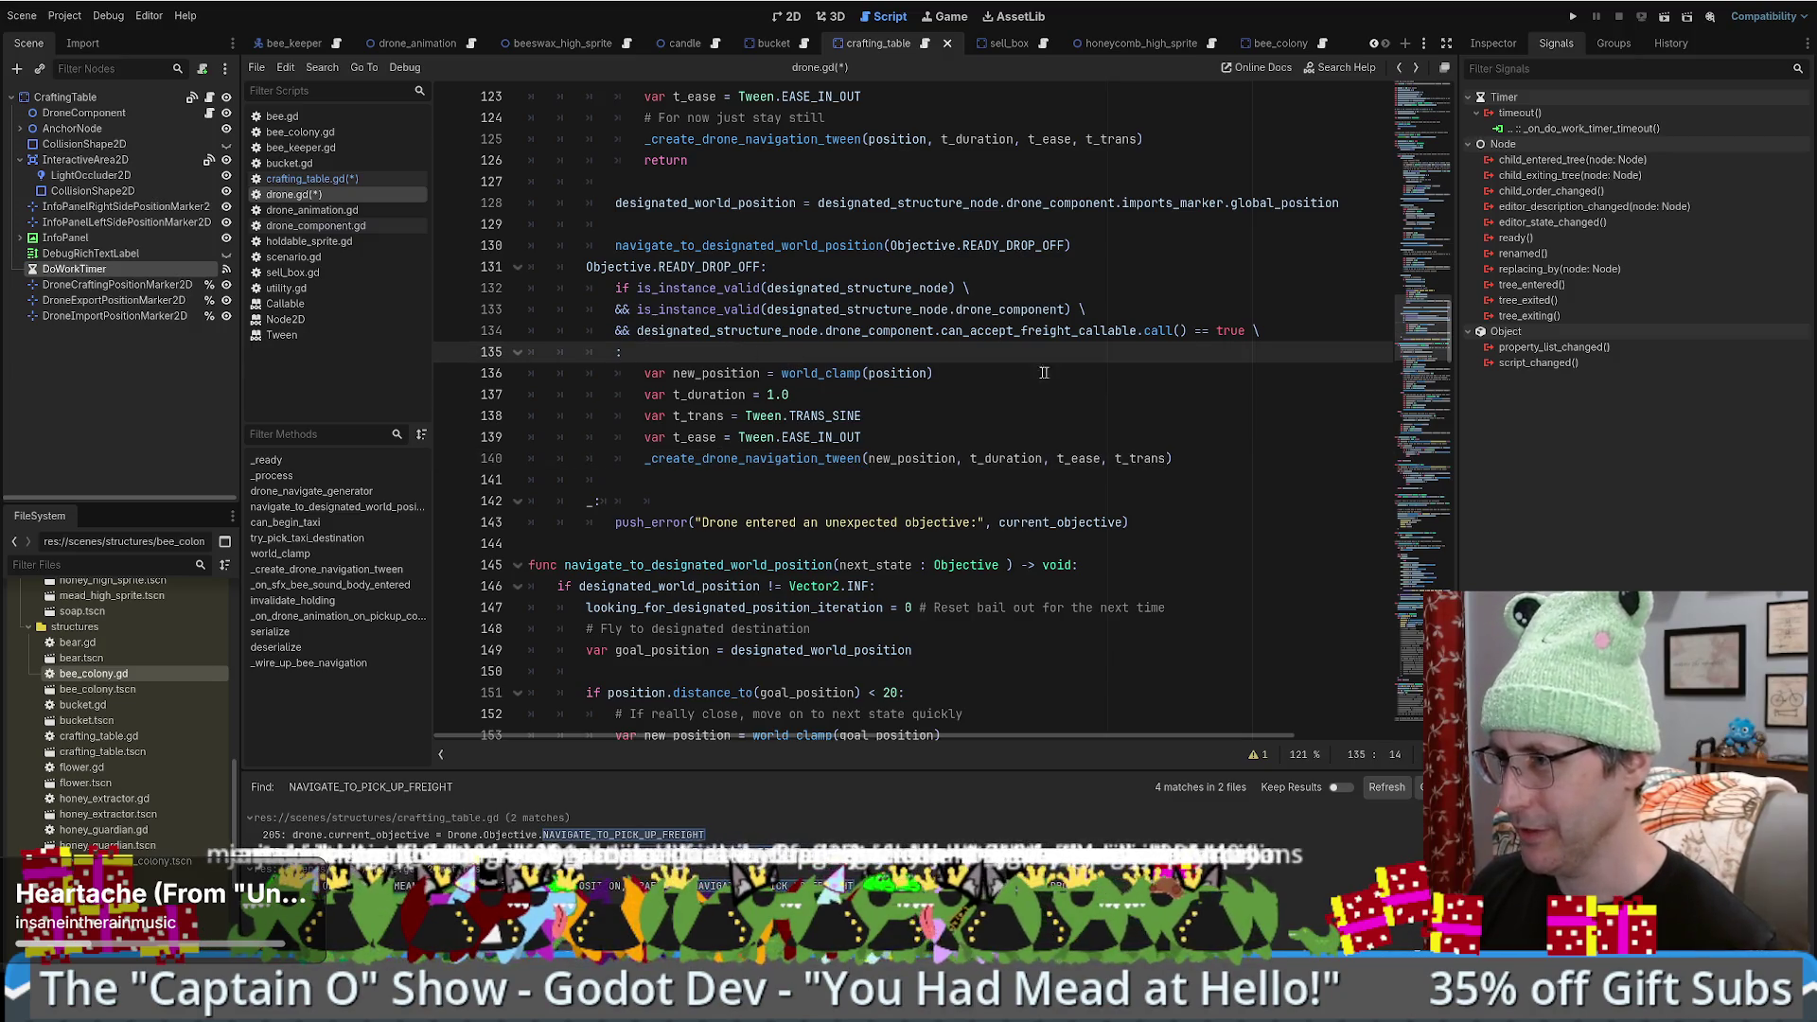
{"action": "key", "text": "Up"}
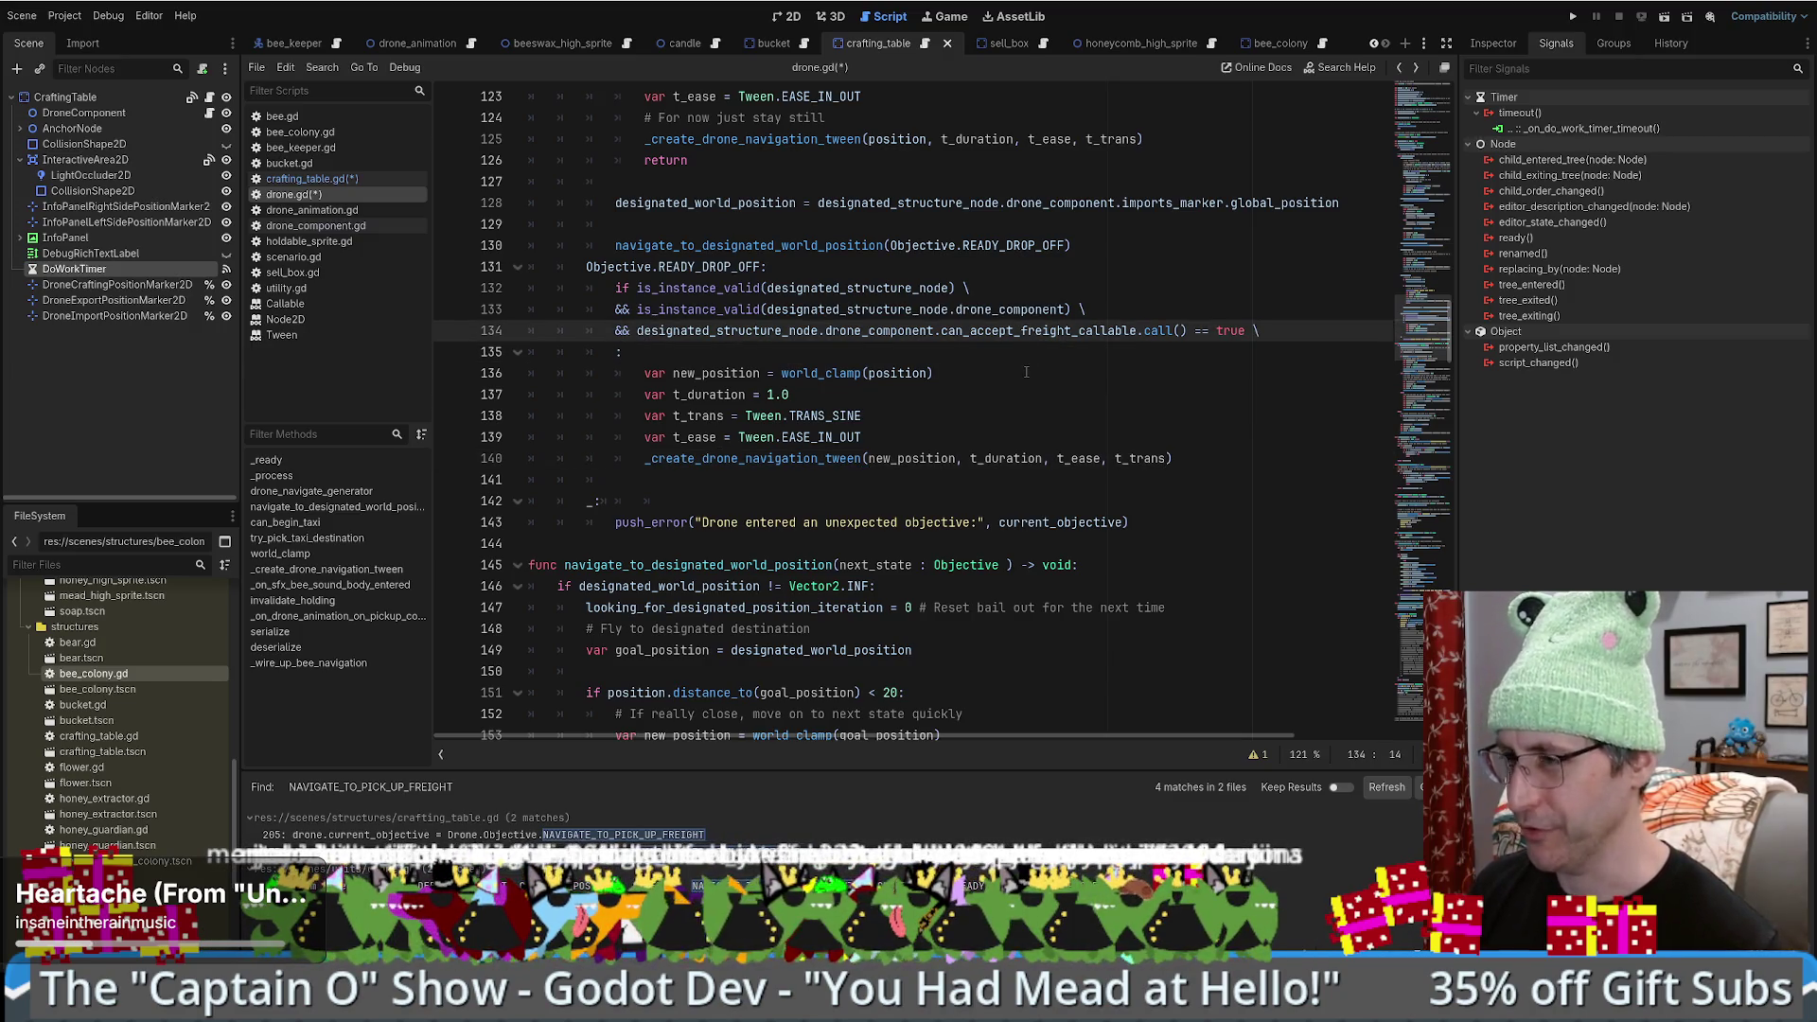
{"action": "key", "text": "Down"}
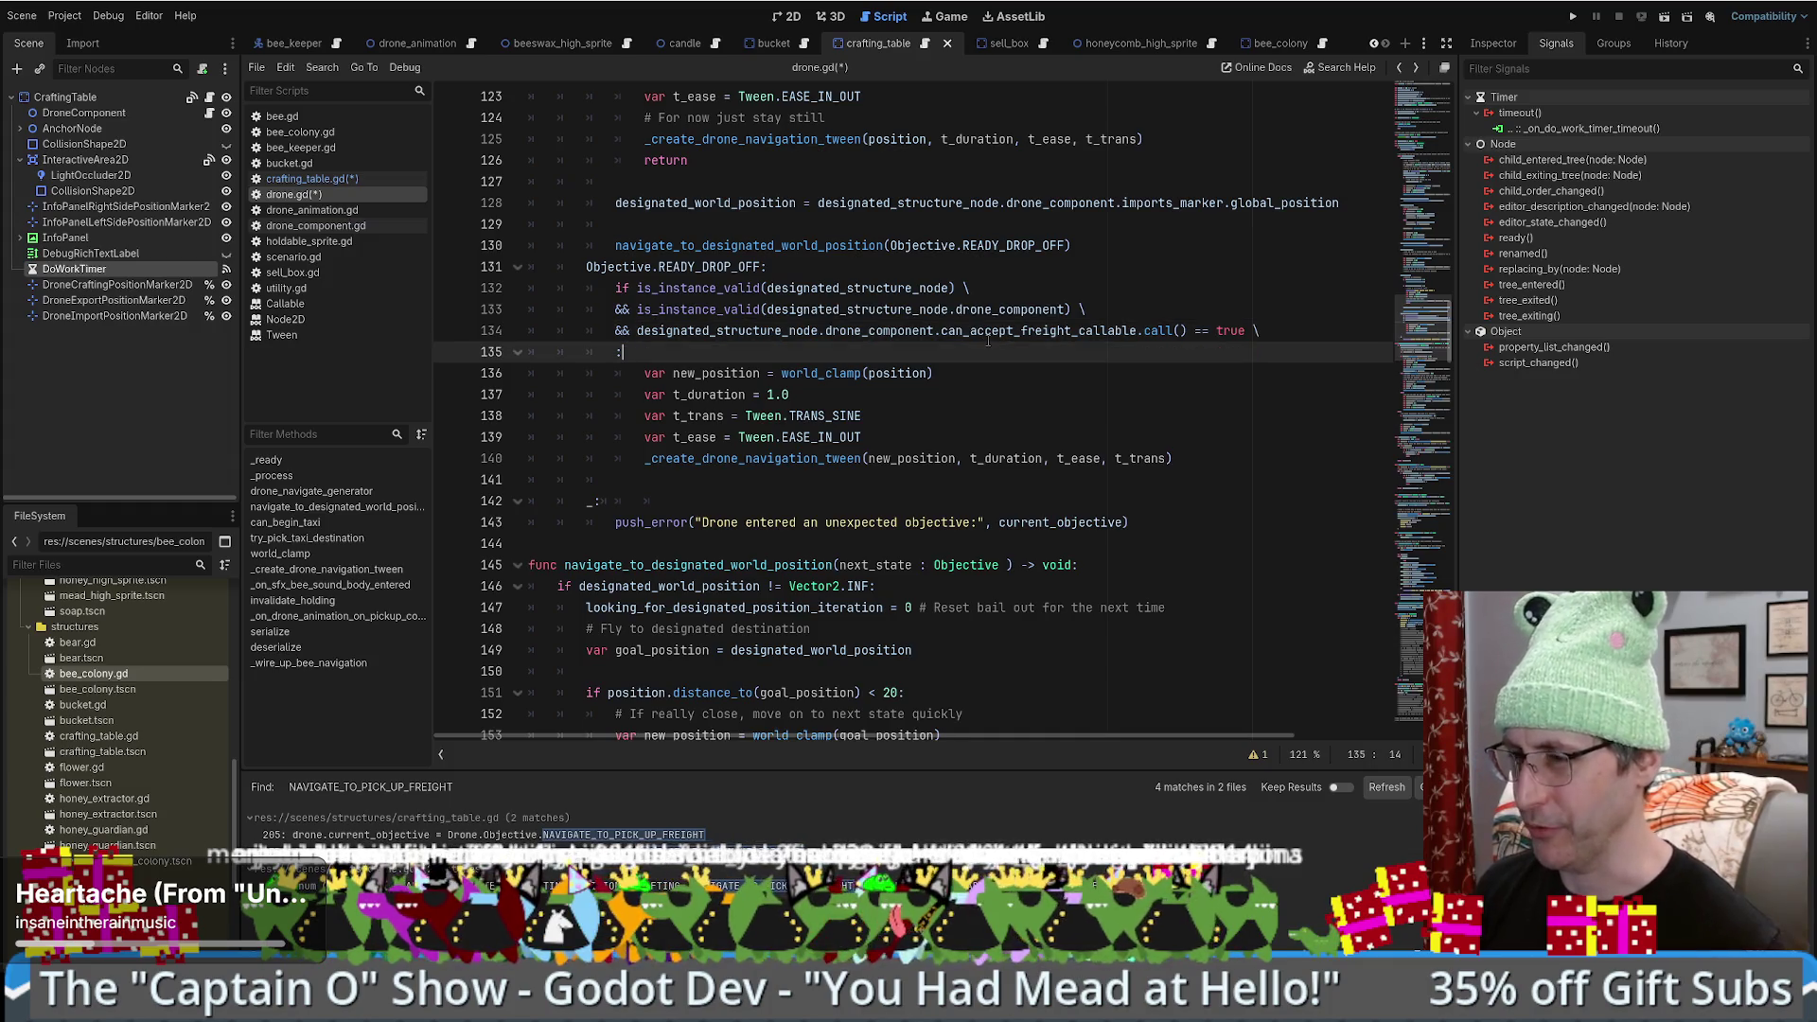
{"action": "left_click", "coordinate": [1187, 460]}
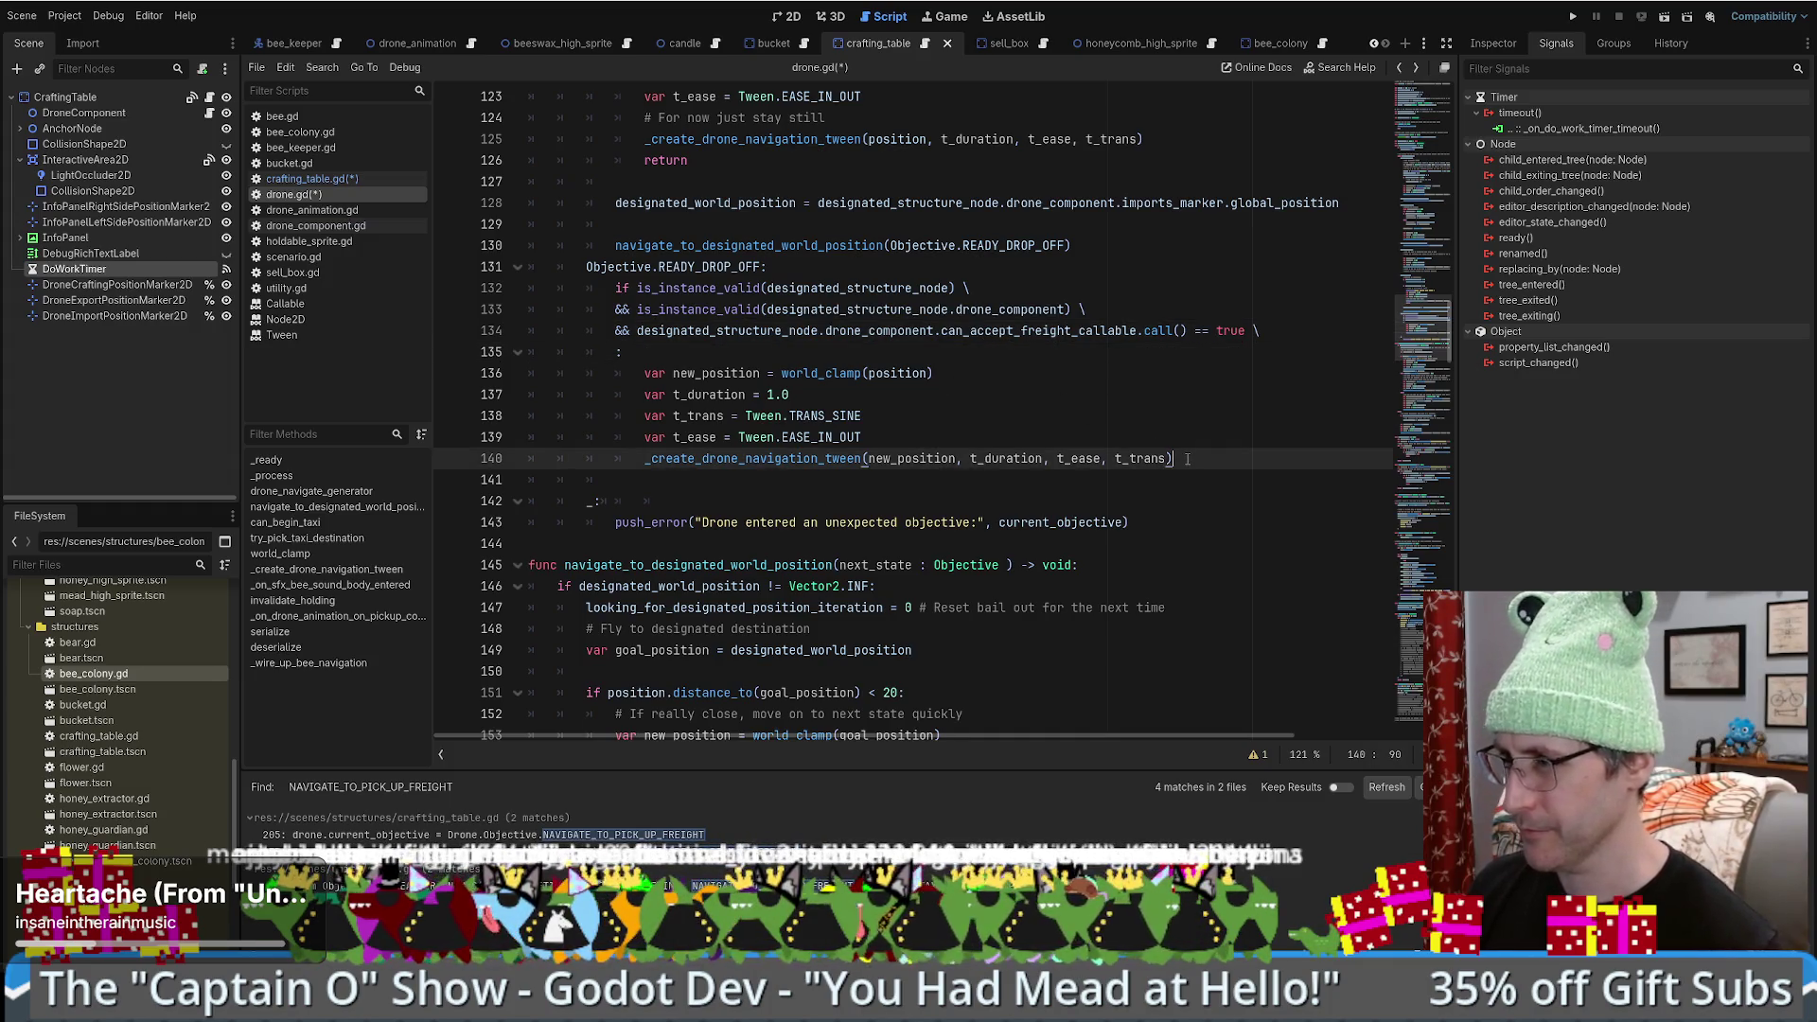
{"action": "key", "text": "Return"}
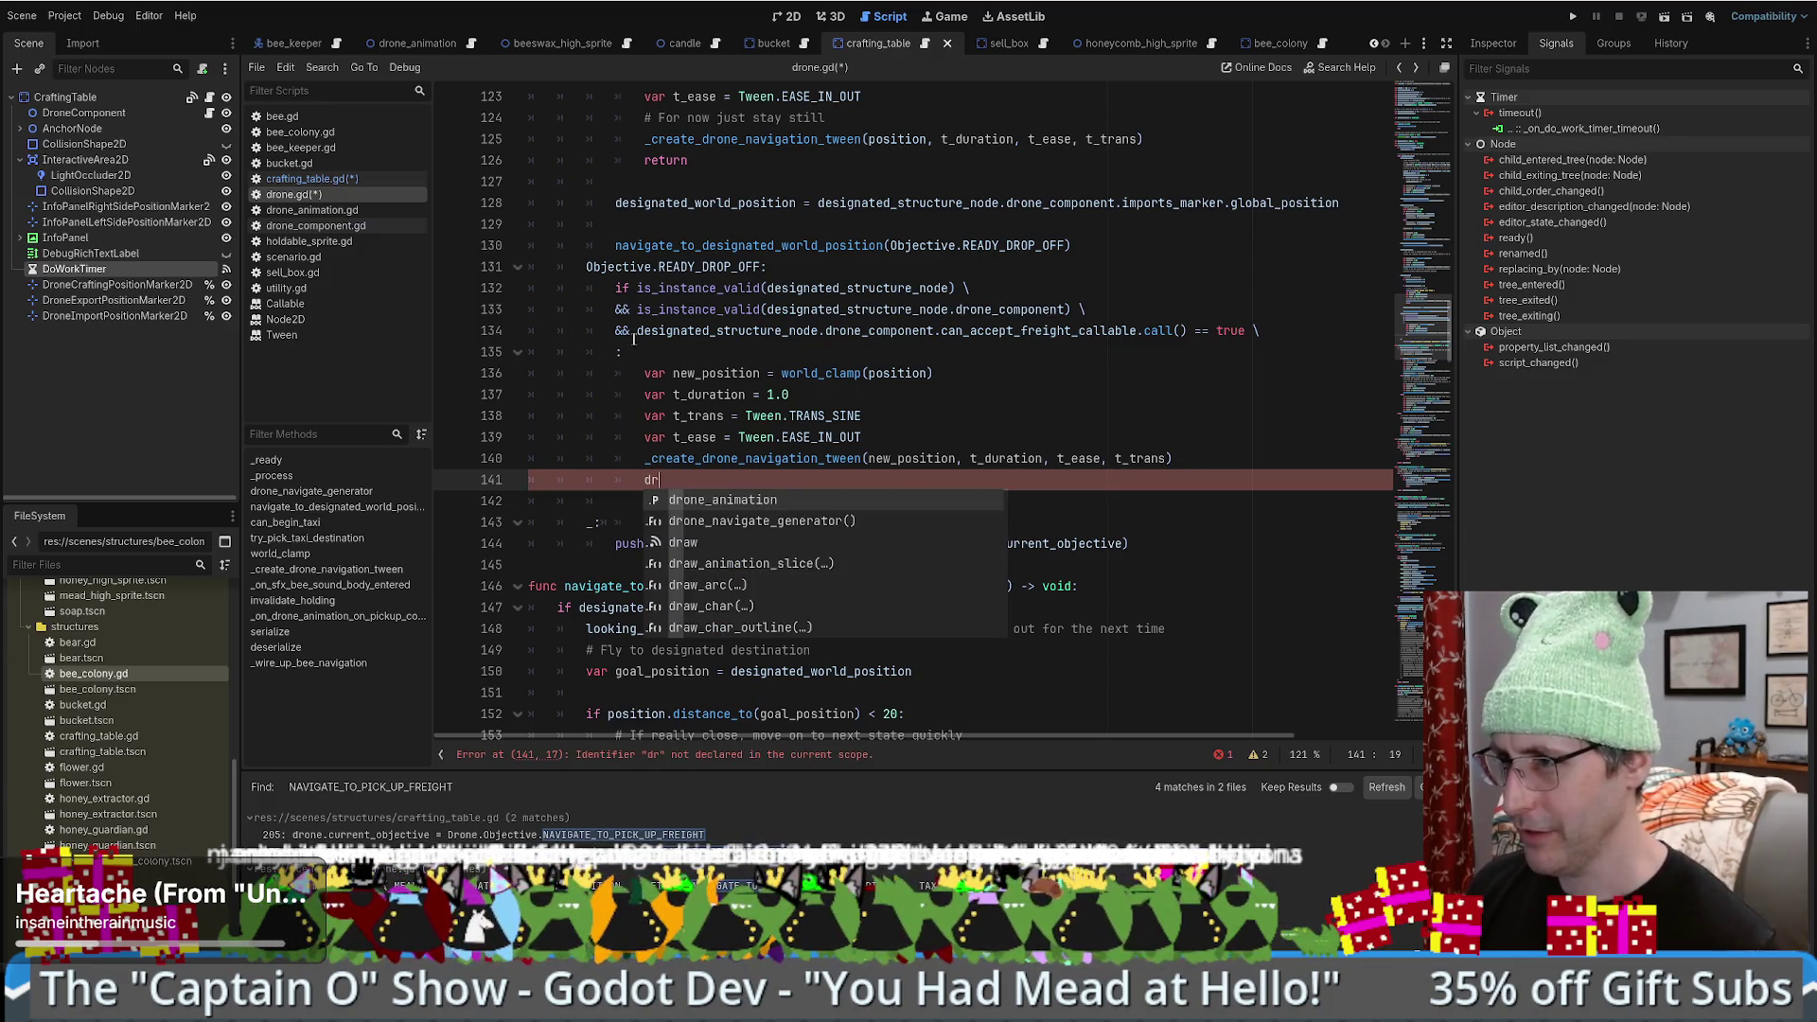
{"action": "left_click", "coordinate": [739, 492]}
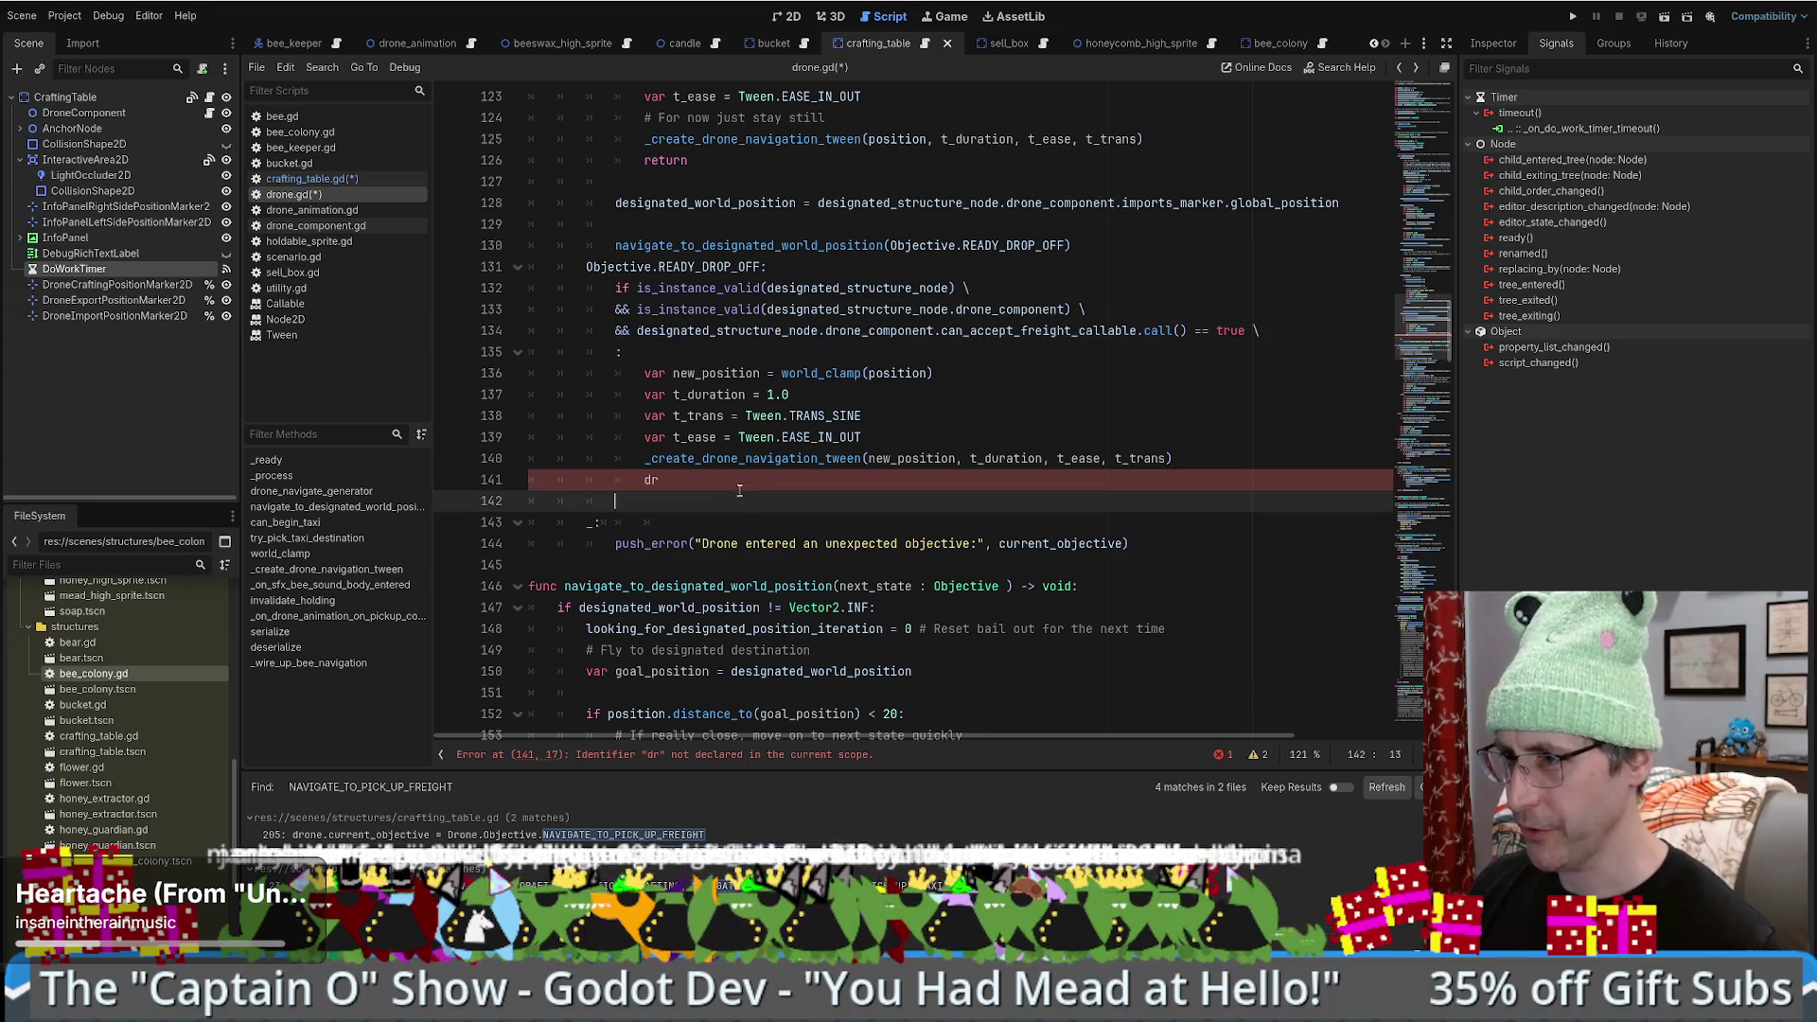
{"action": "key", "text": "Up"}
{"action": "key", "text": "BackSpace"}
{"action": "key", "text": "BackSpace"}
{"action": "type", "text": "designated_structure_node.drone_component"}
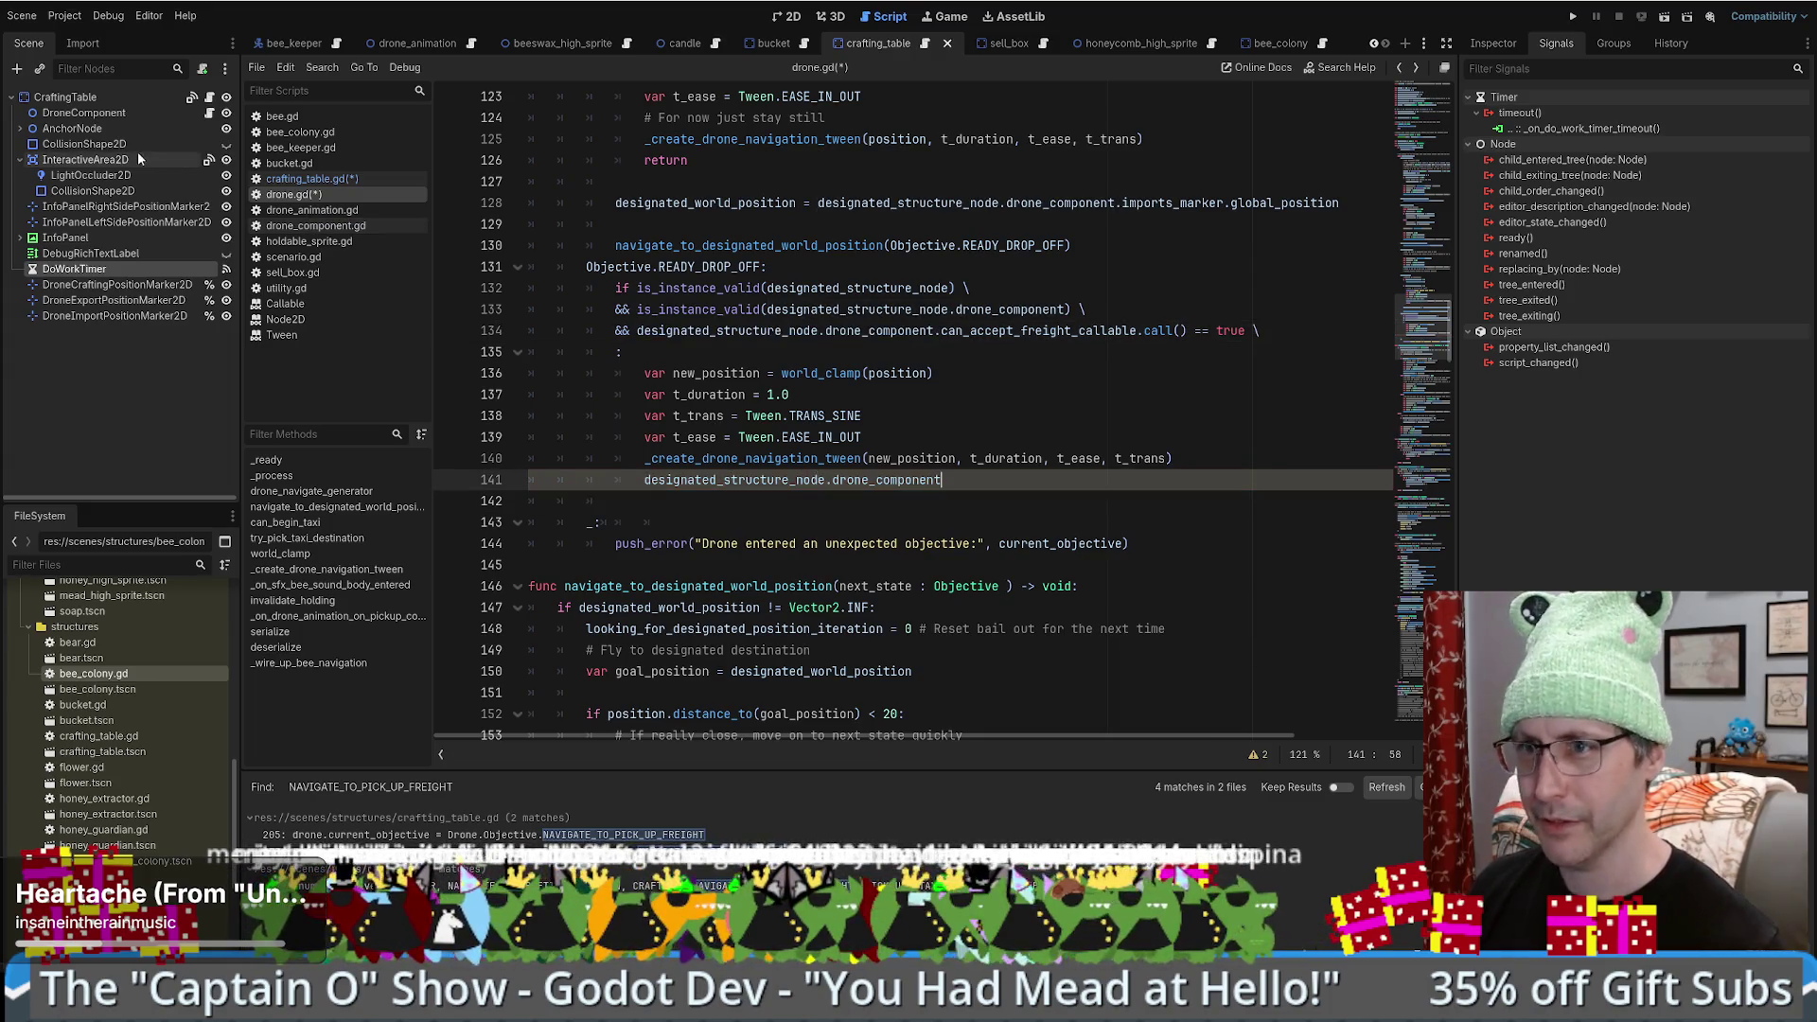
{"action": "left_click", "coordinate": [209, 113]}
- Look up accept_drone in drone_component.gd and append .accept_drone(self) to line 141 of drone.gd
{"action": "left_click", "coordinate": [1114, 396]}
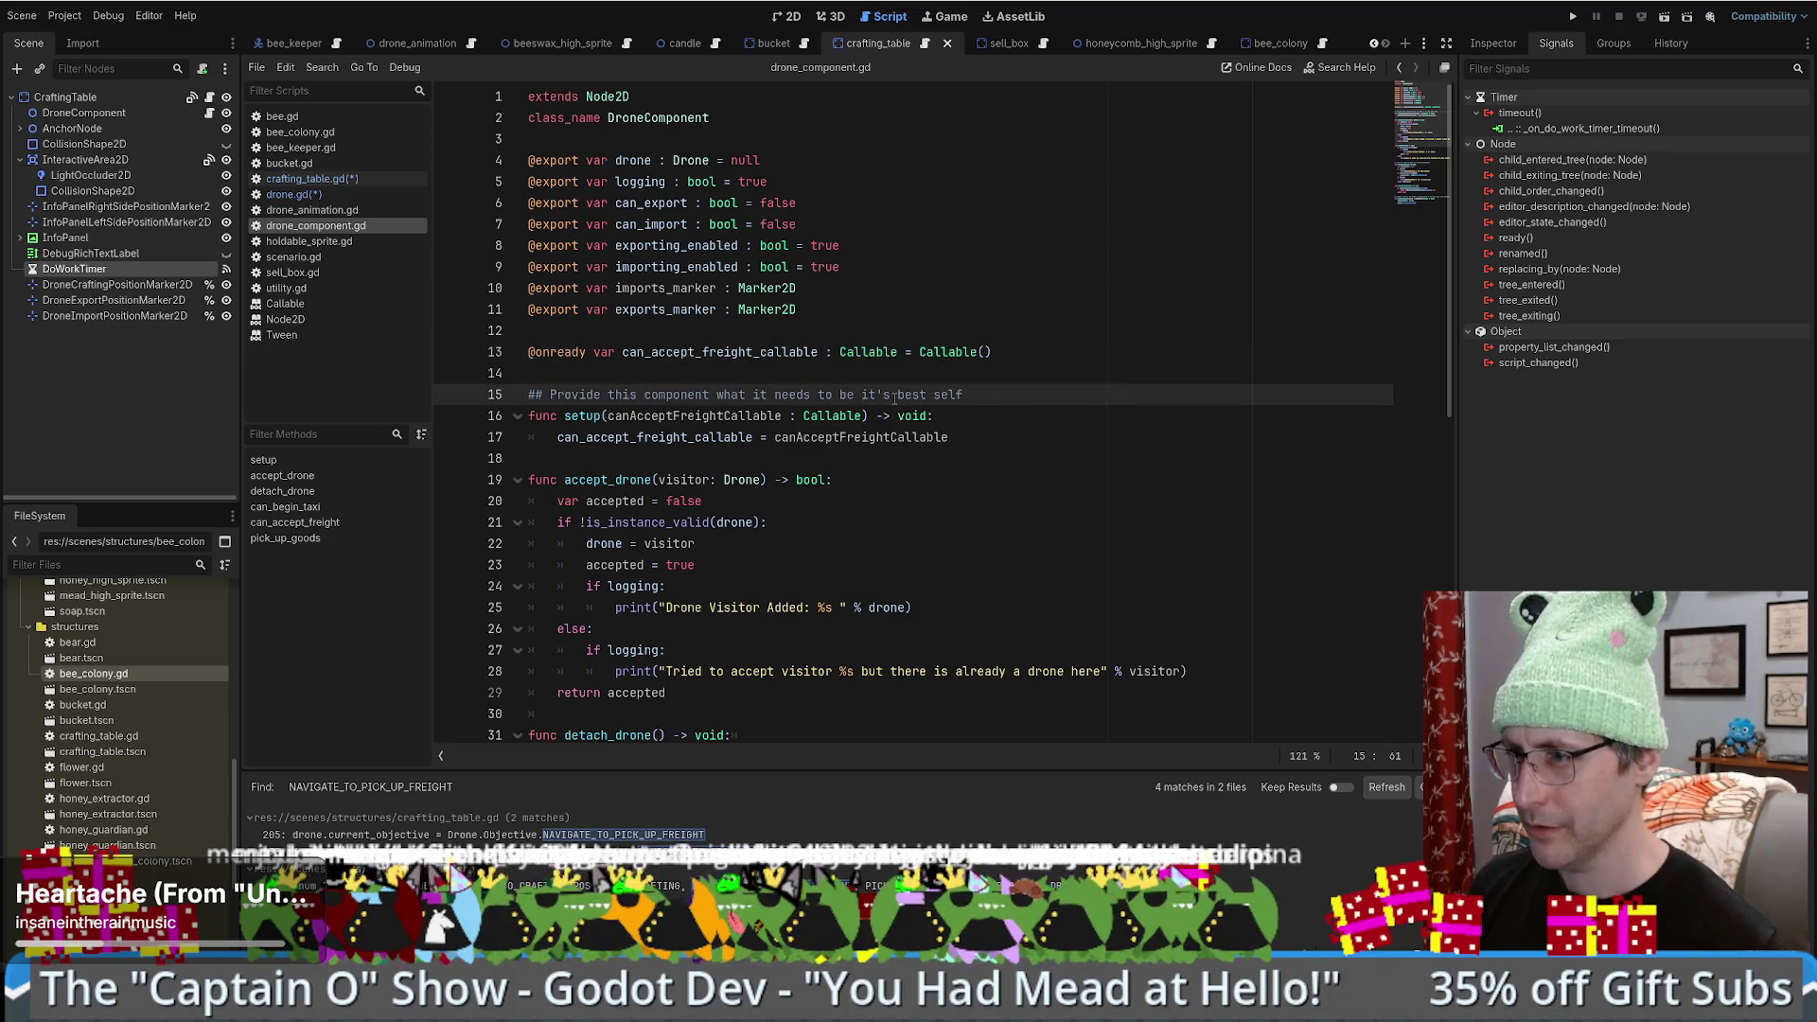
{"action": "double_click", "coordinate": [606, 478]}
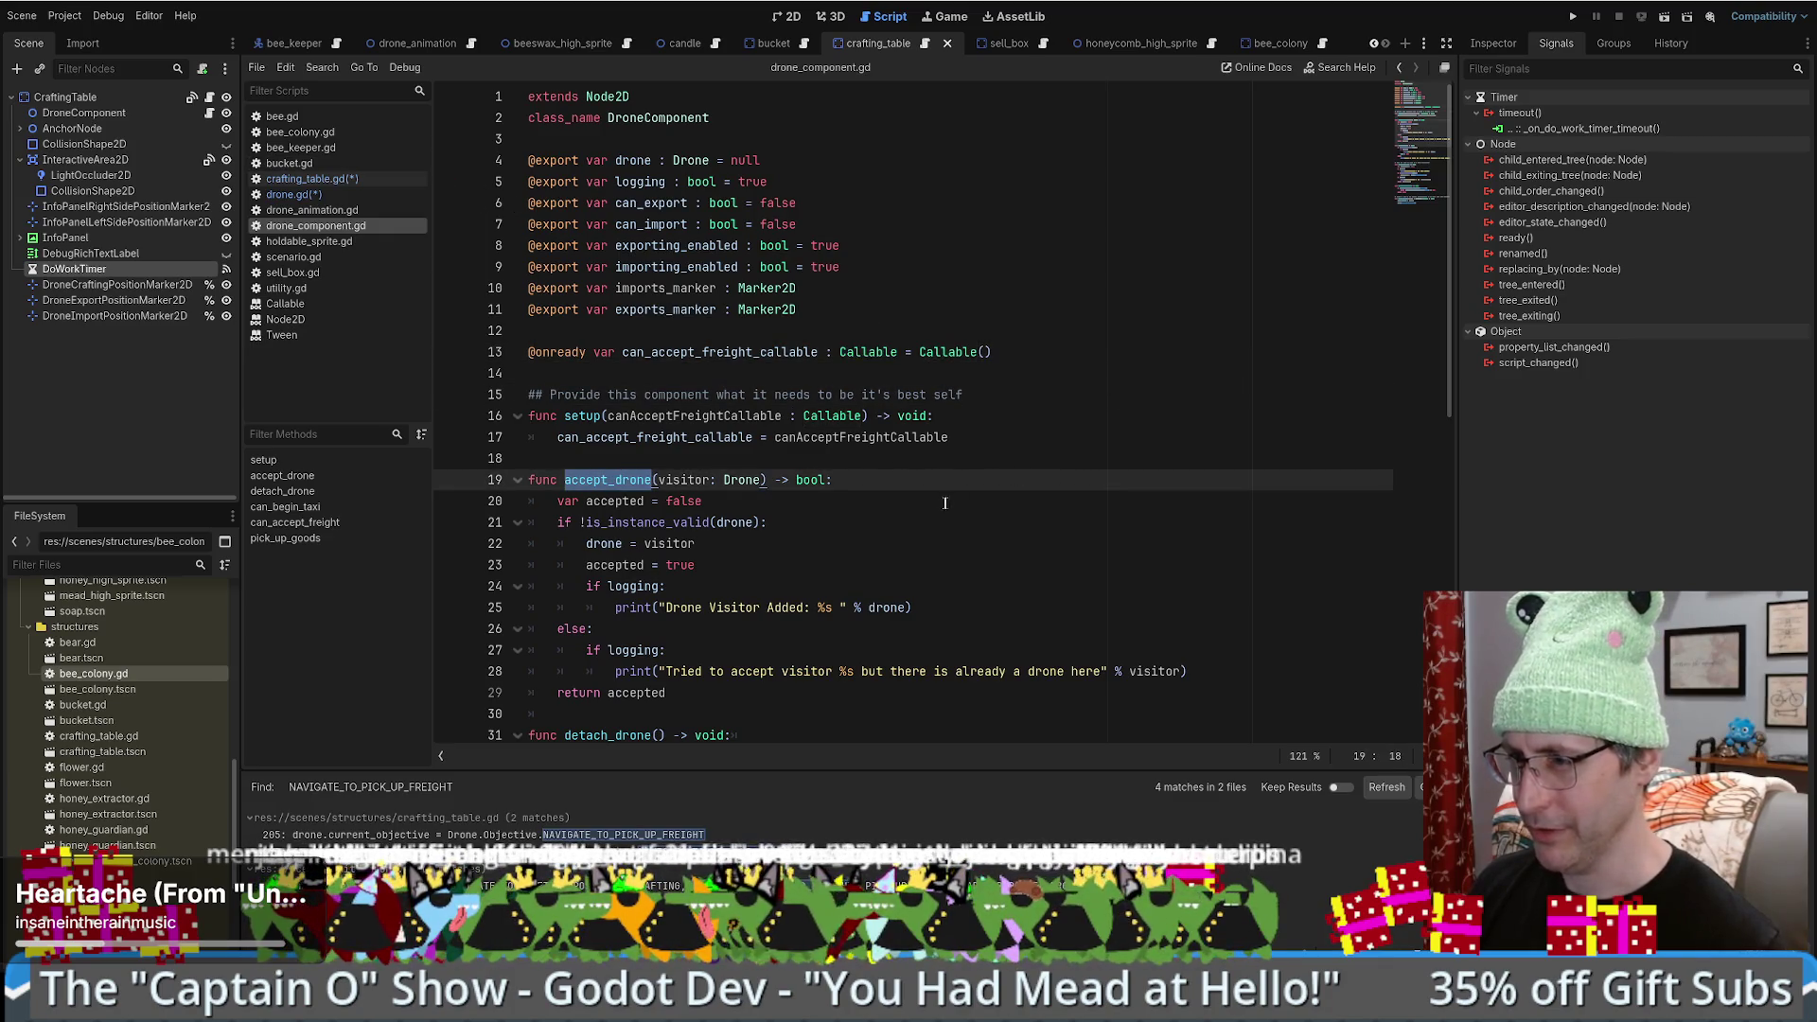
{"action": "key", "text": "alt+Left"}
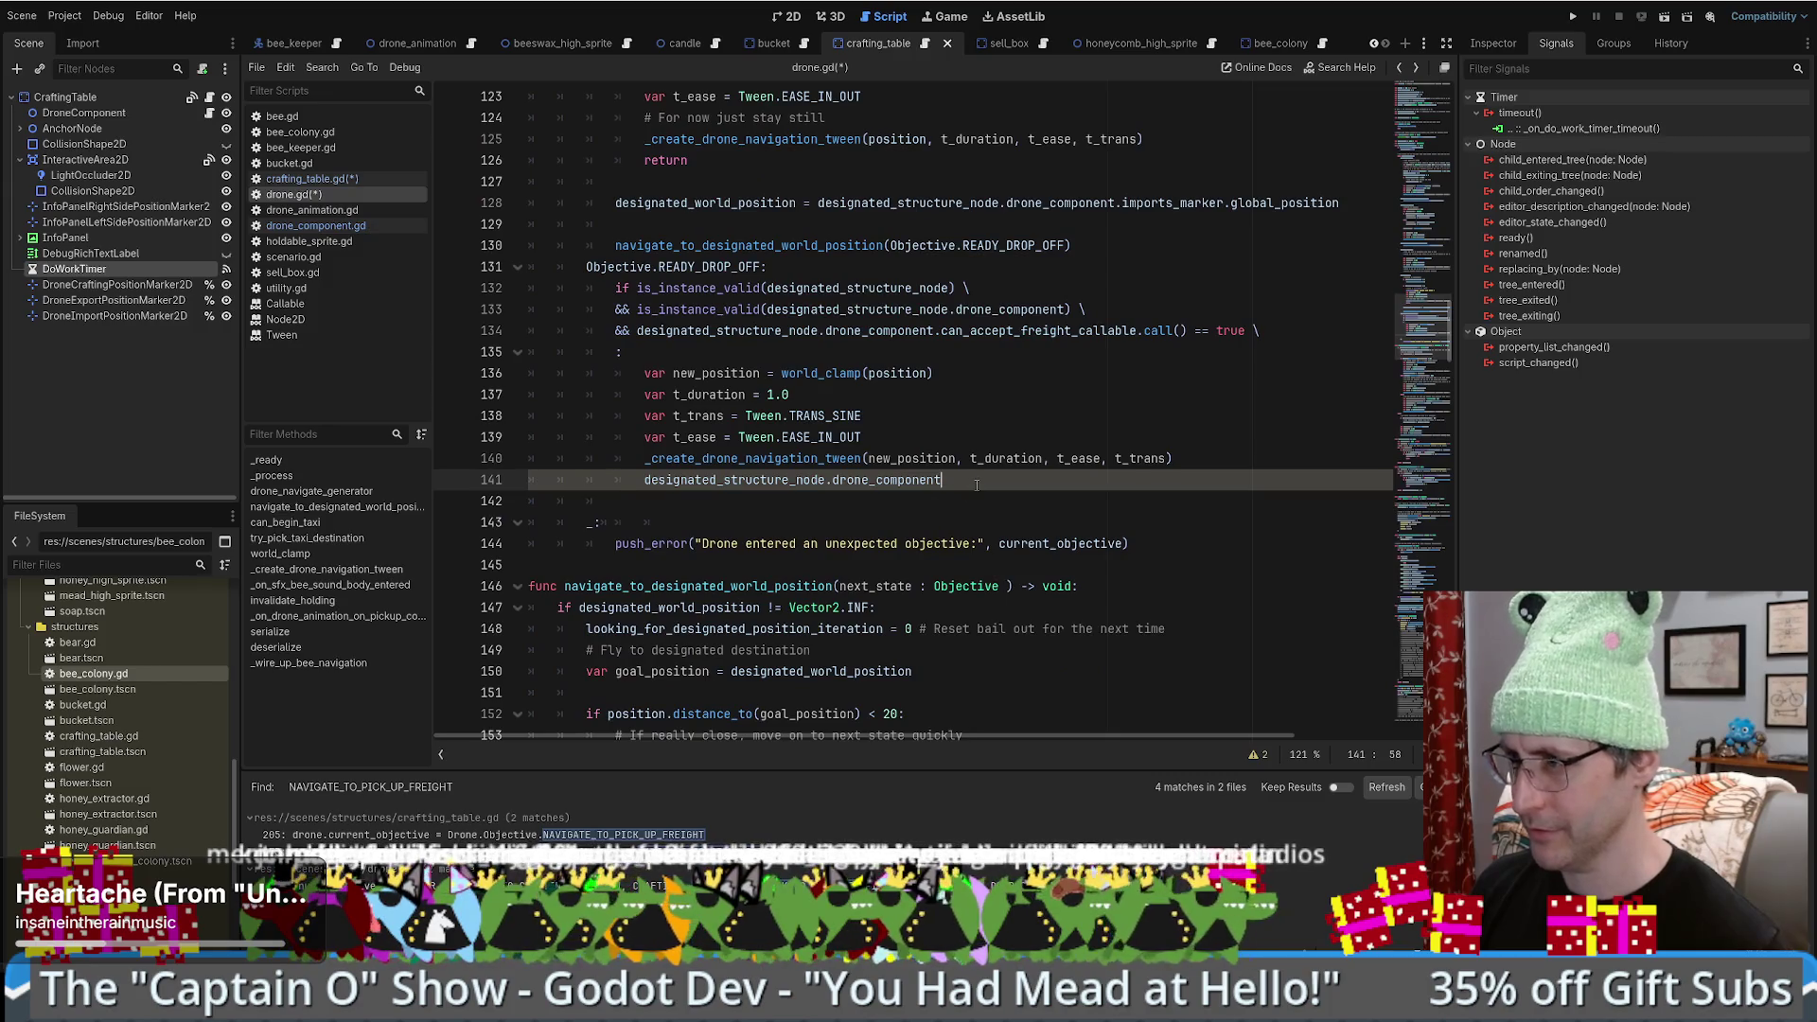
{"action": "type", "text": ".accept_drone(self"}
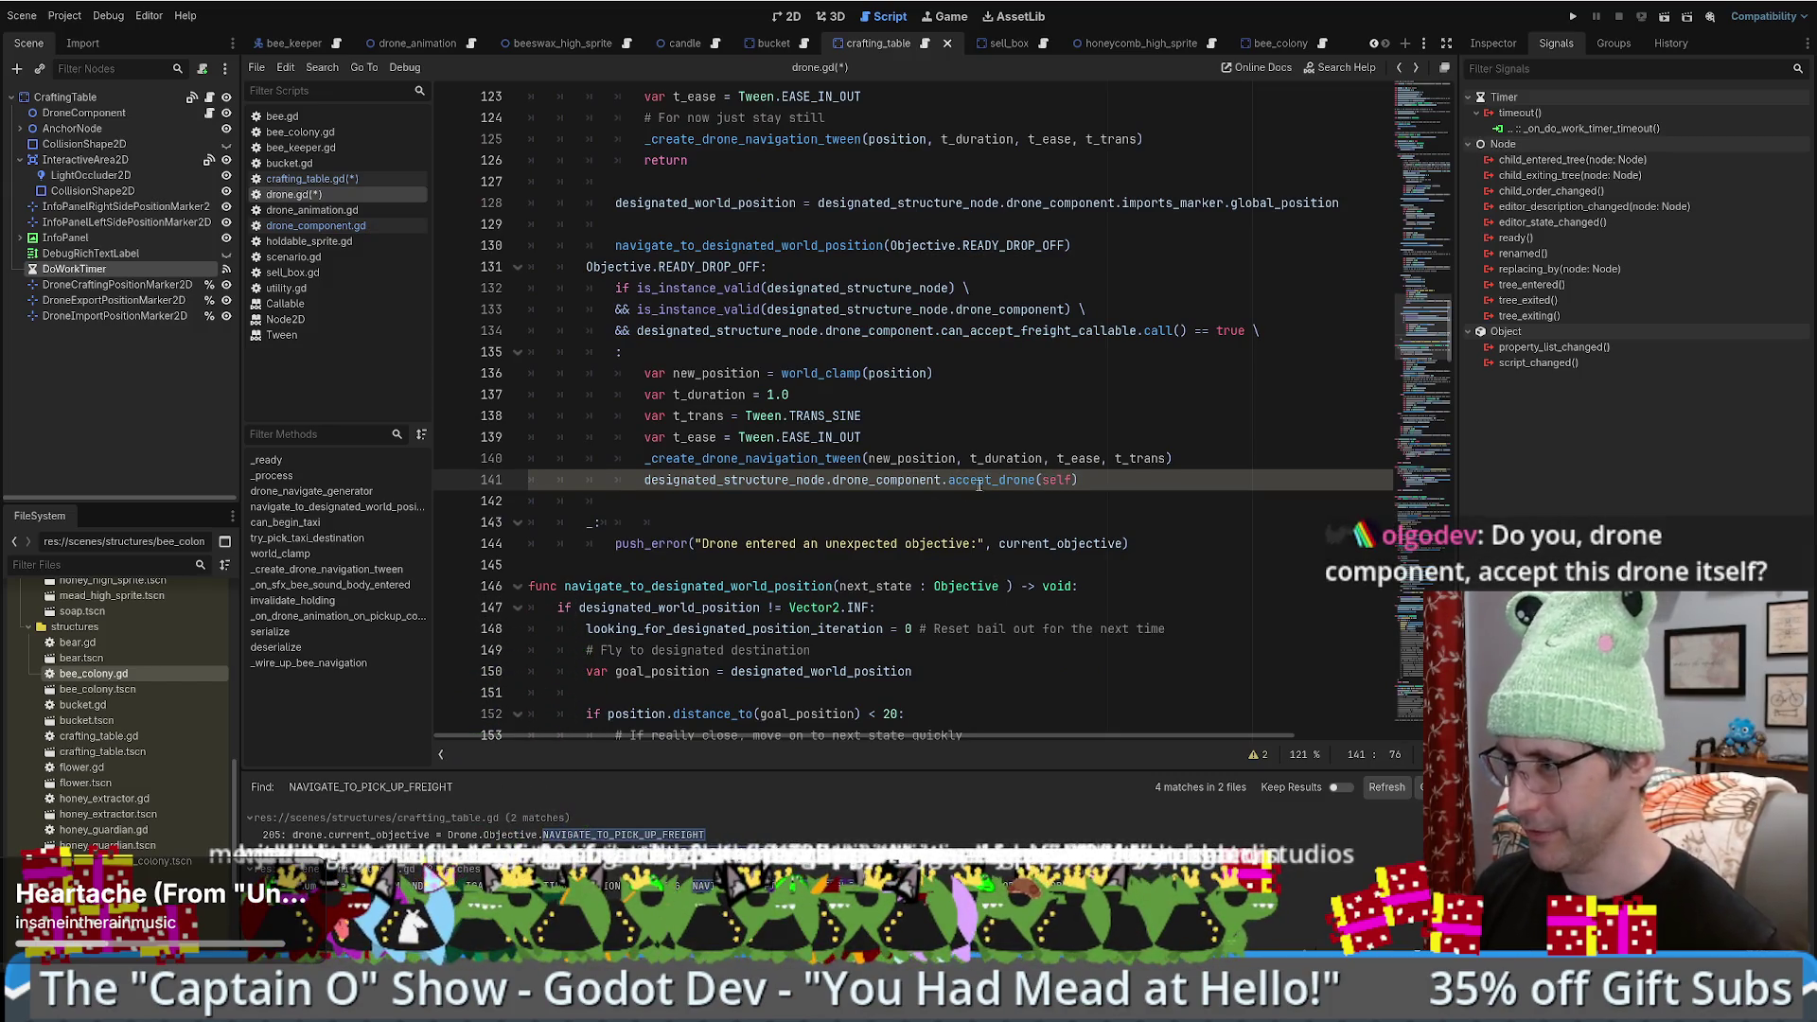
{"action": "key", "text": "alt+Left"}
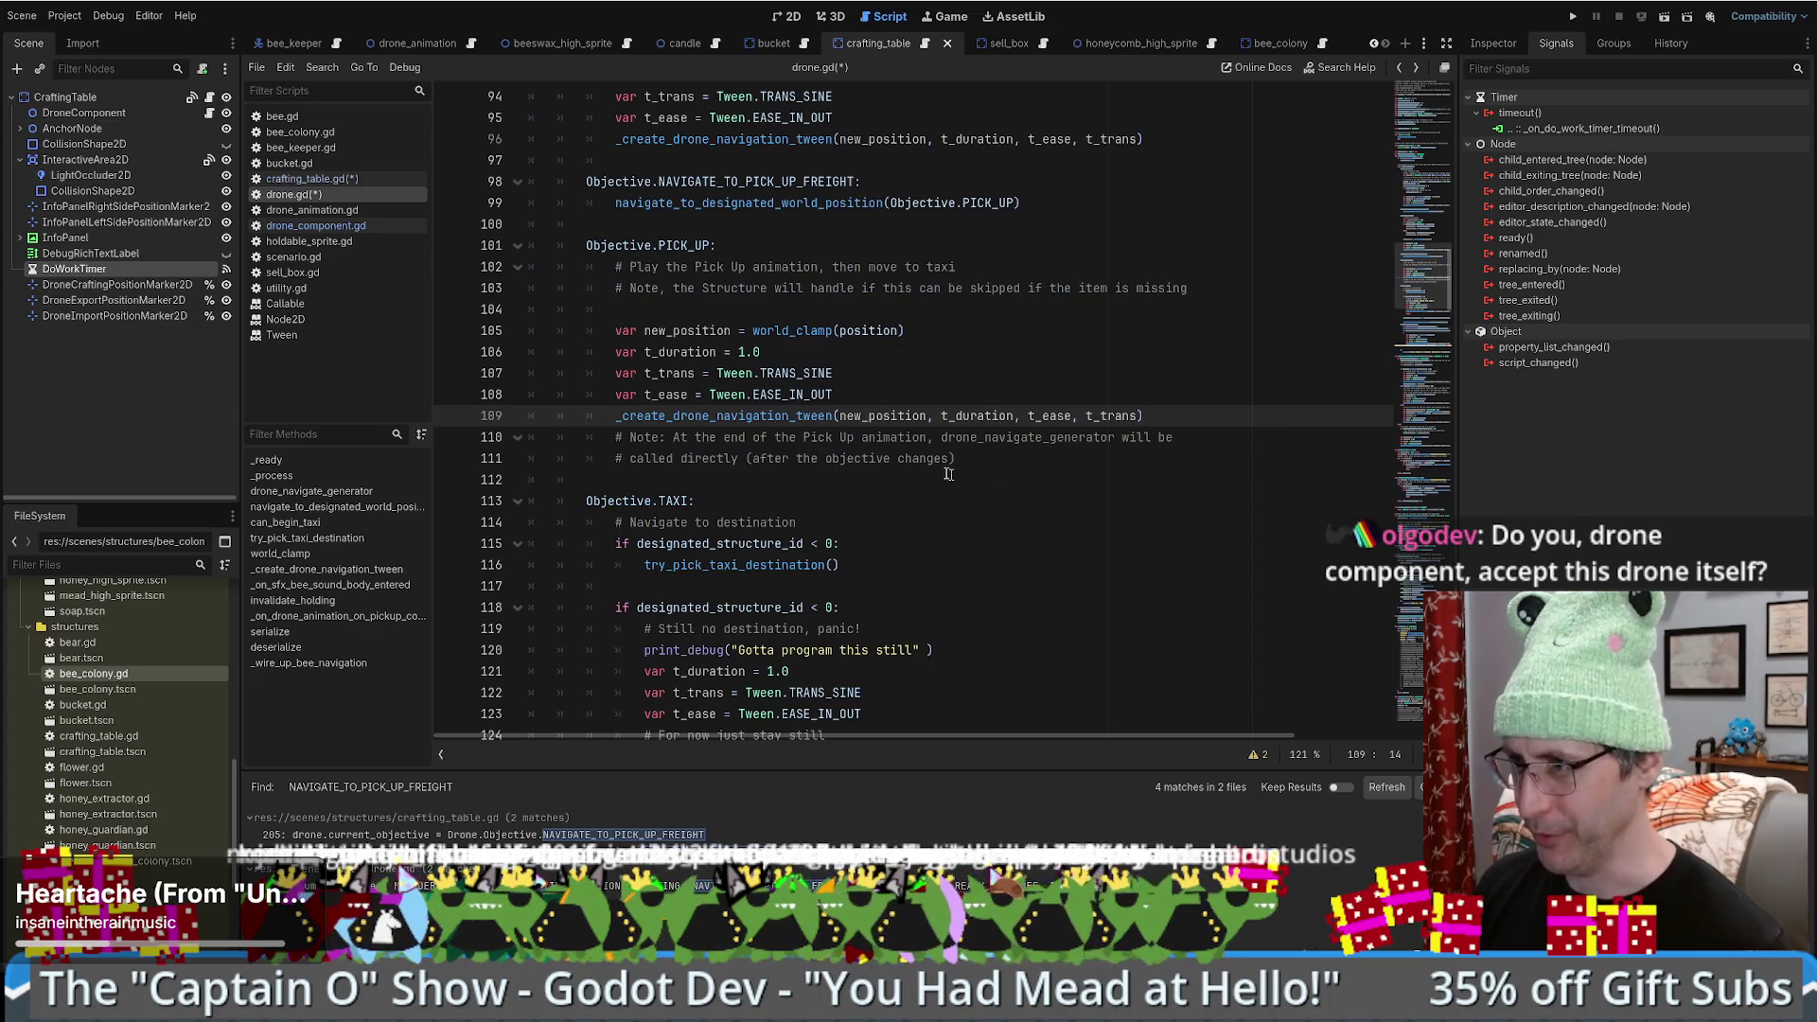
{"action": "key", "text": "alt+Right"}
{"action": "type", "text": "lf"}
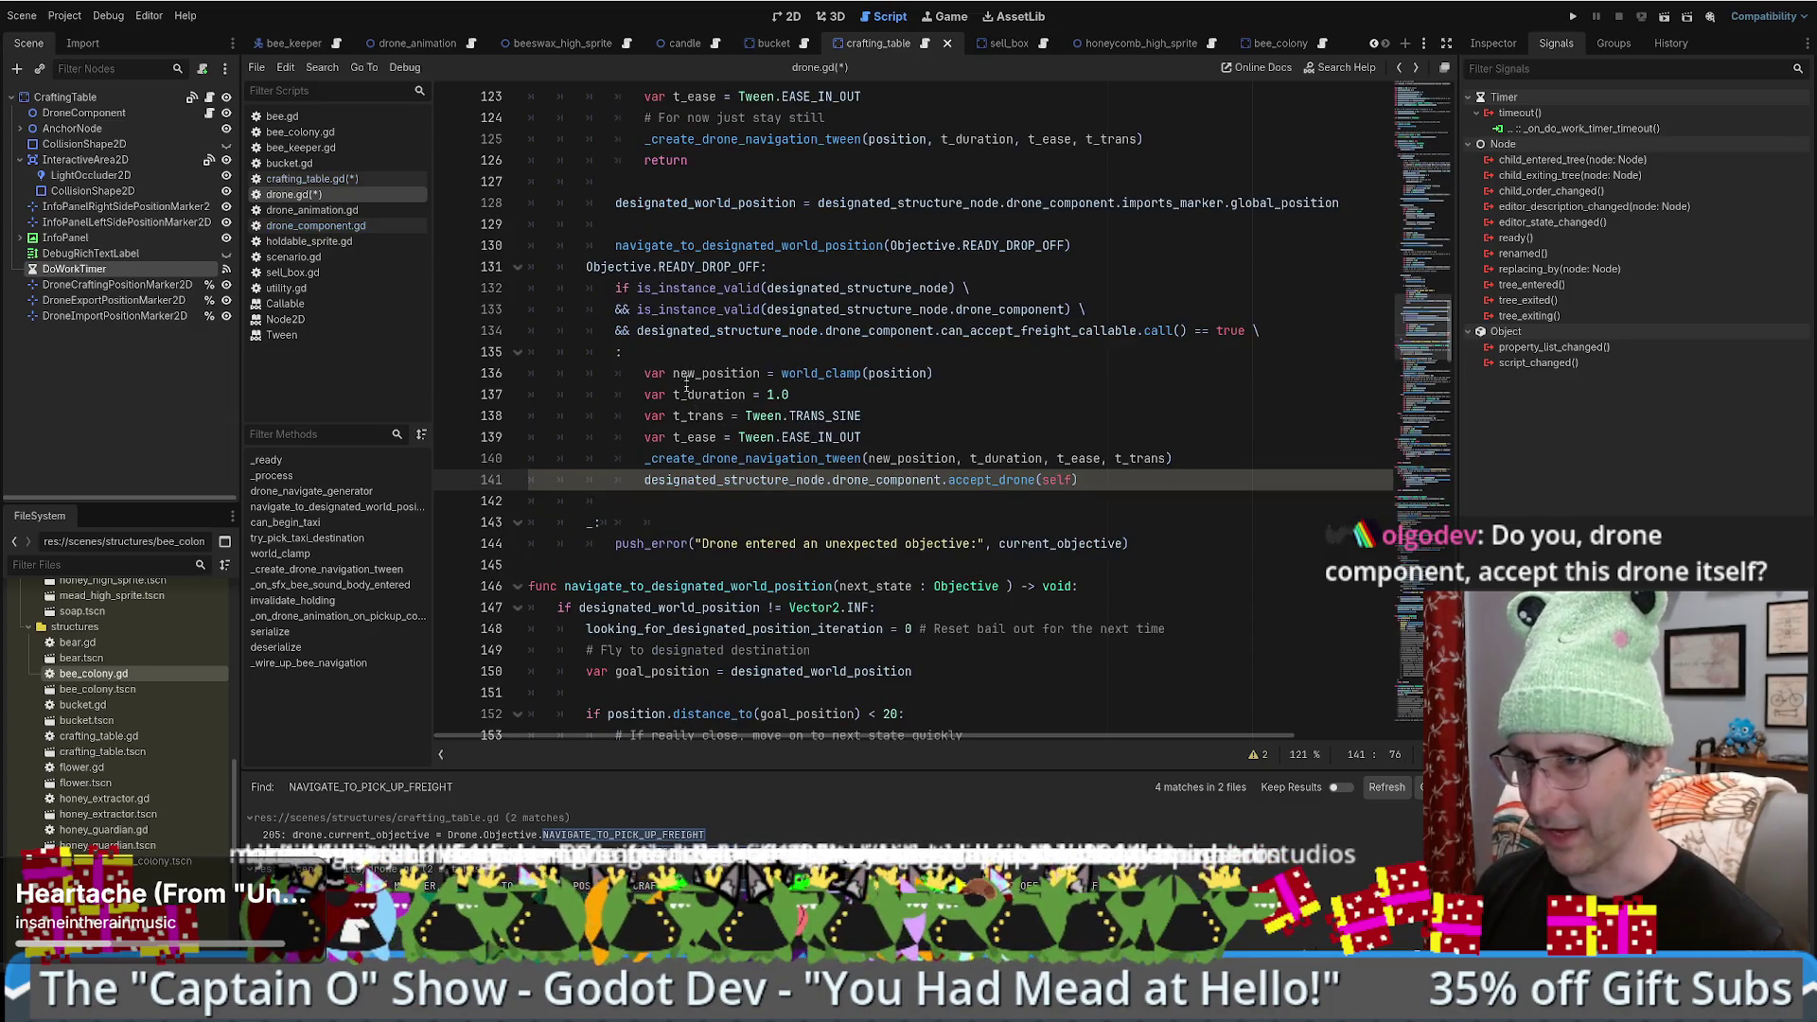
- Review accept_drone's accepted variable on line 23 of drone_component.gd, then return to drone.gd
{"action": "left_click", "coordinate": [210, 113]}
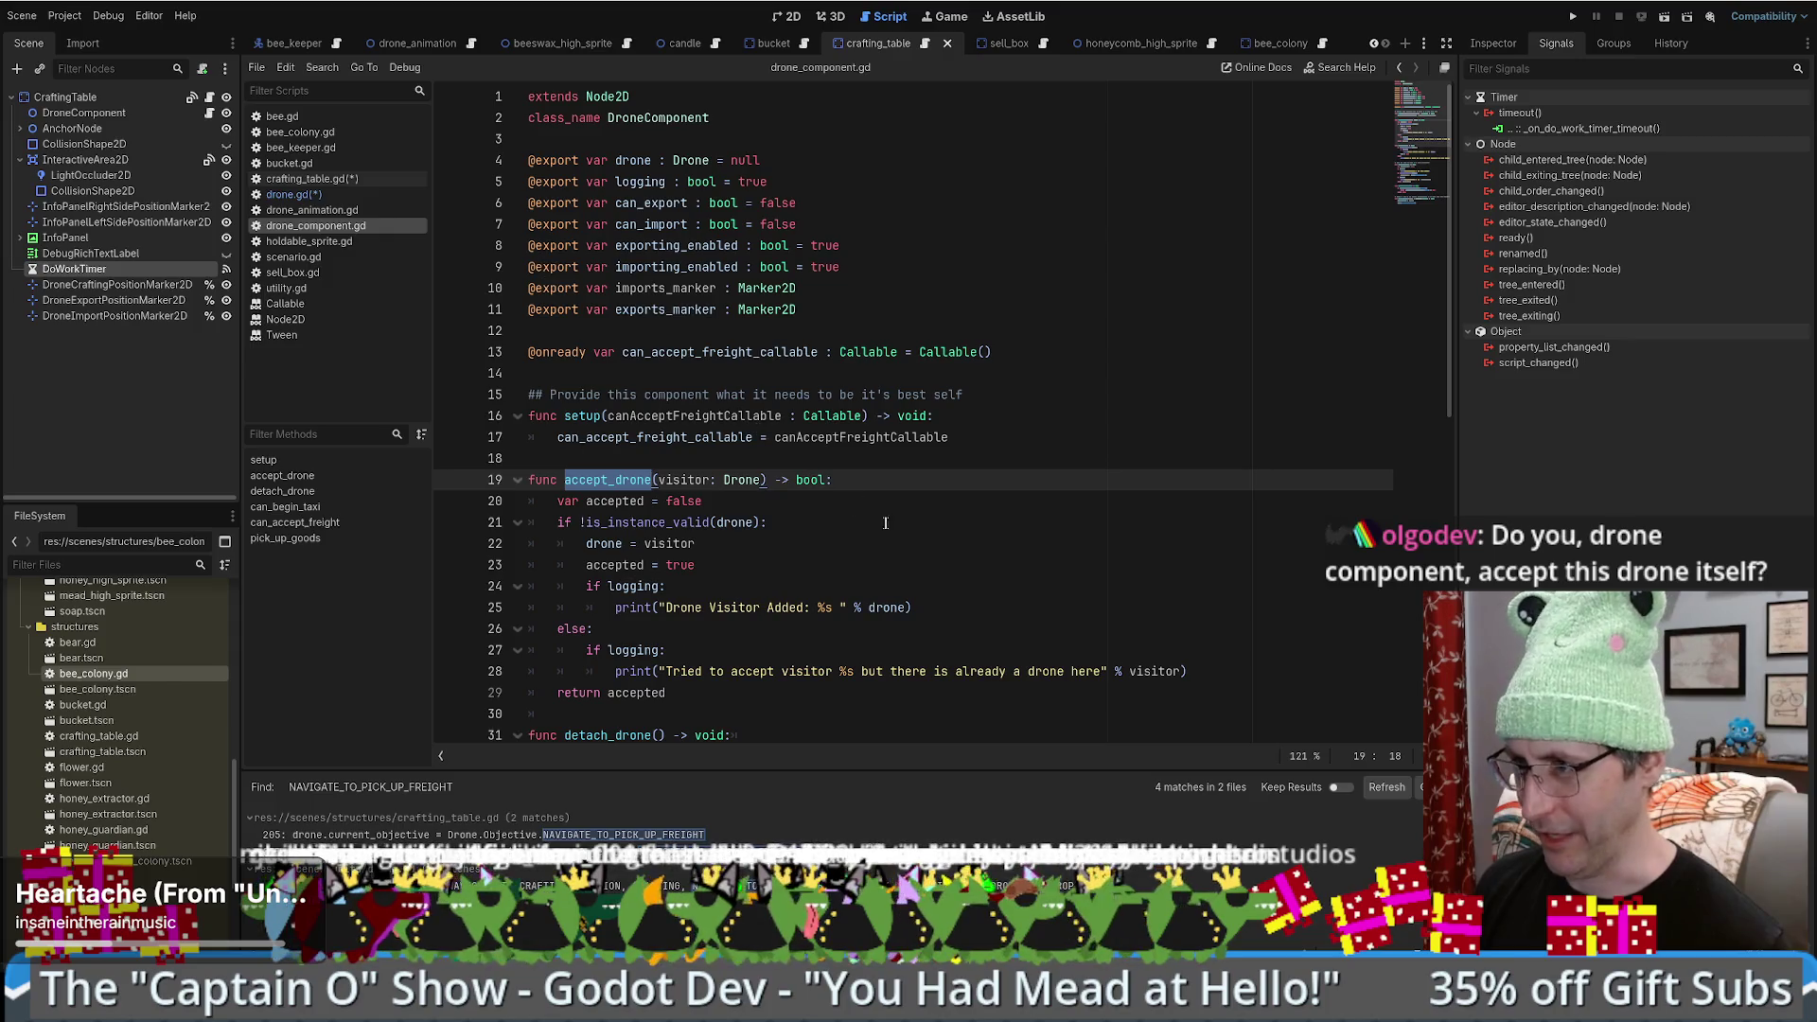
{"action": "scroll", "coordinate": [882, 523], "scroll_direction": "down", "scroll_amount": 2}
{"action": "scroll", "coordinate": [760, 410], "scroll_direction": "up", "scroll_amount": 2}
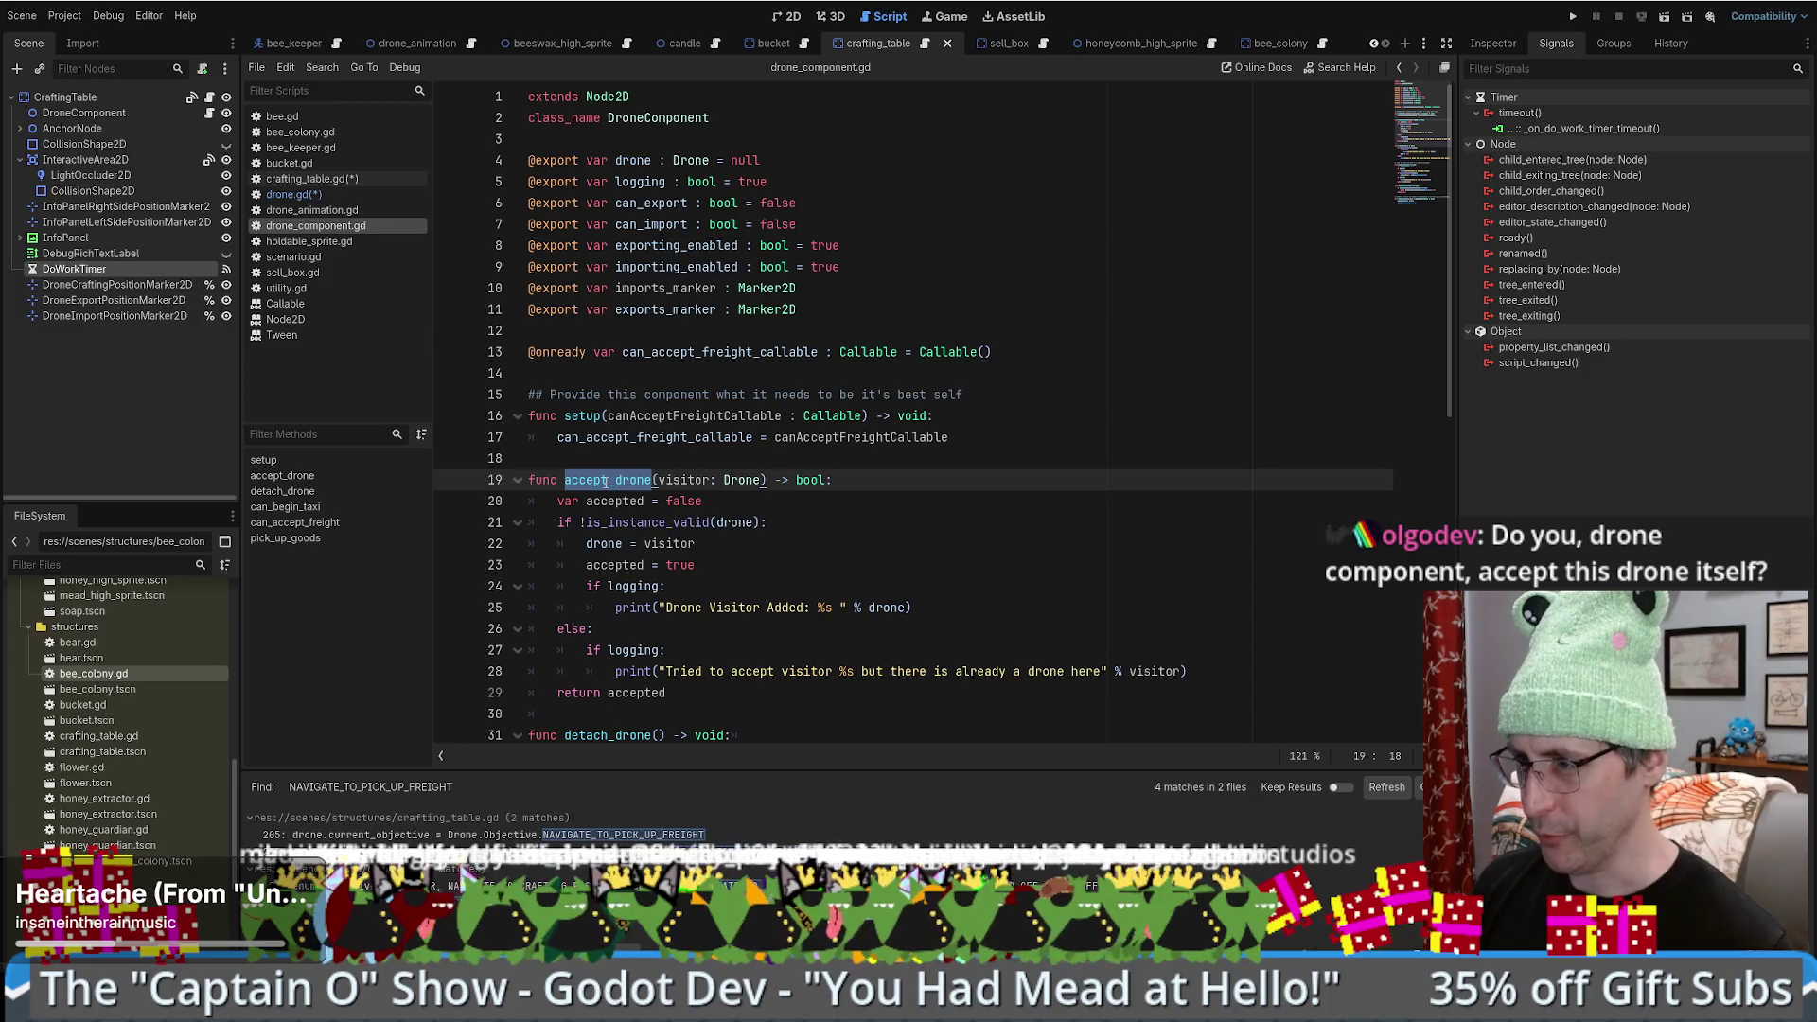
{"action": "mouse_move", "coordinate": [557, 501]}
{"action": "left_mouse_down"}
{"action": "mouse_move", "coordinate": [681, 522]}
{"action": "mouse_move", "coordinate": [722, 501]}
{"action": "left_mouse_up"}
{"action": "scroll", "coordinate": [722, 441], "scroll_direction": "down", "scroll_amount": 1}
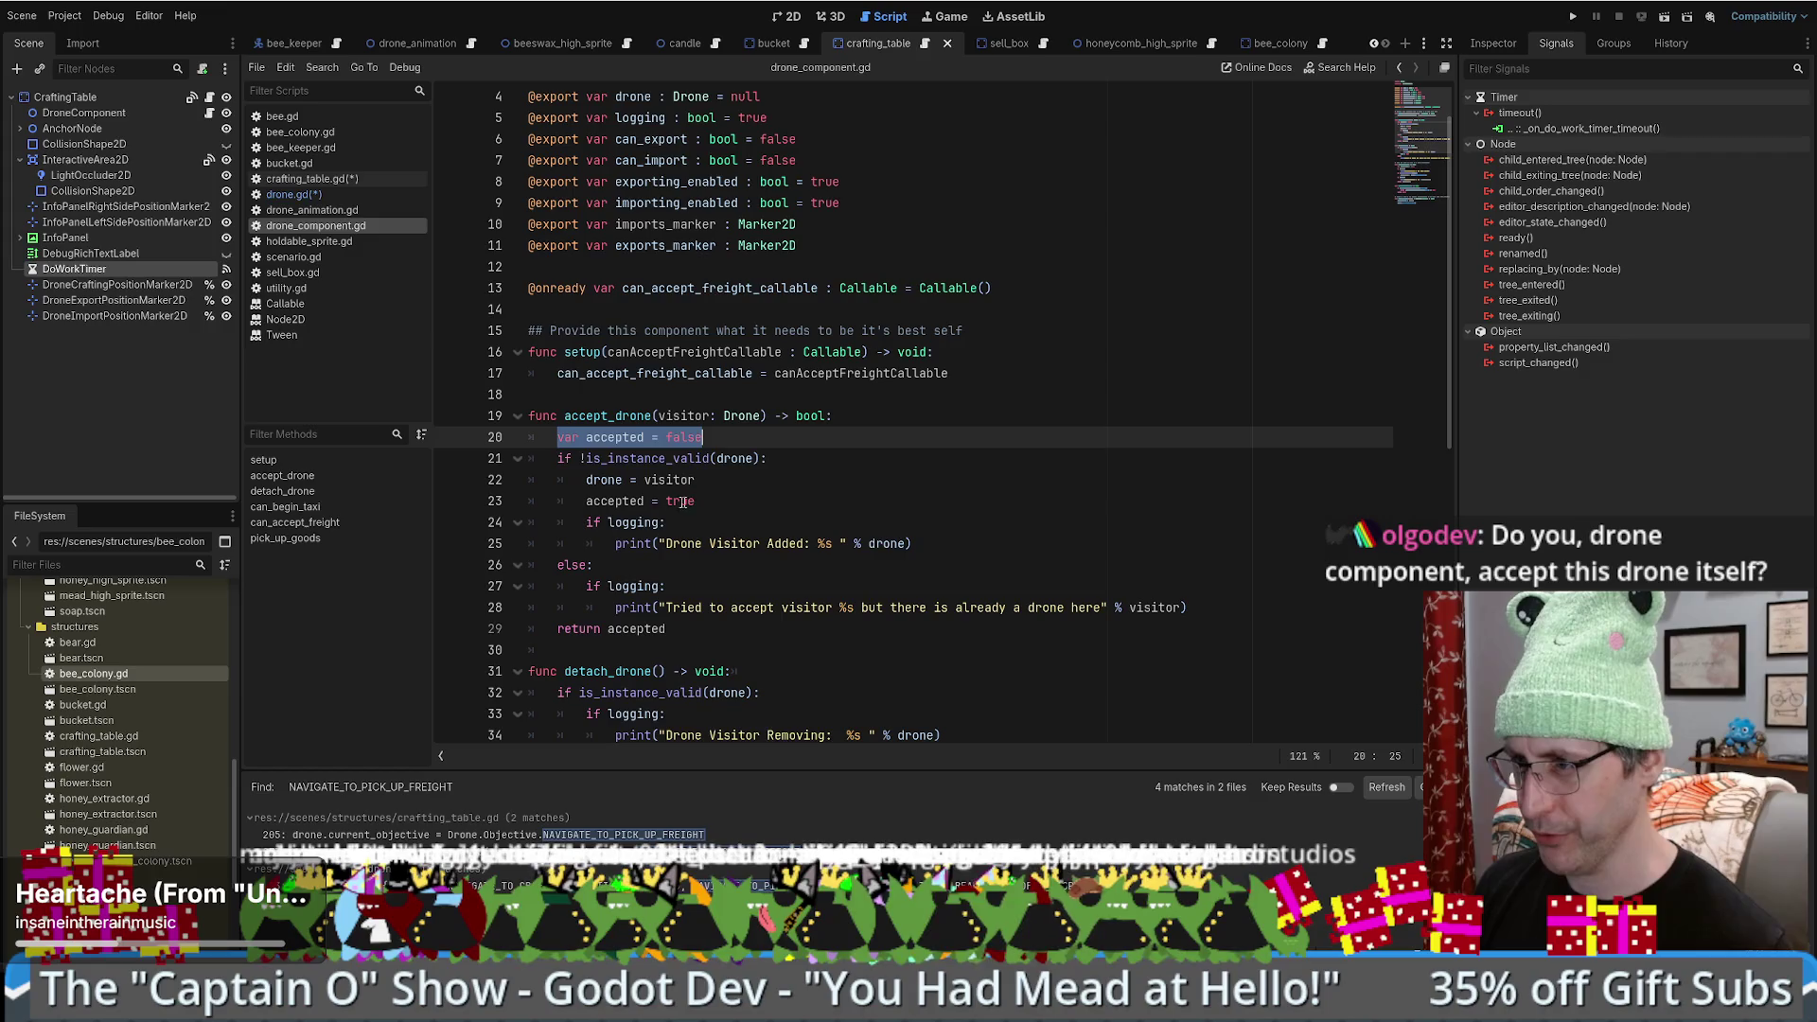
{"action": "double_click", "coordinate": [616, 501]}
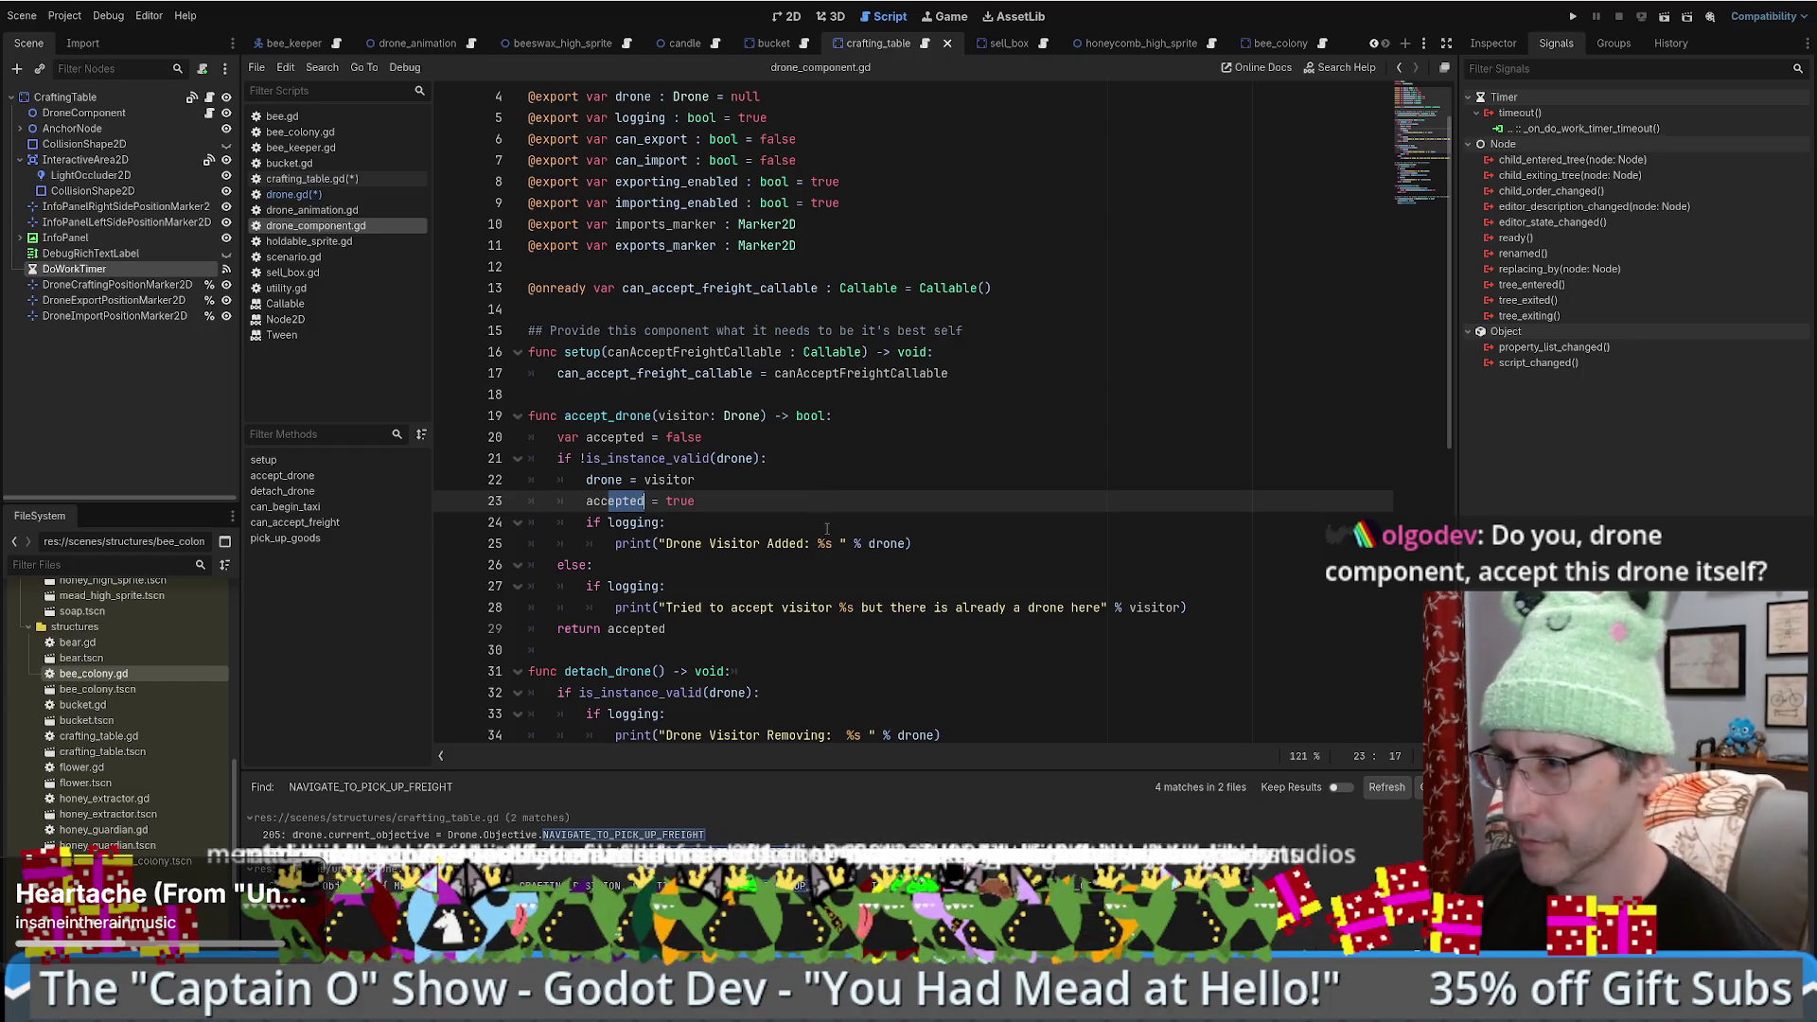
{"action": "key", "text": "alt+Left"}
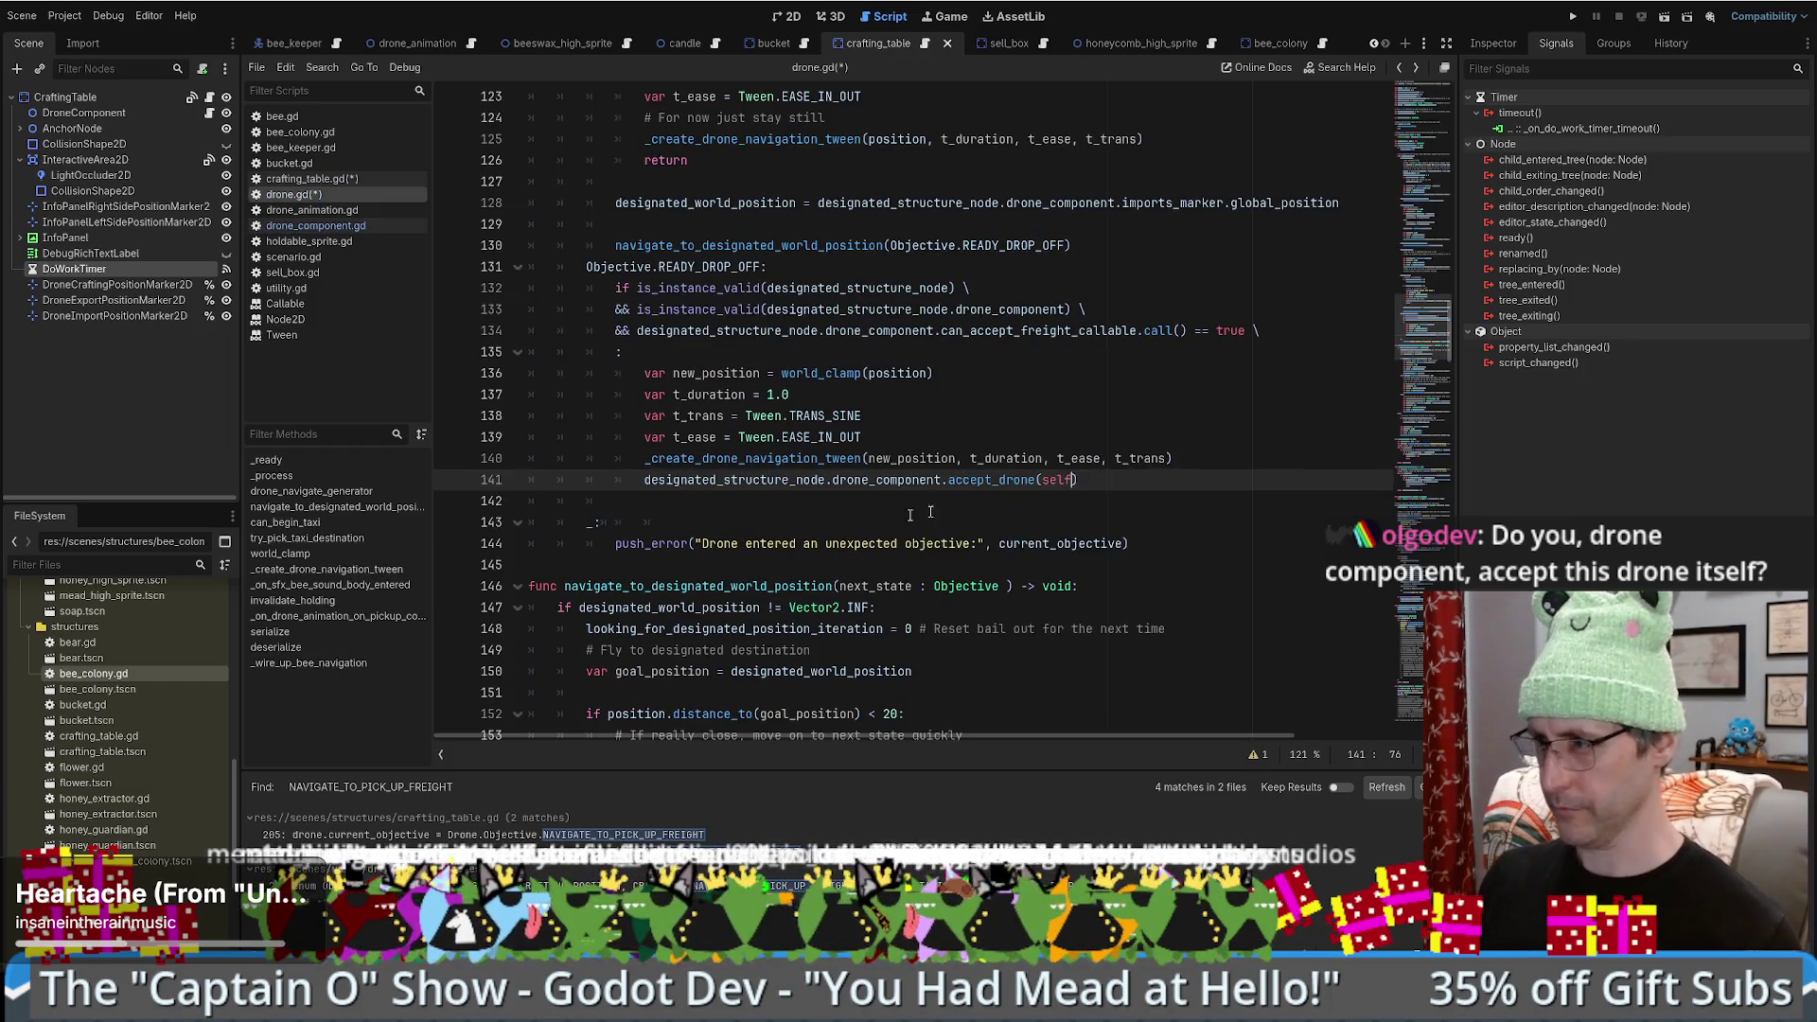
- Try a 'var was_drone' prefix on line 141, then delete it so only accept_drone(self) remains
{"action": "left_click", "coordinate": [645, 479]}
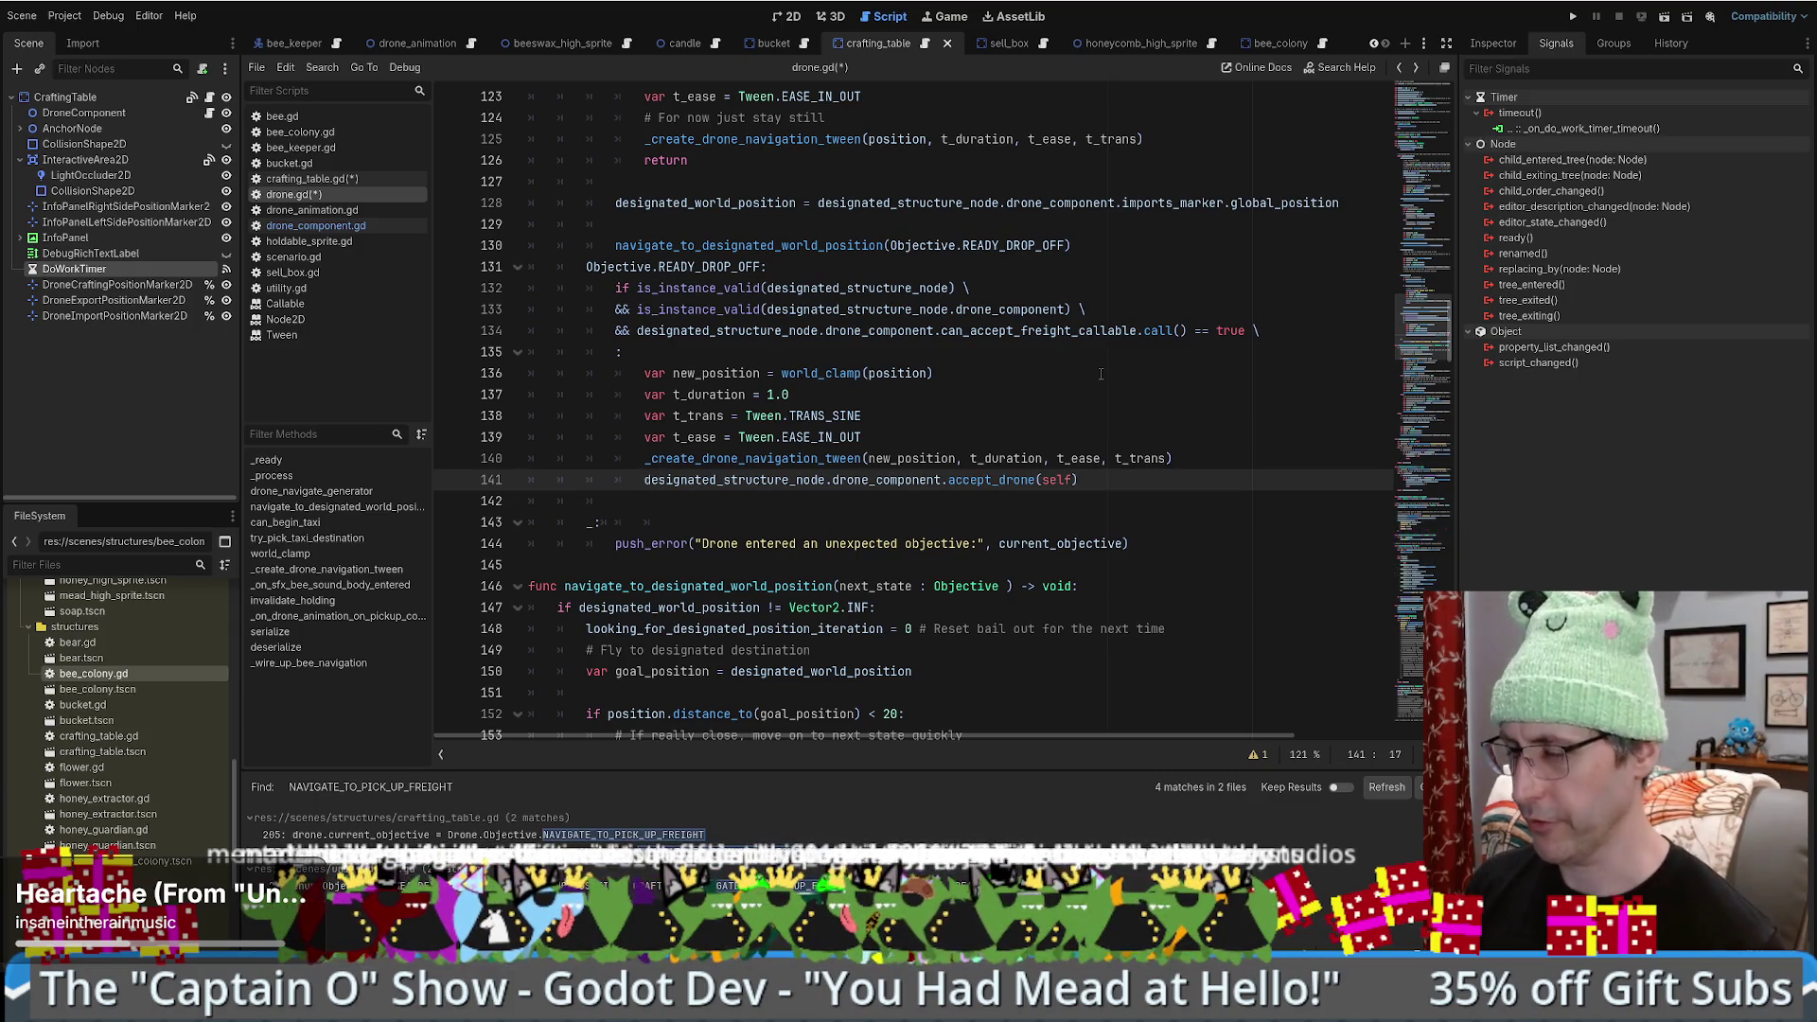
{"action": "type", "text": "v "}
{"action": "type", "text": "ar was"}
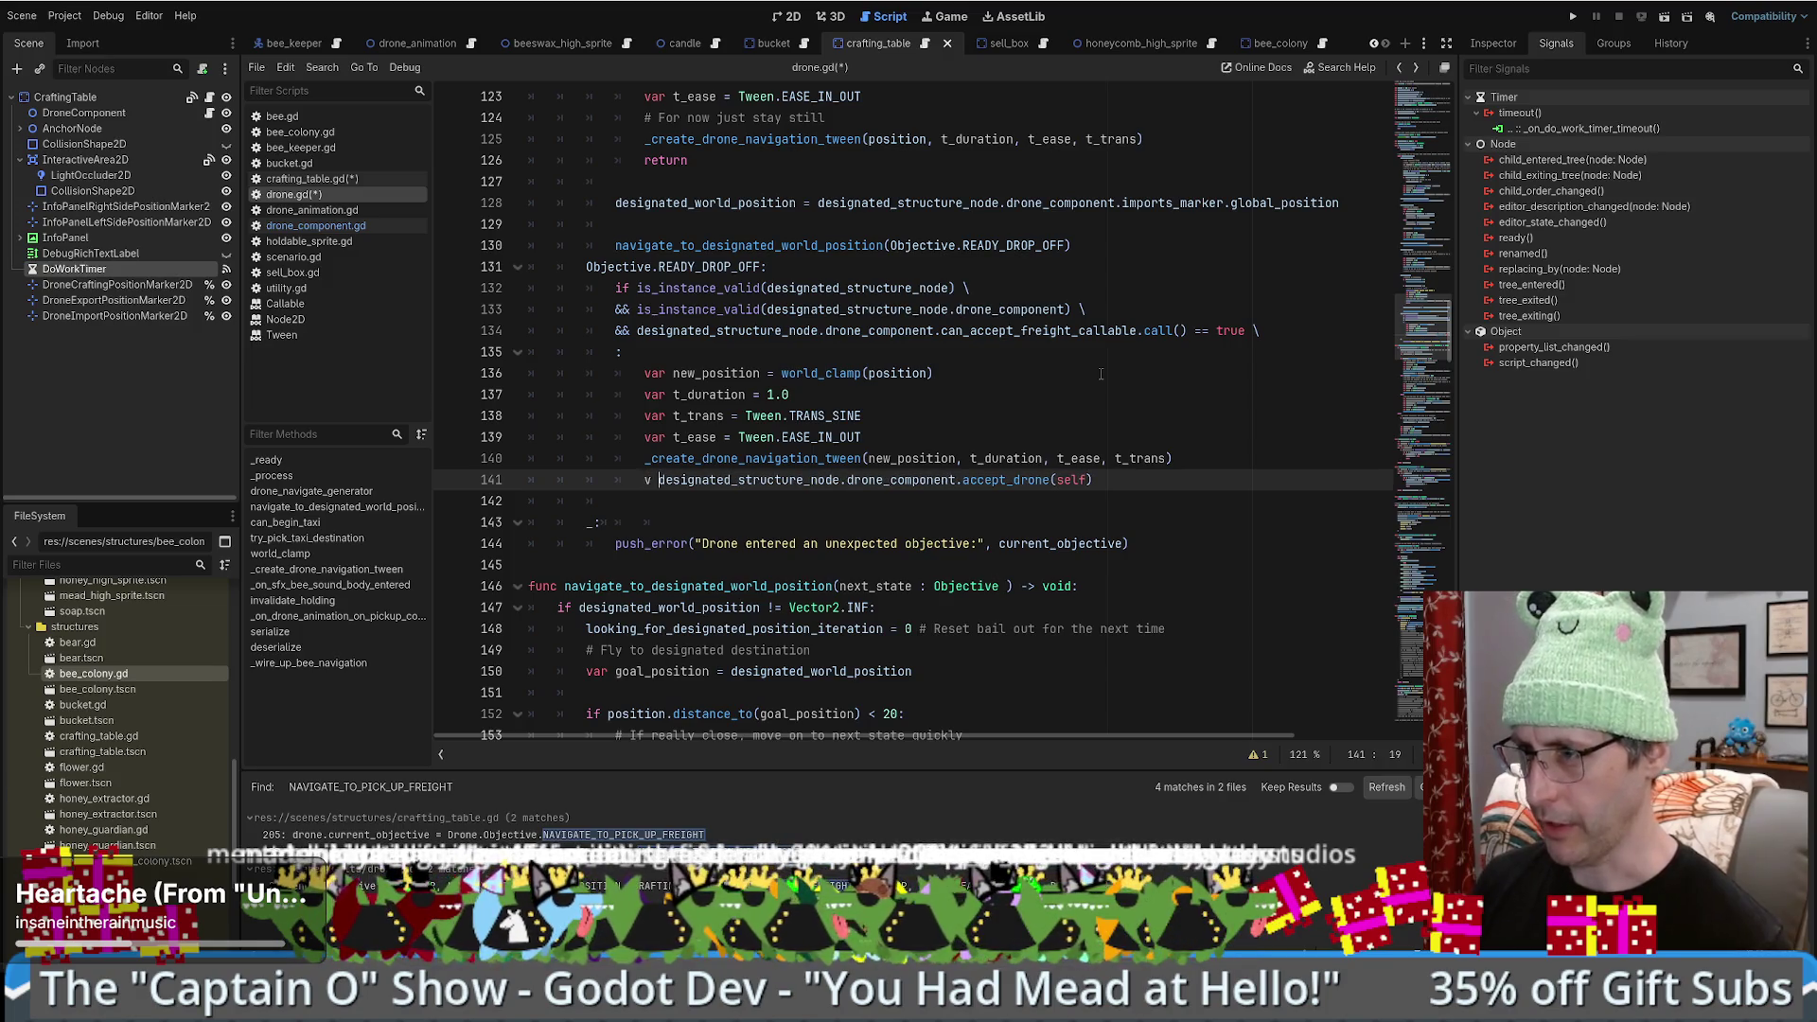
{"action": "key", "text": "Escape"}
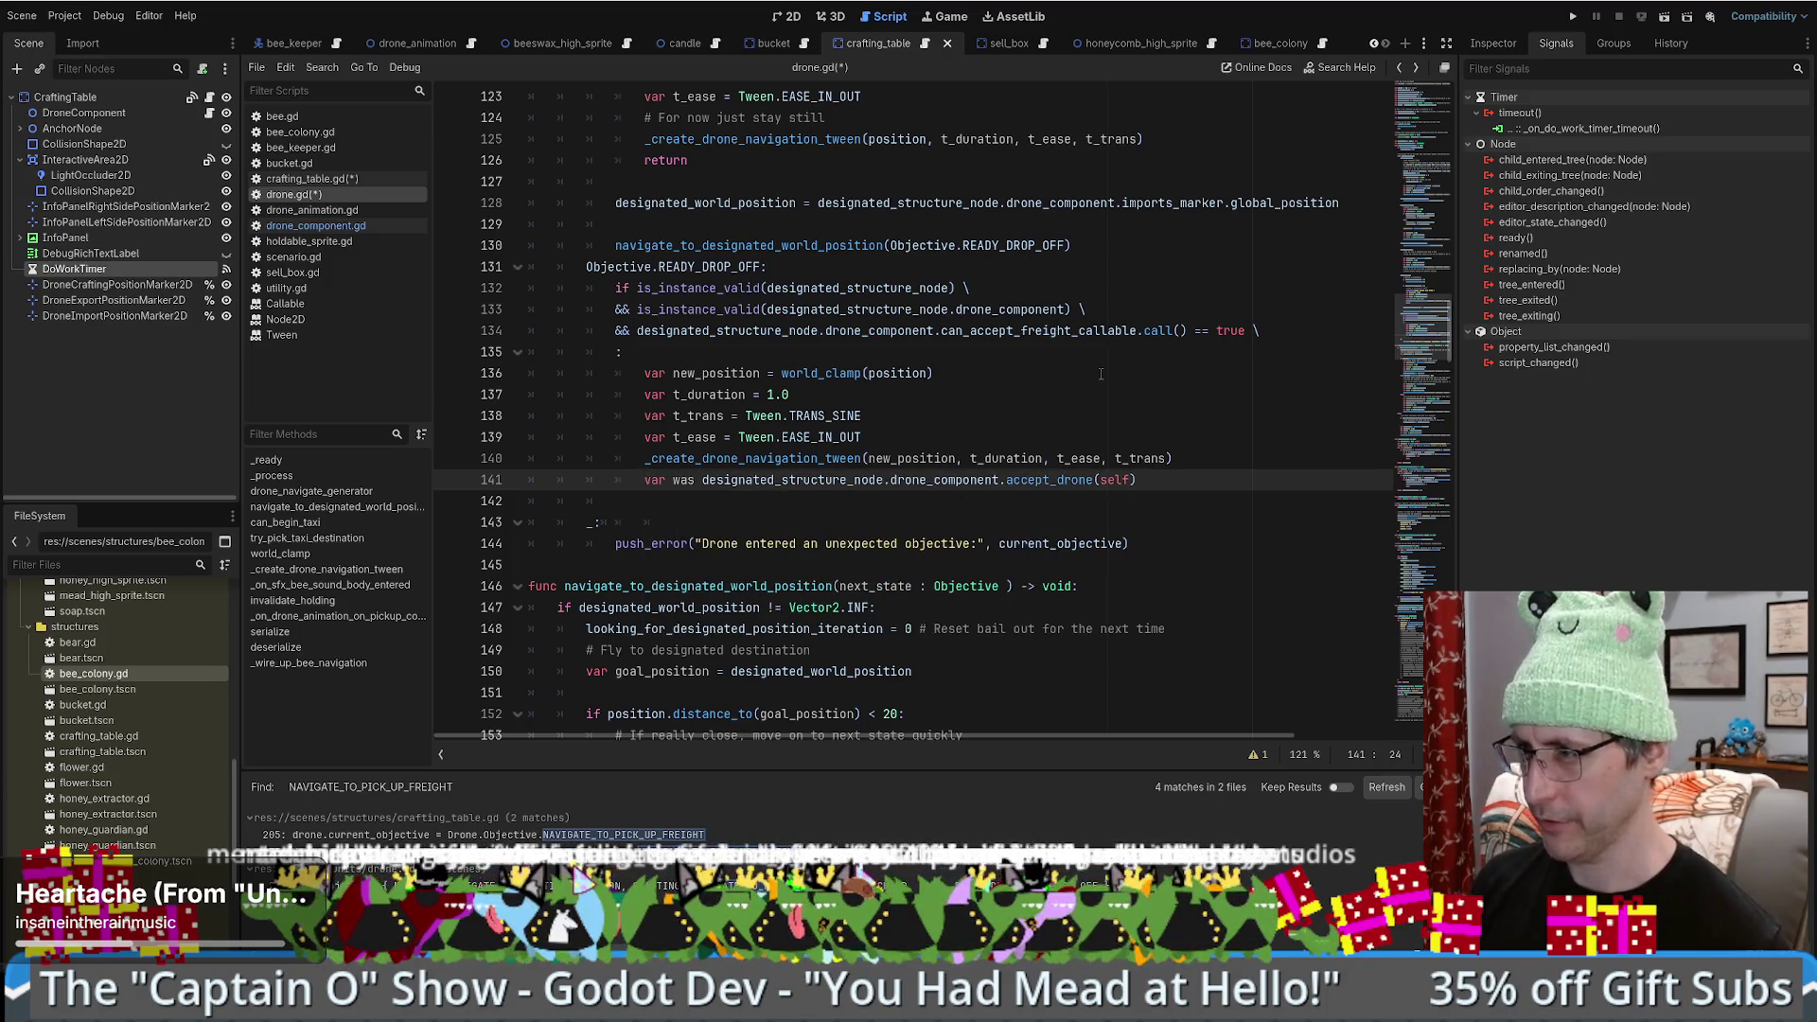
{"action": "type", "text": "_drone"}
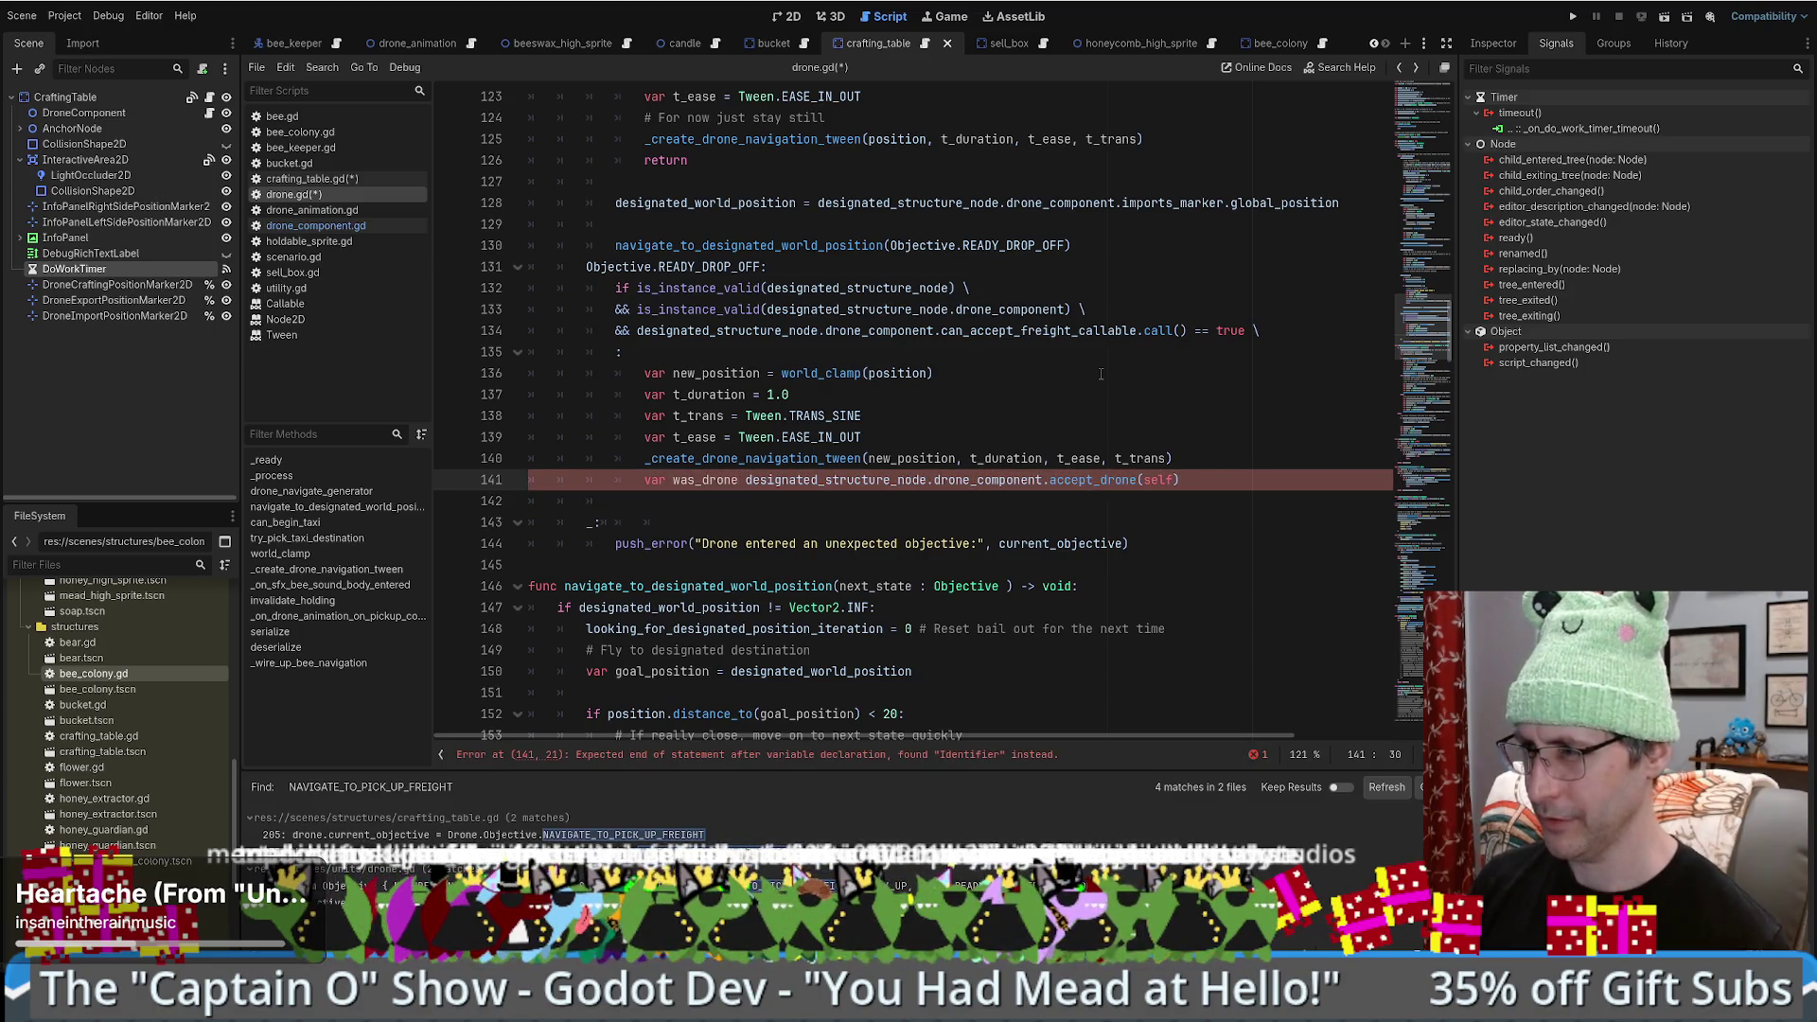
{"action": "key", "text": "BackSpace"}
{"action": "key", "text": "BackSpace"}
{"action": "key", "text": "BackSpace"}
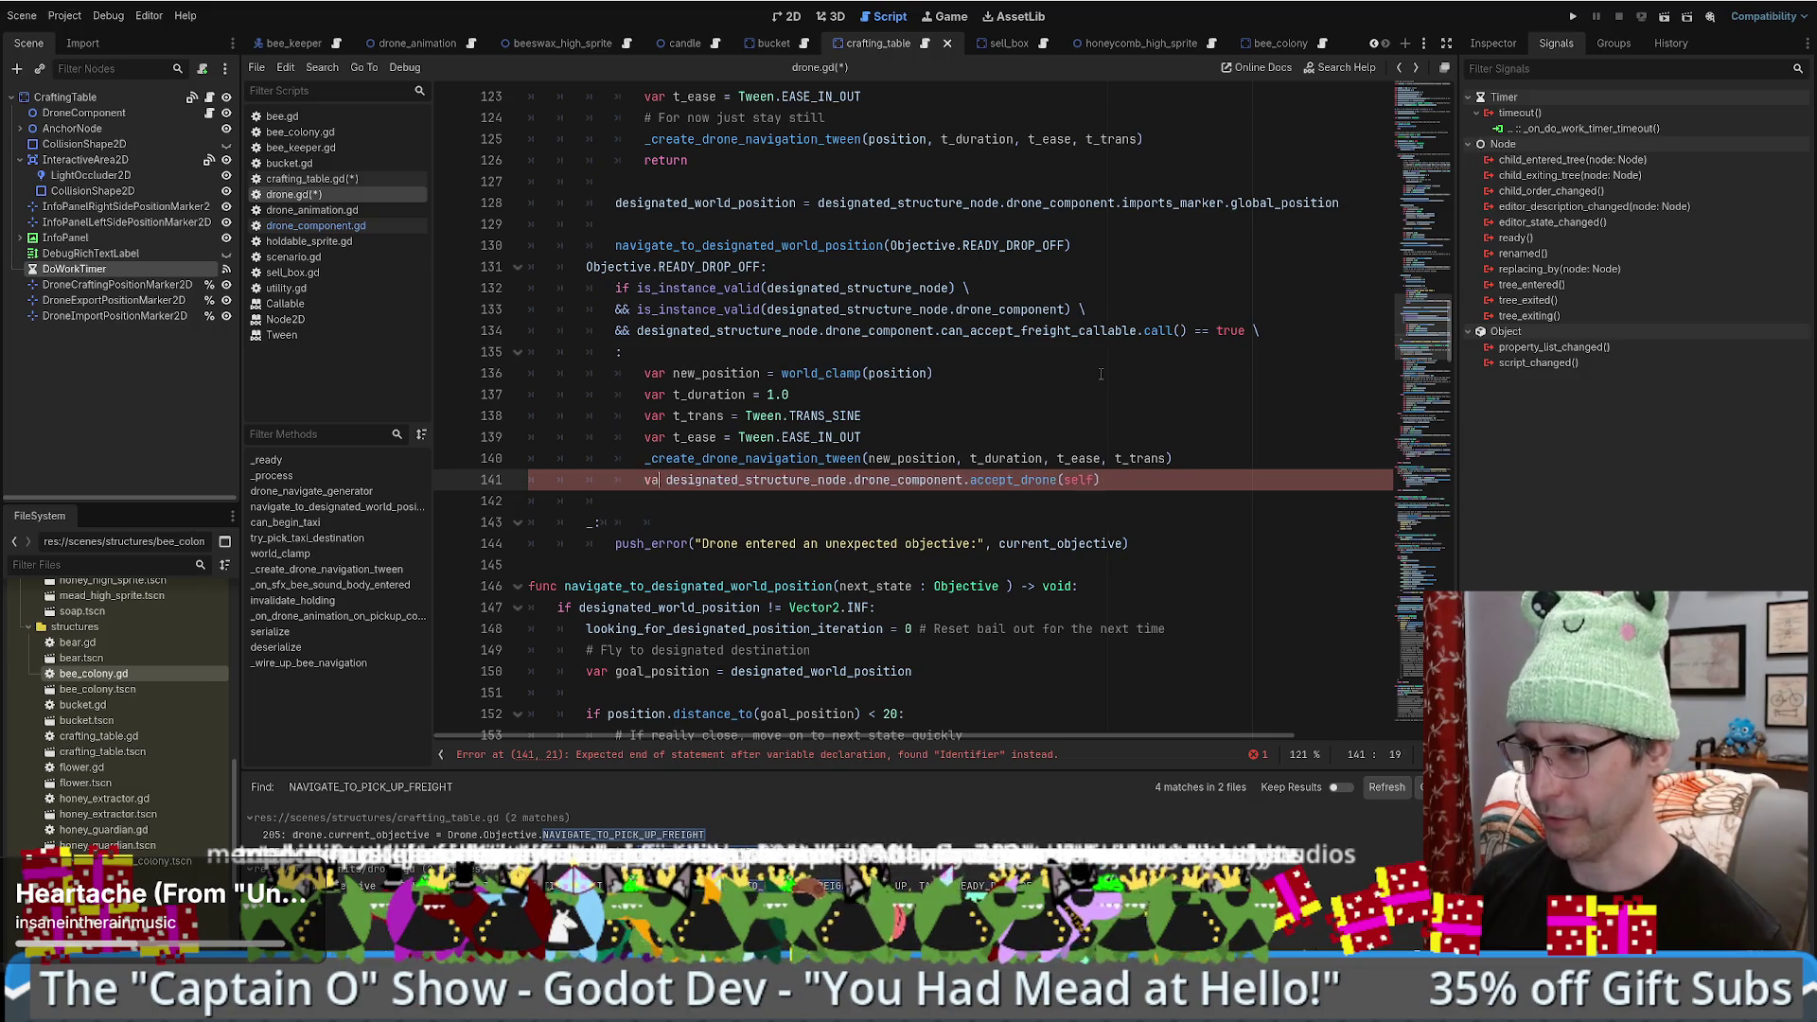
{"action": "key", "text": "Delete"}
{"action": "left_click", "coordinate": [1080, 480]}
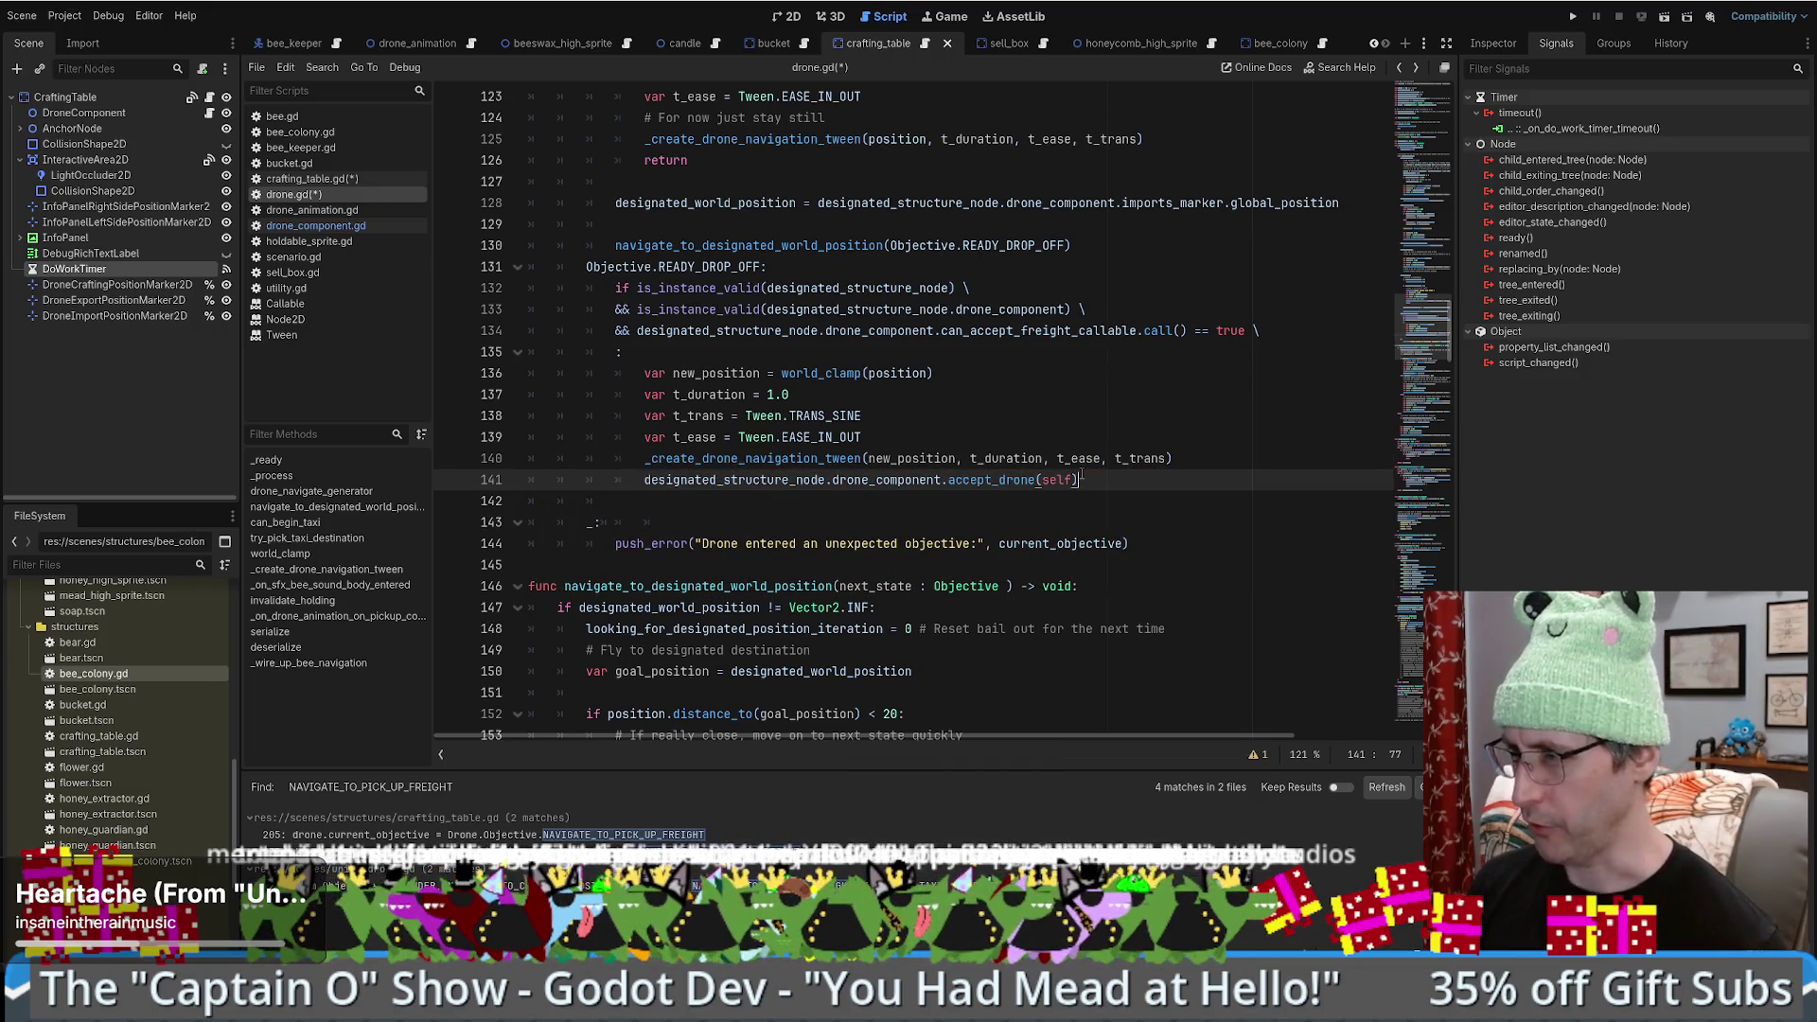
{"action": "double_click", "coordinate": [615, 267]}
{"action": "key", "text": "ctrl+c"}
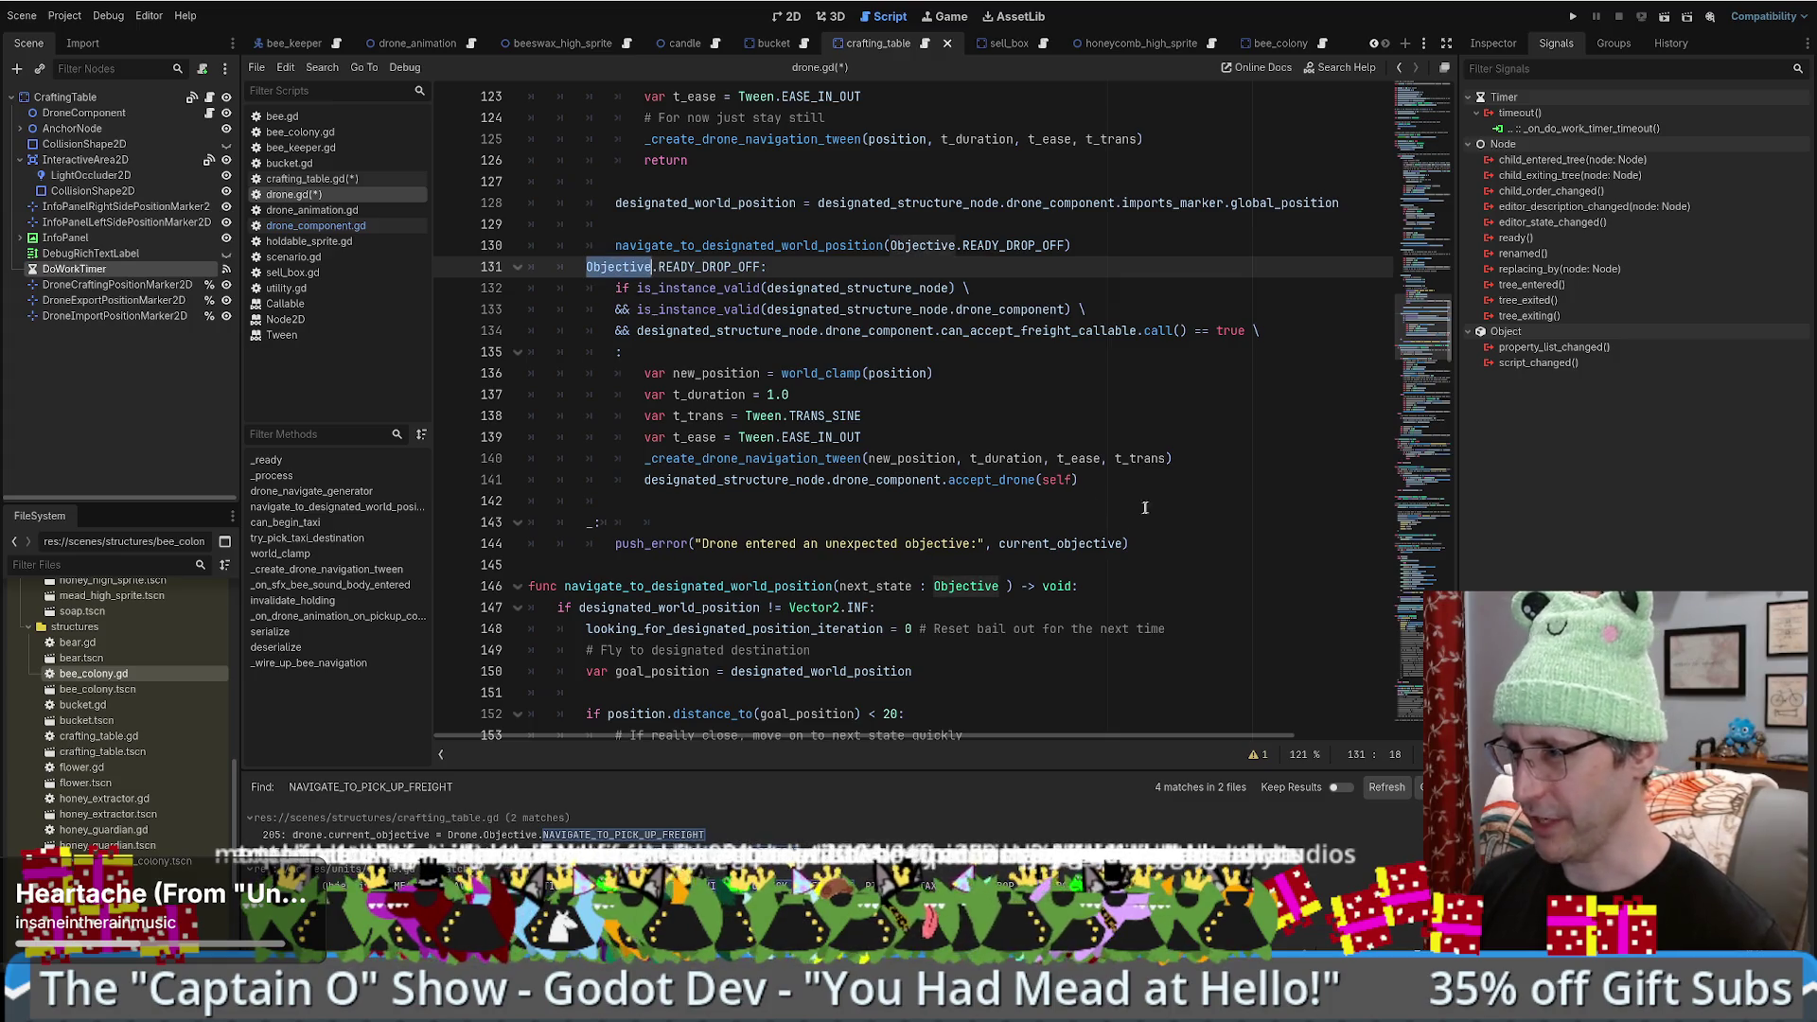
- Insert 'current_objective = Objective.DROP_OFF' on a new line after the tween call
{"action": "left_click", "coordinate": [1204, 463]}
{"action": "key", "text": "Return"}
{"action": "key", "text": "ctrl+v"}
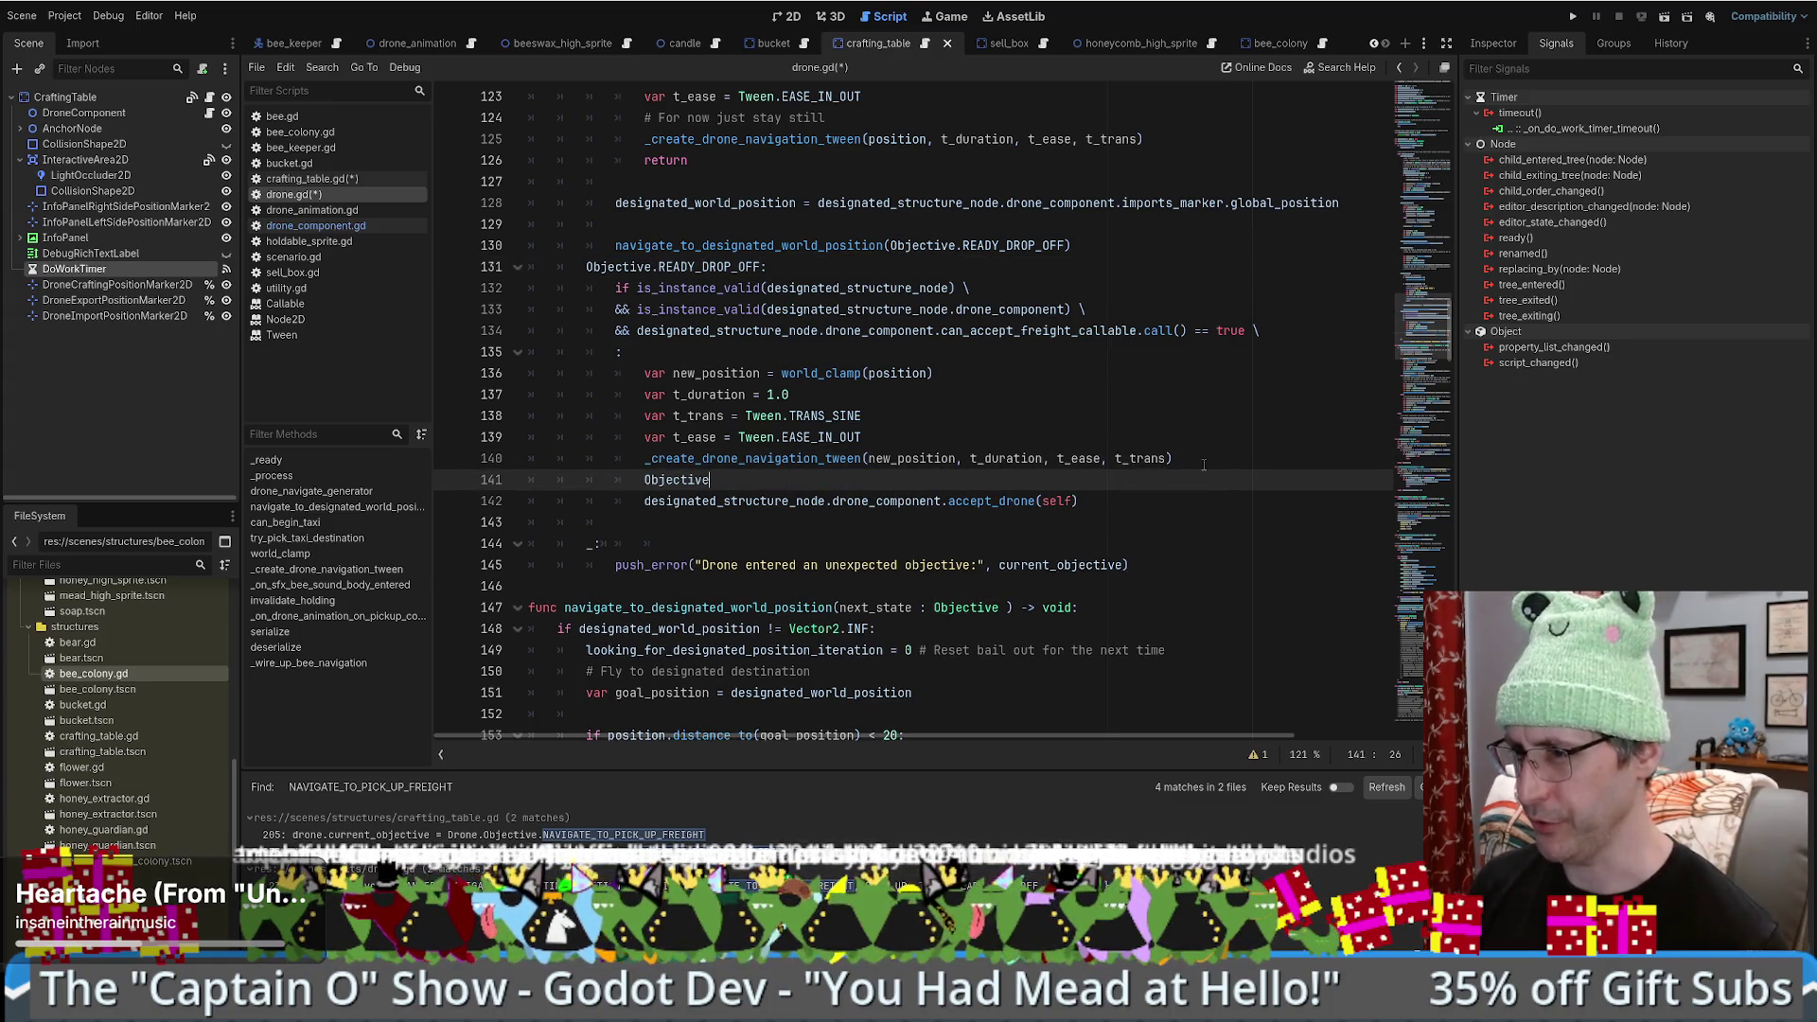
{"action": "key", "text": "ctrl+z"}
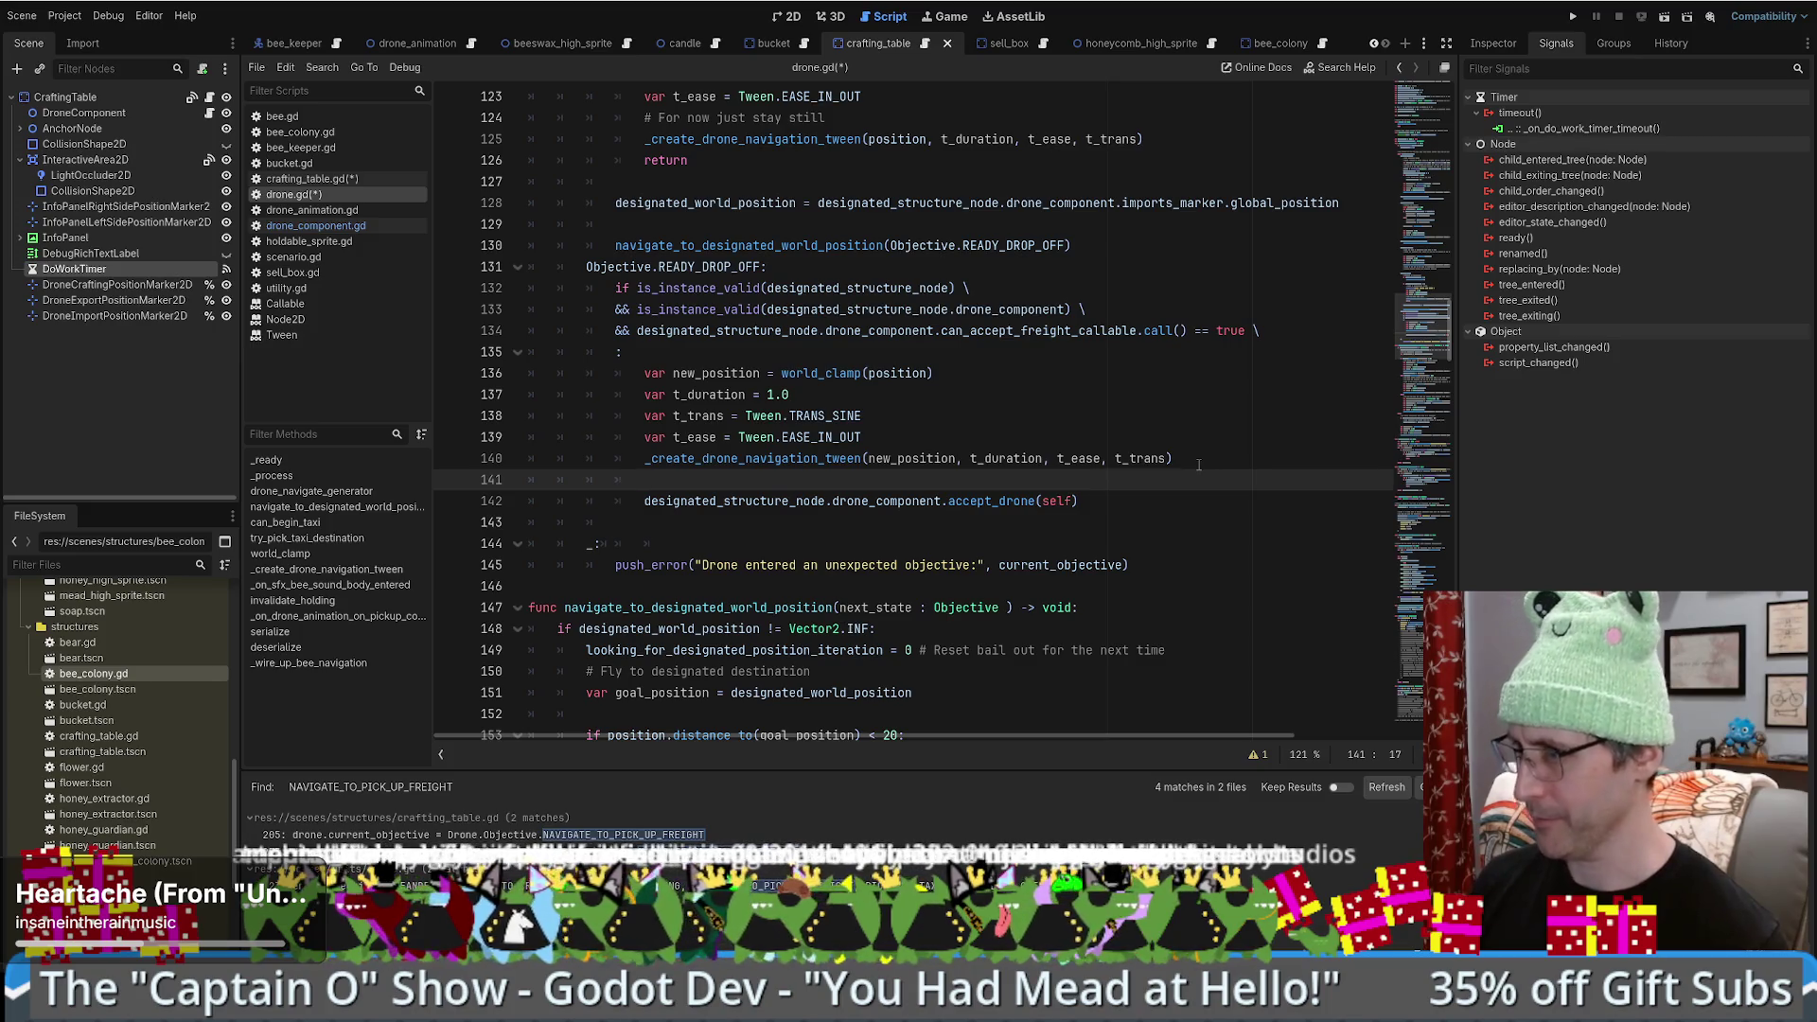
{"action": "type", "text": "cur"}
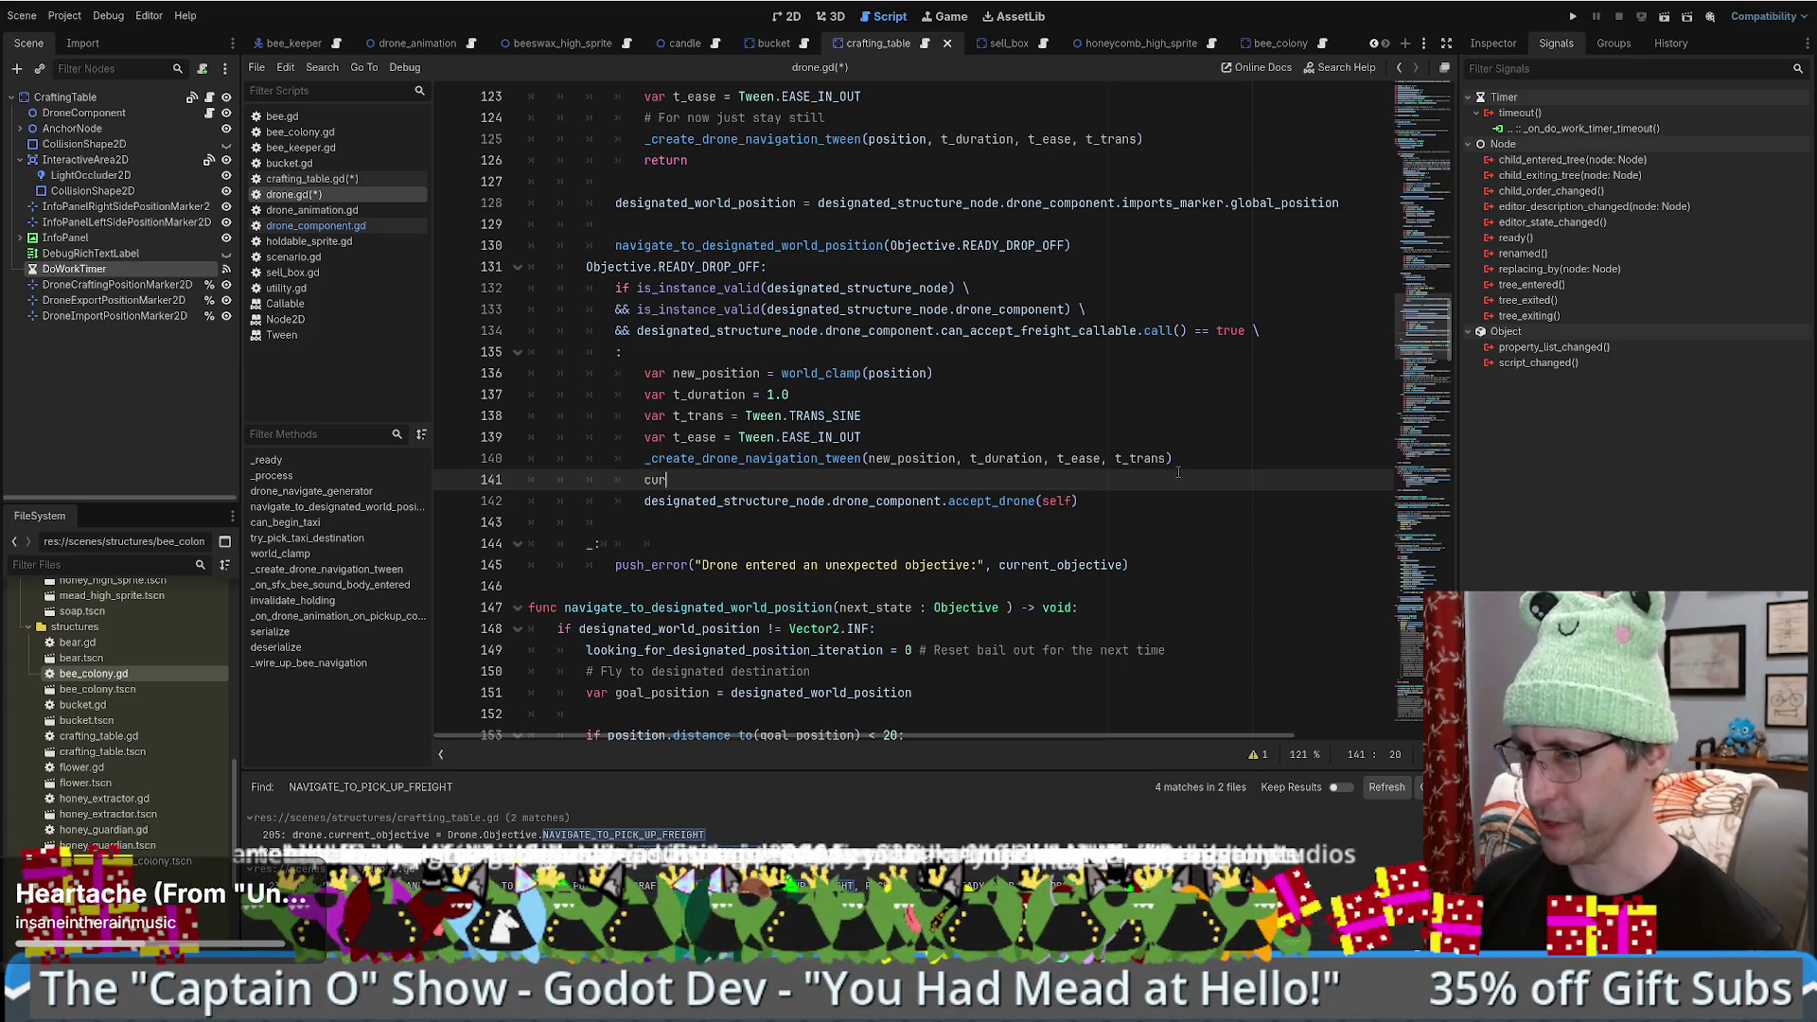
{"action": "type", "text": "rent_objective = Objective."}
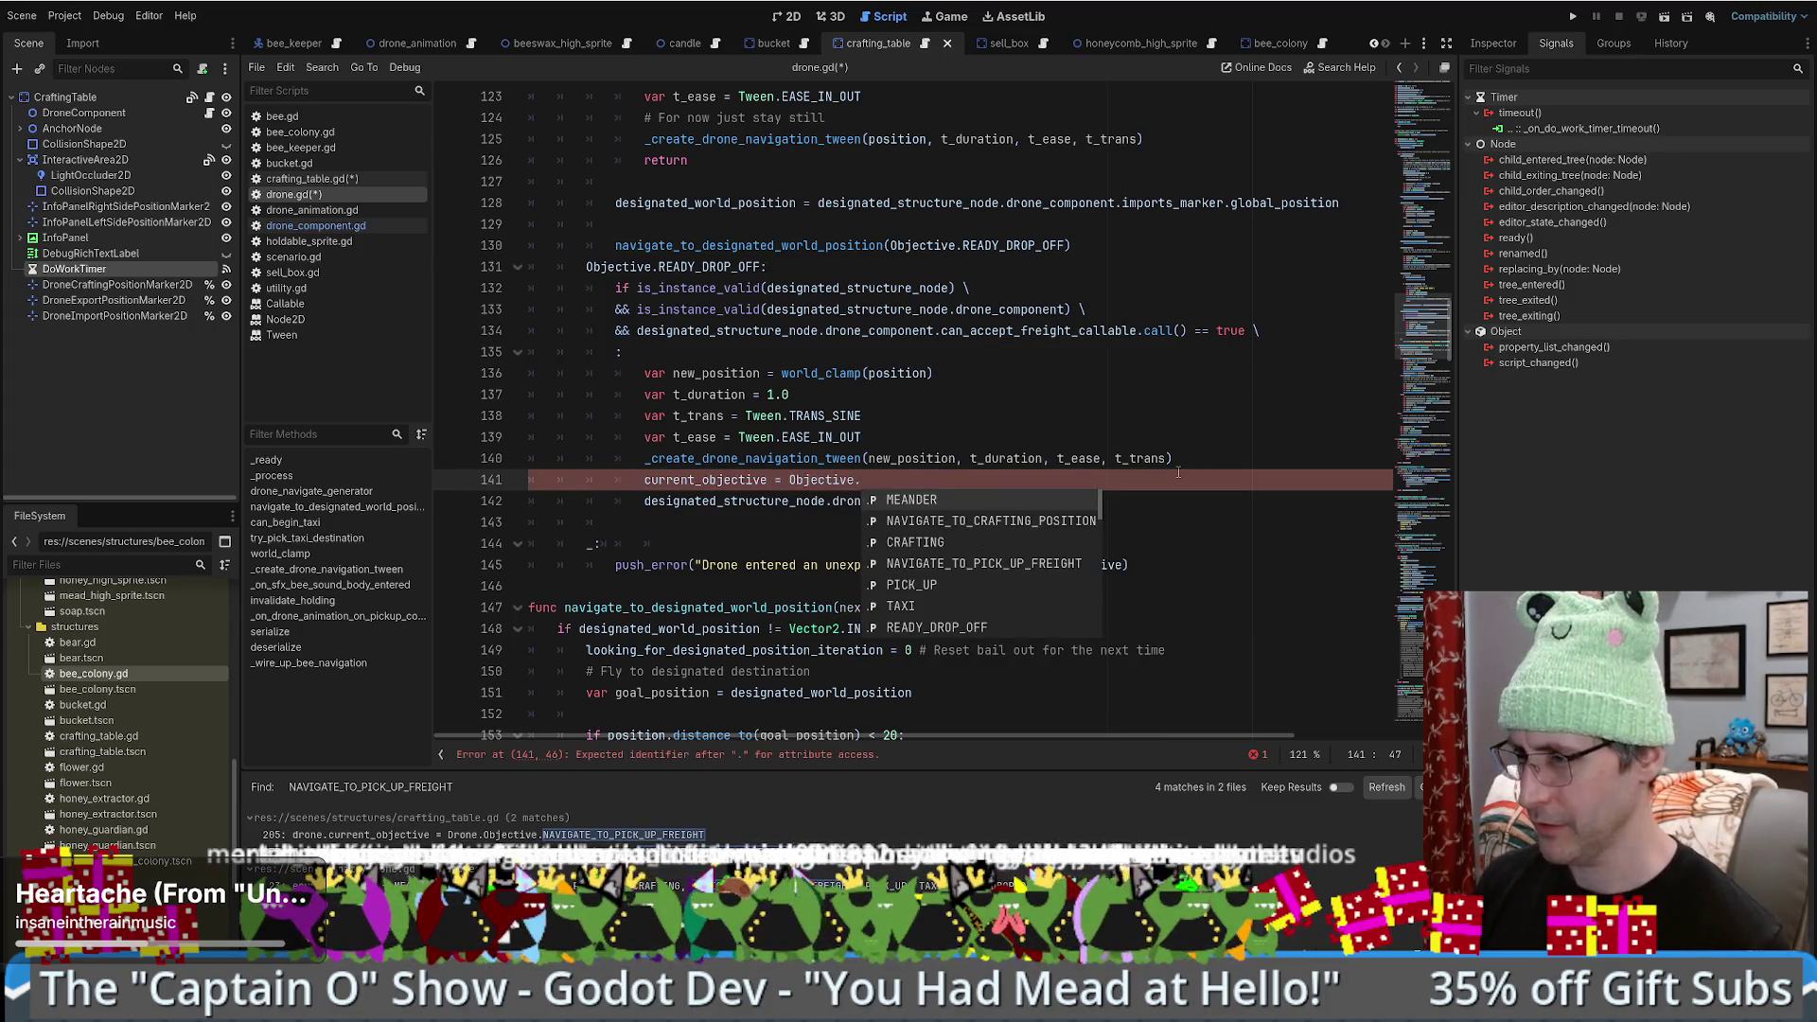
{"action": "type", "text": "dr"}
{"action": "key", "text": "Return"}
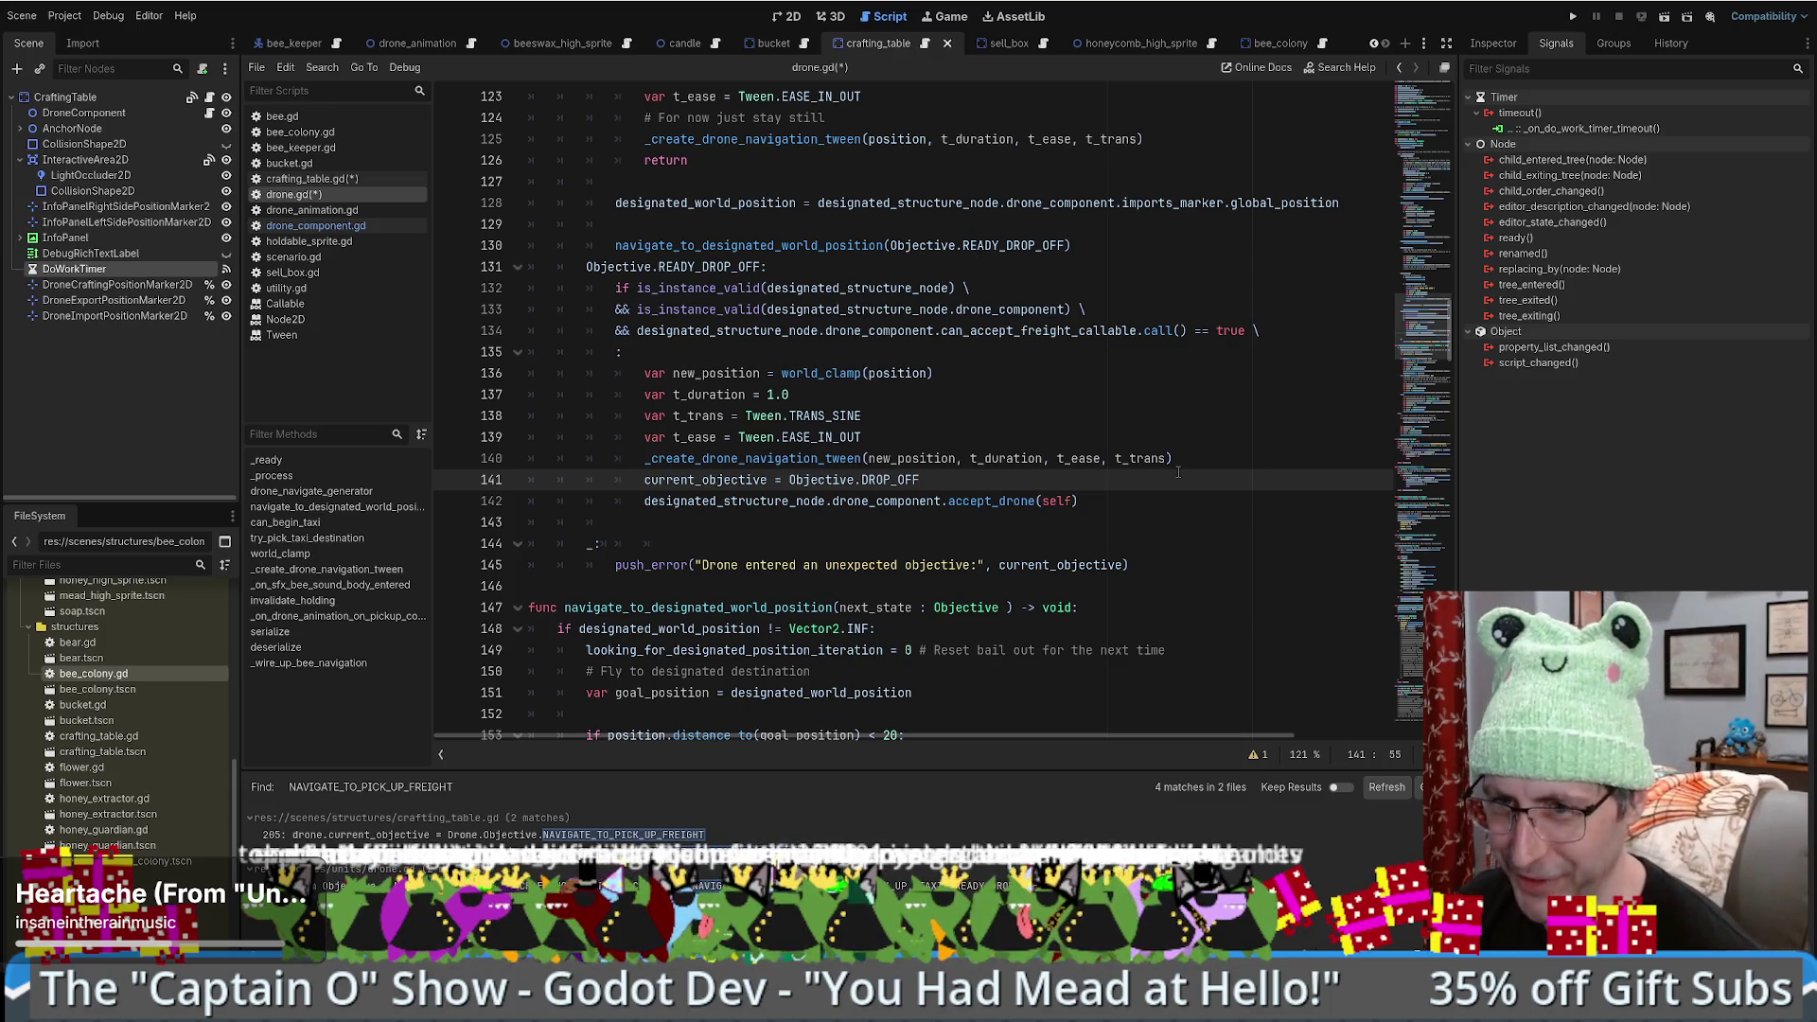
- Add a '# ' comment with a ring emoji after accept_drone(self)
{"action": "left_click", "coordinate": [1112, 511]}
{"action": "type", "text": "#"}
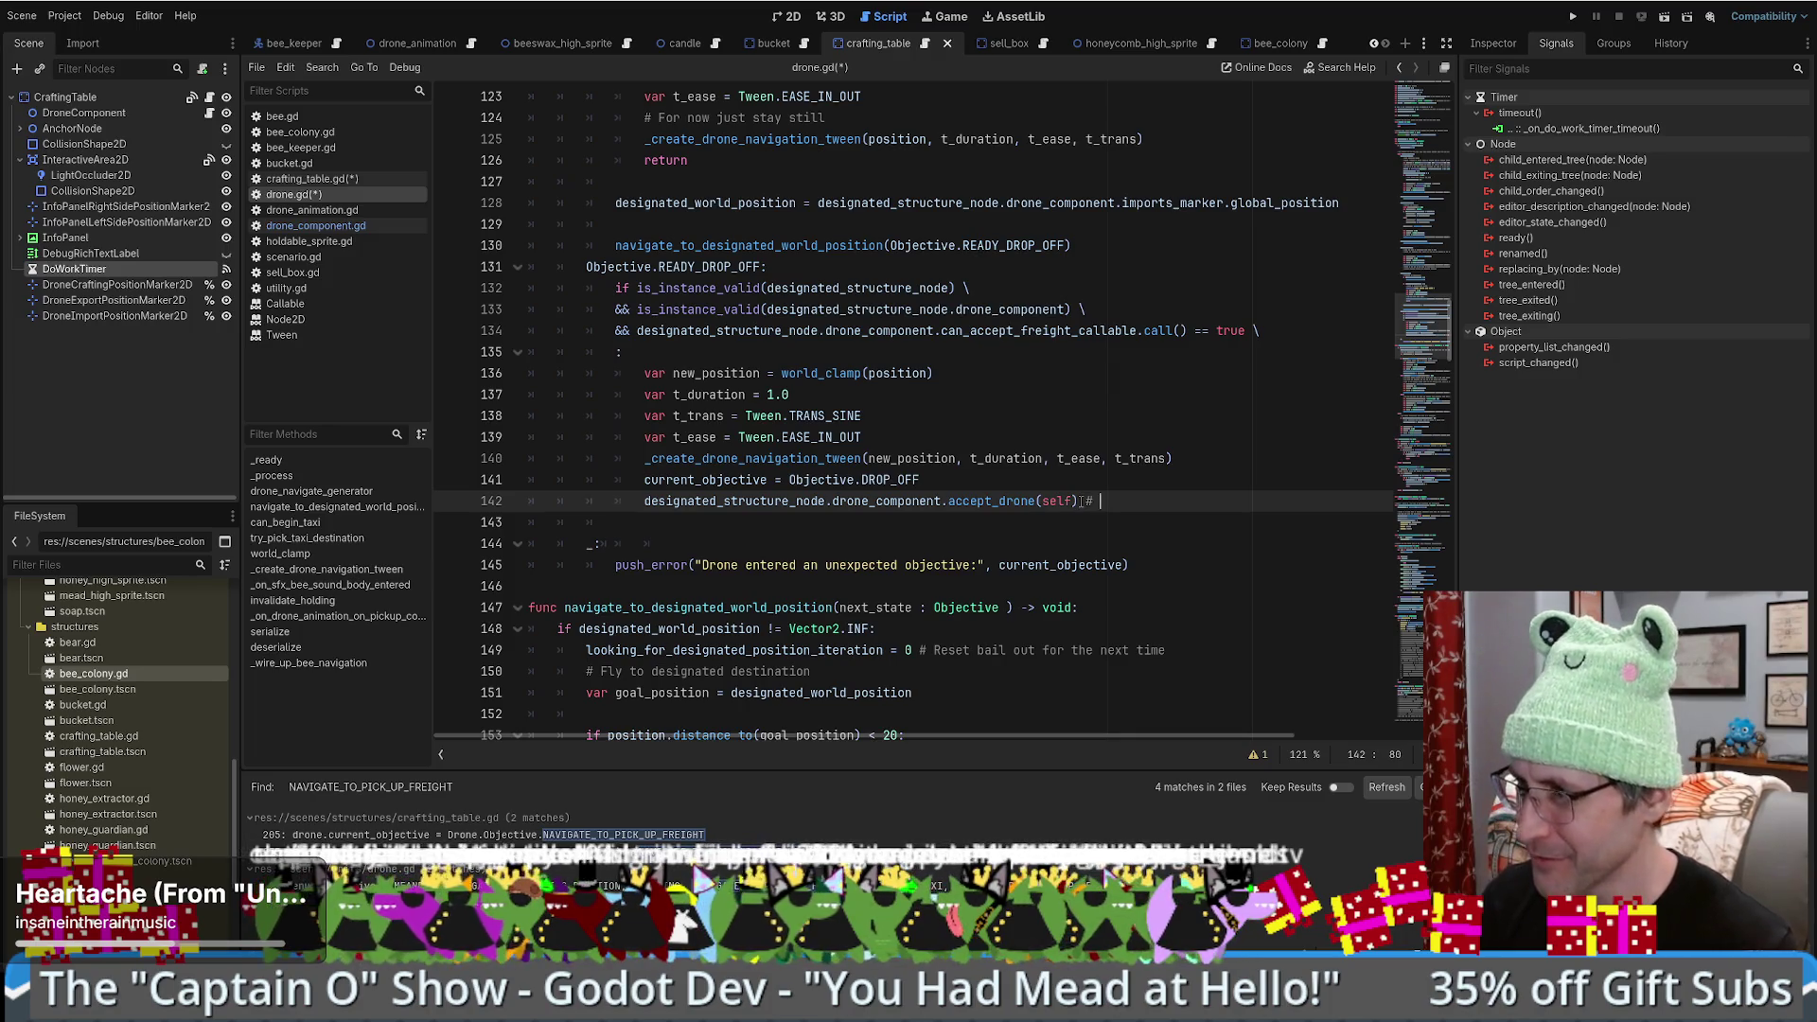
{"action": "key", "text": "super+period"}
{"action": "type", "text": "ring"}
{"action": "key", "text": "Down"}
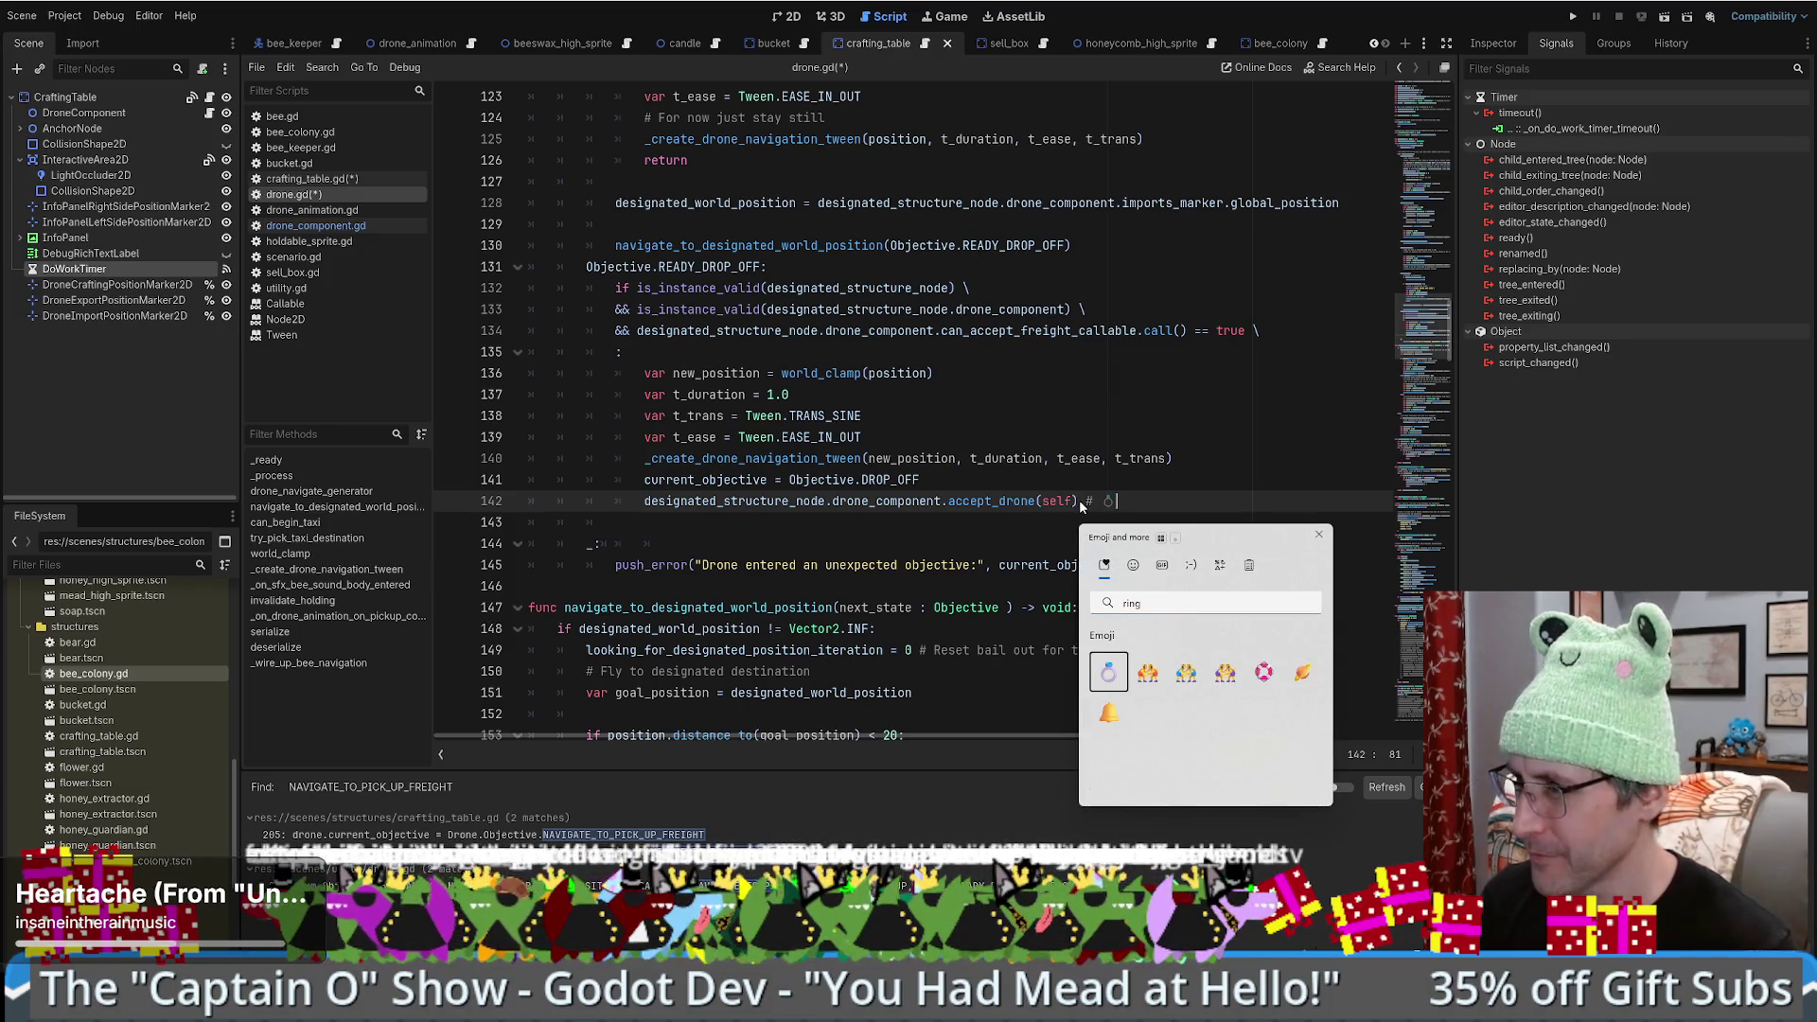
{"action": "key", "text": "Return"}
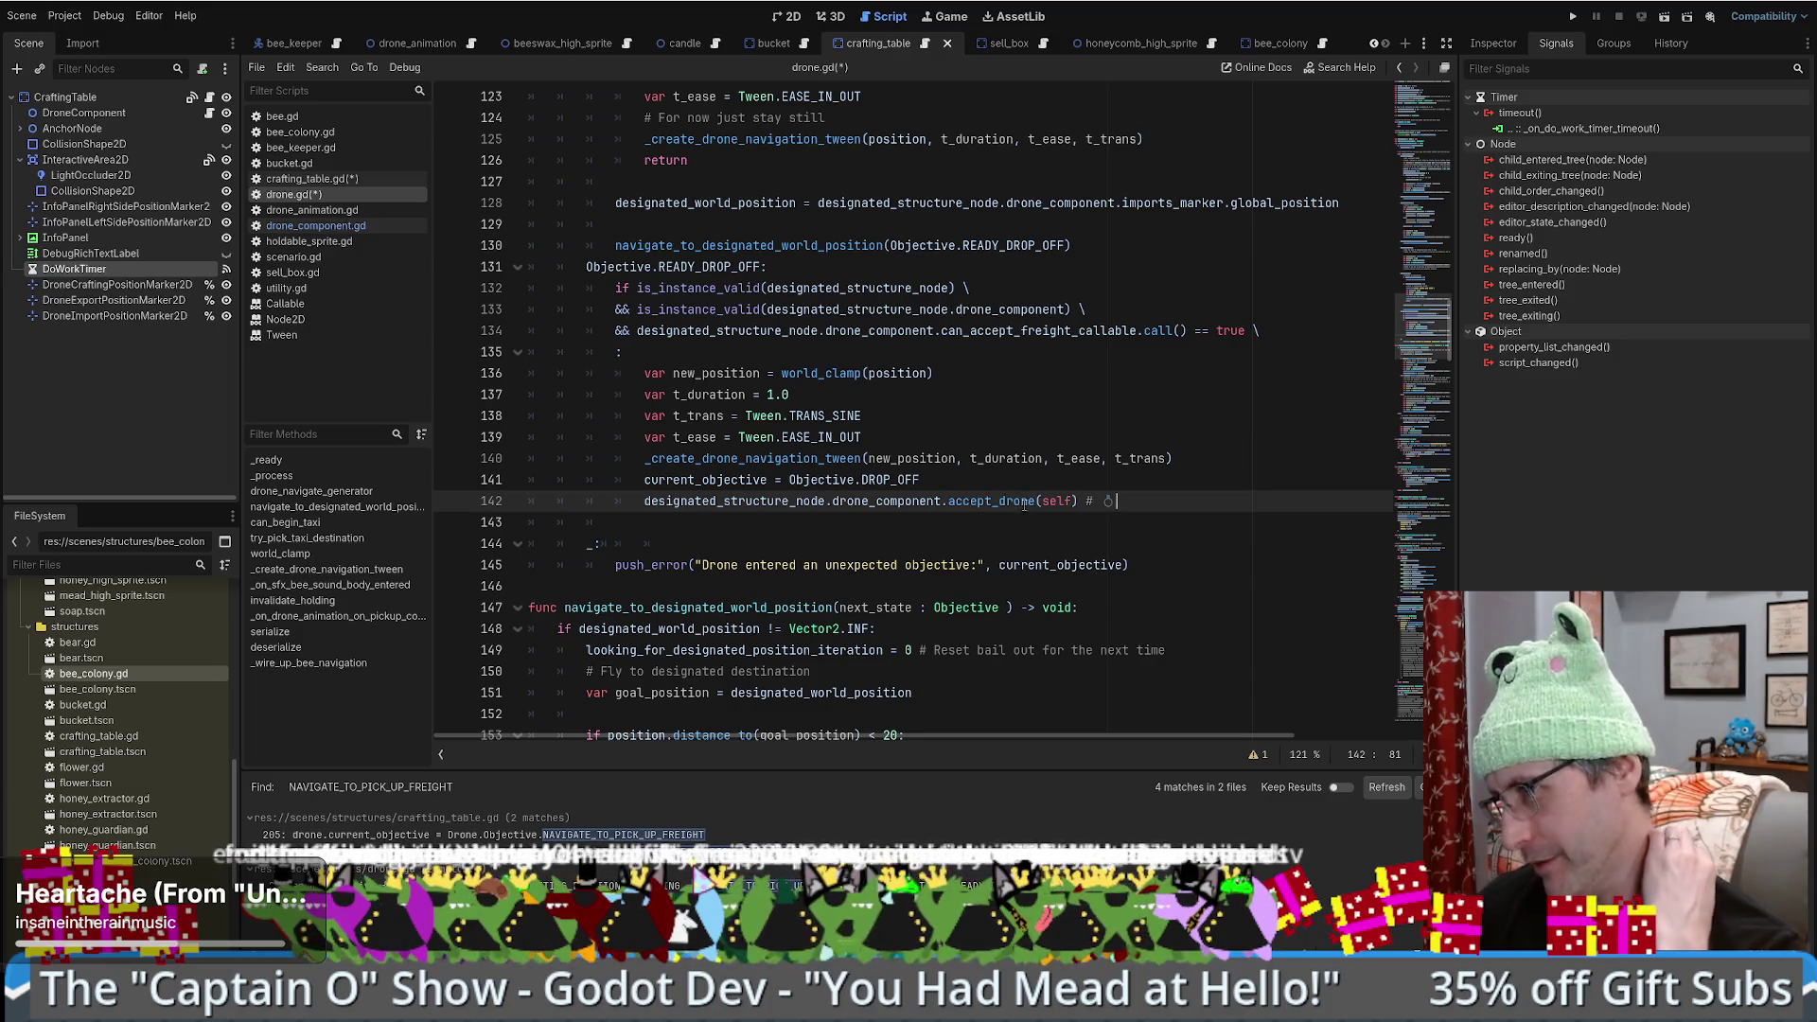
- Select the line 140 tween arguments and the Objective.READY_DROP_OFF case line for review
{"action": "left_click", "coordinate": [977, 483]}
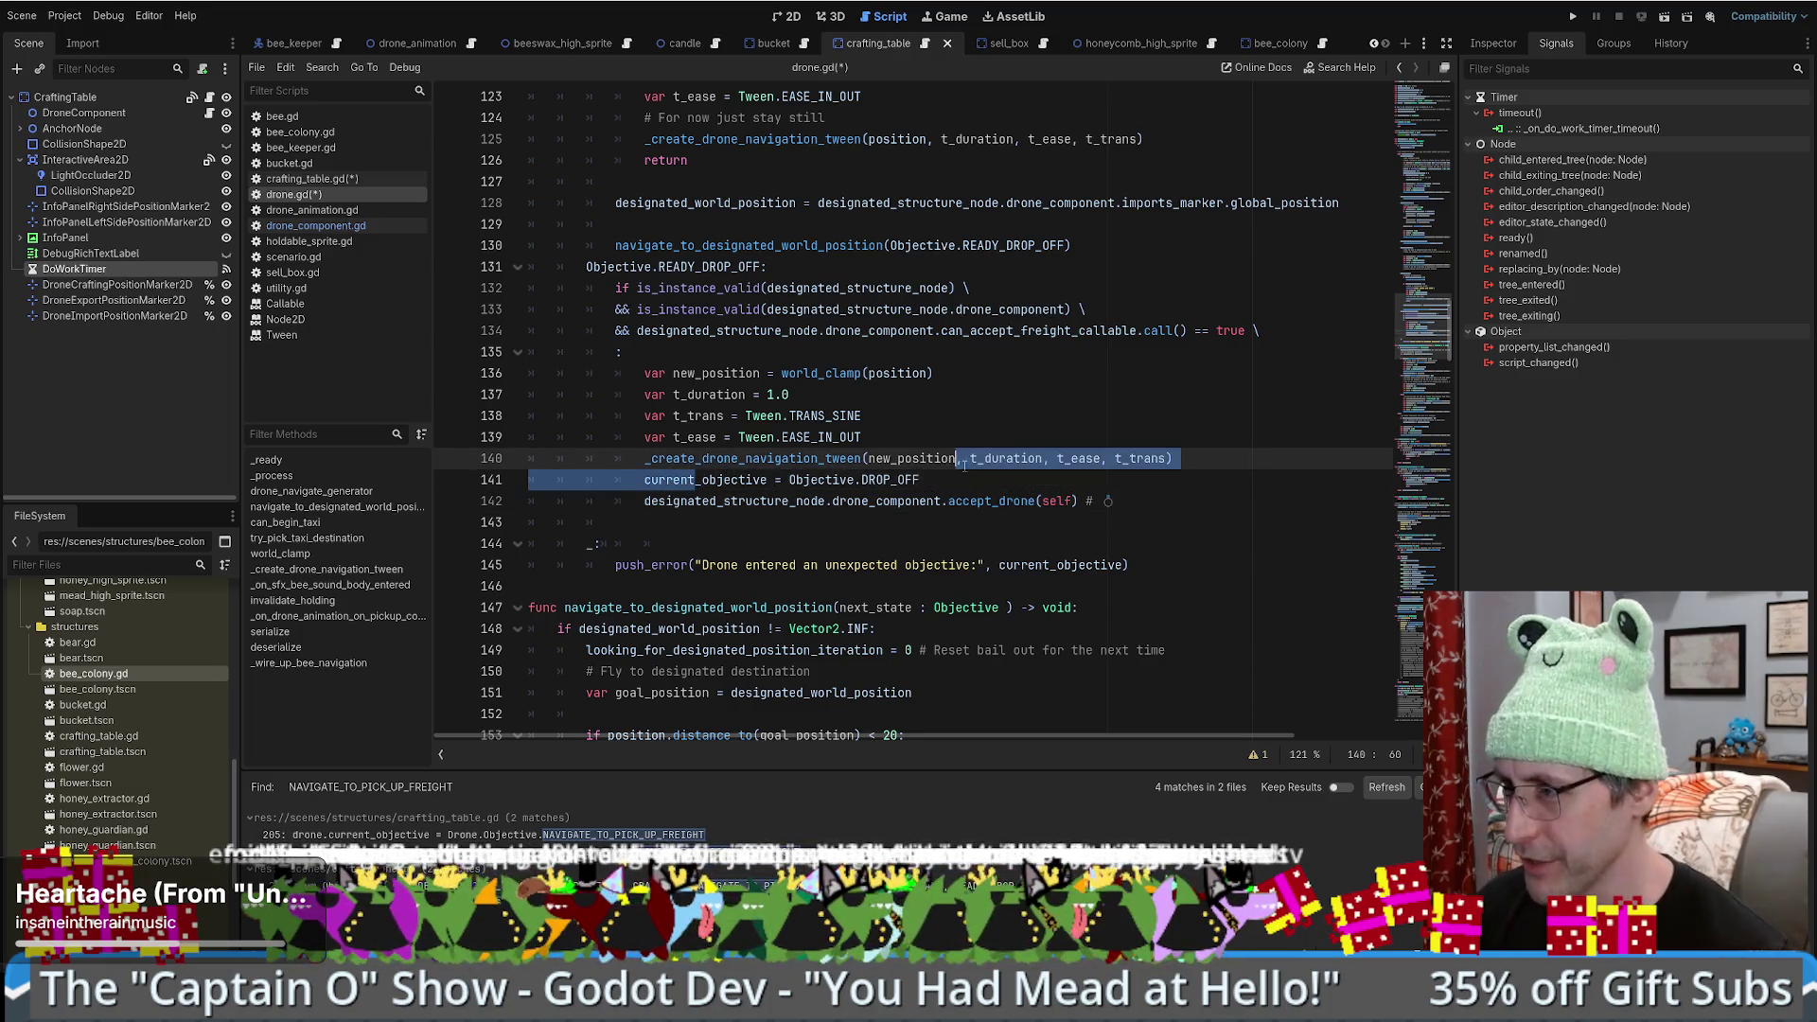
{"action": "left_click_drag", "start_coordinate": [791, 458], "coordinate": [1107, 458]}
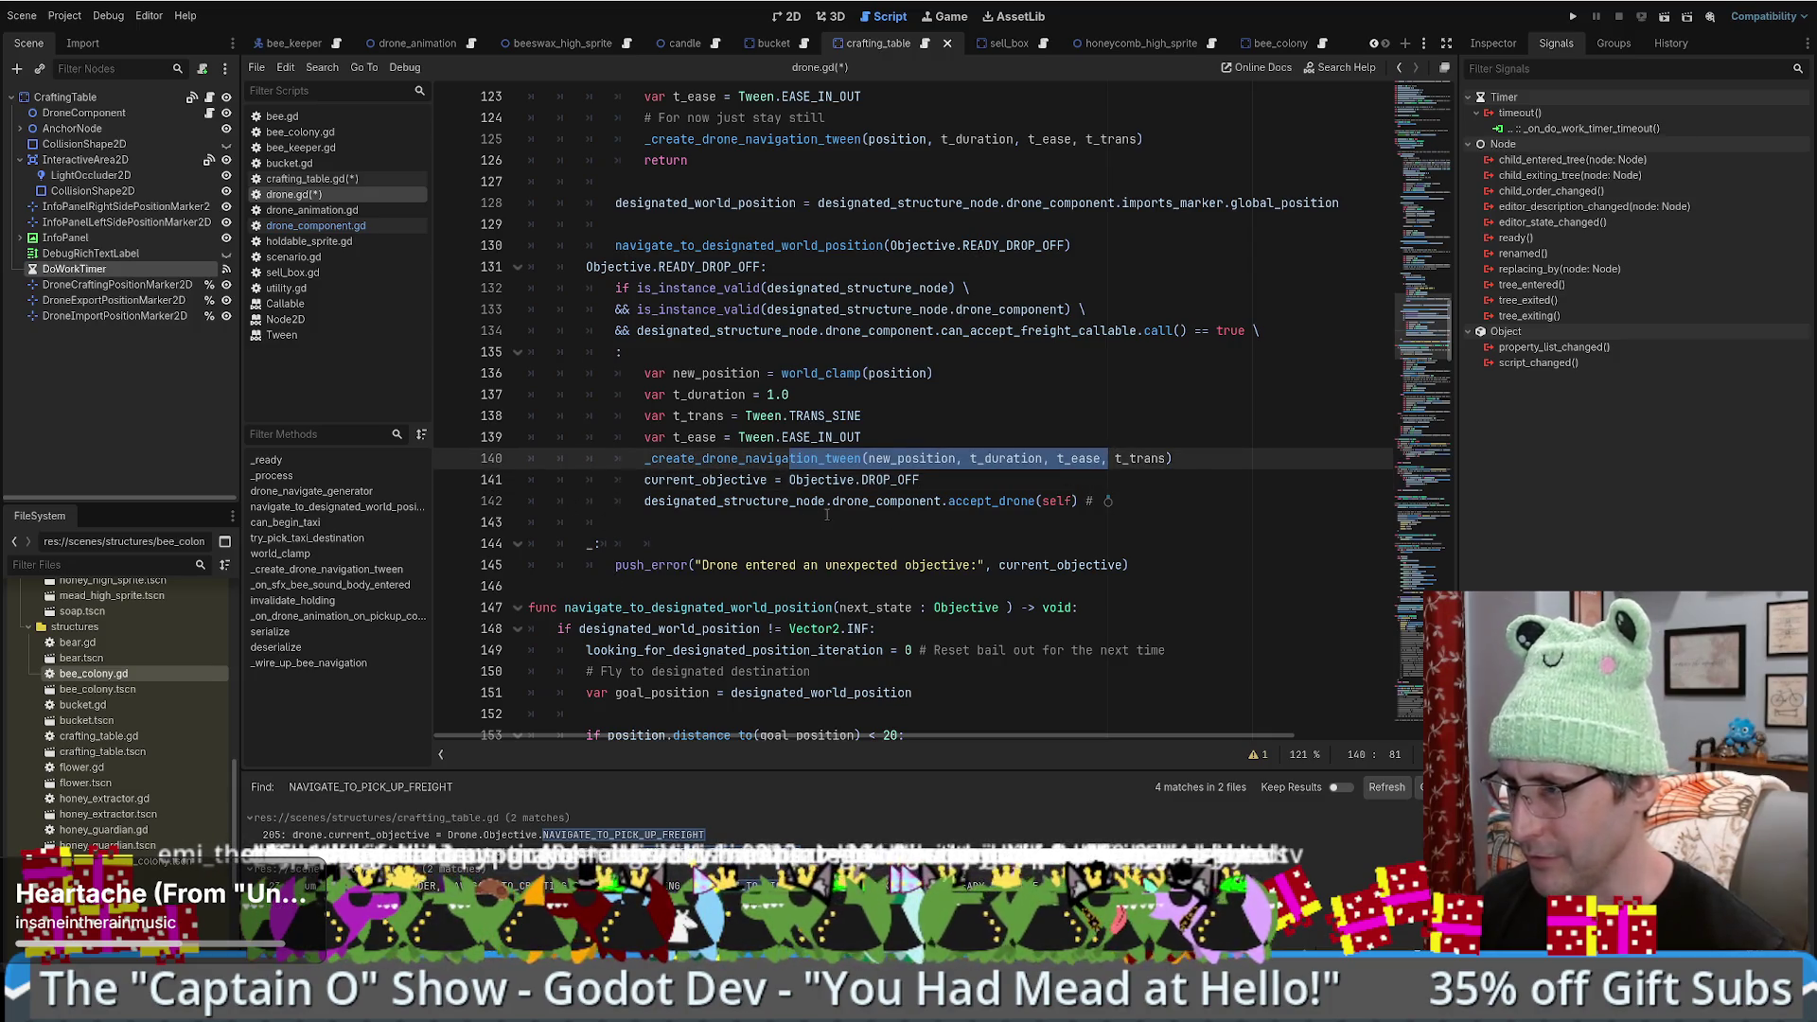
{"action": "double_click", "coordinate": [705, 529]}
{"action": "left_click", "coordinate": [649, 524]}
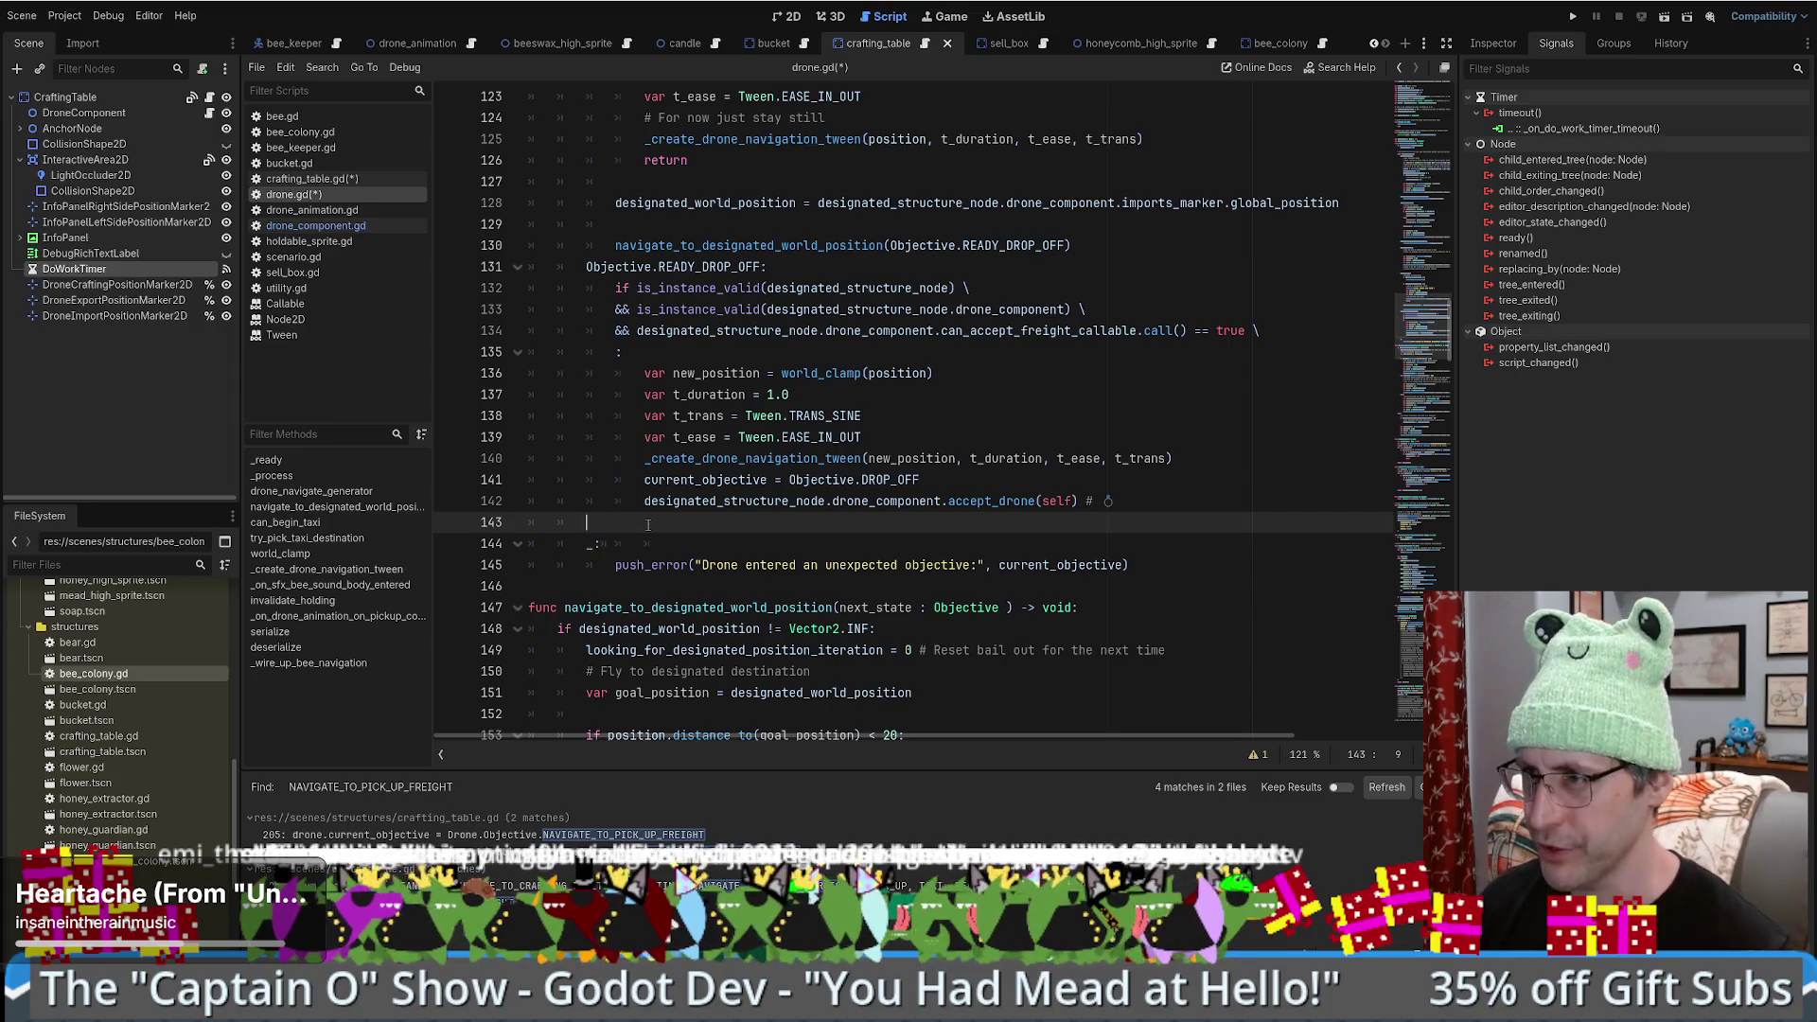
{"action": "left_click_drag", "start_coordinate": [852, 267], "coordinate": [1079, 245]}
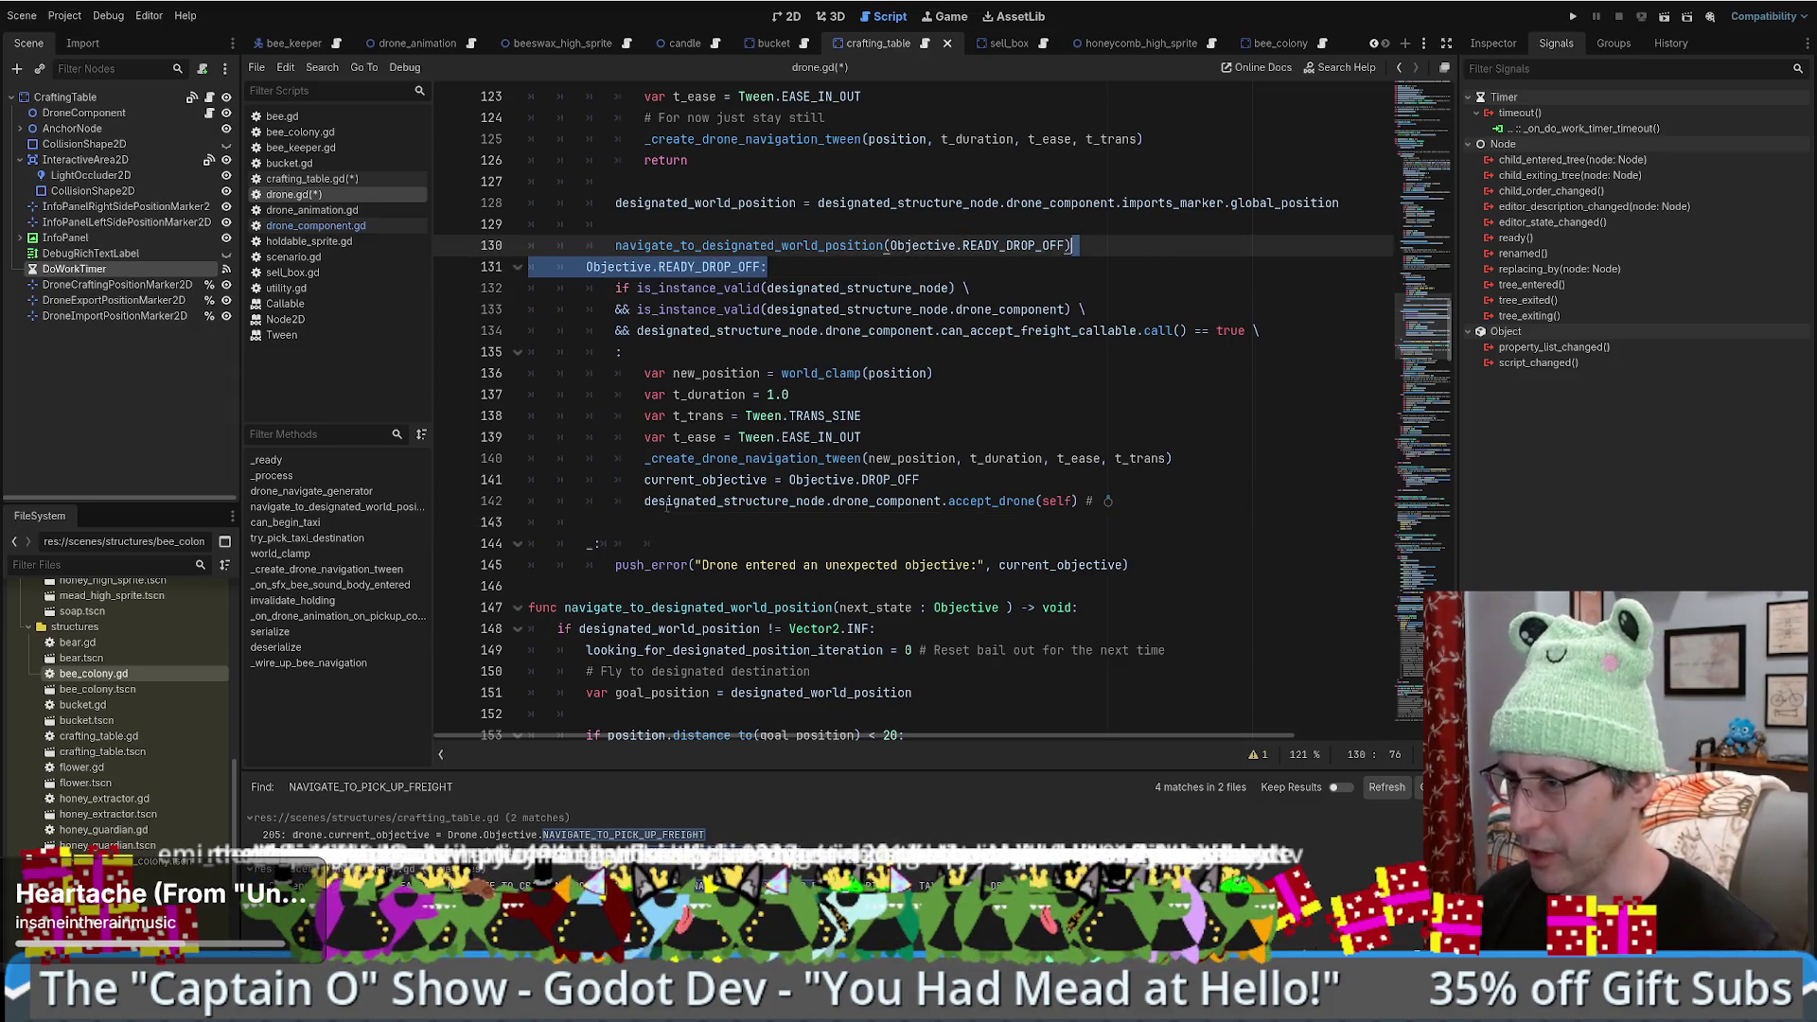
{"action": "left_click", "coordinate": [1120, 503]}
{"action": "key", "text": "ctrl+v"}
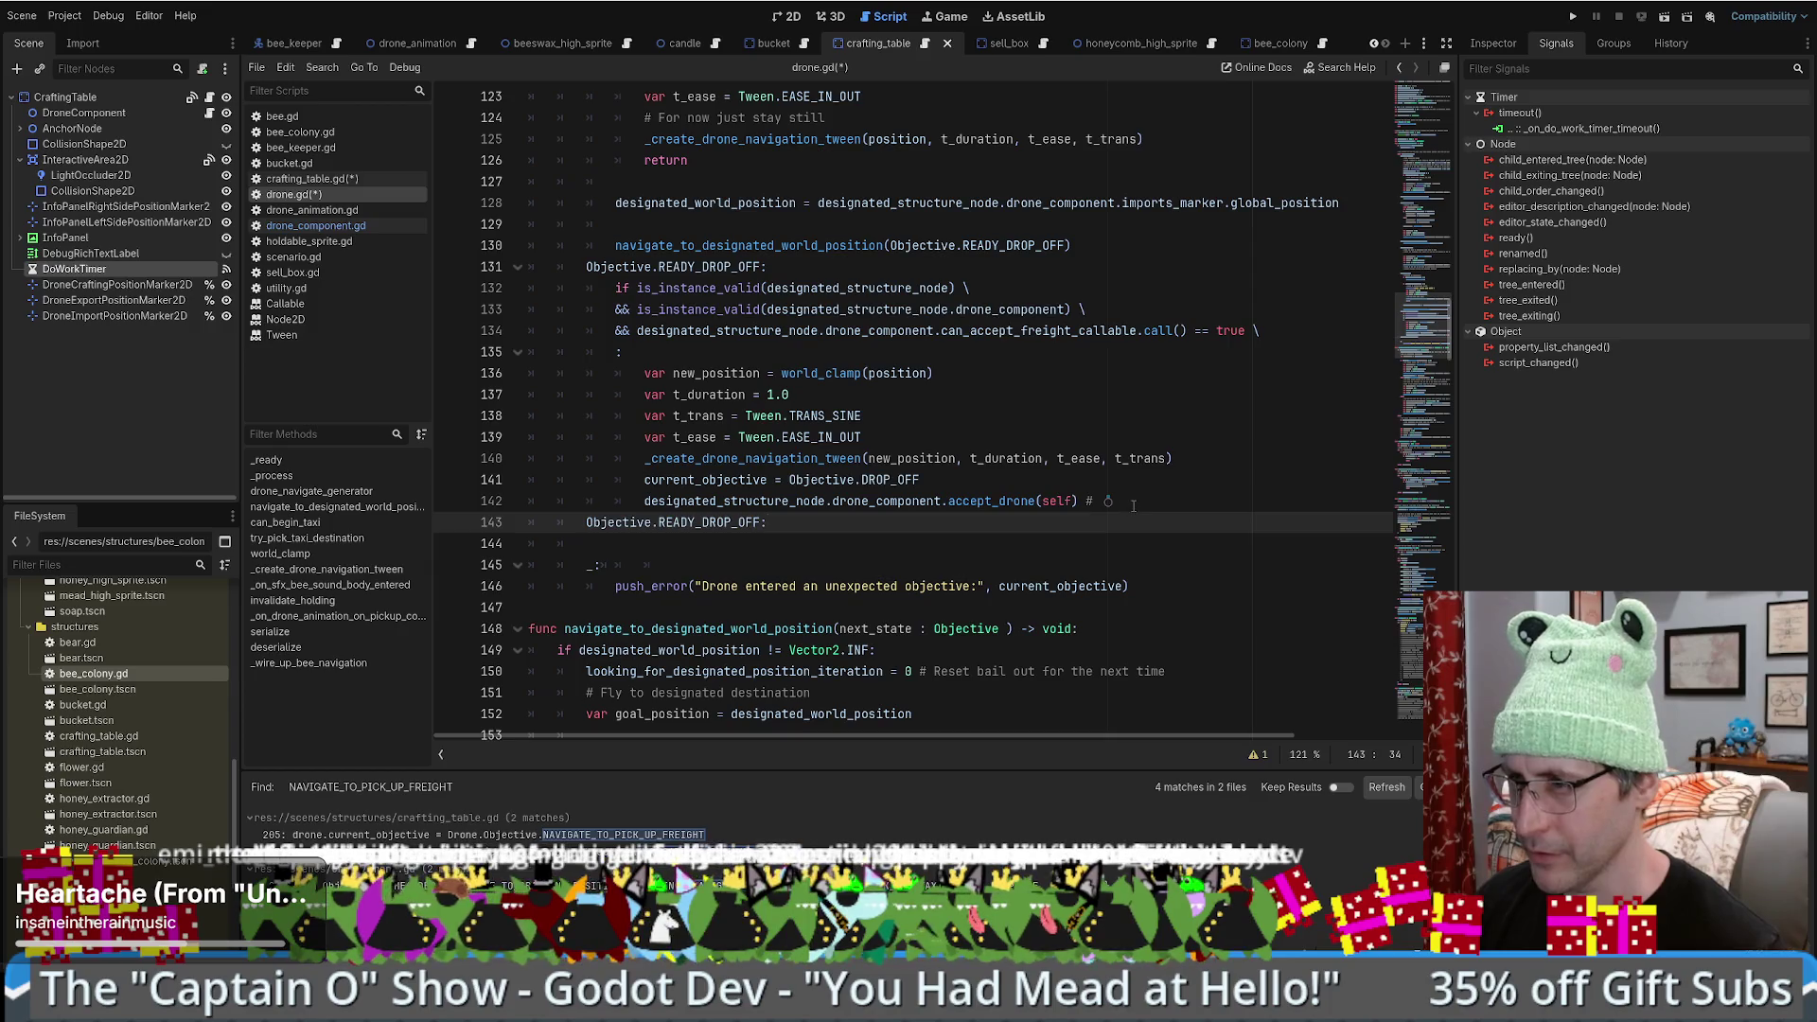
{"action": "left_click_drag", "start_coordinate": [659, 522], "coordinate": [699, 522]}
{"action": "key", "text": "Delete"}
{"action": "key", "text": "Delete"}
{"action": "key", "text": "Down"}
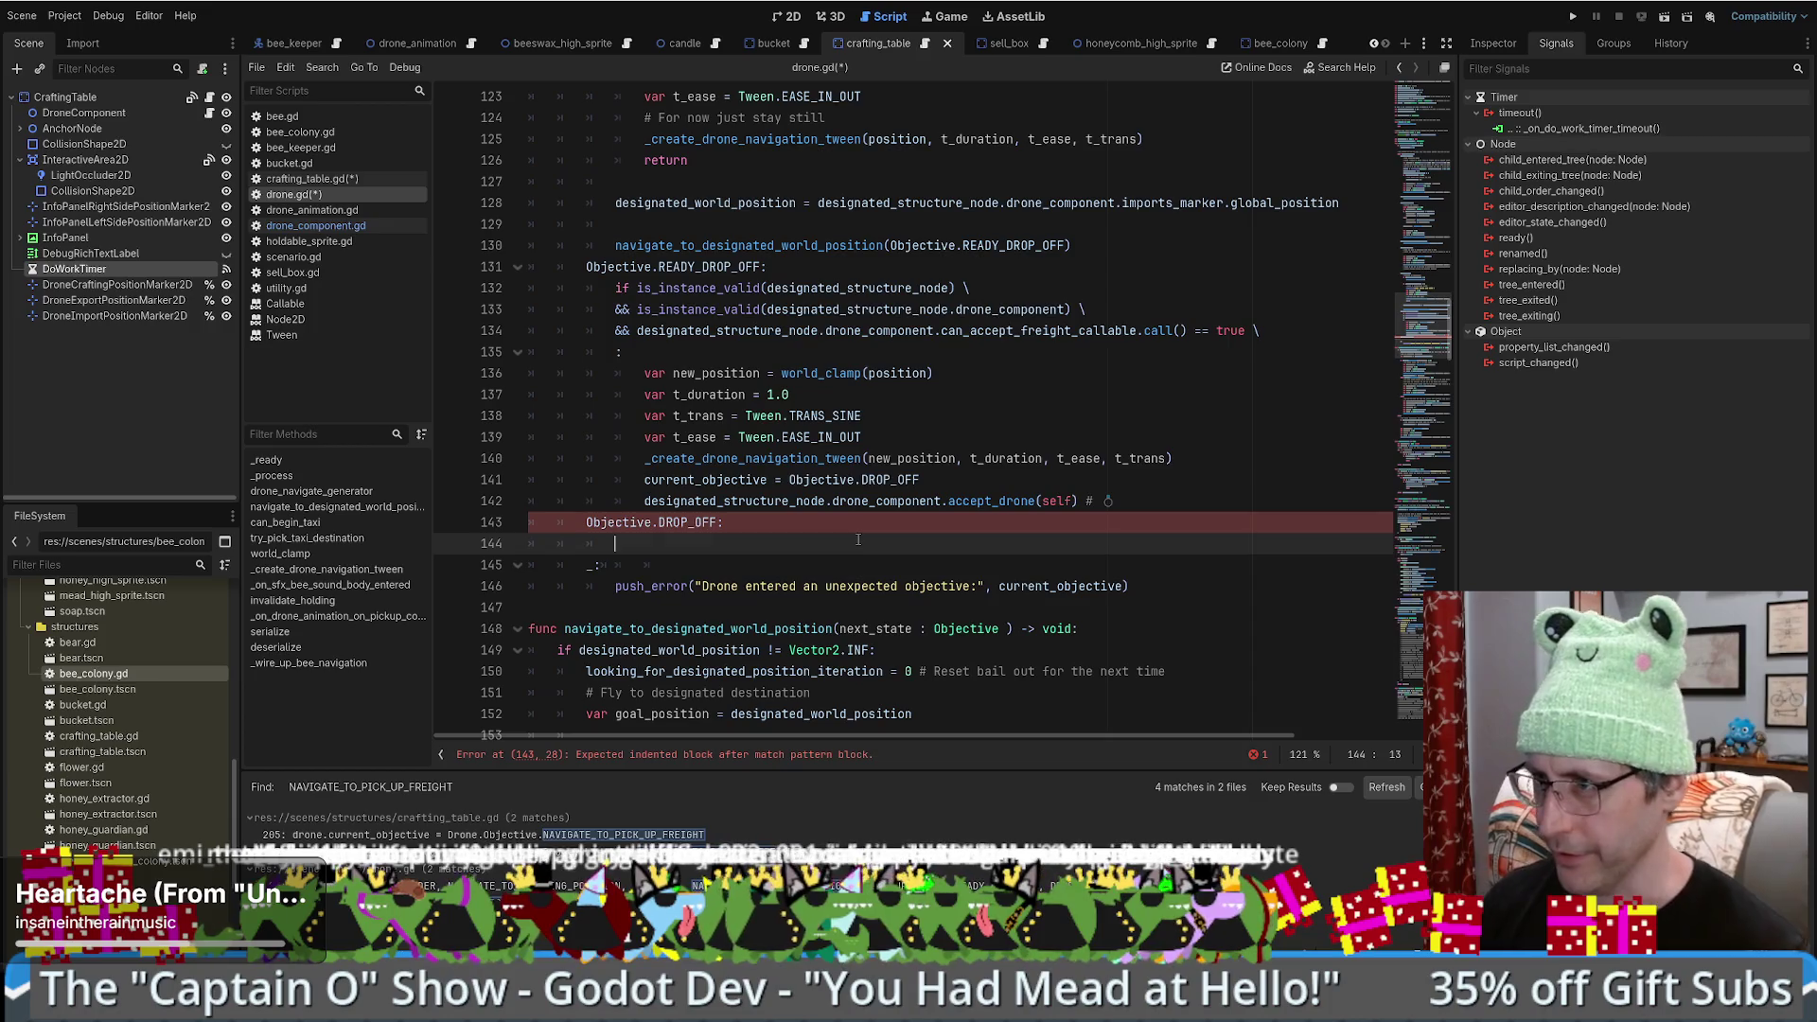
{"action": "left_click", "coordinate": [1139, 499]}
{"action": "key", "text": "Return"}
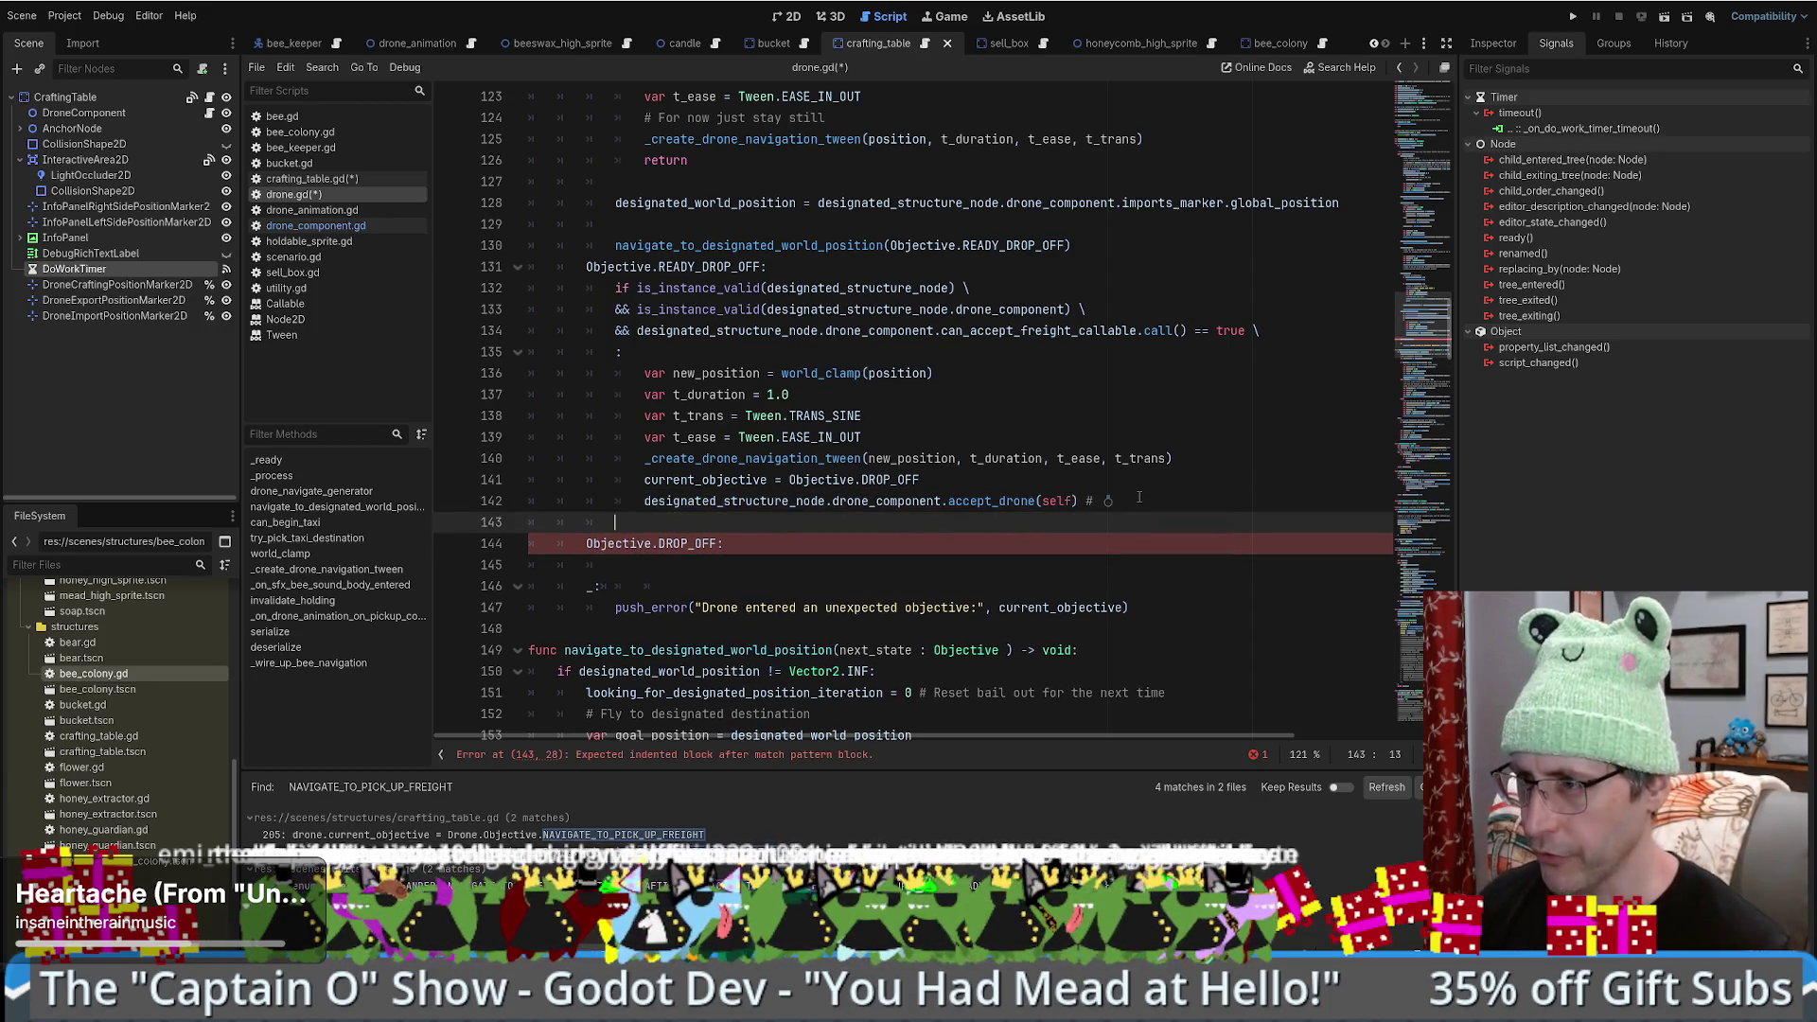
{"action": "key", "text": "Down"}
{"action": "key", "text": "Down"}
{"action": "type", "text": "pass"}
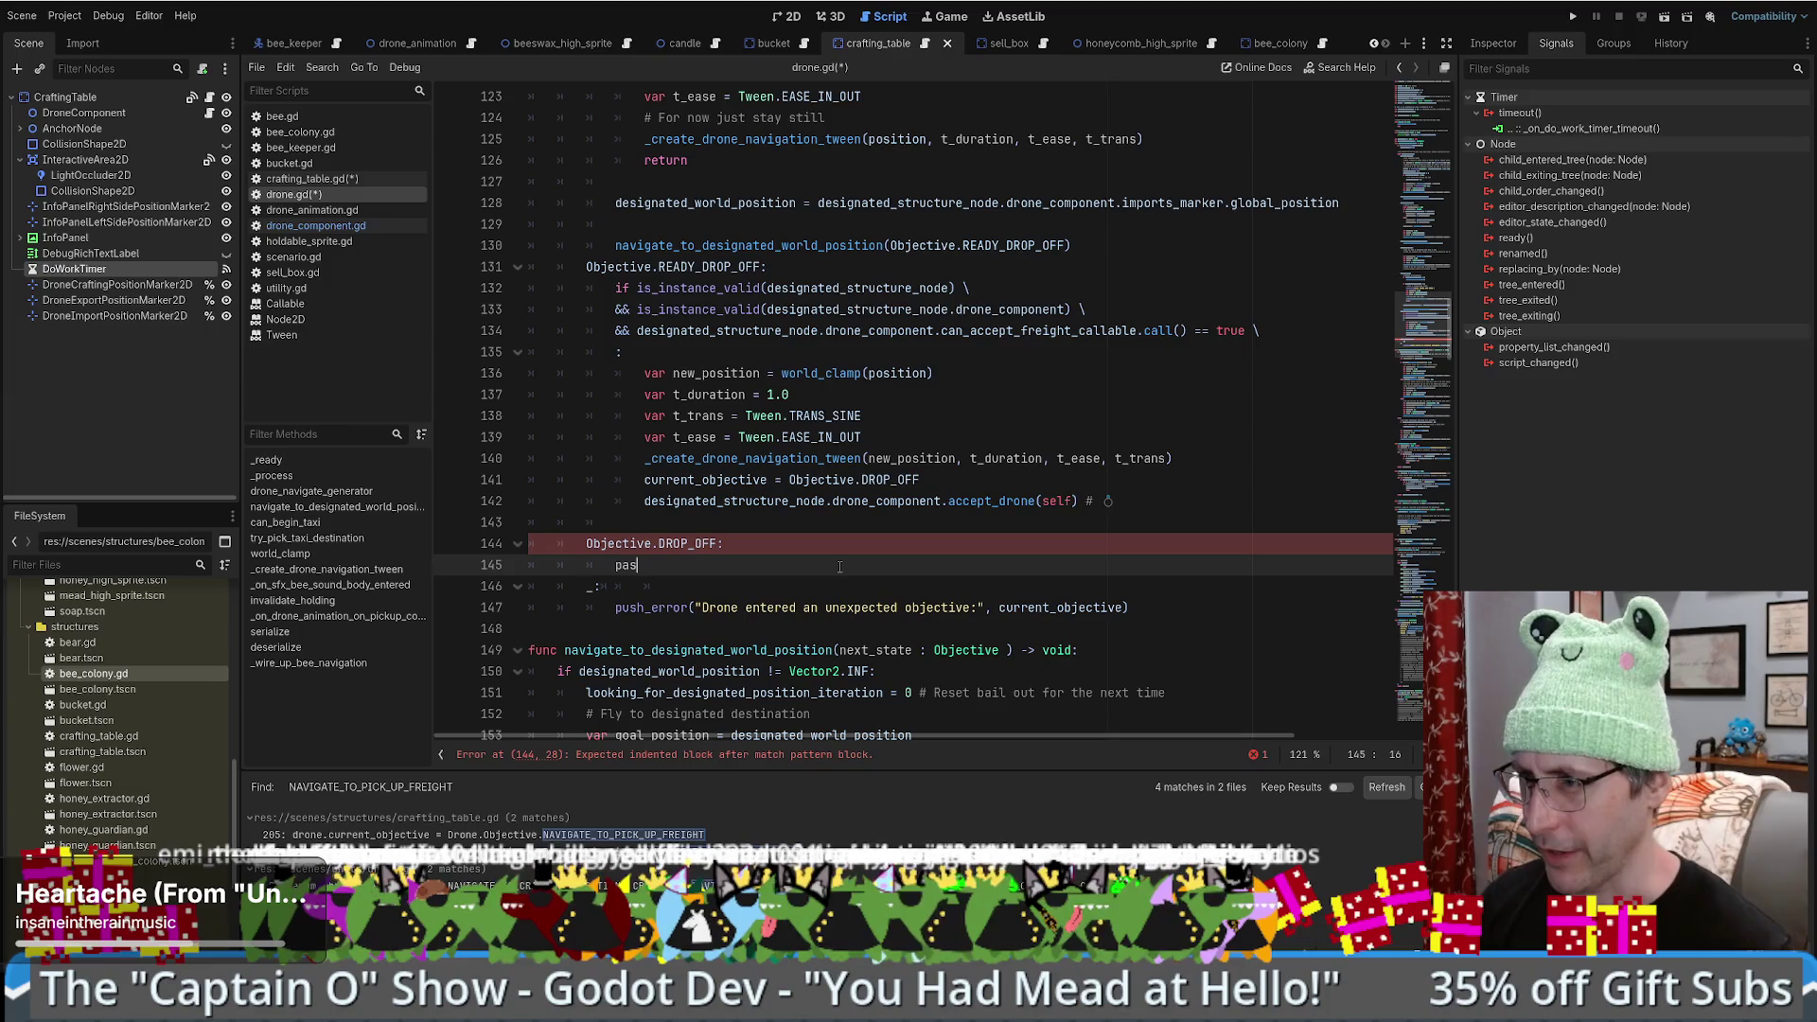
{"action": "left_click", "coordinate": [740, 526]}
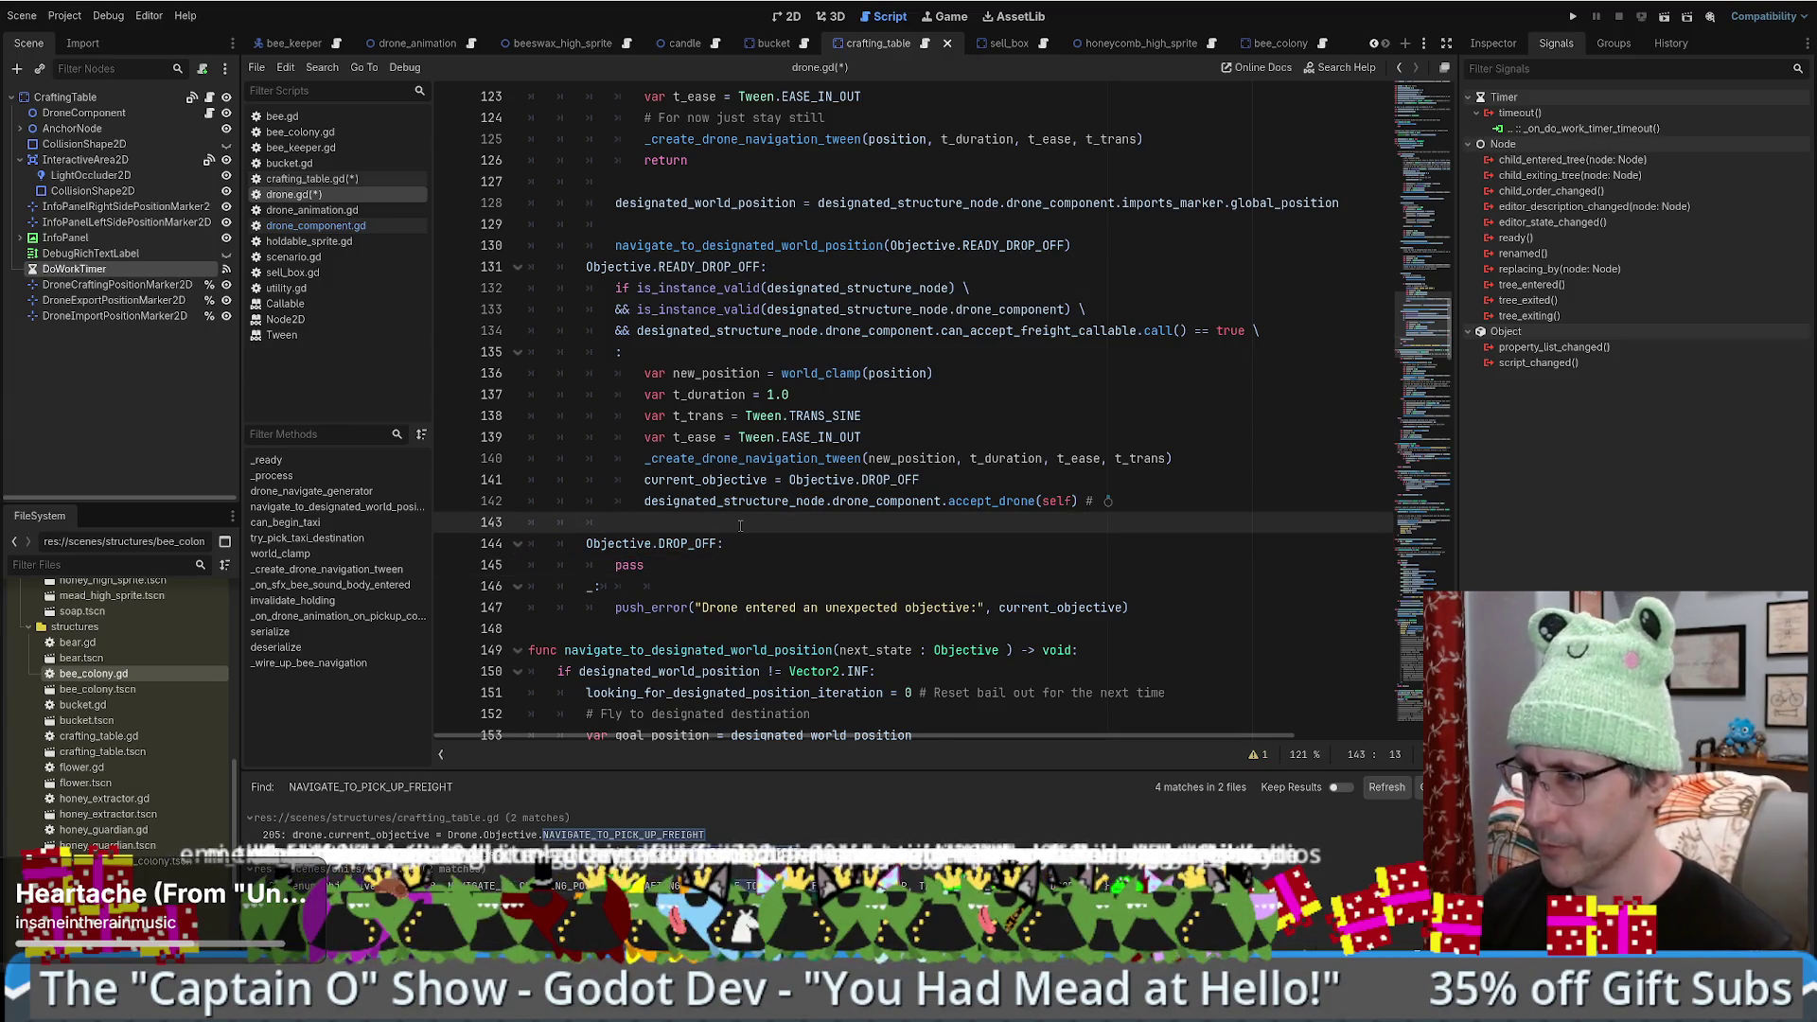
{"action": "type", "text": "else:"}
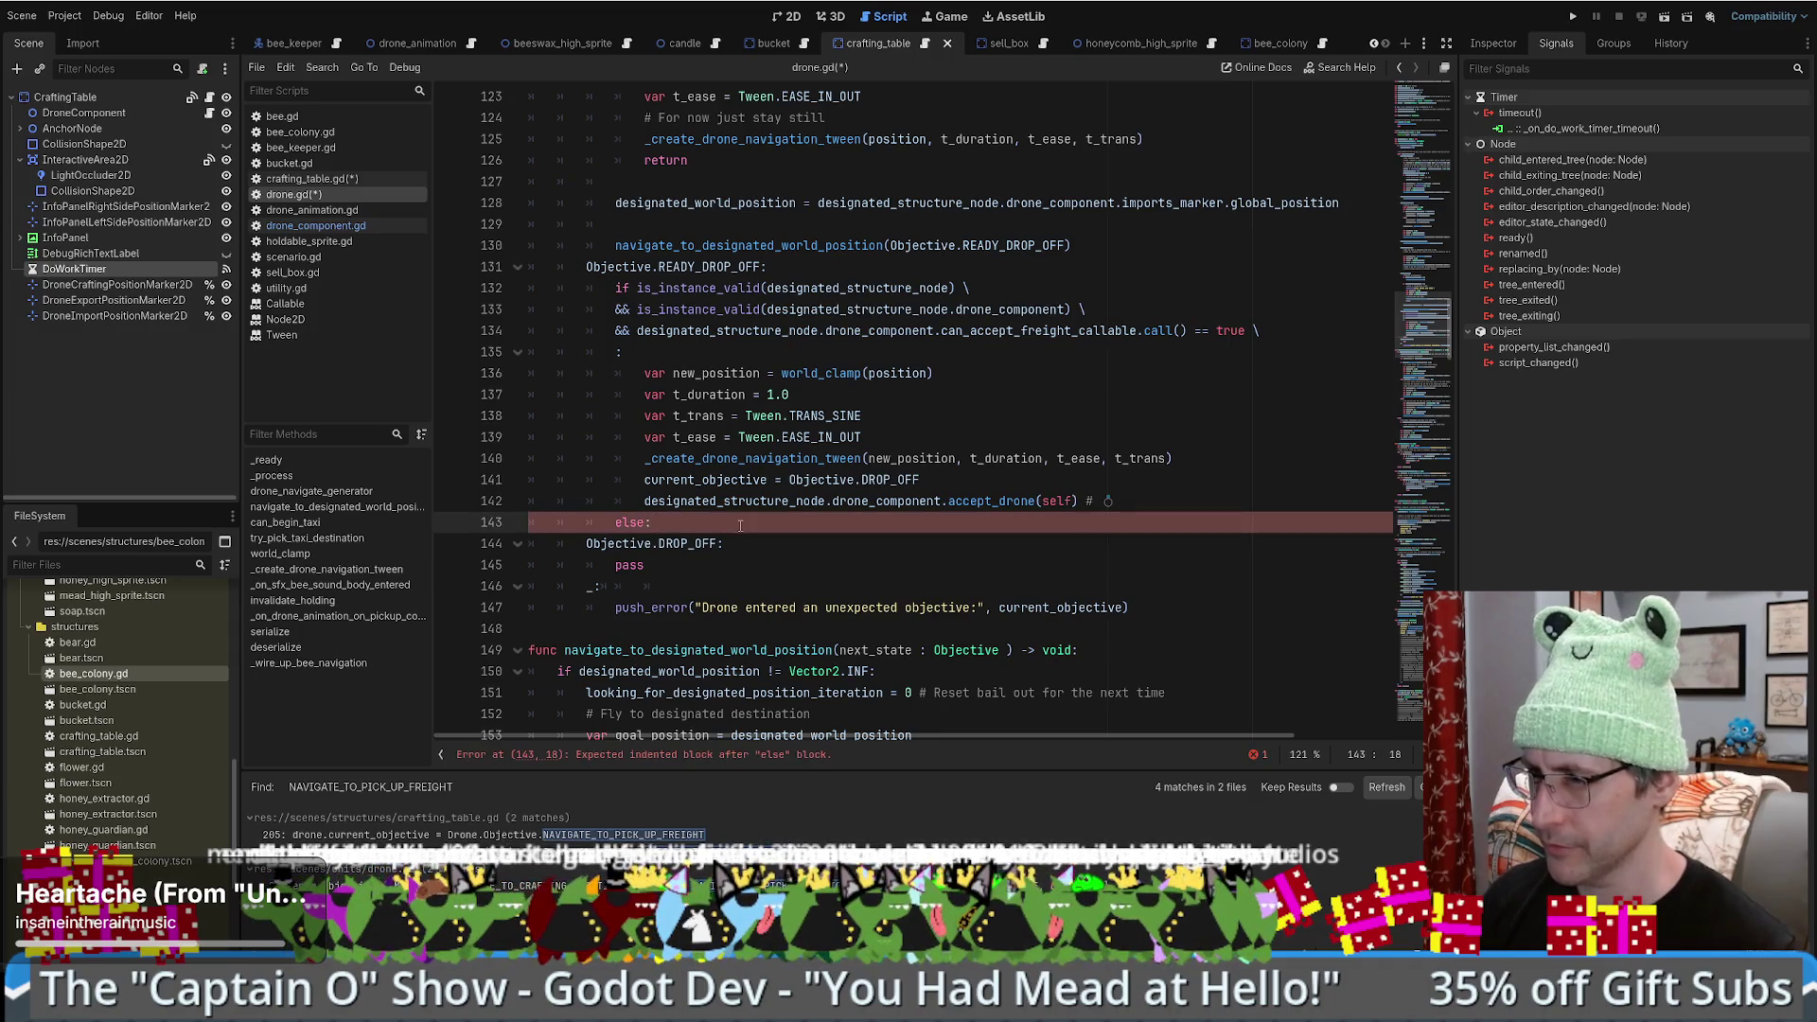
{"action": "key", "text": "BackSpace"}
{"action": "key", "text": "BackSpace"}
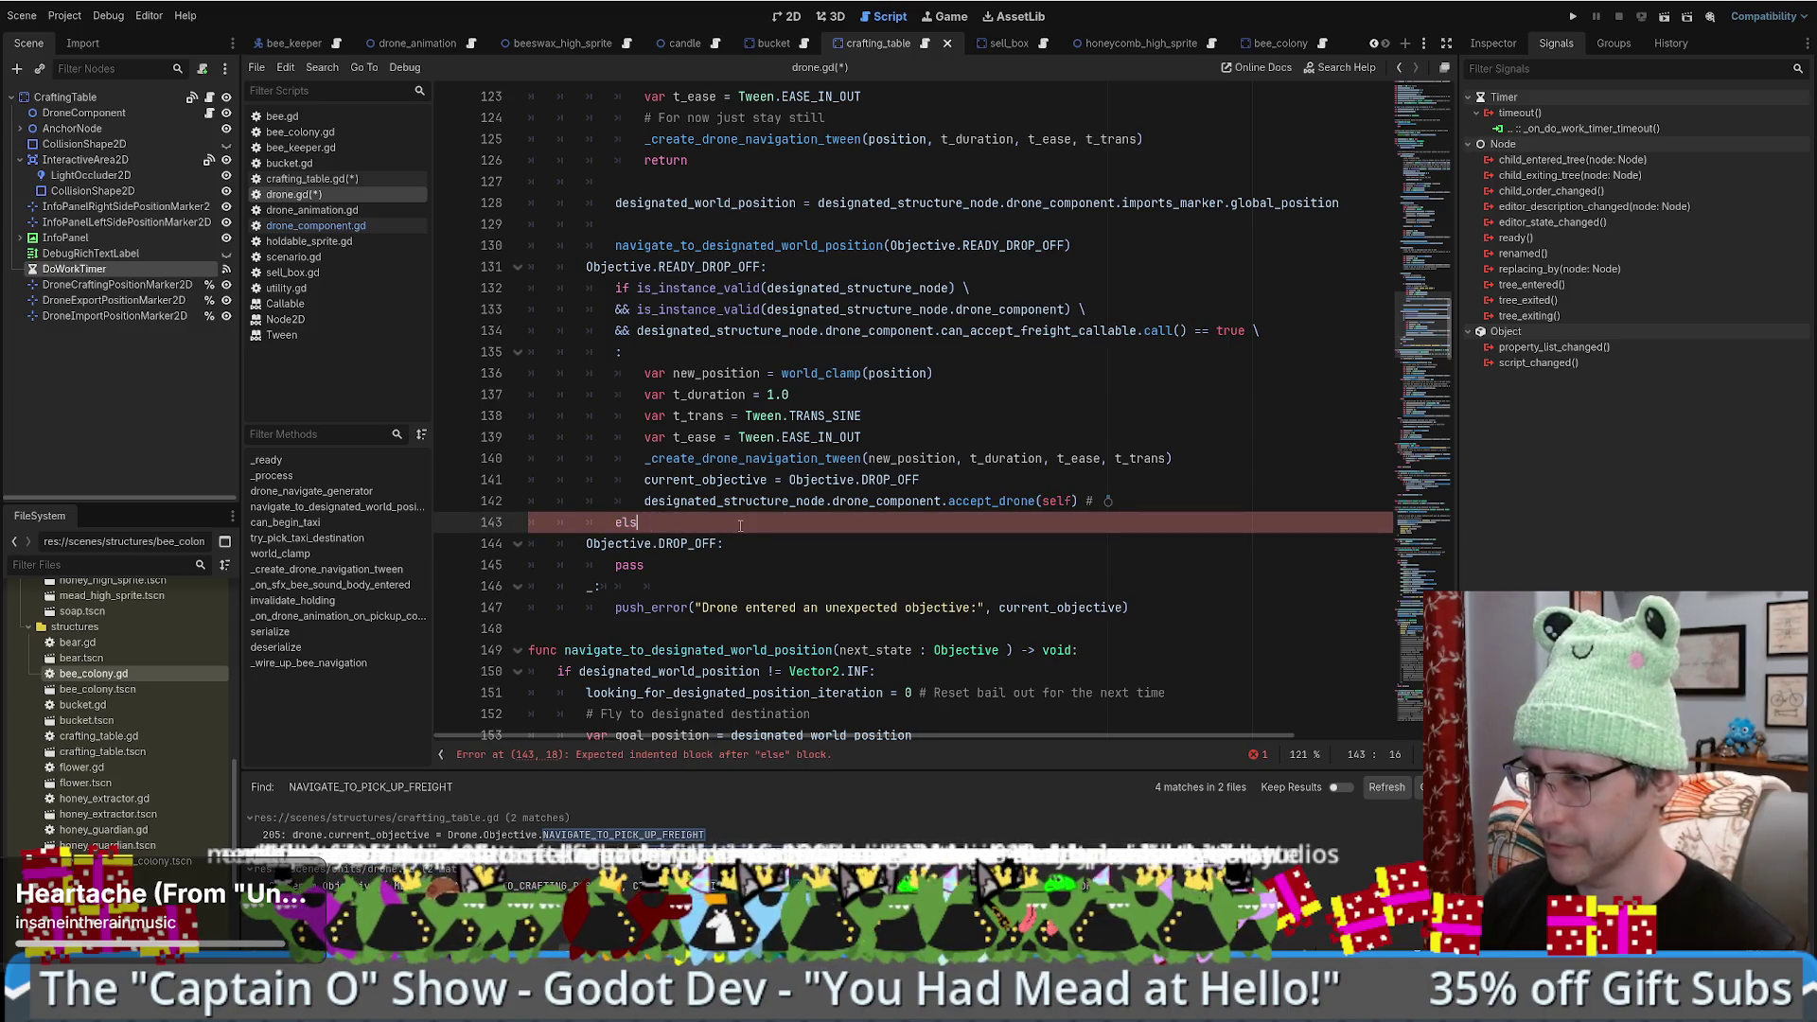
{"action": "type", "text": "e:"}
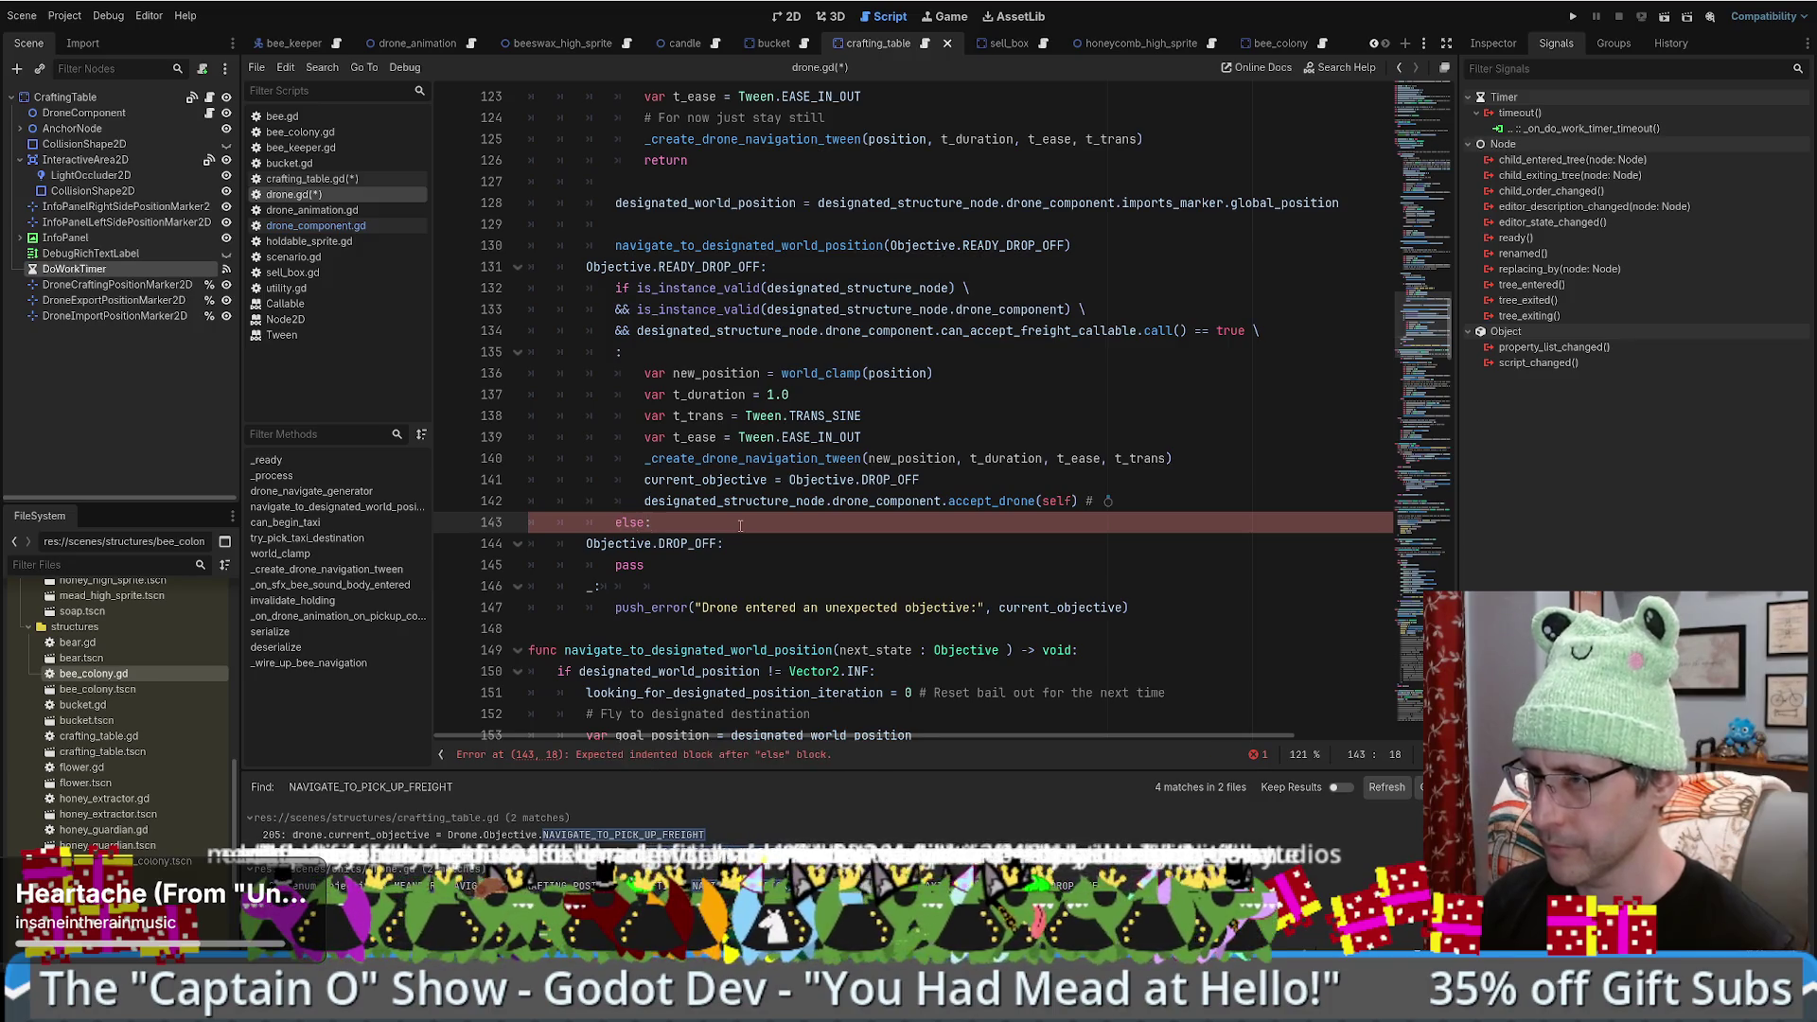
{"action": "key", "text": "Return"}
{"action": "scroll", "coordinate": [839, 483], "scroll_direction": "up", "scroll_amount": 4}
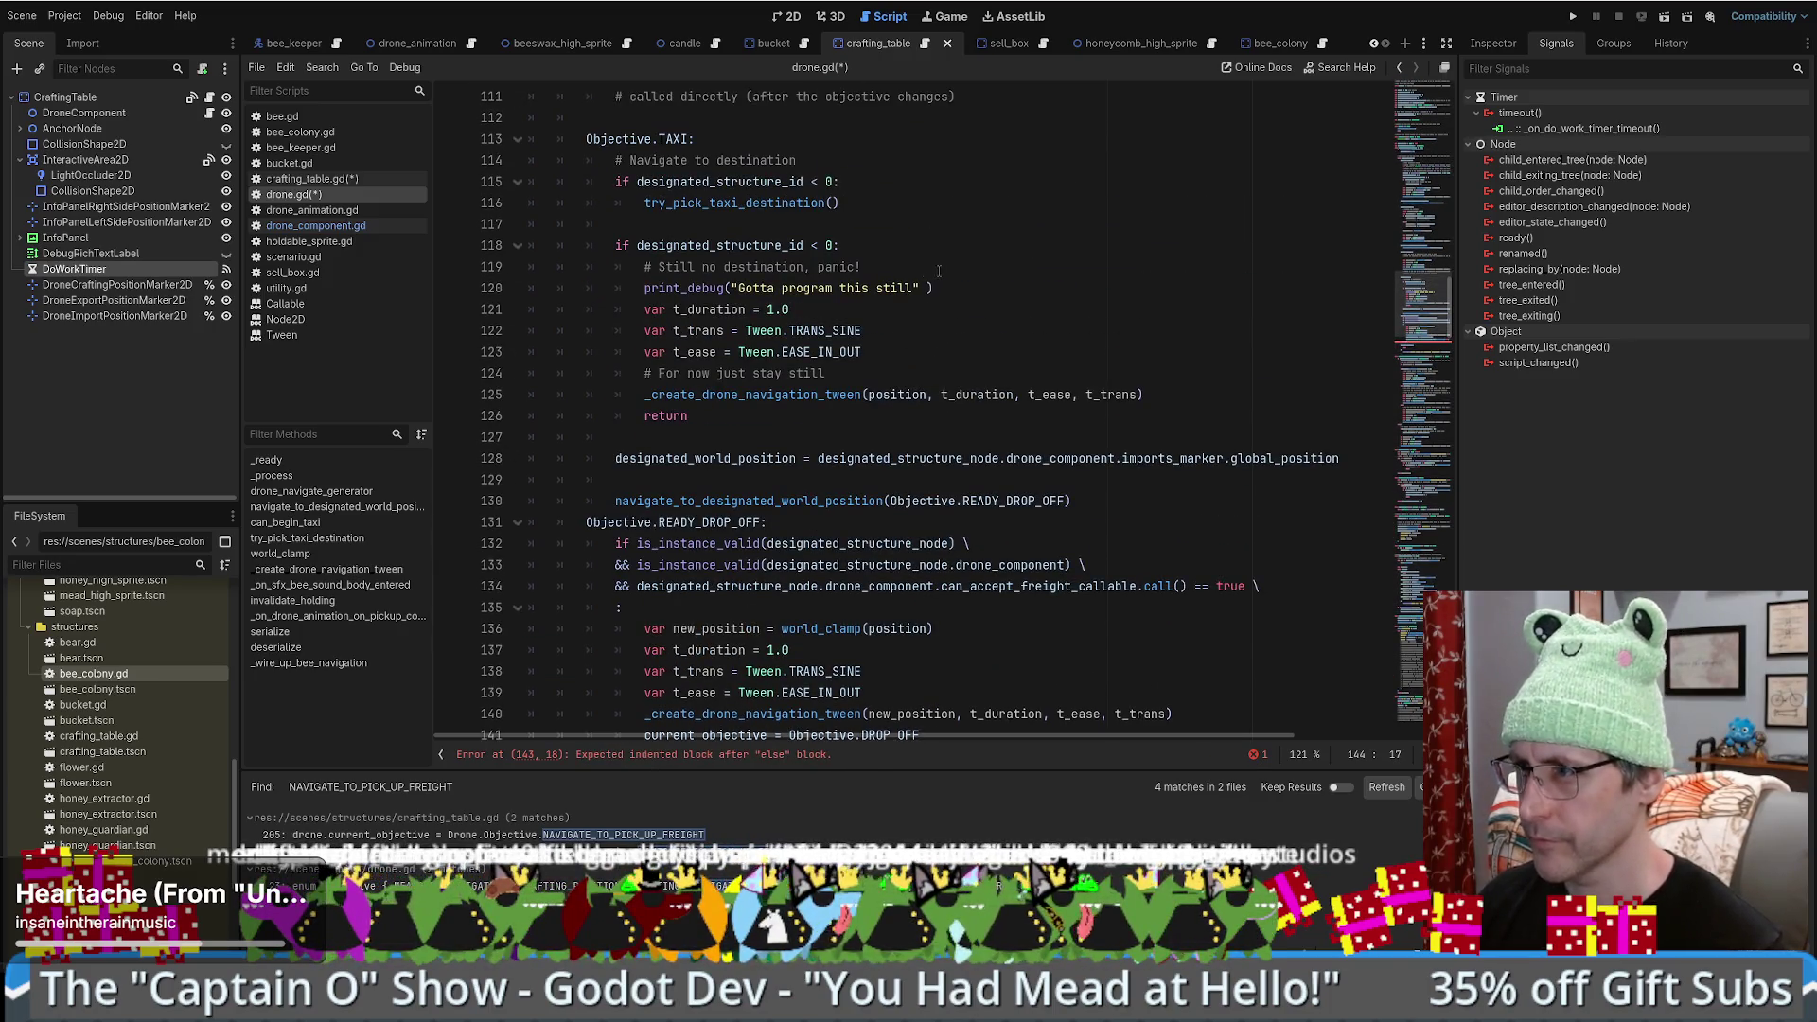
{"action": "left_click", "coordinate": [966, 288]}
{"action": "scroll", "coordinate": [965, 287], "scroll_direction": "down", "scroll_amount": 5}
{"action": "left_click", "coordinate": [682, 491]}
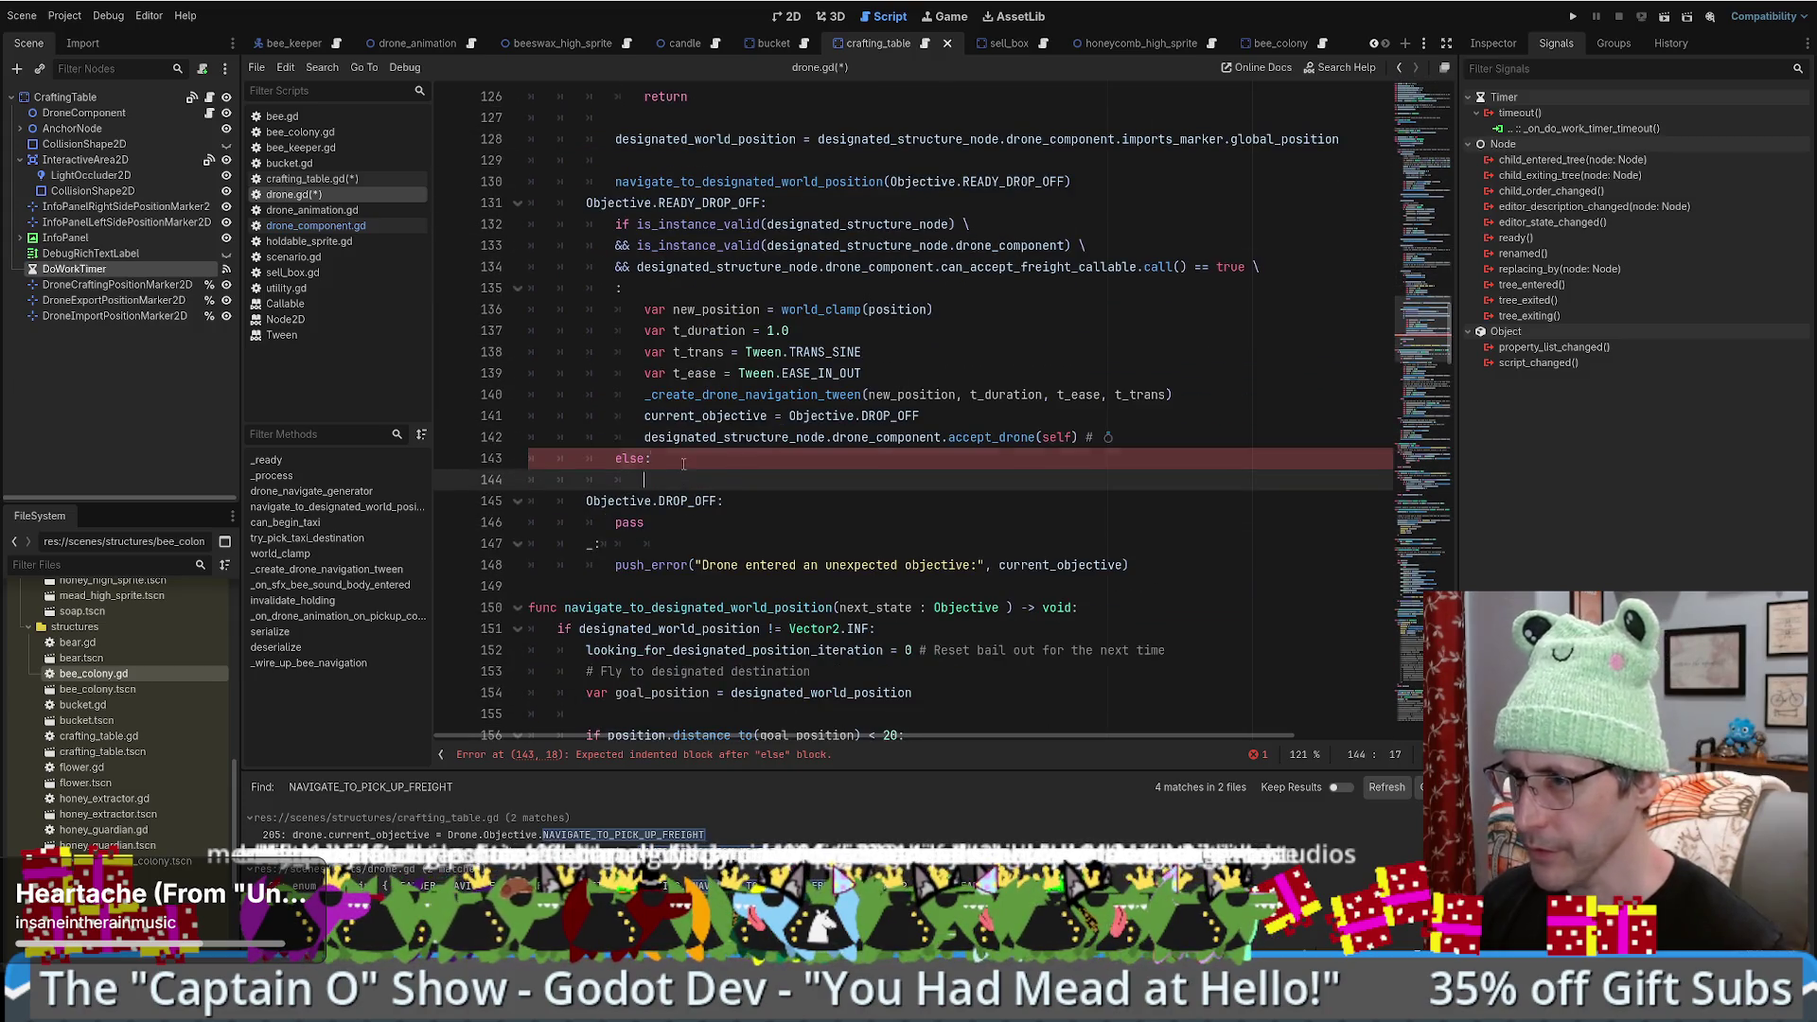
{"action": "type", "text": "print_debug(\"Gotta program this still\" )"}
{"action": "left_click", "coordinate": [914, 483]}
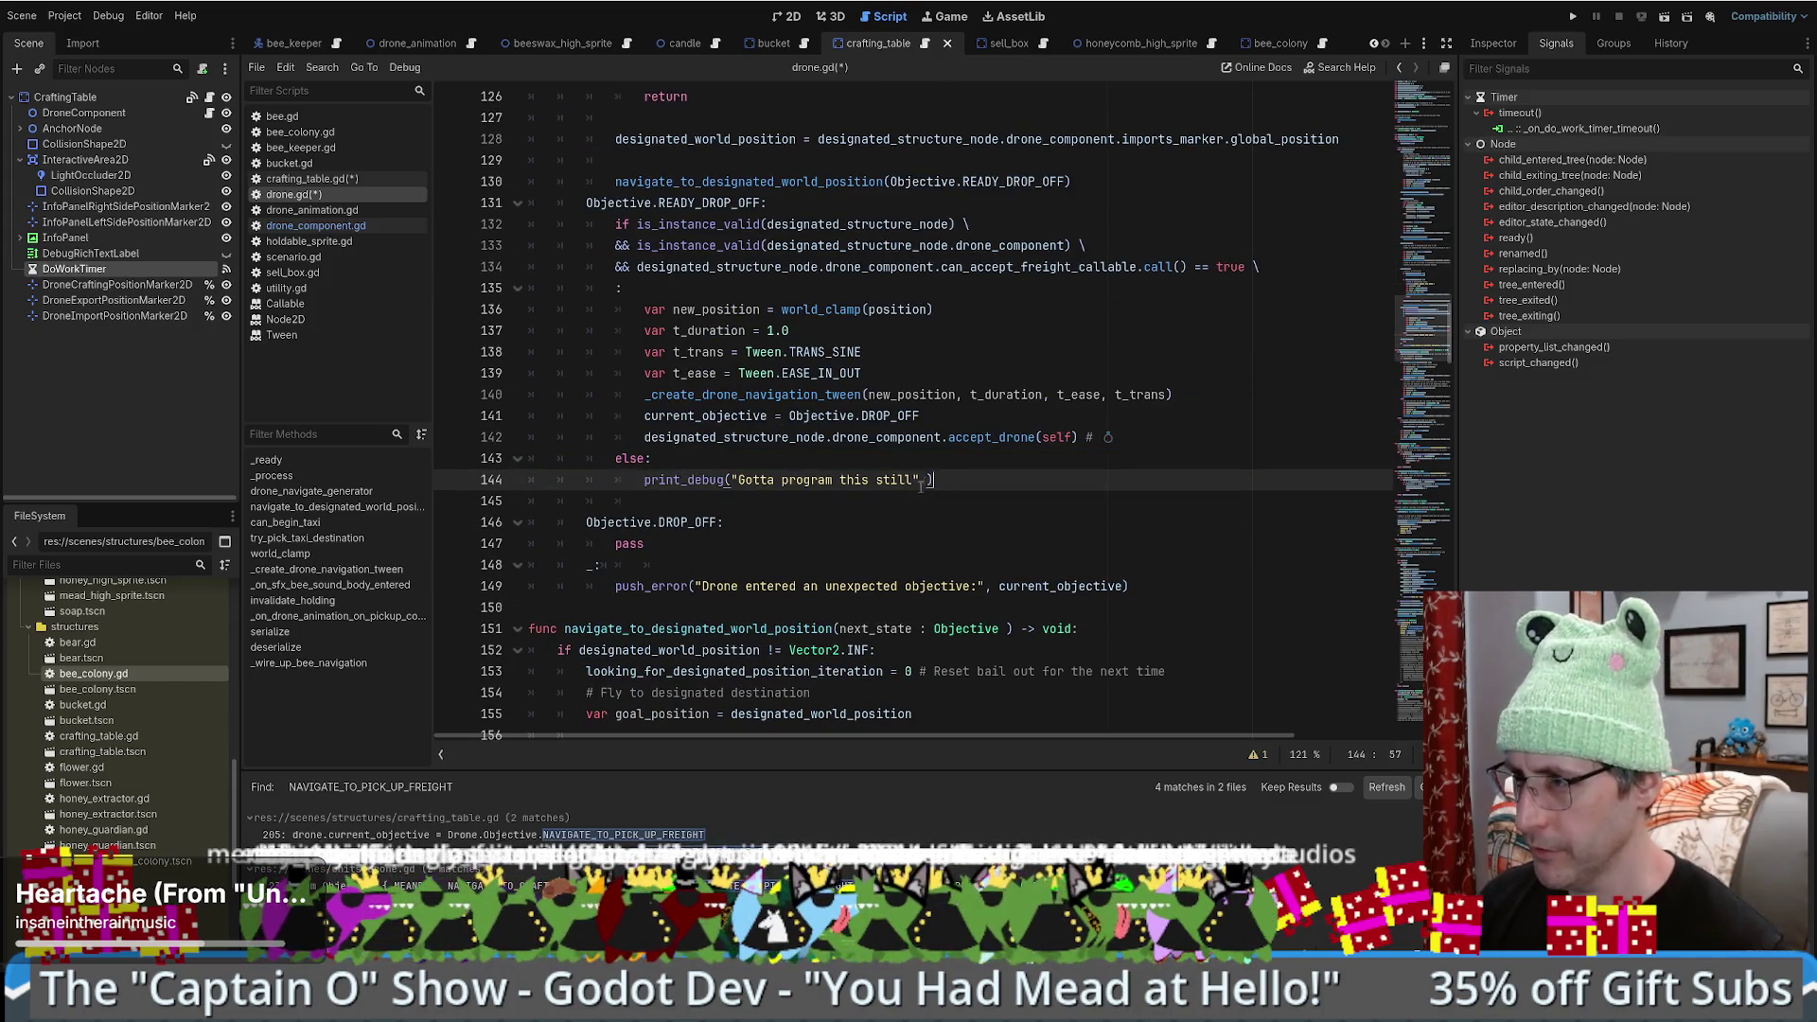
{"action": "type", "text": "- cry"}
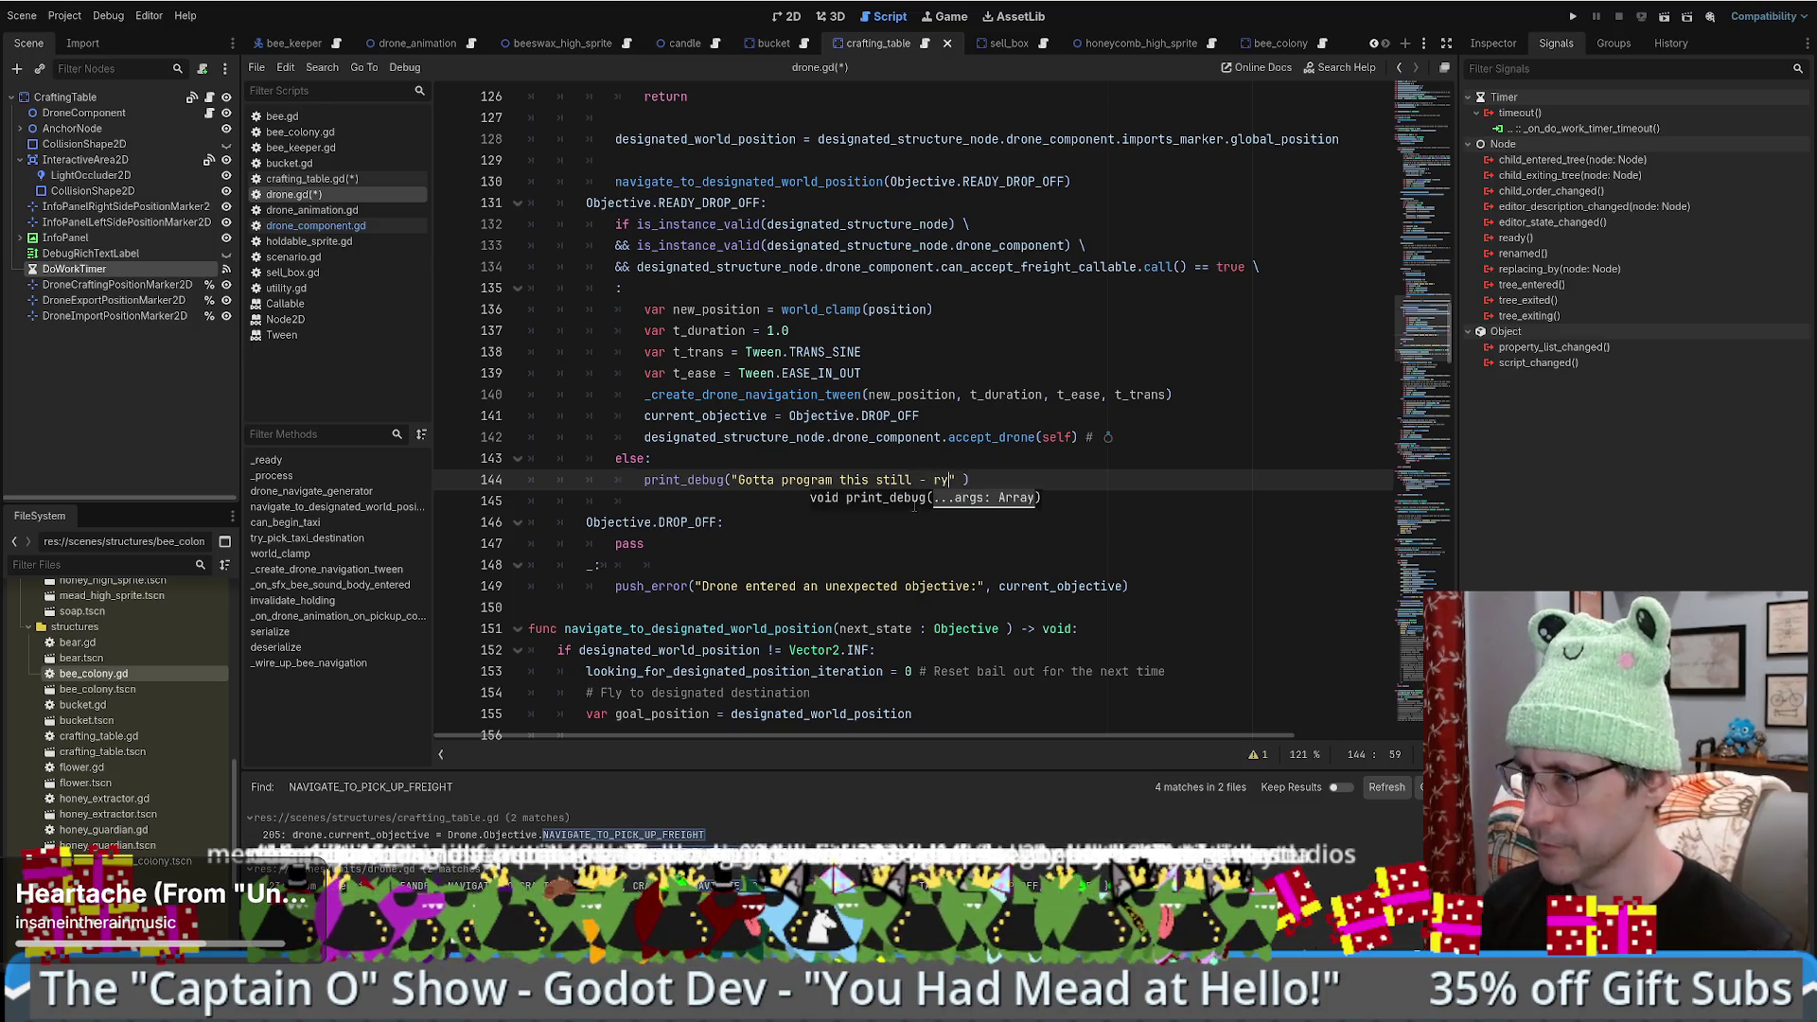
{"action": "scroll", "coordinate": [914, 504], "scroll_direction": "up", "scroll_amount": 5}
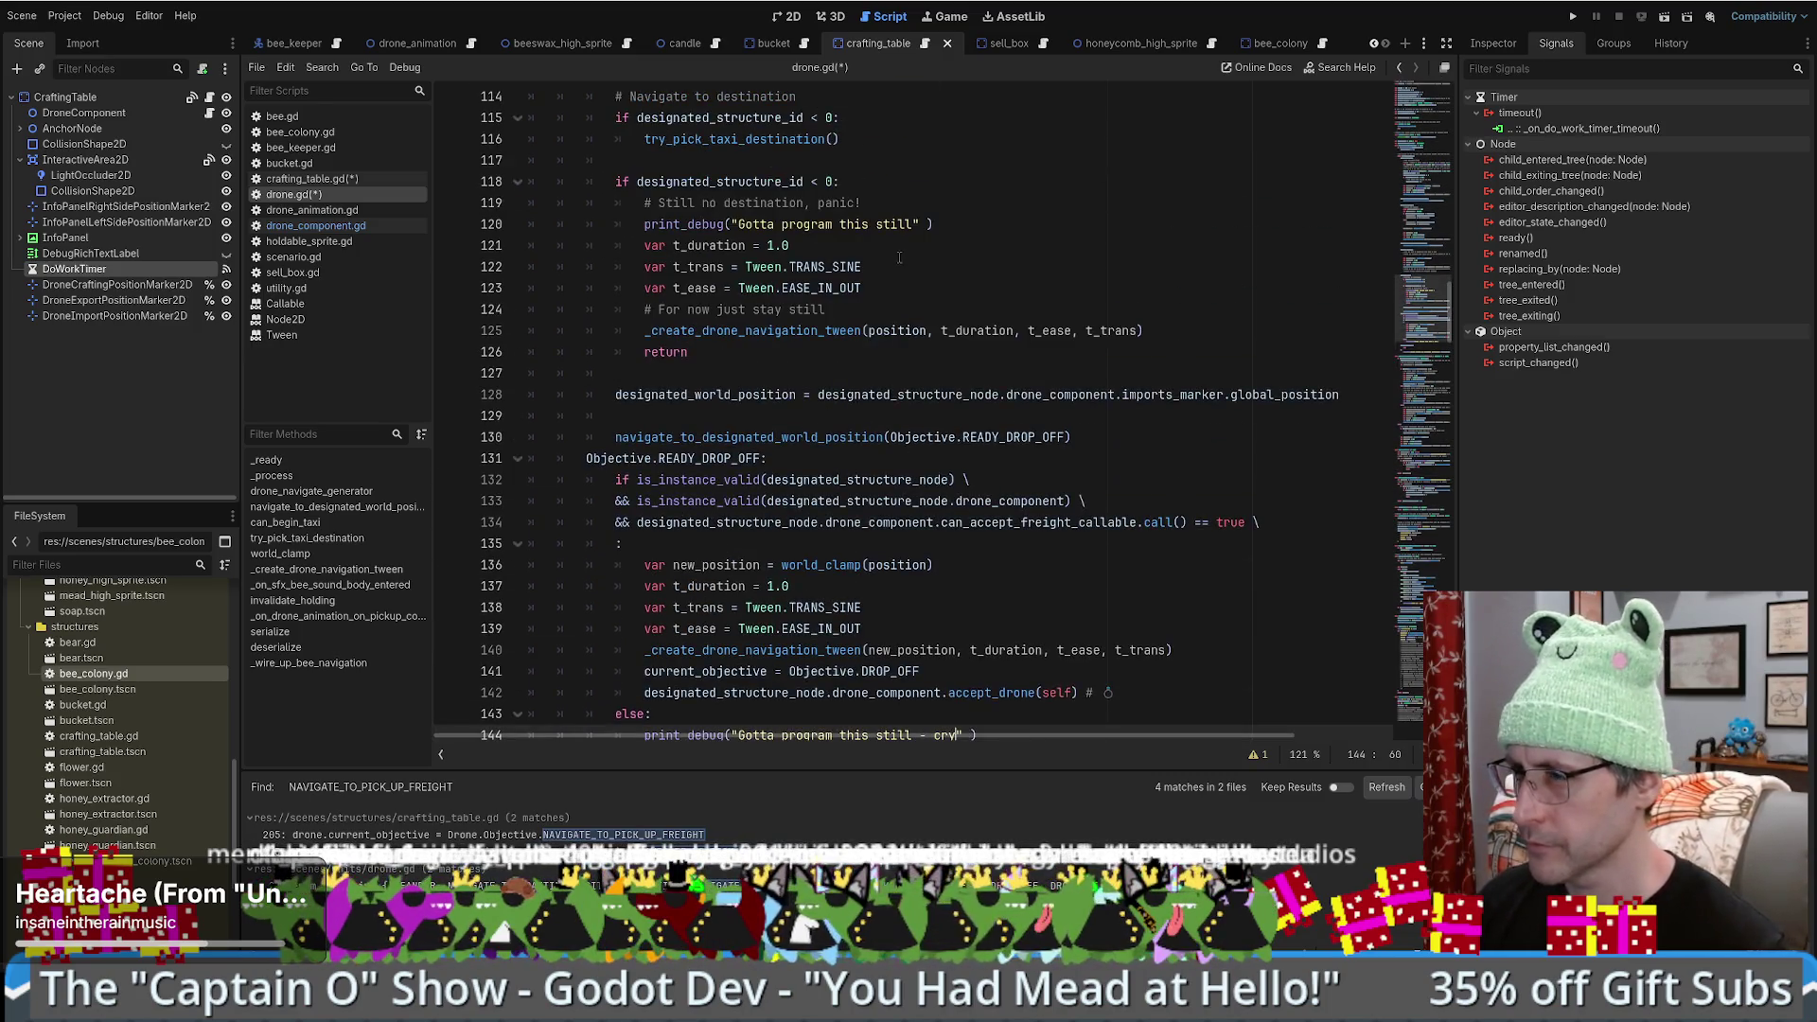
{"action": "scroll", "coordinate": [859, 350], "scroll_direction": "up", "scroll_amount": 1}
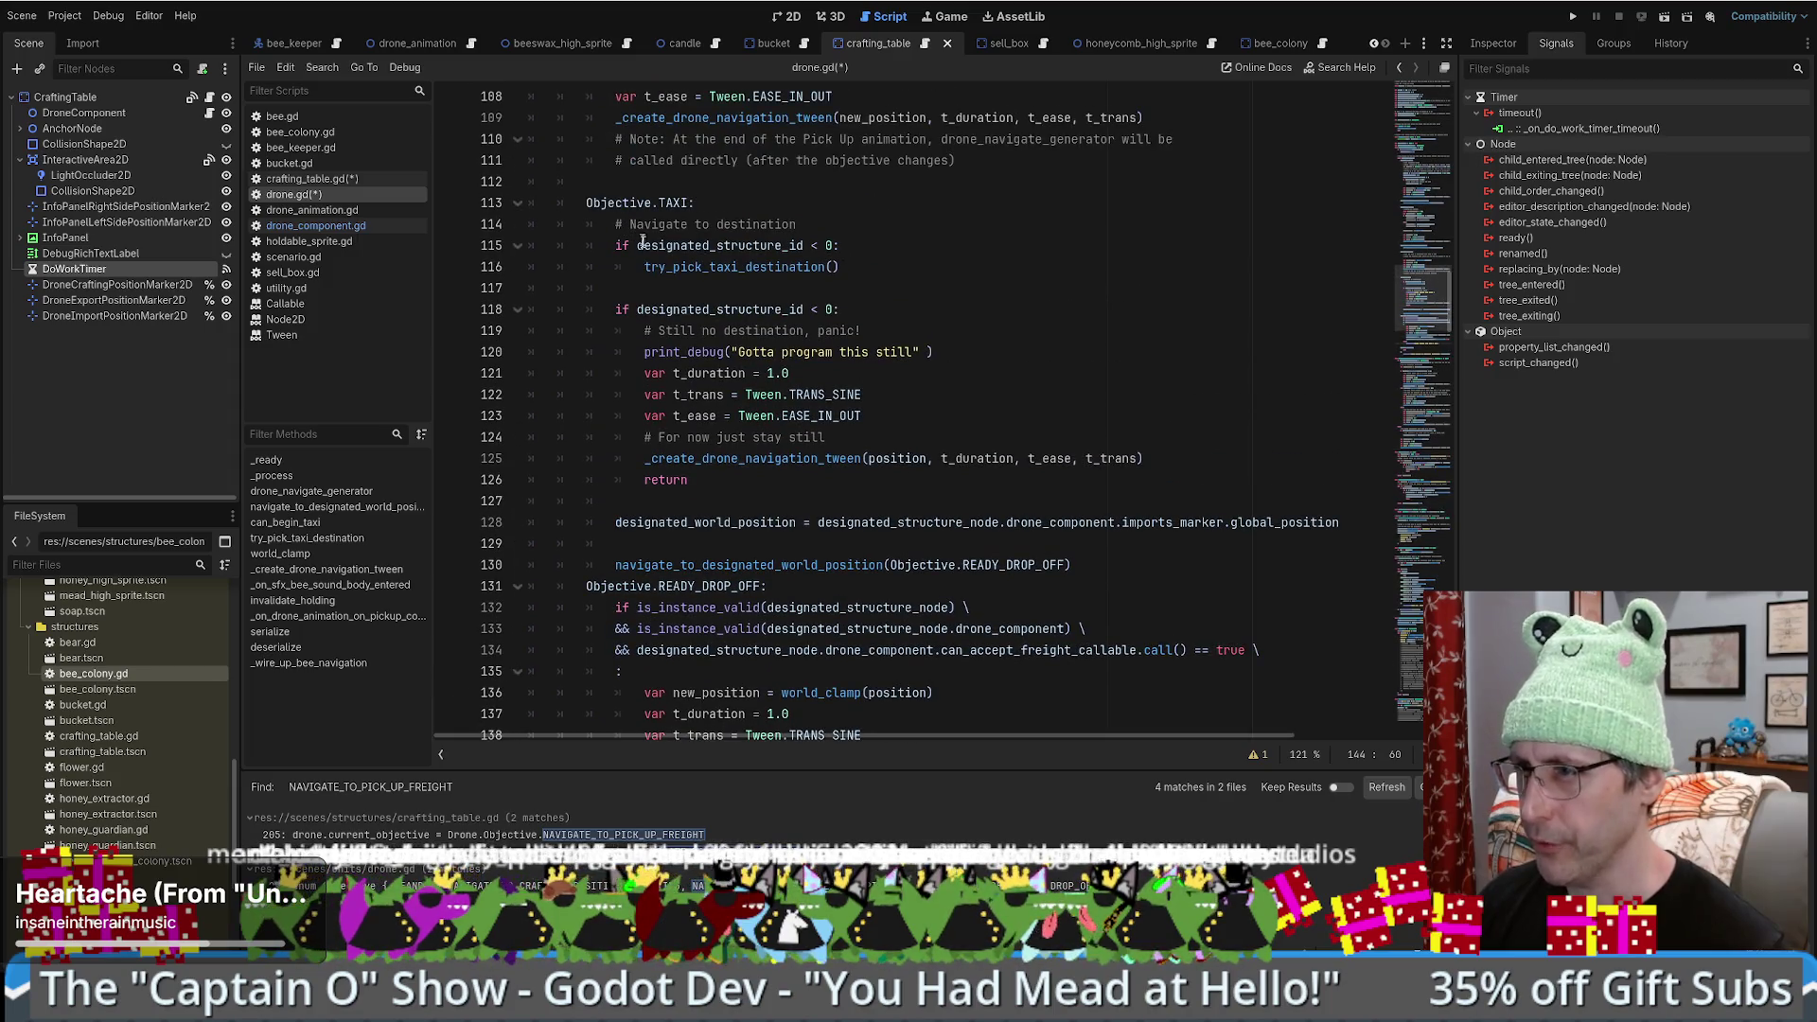
{"action": "double_click", "coordinate": [627, 204]}
{"action": "scroll", "coordinate": [673, 230], "scroll_direction": "down", "scroll_amount": 6}
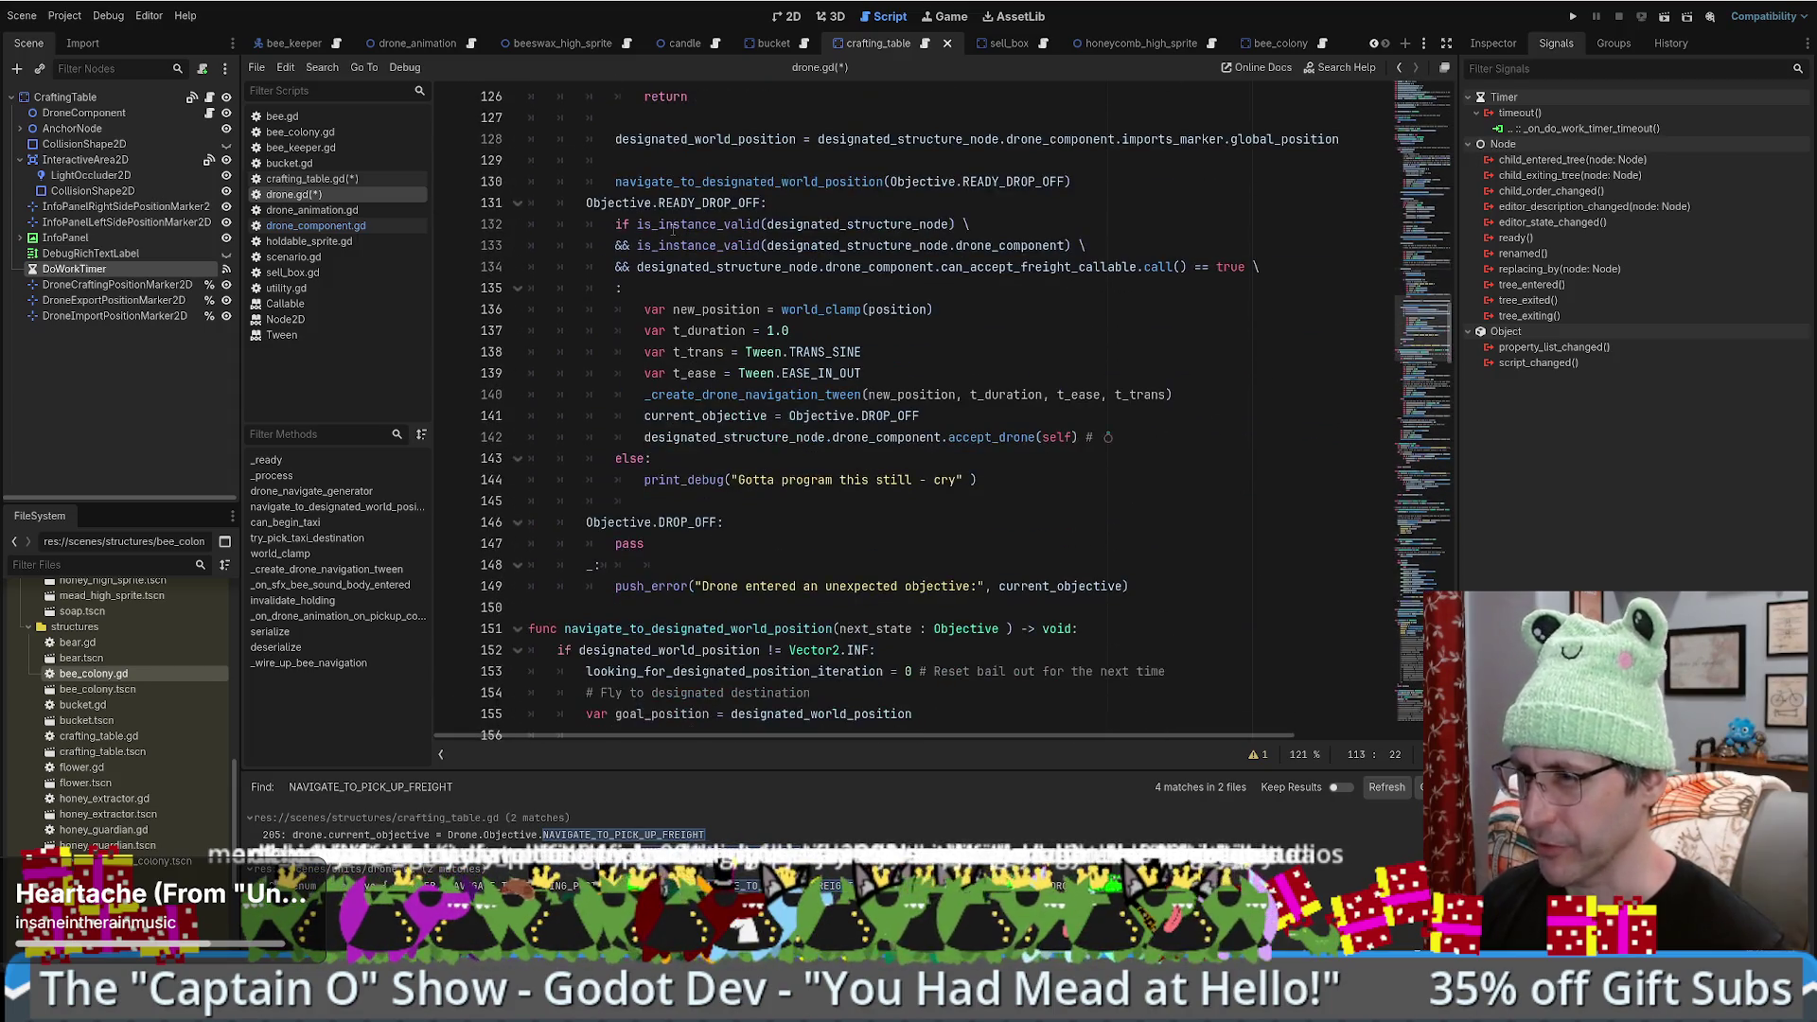
{"action": "scroll", "coordinate": [750, 477], "scroll_direction": "up", "scroll_amount": 2}
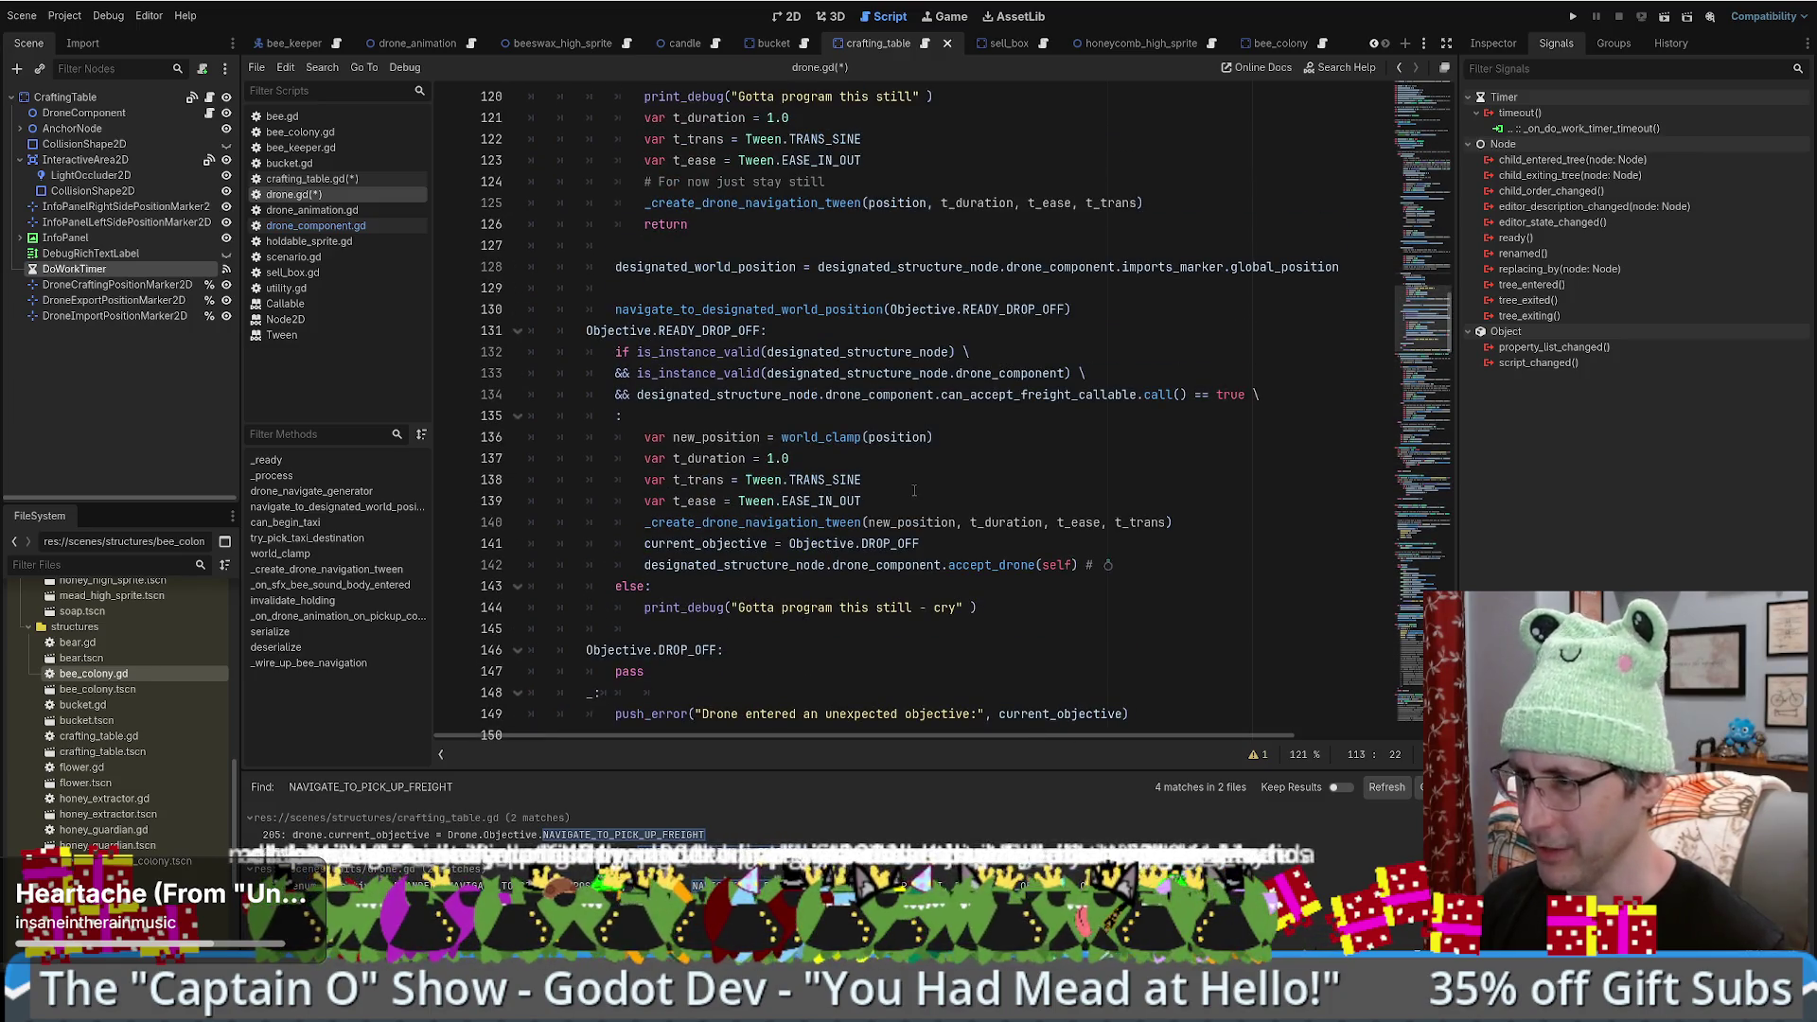
{"action": "scroll", "coordinate": [914, 491], "scroll_direction": "down", "scroll_amount": 2}
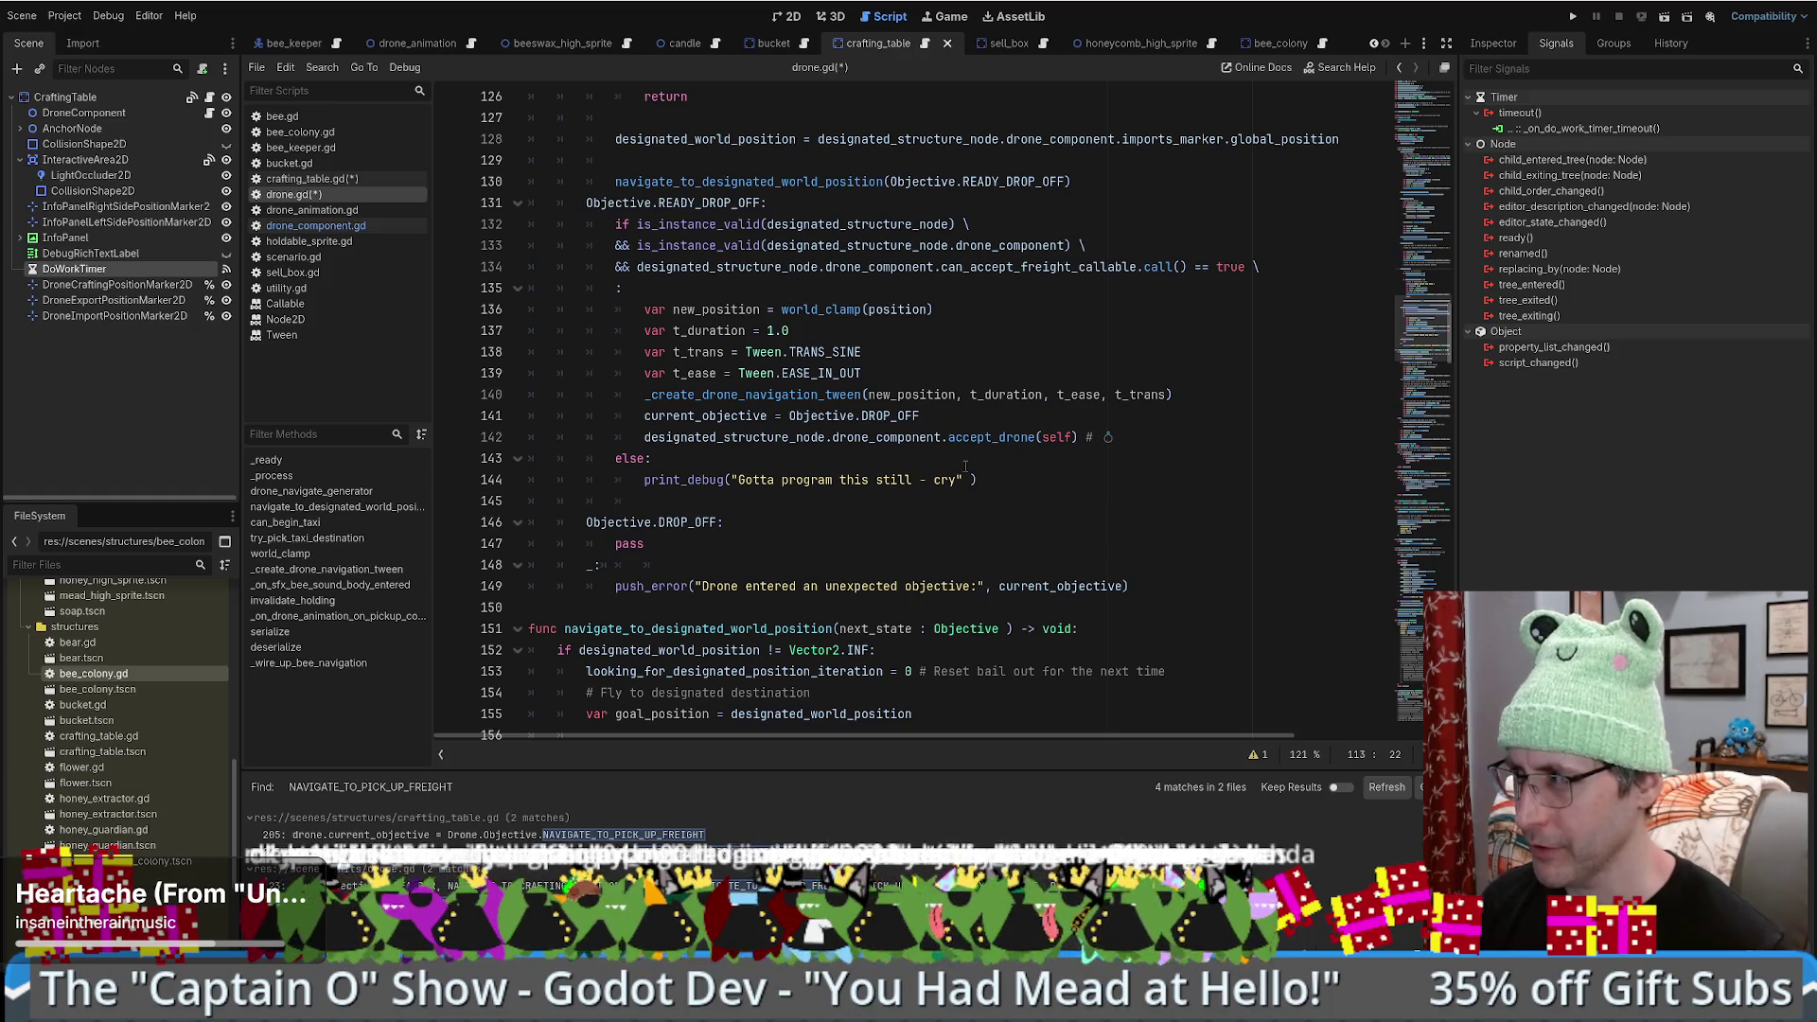
{"action": "scroll", "coordinate": [857, 415], "scroll_direction": "up", "scroll_amount": 3}
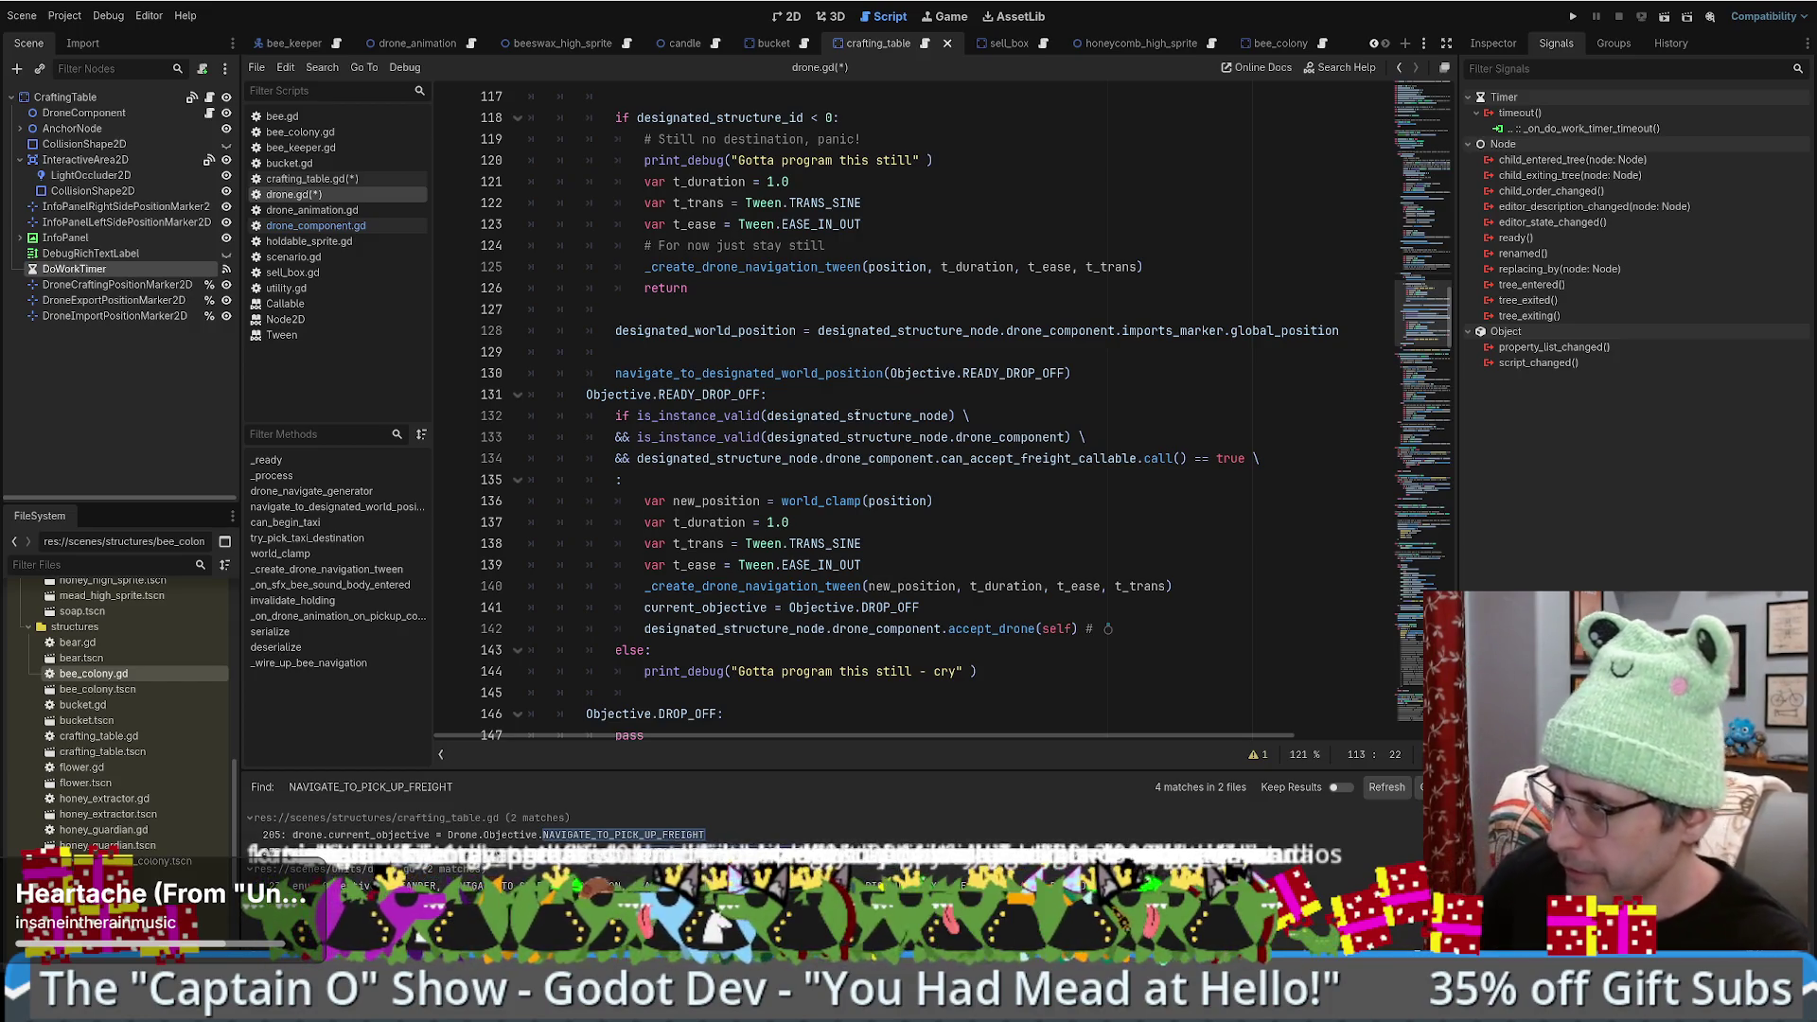
{"action": "scroll", "coordinate": [857, 414], "scroll_direction": "down", "scroll_amount": 4}
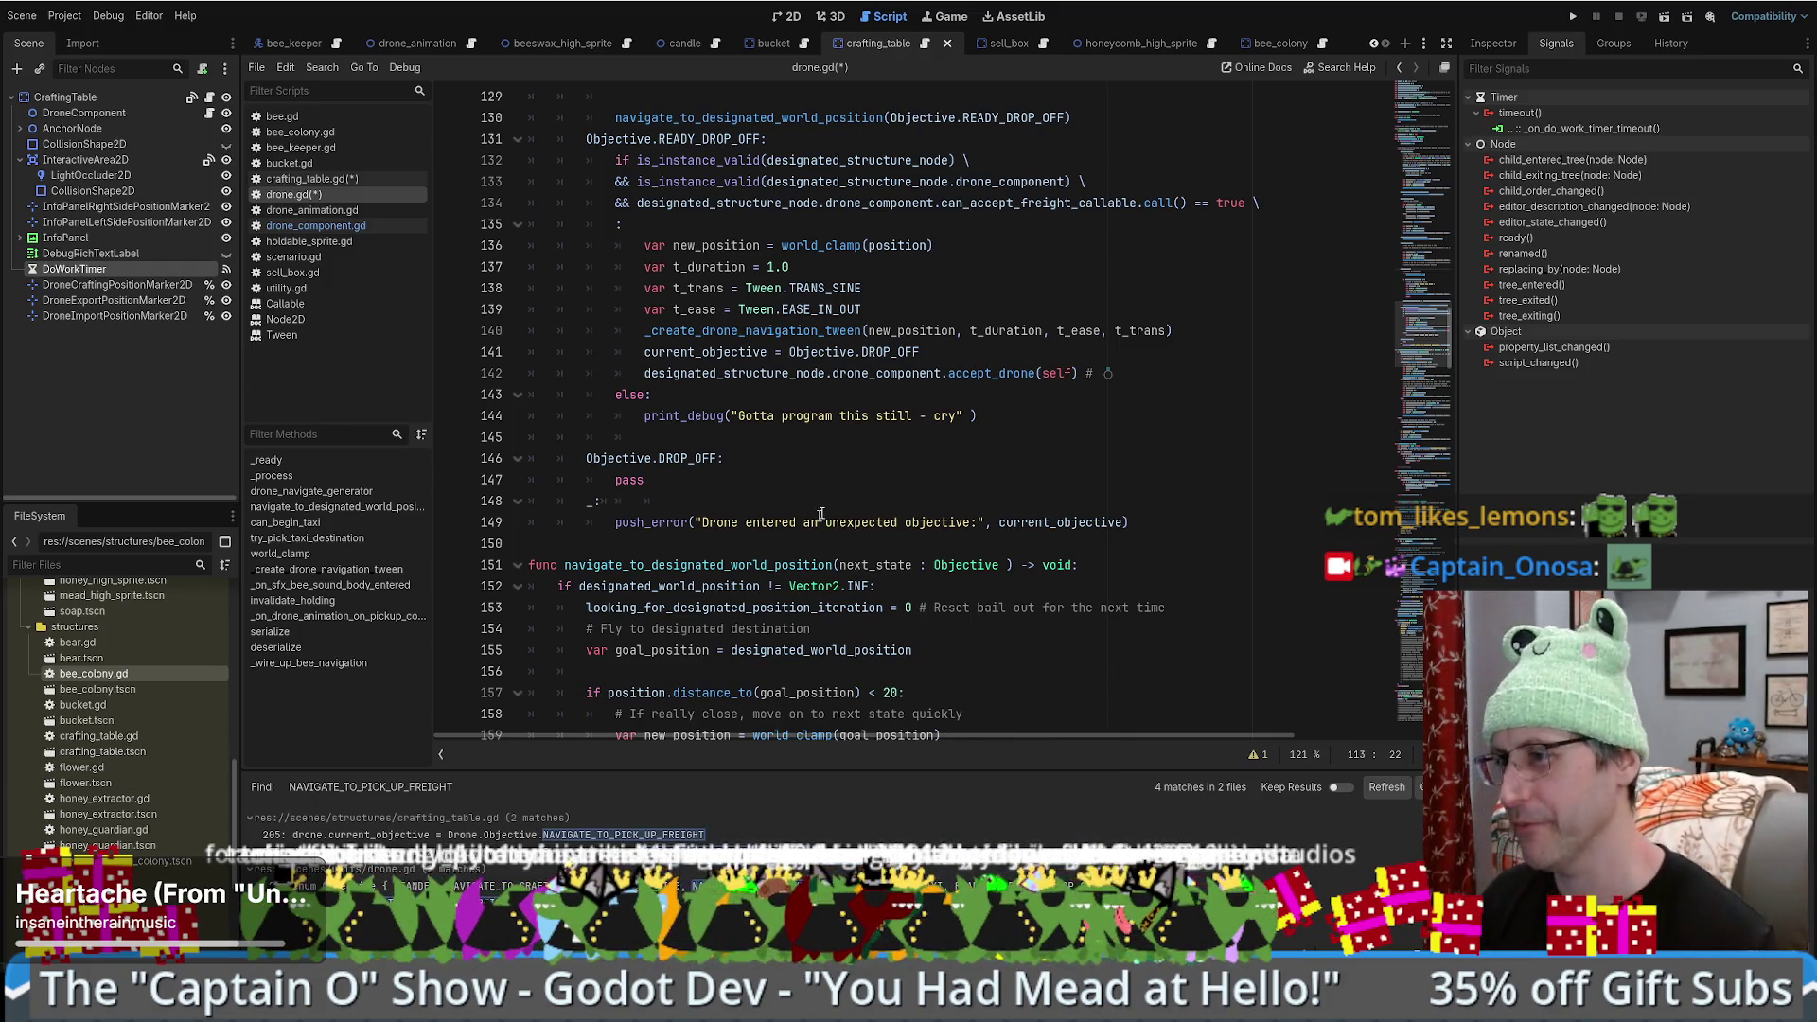
{"action": "left_click", "coordinate": [842, 457]}
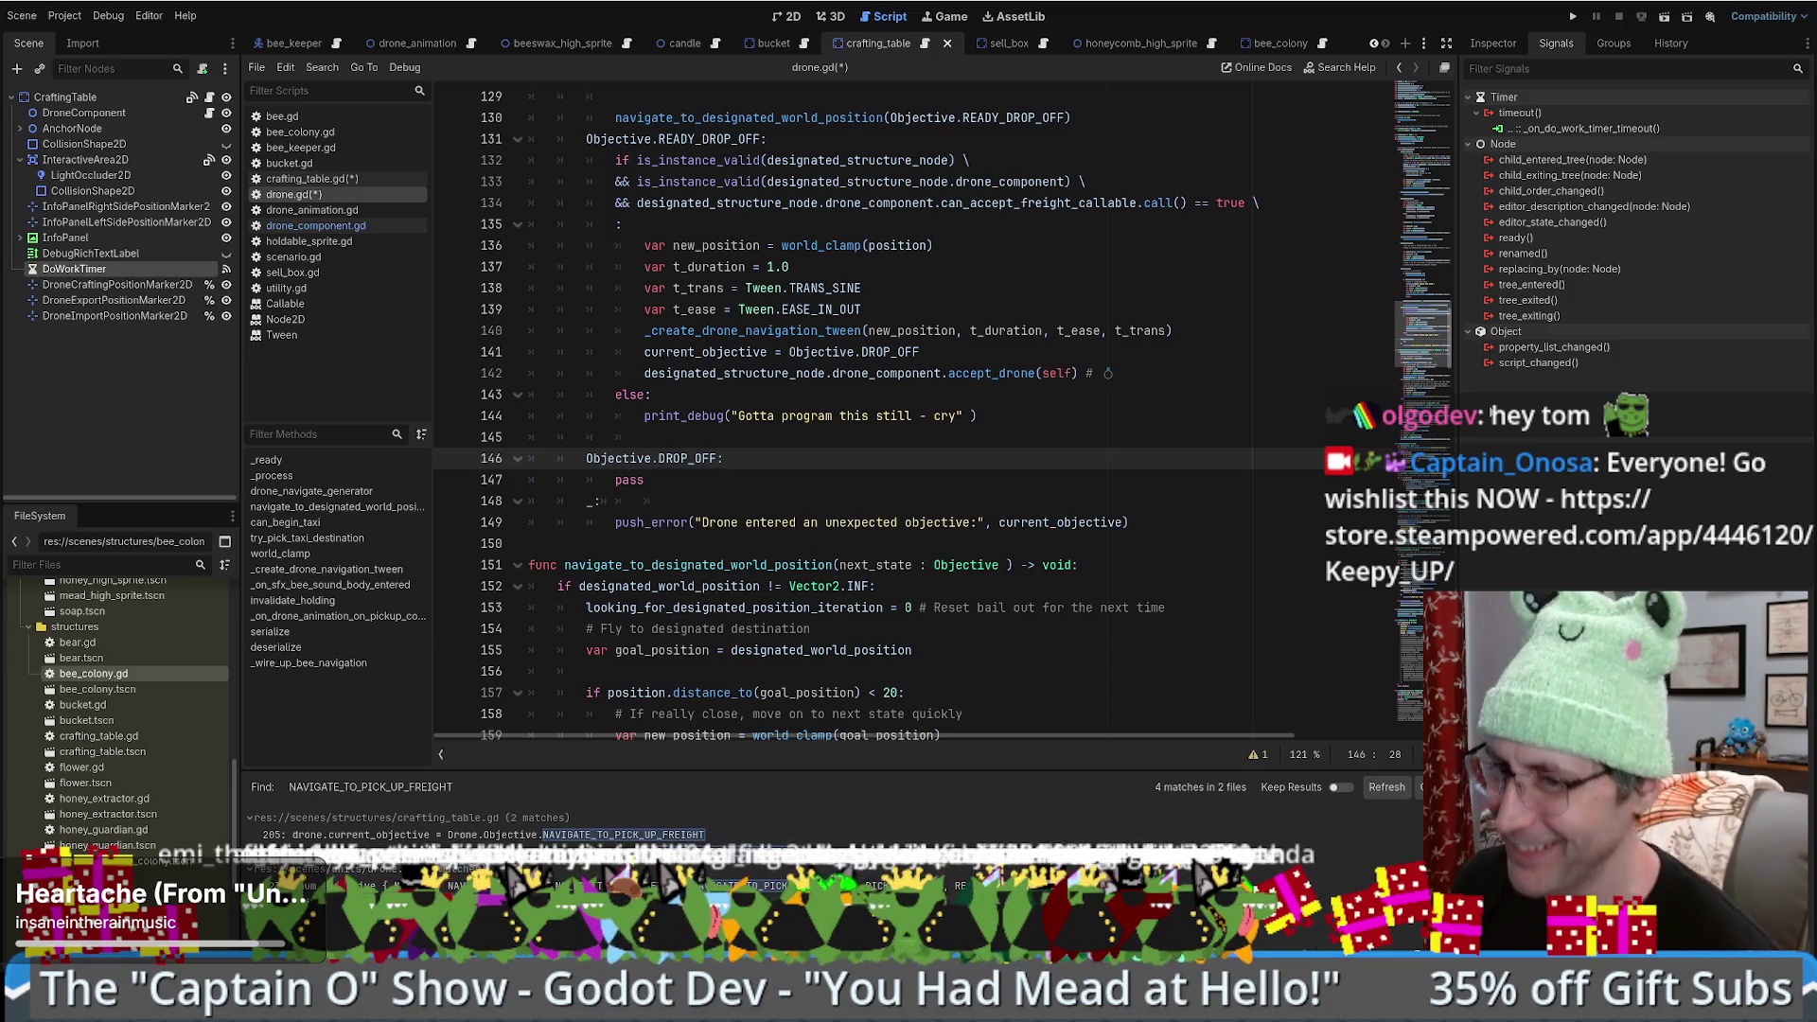
{"action": "scroll", "coordinate": [1090, 465], "scroll_direction": "down", "scroll_amount": 1}
{"action": "scroll", "coordinate": [1090, 465], "scroll_direction": "up", "scroll_amount": 1}
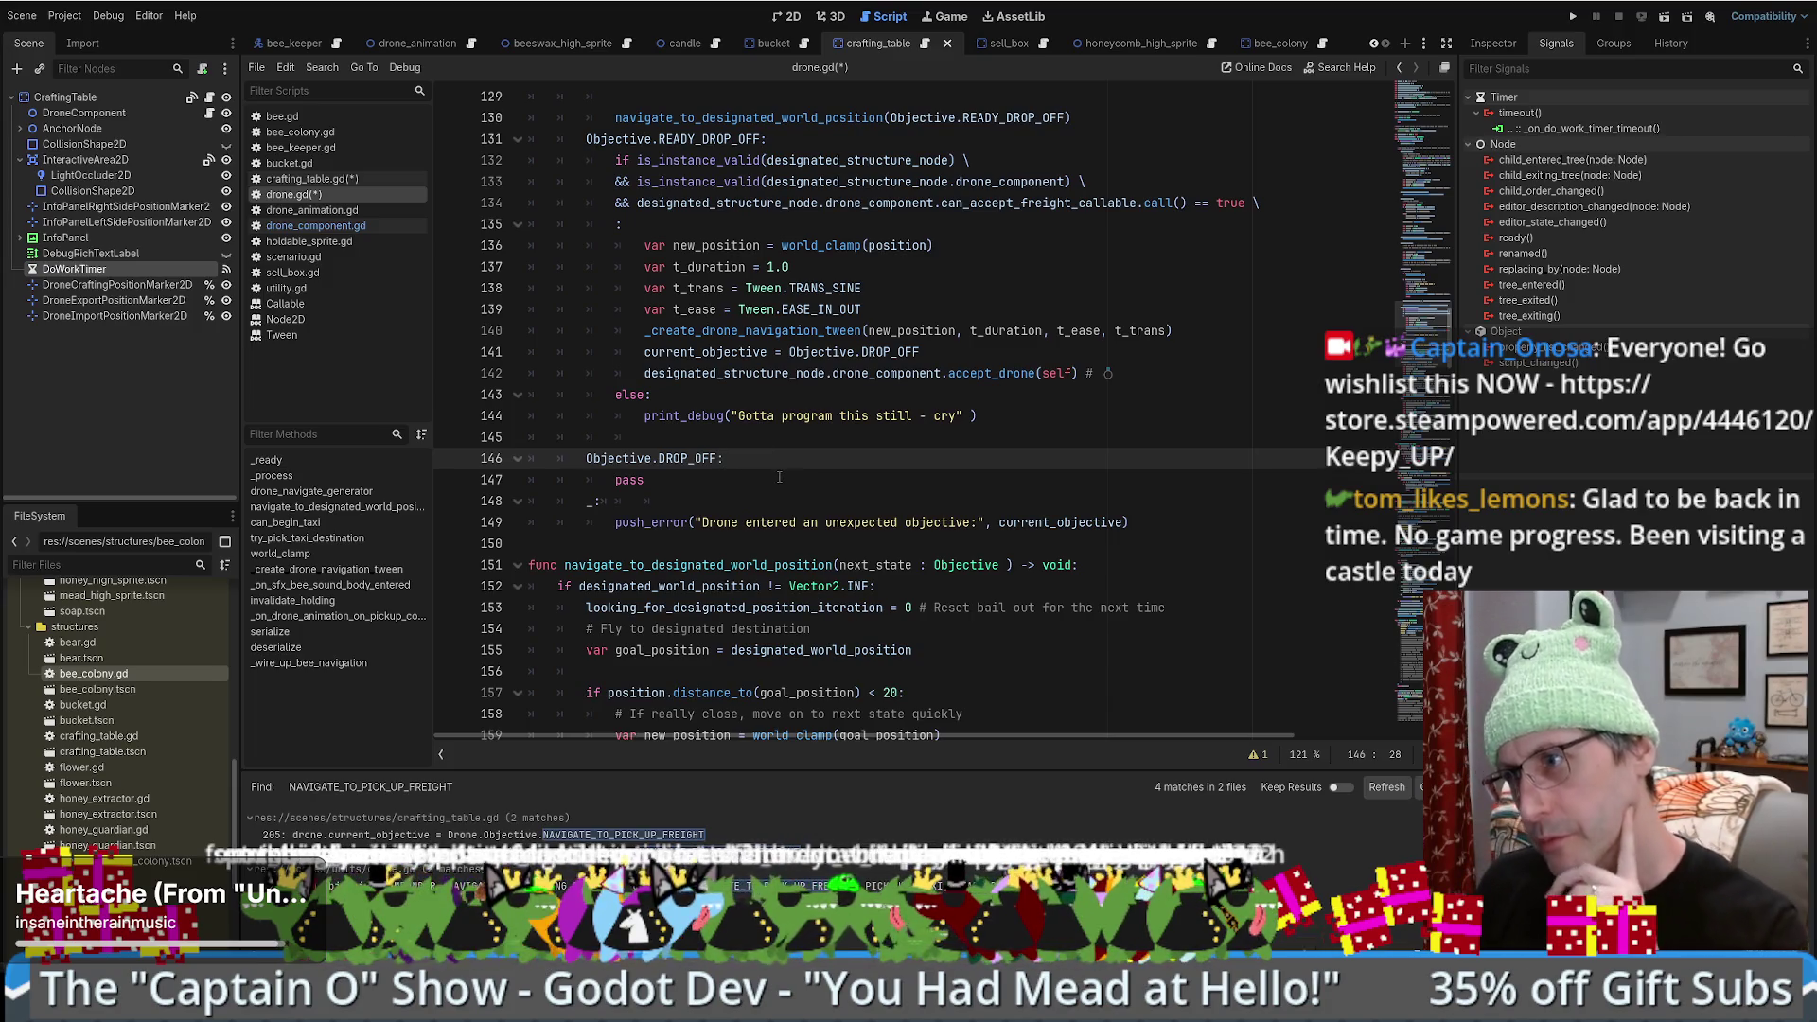
{"action": "scroll", "coordinate": [783, 490], "scroll_direction": "up", "scroll_amount": 1}
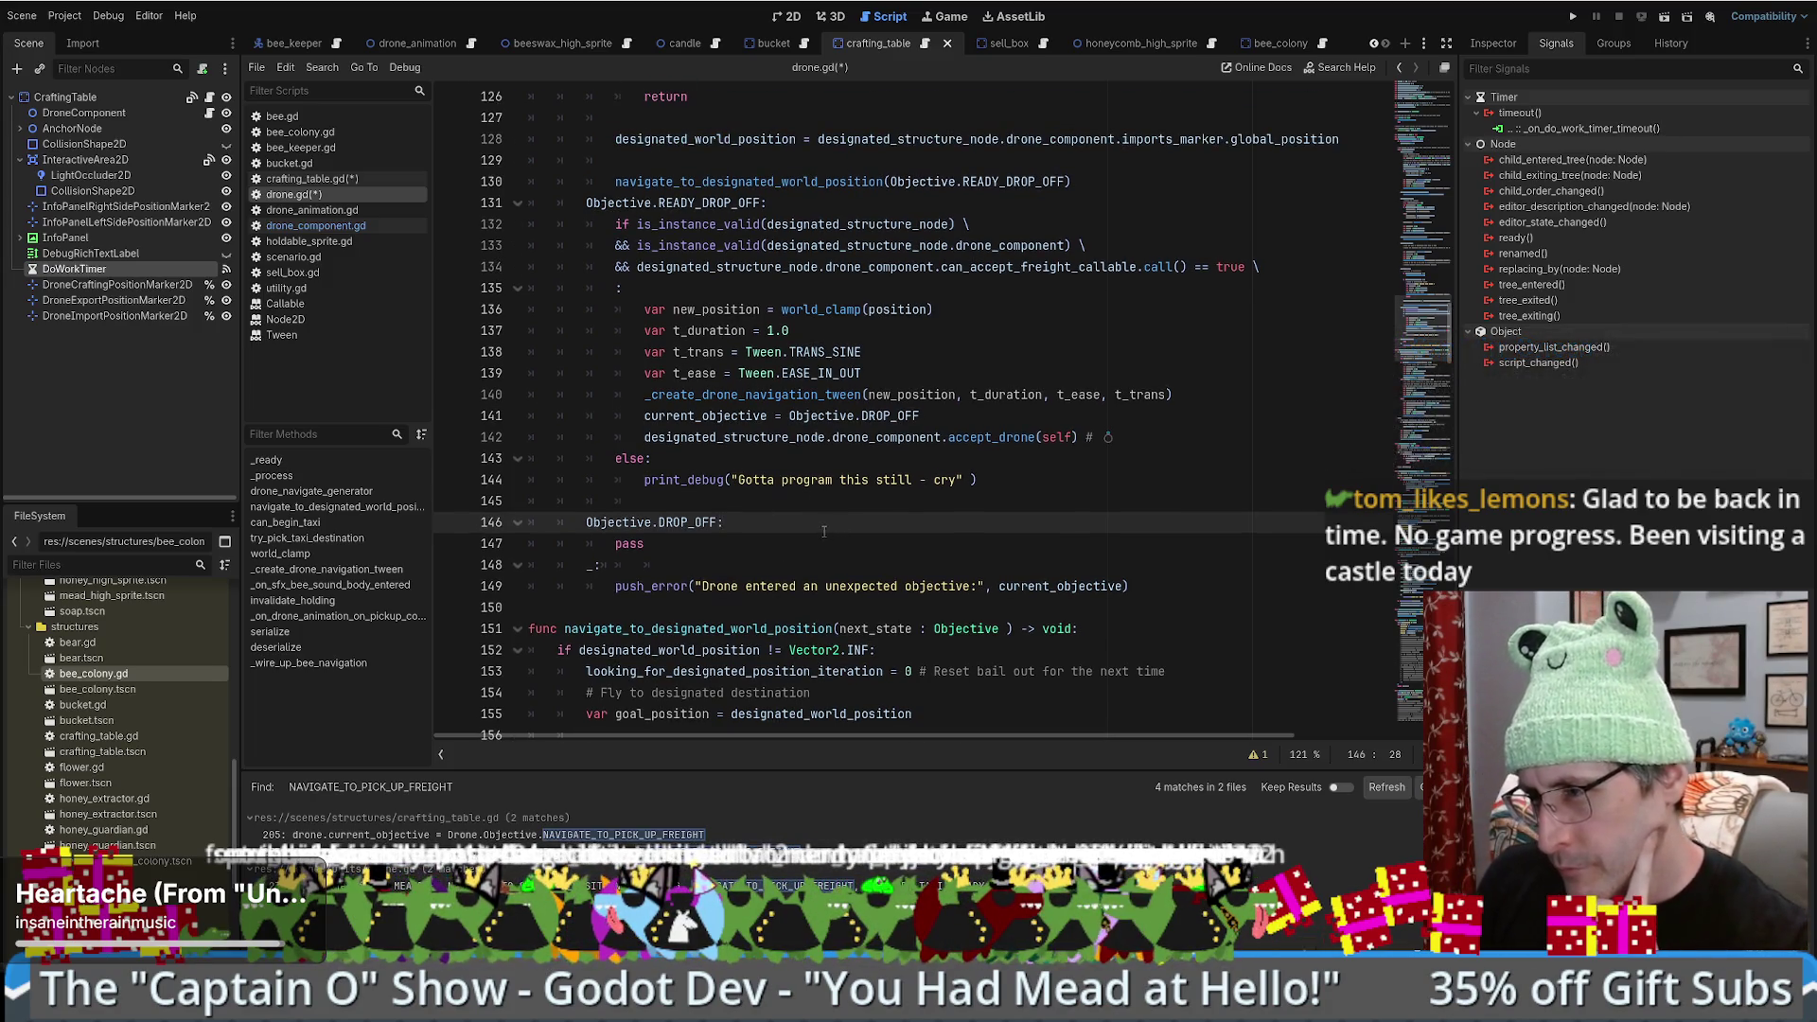
{"action": "scroll", "coordinate": [775, 530], "scroll_direction": "down", "scroll_amount": 1}
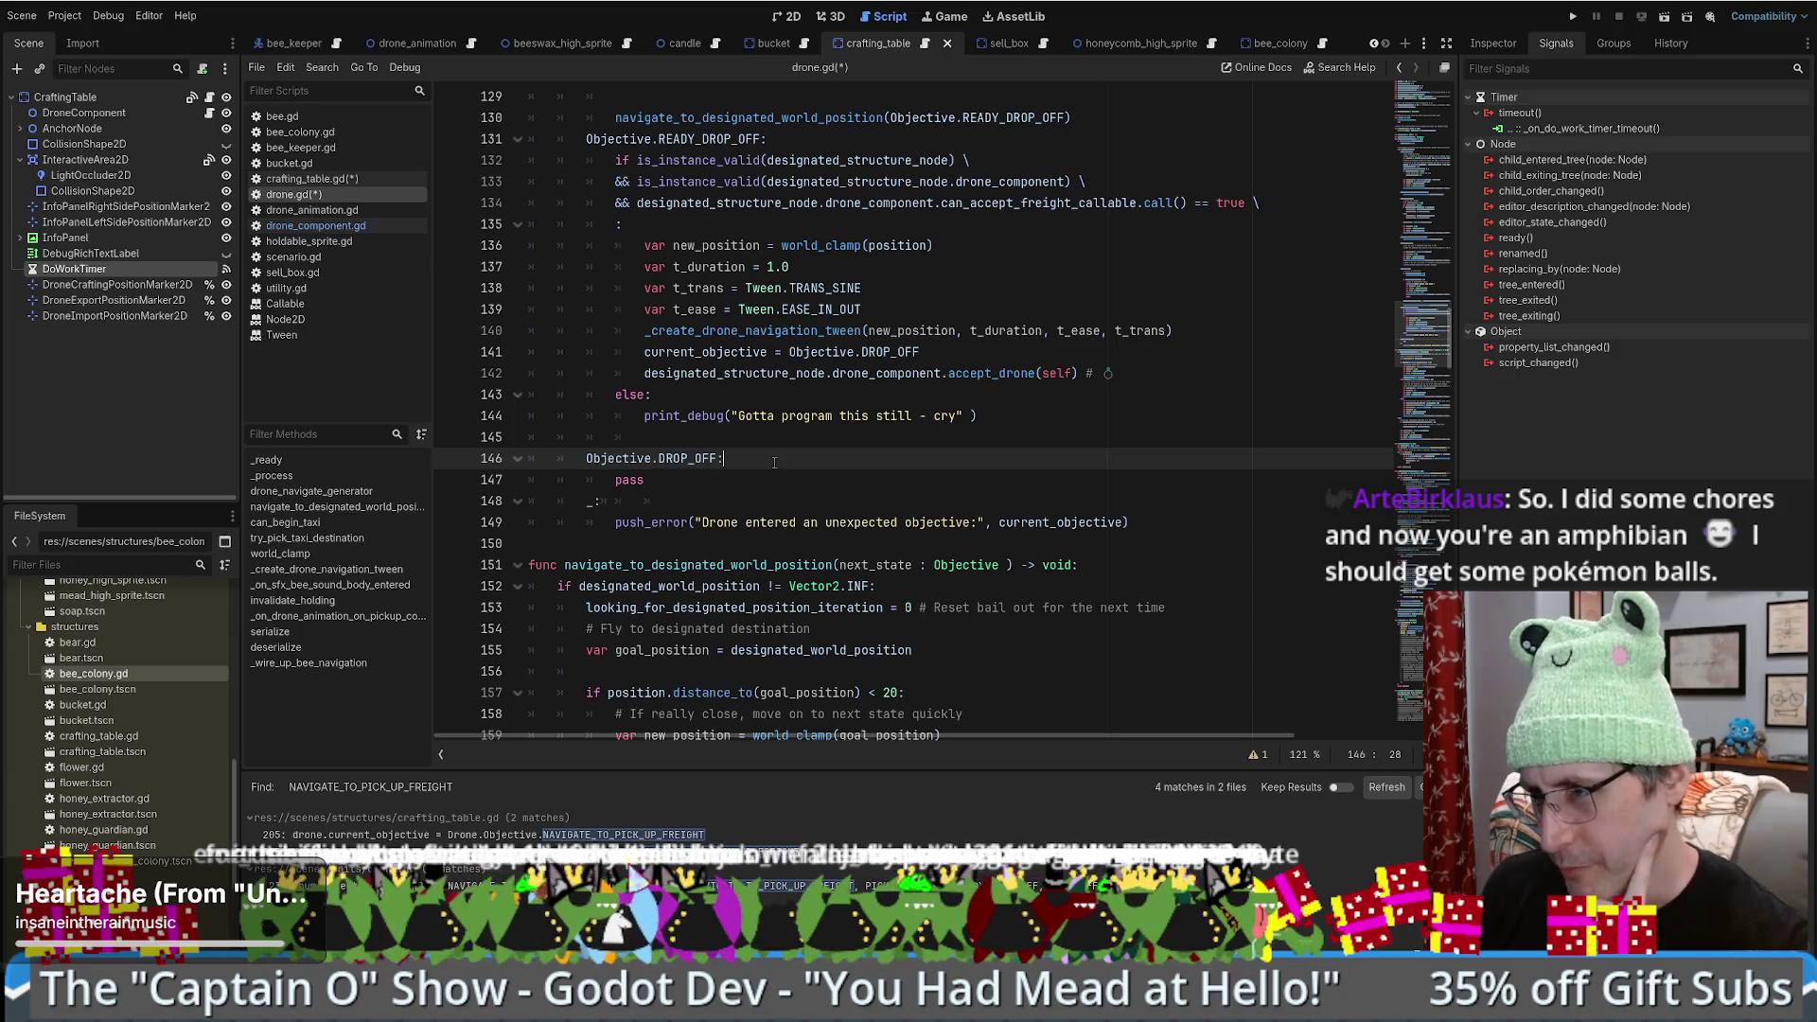
{"action": "key", "text": "Return"}
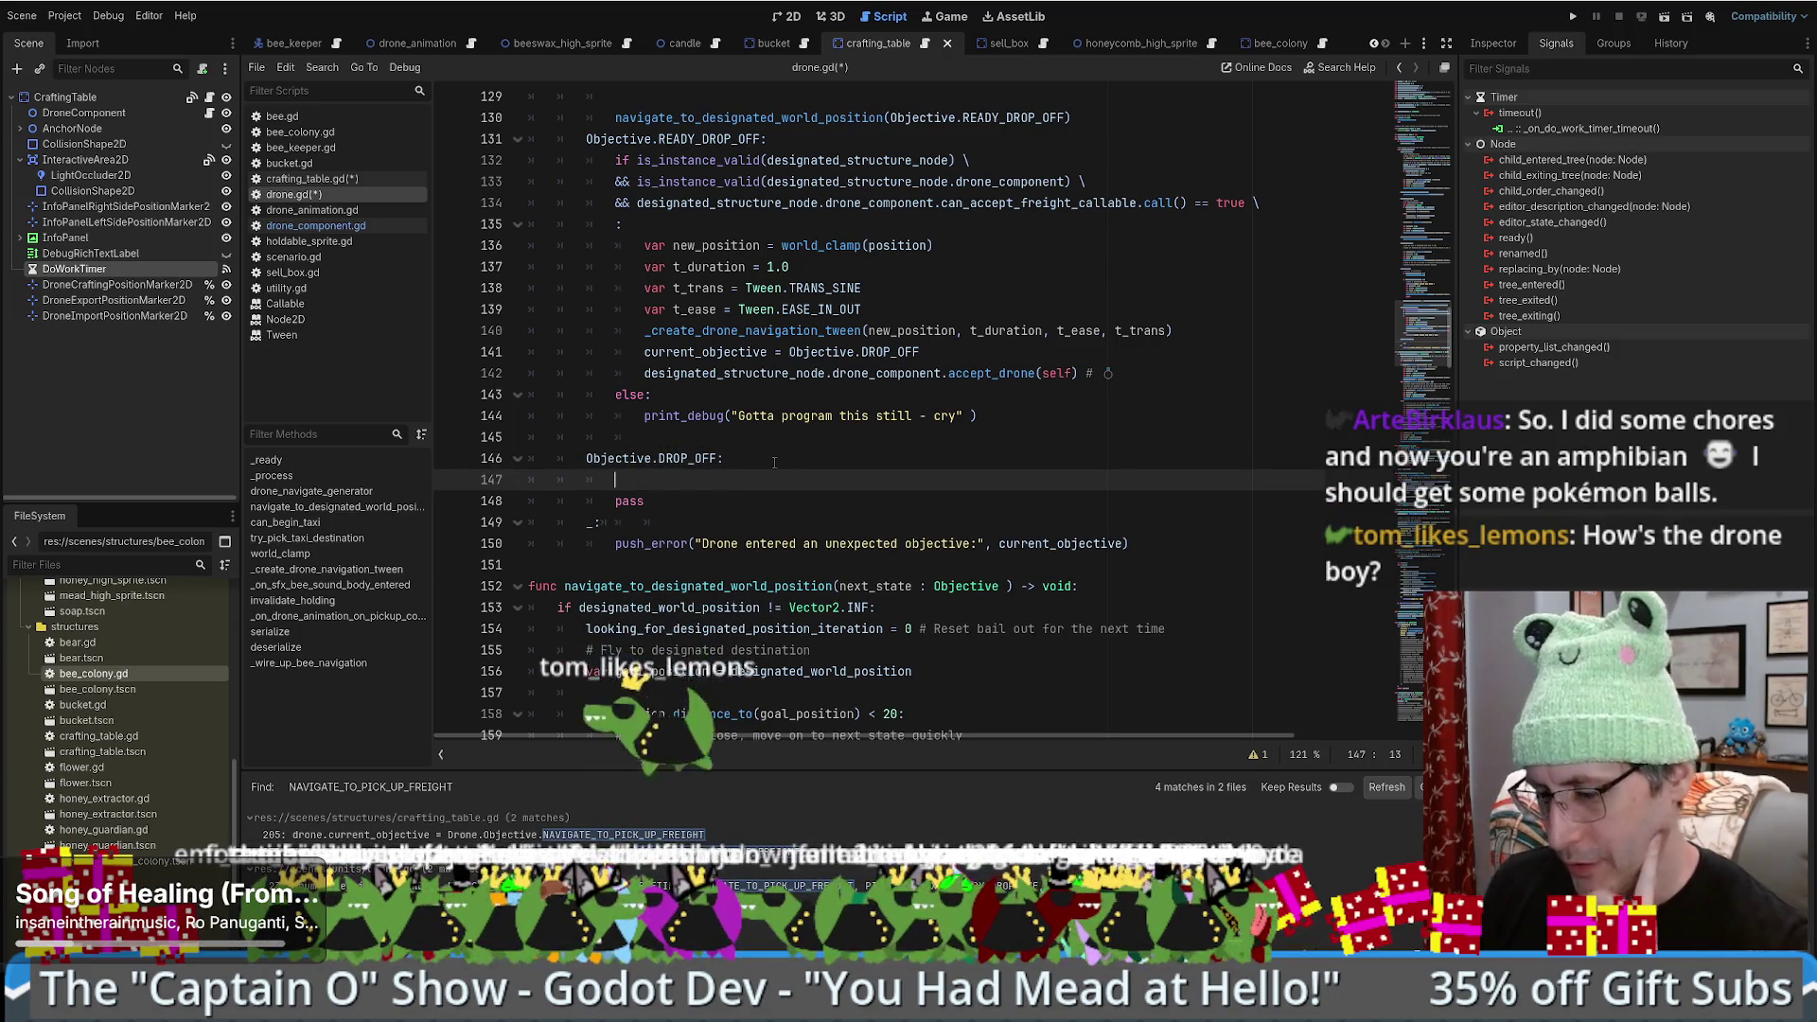
- Write '# I should now belong to another drone_component' in the DROP_OFF case, then return to crafting_table.gd
{"action": "type", "text": "# I sh"}
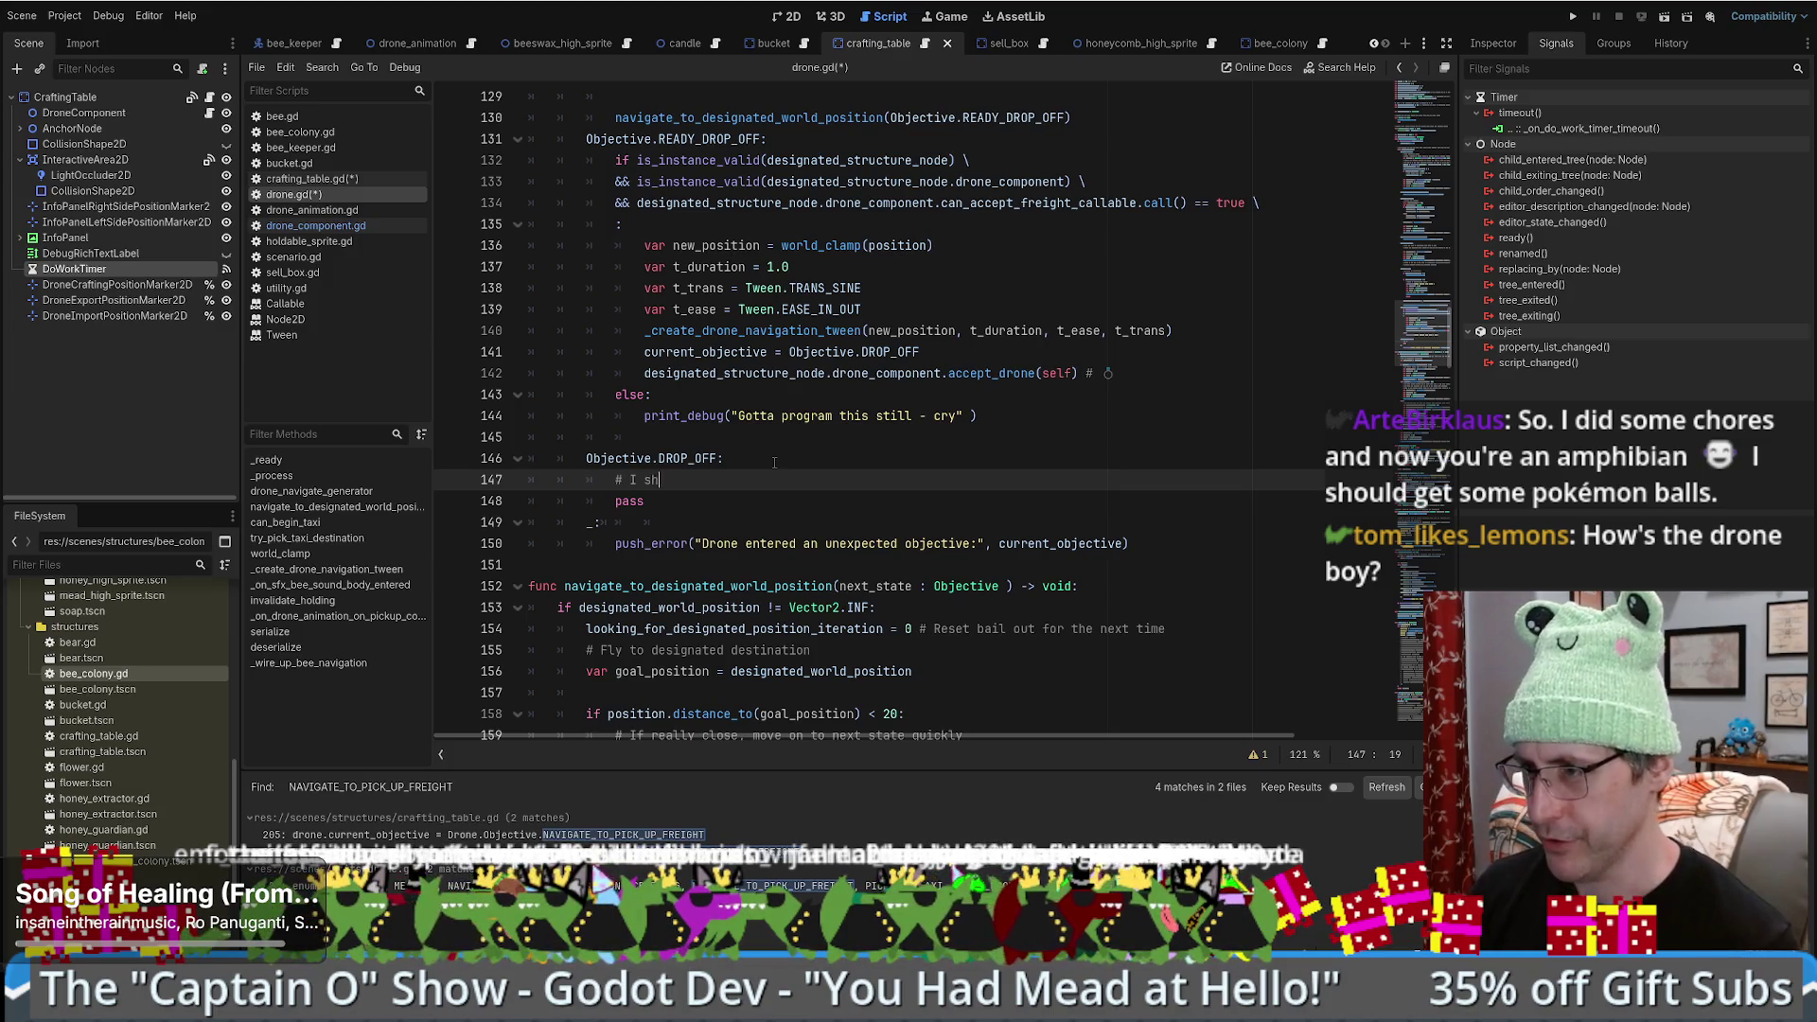
{"action": "type", "text": "ould bow belong to another"}
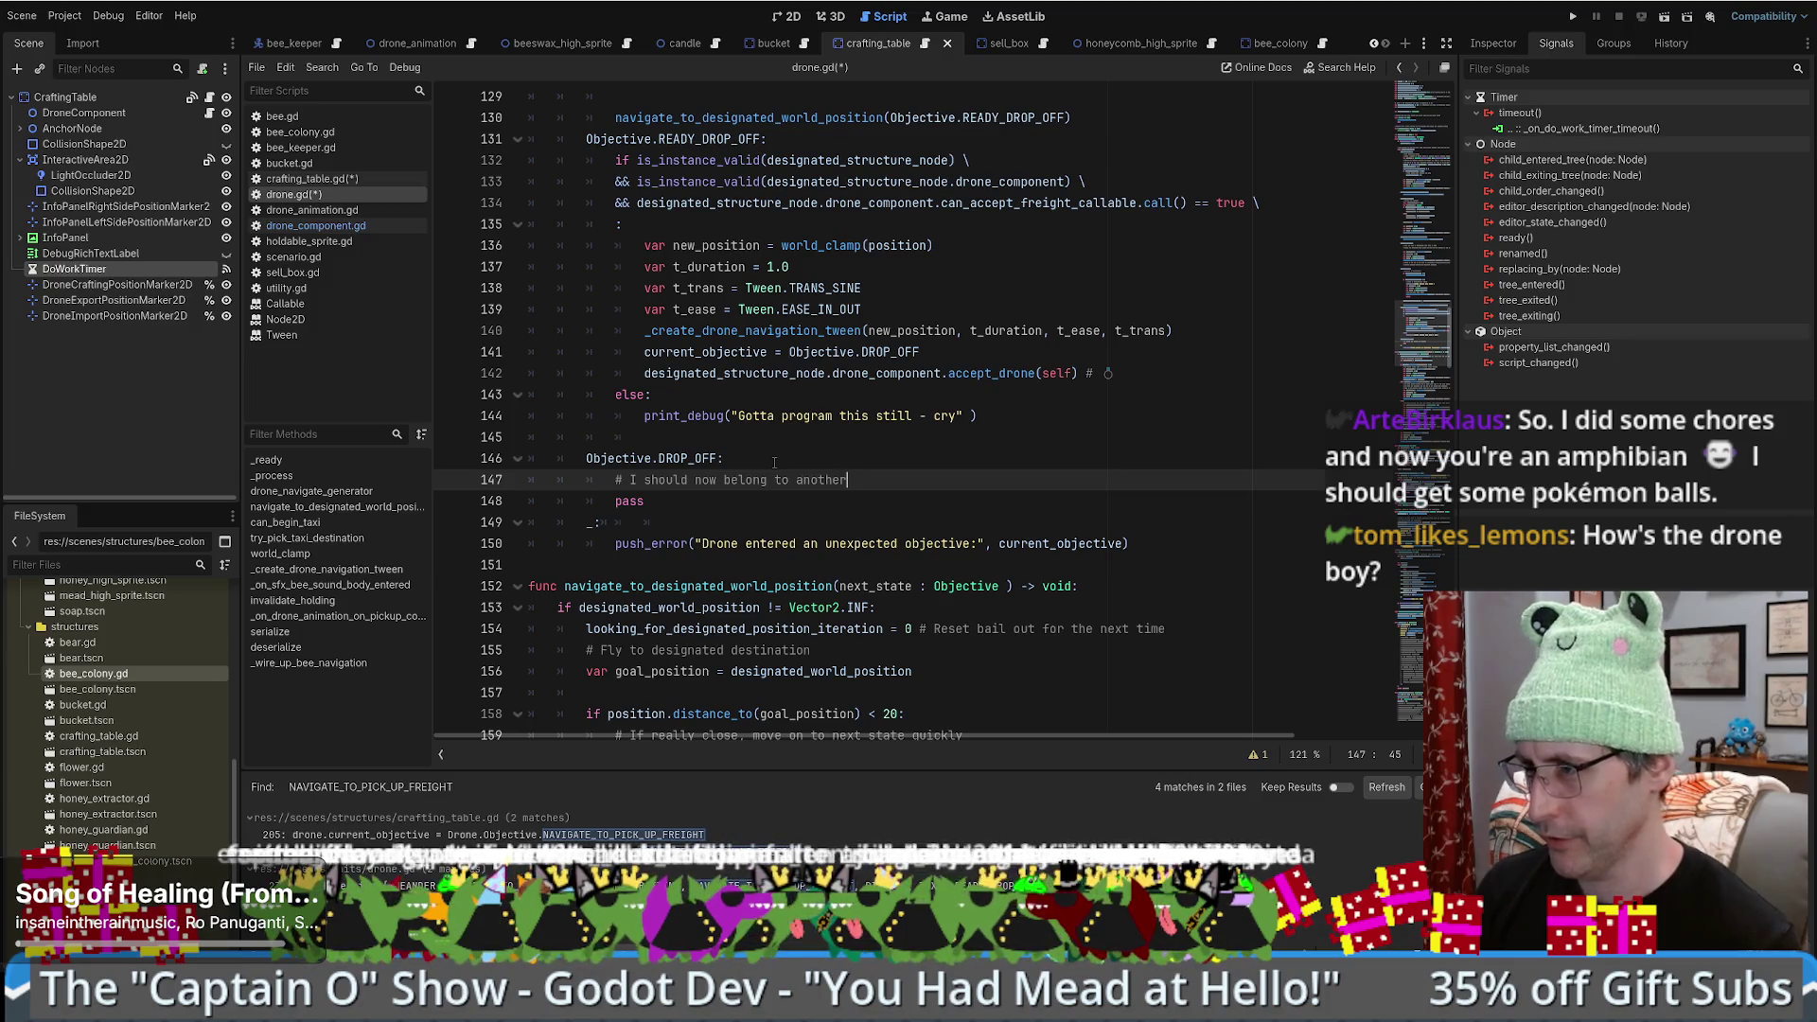
{"action": "type", "text": " component"}
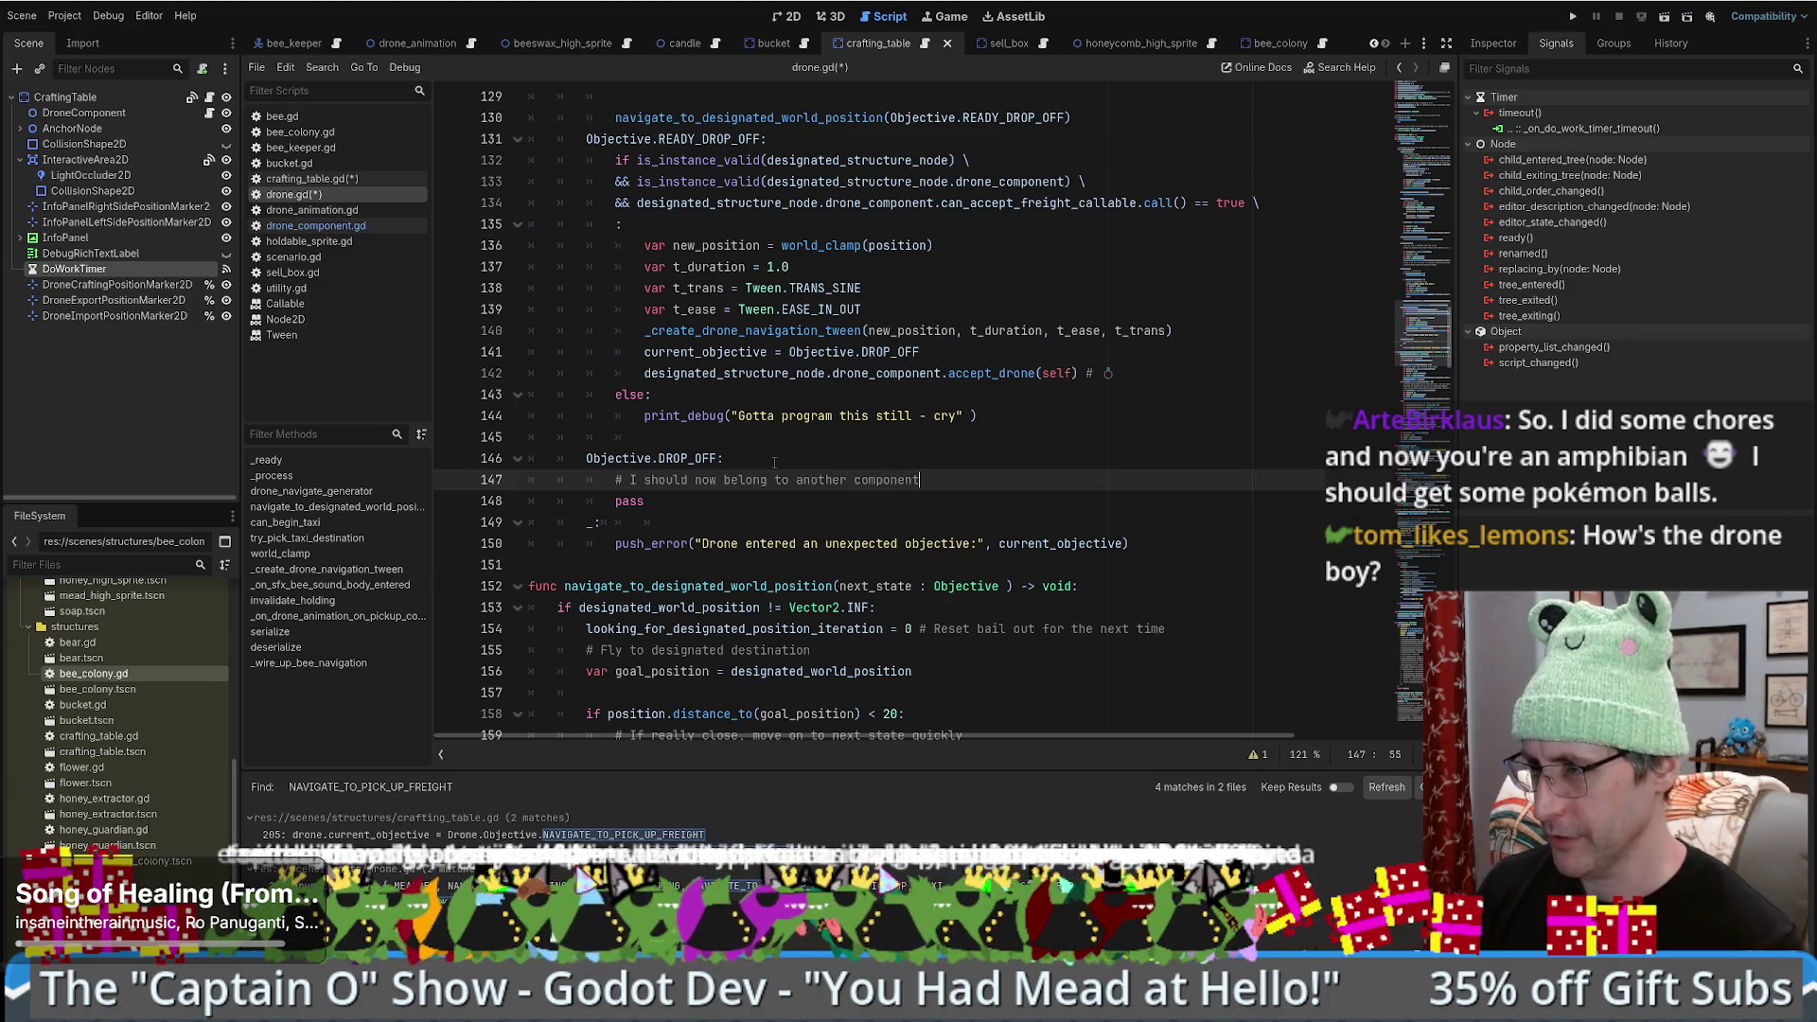
{"action": "key", "text": "BackSpace"}
{"action": "key", "text": "BackSpace"}
{"action": "key", "text": "BackSpace"}
{"action": "type", "text": "drone_compo"}
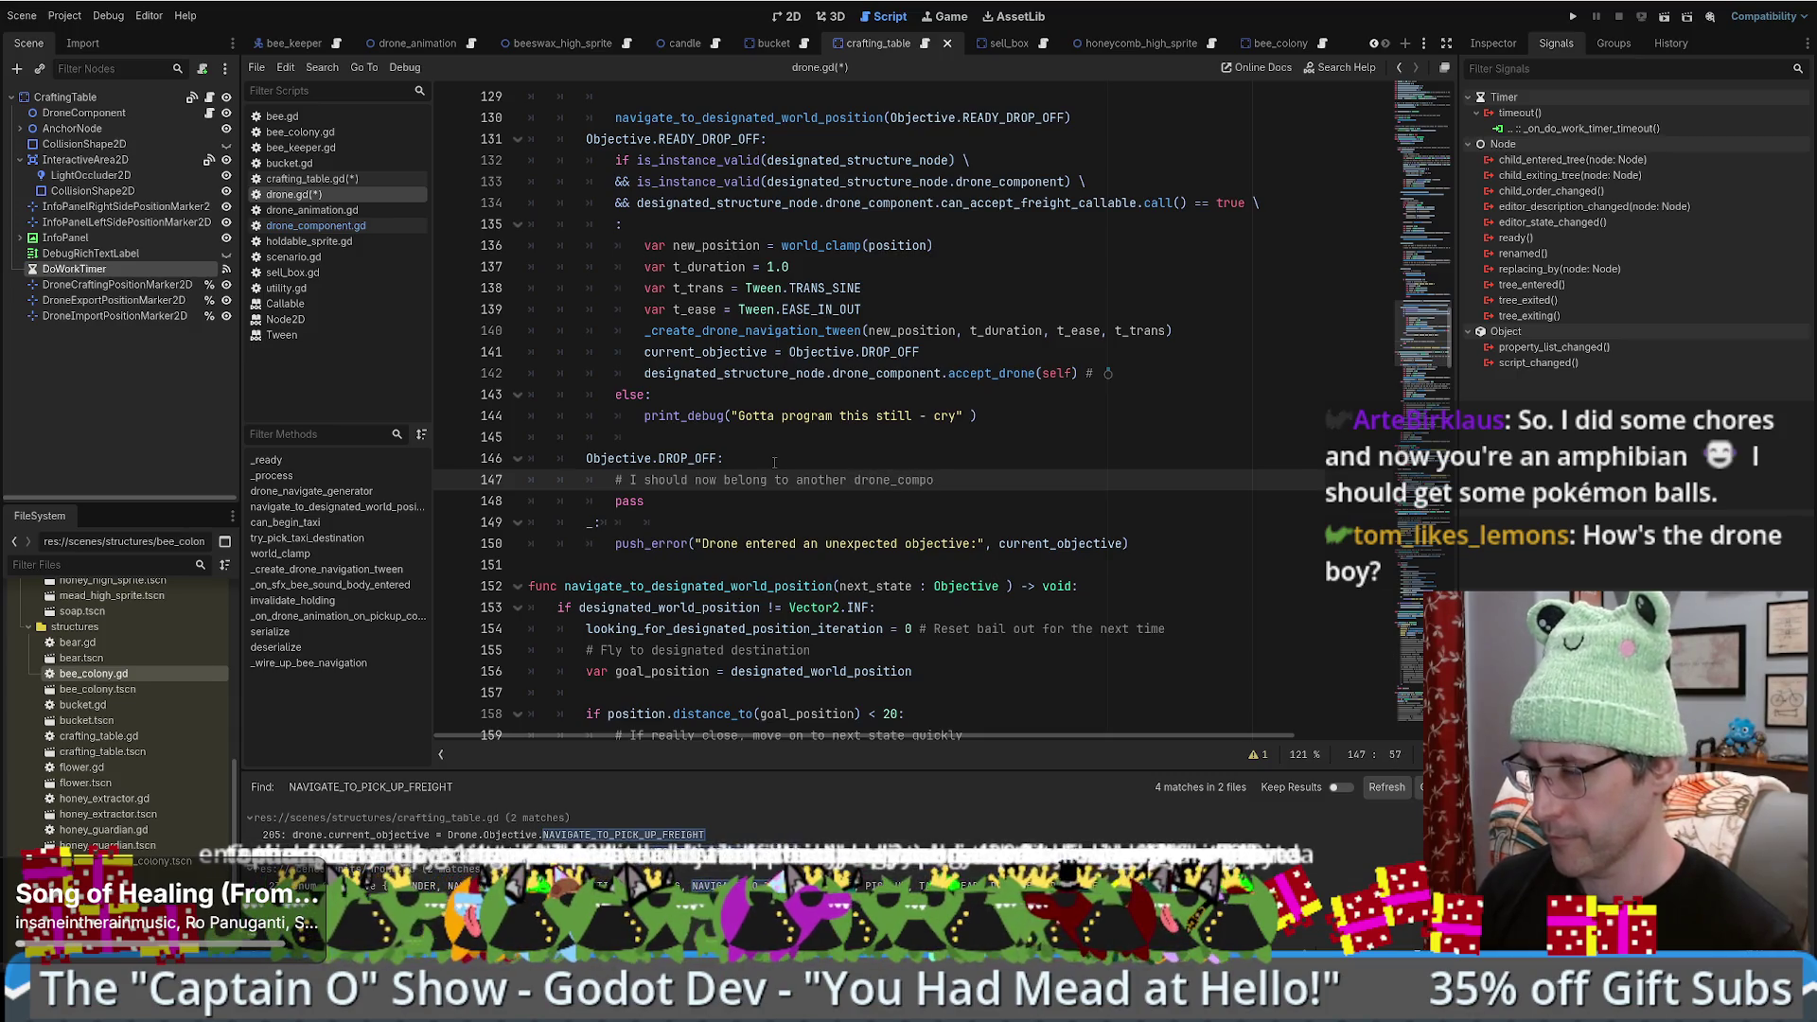
{"action": "type", "text": "nent"}
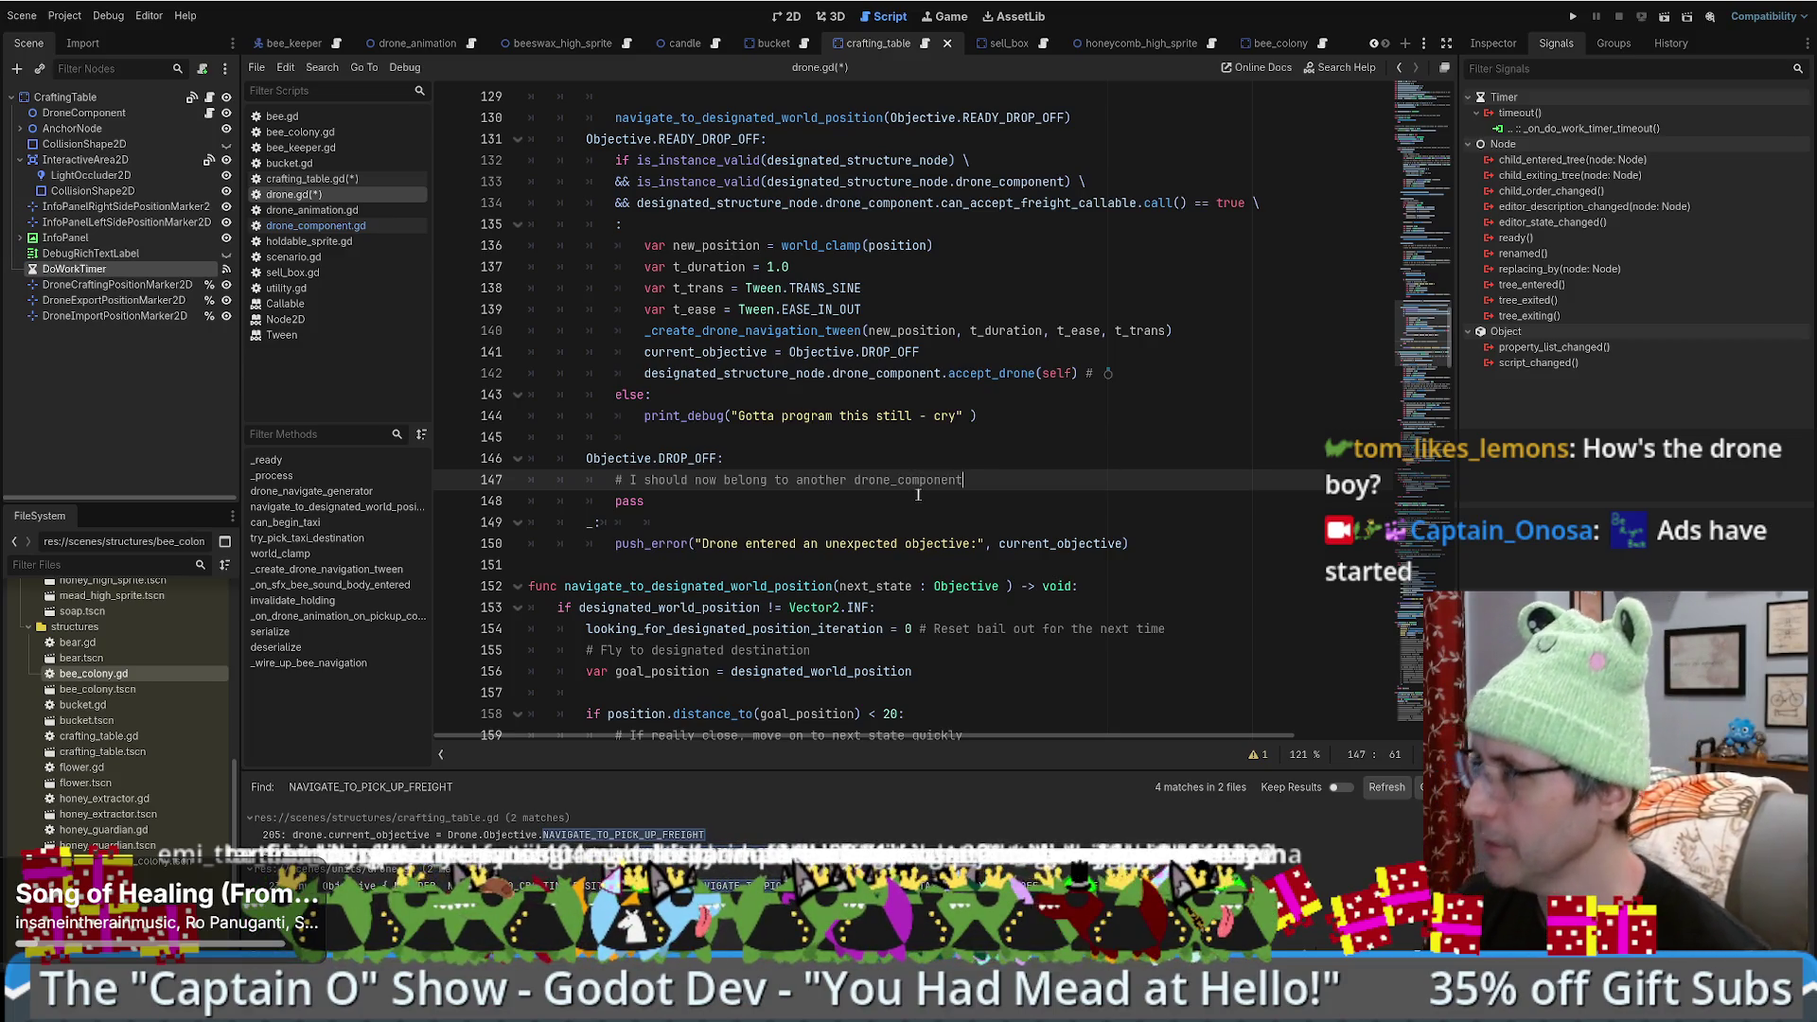
{"action": "key", "text": "alt+Left"}
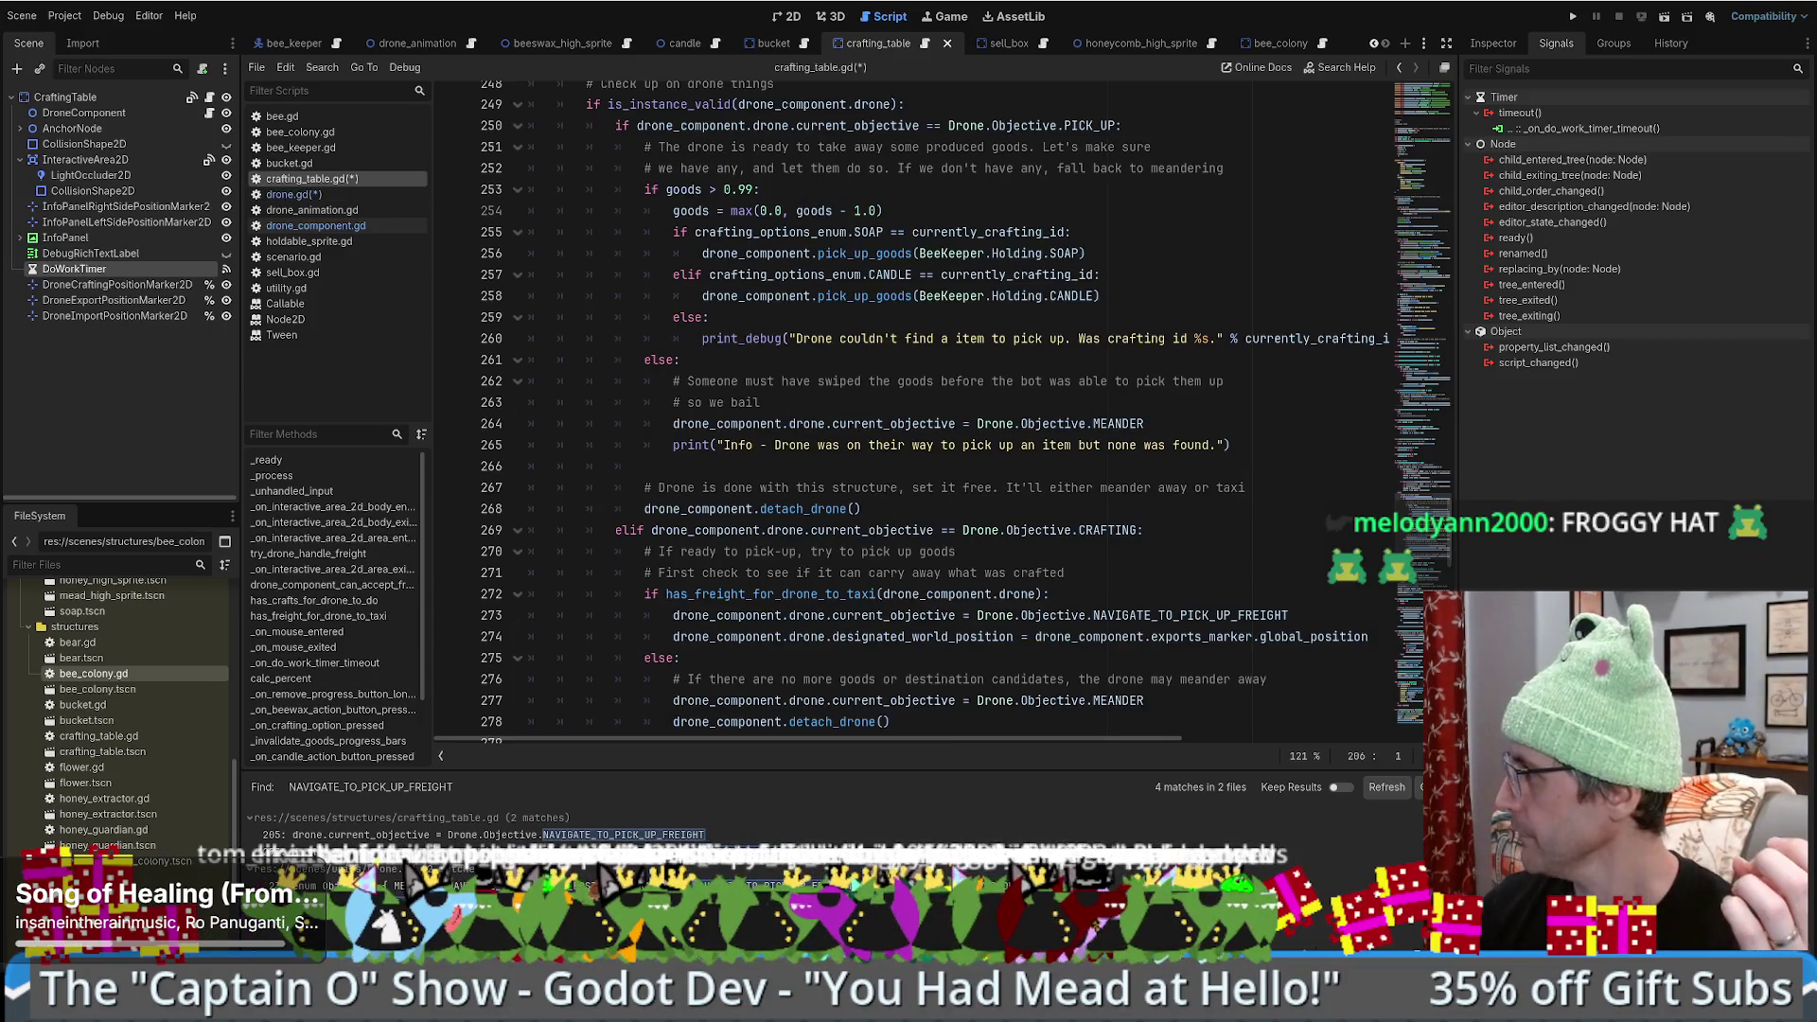
- Start a new line 279 with 'elif' after detach_drone() on line 278 of crafting_table.gd
{"action": "left_click", "coordinate": [955, 467]}
{"action": "scroll", "coordinate": [994, 454], "scroll_direction": "up", "scroll_amount": 6}
{"action": "scroll", "coordinate": [1088, 417], "scroll_direction": "down", "scroll_amount": 10}
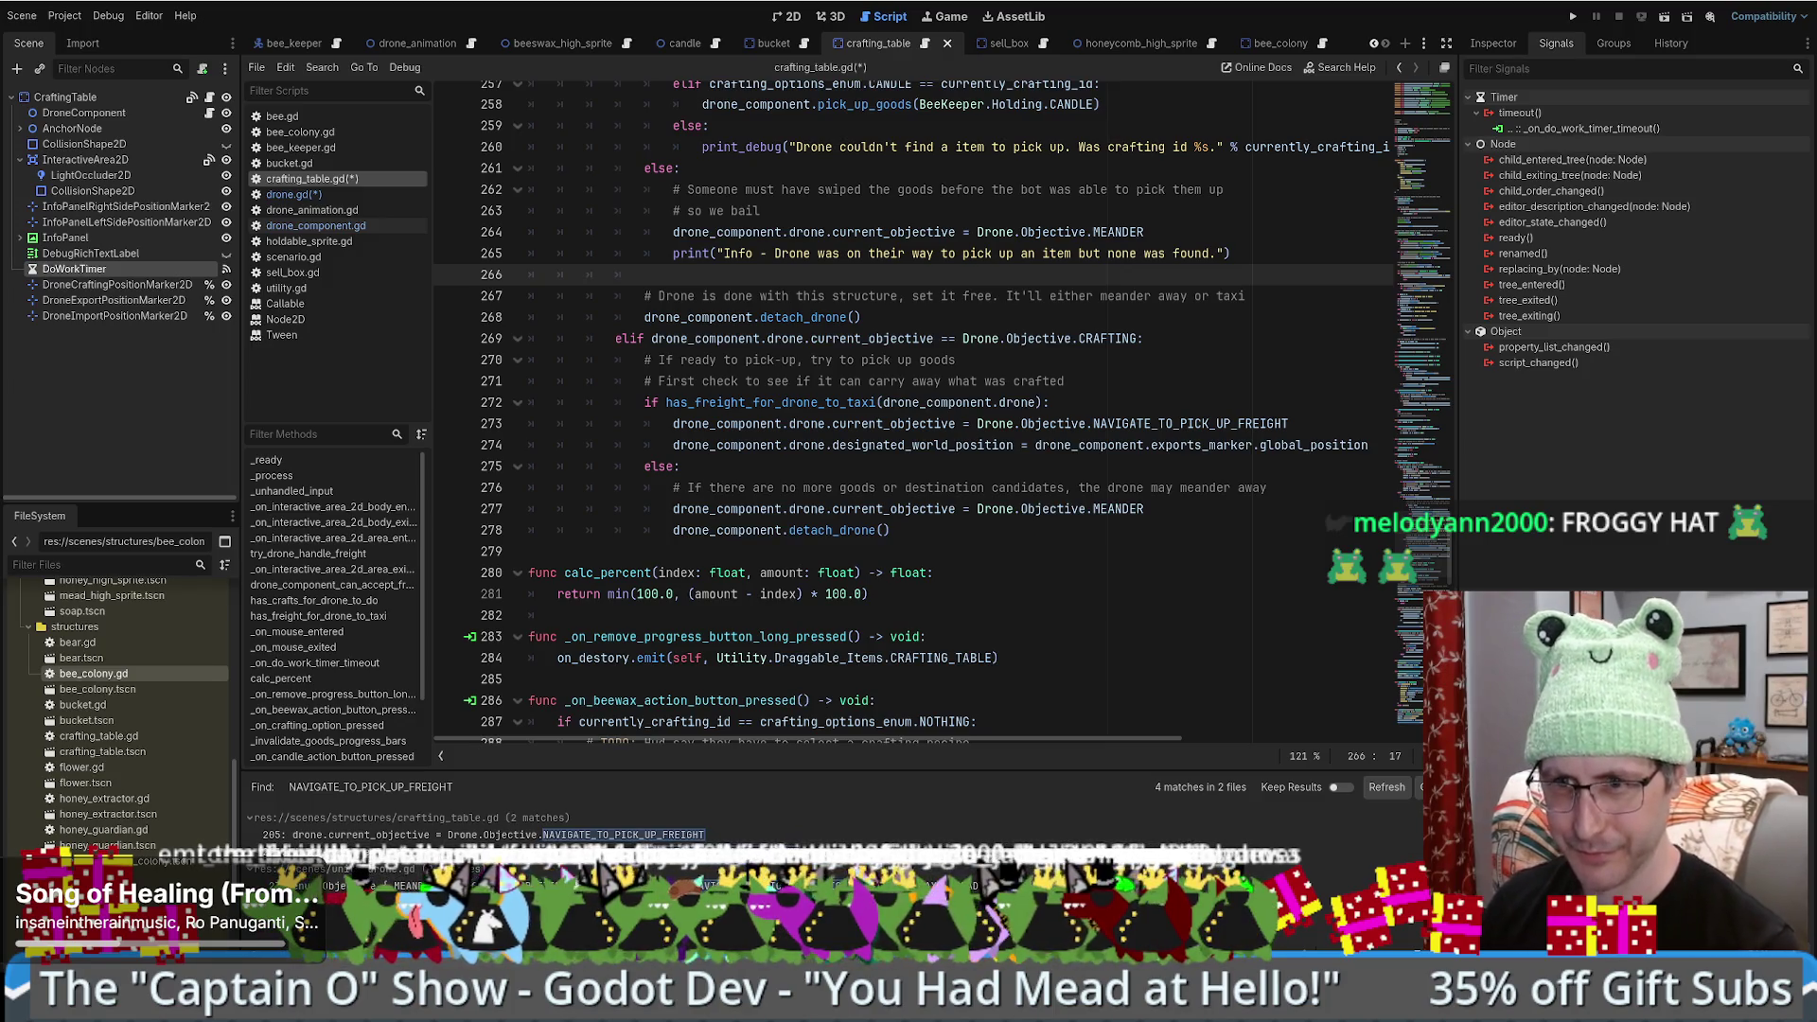
{"action": "scroll", "coordinate": [1082, 494], "scroll_direction": "up", "scroll_amount": 2}
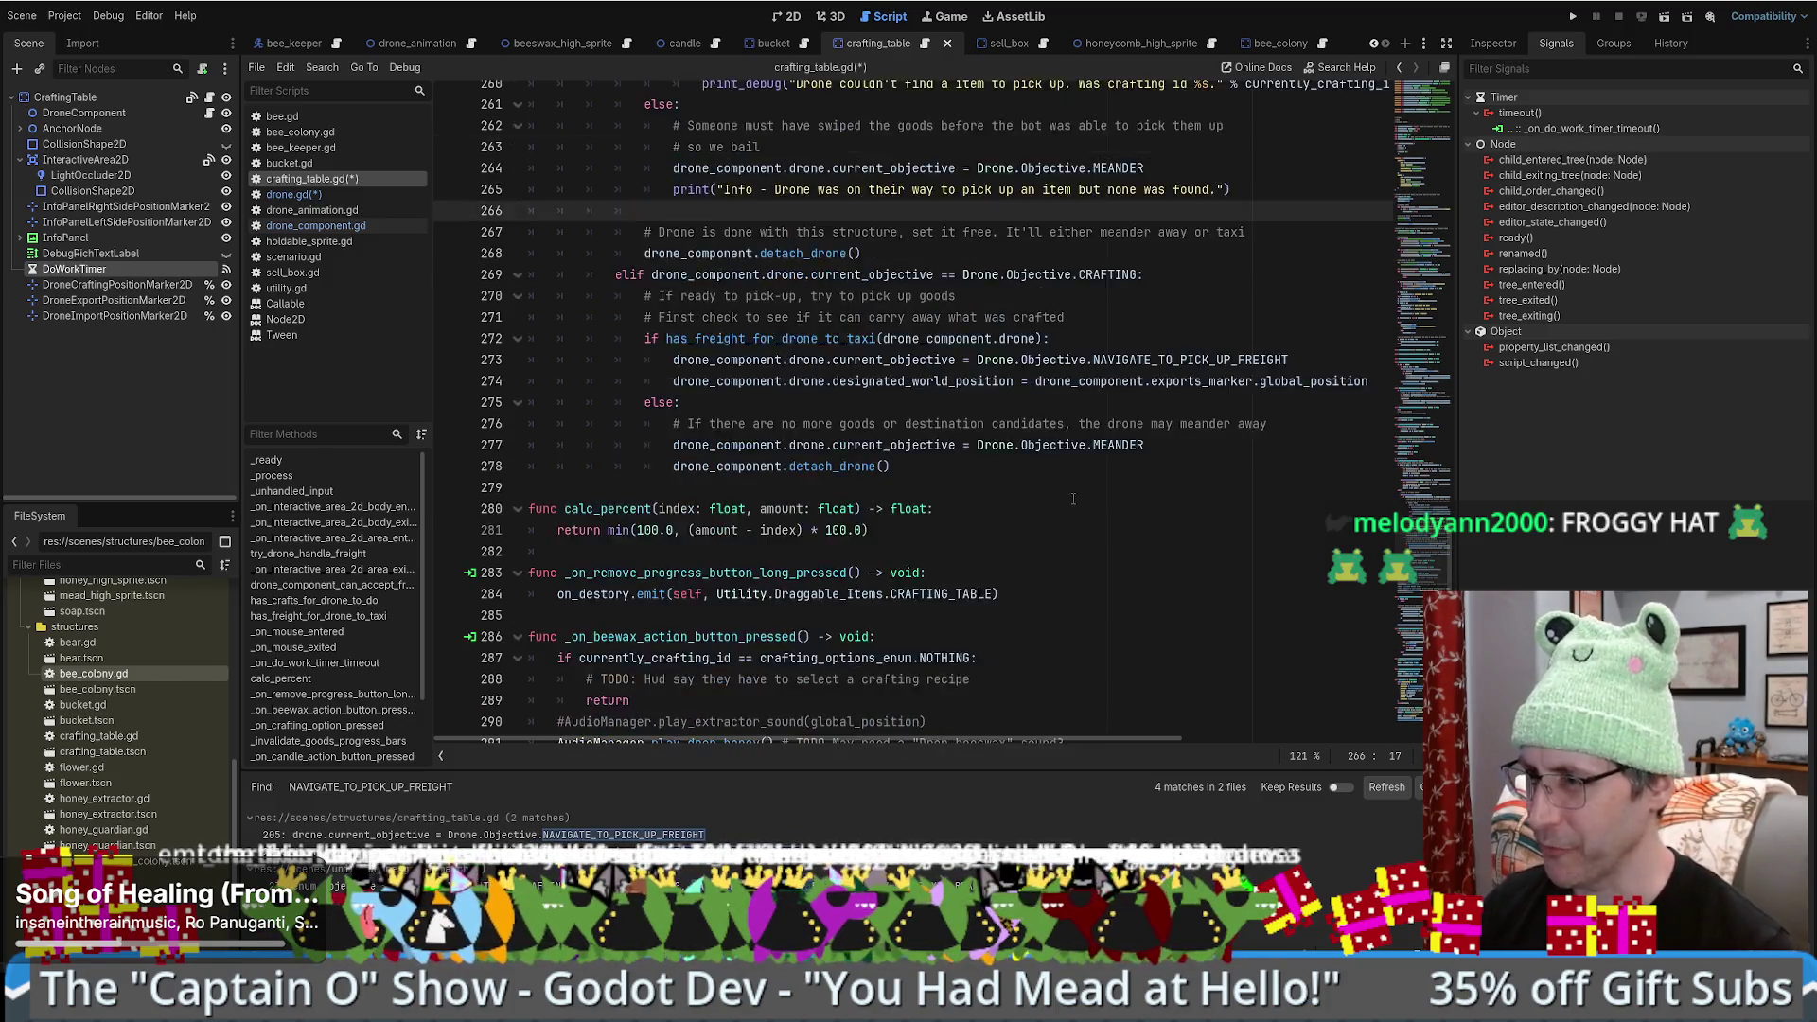
{"action": "left_click", "coordinate": [1089, 508]}
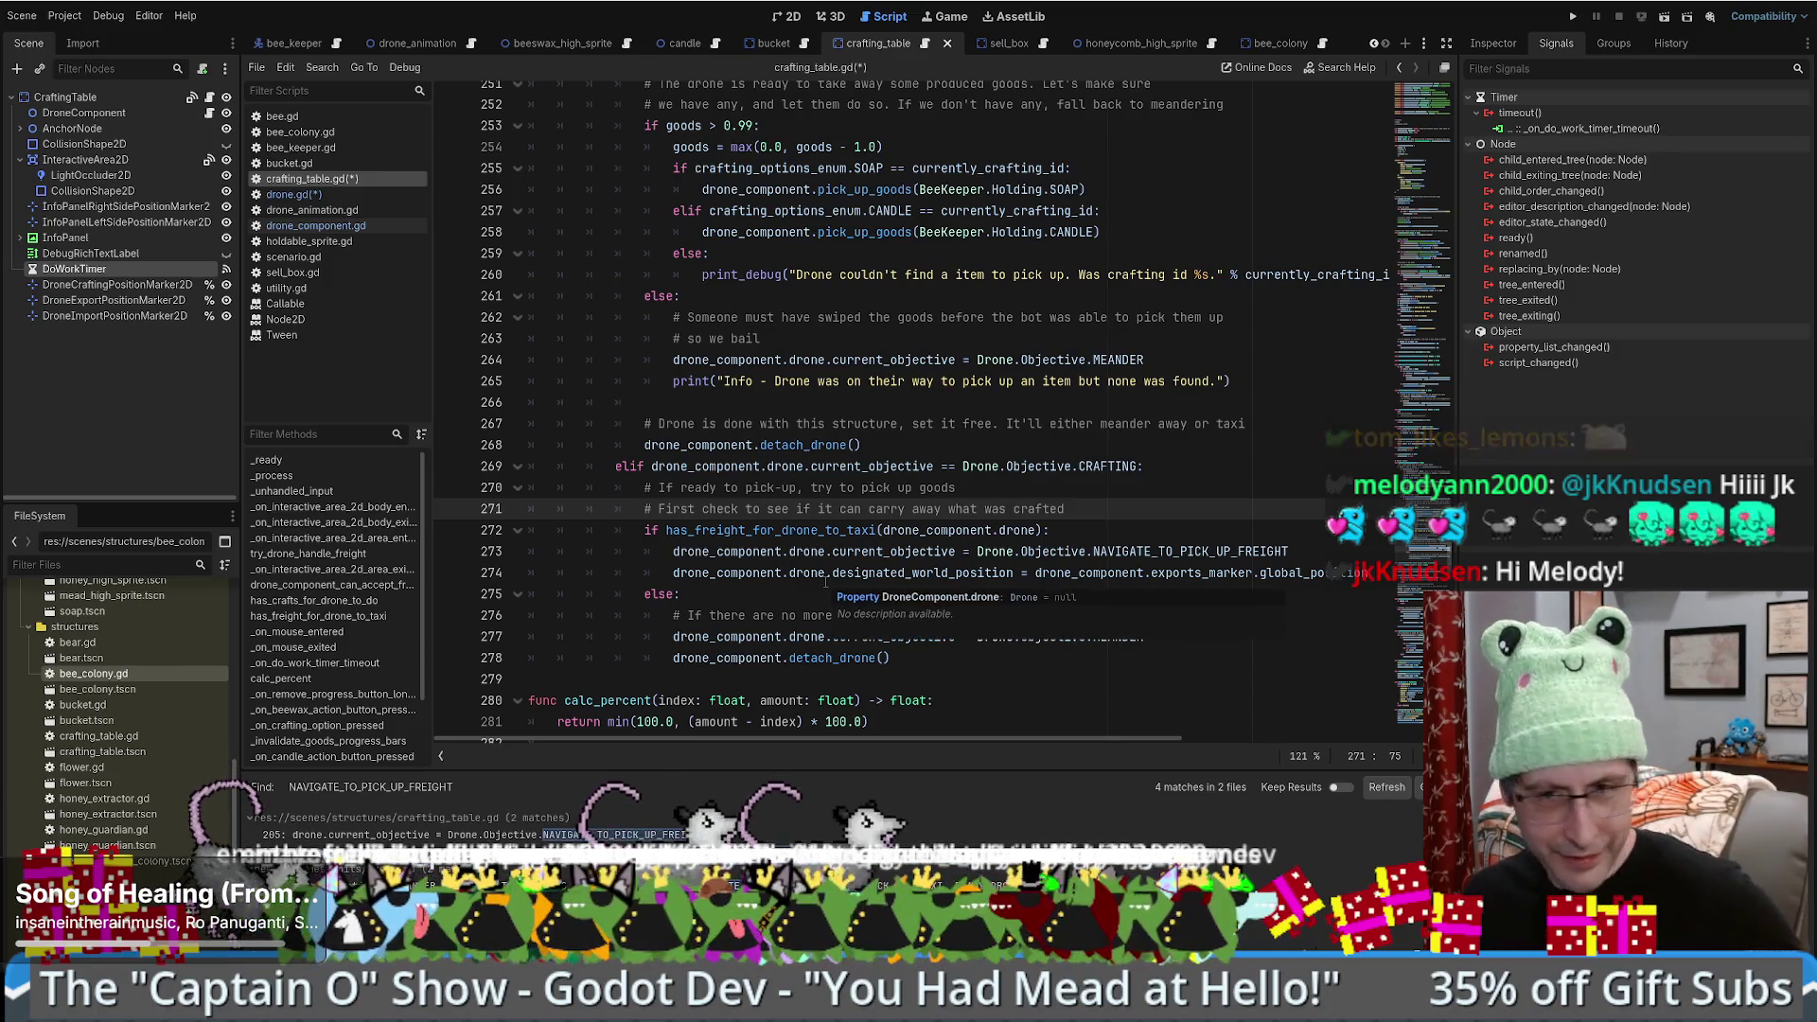
{"action": "scroll", "coordinate": [1126, 511], "scroll_direction": "down", "scroll_amount": 1}
{"action": "scroll", "coordinate": [1128, 511], "scroll_direction": "down", "scroll_amount": 2}
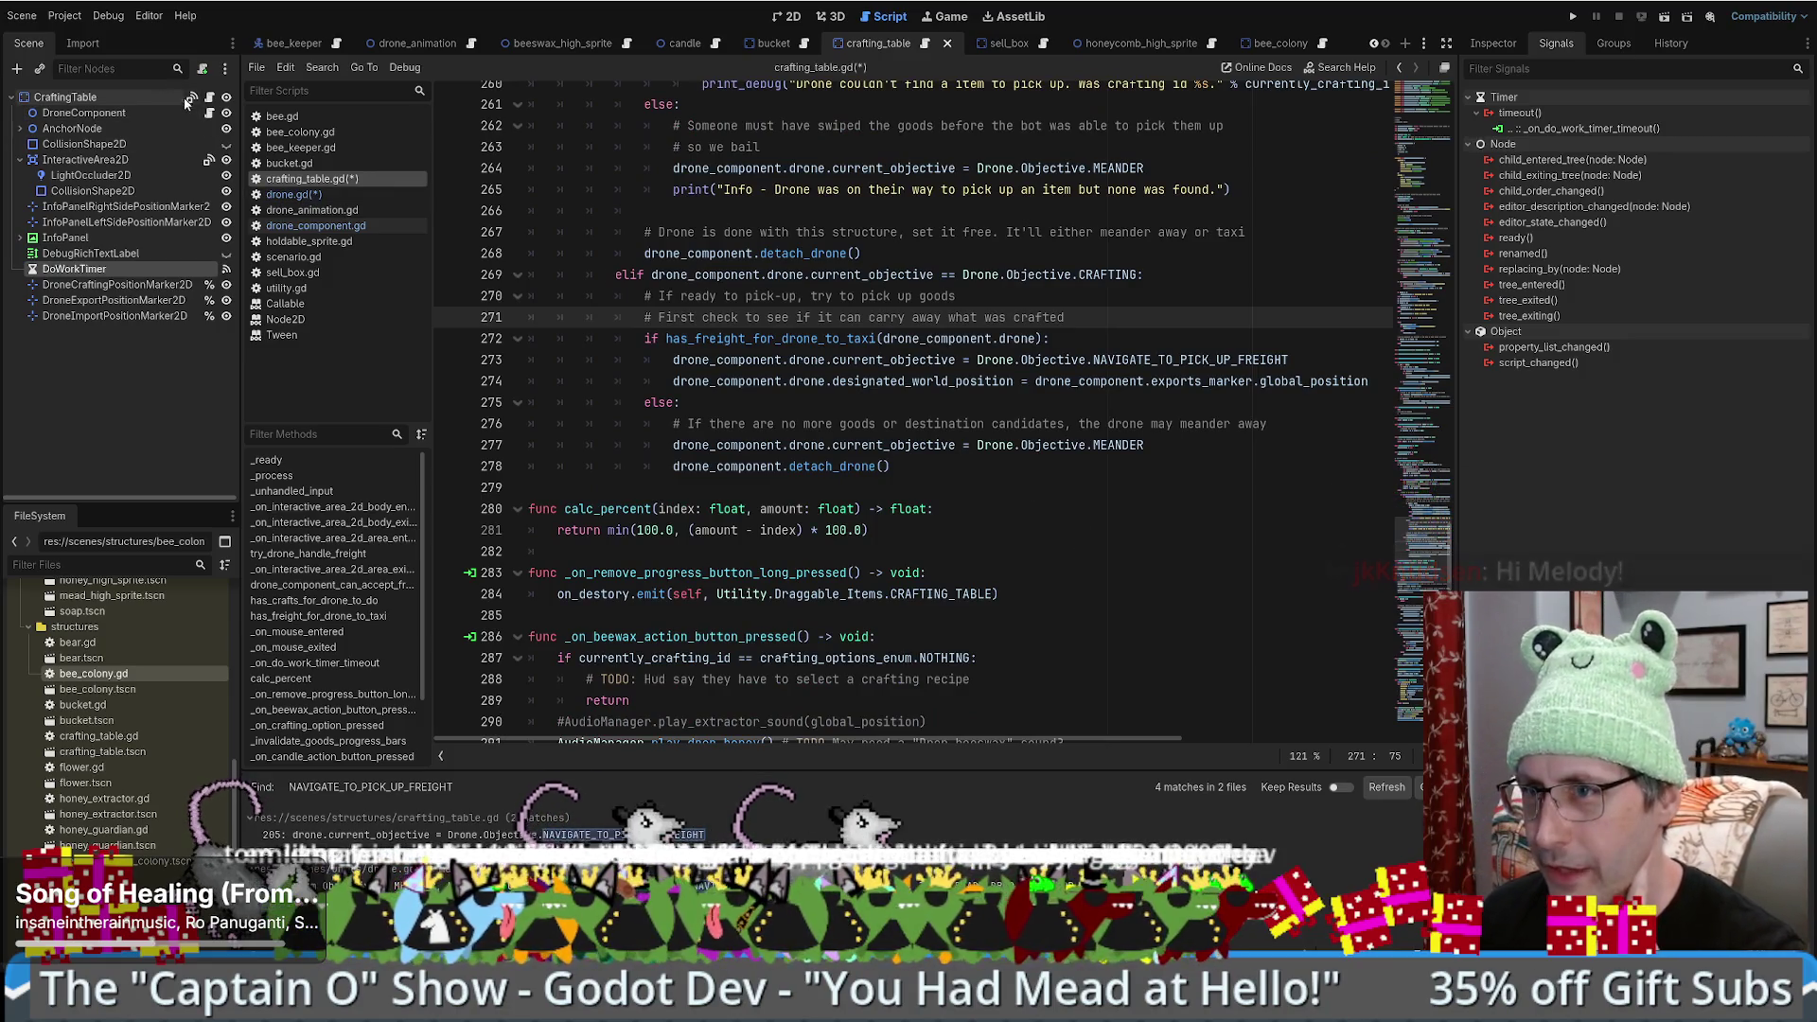
{"action": "scroll", "coordinate": [1034, 487], "scroll_direction": "up", "scroll_amount": 4}
{"action": "scroll", "coordinate": [1009, 456], "scroll_direction": "down", "scroll_amount": 3}
{"action": "left_click", "coordinate": [920, 530]}
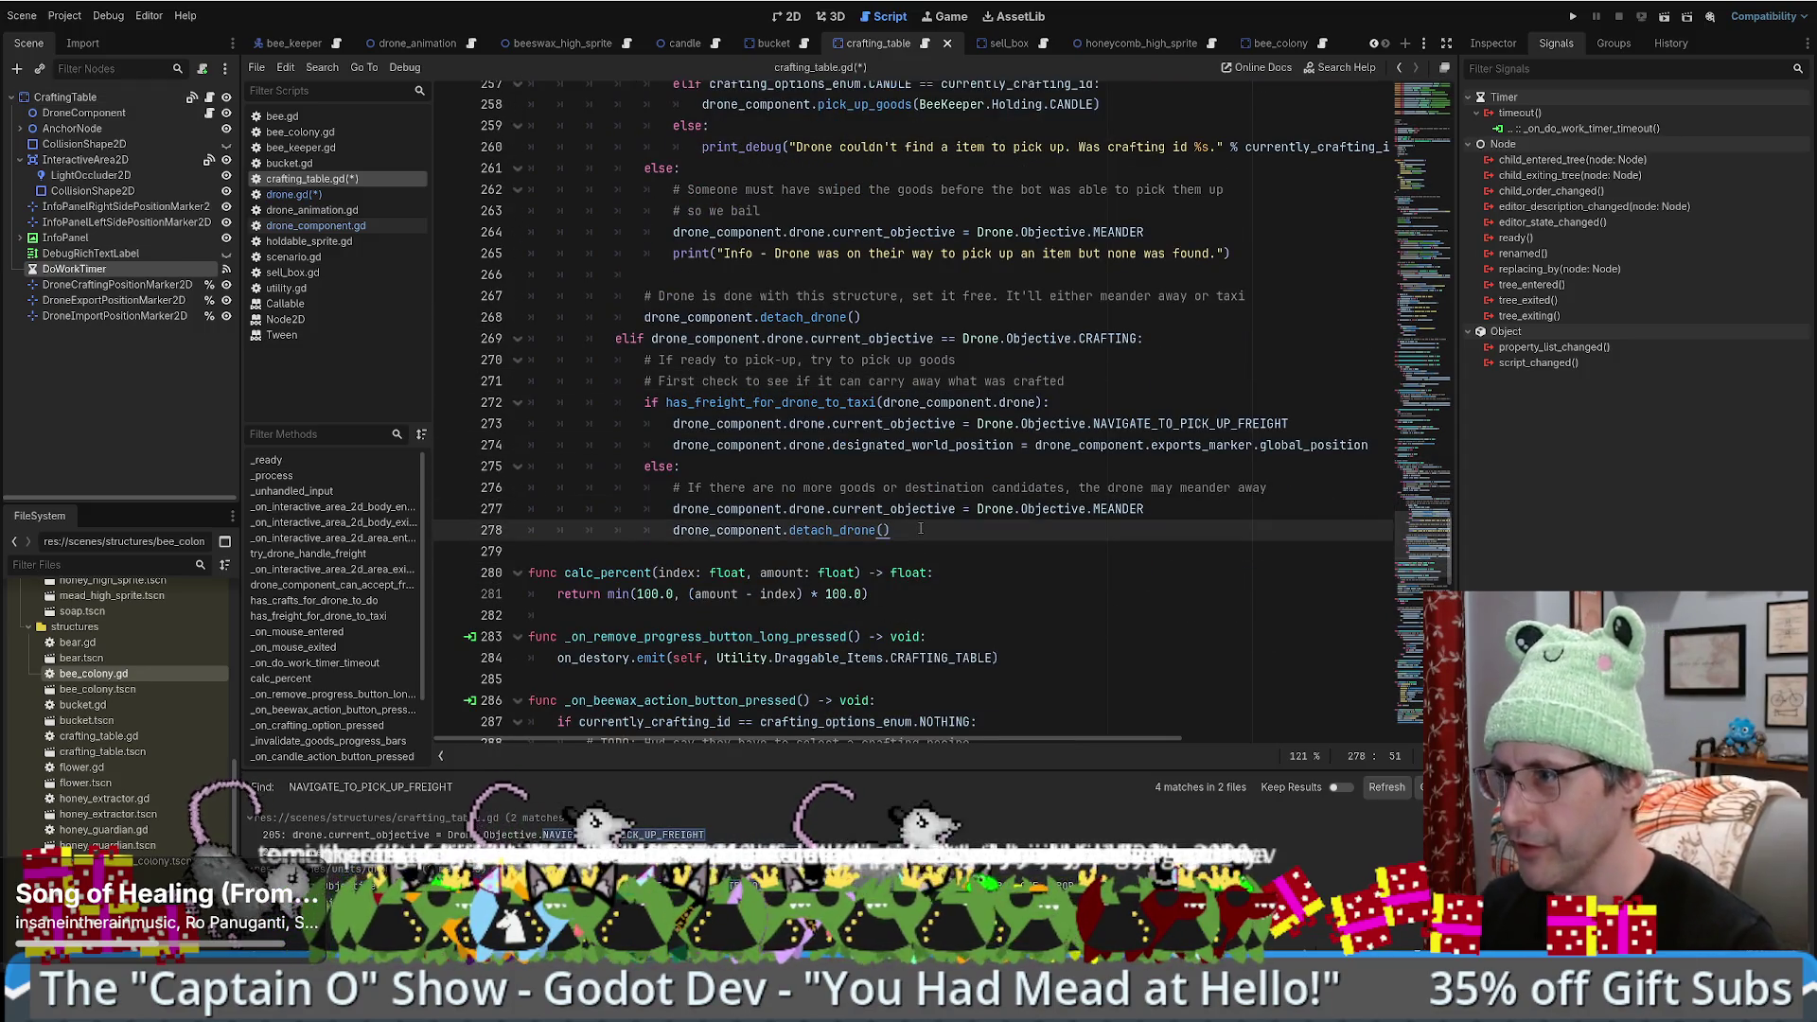
{"action": "key", "text": "Return"}
{"action": "type", "text": "elif"}
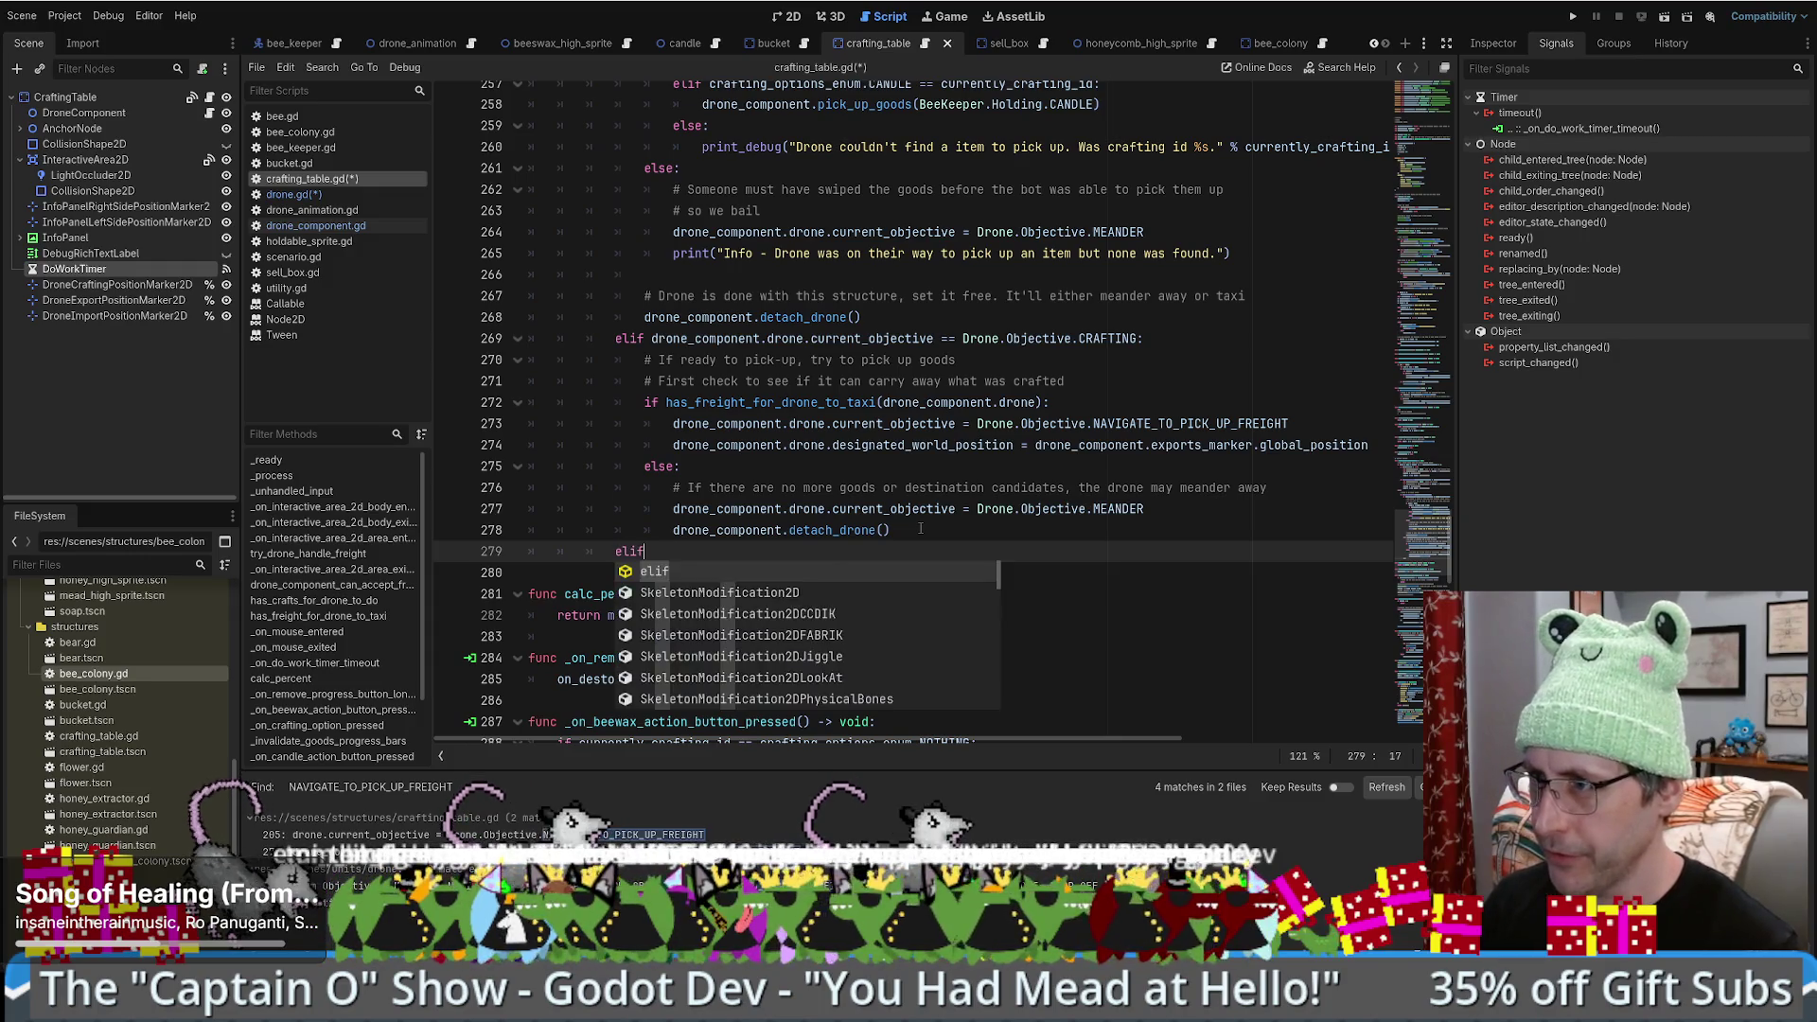
- Complete the condition as 'elif drone_component.drone.current_objective == Drone.Objective.DROP_OFF:' using the copied CRAFTING check
{"action": "left_click_drag", "start_coordinate": [653, 343], "coordinate": [1137, 352]}
{"action": "key", "text": "ctrl+c"}
{"action": "left_click", "coordinate": [847, 564]}
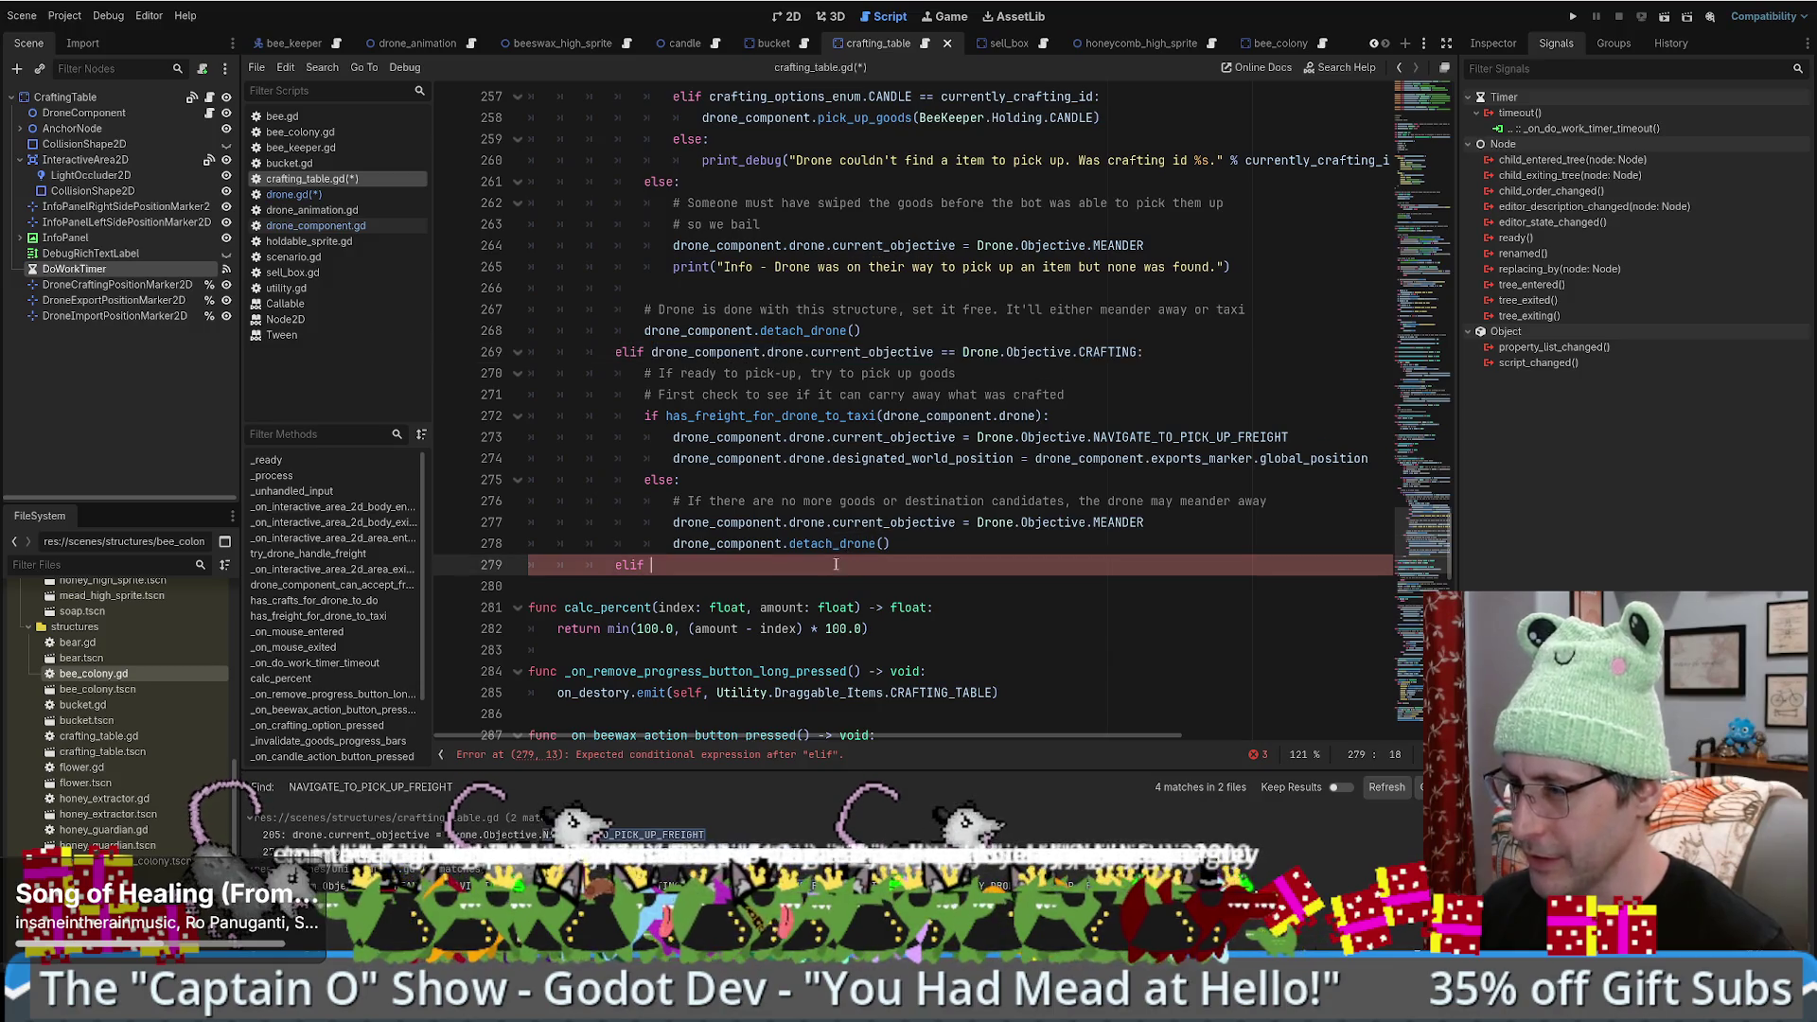
{"action": "key", "text": "ctrl+v"}
{"action": "double_click", "coordinate": [1107, 565]}
{"action": "type", "text": "dr"}
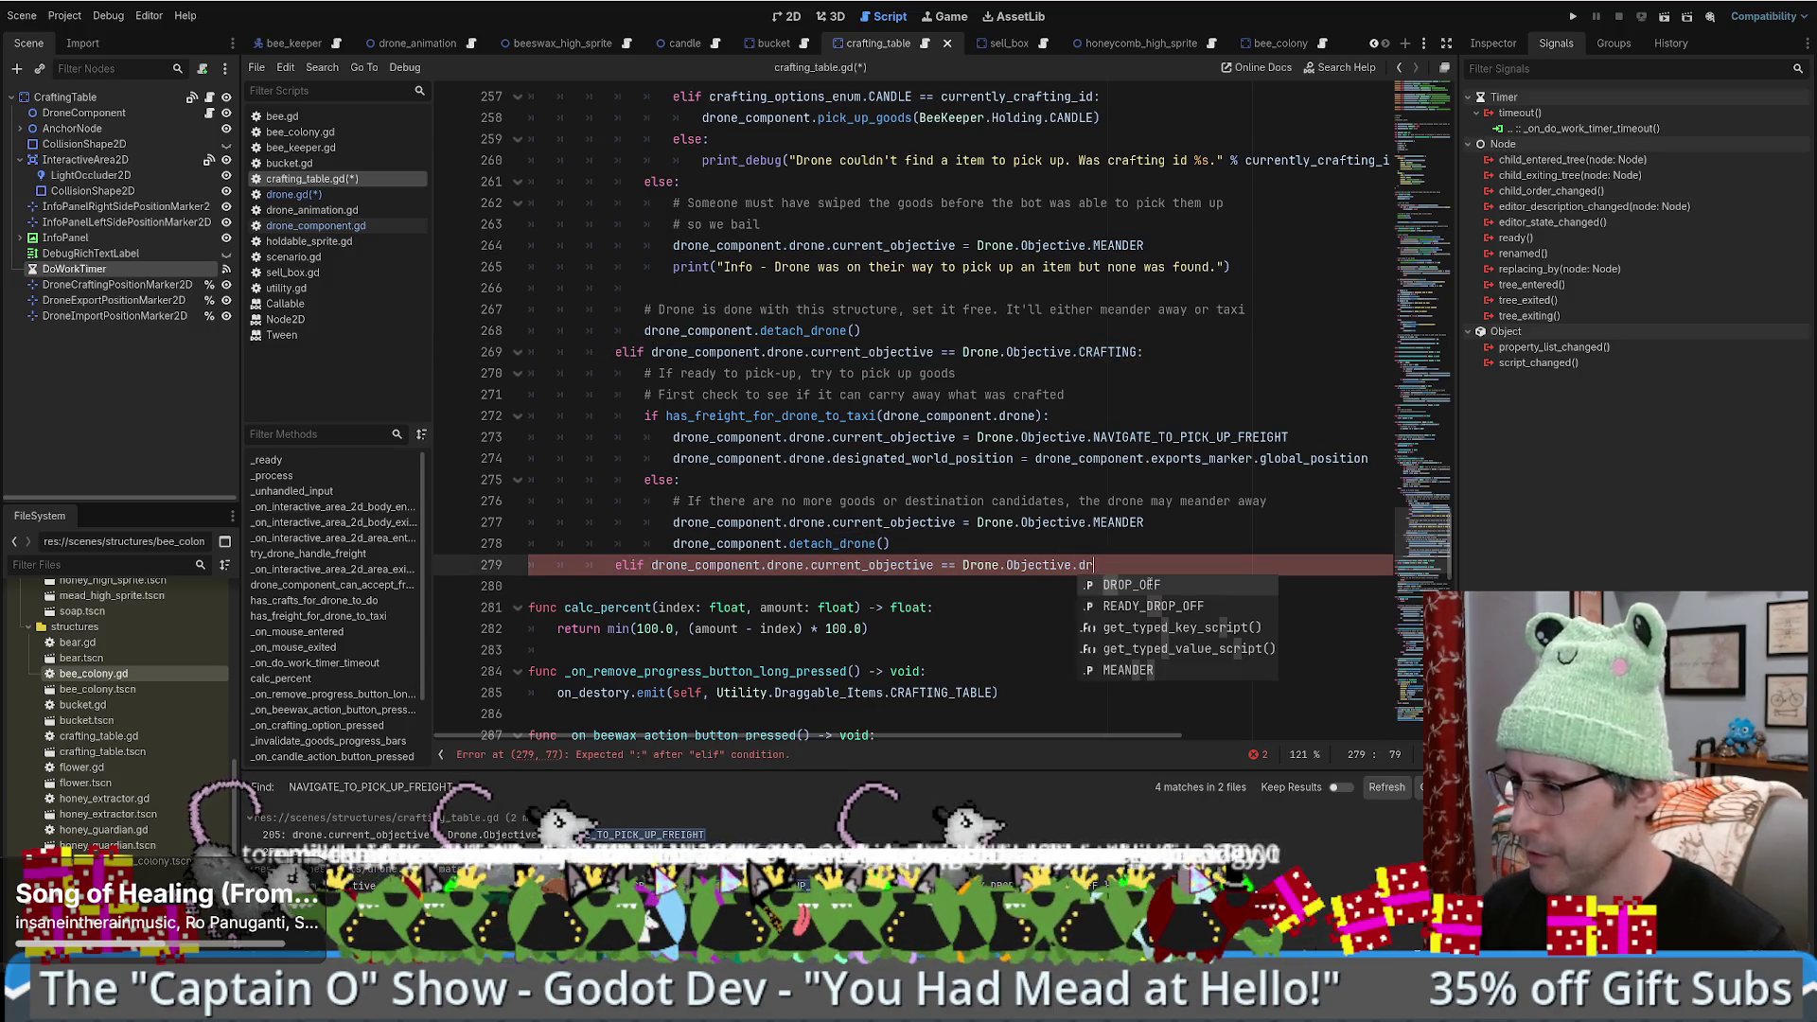
{"action": "key", "text": "Return"}
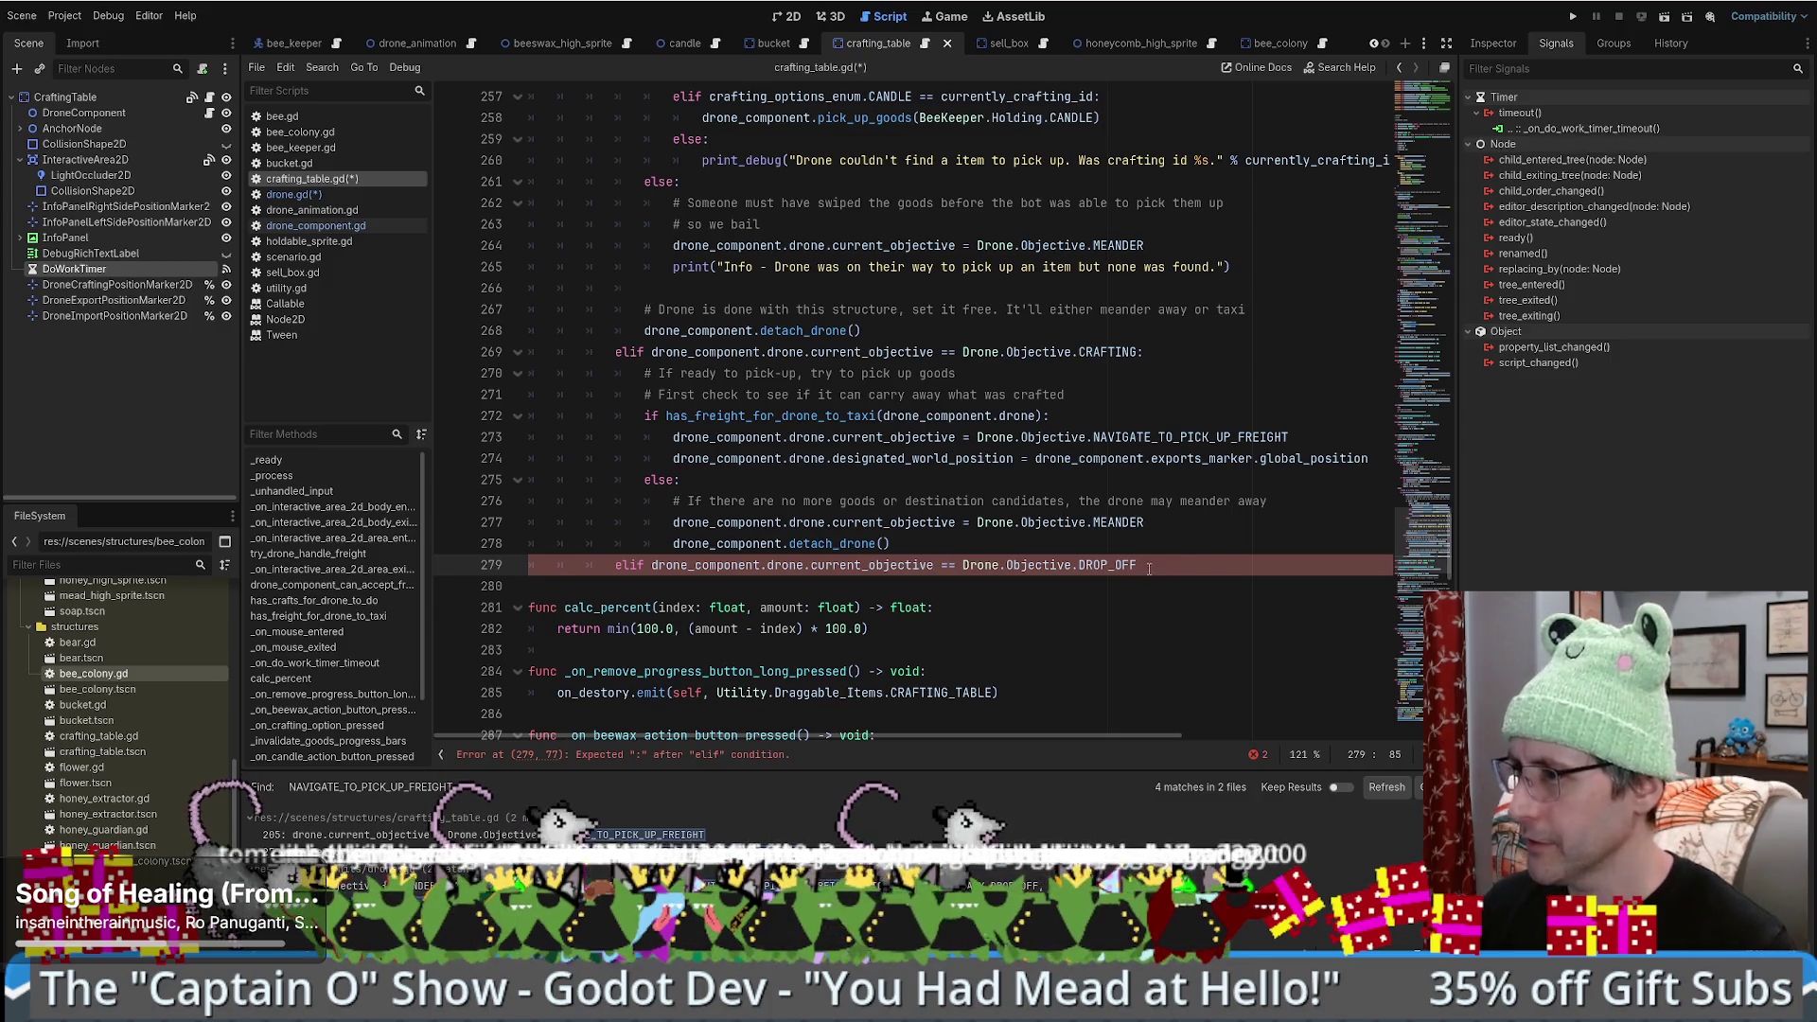
{"action": "type", "text": ":"}
{"action": "key", "text": "Return"}
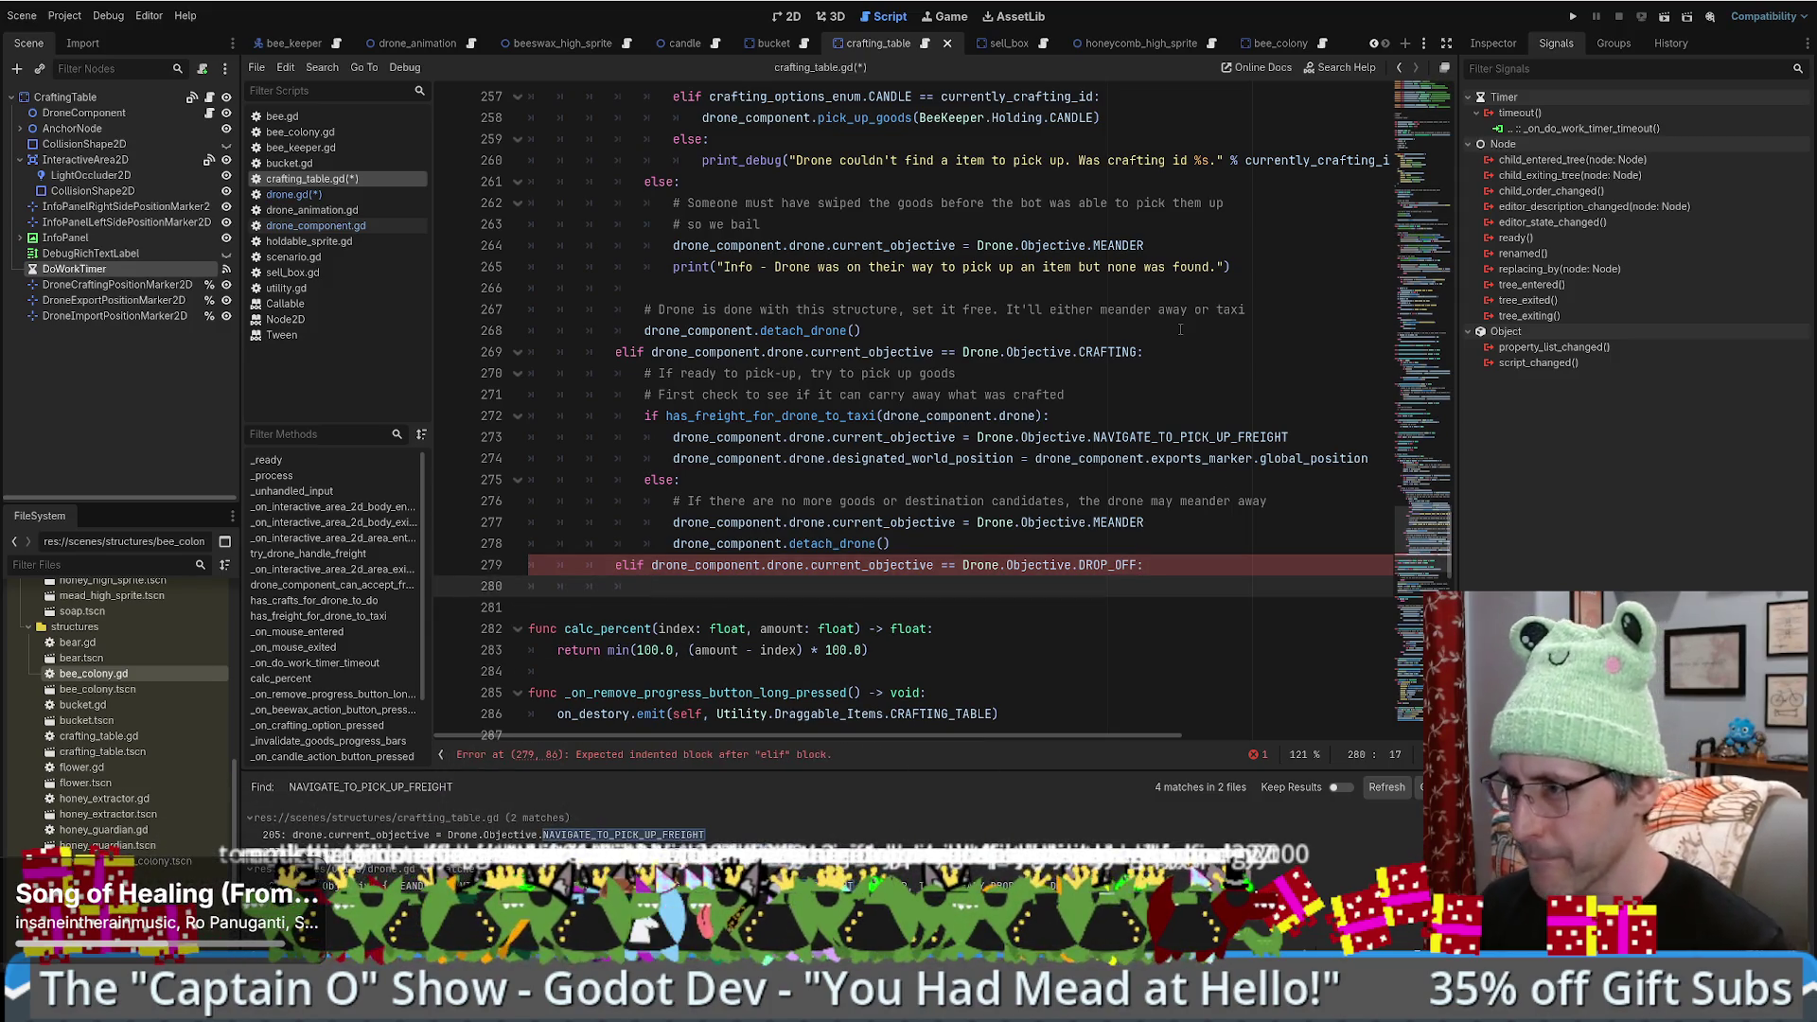
- Start an 'if' in the new branch body, then erase it, leaving the body empty
{"action": "scroll", "coordinate": [789, 469], "scroll_direction": "down", "scroll_amount": 2}
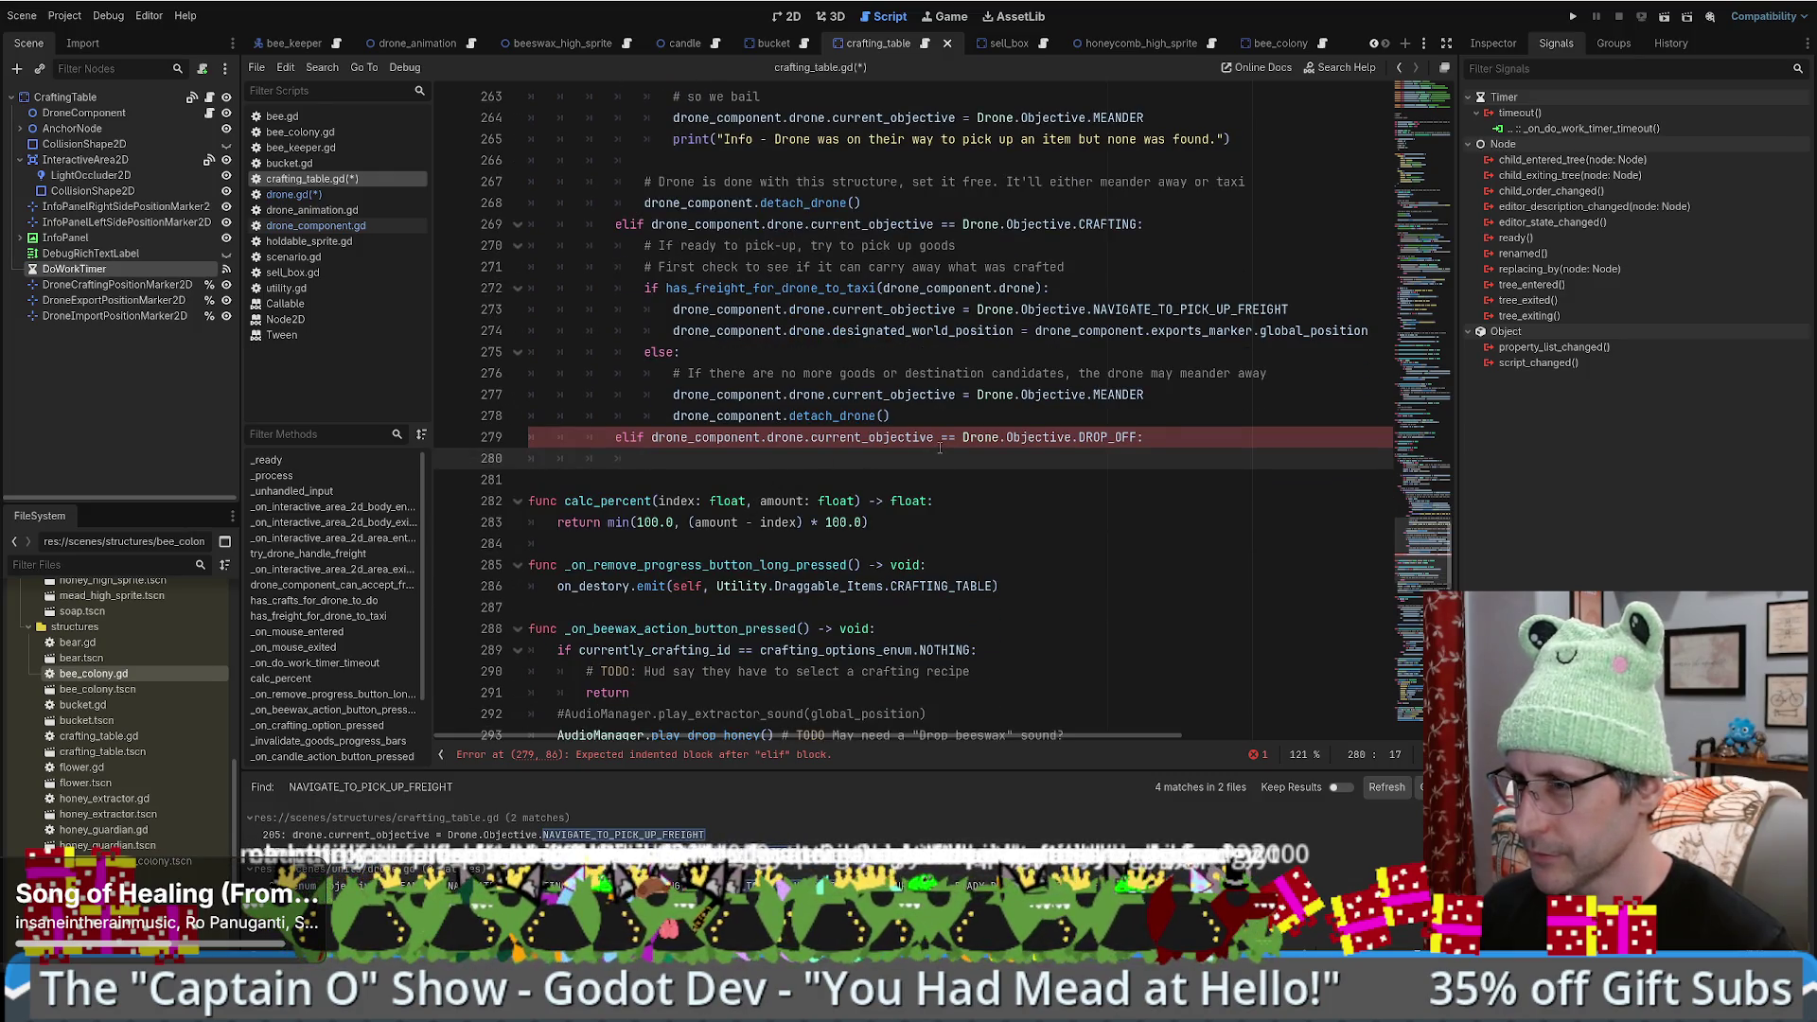
{"action": "type", "text": "ifi"}
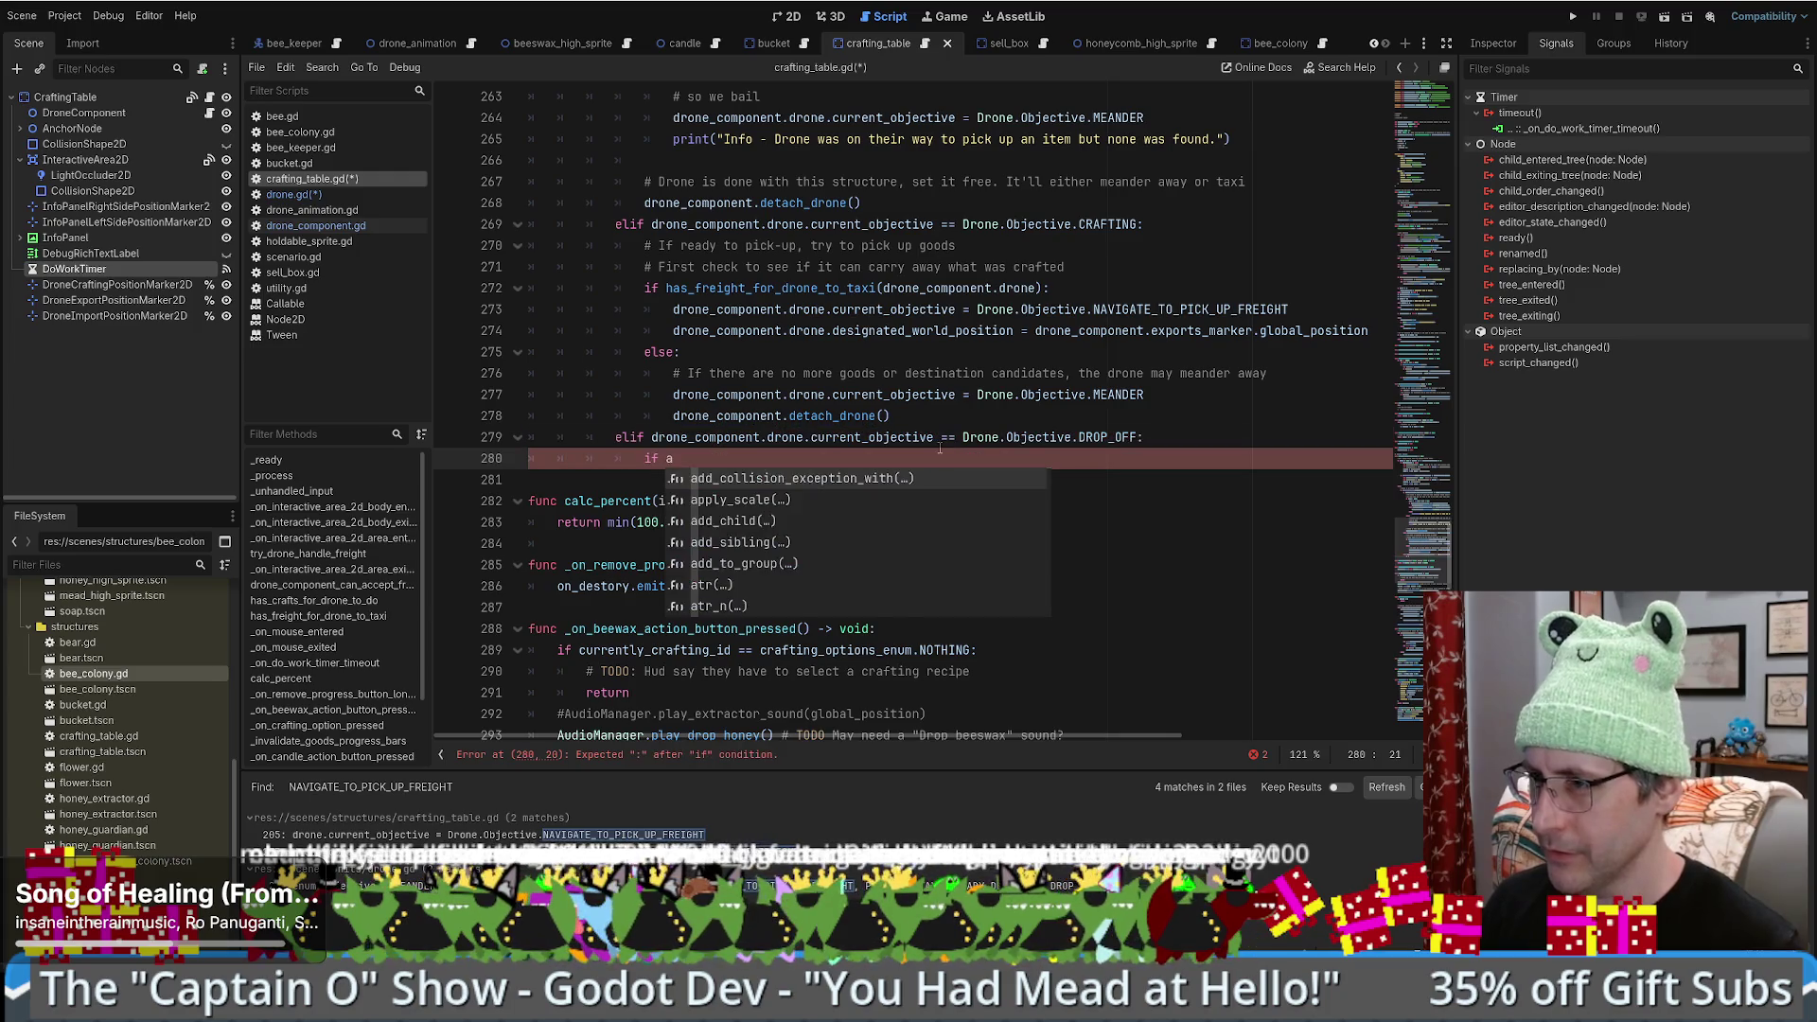
{"action": "type", "text": "f"}
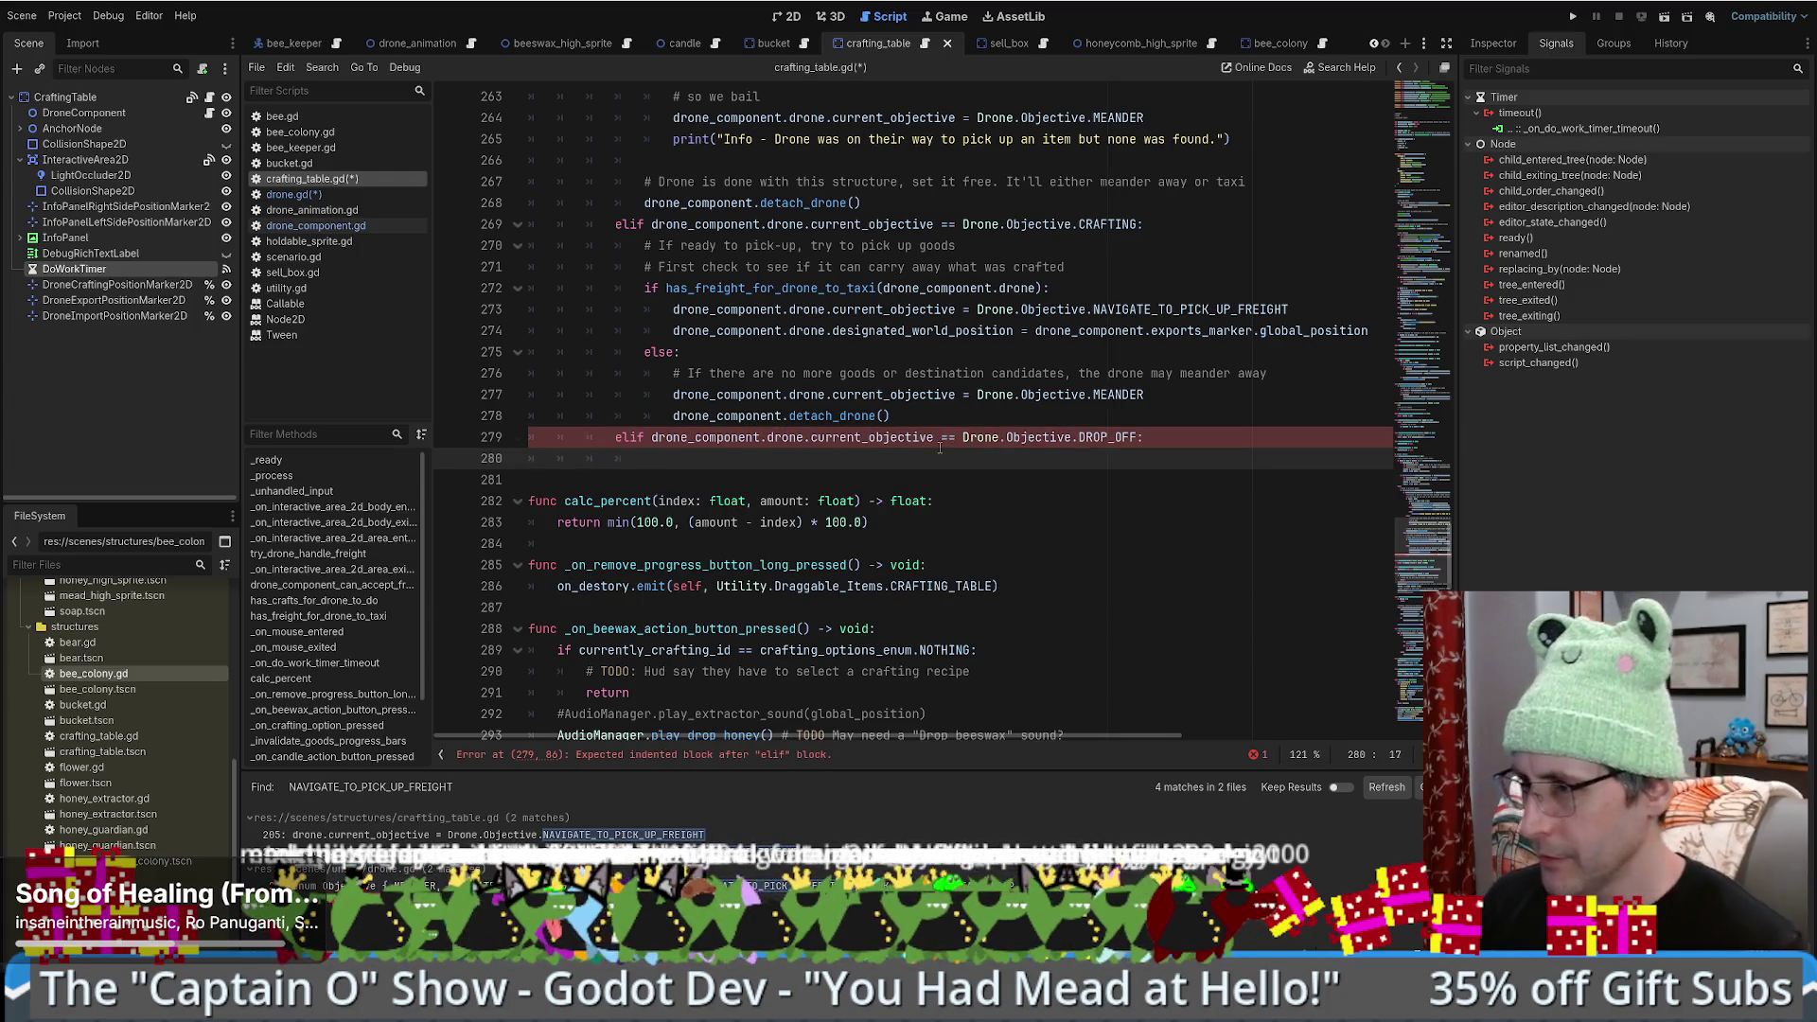
{"action": "key", "text": "BackSpace"}
{"action": "key", "text": "BackSpace"}
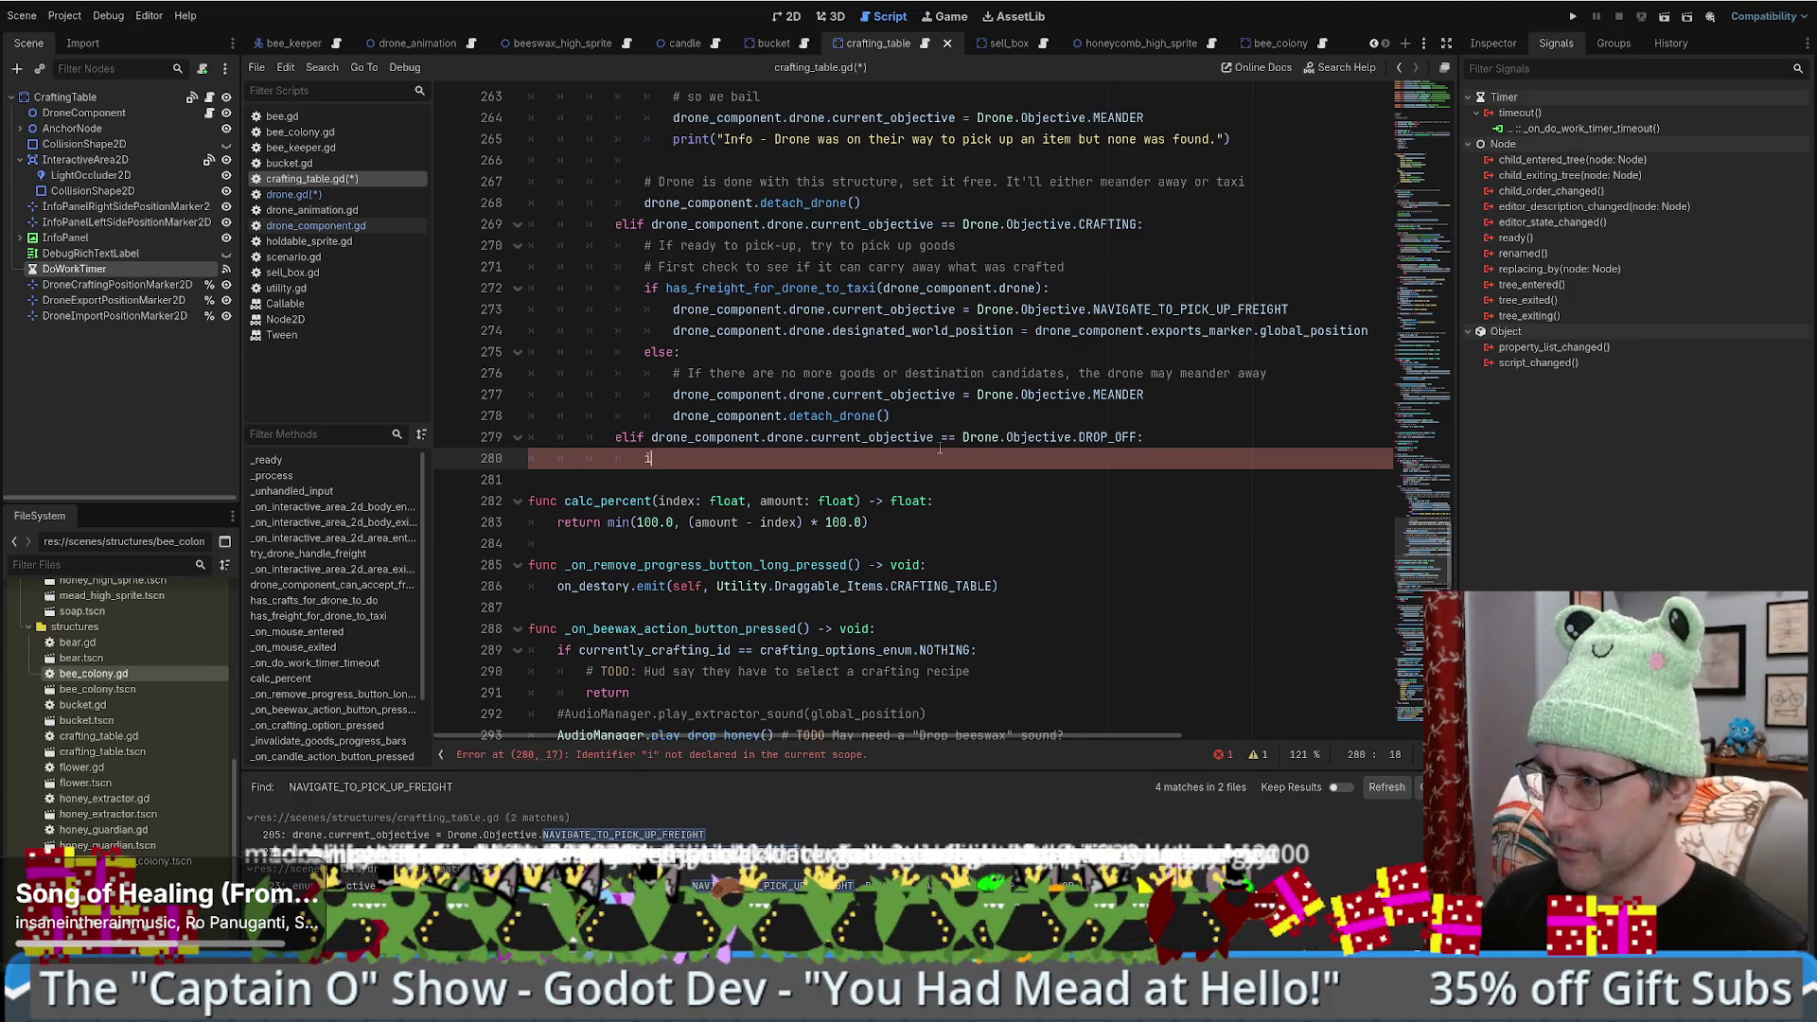
{"action": "key", "text": "BackSpace"}
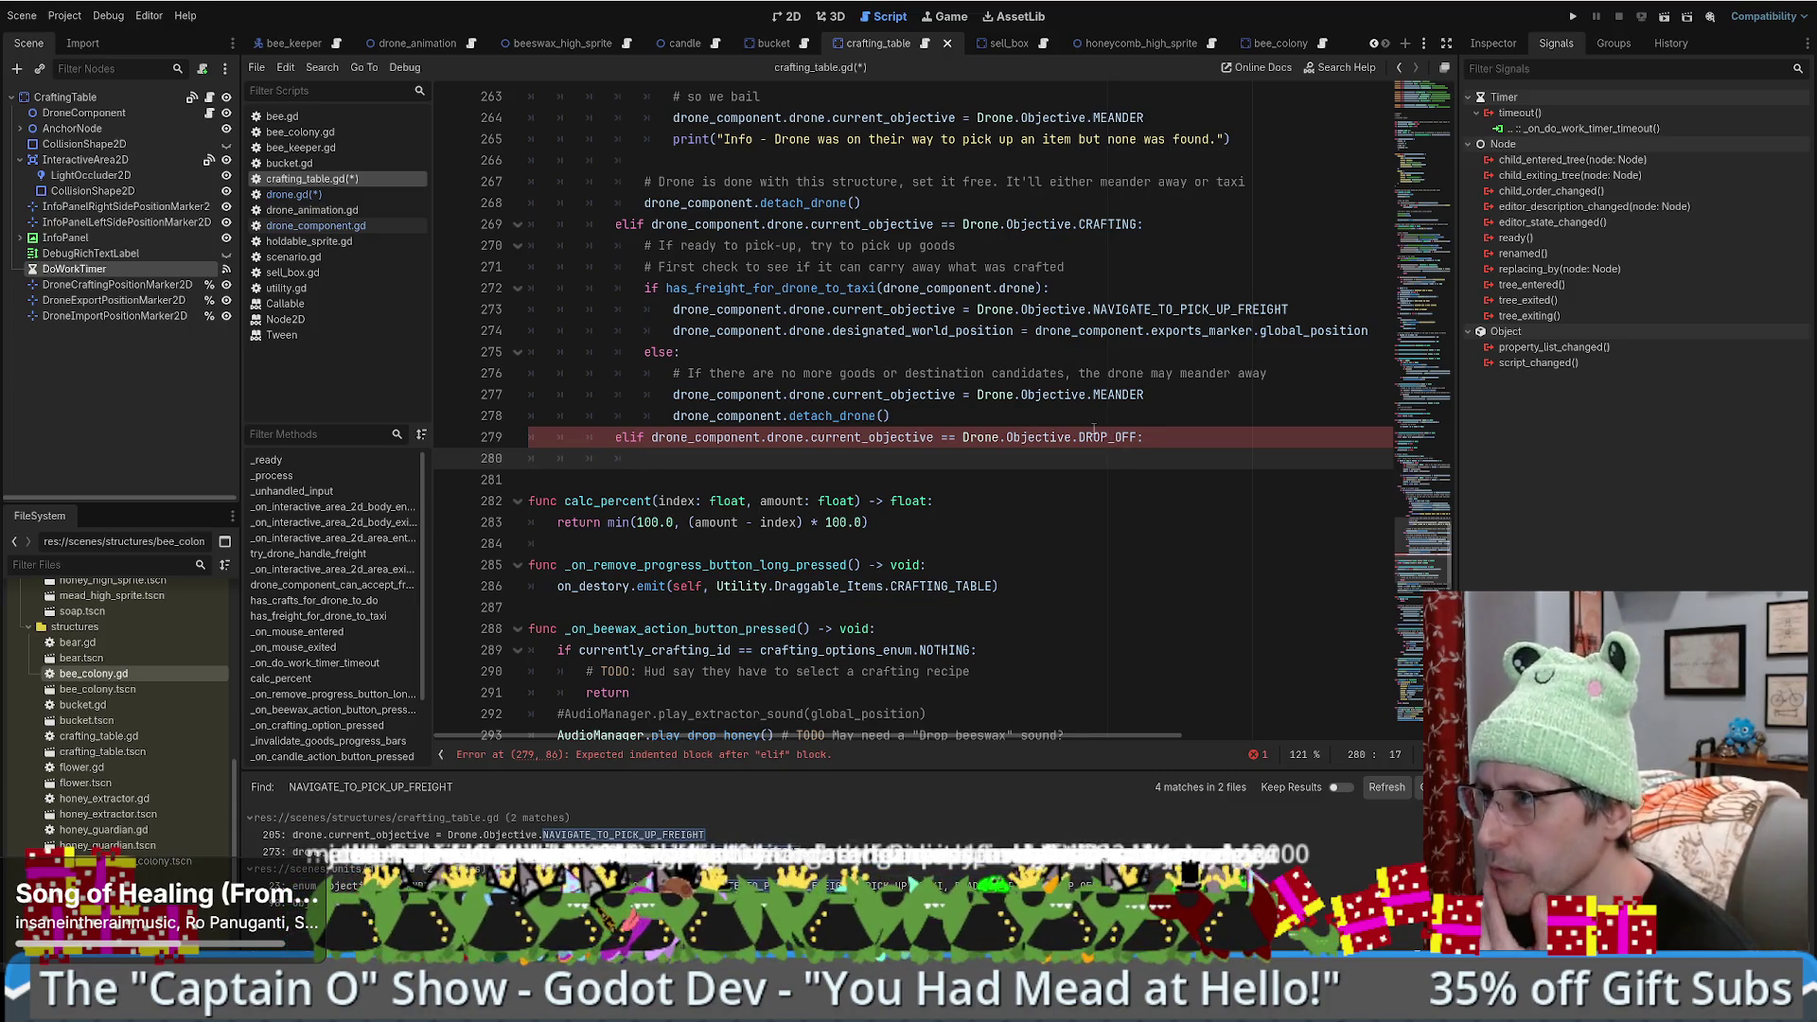
{"action": "scroll", "coordinate": [1076, 441], "scroll_direction": "up", "scroll_amount": 4}
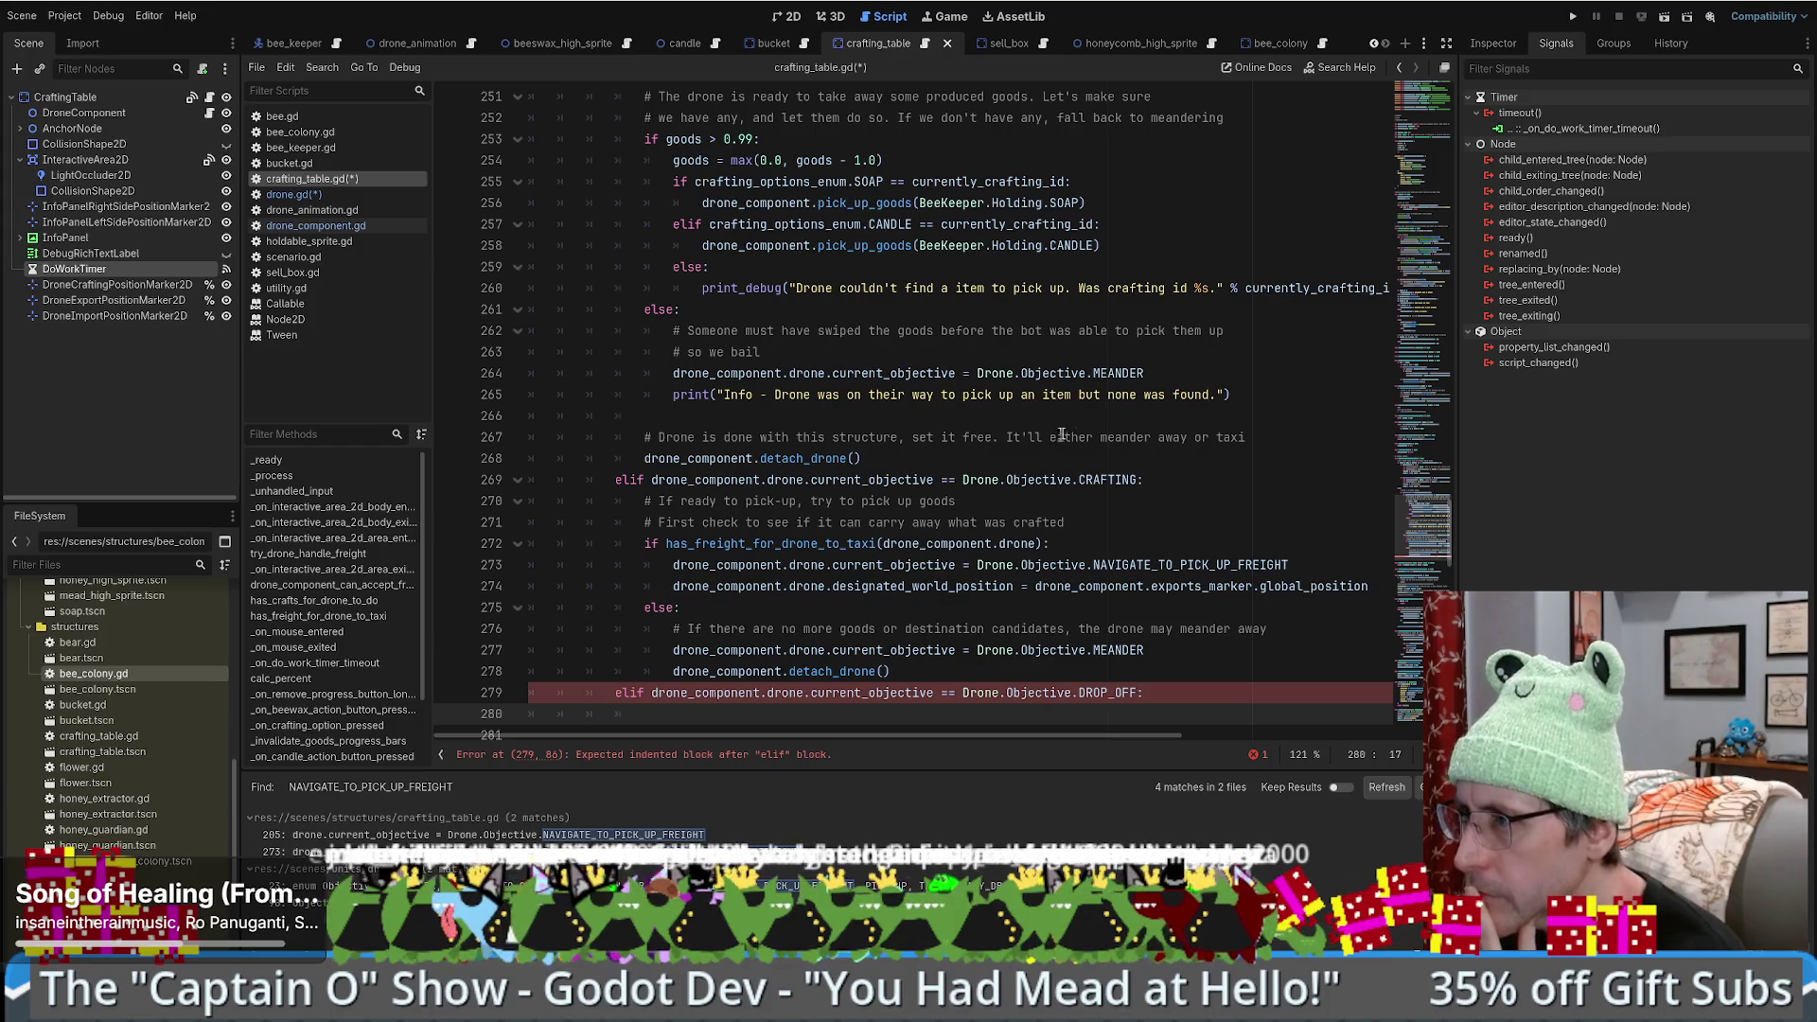
- Search crafting_table.gd for 'pickup'
{"action": "scroll", "coordinate": [1073, 435], "scroll_direction": "up", "scroll_amount": 2}
{"action": "scroll", "coordinate": [1073, 435], "scroll_direction": "up", "scroll_amount": 1}
{"action": "scroll", "coordinate": [1056, 431], "scroll_direction": "up", "scroll_amount": 5}
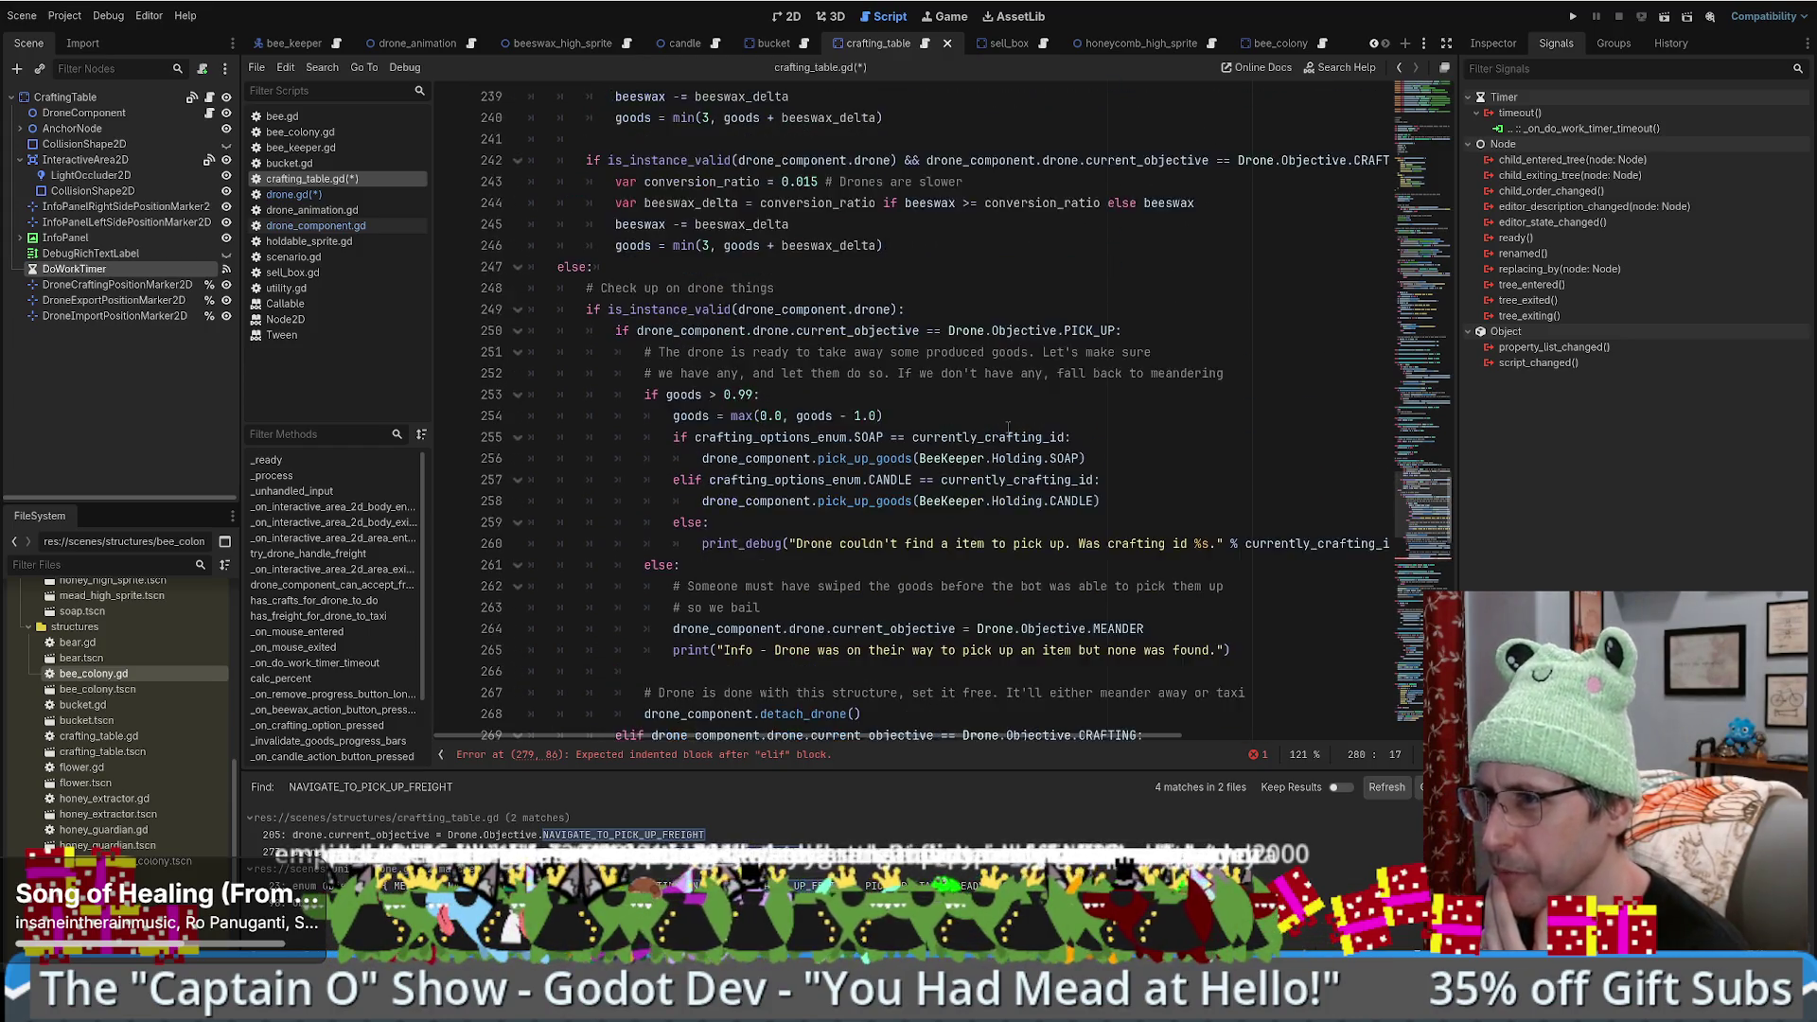
{"action": "scroll", "coordinate": [1007, 433], "scroll_direction": "down", "scroll_amount": 14}
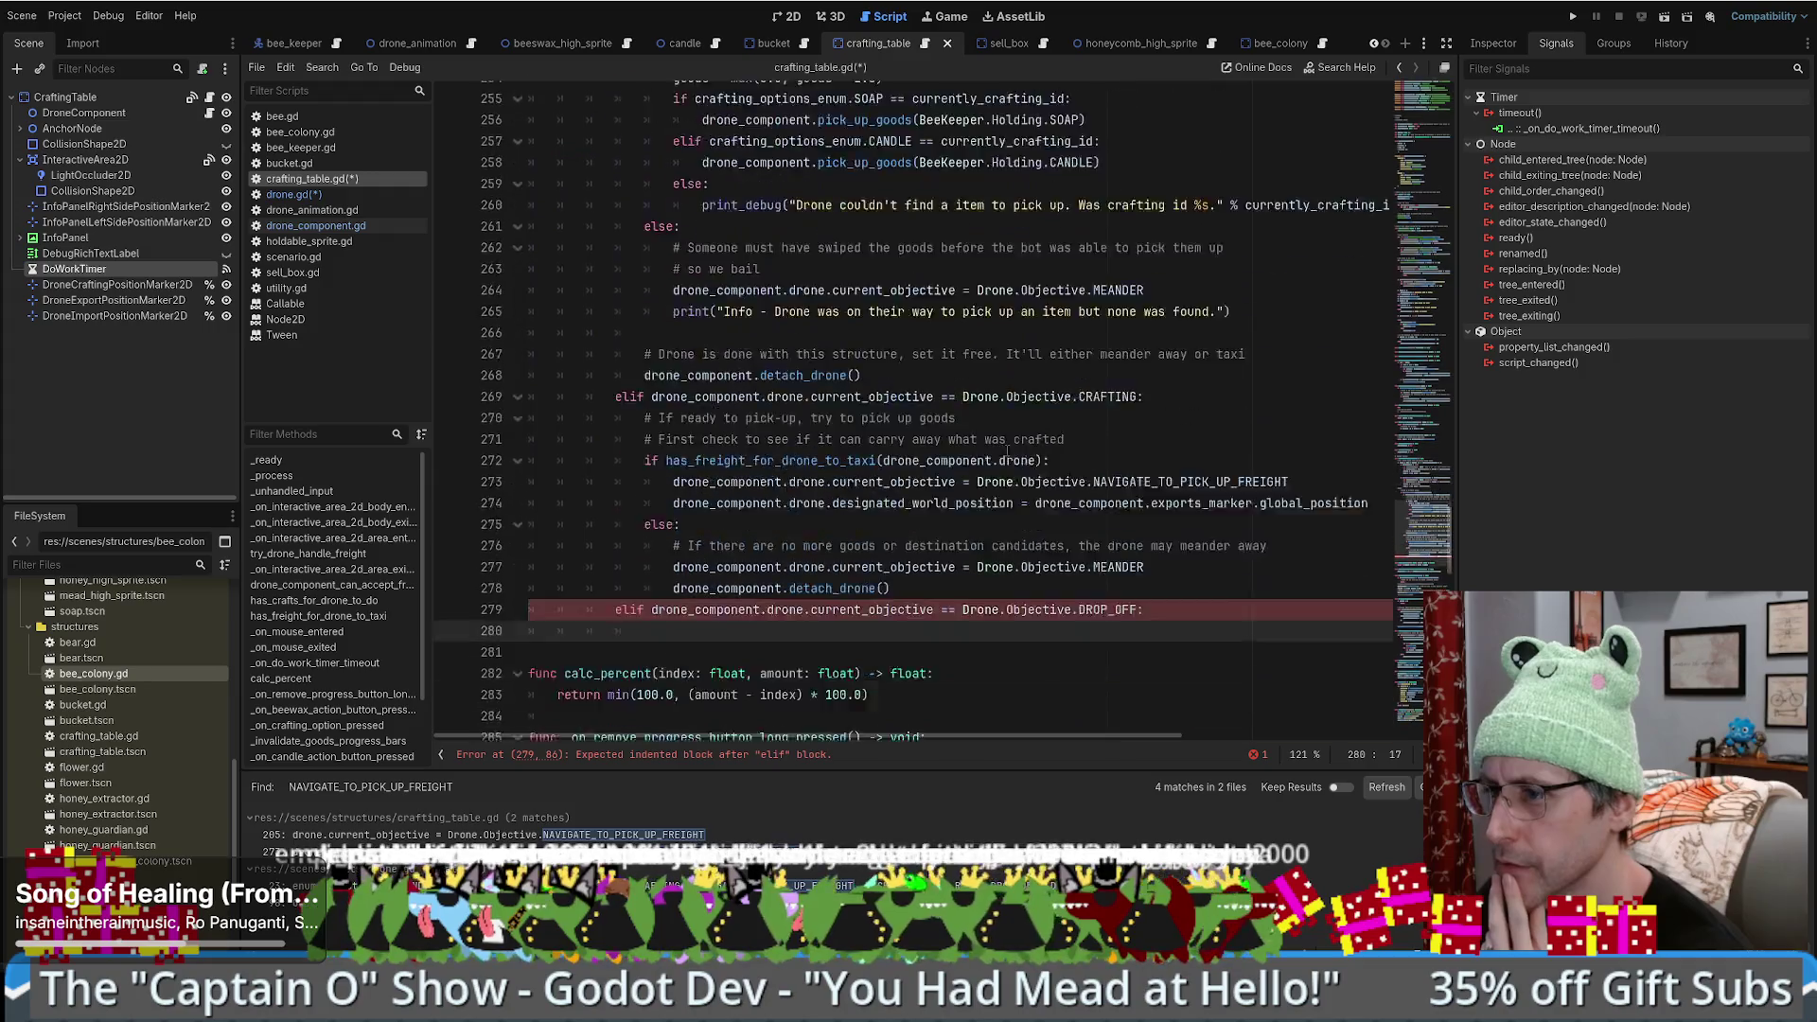
{"action": "scroll", "coordinate": [1005, 437], "scroll_direction": "up", "scroll_amount": 4}
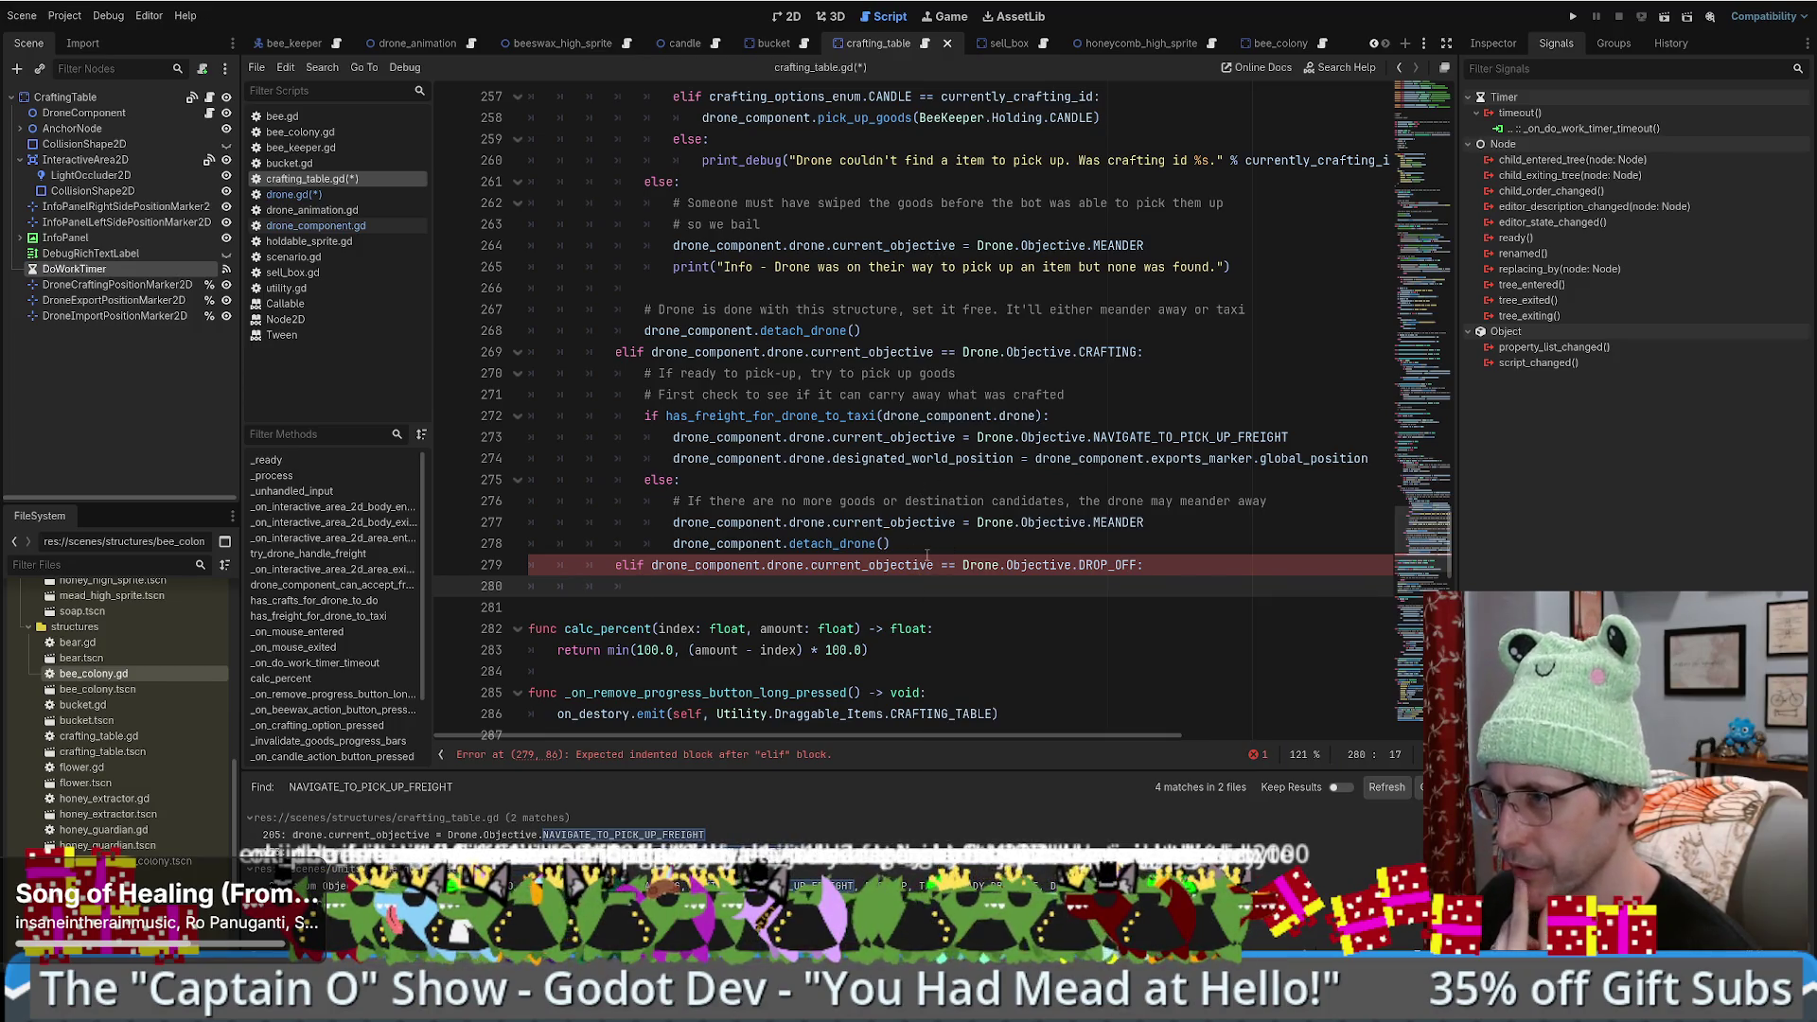
{"action": "mouse_move", "coordinate": [927, 554]}
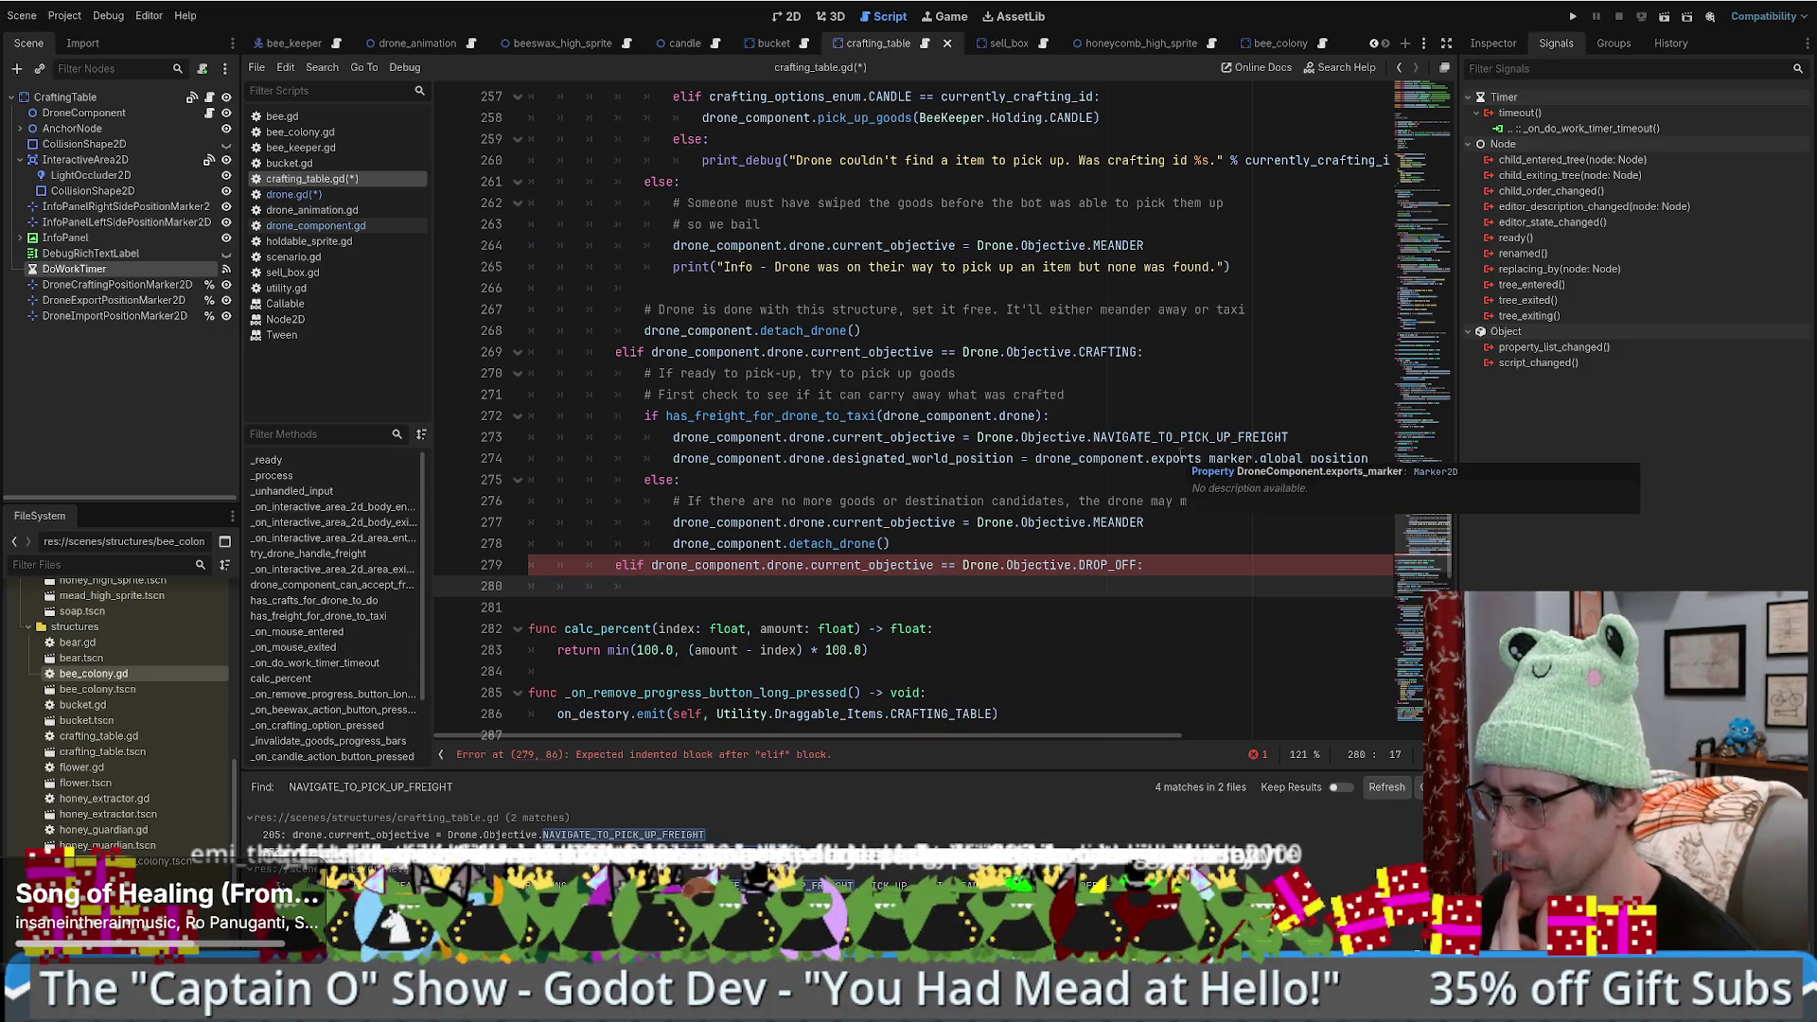
{"action": "scroll", "coordinate": [1174, 464], "scroll_direction": "down", "scroll_amount": 4}
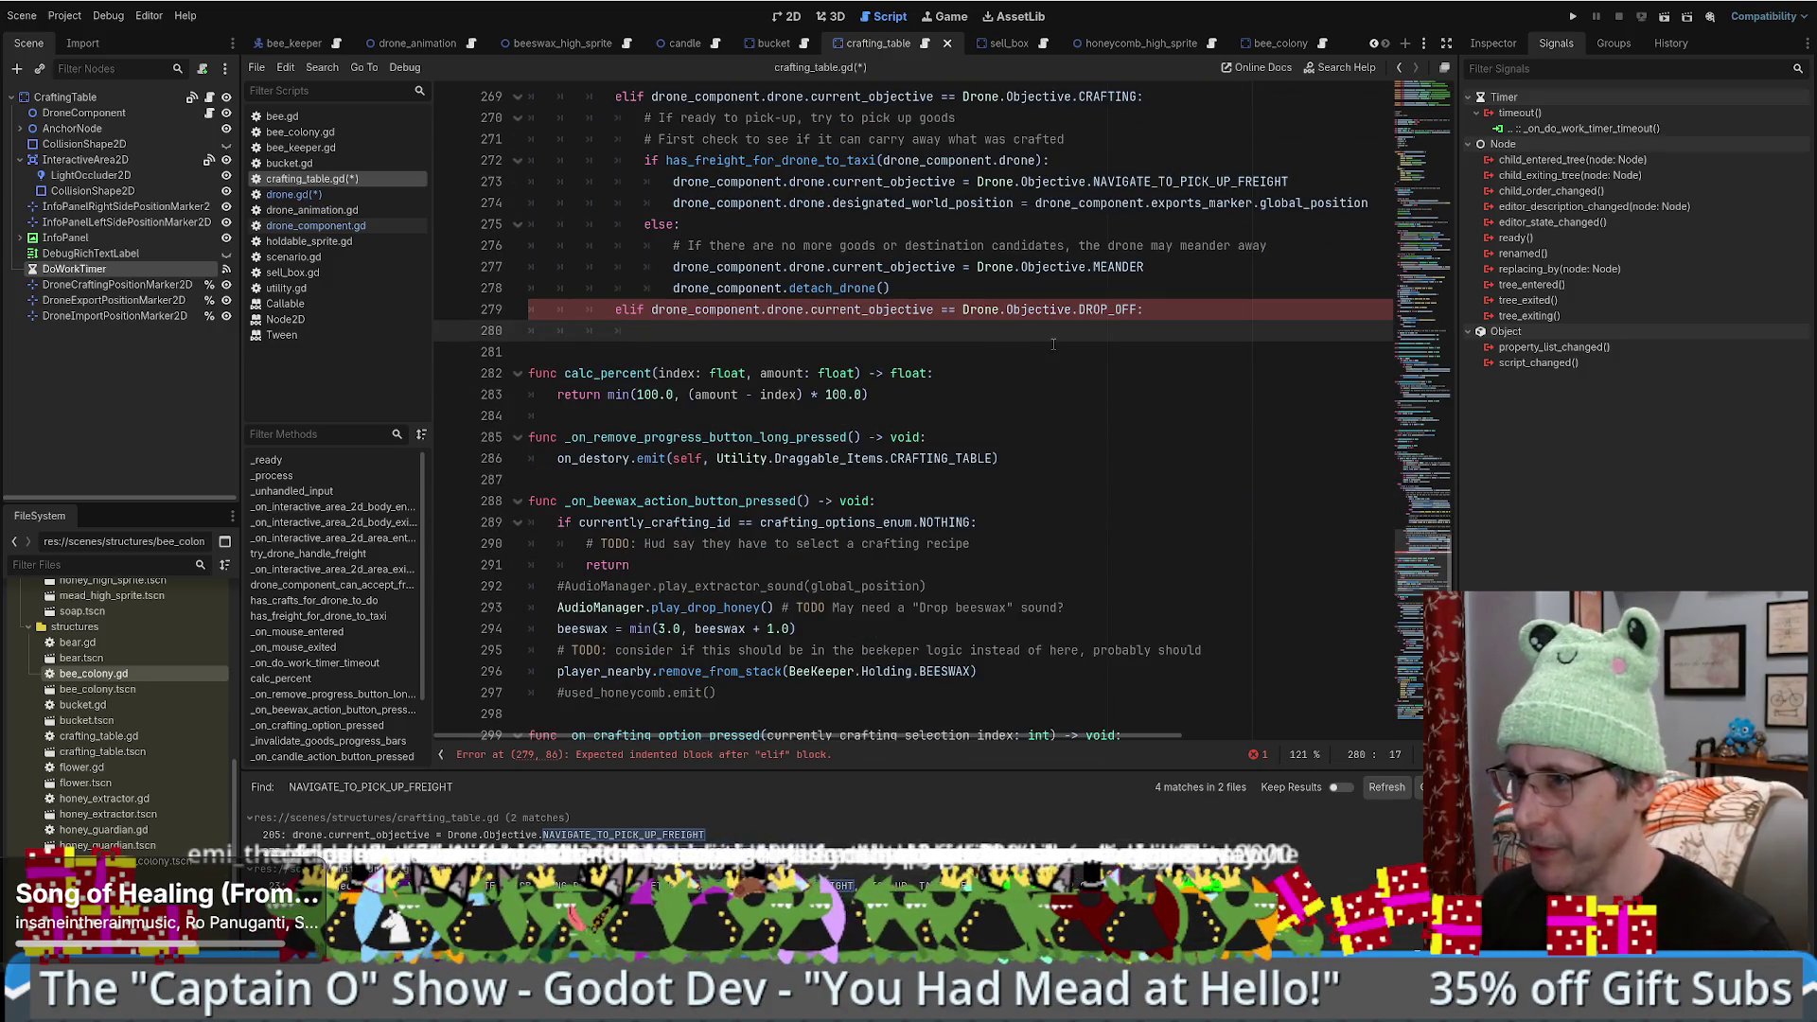
{"action": "key", "text": "ctrl+f"}
{"action": "type", "text": "pickup"}
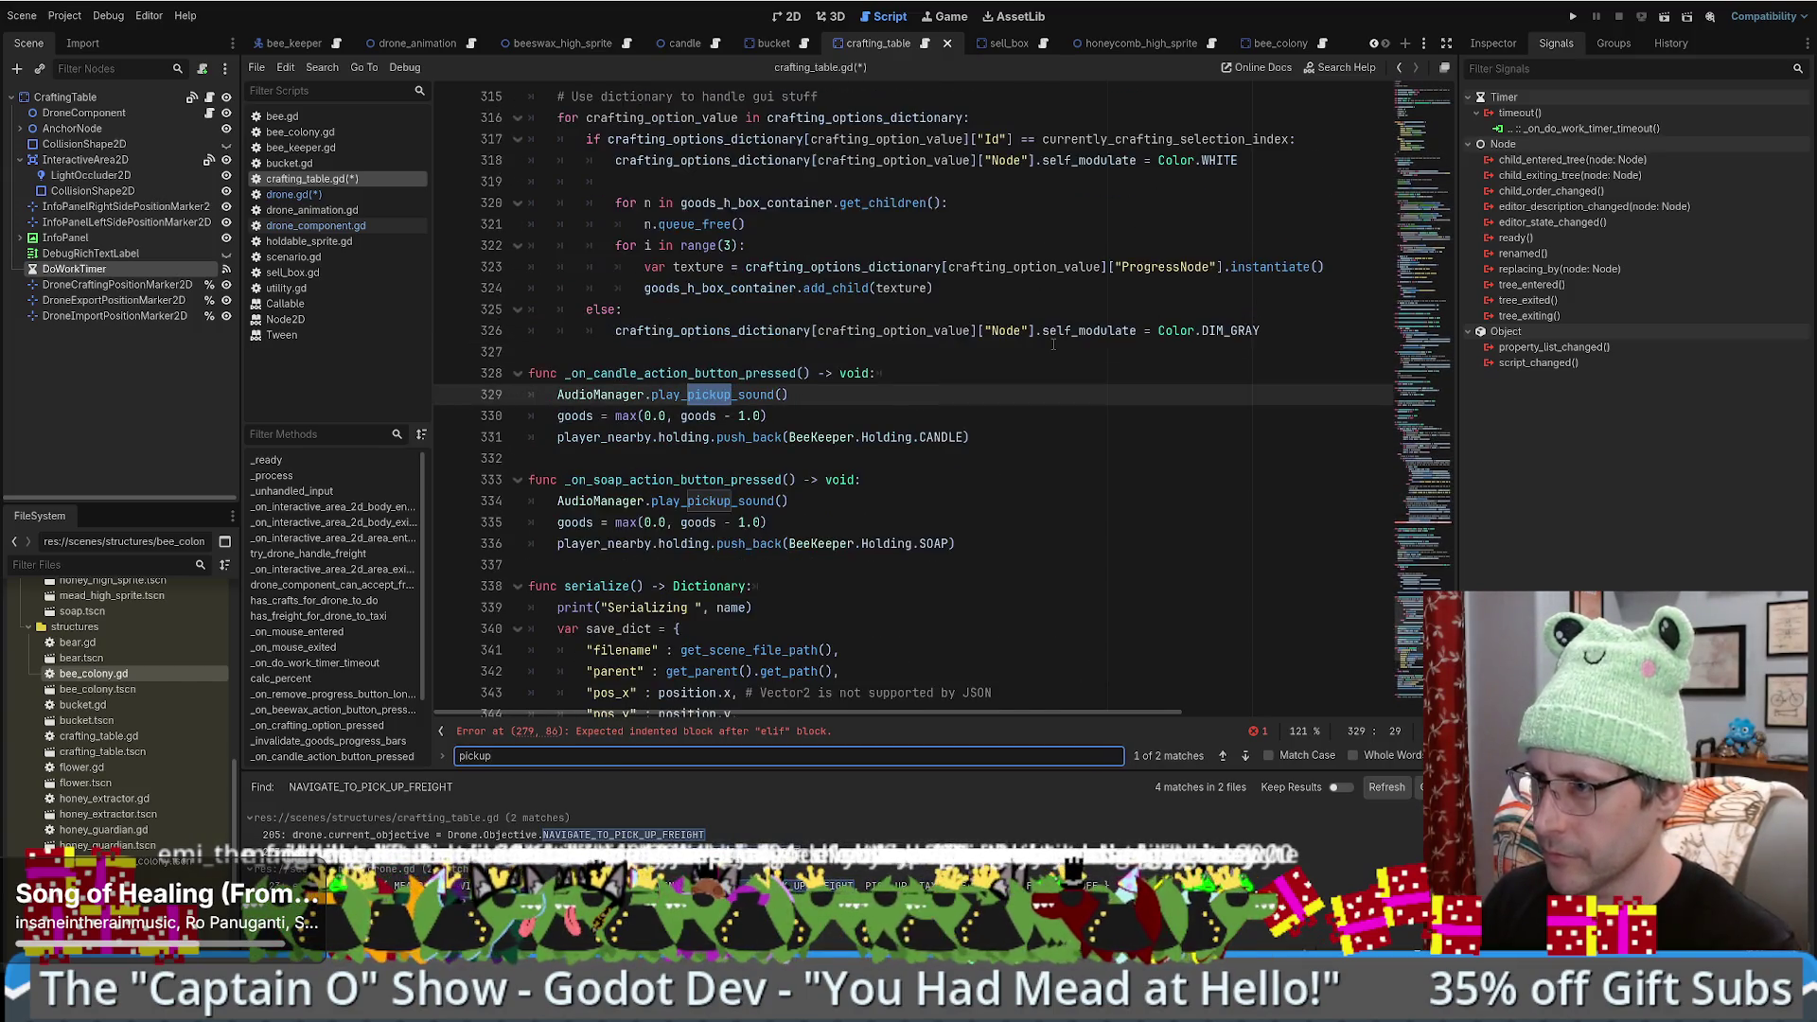
- Search all project files for 'Objective', taken from line 273
{"action": "scroll", "coordinate": [1054, 344], "scroll_direction": "down", "scroll_amount": 1}
{"action": "scroll", "coordinate": [1053, 344], "scroll_direction": "up", "scroll_amount": 1}
{"action": "scroll", "coordinate": [1053, 344], "scroll_direction": "up", "scroll_amount": 15}
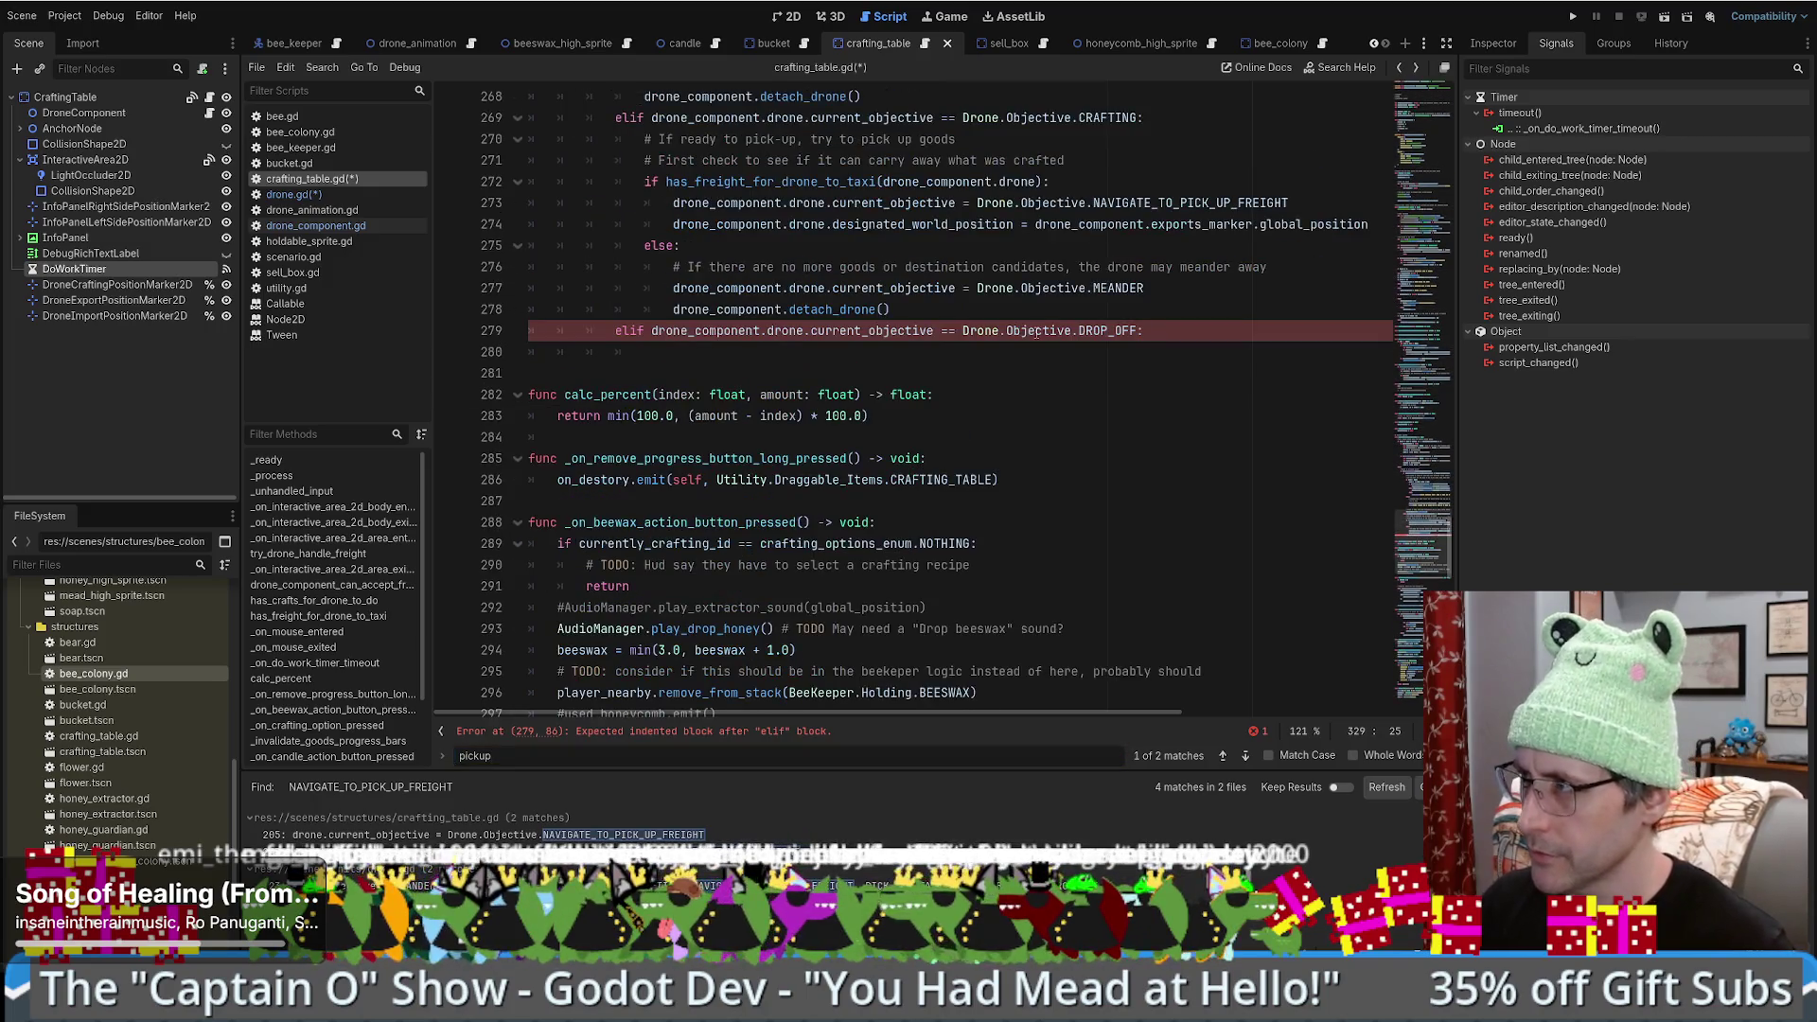
{"action": "scroll", "coordinate": [943, 462], "scroll_direction": "up", "scroll_amount": 3}
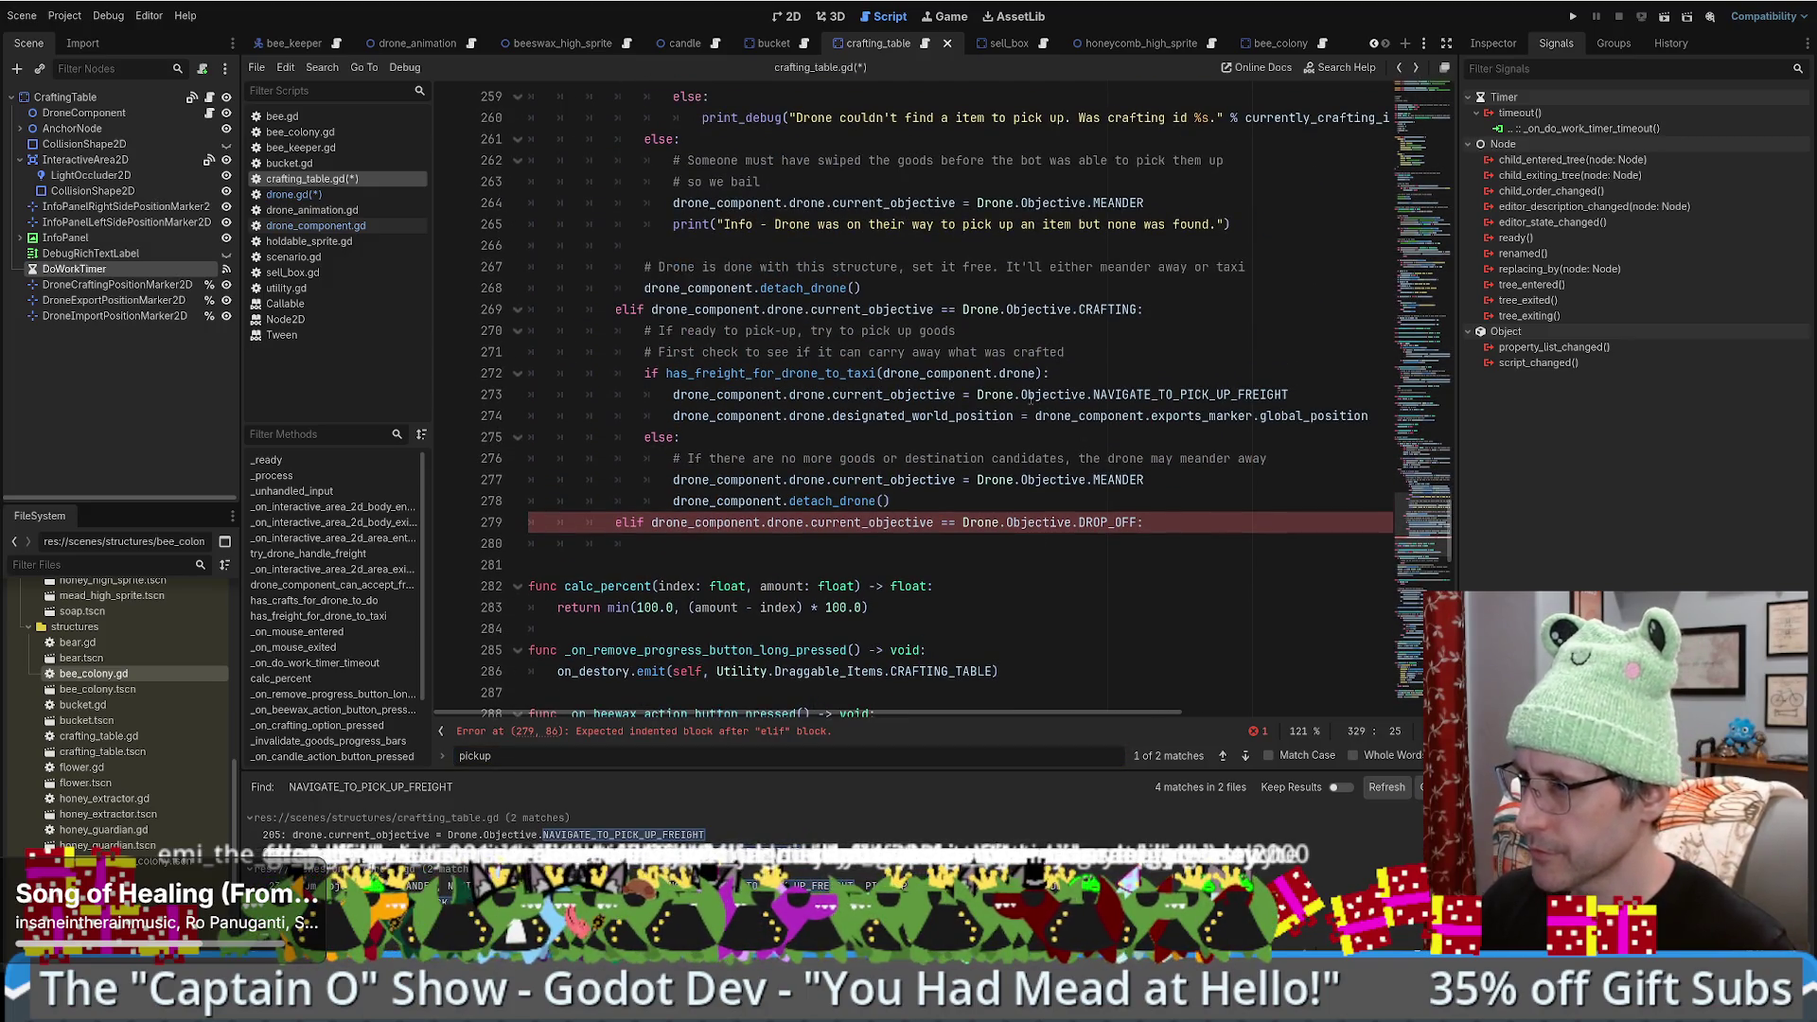
{"action": "double_click", "coordinate": [1031, 395]}
{"action": "key", "text": "ctrl+shift+f"}
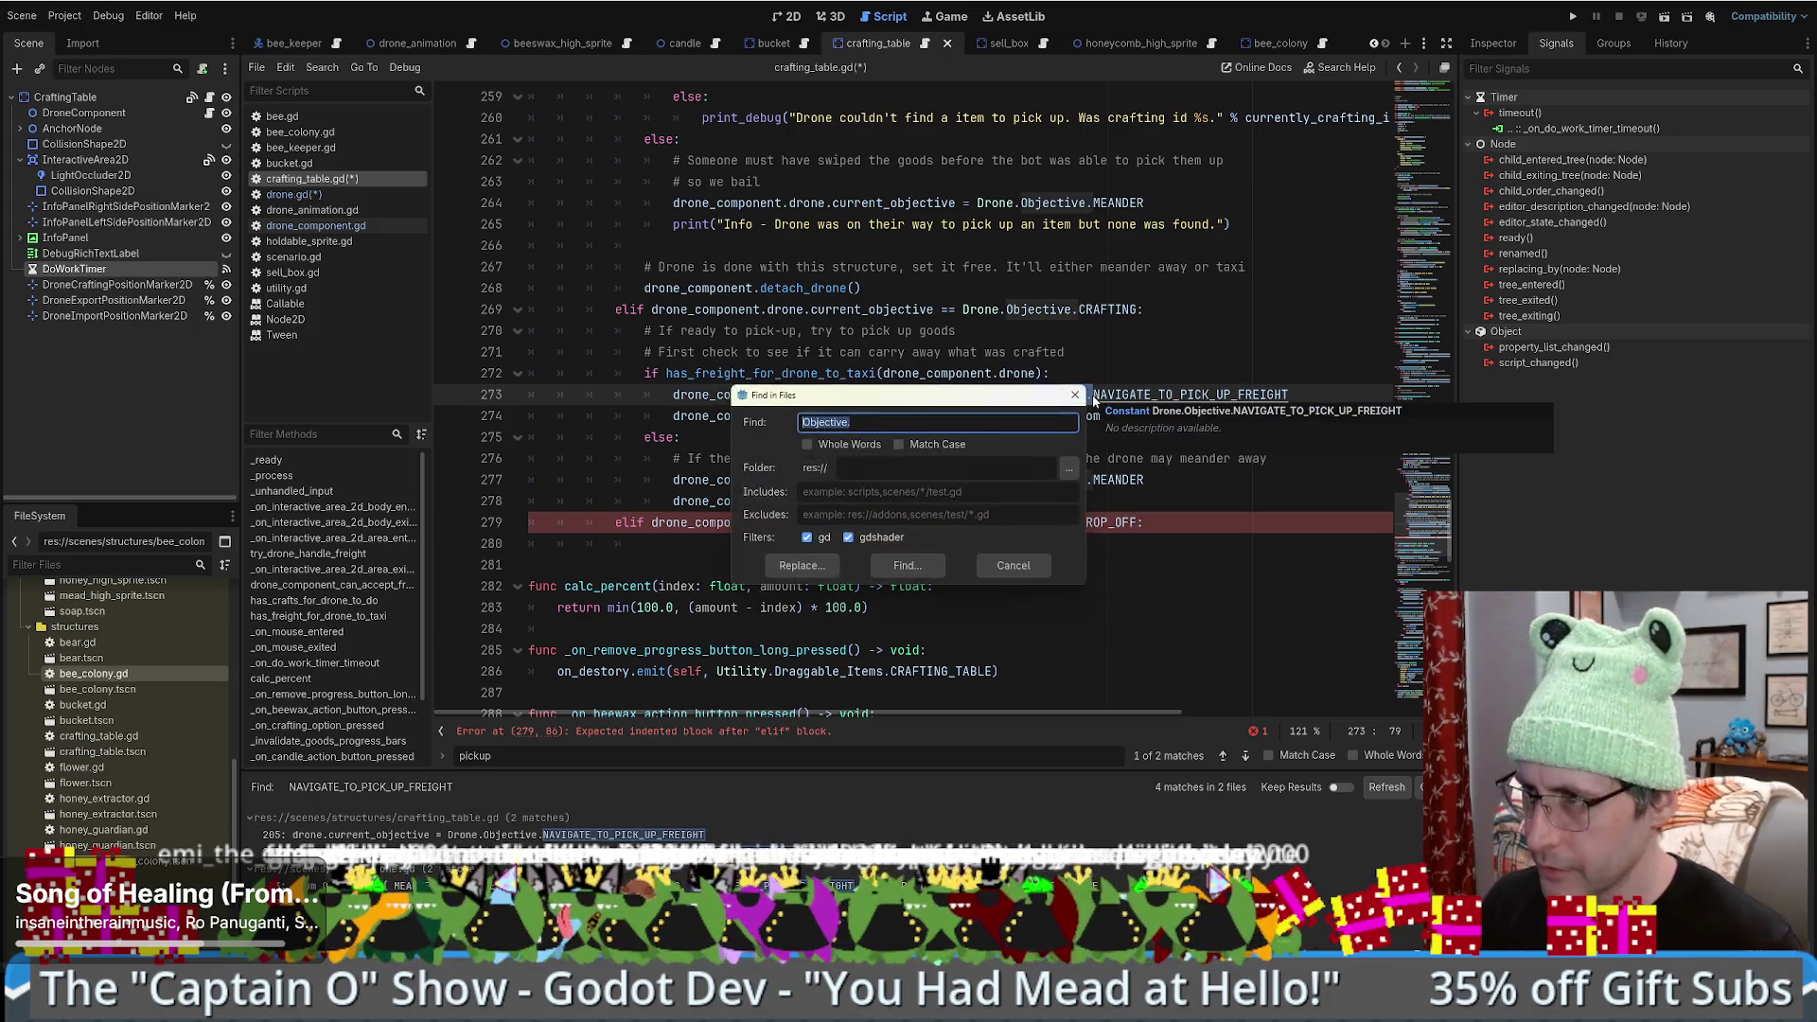
- Search the project for 'Objective.pick_' and open the crafting_table.gd and drone.gd PICK_UP matches
{"action": "key", "text": "End"}
{"action": "type", "text": ".picku"}
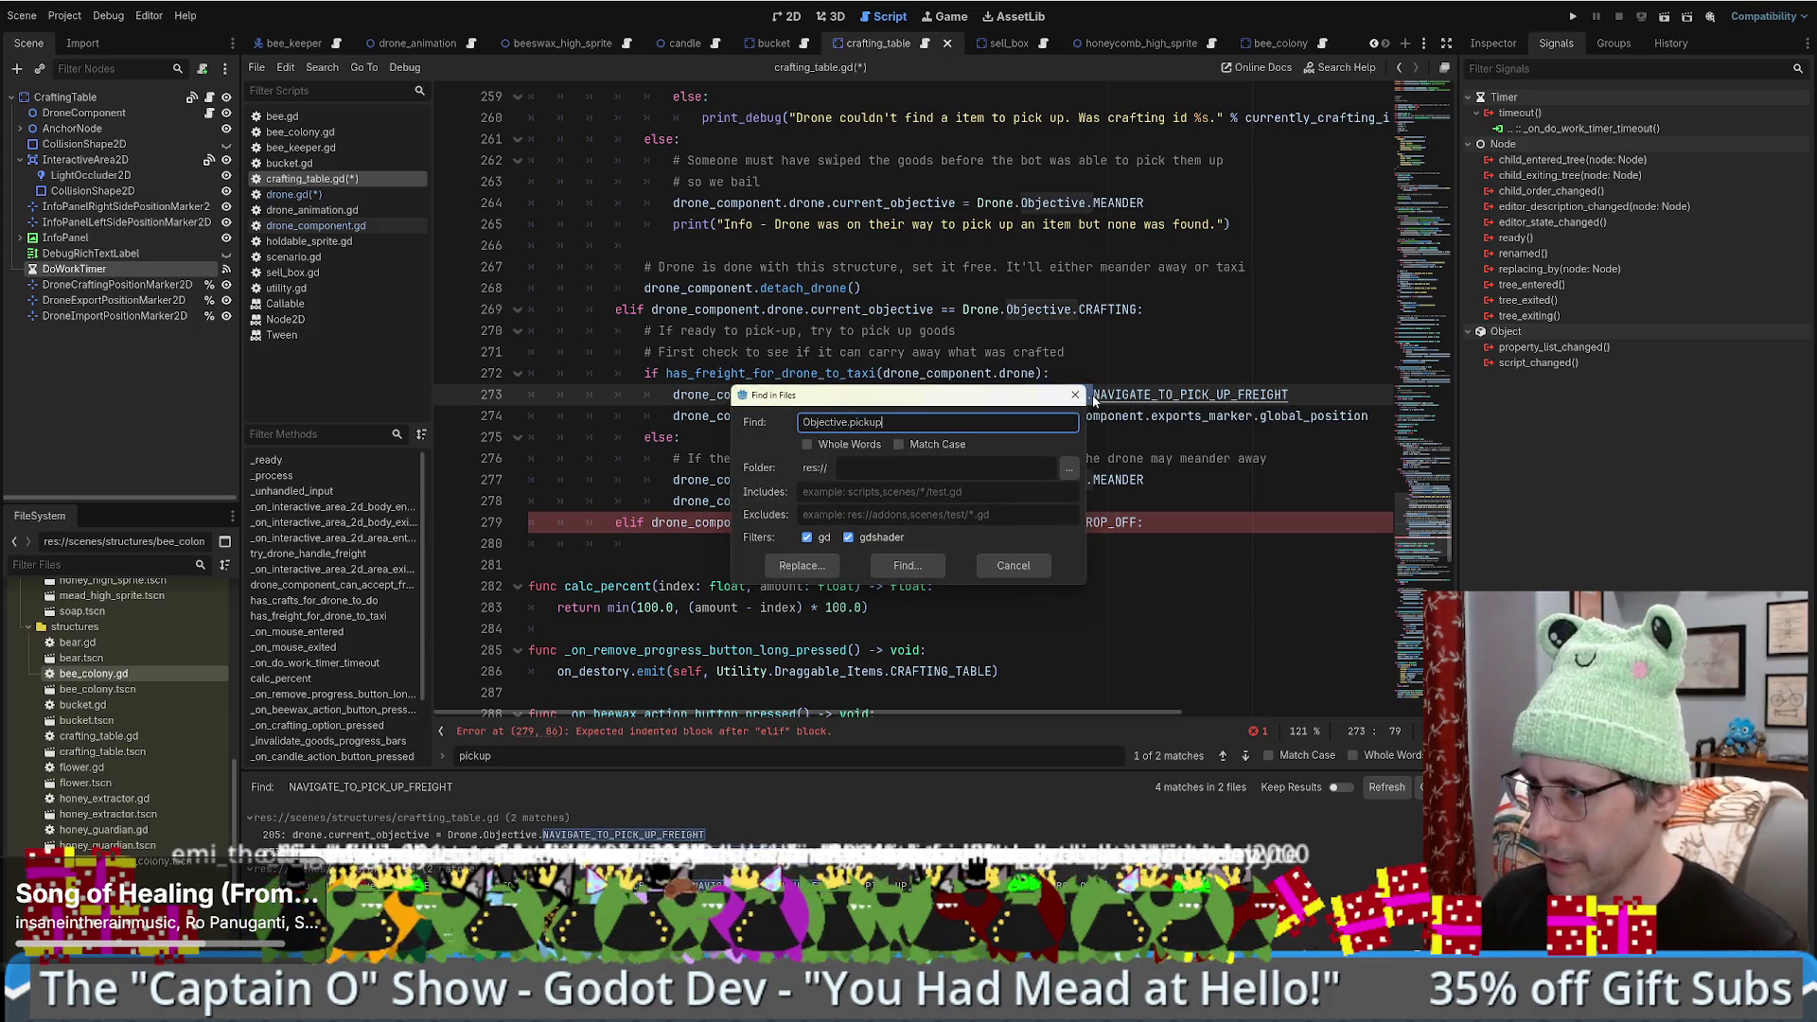
{"action": "type", "text": "p"}
{"action": "key", "text": "Return"}
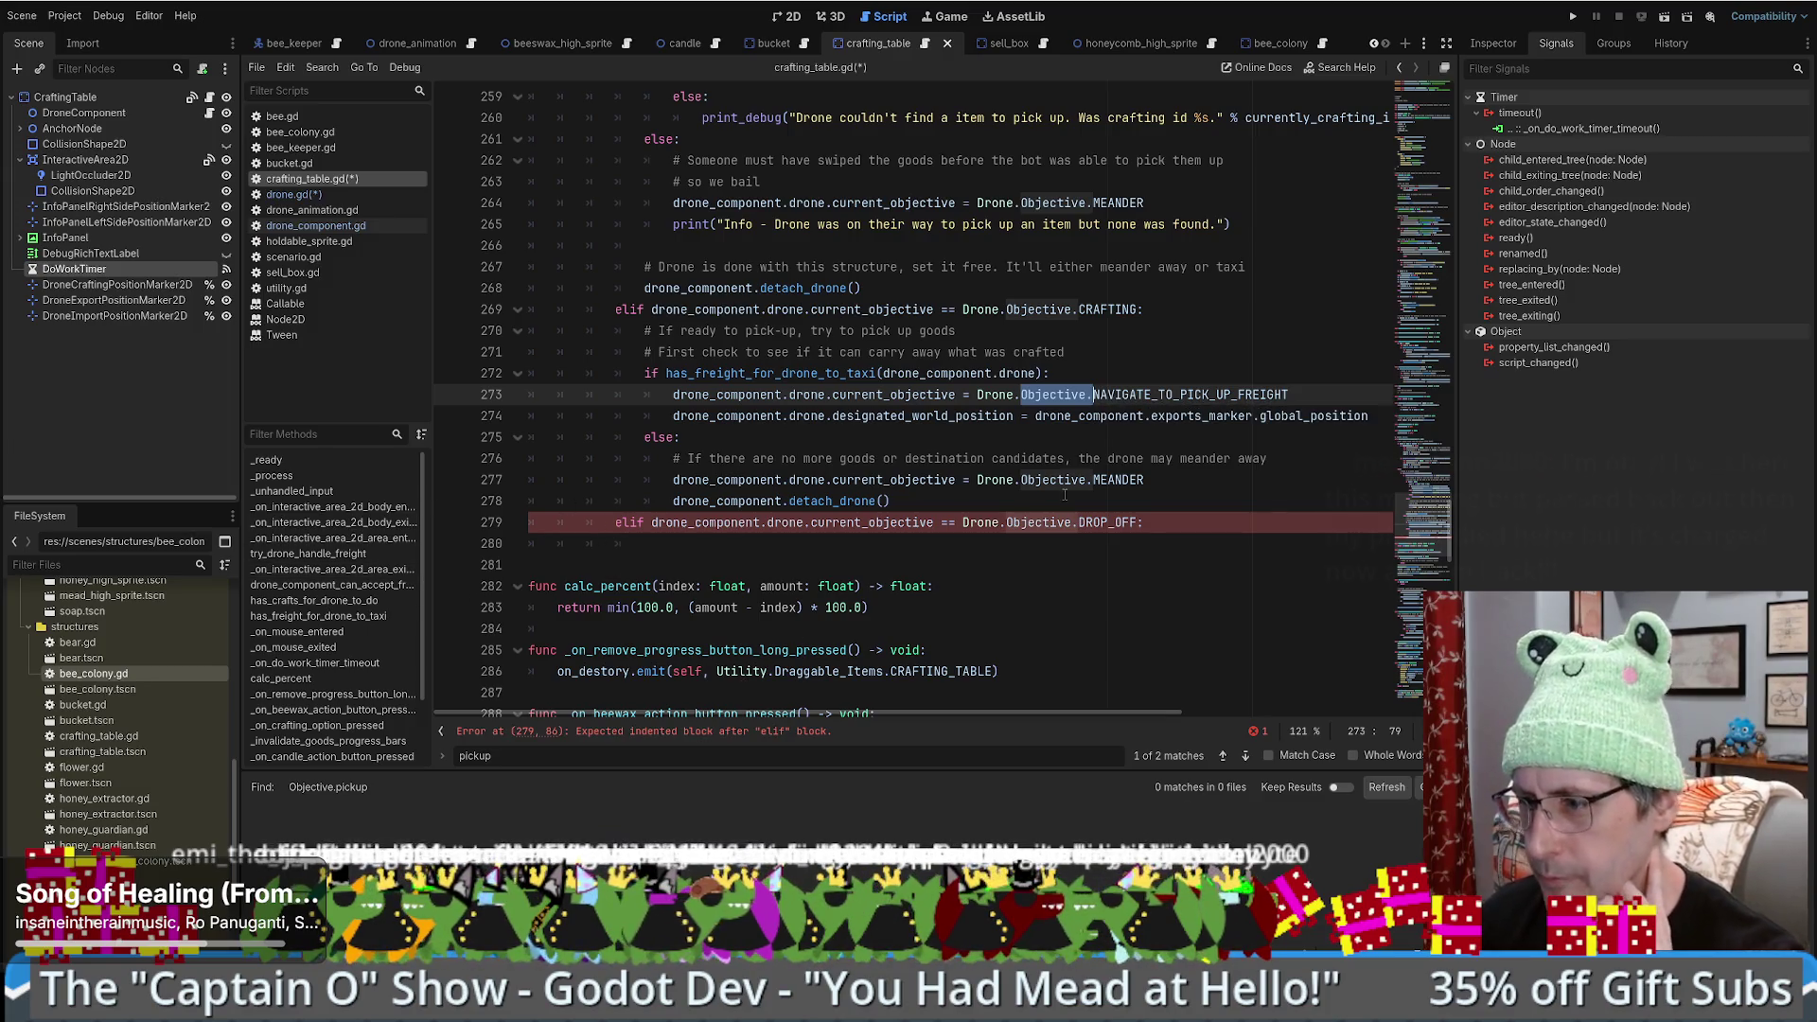
{"action": "key", "text": "End"}
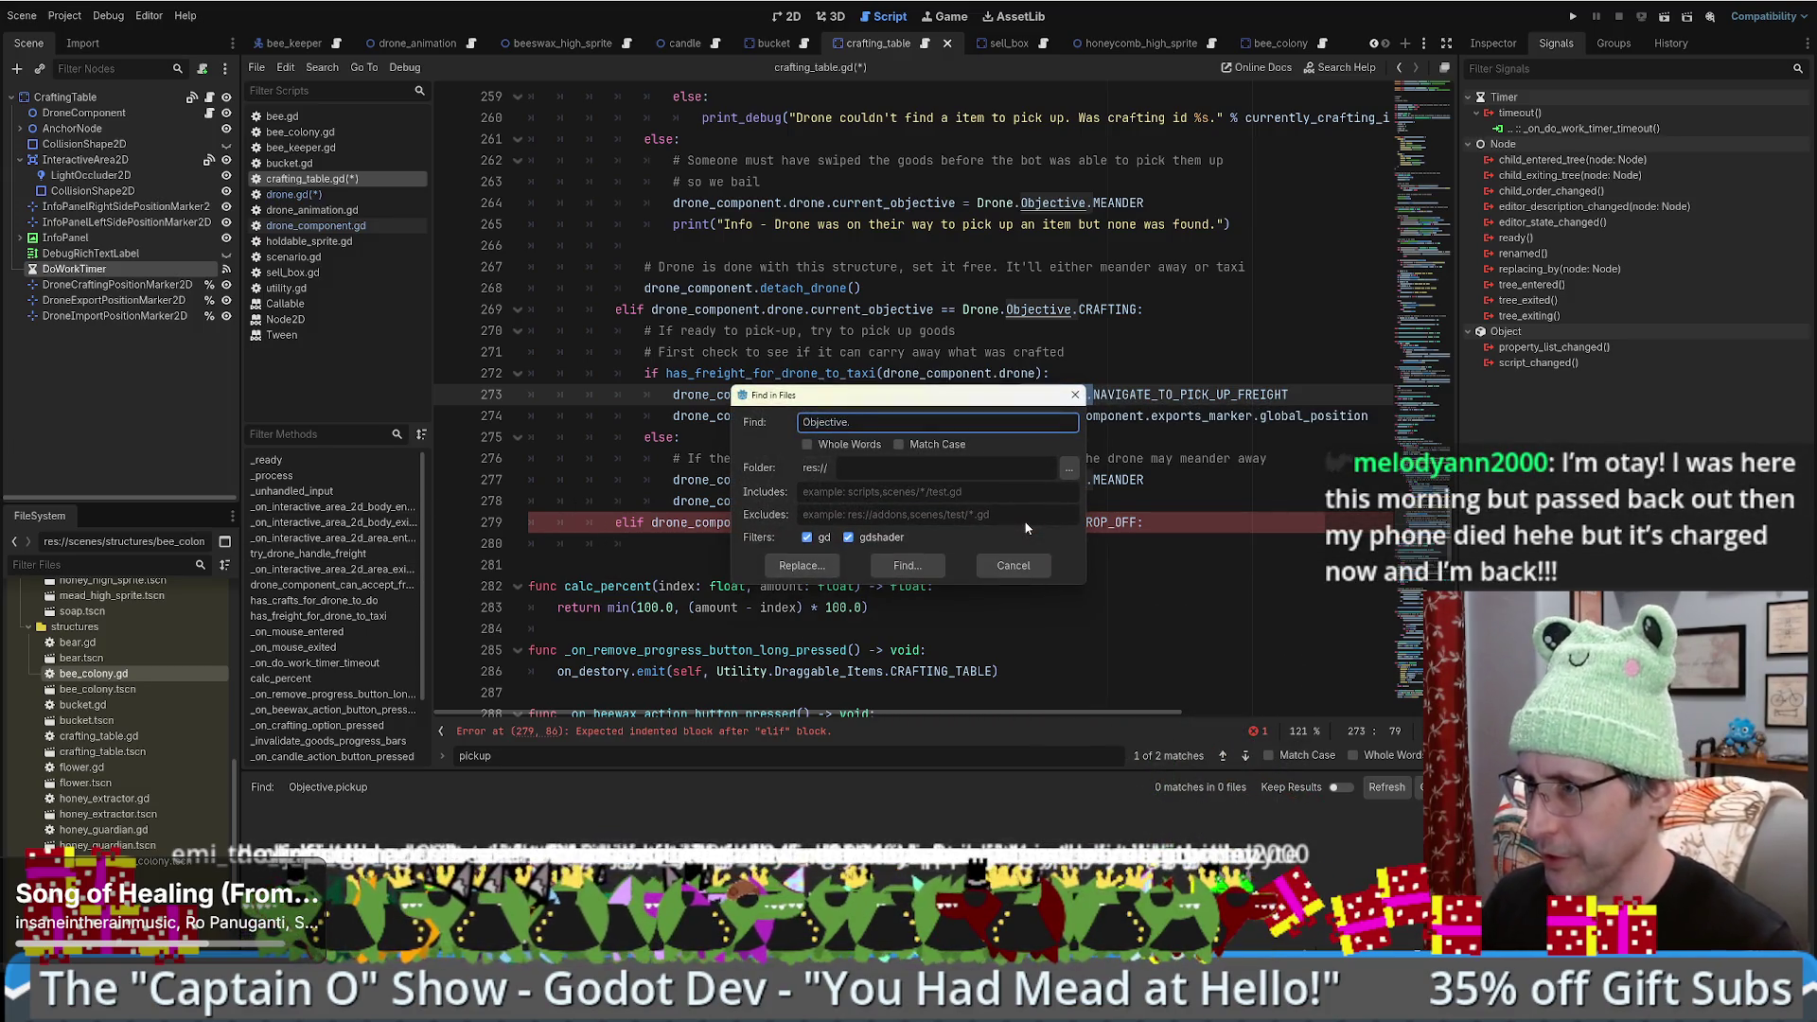
{"action": "type", "text": "pick_"}
{"action": "key", "text": "Return"}
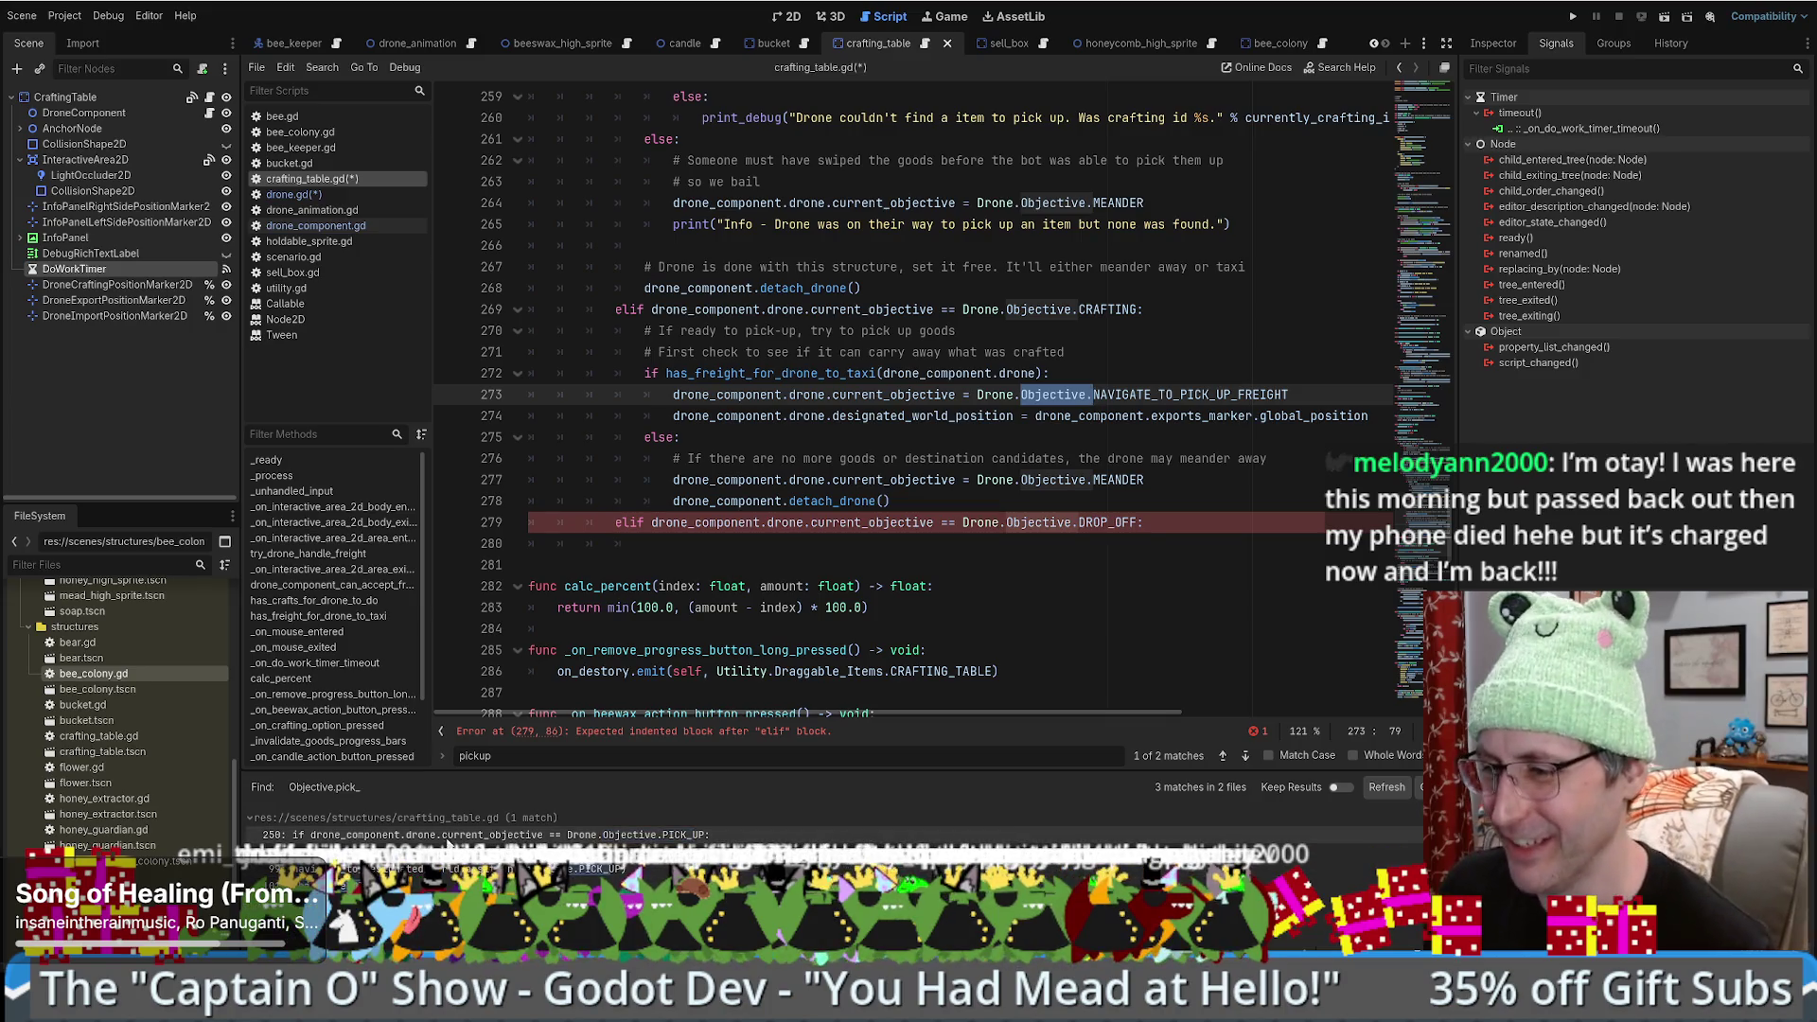
{"action": "left_click", "coordinate": [530, 834]}
{"action": "scroll", "coordinate": [1035, 540], "scroll_direction": "down", "scroll_amount": 4}
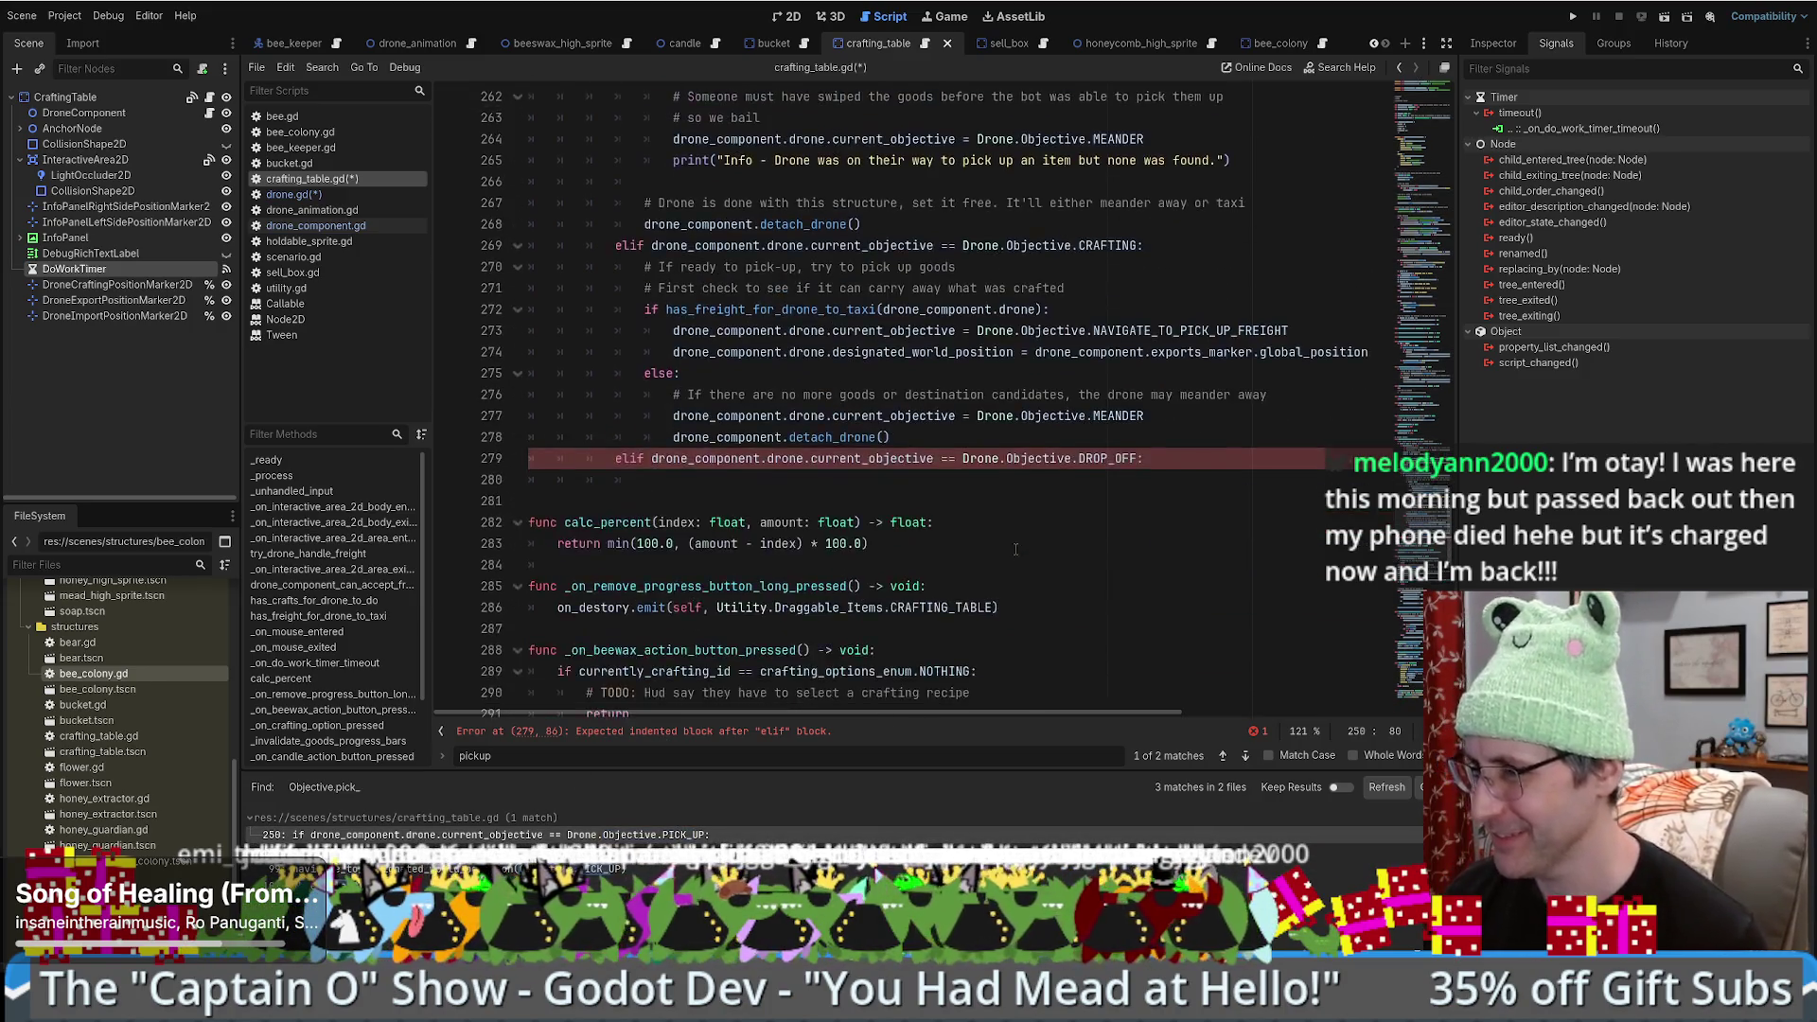
{"action": "left_click", "coordinate": [360, 869]}
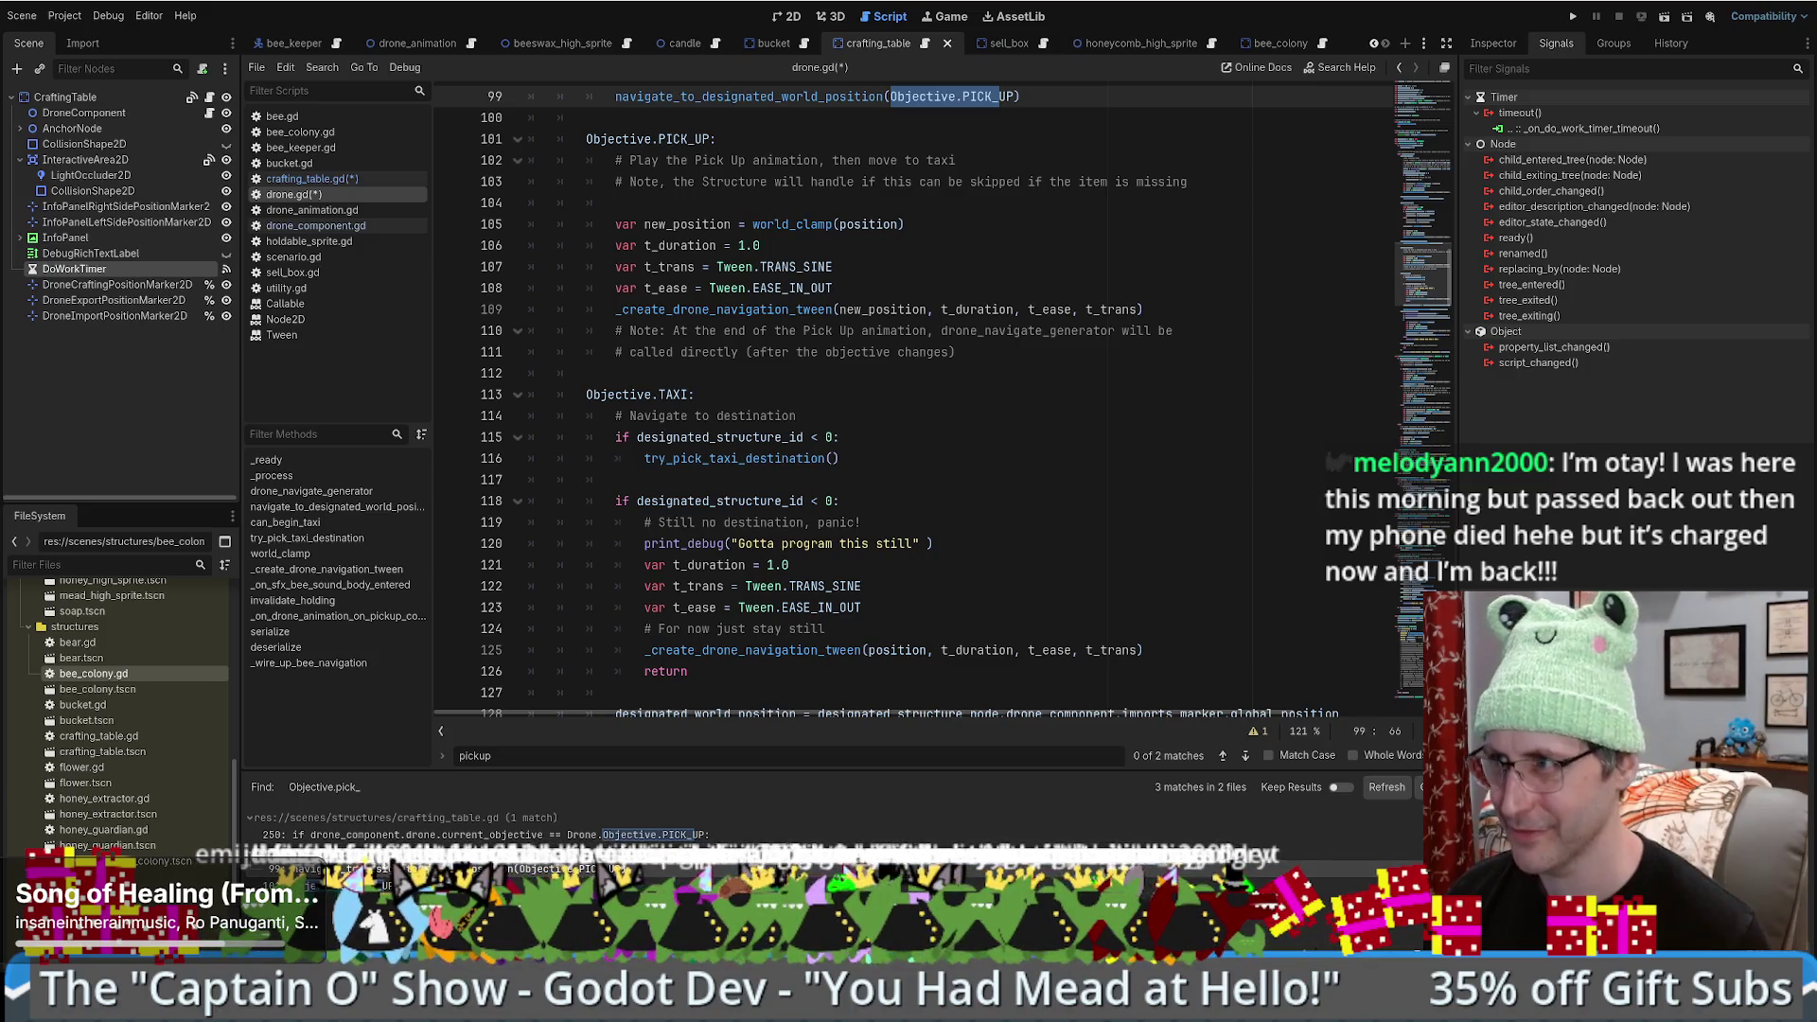
- Look over the Objective.PICK_UP branch in drone.gd
{"action": "scroll", "coordinate": [1058, 647], "scroll_direction": "up", "scroll_amount": 6}
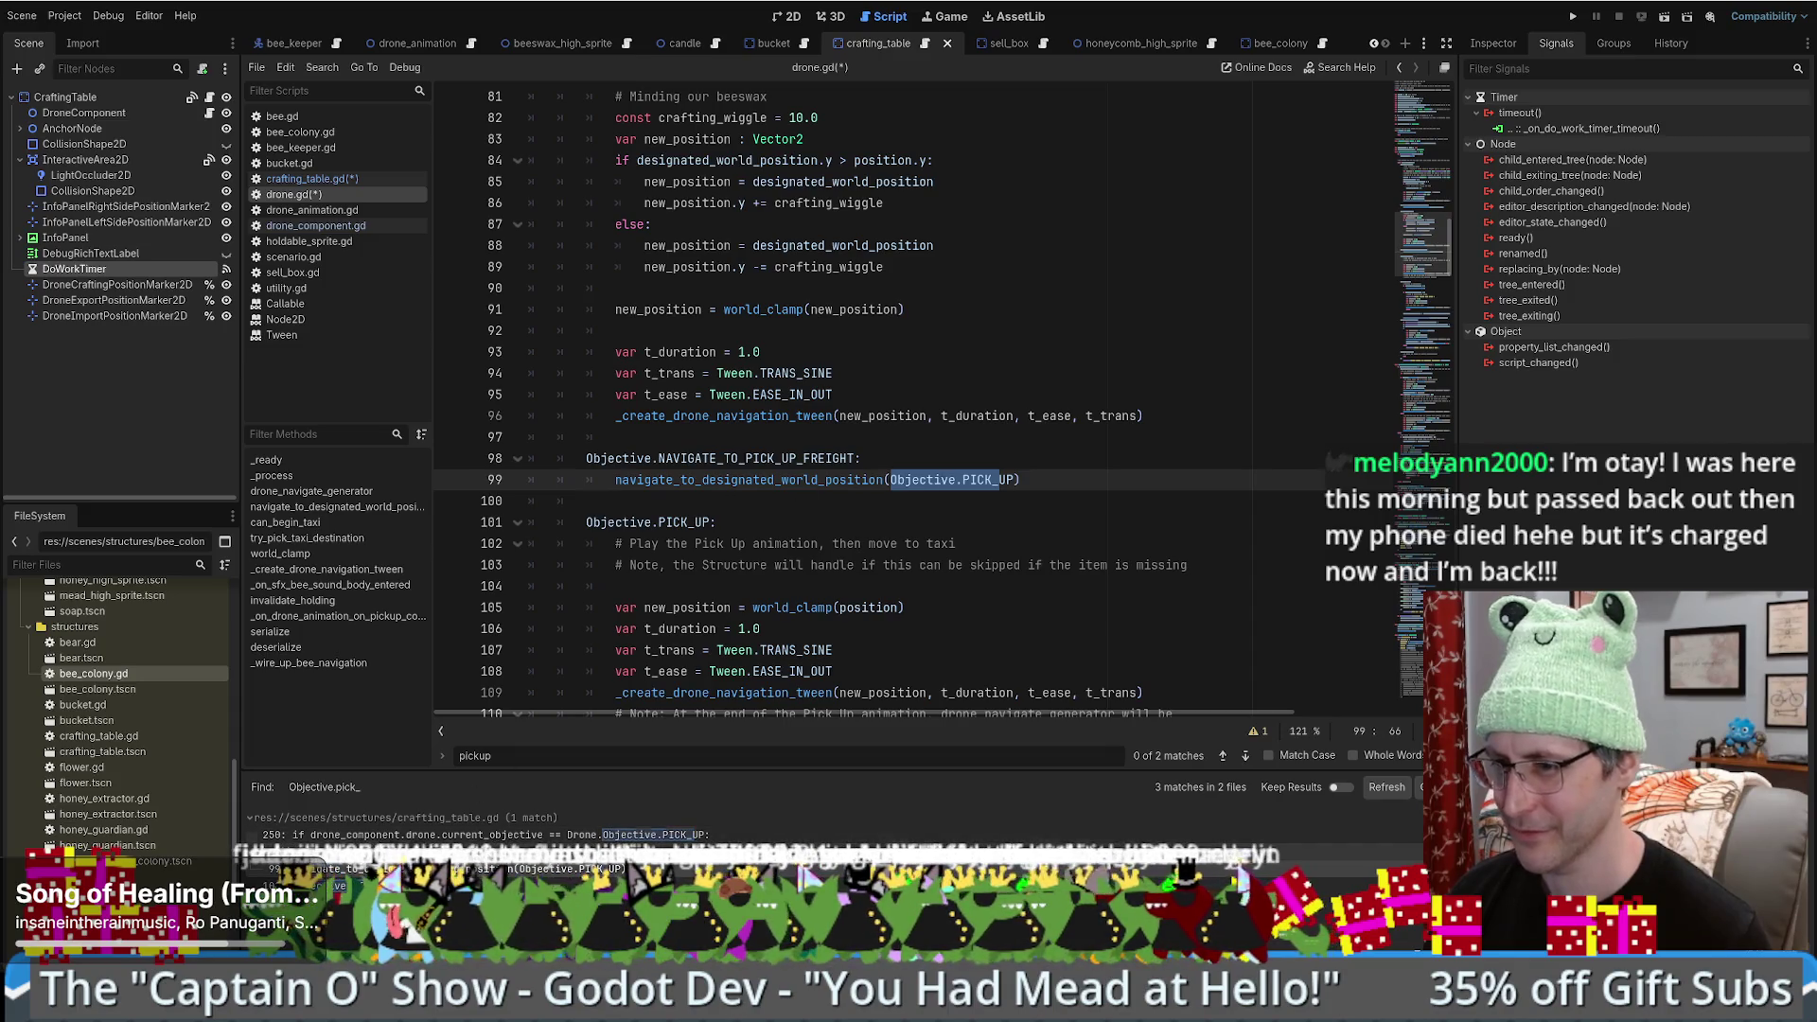
{"action": "left_click", "coordinate": [360, 885]}
{"action": "scroll", "coordinate": [946, 591], "scroll_direction": "down", "scroll_amount": 3}
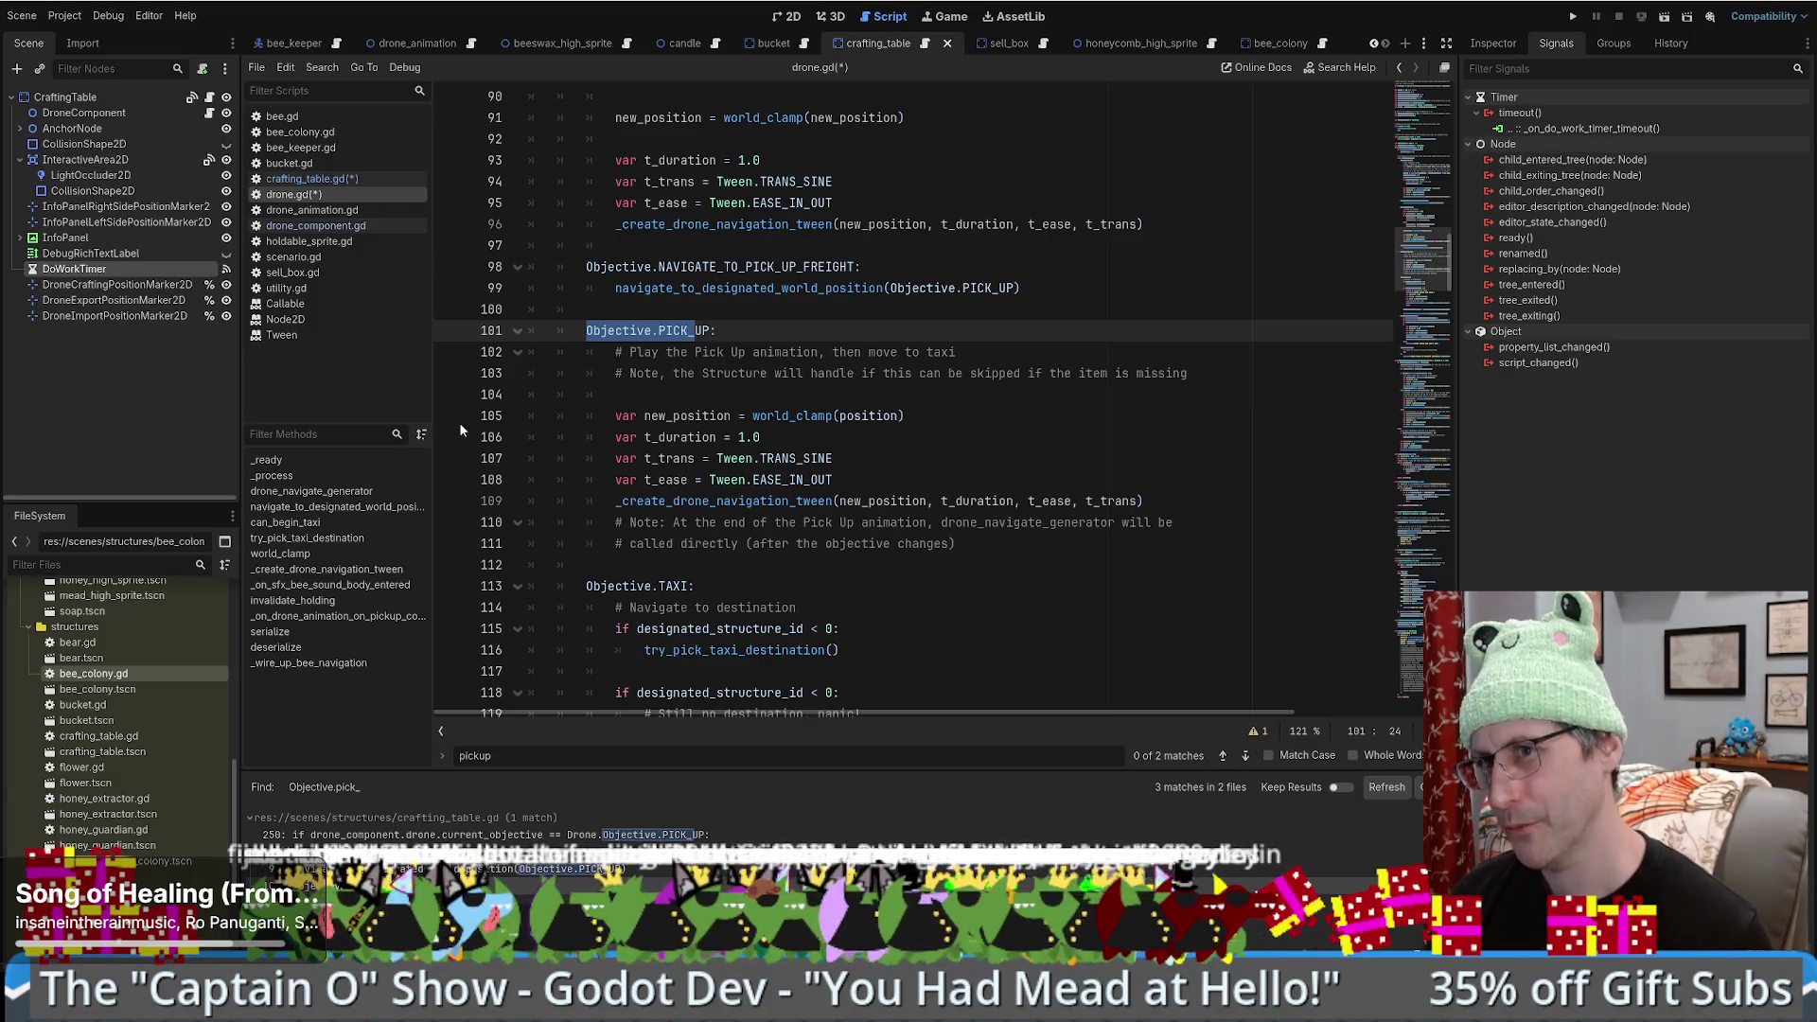
- In the crafting table's _on_do_work_timer_timeout, follow the pick_up_goods call on line 256 to its definition
{"action": "double_click", "coordinate": [1584, 129]}
{"action": "scroll", "coordinate": [1051, 409], "scroll_direction": "up", "scroll_amount": 3}
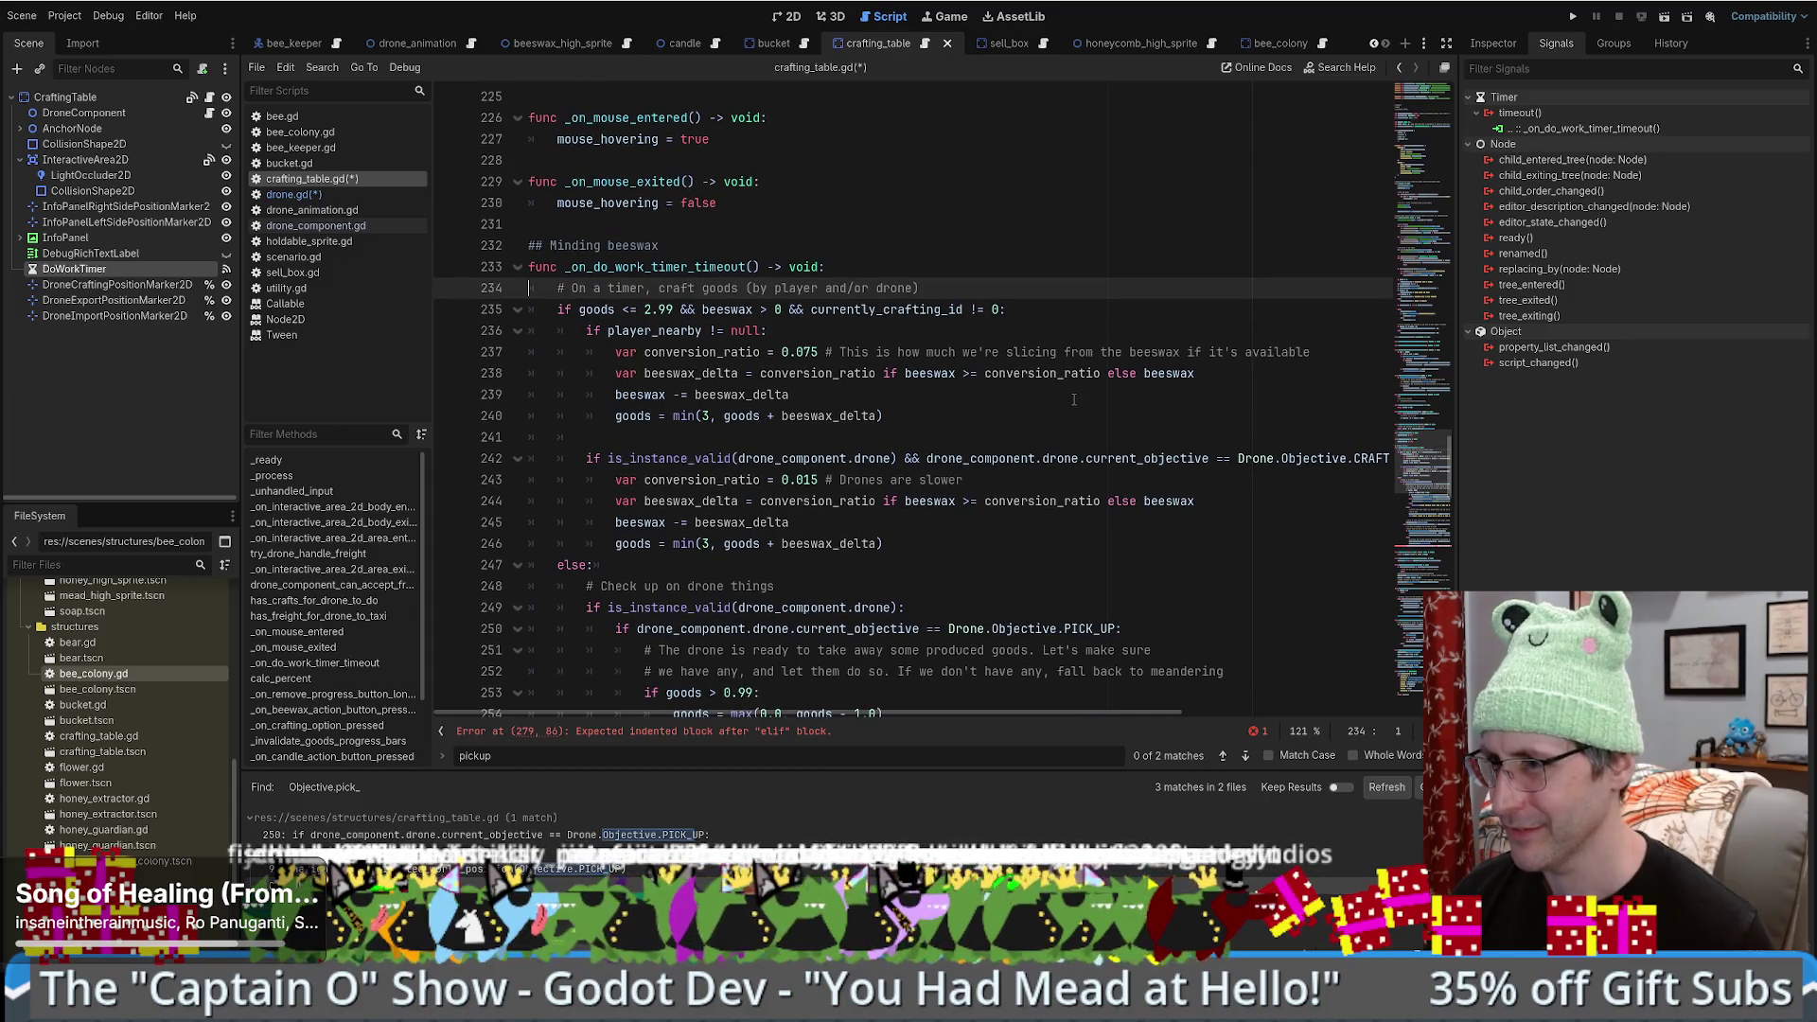
{"action": "scroll", "coordinate": [1074, 400], "scroll_direction": "down", "scroll_amount": 3}
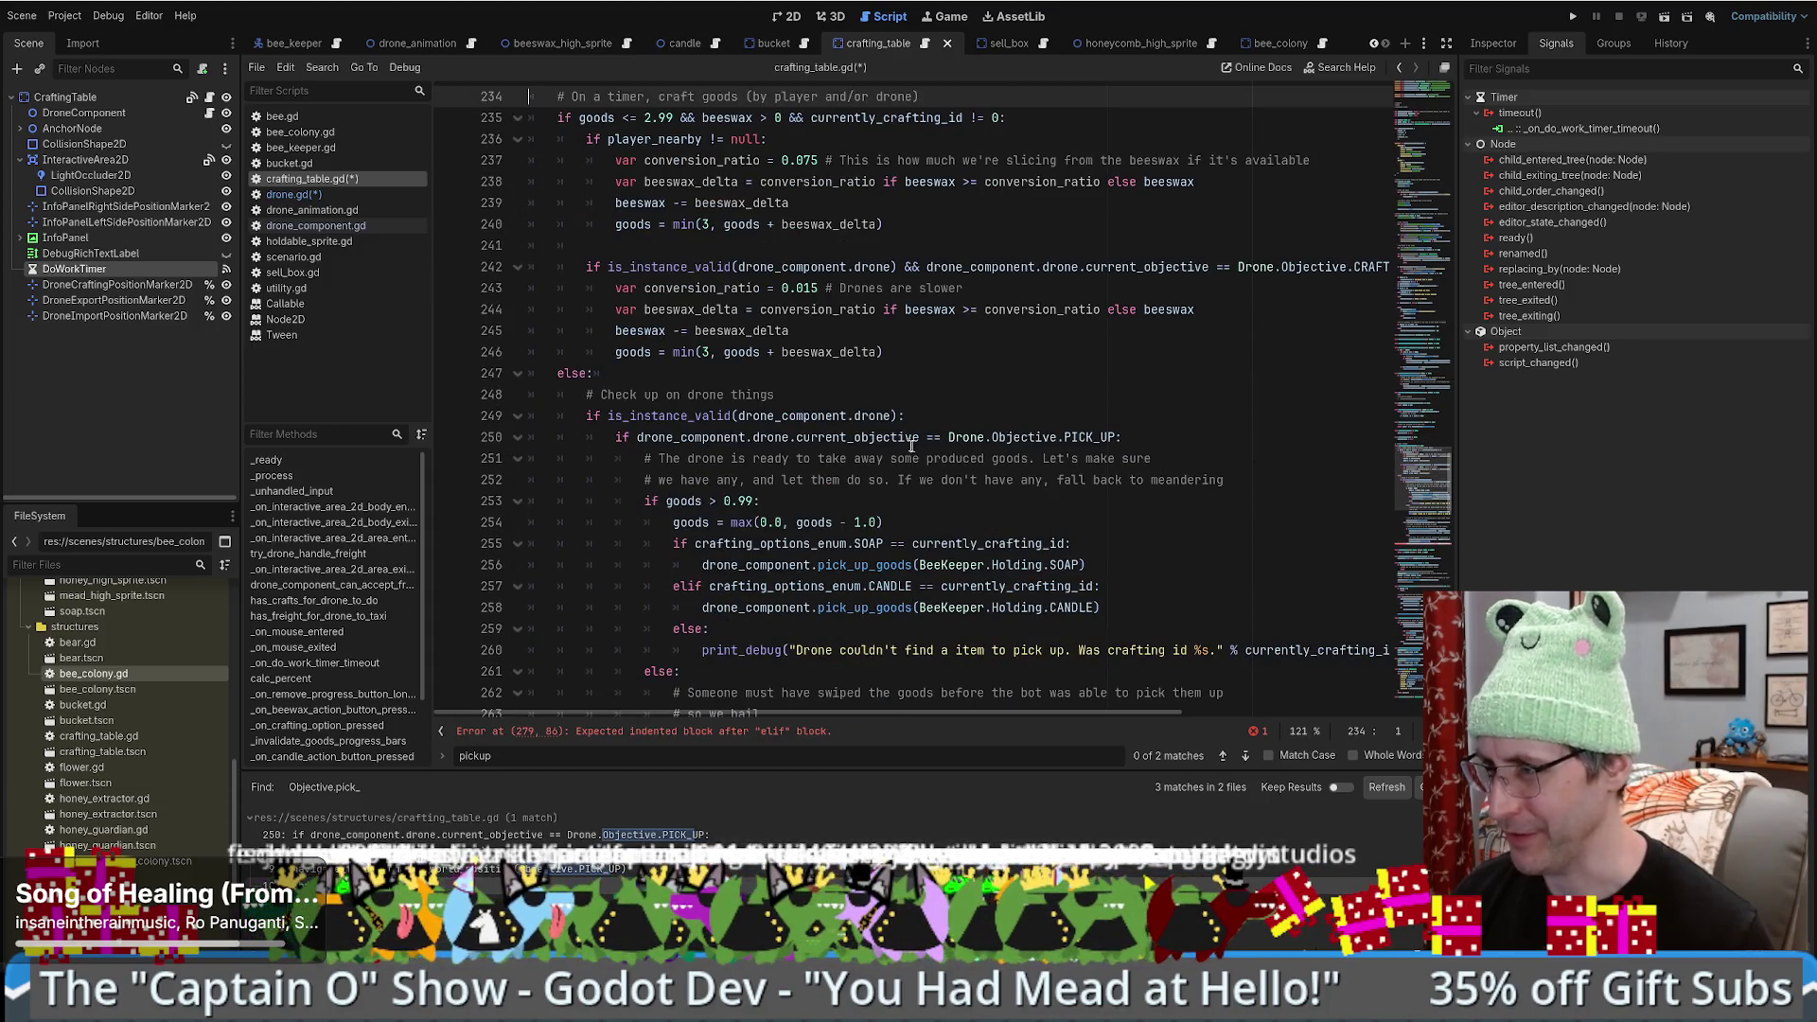
{"action": "left_click_drag", "start_coordinate": [915, 439], "coordinate": [1016, 437]}
{"action": "scroll", "coordinate": [1107, 489], "scroll_direction": "down", "scroll_amount": 1}
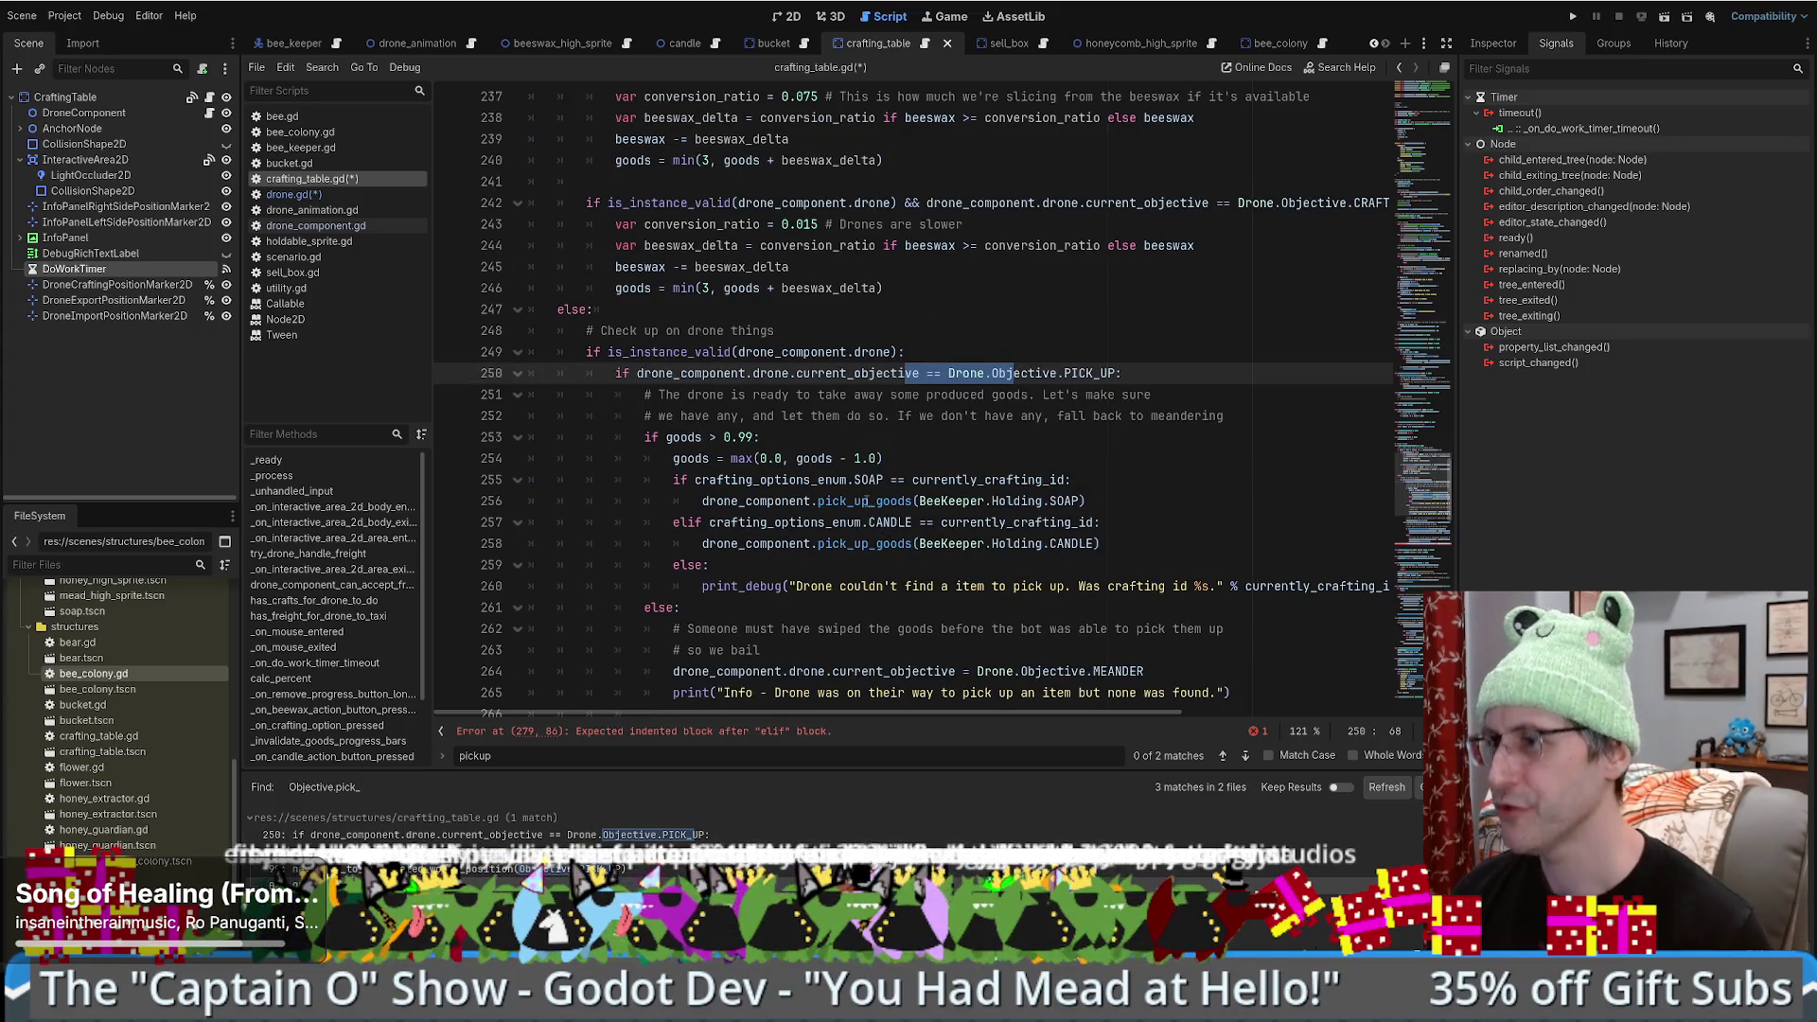
{"action": "left_click", "coordinate": [874, 503]}
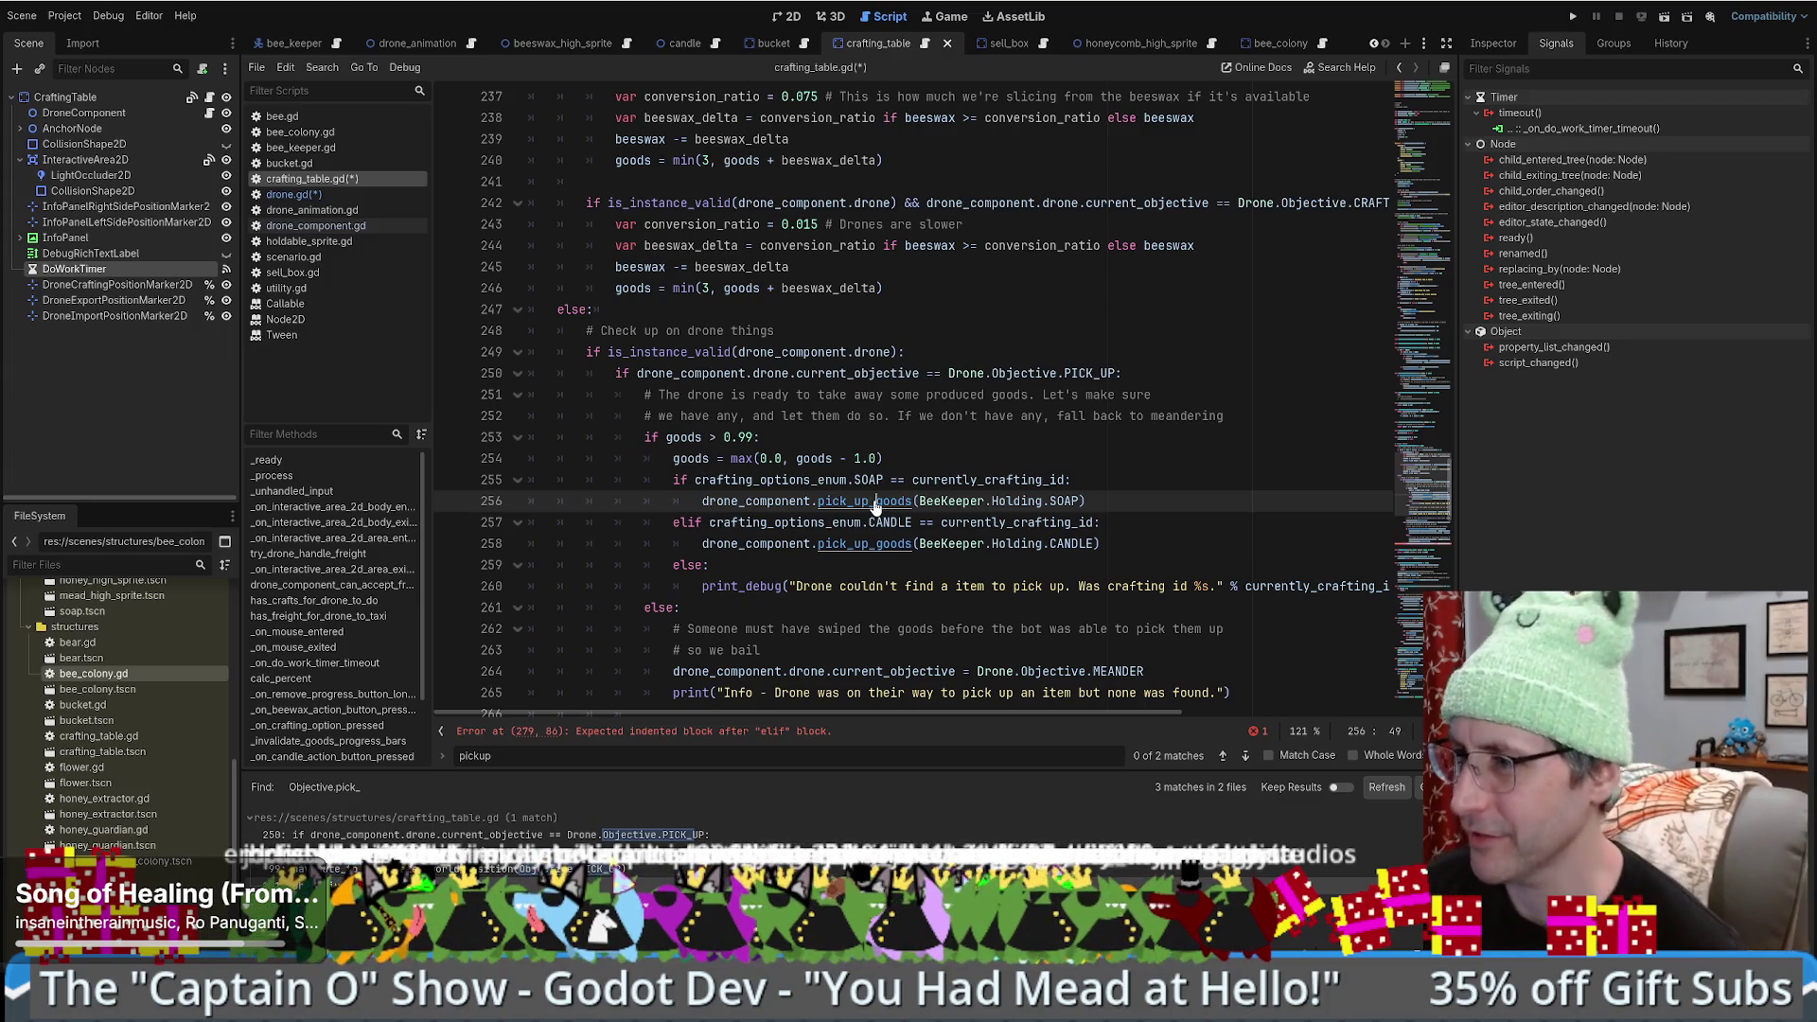
{"action": "left_click", "coordinate": [874, 502], "text": "ctrl"}
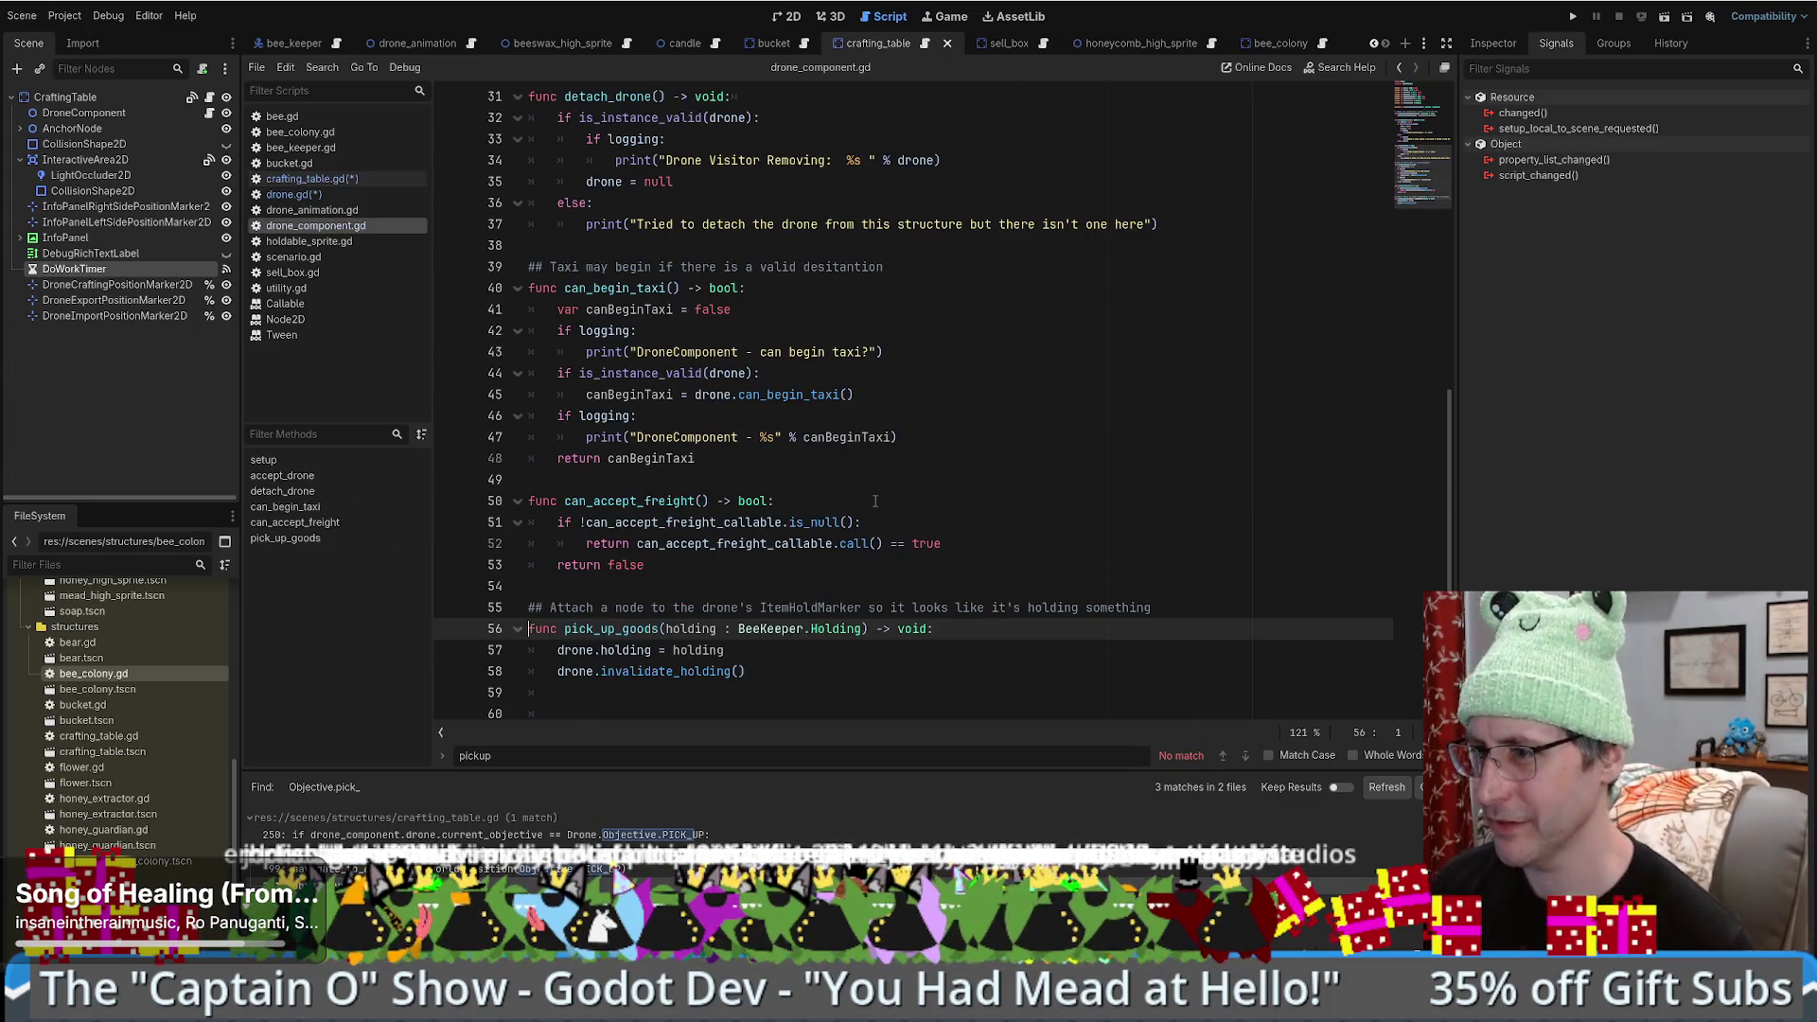
- Jump from line 58 to the invalidate_holding definition in drone.gd, checking the navigation history back and forth
{"action": "left_click", "coordinate": [701, 672]}
{"action": "left_click", "coordinate": [668, 681], "text": "ctrl"}
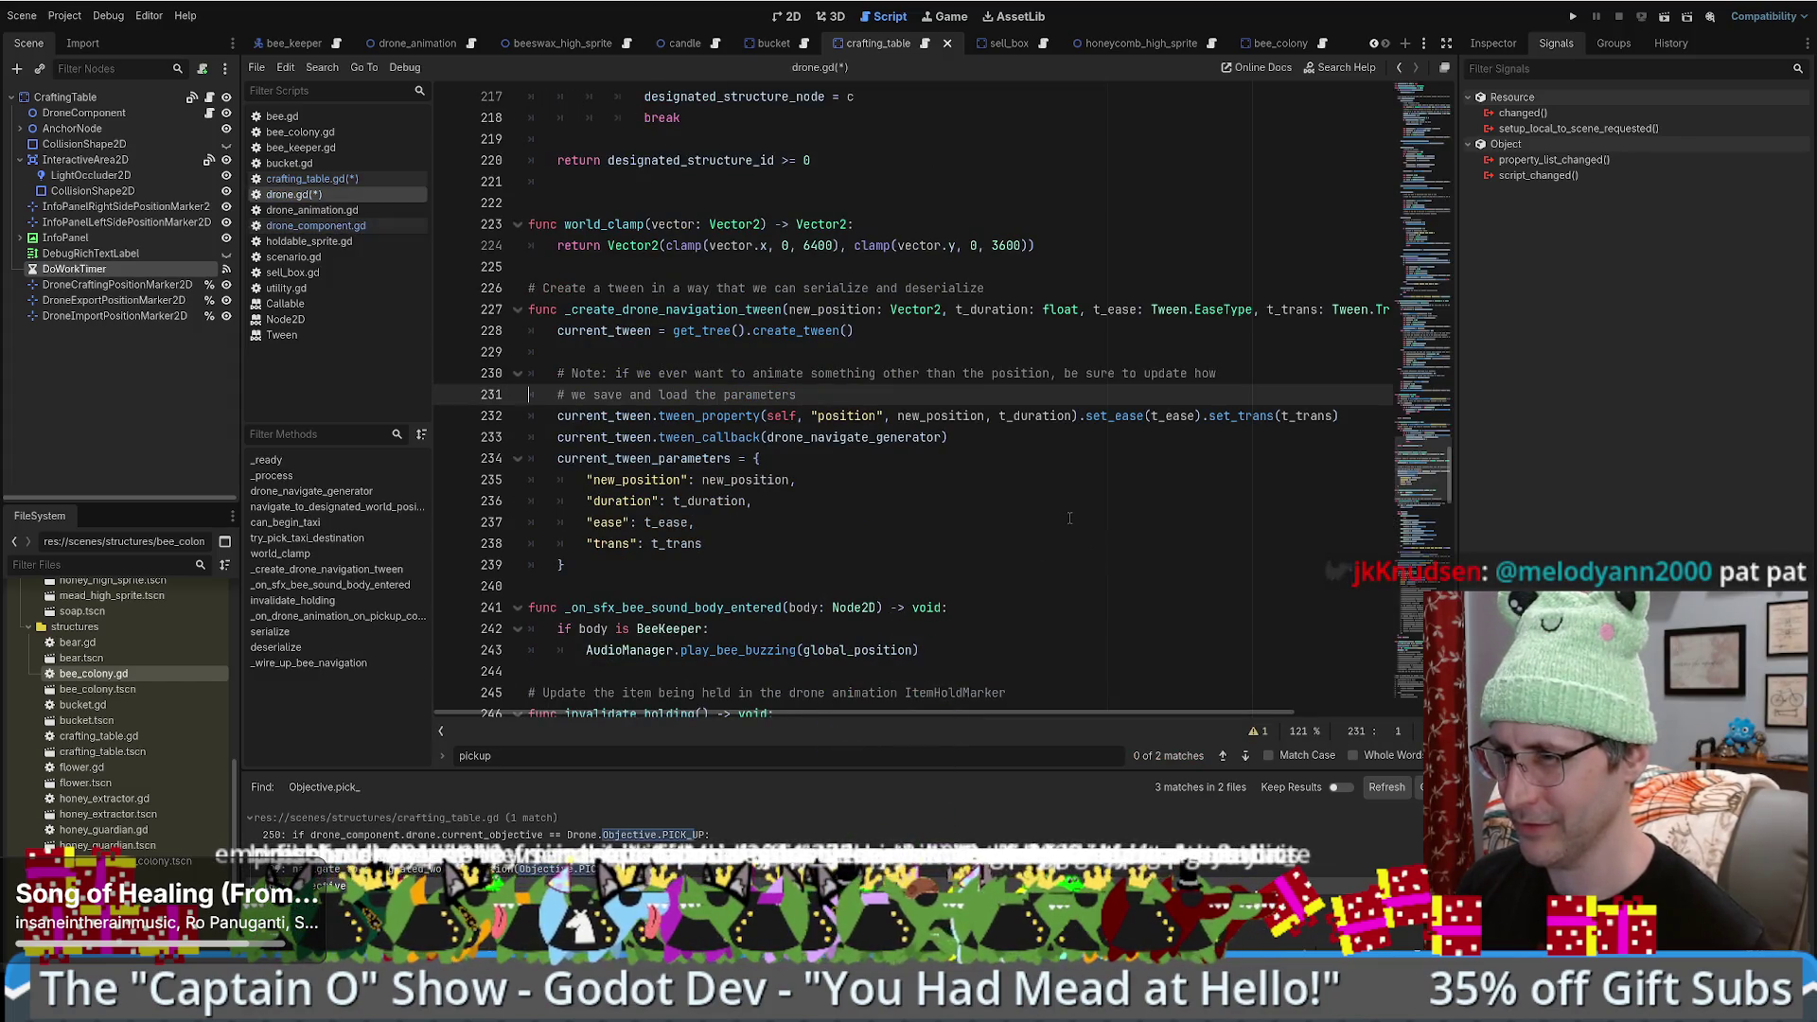
{"action": "key", "text": "alt+Left"}
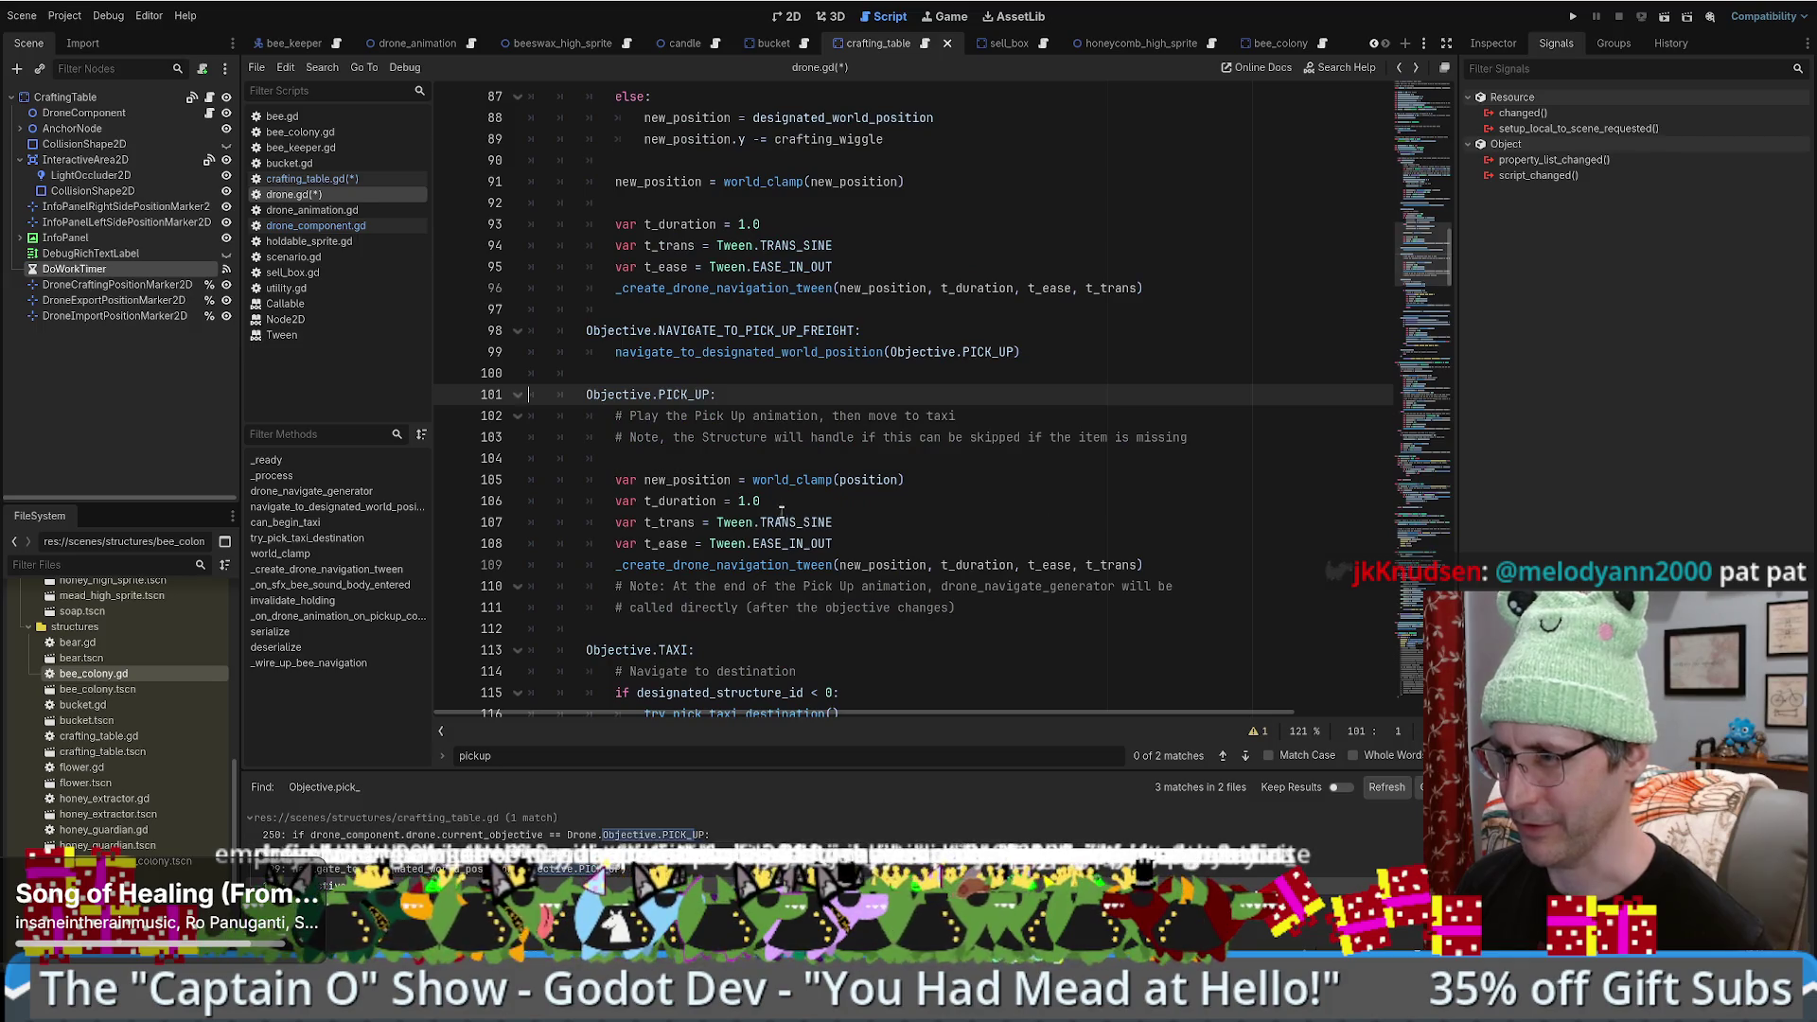
{"action": "key", "text": "alt+Right"}
{"action": "key", "text": "alt+Left"}
{"action": "key", "text": "alt+Right"}
- Review _on_drone_animation_on_pickup_complete around lines 256–285, placing the caret at the end of line 271
{"action": "scroll", "coordinate": [852, 511], "scroll_direction": "down", "scroll_amount": 5}
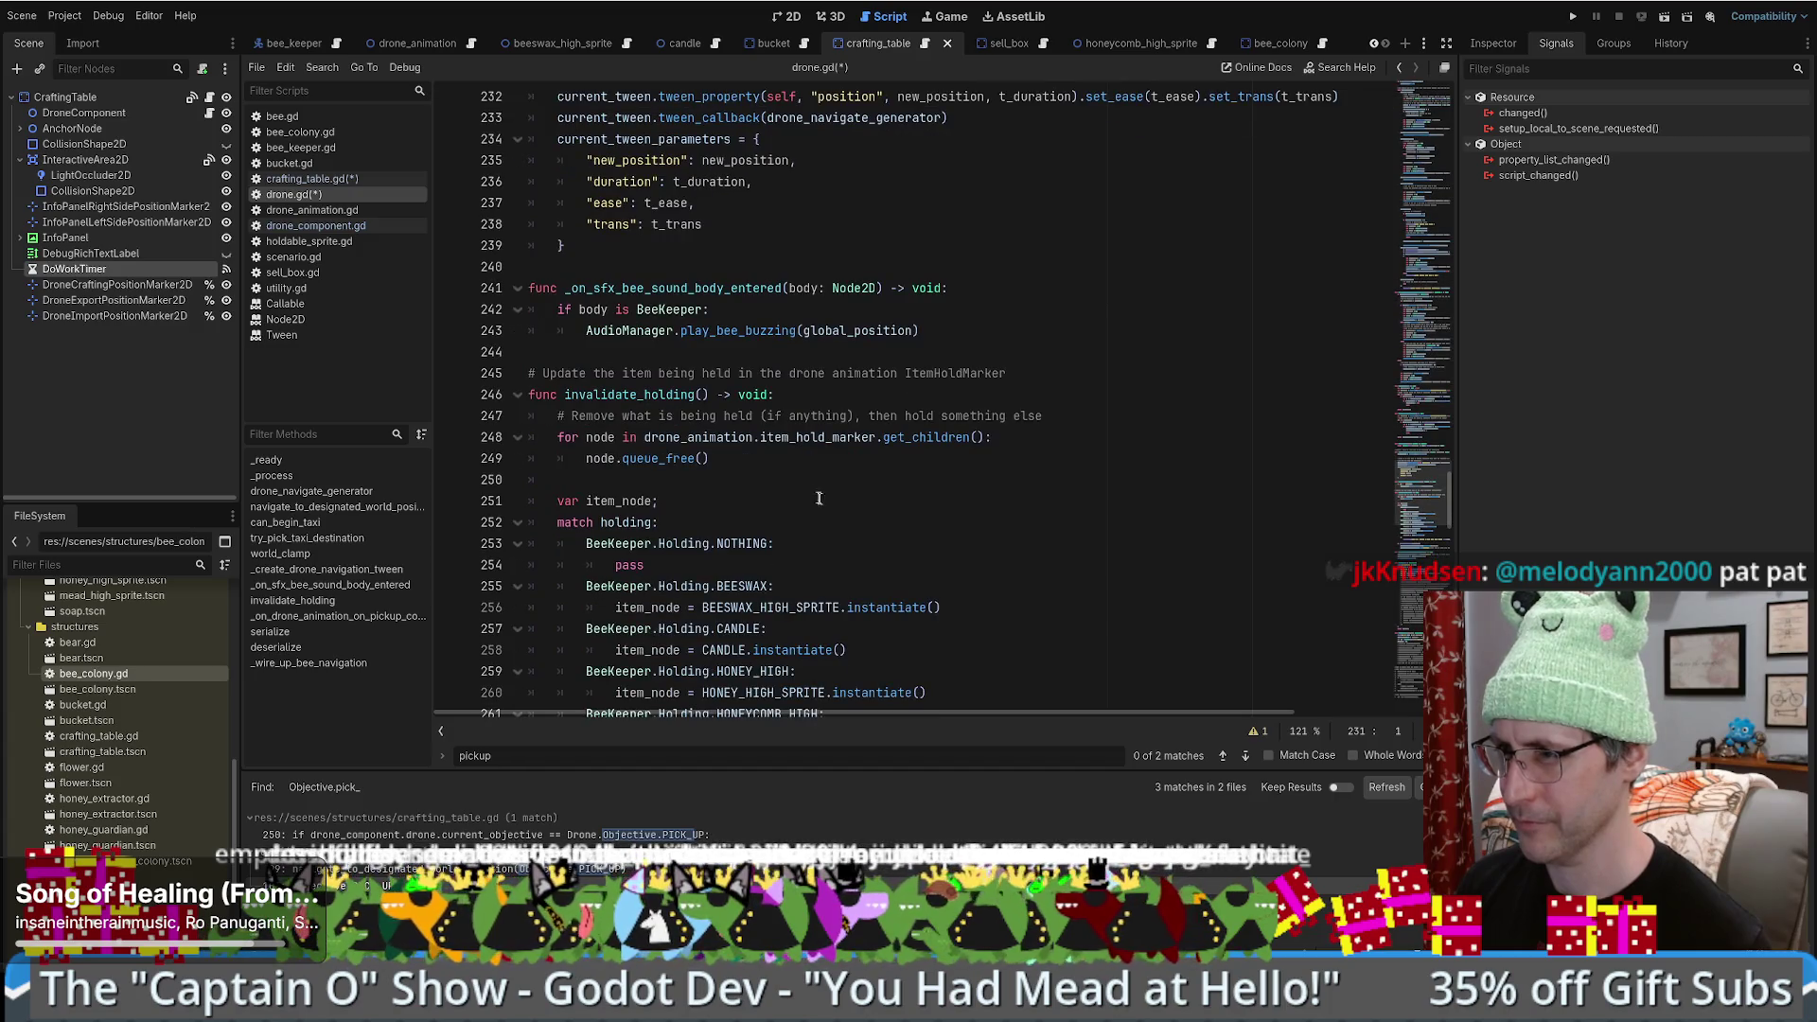
{"action": "scroll", "coordinate": [825, 507], "scroll_direction": "down", "scroll_amount": 4}
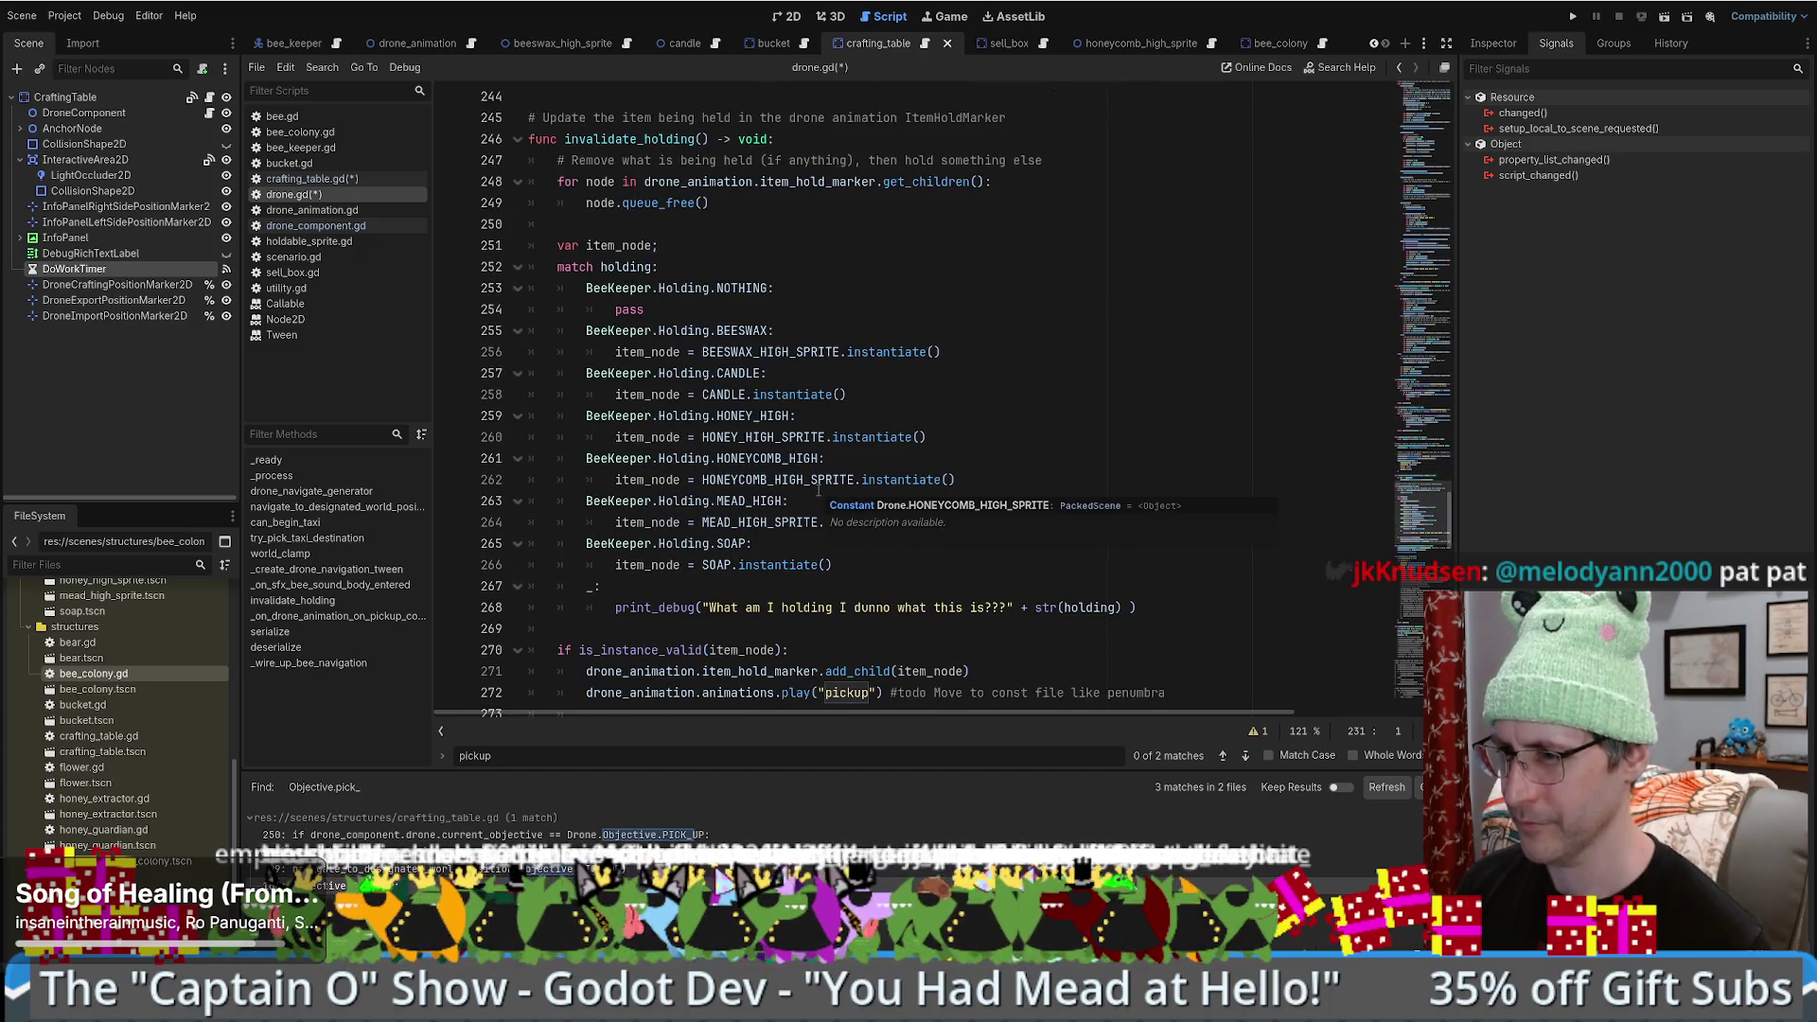
{"action": "scroll", "coordinate": [818, 489], "scroll_direction": "down", "scroll_amount": 3}
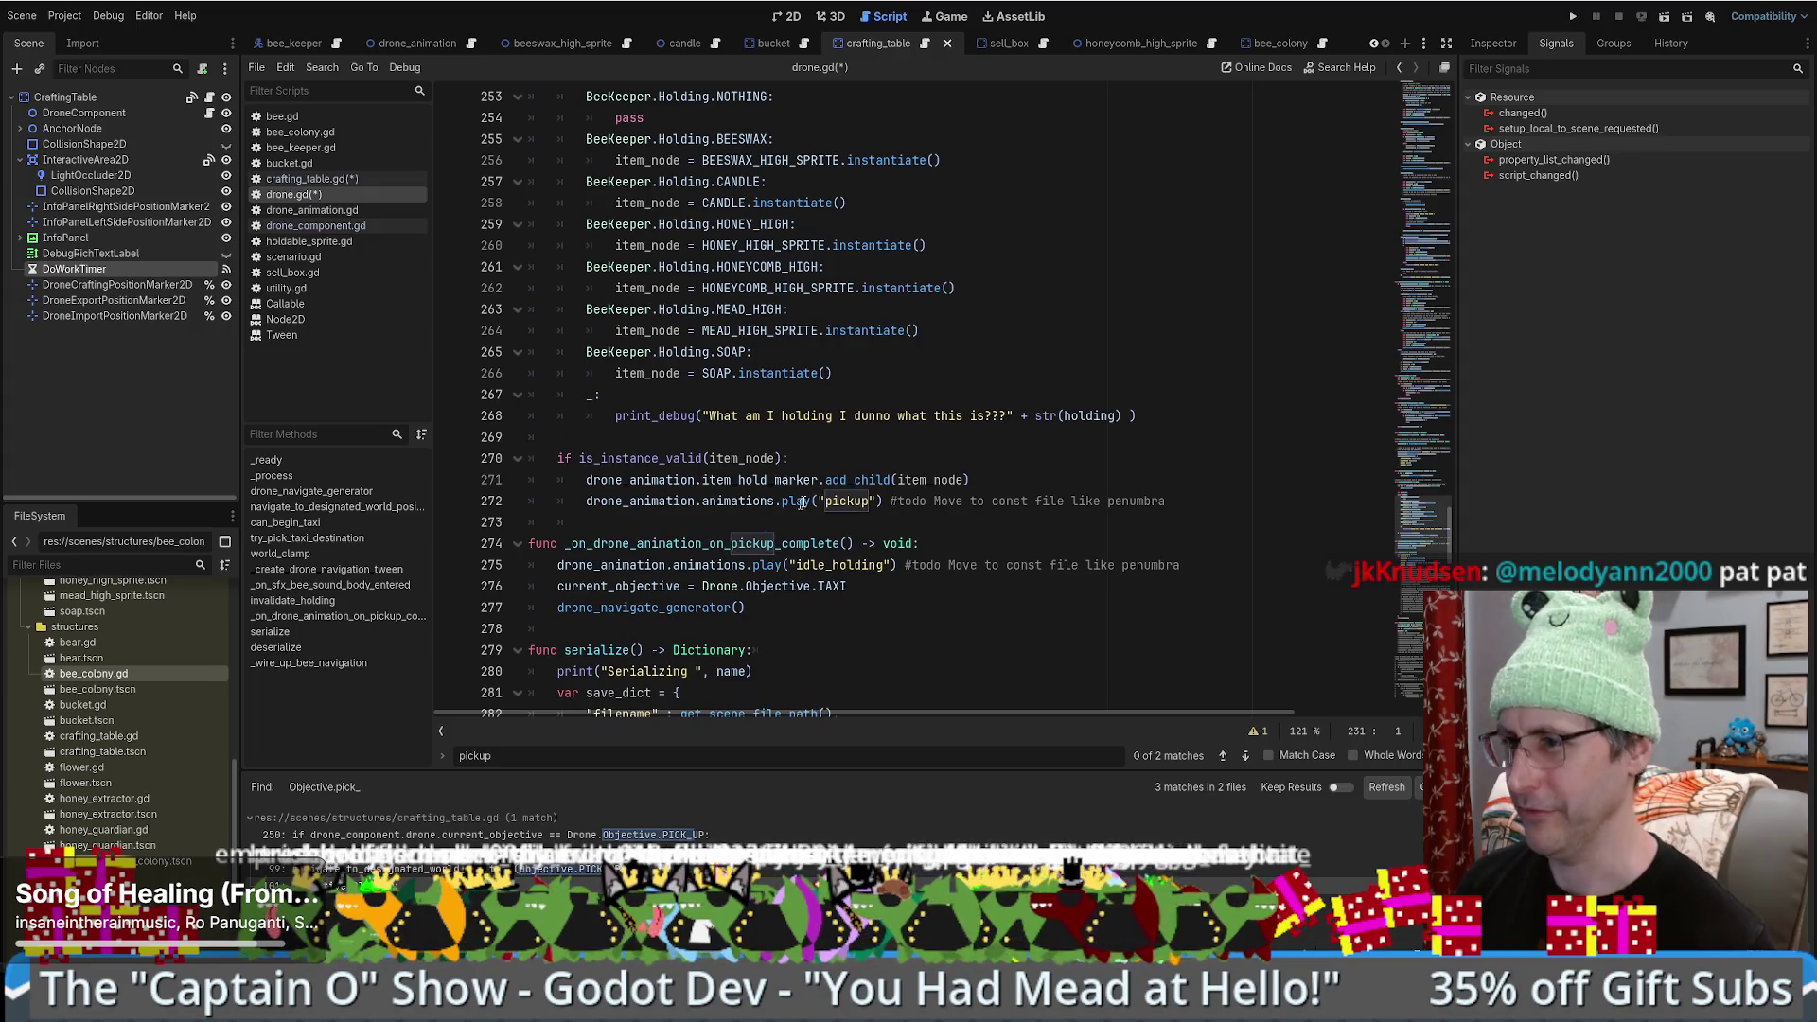
{"action": "scroll", "coordinate": [834, 490], "scroll_direction": "up", "scroll_amount": 5}
{"action": "scroll", "coordinate": [688, 387], "scroll_direction": "down", "scroll_amount": 6}
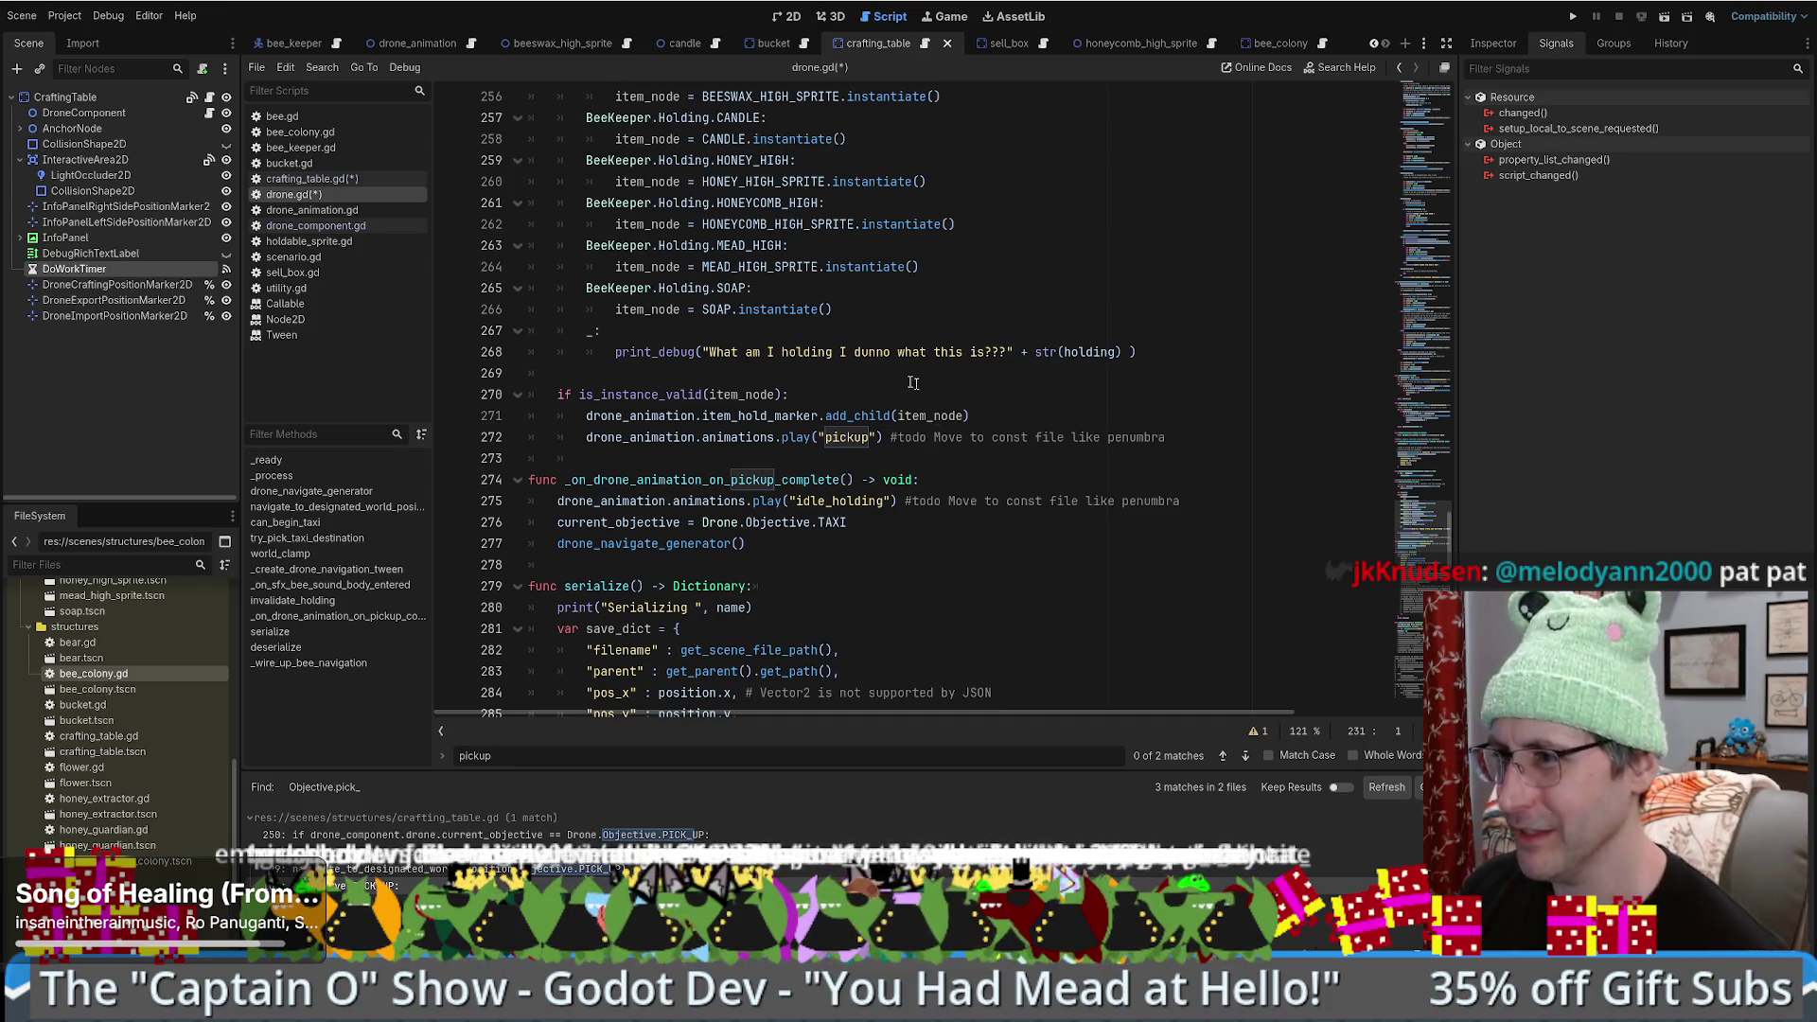
{"action": "left_click", "coordinate": [1194, 407]}
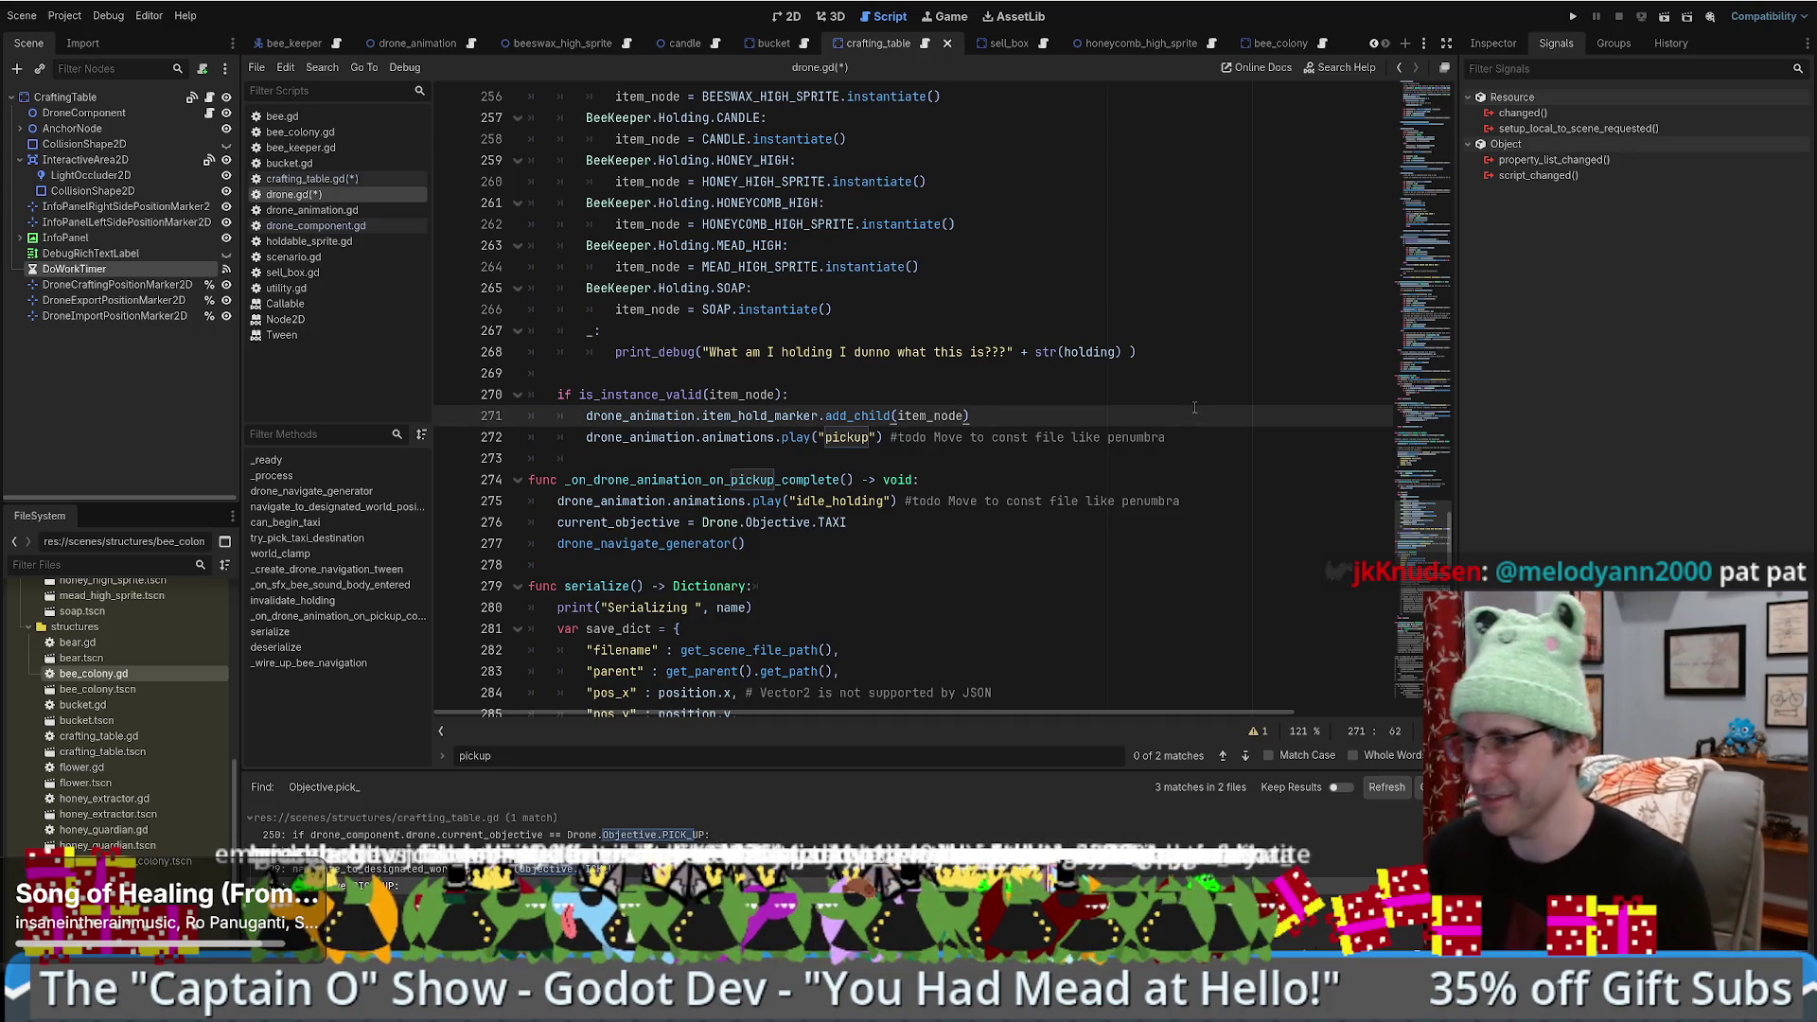